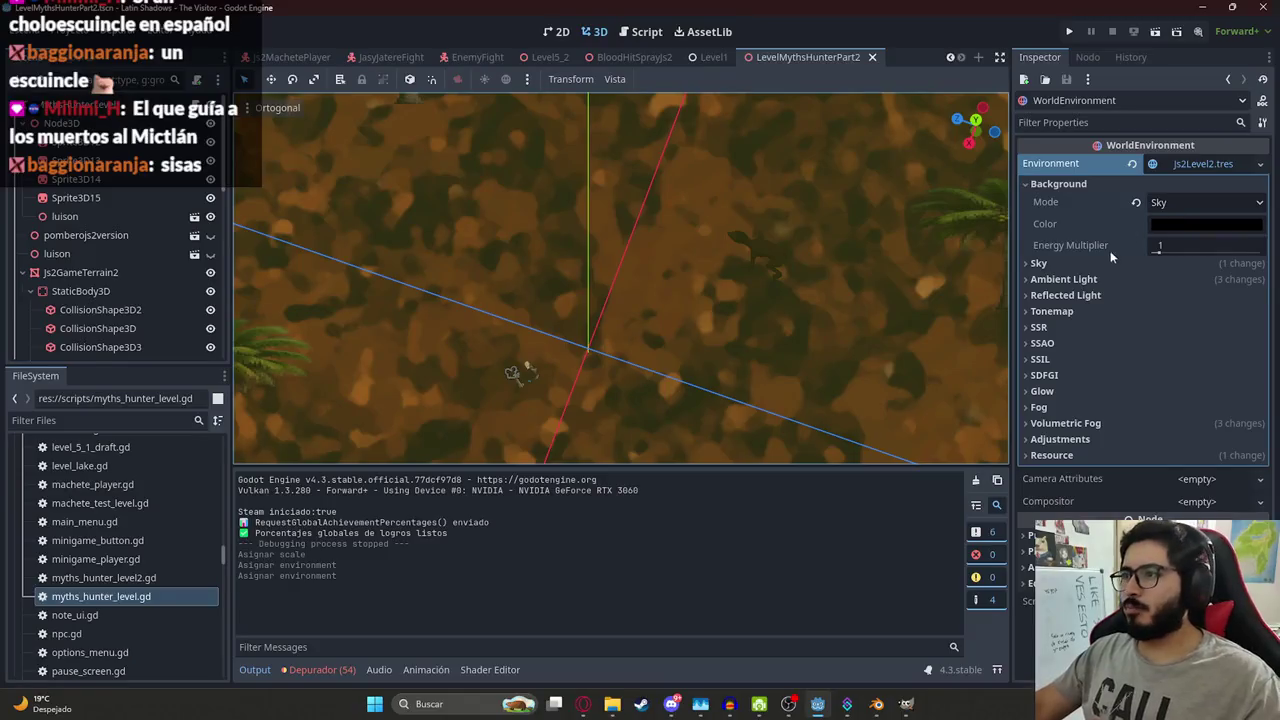
# Step: Expand Ambient Light and set its colour to black (000000)
pyautogui.click(1074, 263)
pyautogui.click(1073, 361)
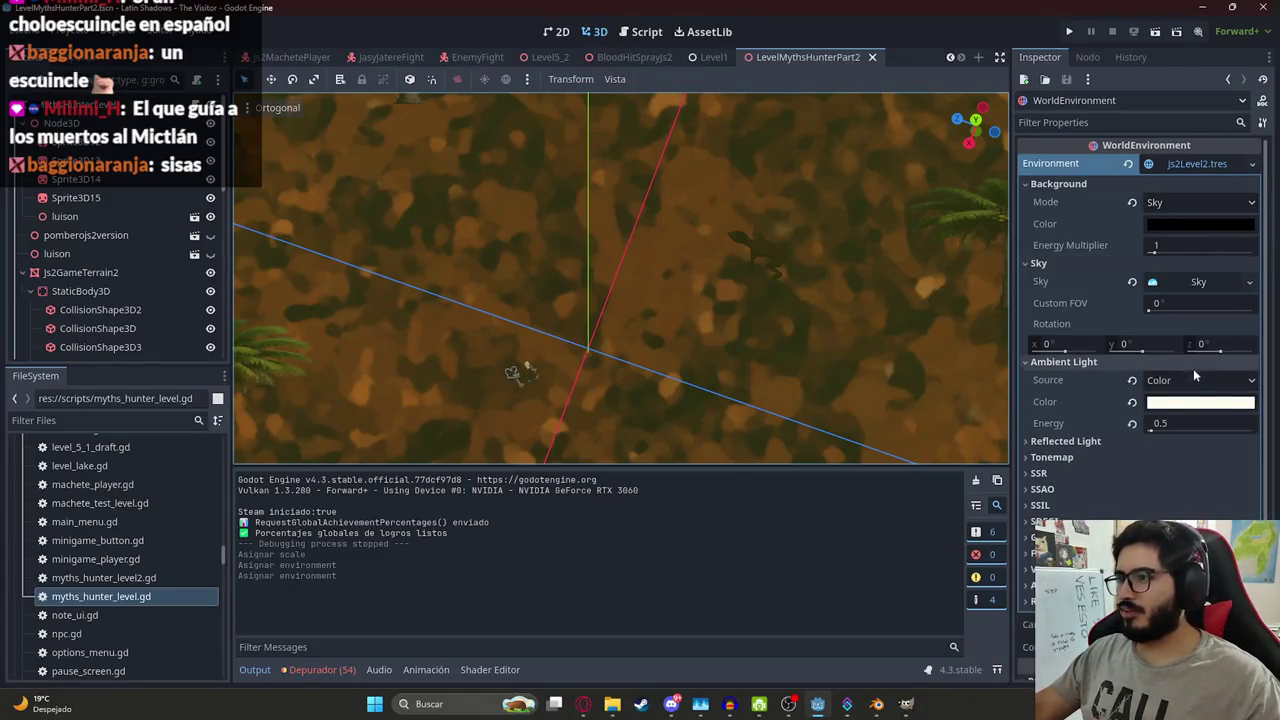
pyautogui.click(1160, 402)
pyautogui.moveTo(1261, 30); pyautogui.dragTo(1261, 195)
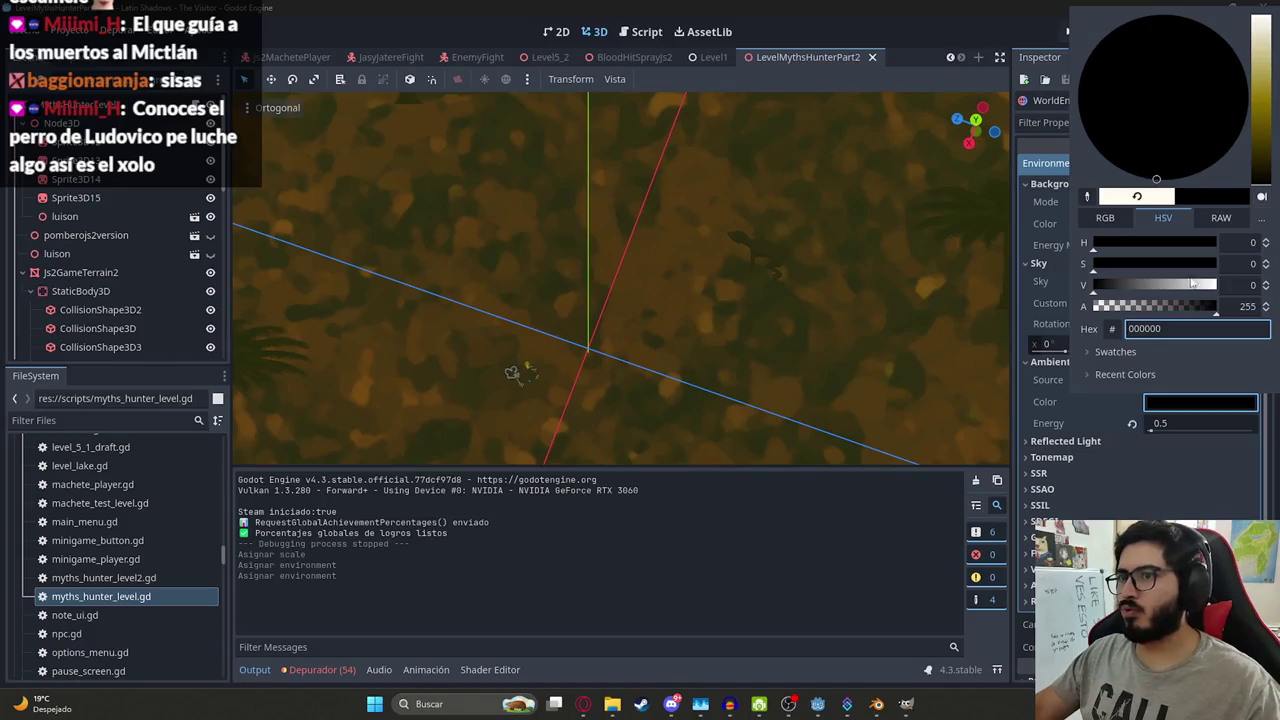
pyautogui.click(694, 258)
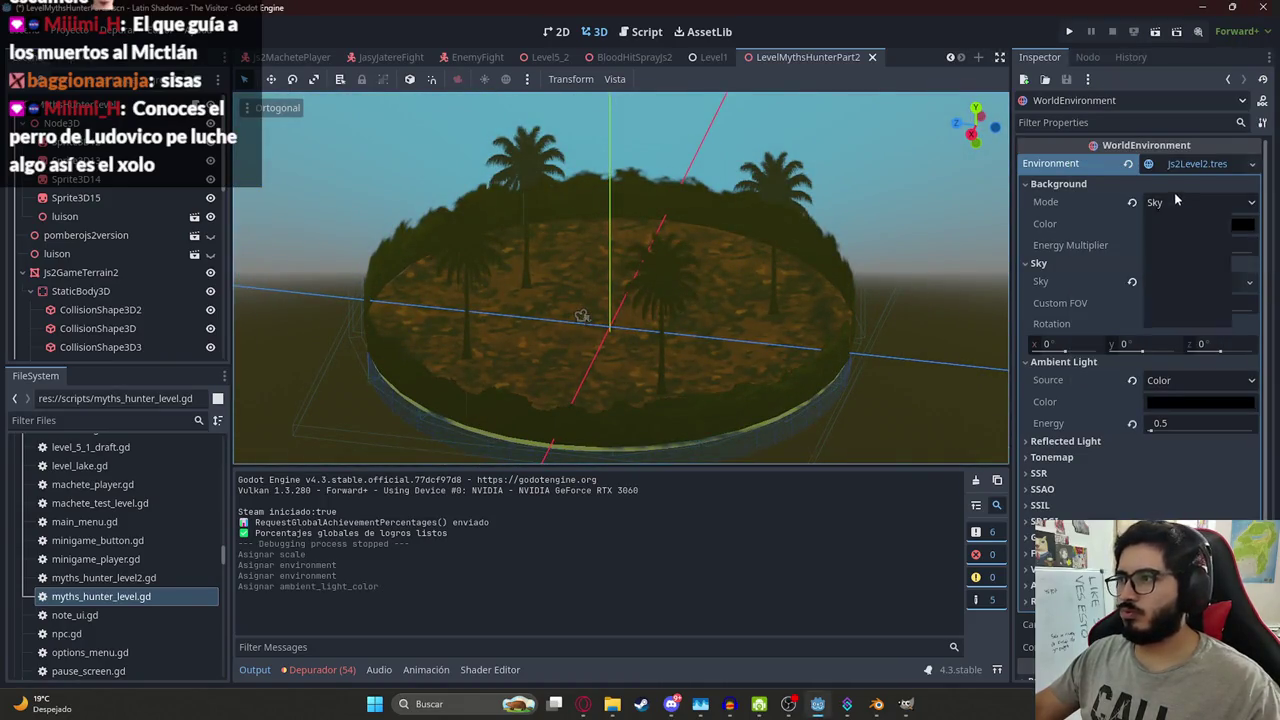
# Step: Expand the sky's ProceduralSkyMaterial and darken its top colour
pyautogui.click(1180, 204)
pyautogui.click(1185, 226)
pyautogui.click(1153, 224)
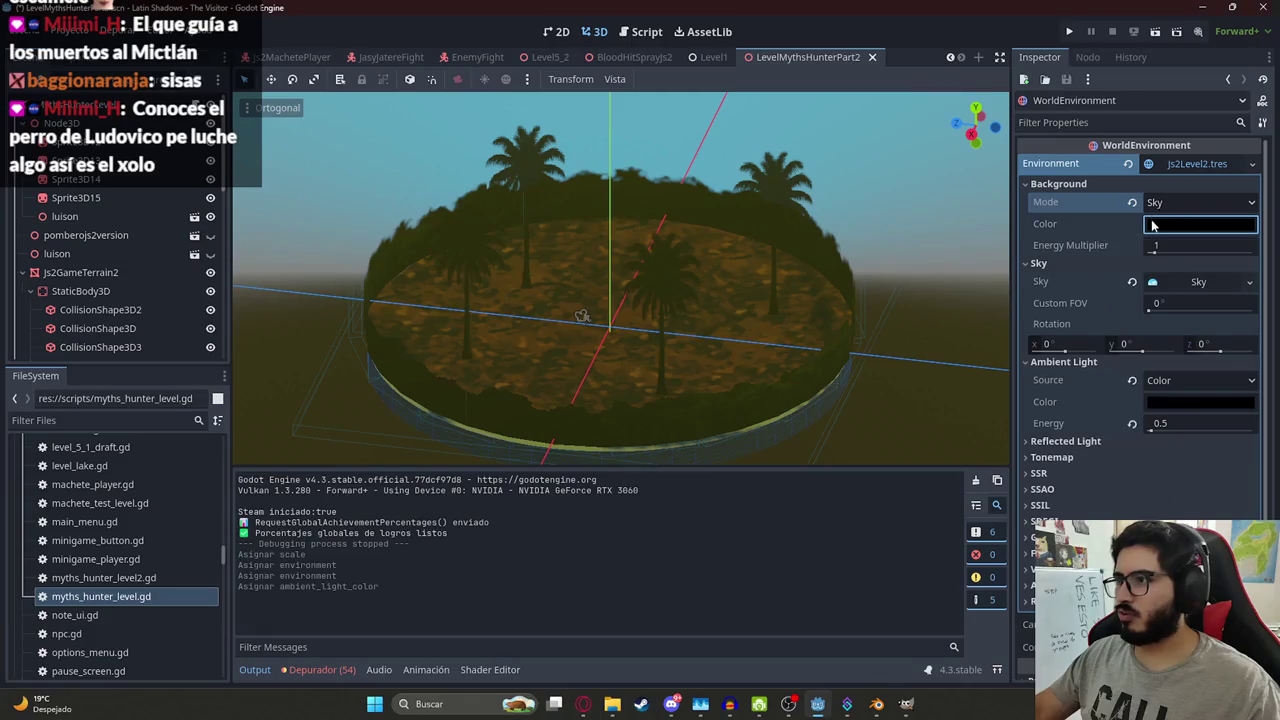
pyautogui.click(1199, 281)
pyautogui.click(1192, 308)
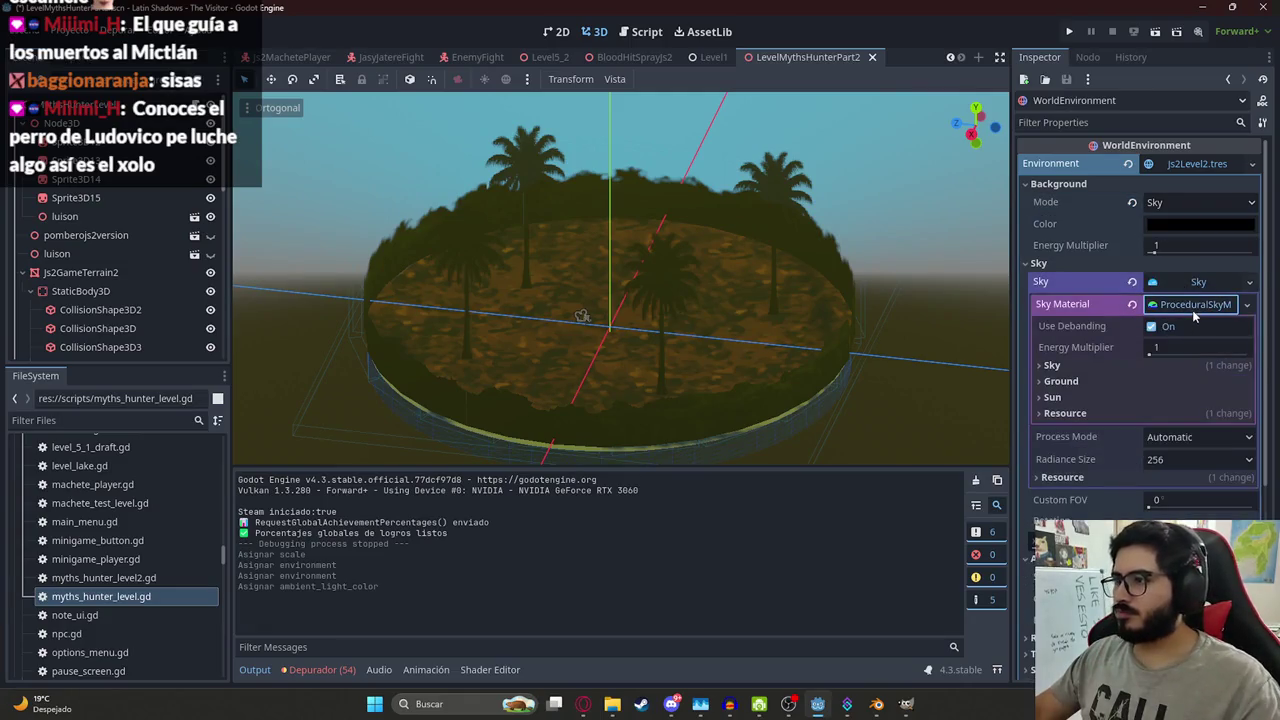
pyautogui.click(1149, 365)
pyautogui.click(1200, 382)
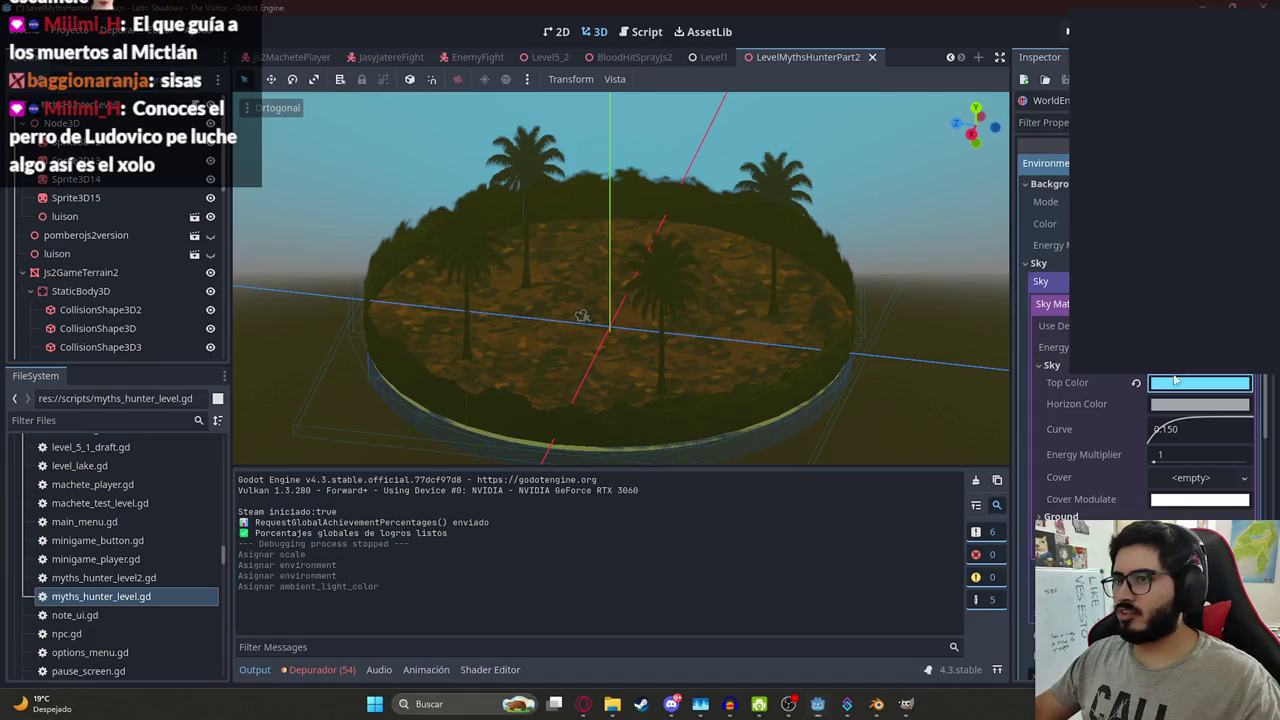
pyautogui.click(1266, 170)
pyautogui.moveTo(1266, 170); pyautogui.dragTo(1266, 185)
pyautogui.click(864, 257)
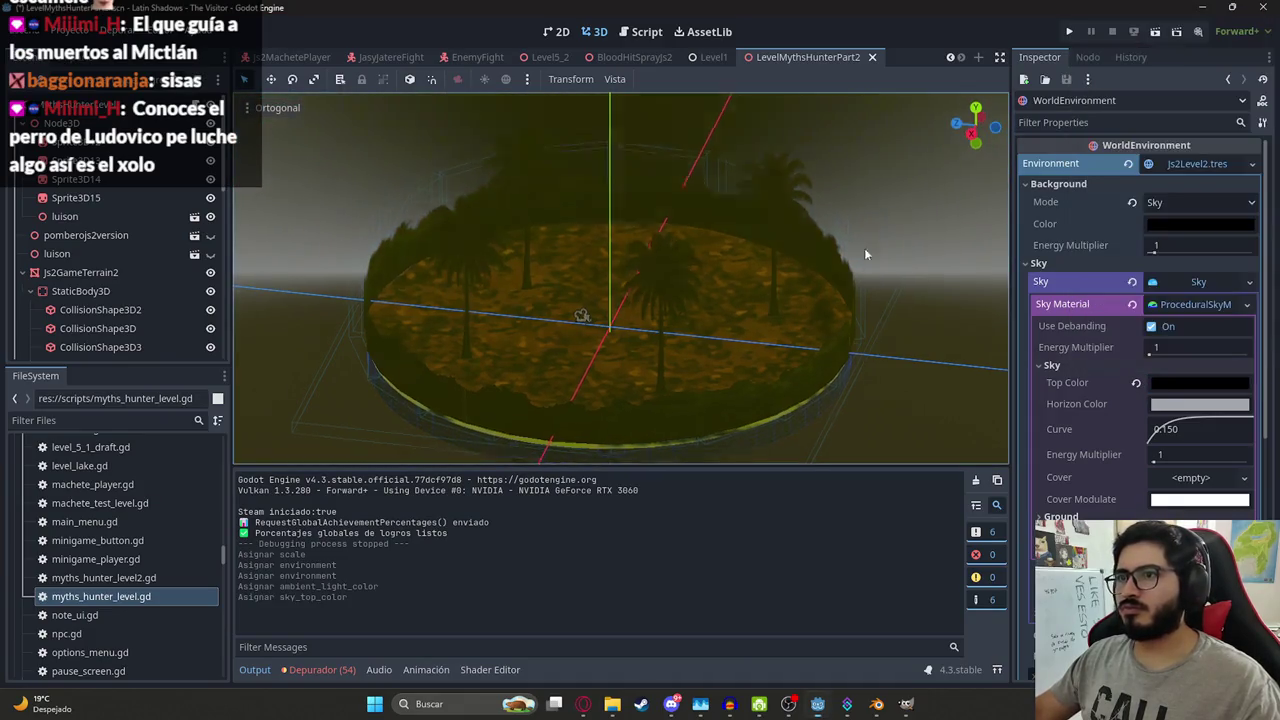
# Step: Rework the sky top colour into a dark navy blue
pyautogui.click(1209, 283)
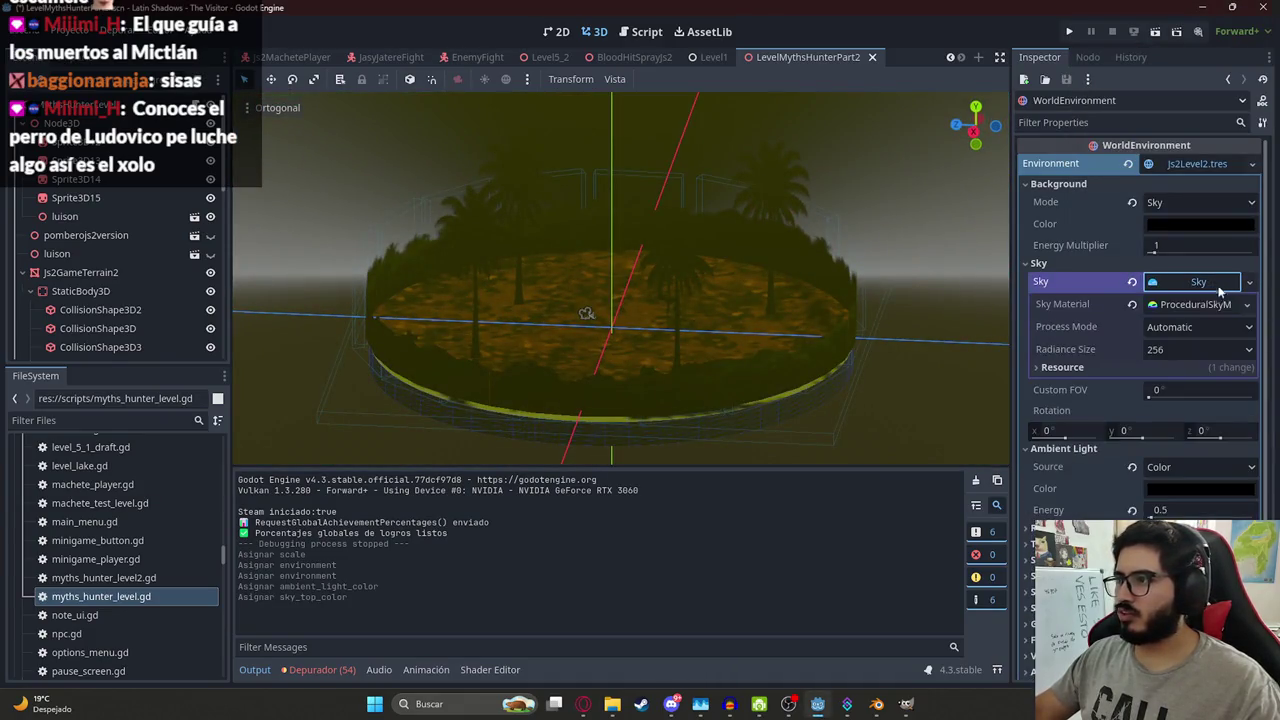
pyautogui.click(1202, 304)
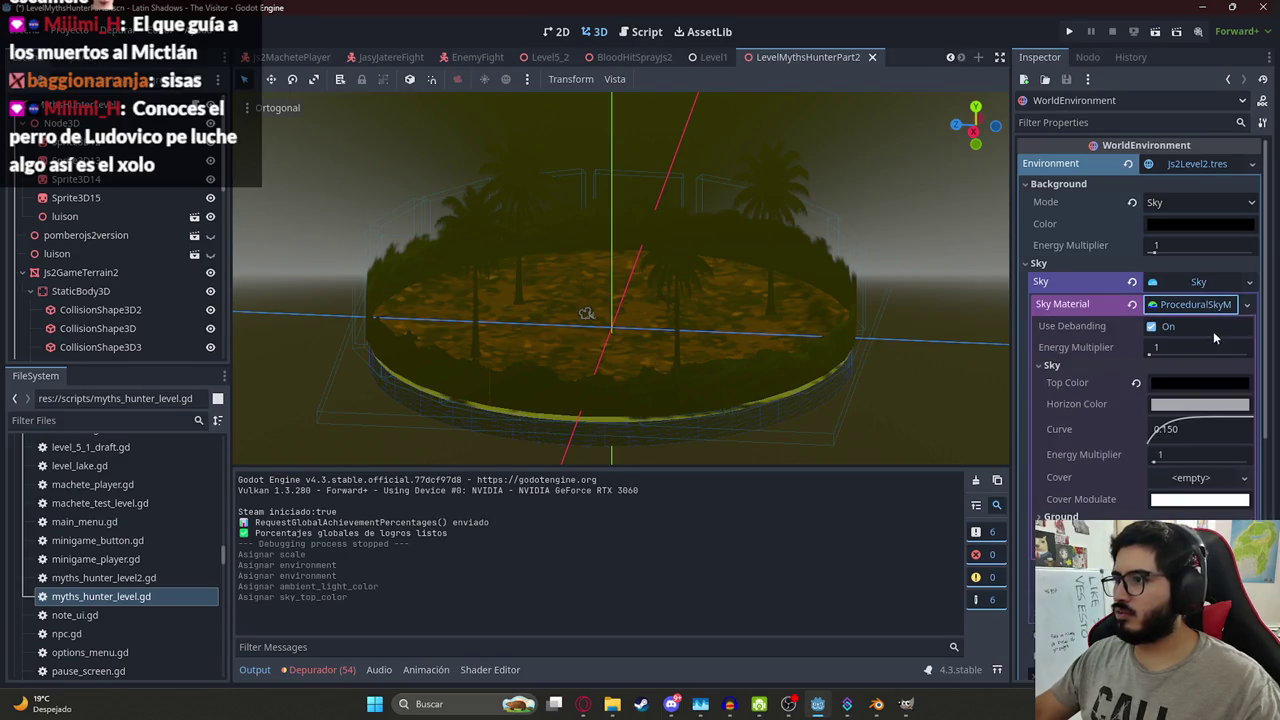
pyautogui.click(1199, 385)
pyautogui.click(1271, 117)
pyautogui.moveTo(1176, 110); pyautogui.dragTo(1164, 28)
pyautogui.moveTo(1266, 130); pyautogui.dragTo(1270, 166)
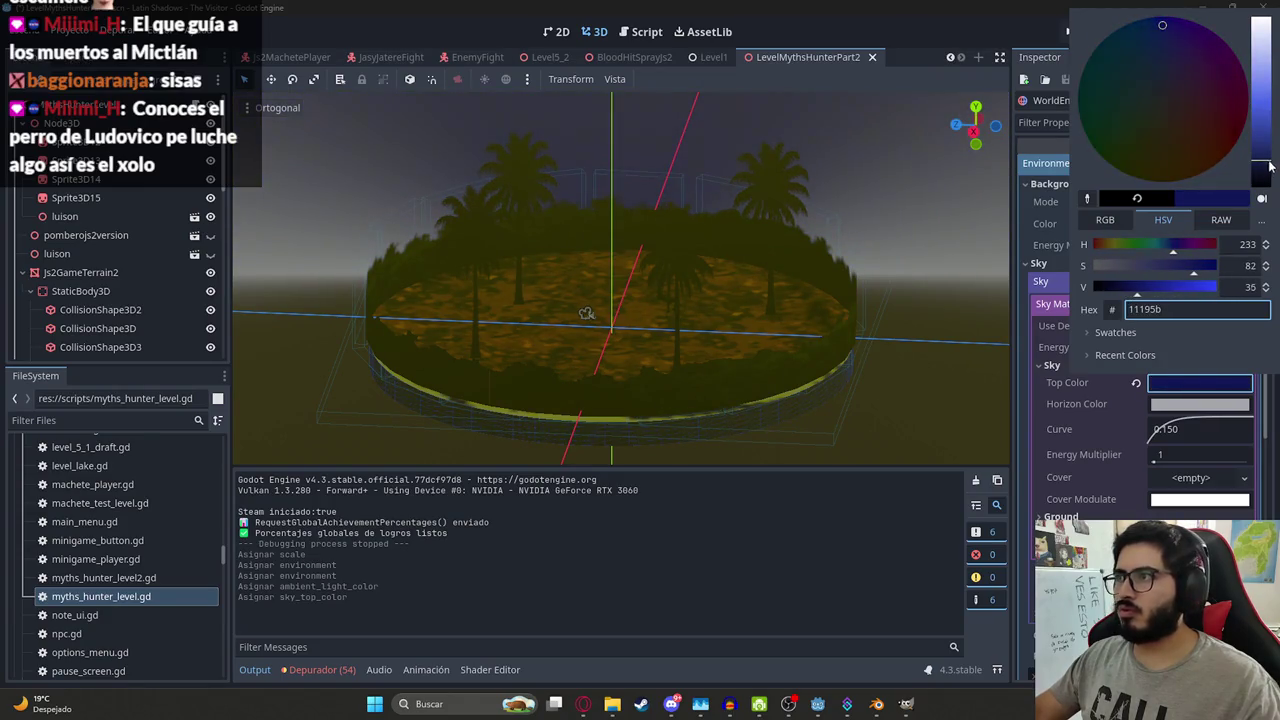
# Step: Orbit down onto the island and play the level scene
pyautogui.moveTo(640, 250)
pyautogui.mouseDown()
pyautogui.moveTo(648, 140)
pyautogui.moveTo(607, 297)
pyautogui.mouseUp()
pyautogui.scroll(3, 607, 297)
pyautogui.rightClick(795, 59)
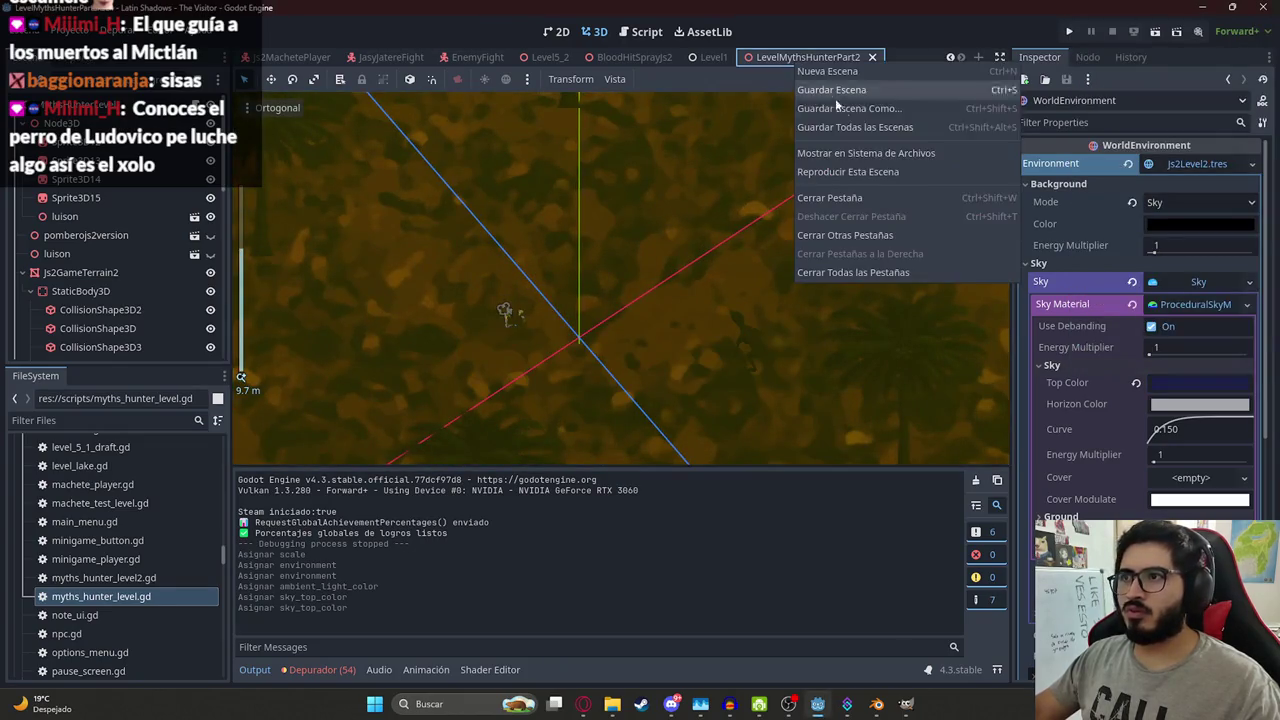
pyautogui.click(853, 172)
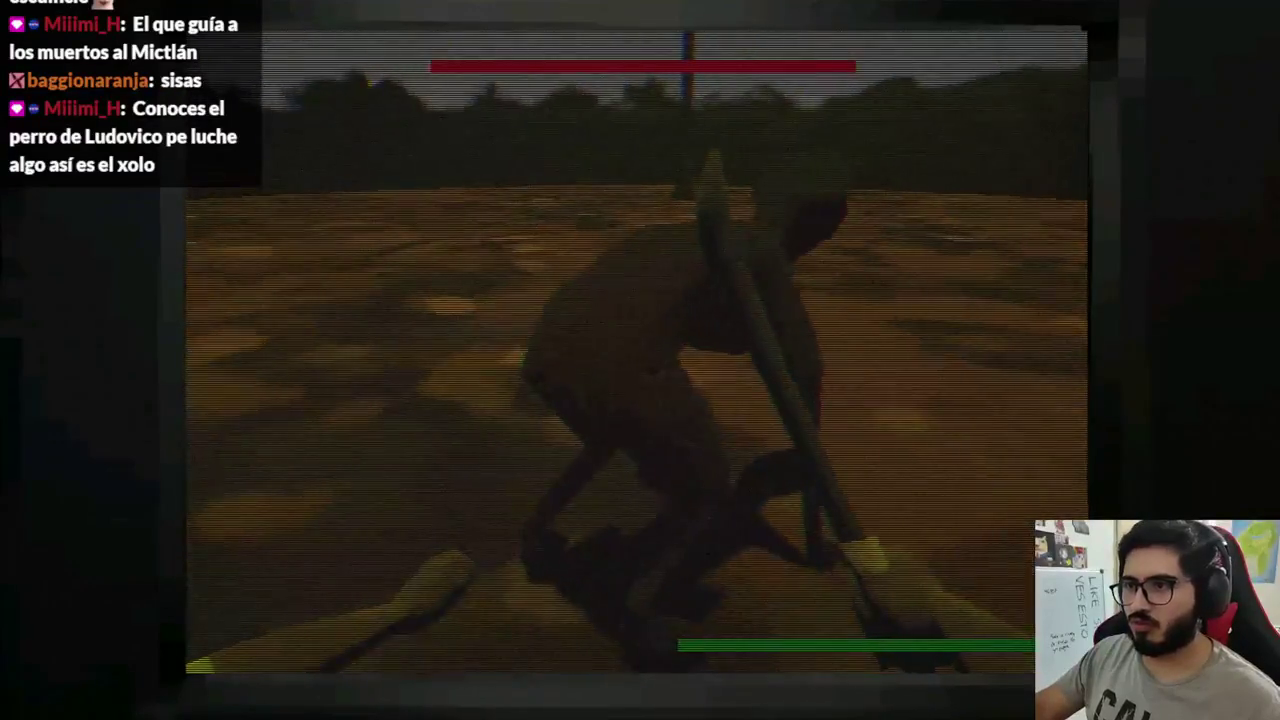
# Step: Stop the running game with F8 and go to the browser's image search
pyautogui.press('F8')
pyautogui.scroll(-3, 135, 255)
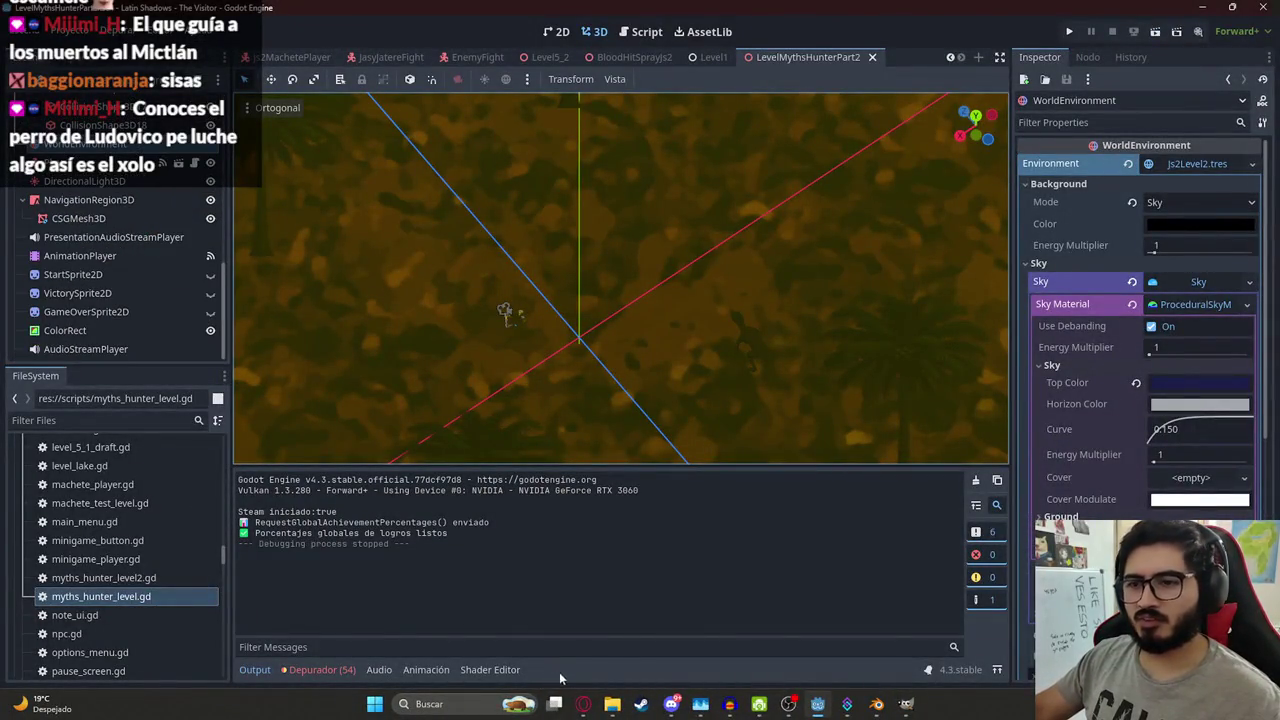
pyautogui.click(580, 706)
# Step: Search Google Images for 'perro de ludovico familia peluche', preview a photo, return to Godot
pyautogui.click(552, 87)
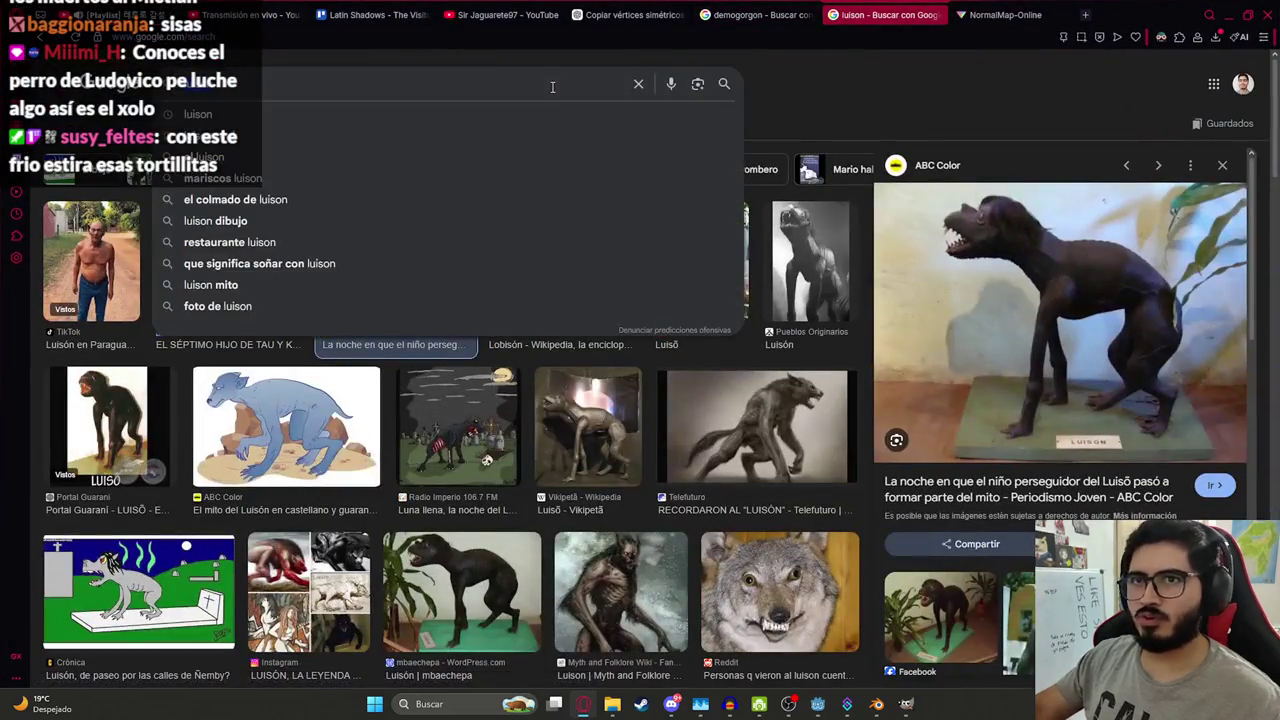
pyautogui.write('perro de ludovic')
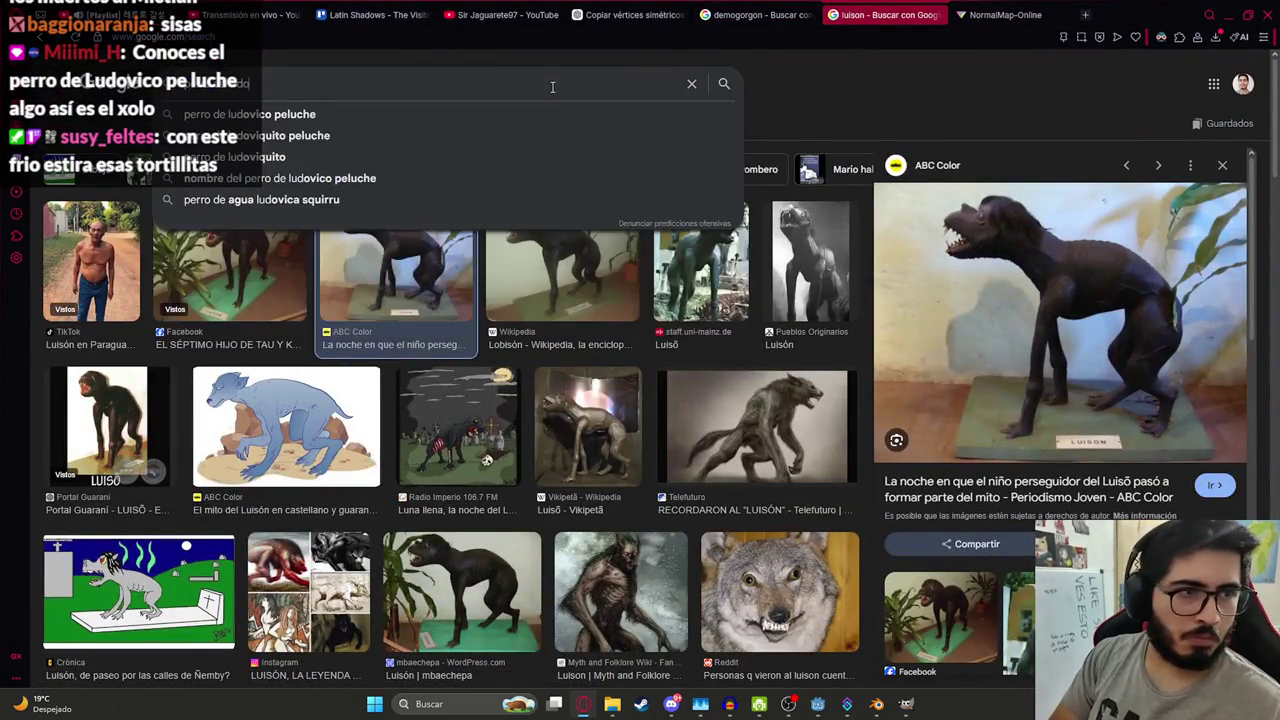
pyautogui.write('o familia ')
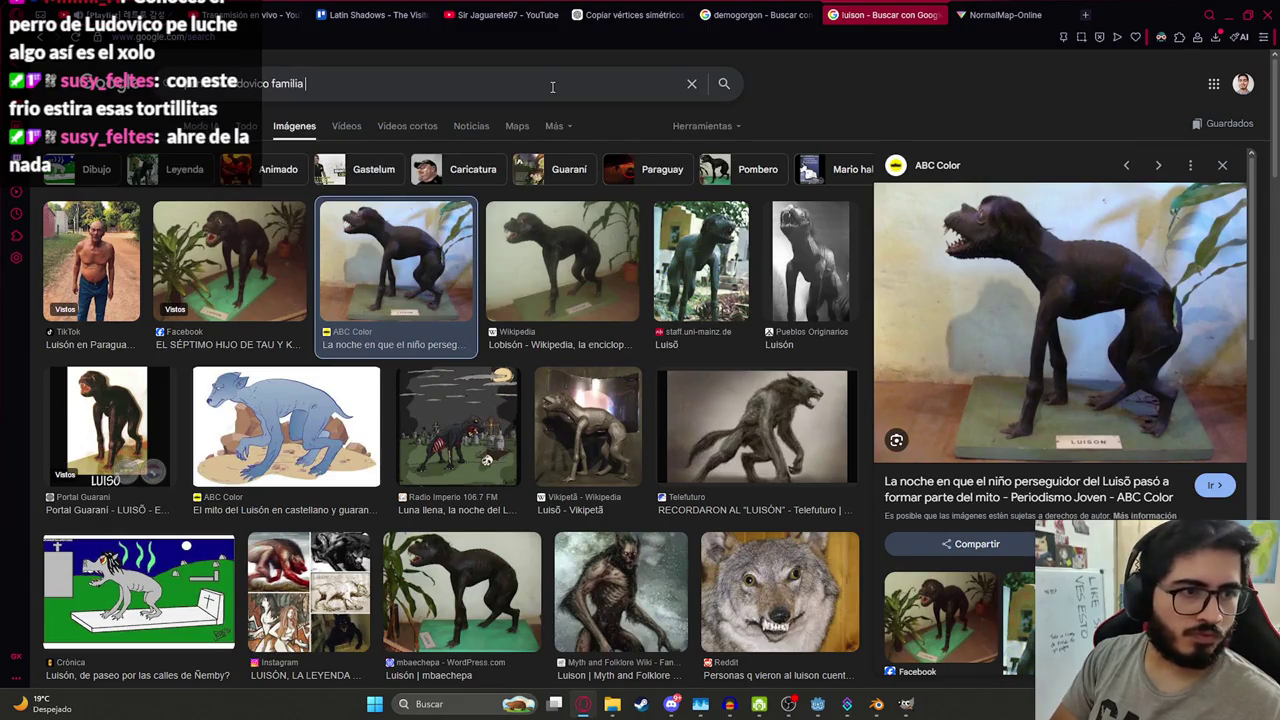
pyautogui.write('peluche')
pyautogui.press('Return')
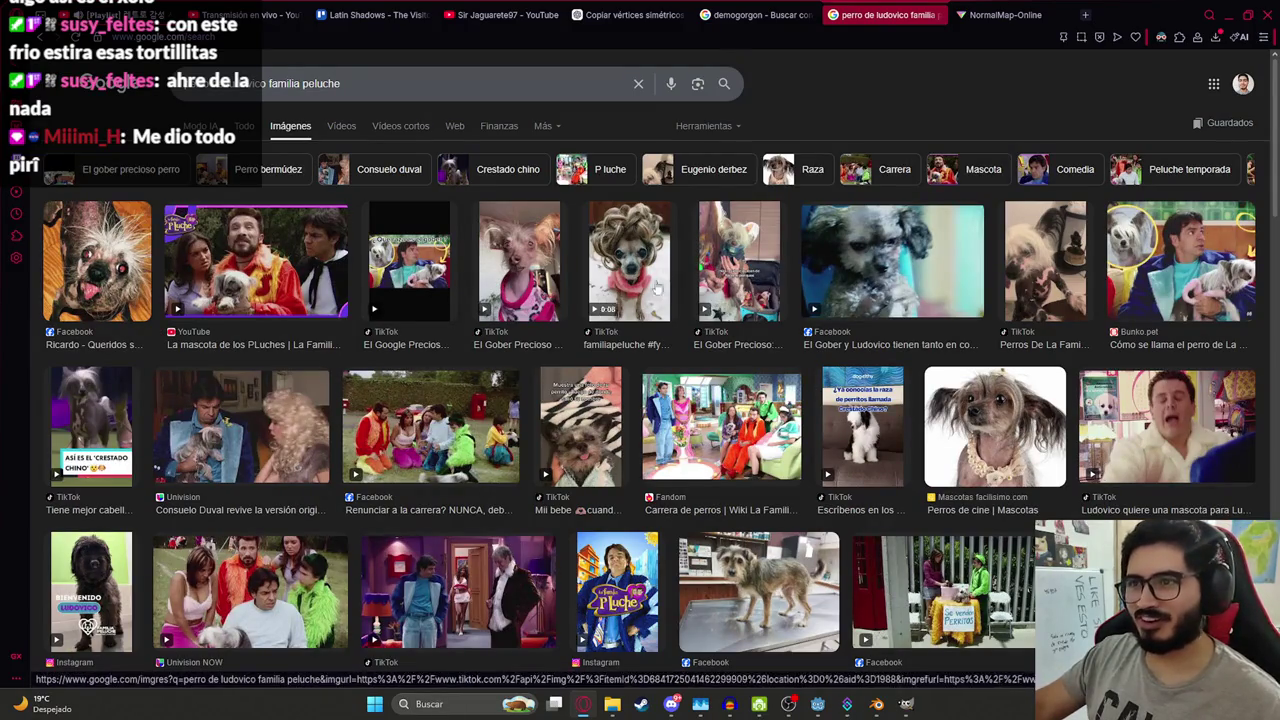
pyautogui.click(1018, 420)
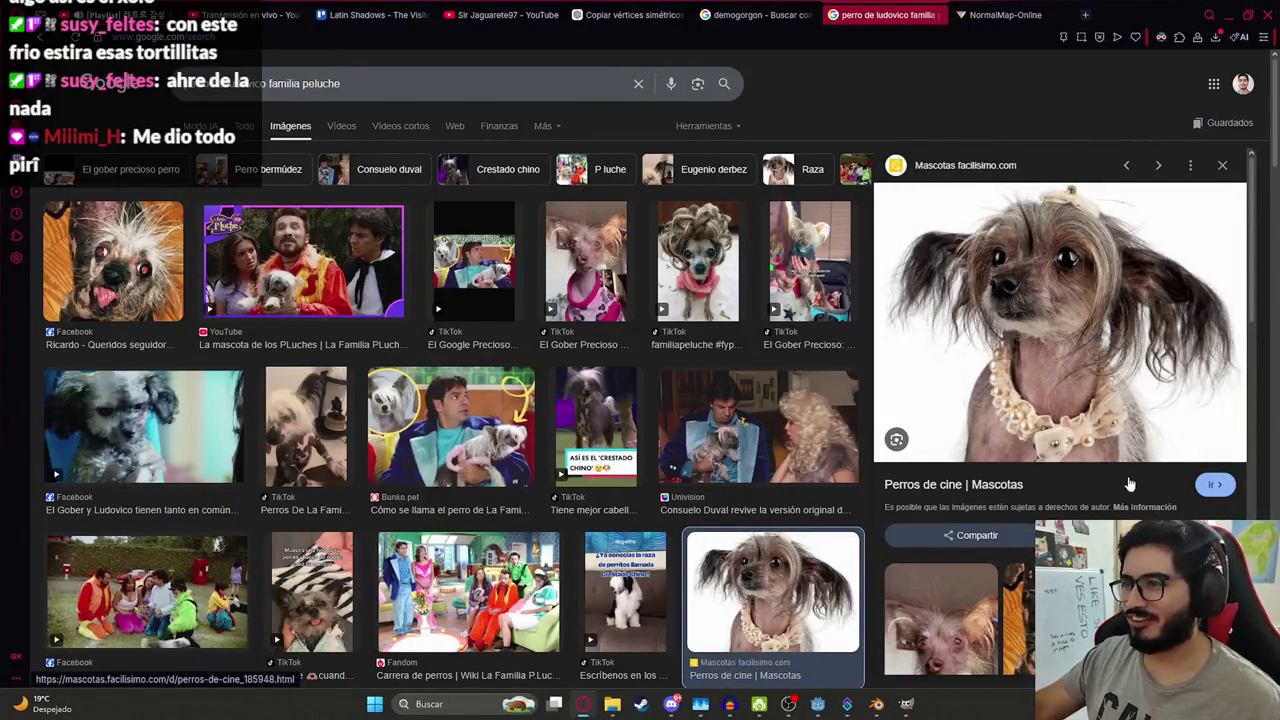
pyautogui.hotkey('alt', 'Tab')
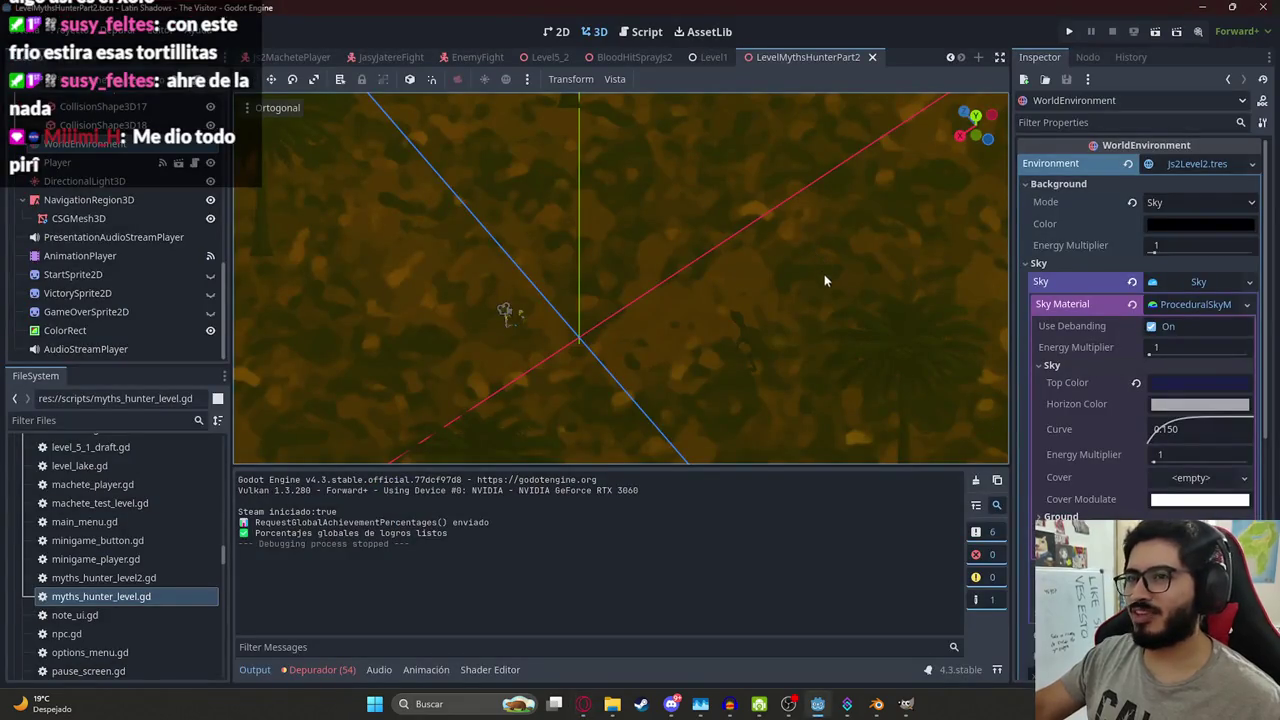
# Step: Select DirectionalLight3D and change its light colour from yellow to white
pyautogui.click(100, 183)
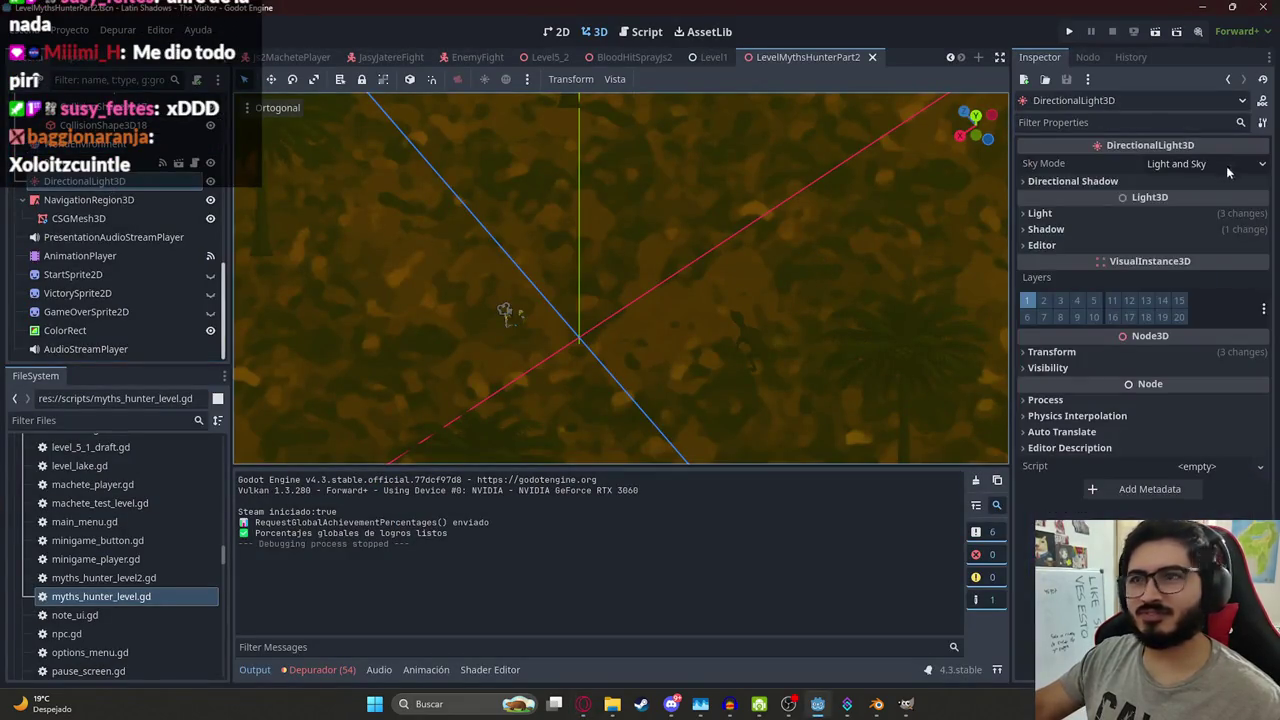
pyautogui.click(1107, 183)
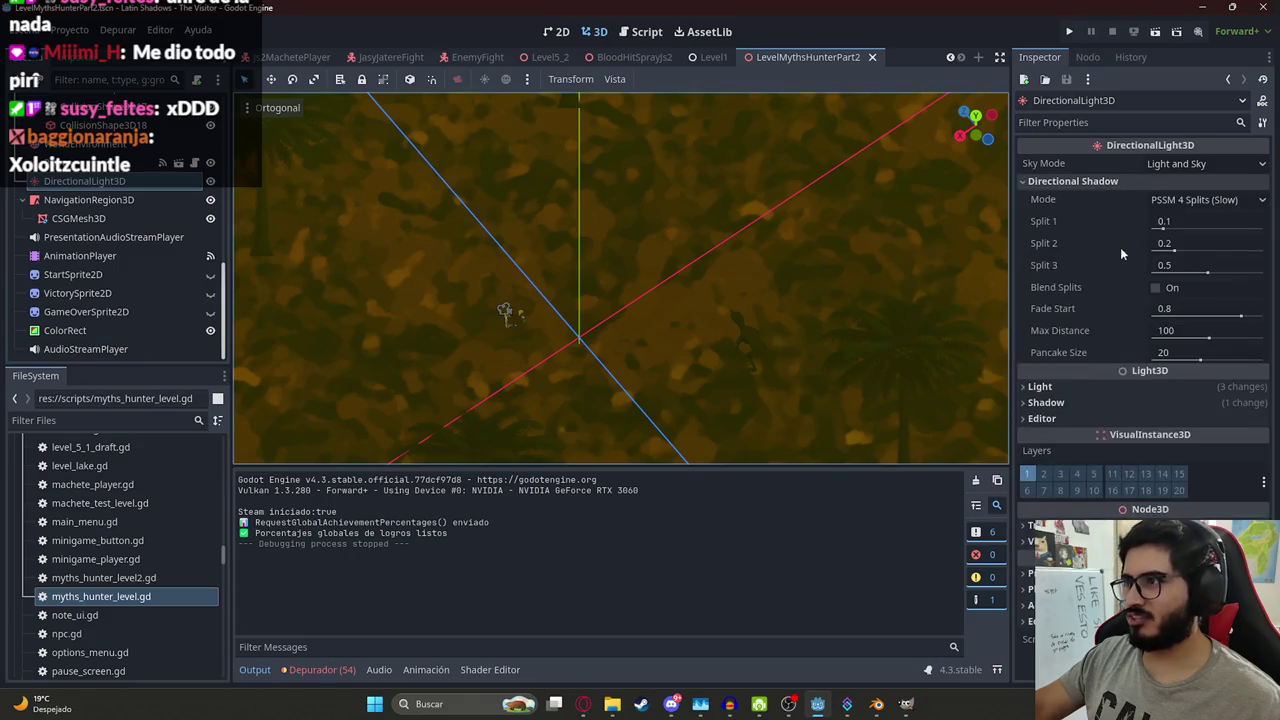
pyautogui.click(1115, 387)
pyautogui.click(1203, 405)
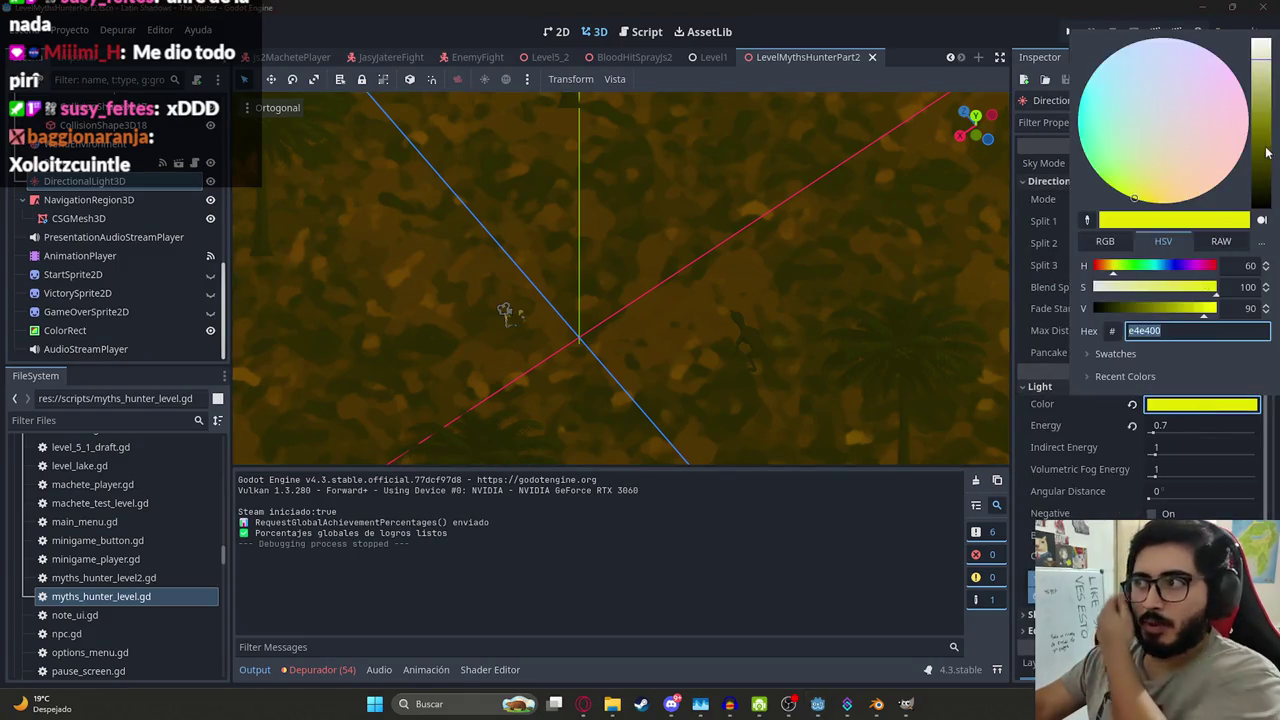
pyautogui.click(1263, 36)
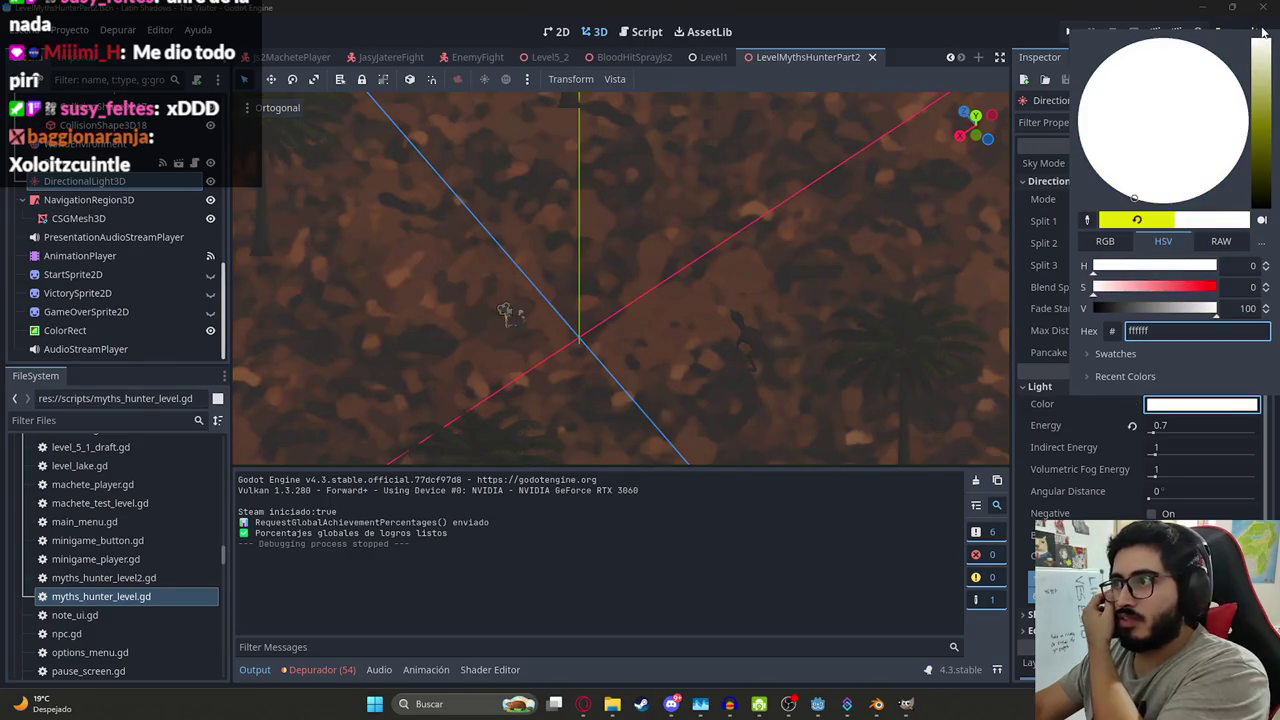
pyautogui.hotkey('ctrl', 'z')
pyautogui.hotkey('ctrl', 'shift', 'z')
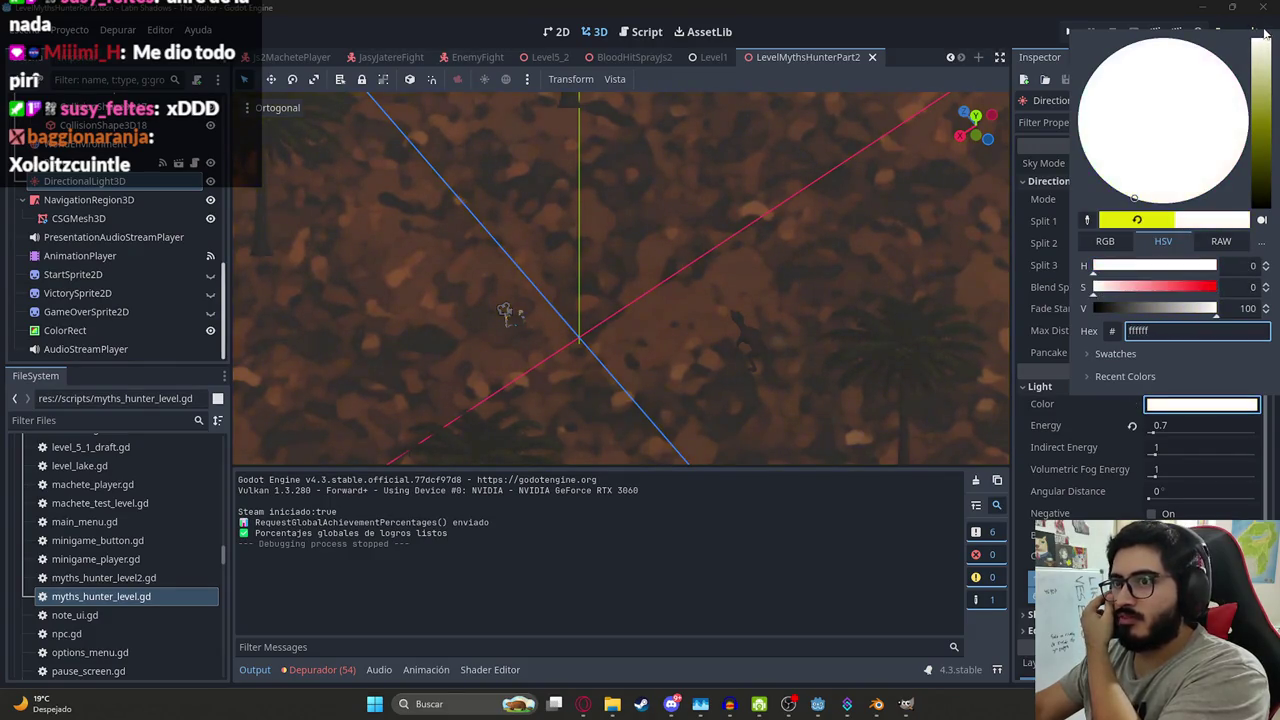
pyautogui.scroll(-5, 752, 214)
pyautogui.scroll(4, 884, 154)
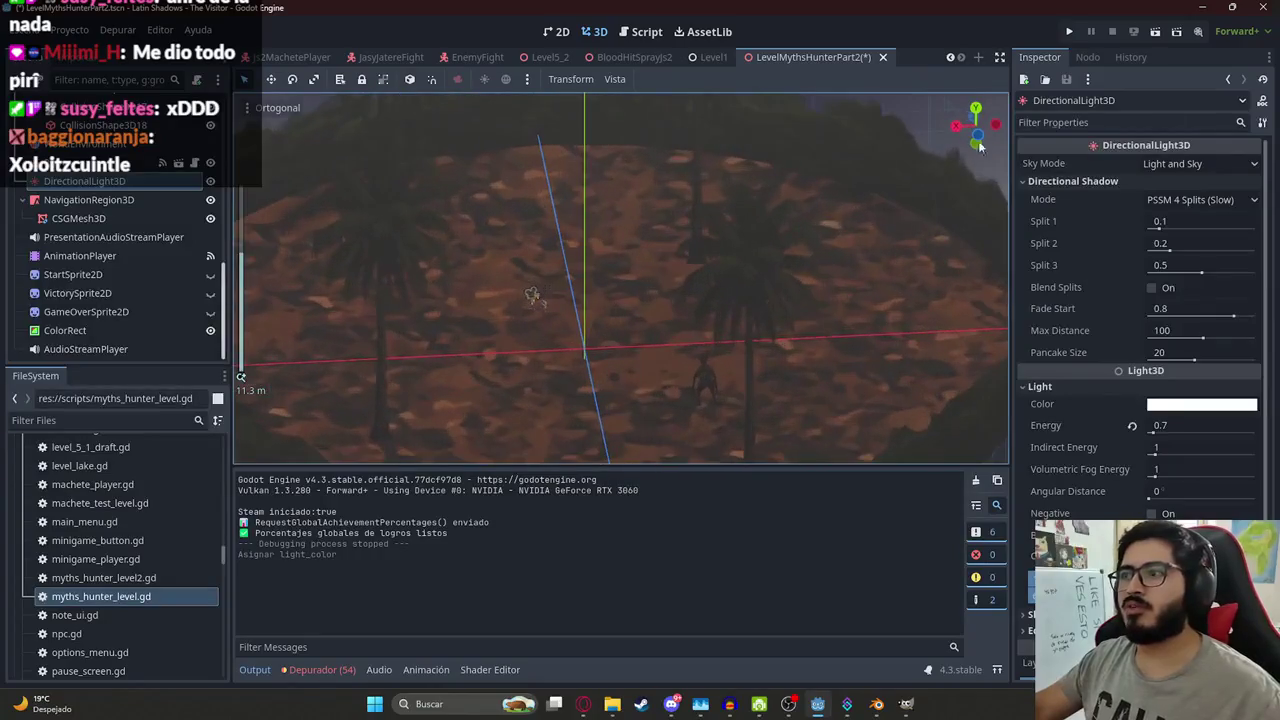
# Step: Keep sky mode as Light and Sky, try yellow and blue tints, settle on white
pyautogui.click(1228, 168)
pyautogui.click(1216, 266)
pyautogui.click(1201, 404)
pyautogui.moveTo(1263, 62); pyautogui.dragTo(1264, 50)
pyautogui.moveTo(1172, 60)
pyautogui.mouseDown()
pyautogui.moveTo(1138, 54)
pyautogui.moveTo(1158, 180)
pyautogui.moveTo(1141, 207)
pyautogui.mouseUp()
pyautogui.moveTo(1248, 83); pyautogui.dragTo(1165, 120)
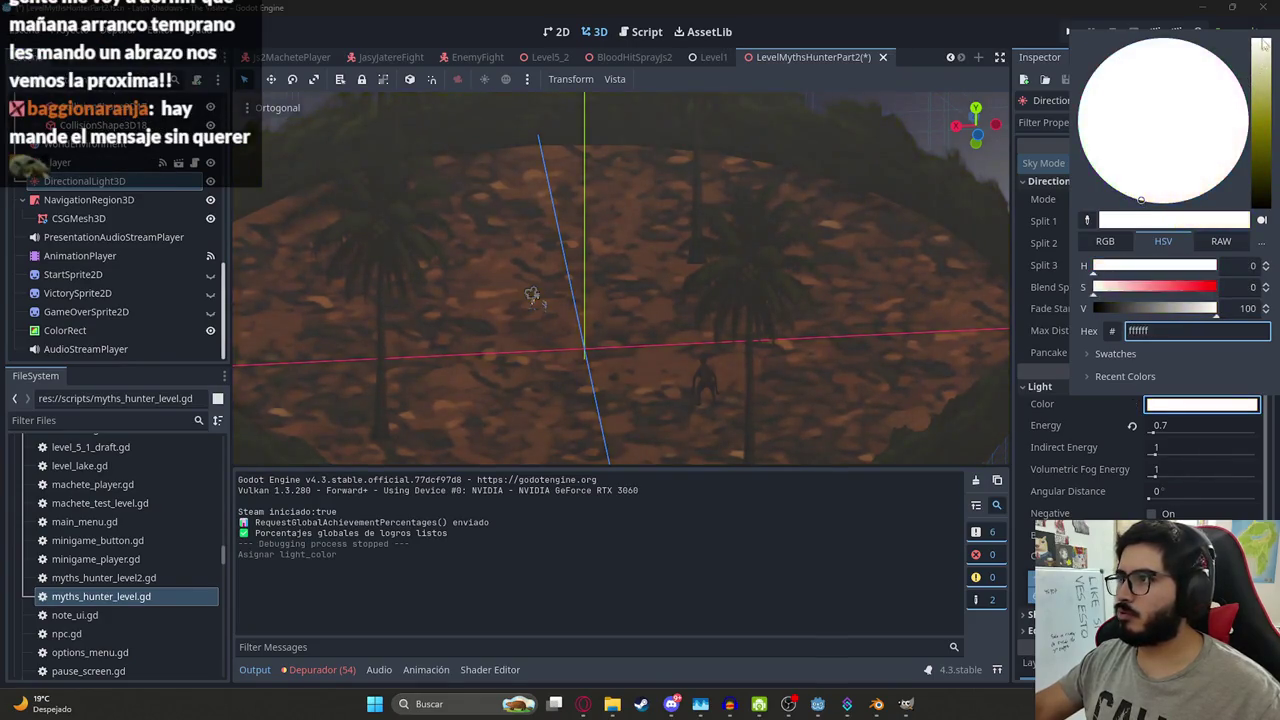
pyautogui.click(728, 175)
pyautogui.moveTo(728, 182); pyautogui.dragTo(544, 205)
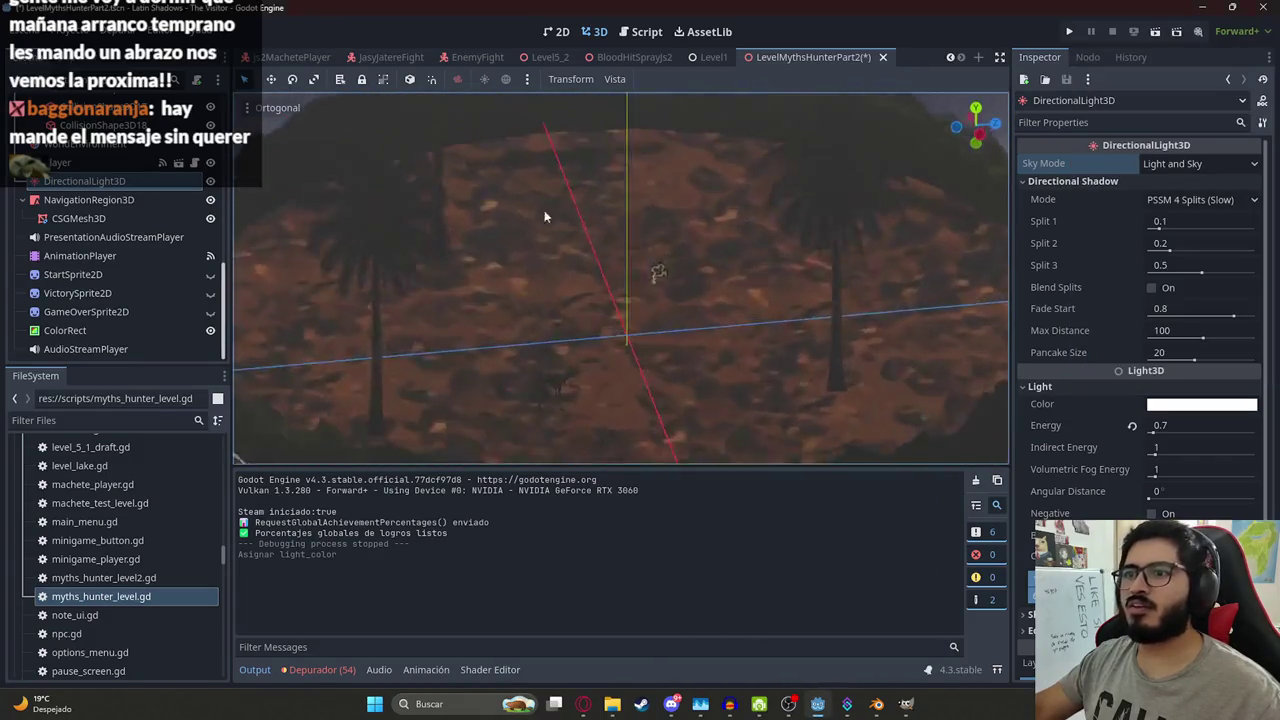
# Step: Set the directional light's energy to 0.5
pyautogui.click(1187, 425)
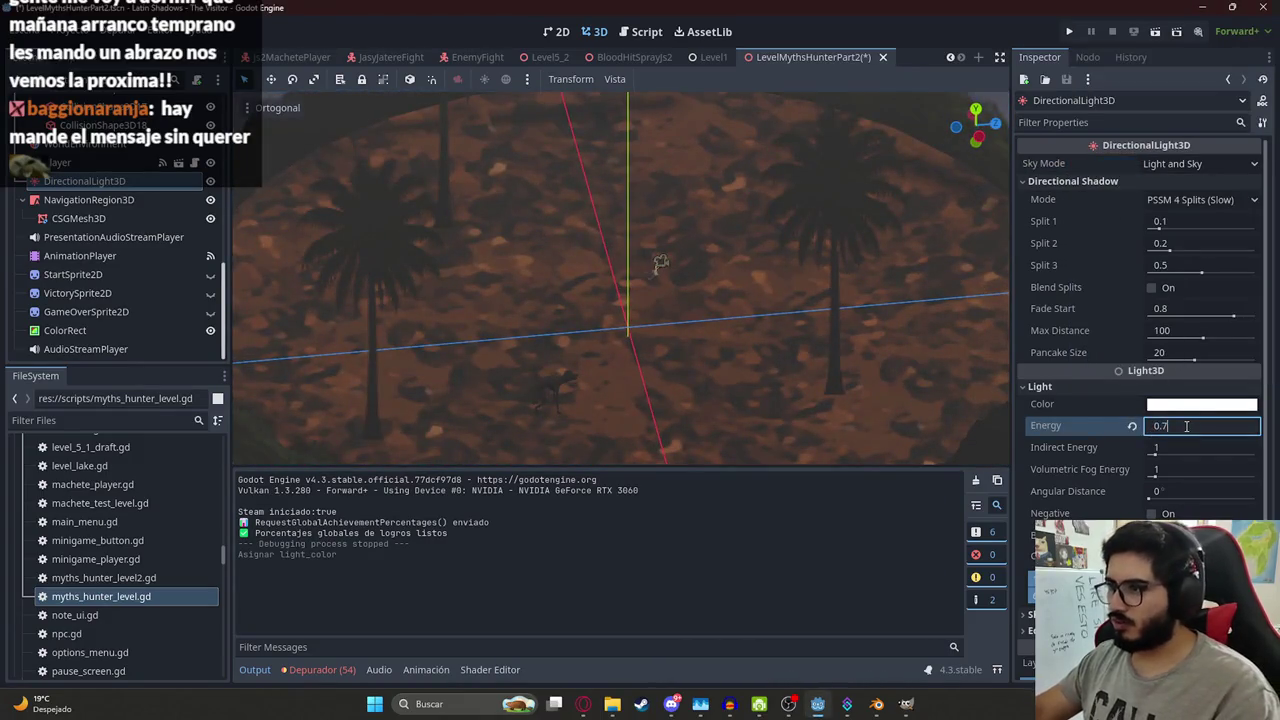
pyautogui.write('0')
pyautogui.press('Return')
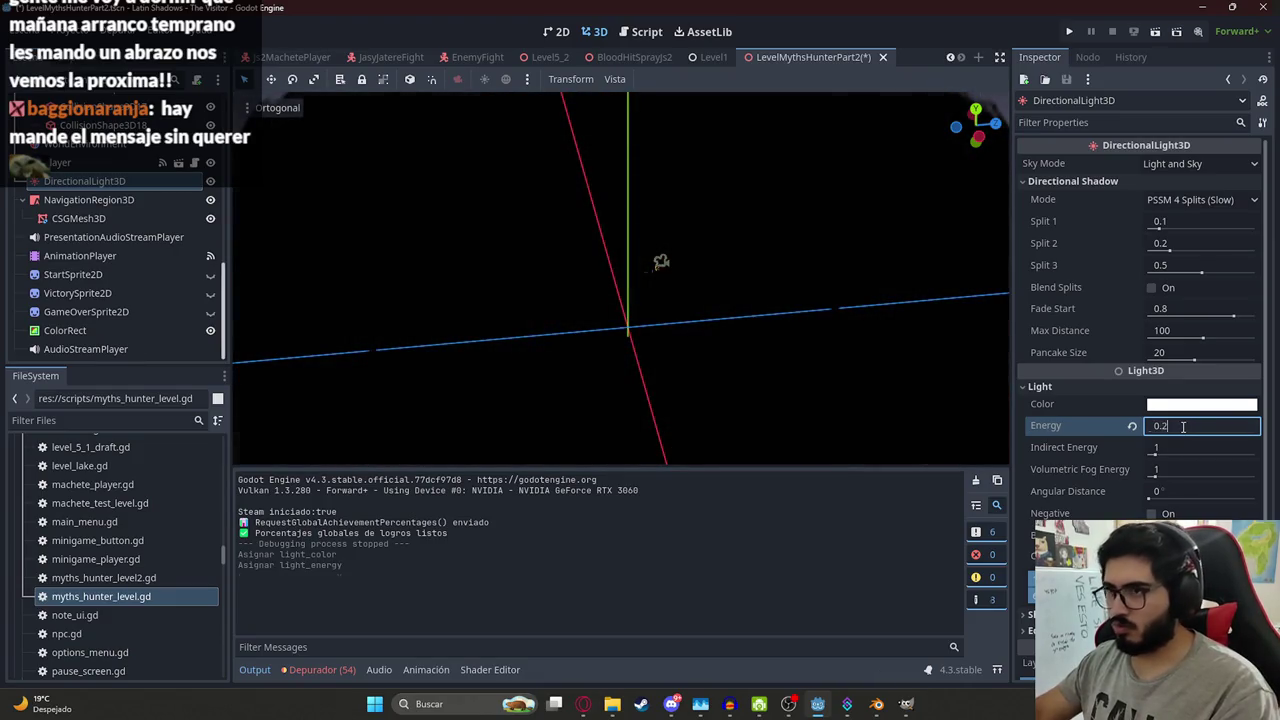
pyautogui.press('Return')
pyautogui.press('Return')
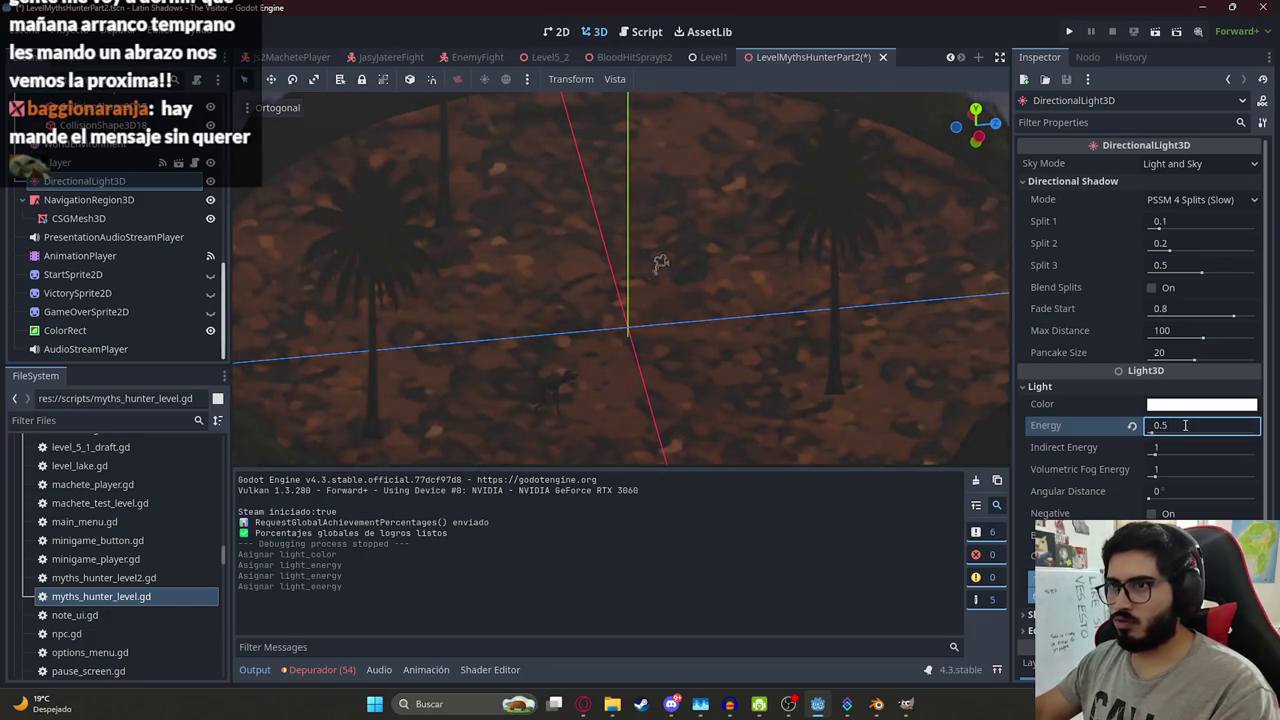
pyautogui.rightClick(796, 55)
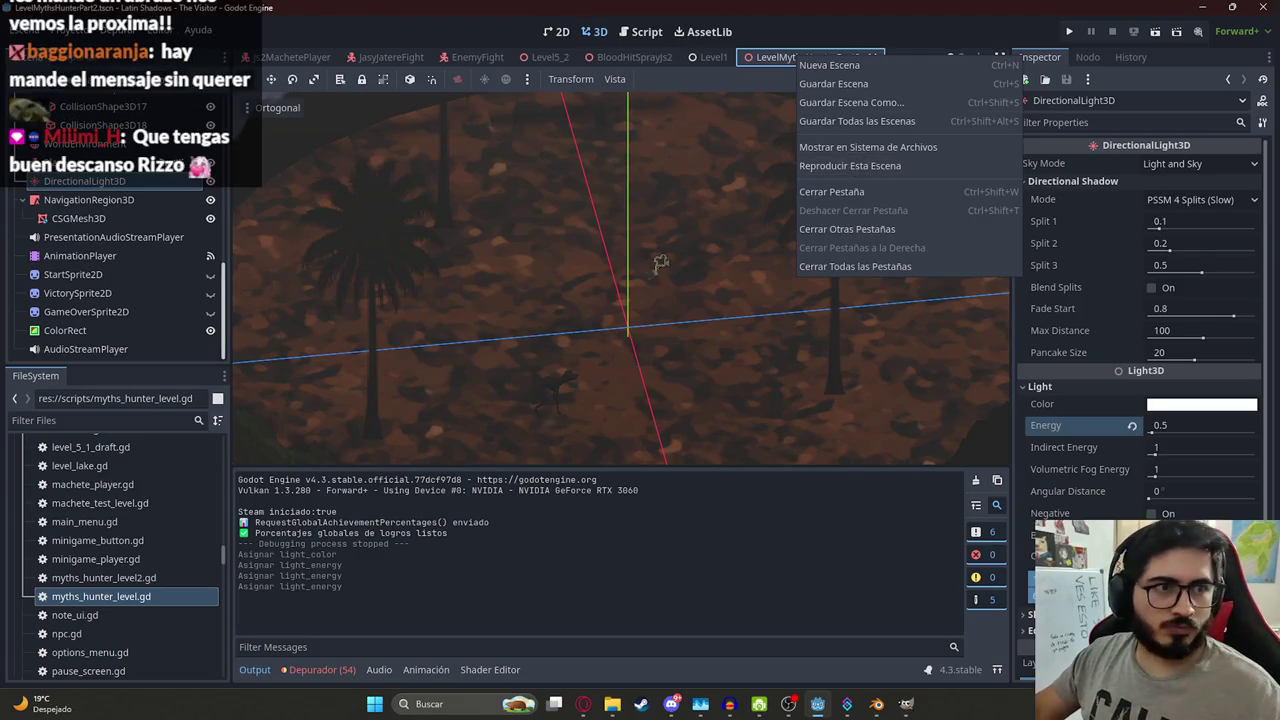
# Step: Play-test the level under the dimmer light, then stop it with F8
pyautogui.click(660, 263)
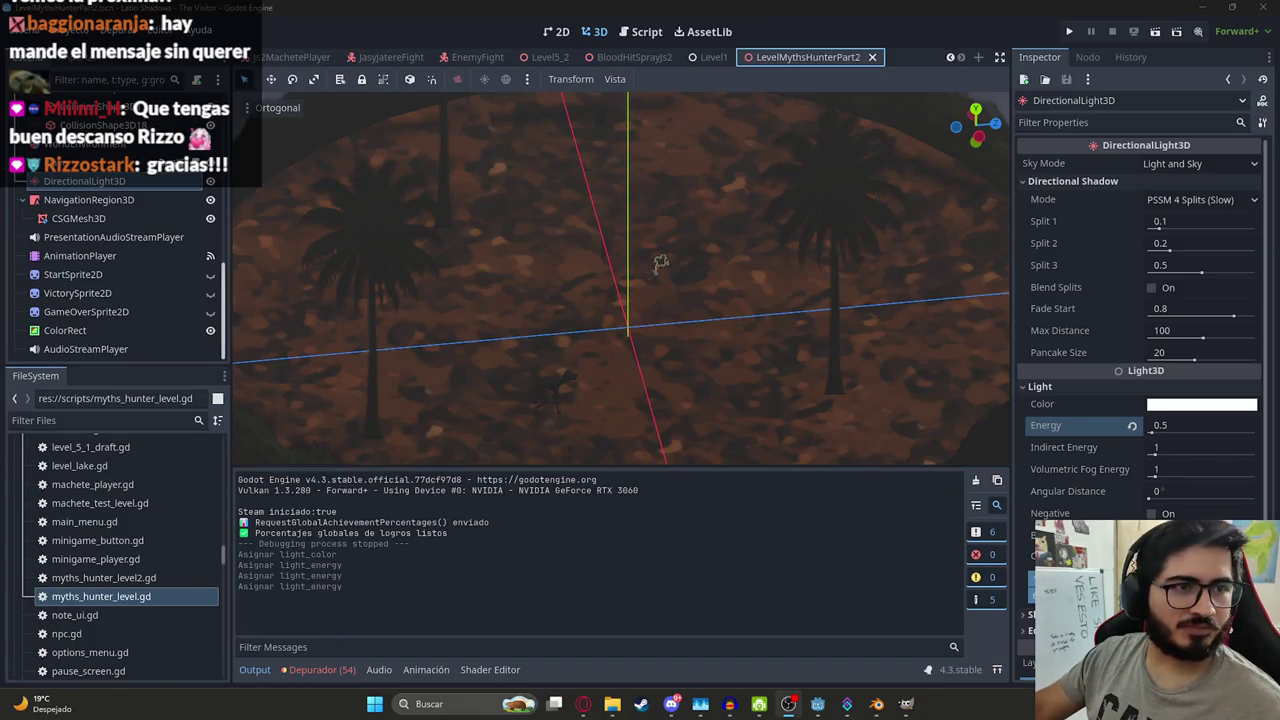
pyautogui.rightClick(800, 58)
pyautogui.click(845, 117)
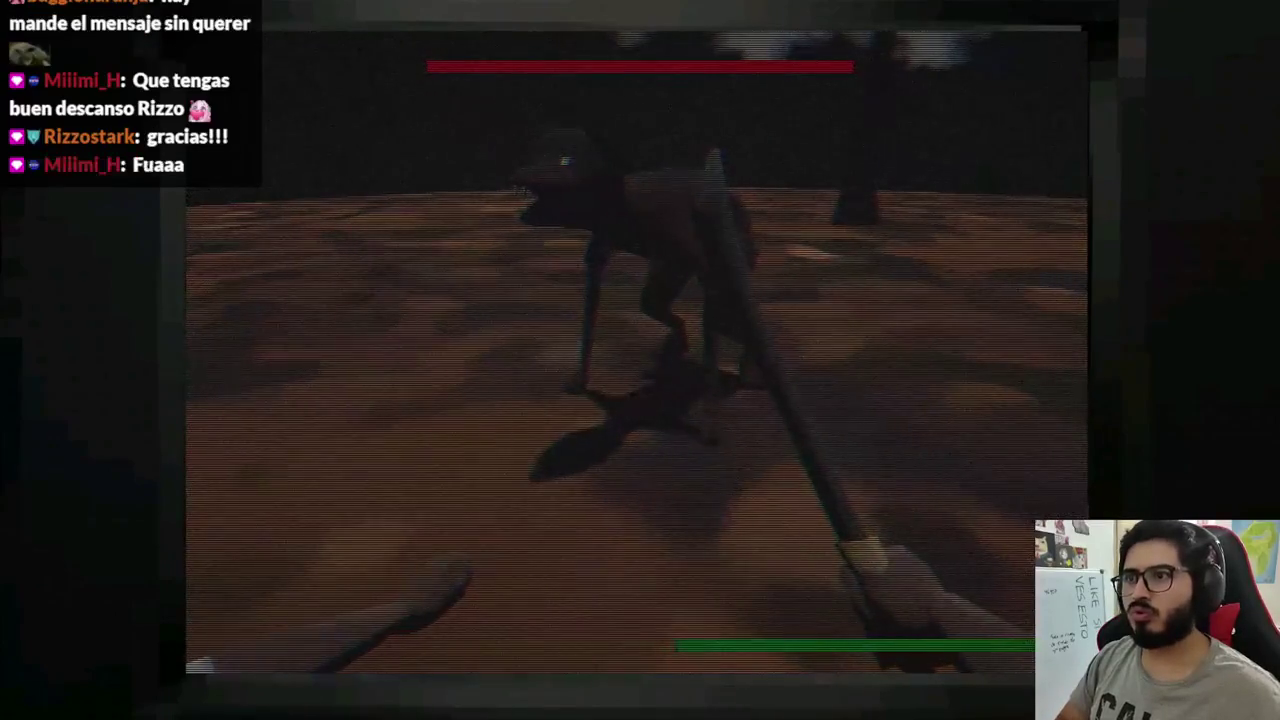
pyautogui.press('F8')
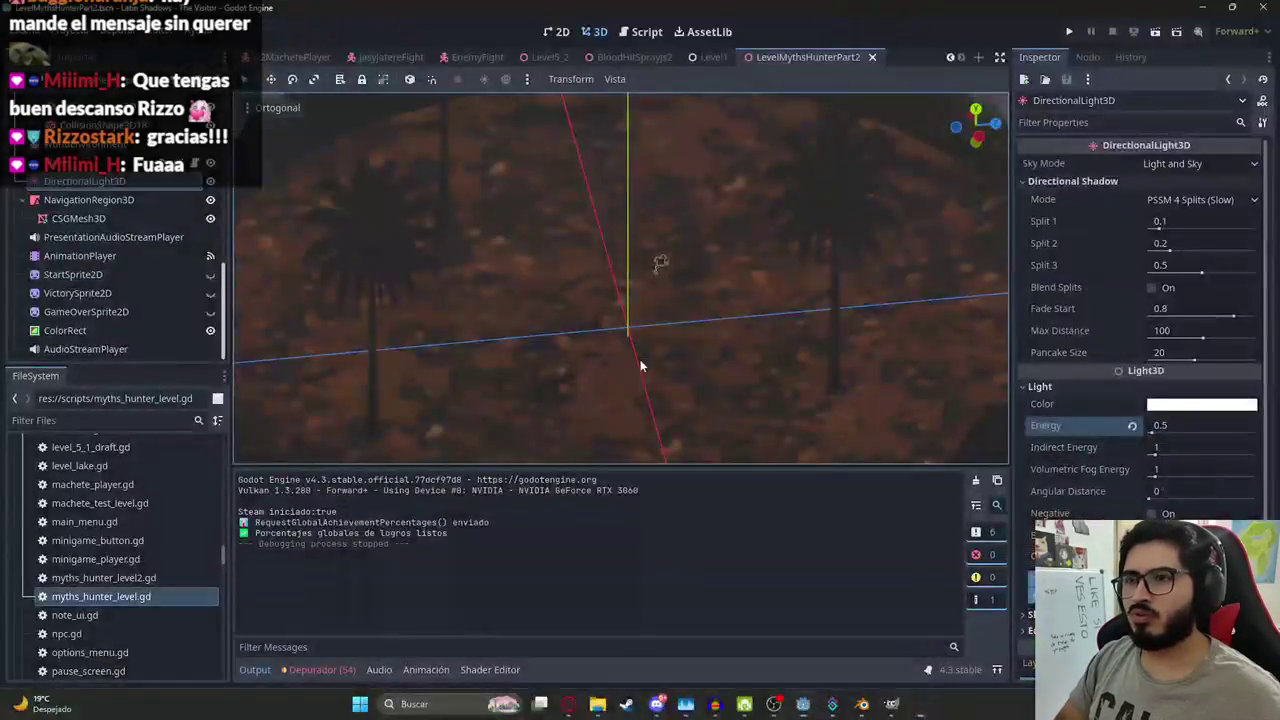
# Step: Select WorldEnvironment and tint its ambient light colour a pale blue
pyautogui.scroll(3, 93, 224)
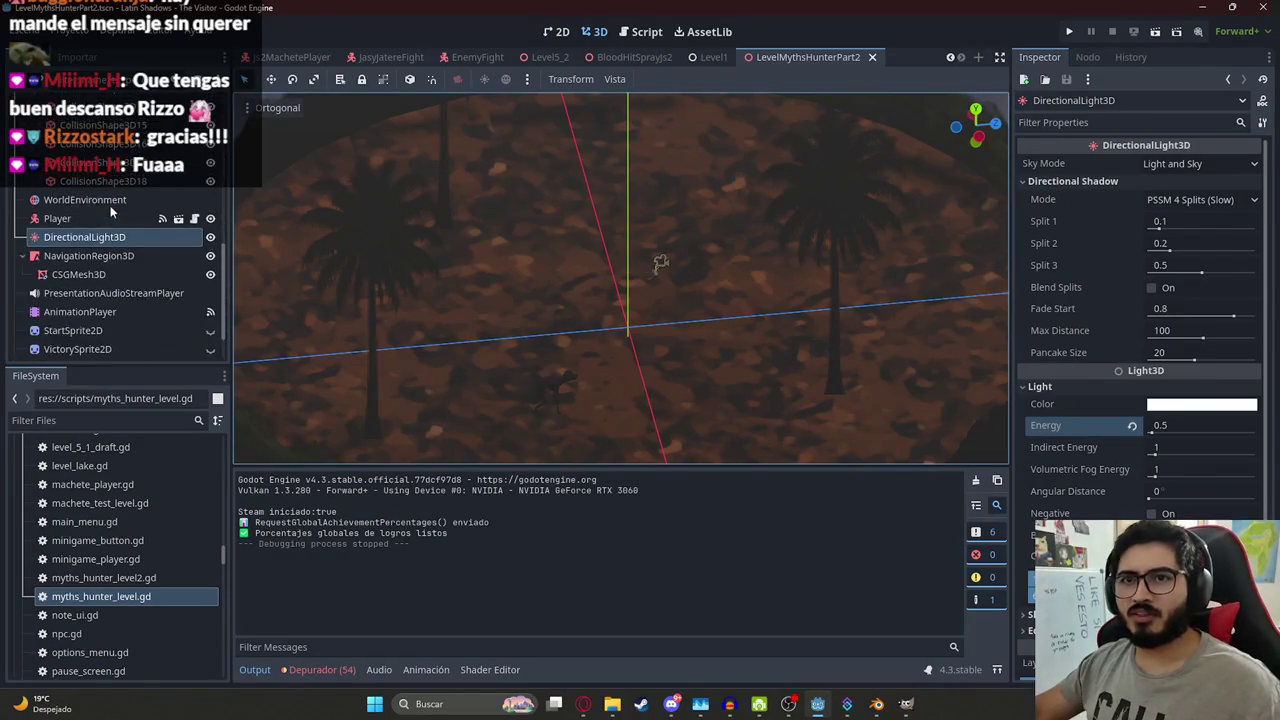
pyautogui.click(108, 203)
pyautogui.scroll(5, 645, 243)
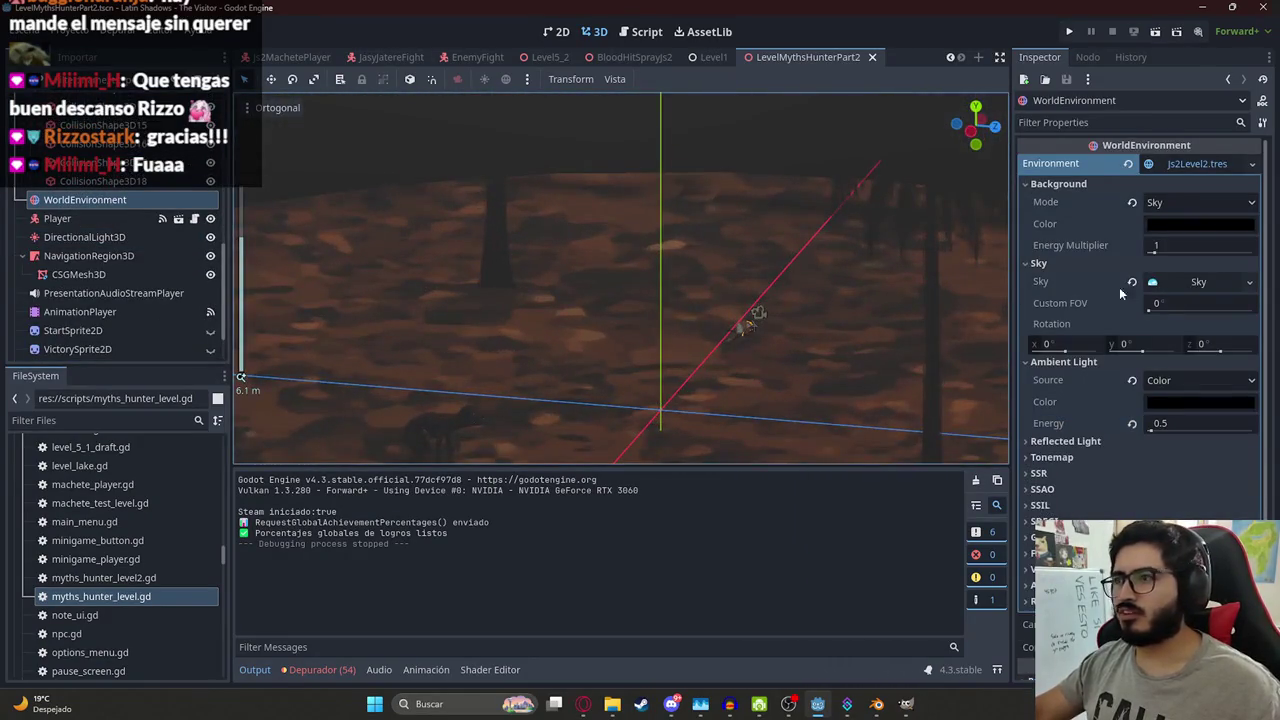
pyautogui.click(1200, 402)
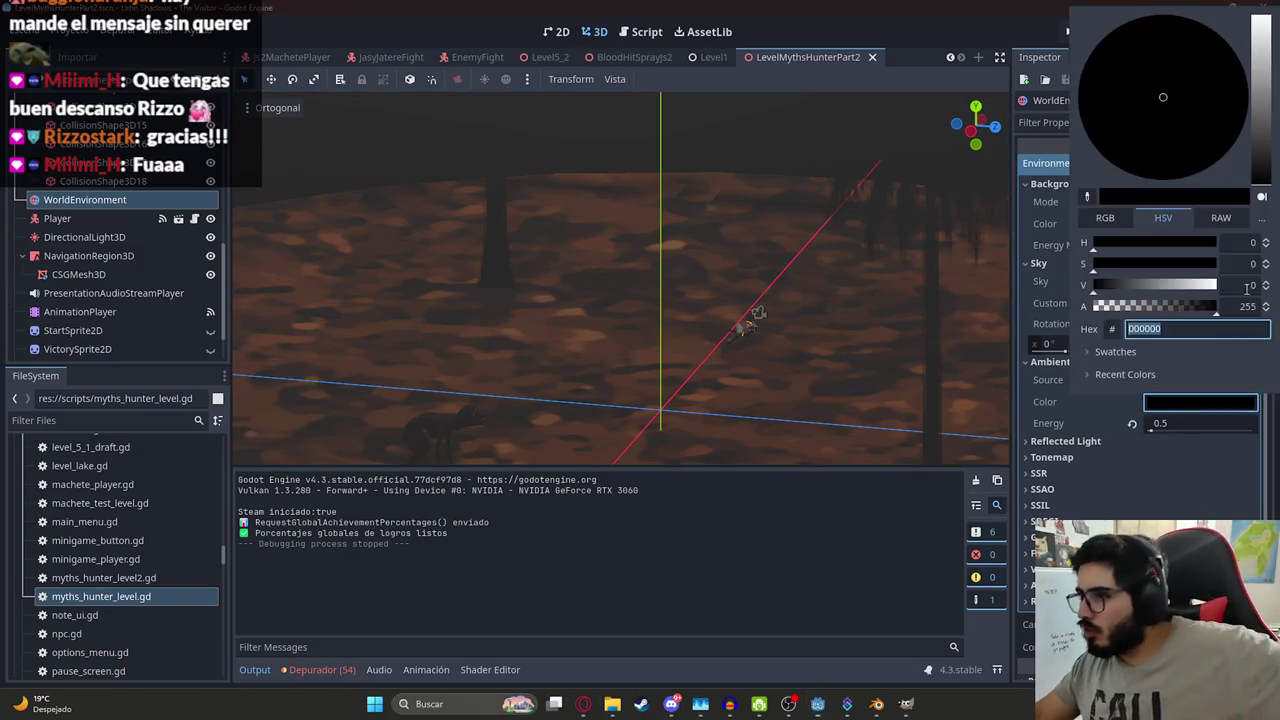
pyautogui.moveTo(1262, 167)
pyautogui.mouseDown()
pyautogui.moveTo(1262, 90)
pyautogui.moveTo(1262, 180)
pyautogui.moveTo(1264, 14)
pyautogui.mouseUp()
pyautogui.moveTo(1190, 28)
pyautogui.mouseDown()
pyautogui.moveTo(1156, 59)
pyautogui.moveTo(1170, 13)
pyautogui.moveTo(1170, 32)
pyautogui.moveTo(1150, 39)
pyautogui.mouseUp()
pyautogui.moveTo(1260, 88)
pyautogui.mouseDown()
pyautogui.moveTo(1264, 40)
pyautogui.moveTo(1272, 72)
pyautogui.moveTo(1180, 123)
pyautogui.mouseUp()
pyautogui.click(686, 294)
pyautogui.moveTo(686, 294)
pyautogui.mouseDown()
pyautogui.moveTo(514, 306)
pyautogui.moveTo(643, 326)
pyautogui.mouseUp()
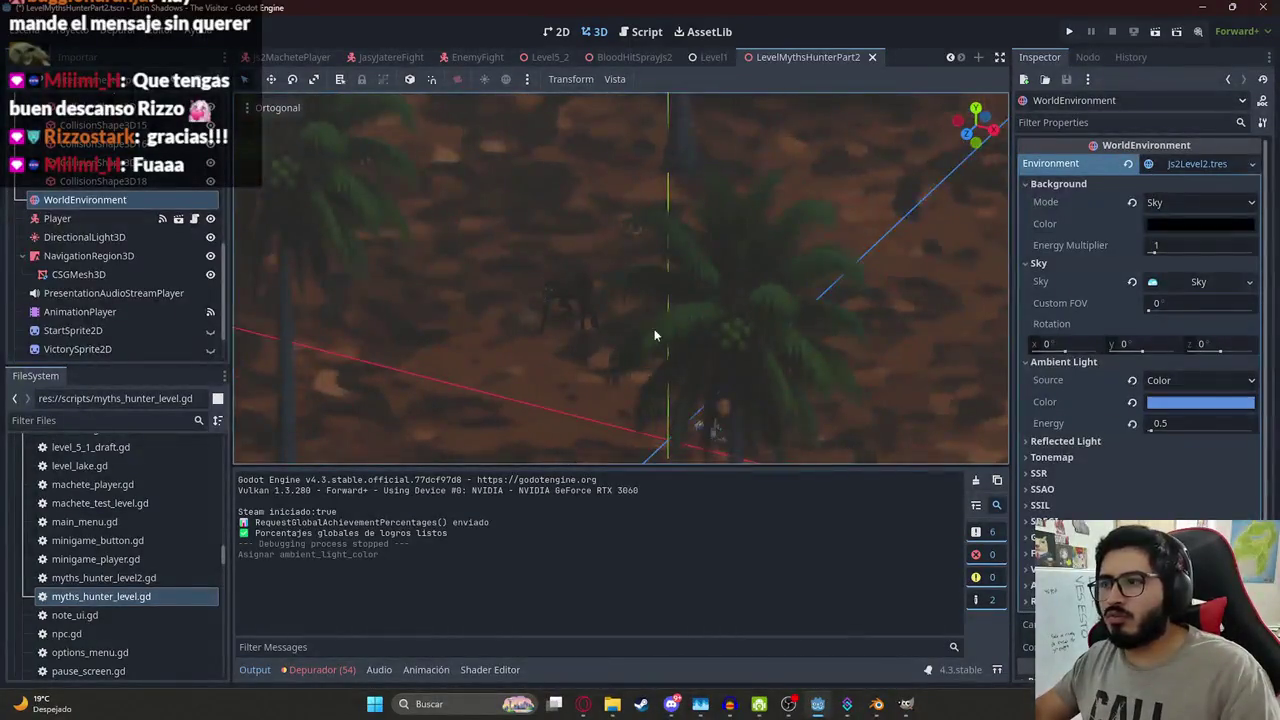
pyautogui.scroll(2, 643, 333)
# Step: Select DirectionalLight3D and lower its energy to 0.2
pyautogui.click(90, 237)
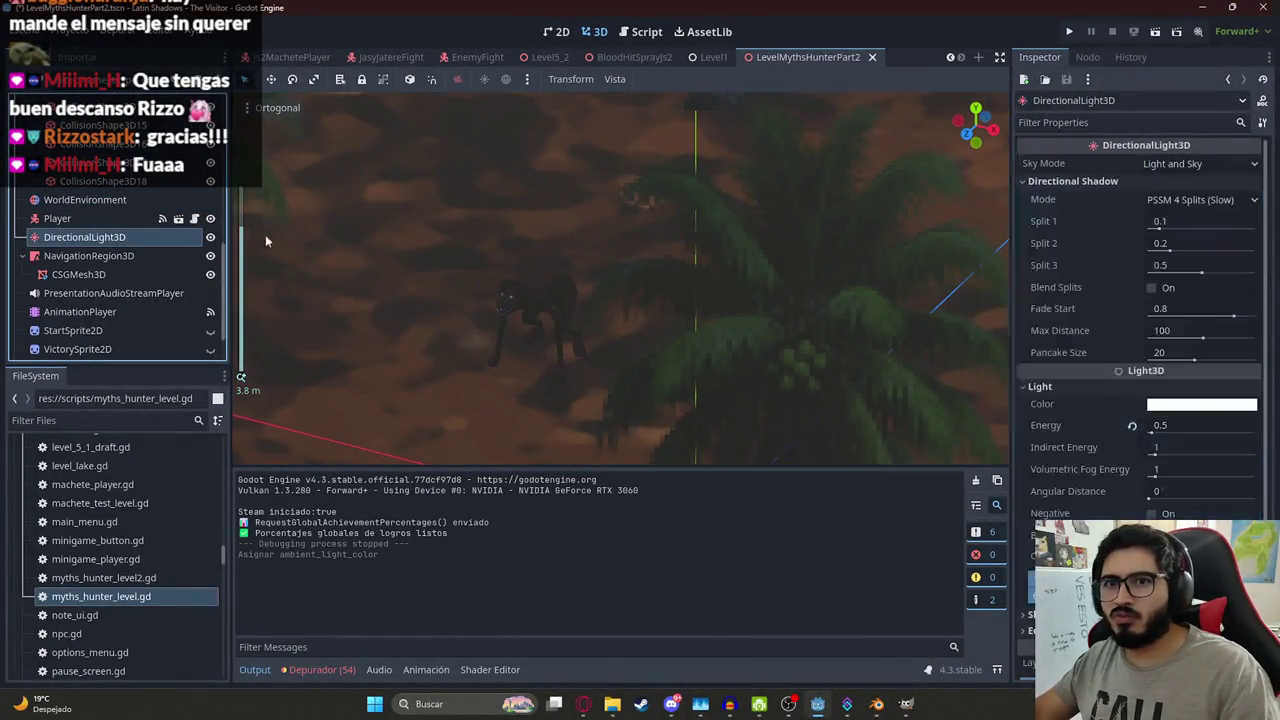
pyautogui.click(1200, 425)
pyautogui.press('BackSpace')
pyautogui.press('BackSpace')
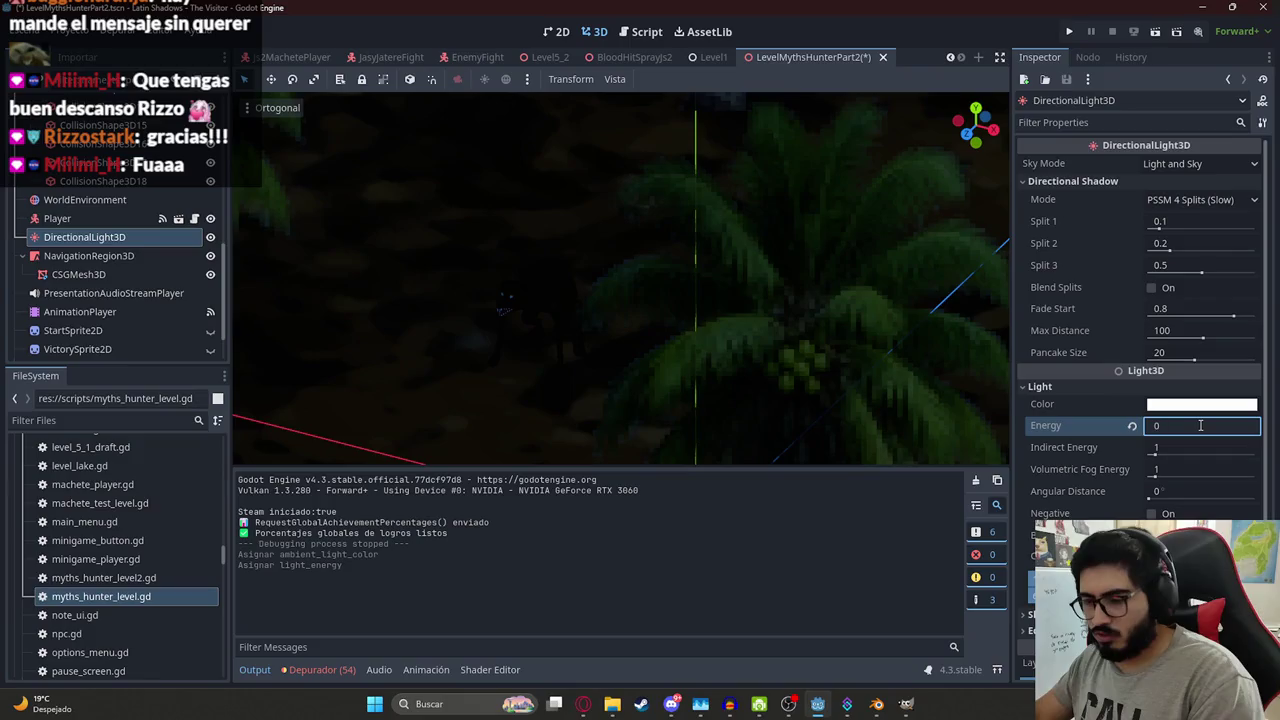
pyautogui.write('.2')
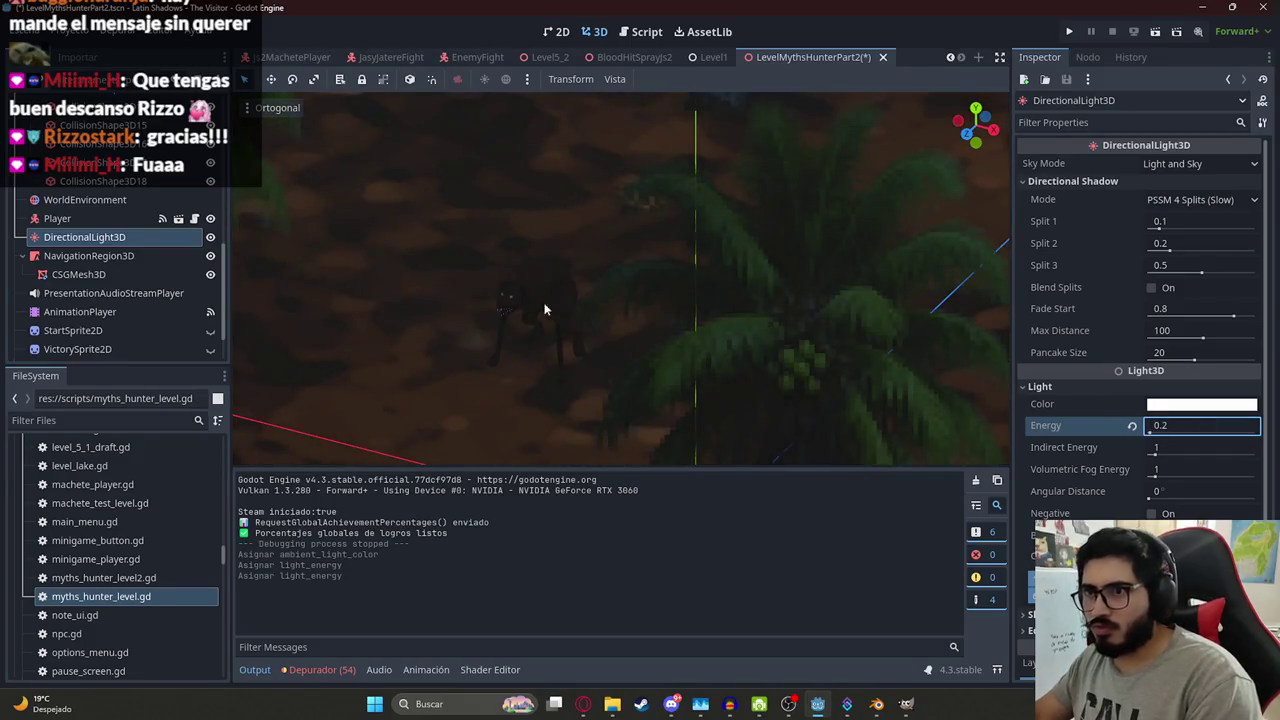
pyautogui.rightClick(766, 57)
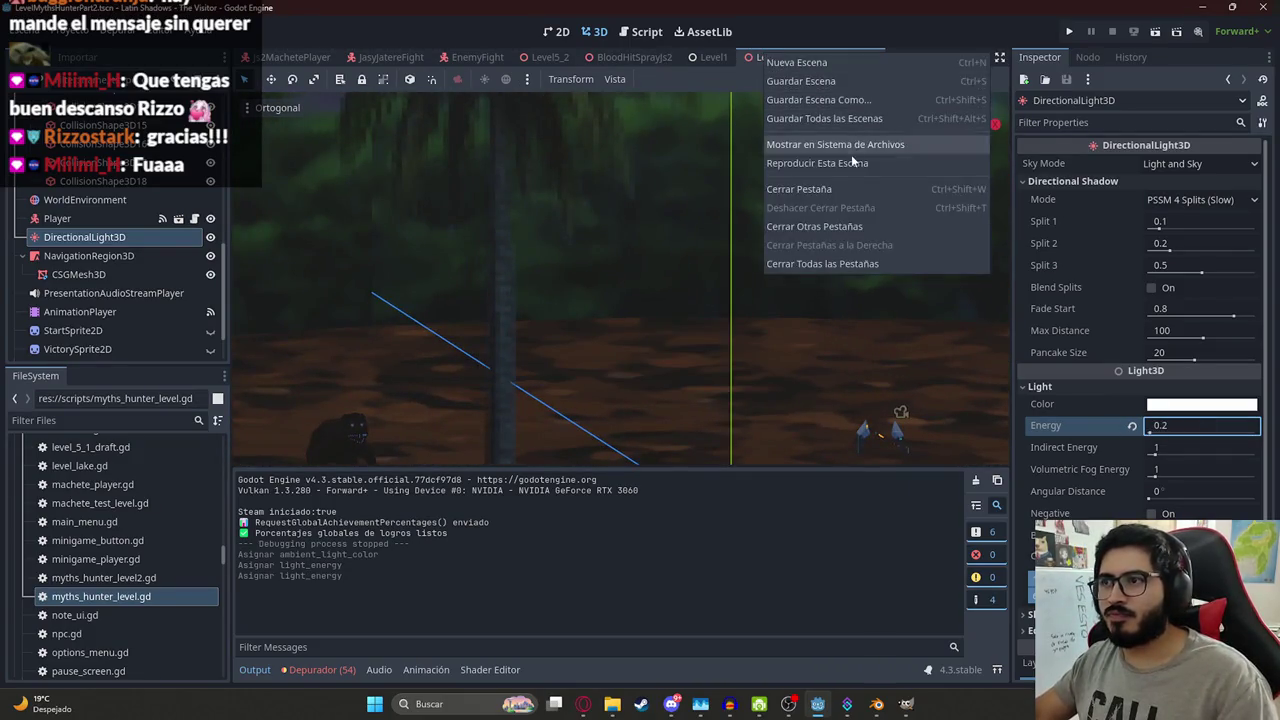
# Step: Play the level scene to test the bluer, dimmer lighting
pyautogui.click(851, 156)
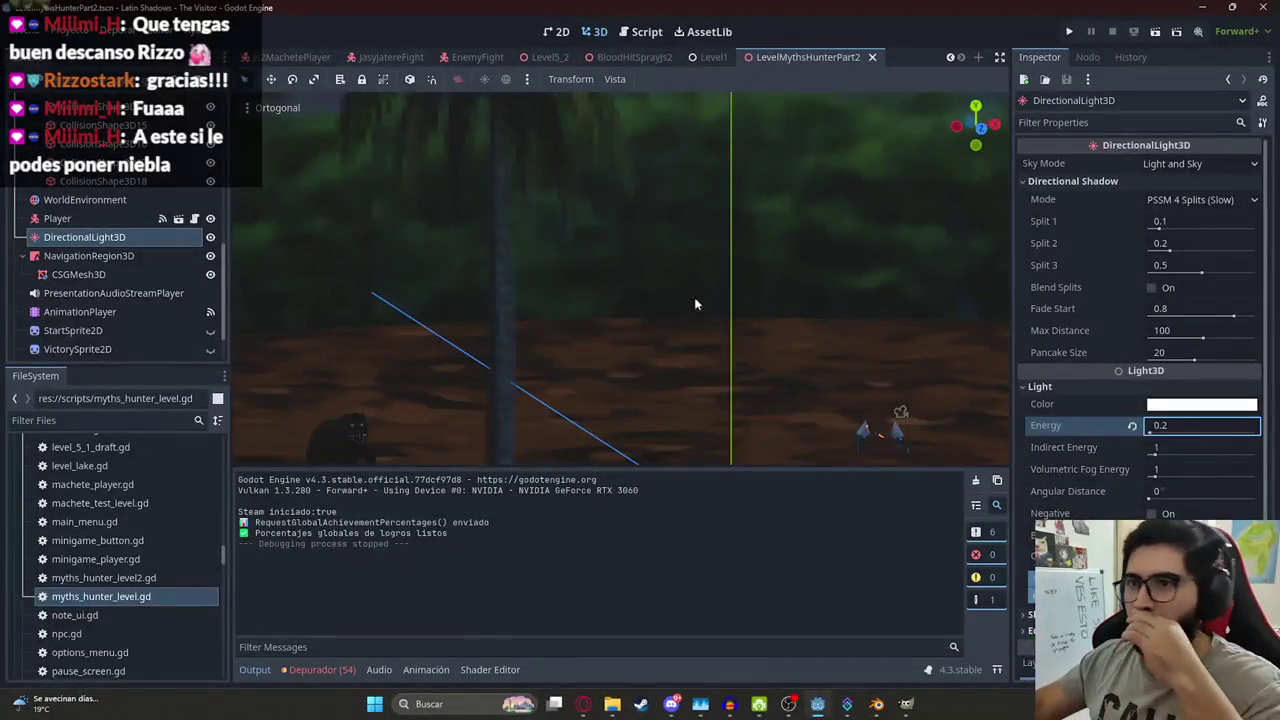
# Step: Select WorldEnvironment, try enabling volumetric fog, then undo it
pyautogui.scroll(-5, 696, 314)
pyautogui.scroll(3, 627, 290)
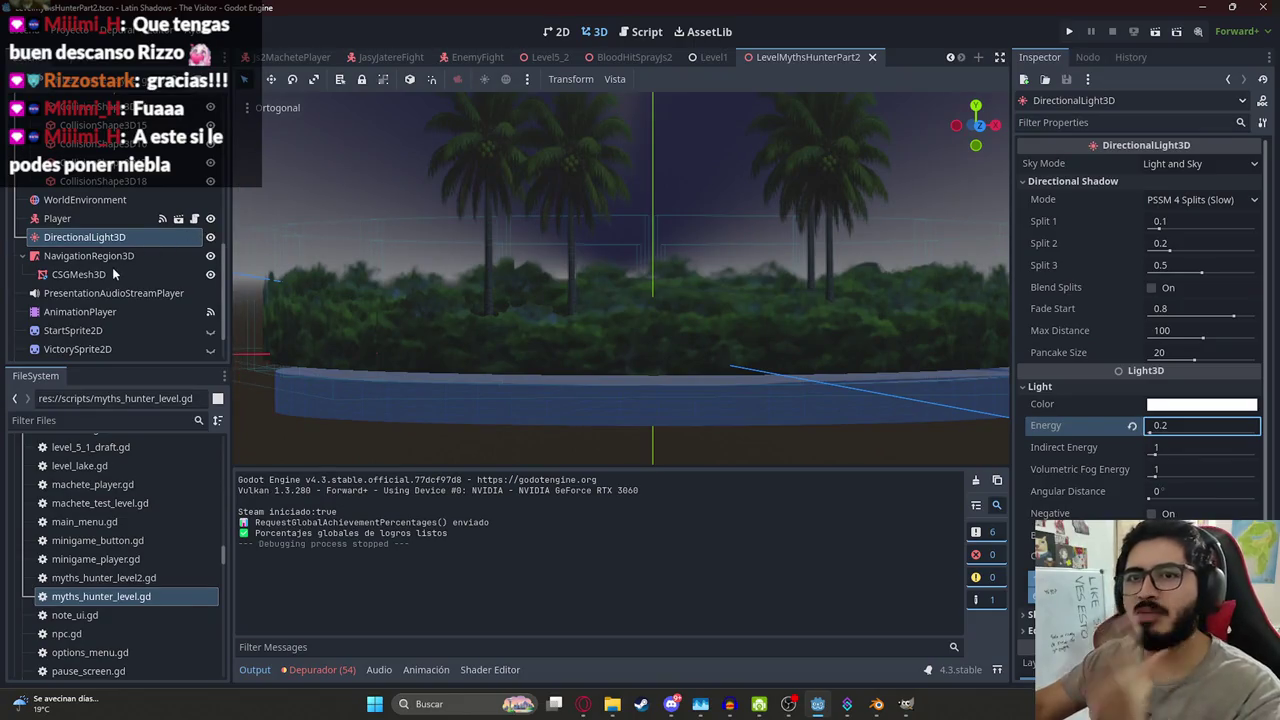
pyautogui.click(82, 200)
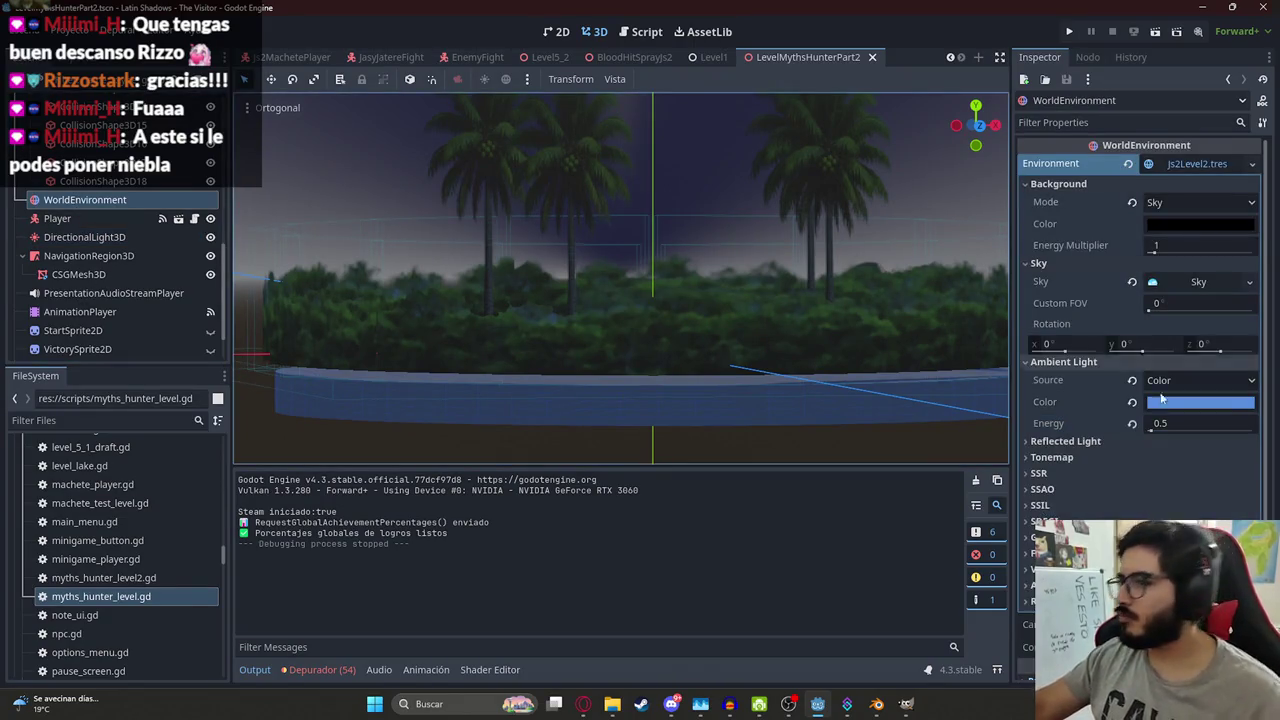
pyautogui.scroll(-5, 1160, 478)
pyautogui.click(1151, 250)
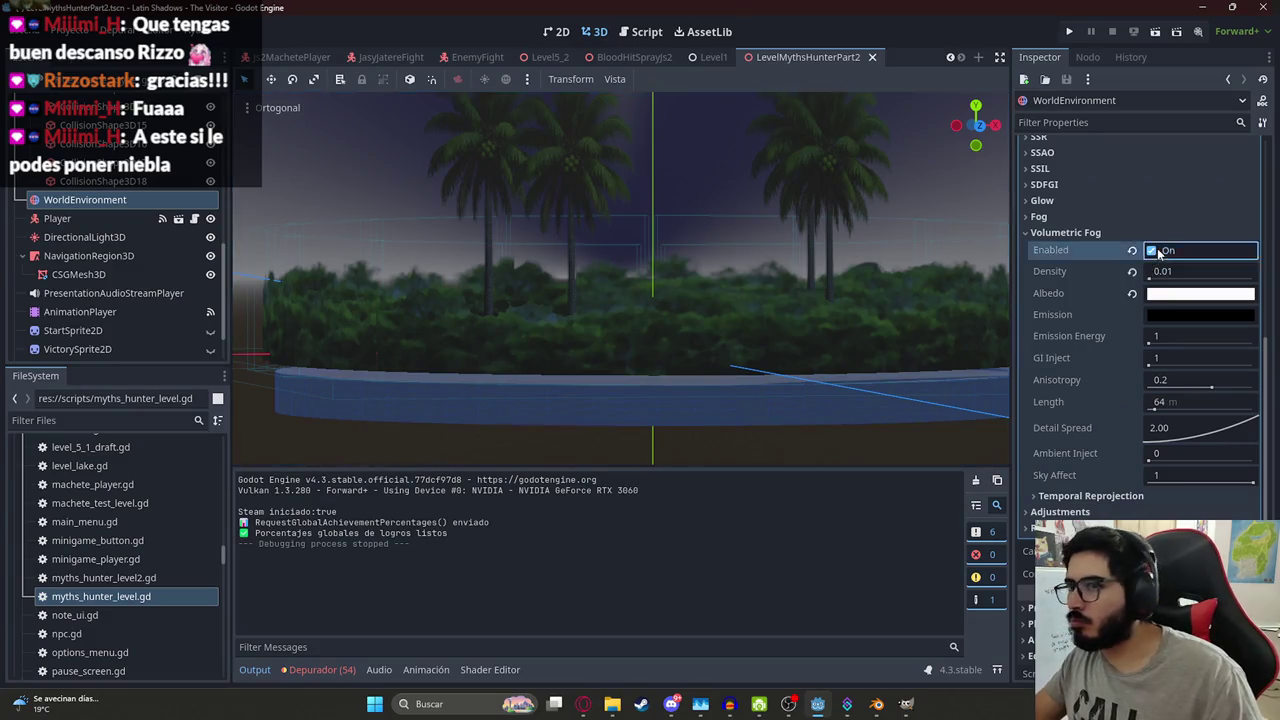
pyautogui.scroll(5, 1140, 300)
pyautogui.moveTo(703, 257)
pyautogui.mouseDown()
pyautogui.moveTo(709, 319)
pyautogui.moveTo(833, 301)
pyautogui.moveTo(872, 248)
pyautogui.moveTo(960, 290)
pyautogui.mouseUp()
pyautogui.hotkey('ctrl', 'z')
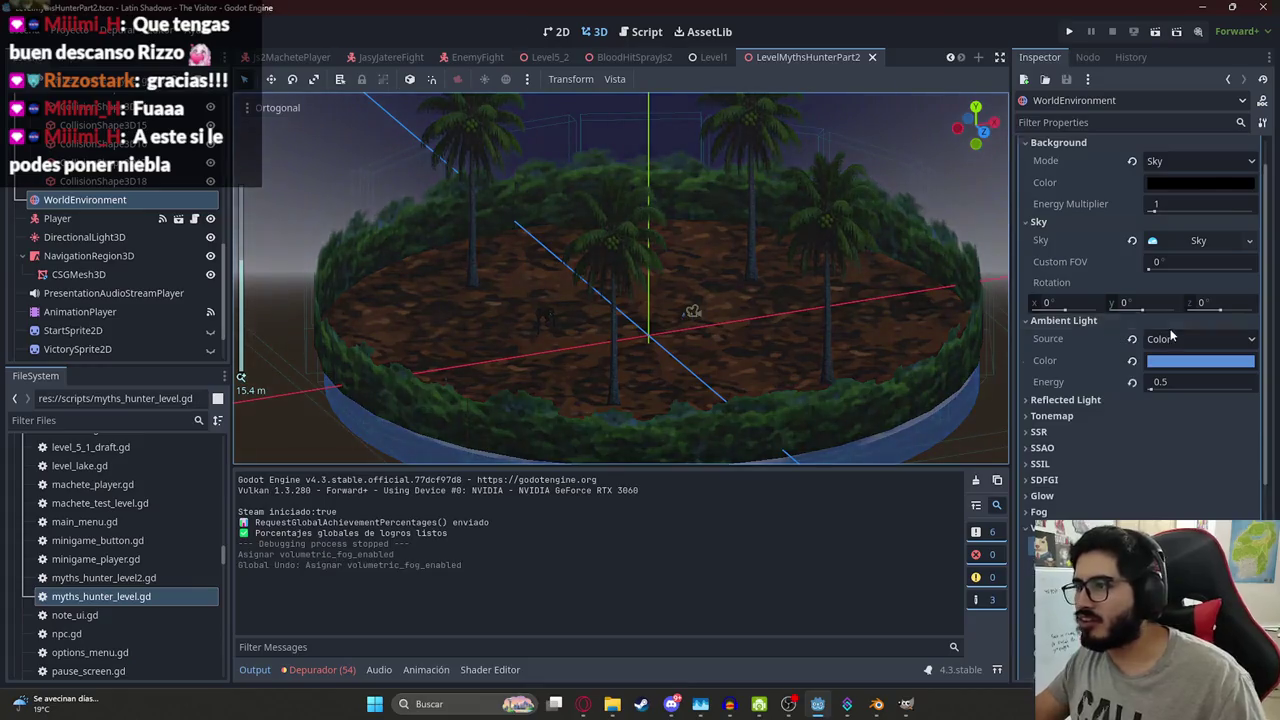
pyautogui.scroll(1, 1177, 292)
# Step: Set the ProceduralSkyMaterial horizon colour to black and play the level
pyautogui.click(1184, 286)
pyautogui.click(1198, 305)
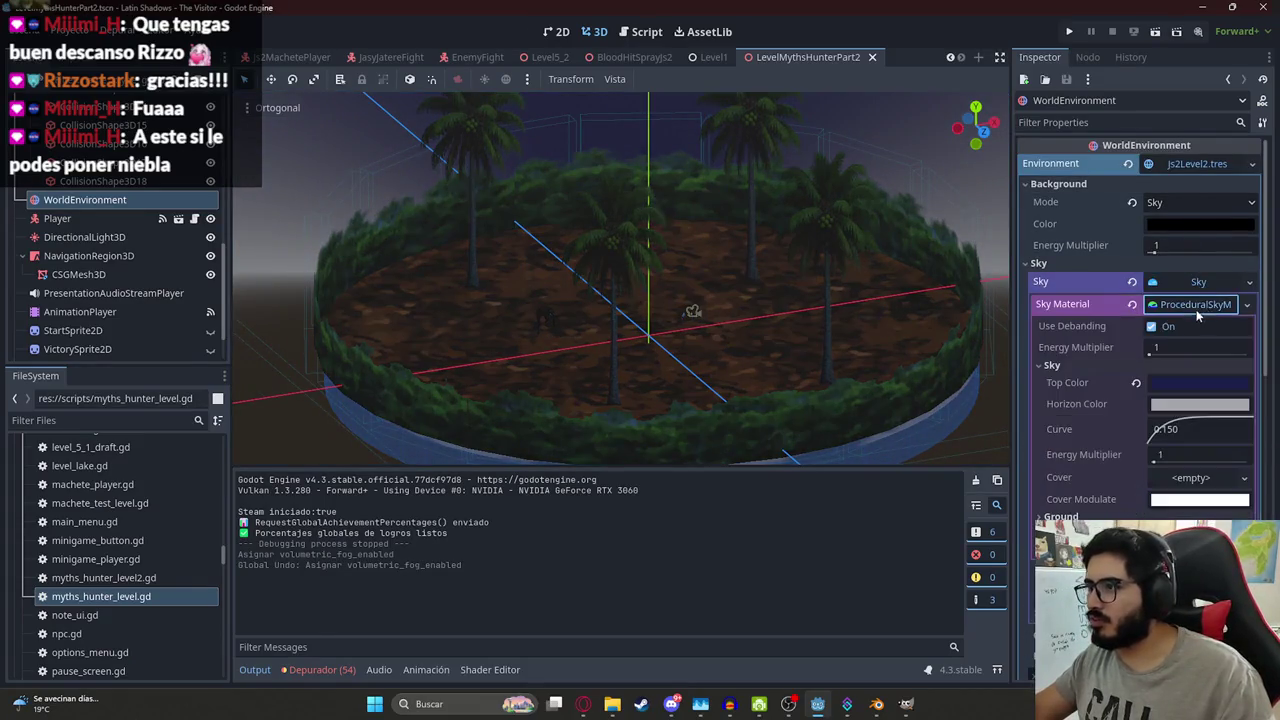
pyautogui.click(1192, 402)
pyautogui.moveTo(1259, 121); pyautogui.dragTo(1259, 208)
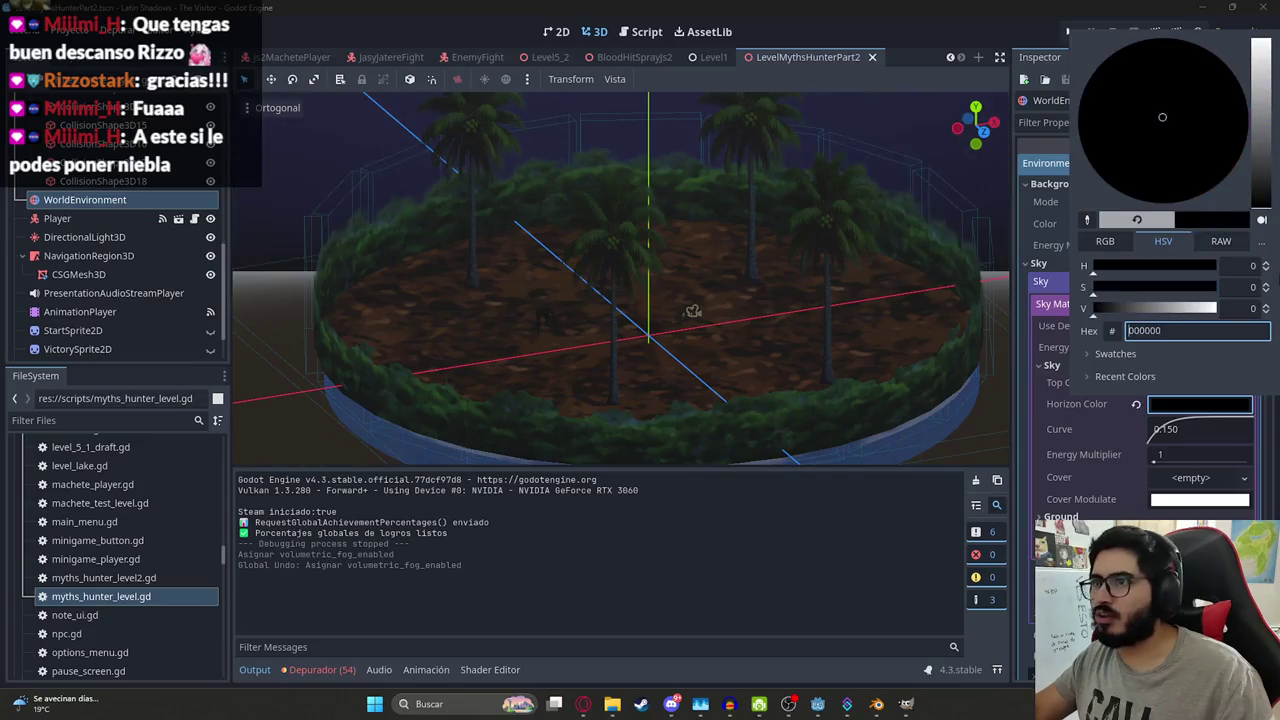
pyautogui.click(663, 247)
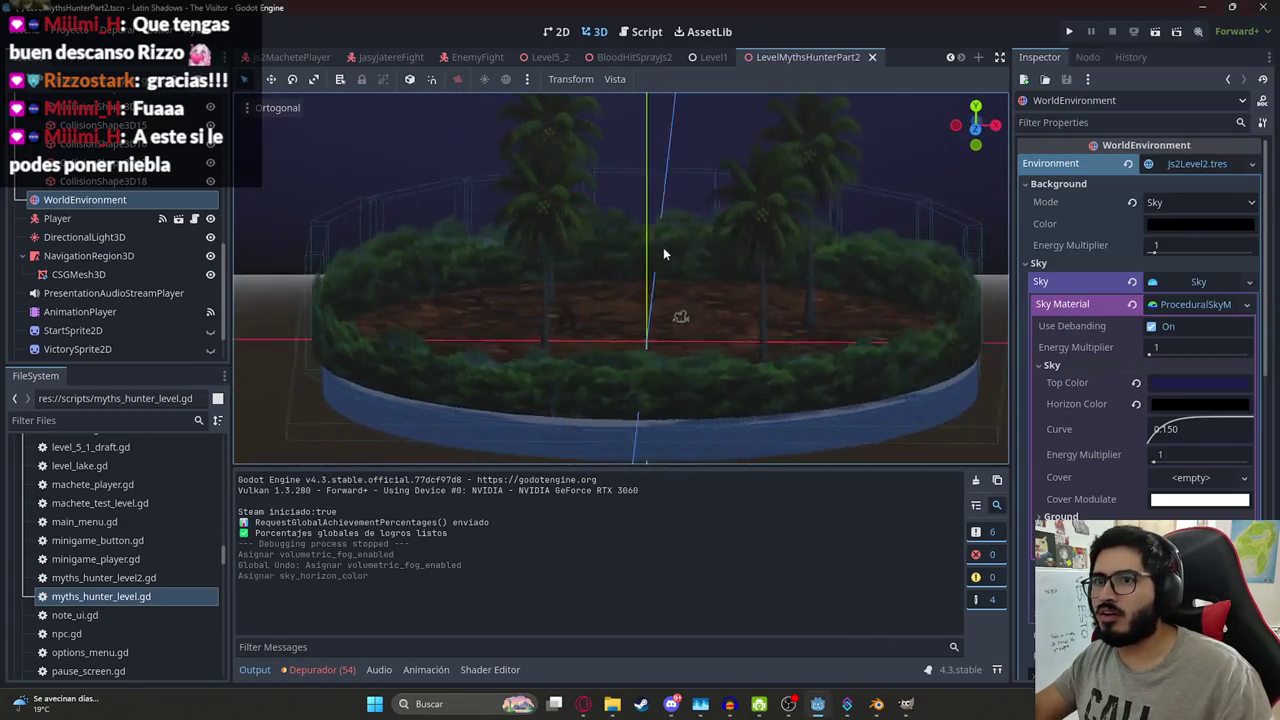
pyautogui.rightClick(774, 58)
pyautogui.click(853, 170)
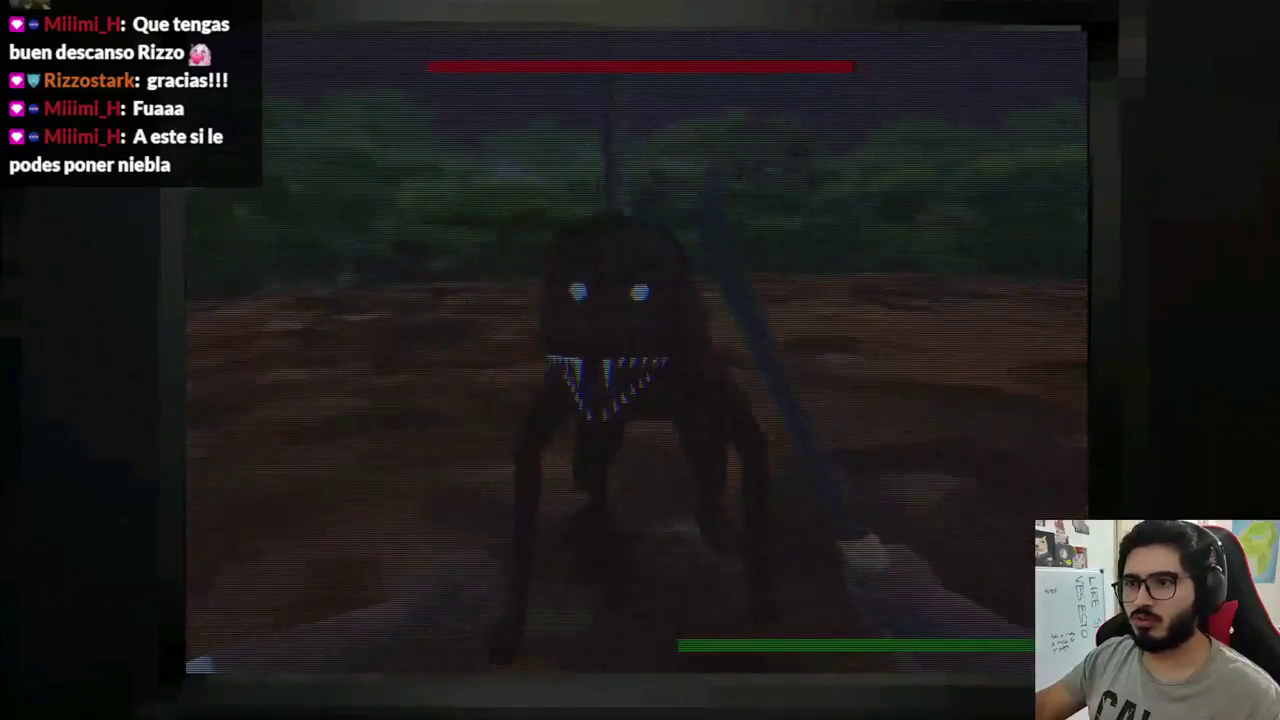
pyautogui.press('F8')
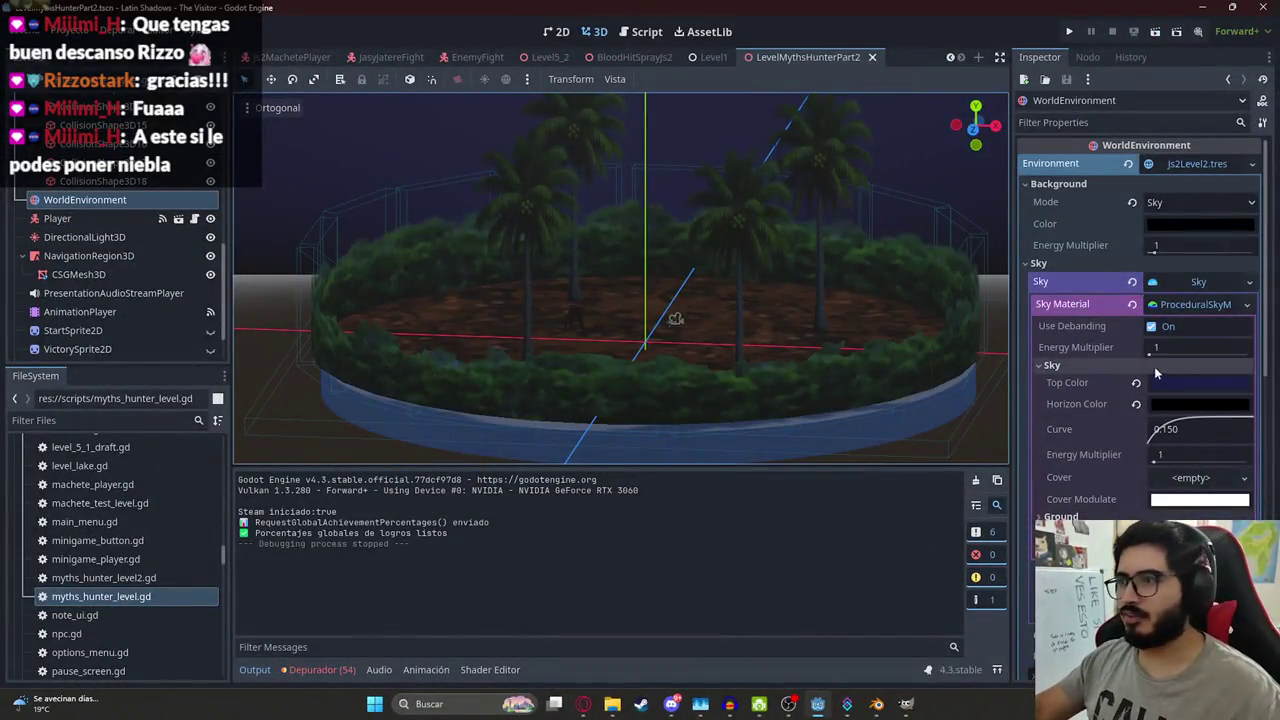
# Step: Thicken the volumetric fog density to about 0.14
pyautogui.scroll(-5, 1154, 366)
pyautogui.moveTo(1162, 480)
pyautogui.mouseDown()
pyautogui.moveTo(1145, 485)
pyautogui.moveTo(1155, 476)
pyautogui.mouseUp()
pyautogui.scroll(5, 138, 176)
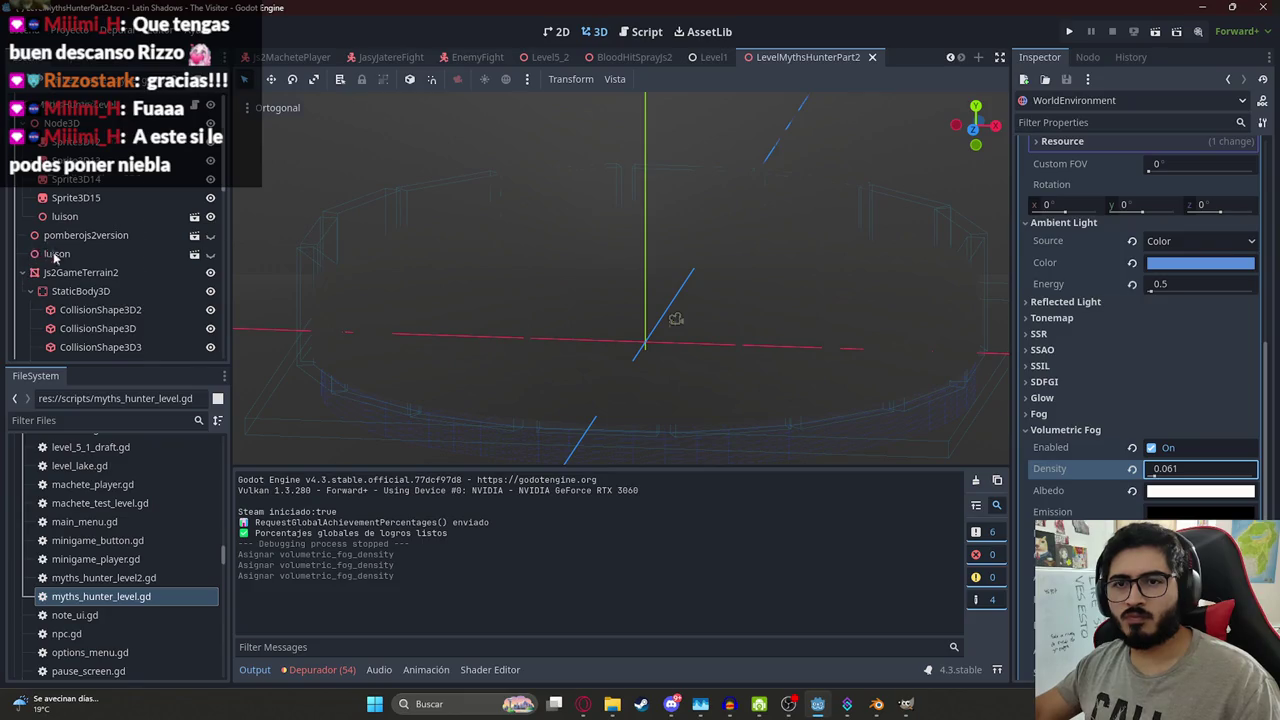
pyautogui.scroll(-5, 90, 274)
# Step: Make the Player's children editable, preview its camera view, and rotate the player
pyautogui.click(58, 162)
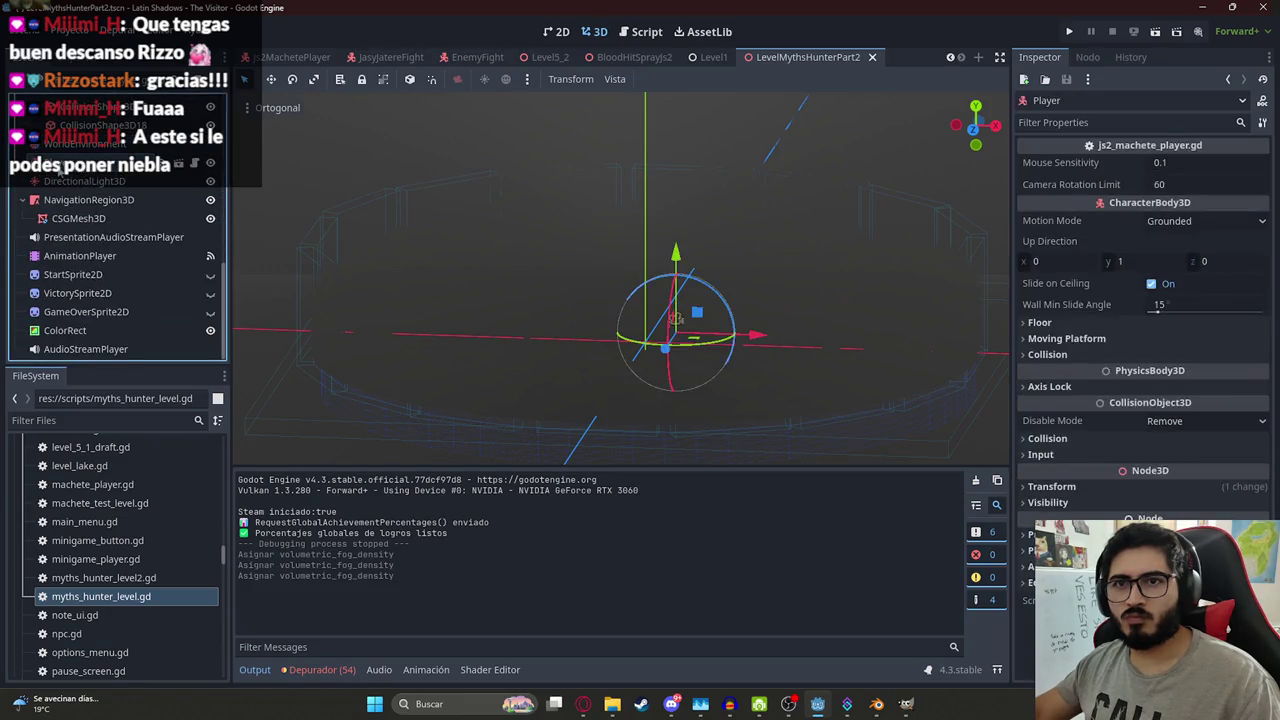
pyautogui.rightClick(58, 162)
pyautogui.click(105, 525)
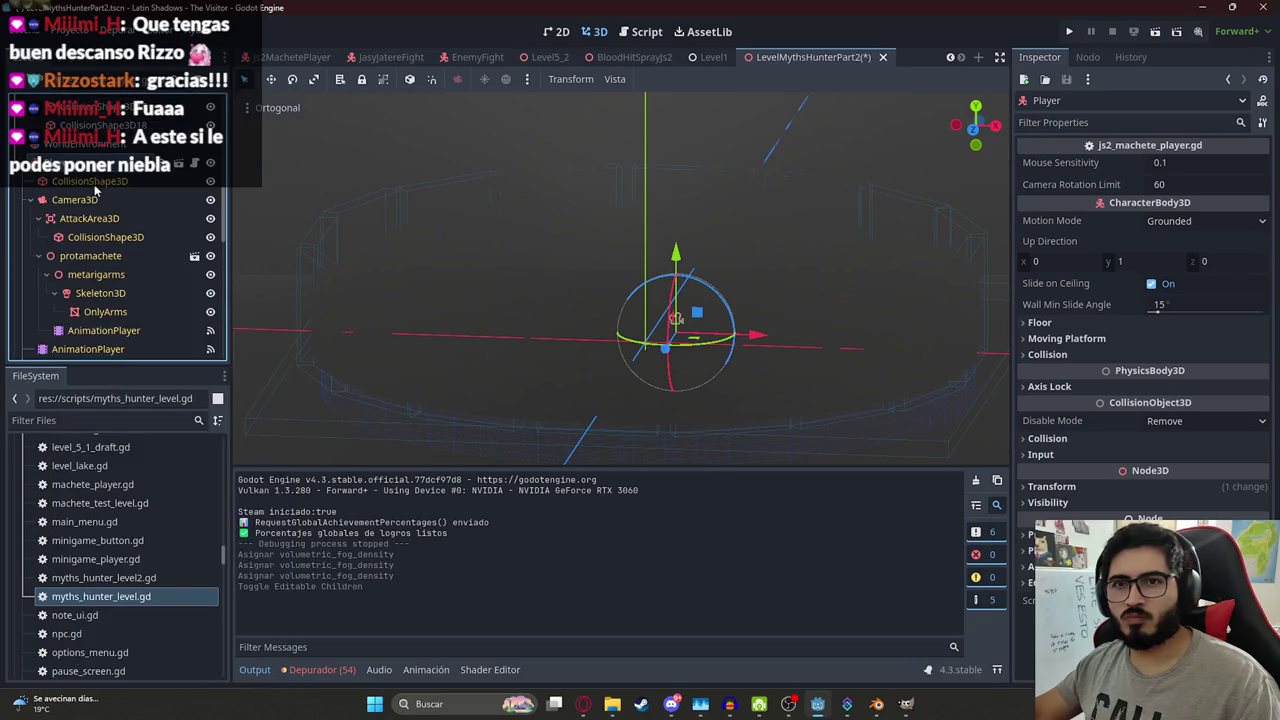
pyautogui.click(88, 200)
pyautogui.moveTo(845, 376)
pyautogui.mouseDown()
pyautogui.moveTo(538, 197)
pyautogui.moveTo(424, 210)
pyautogui.mouseUp()
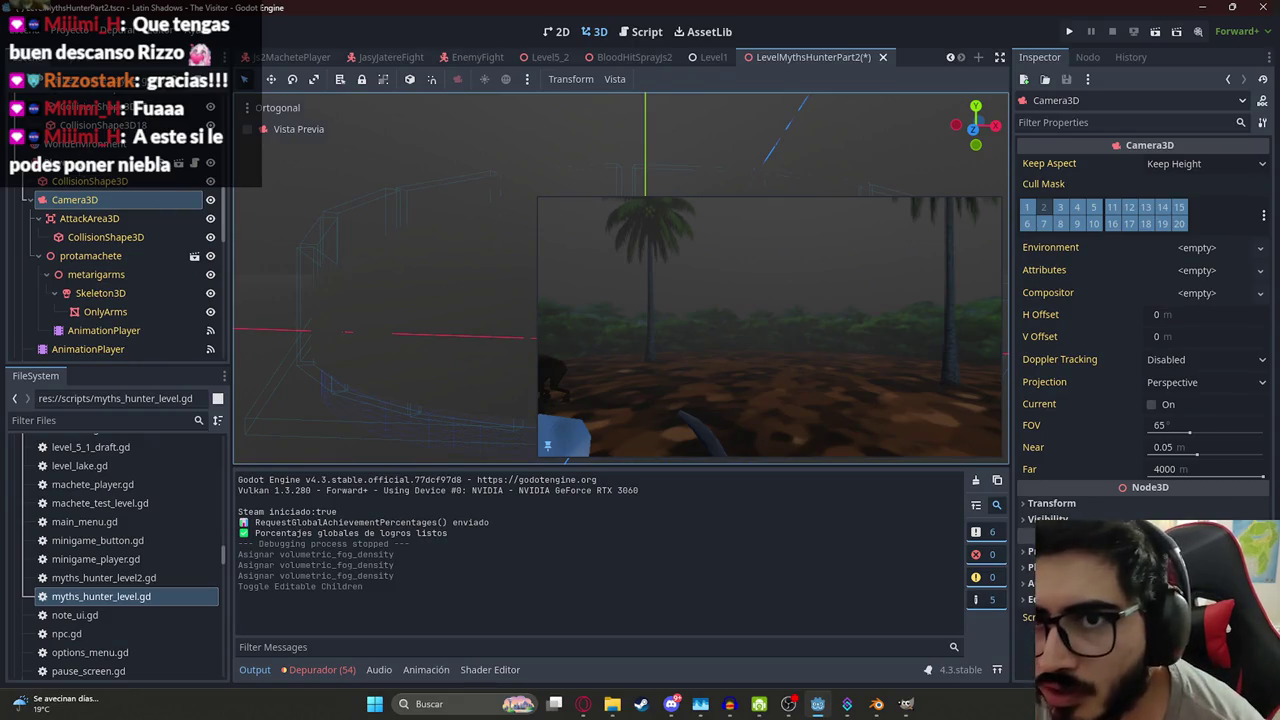
pyautogui.click(58, 162)
pyautogui.scroll(-2, 450, 175)
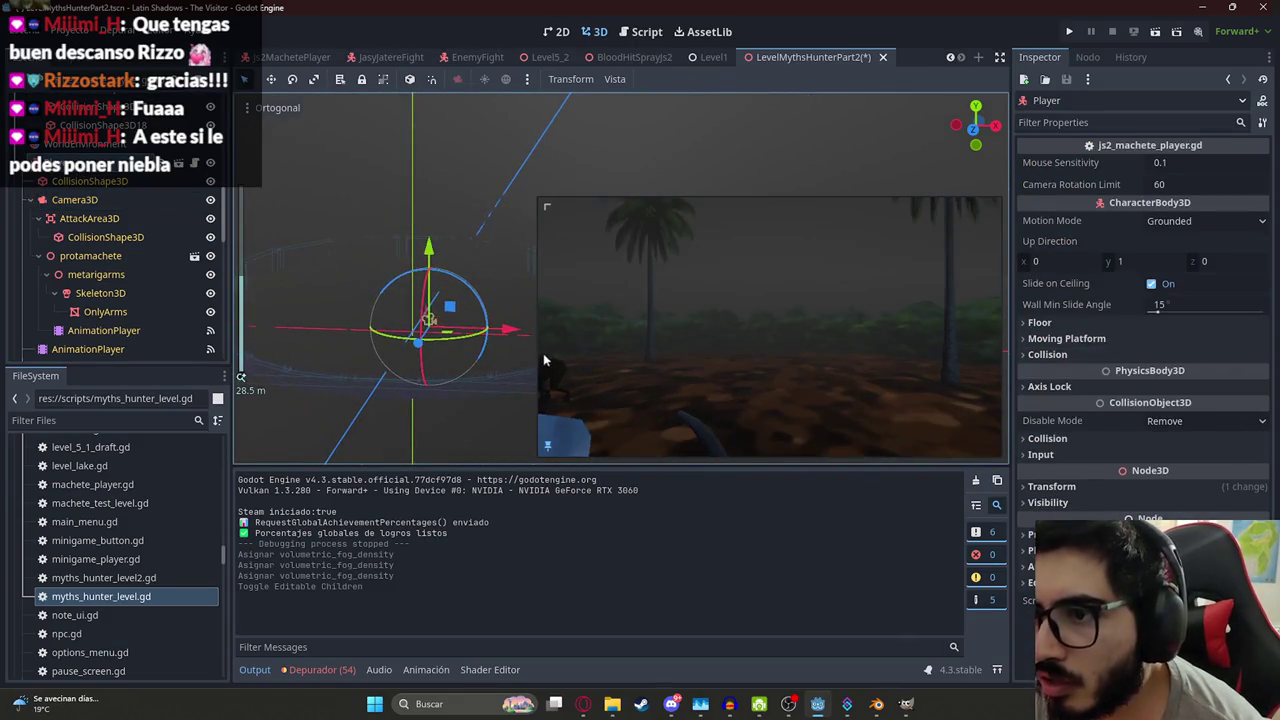
pyautogui.moveTo(451, 338)
pyautogui.mouseDown()
pyautogui.moveTo(517, 331)
pyautogui.moveTo(507, 336)
pyautogui.mouseUp()
pyautogui.scroll(3, 160, 238)
# Step: Set WorldEnvironment fog density to 0.1884, save the level and play it
pyautogui.click(115, 276)
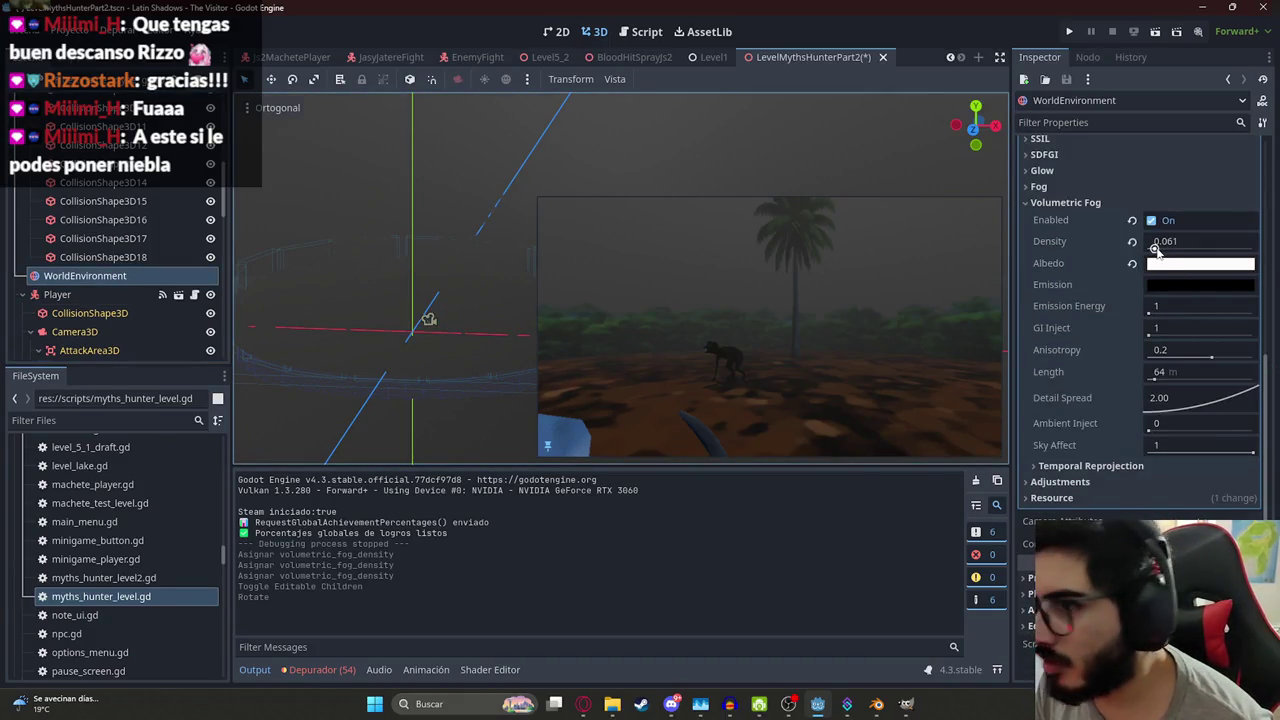
pyautogui.moveTo(1157, 249); pyautogui.dragTo(1161, 252)
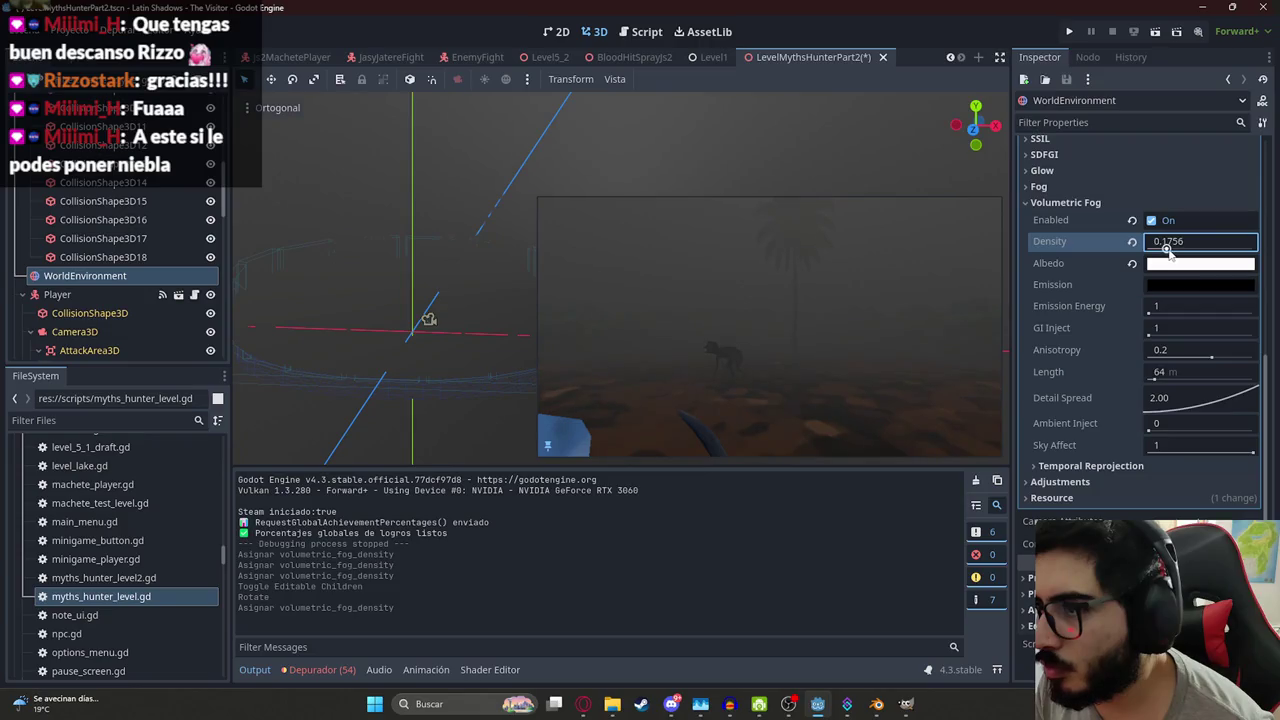
pyautogui.hotkey('ctrl', 's')
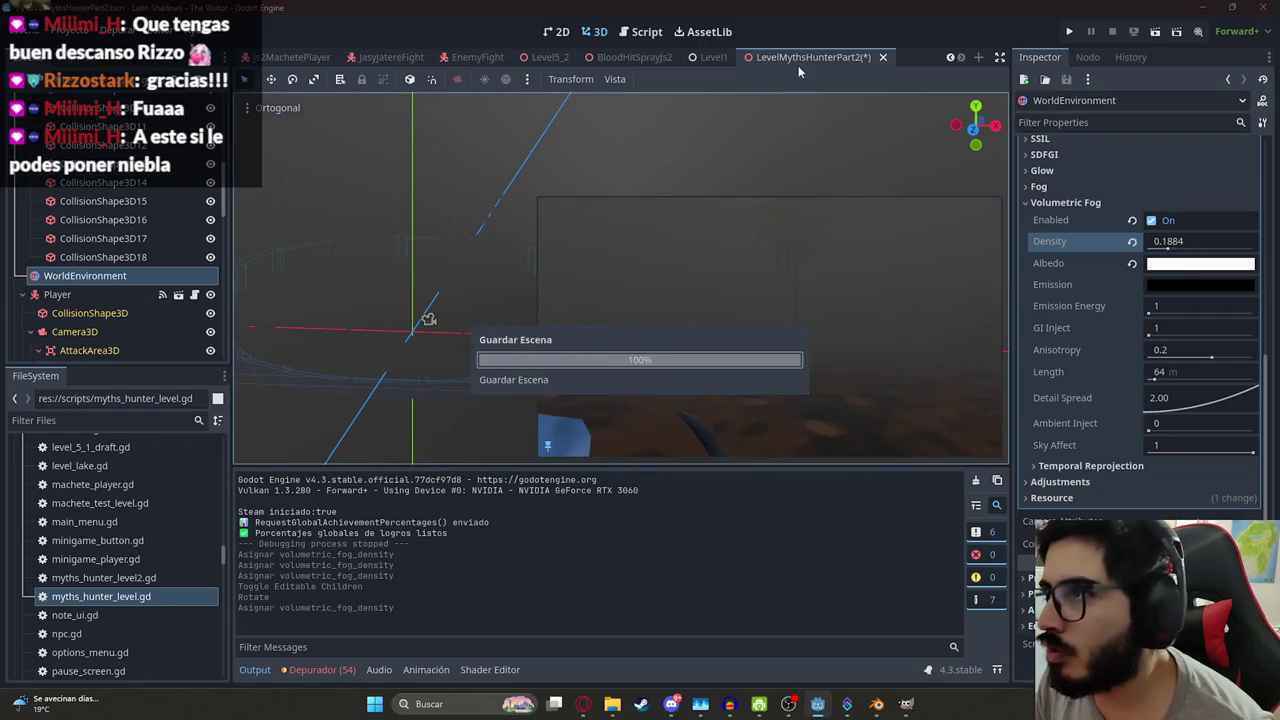
pyautogui.rightClick(796, 60)
pyautogui.click(846, 170)
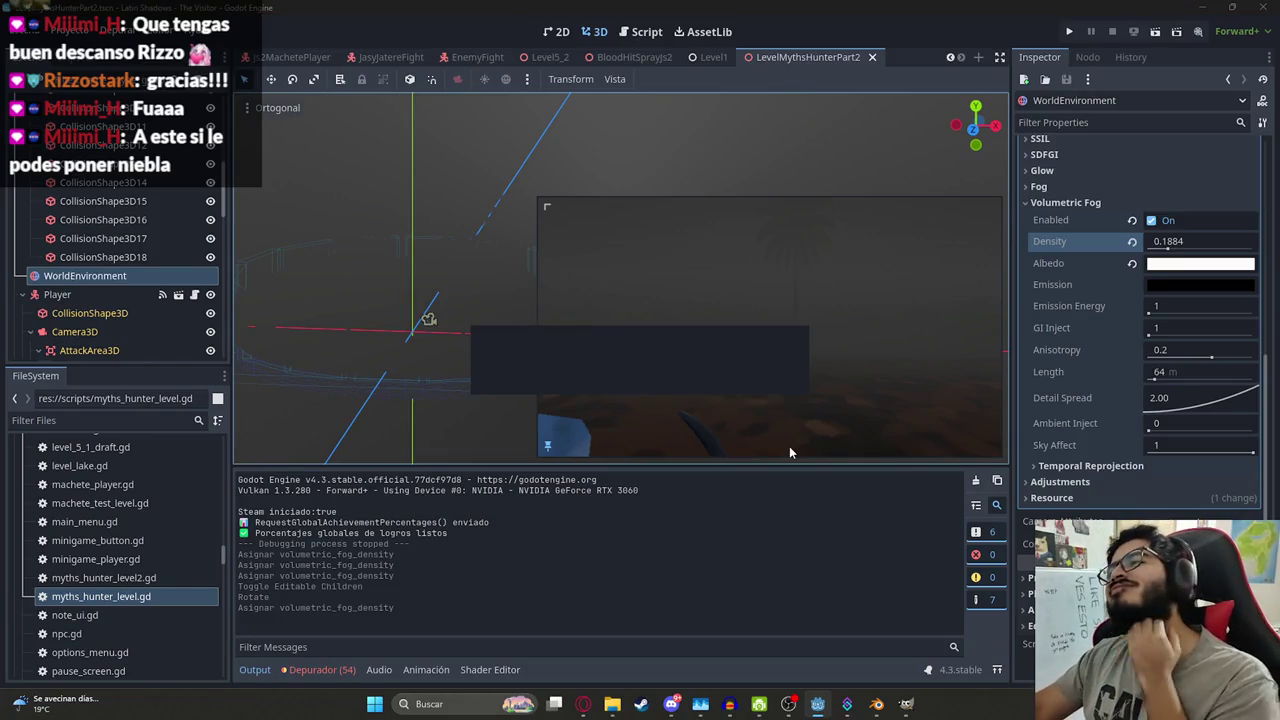
pyautogui.click(608, 338)
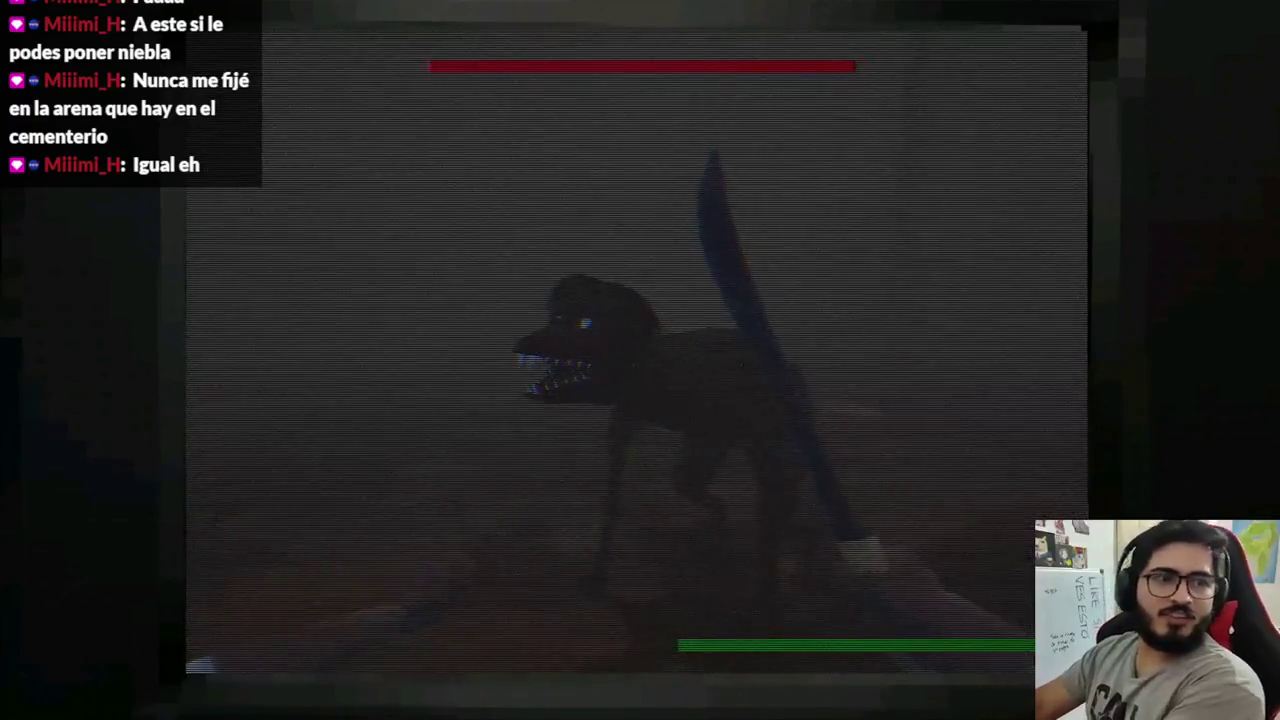
pyautogui.press('F8')
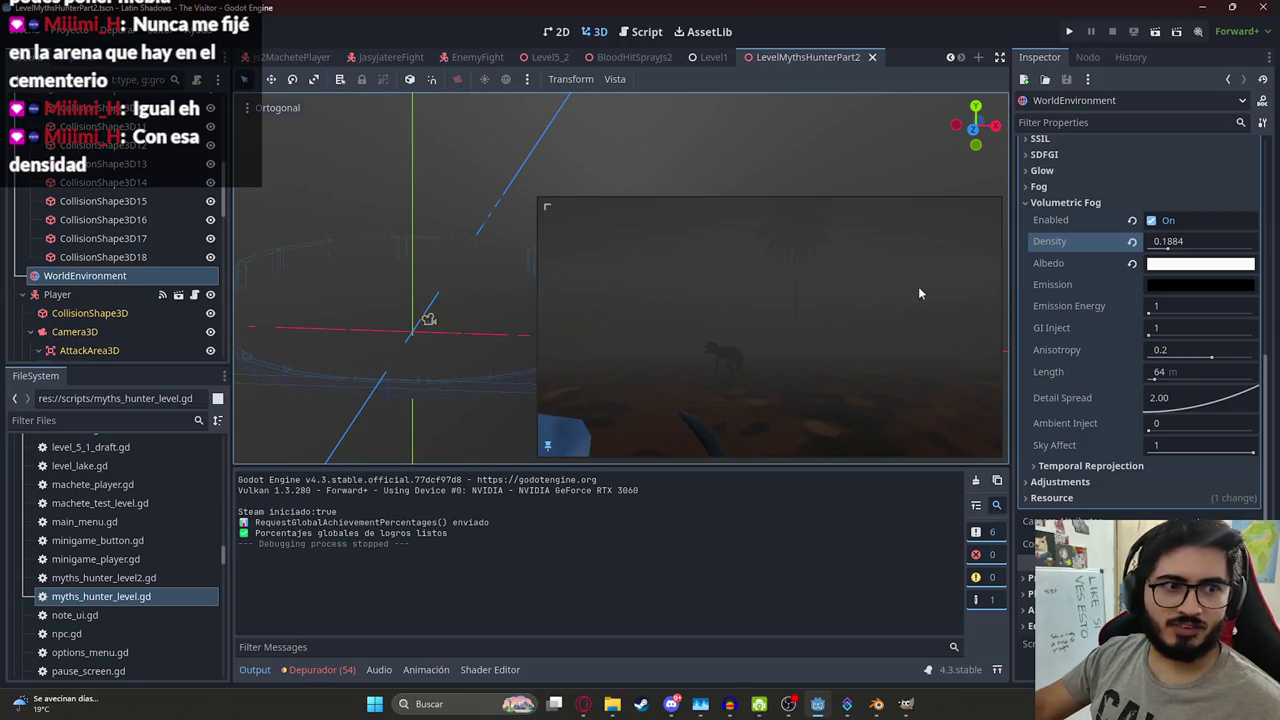
# Step: Enter 0.14 as the volumetric fog Density and play the level to check it
pyautogui.click(1206, 243)
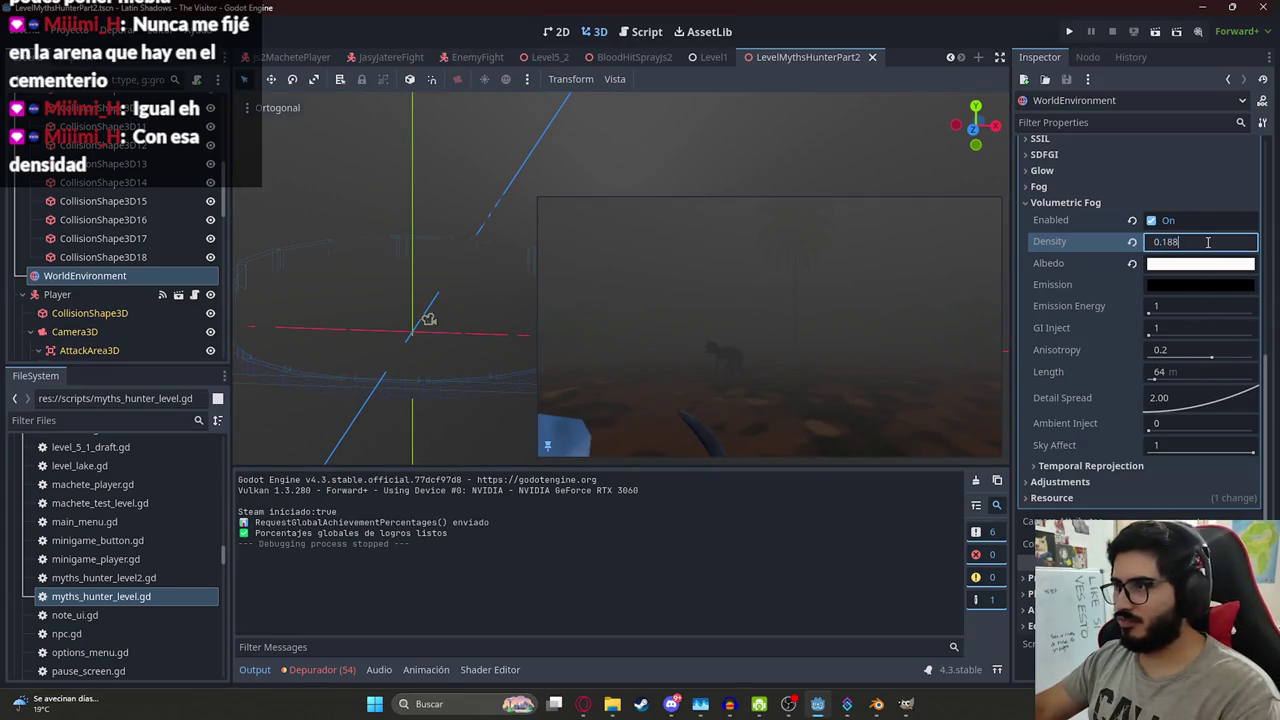
pyautogui.write('0.15')
pyautogui.press('Return')
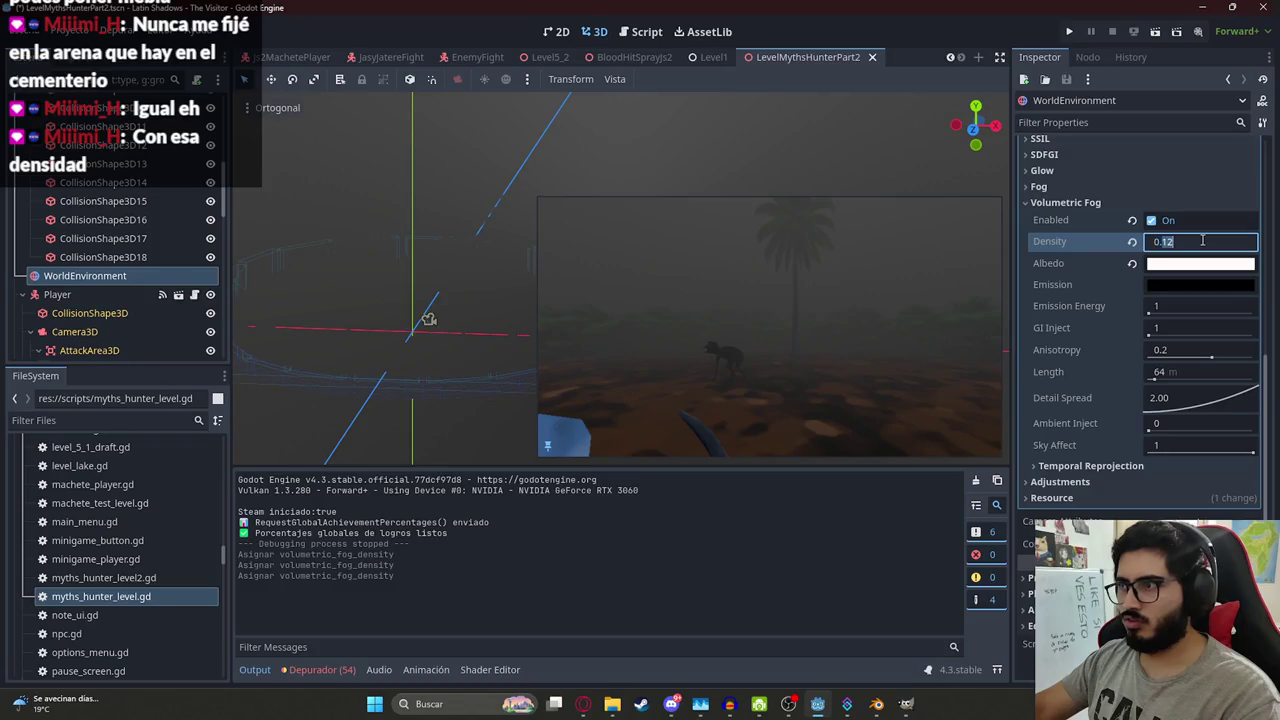
pyautogui.write('0.14')
pyautogui.press('Return')
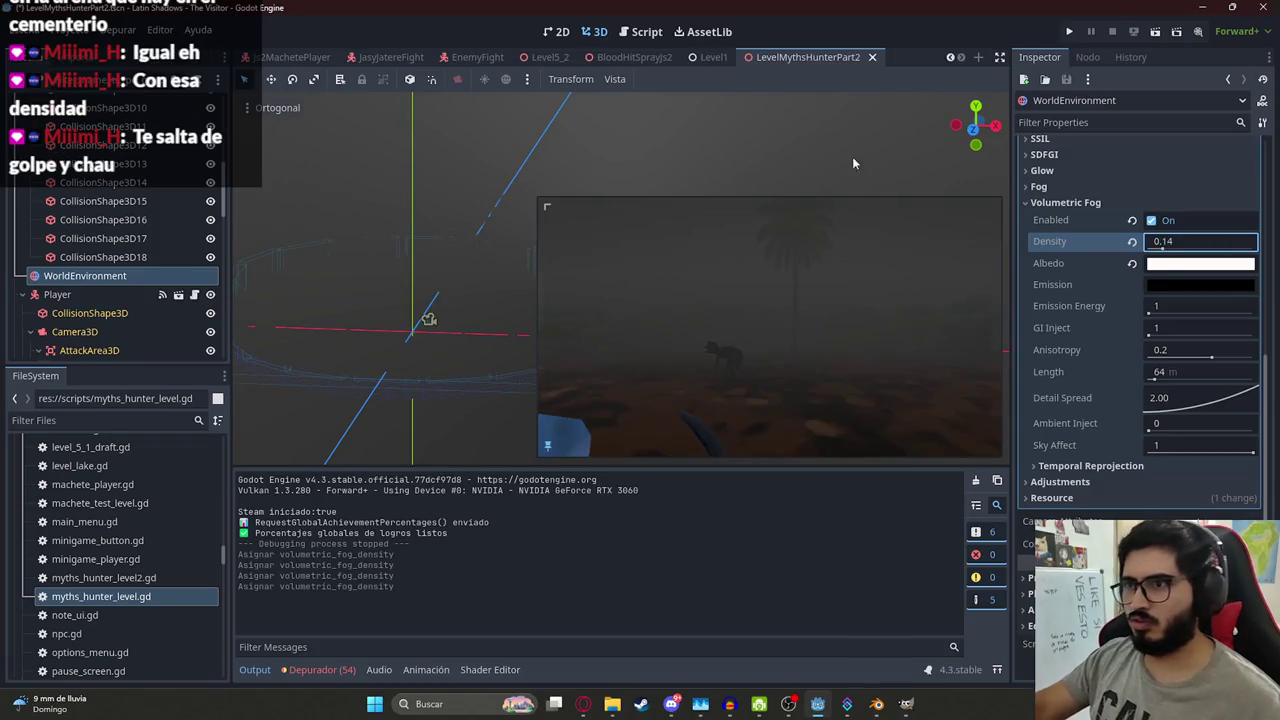
pyautogui.rightClick(795, 55)
pyautogui.click(851, 165)
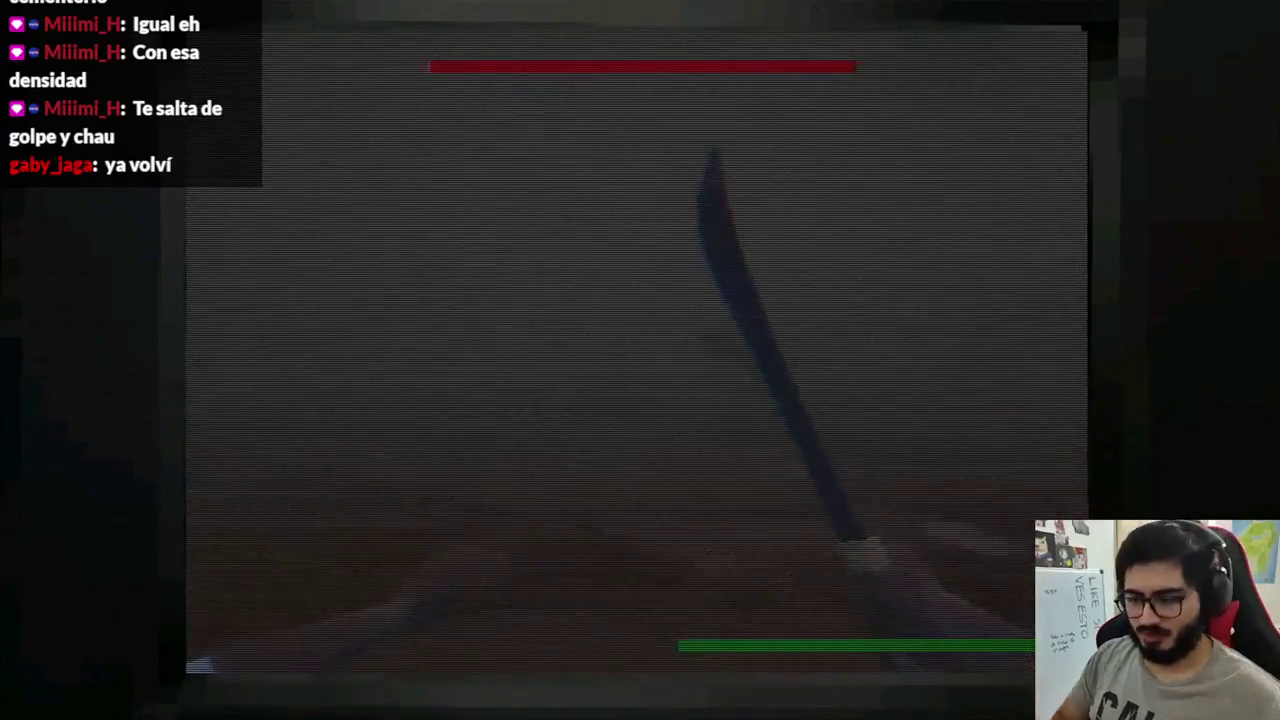
pyautogui.press('F8')
pyautogui.click(79, 421)
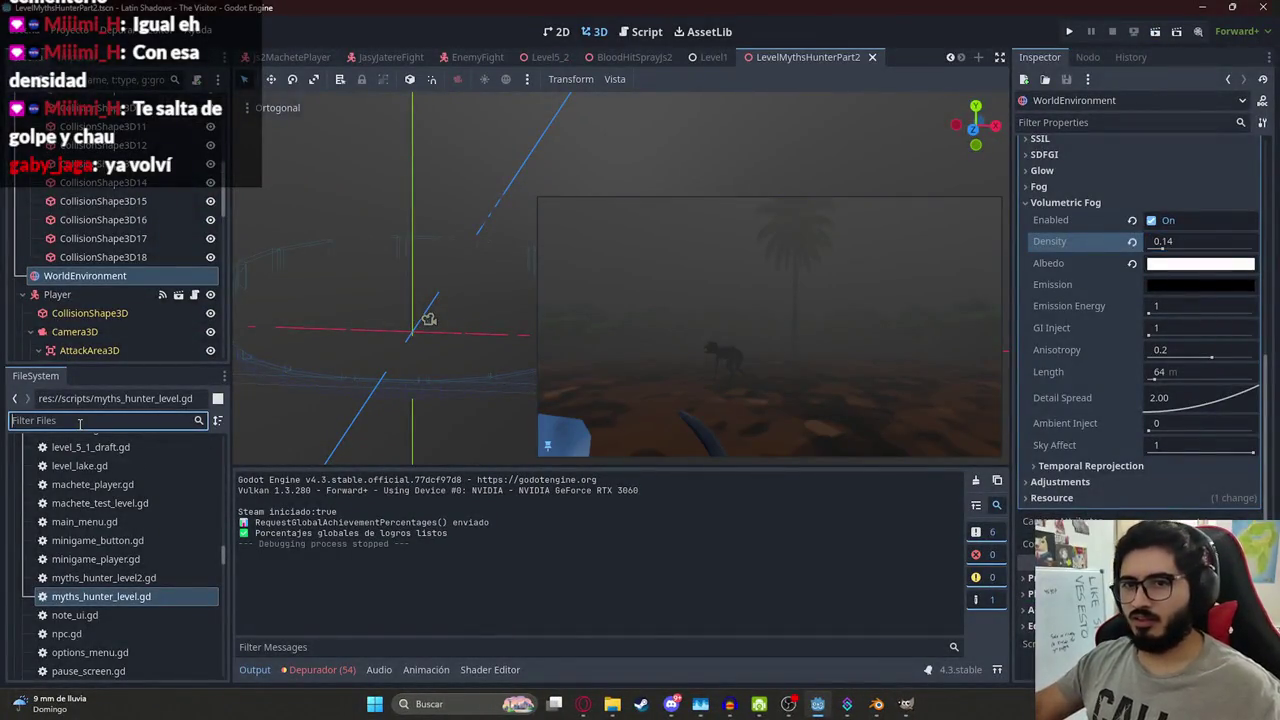
# Step: Filter the FileSystem for jasyja and open JasyJatereFight.tscn
pyautogui.write('js2ja')
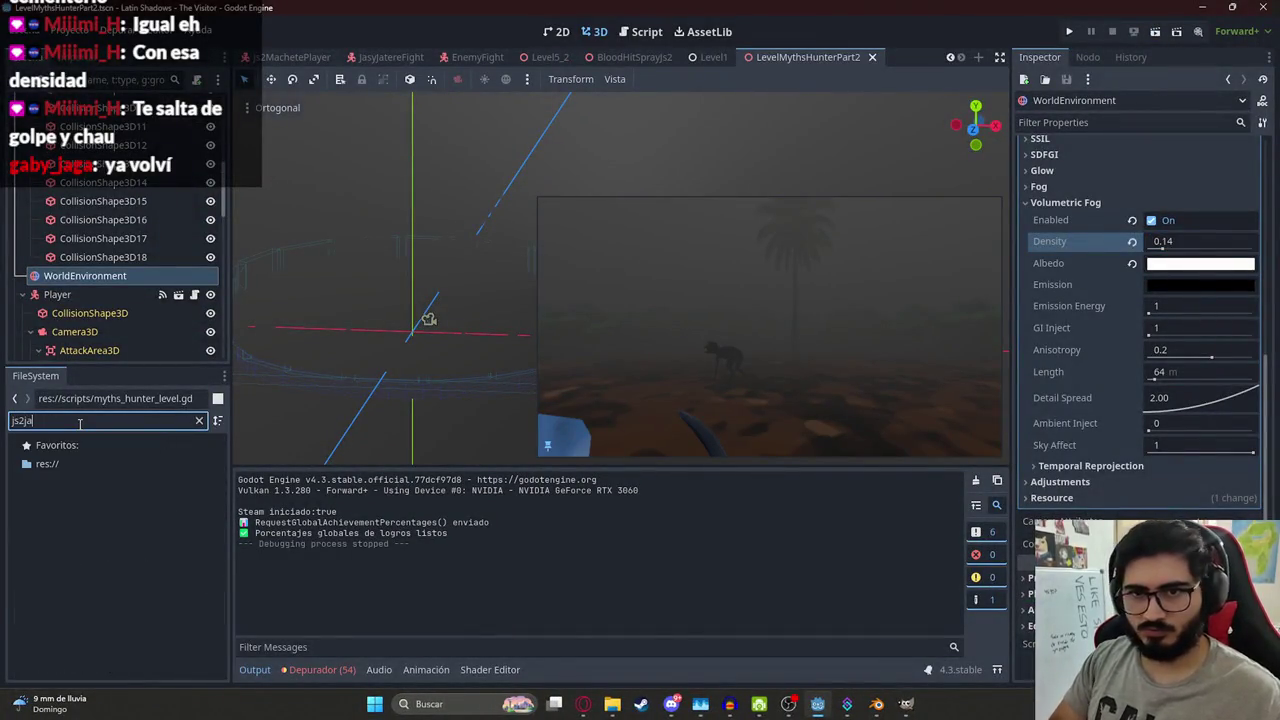
pyautogui.press('BackSpace')
pyautogui.press('BackSpace')
pyautogui.press('BackSpace')
pyautogui.write('asyjate')
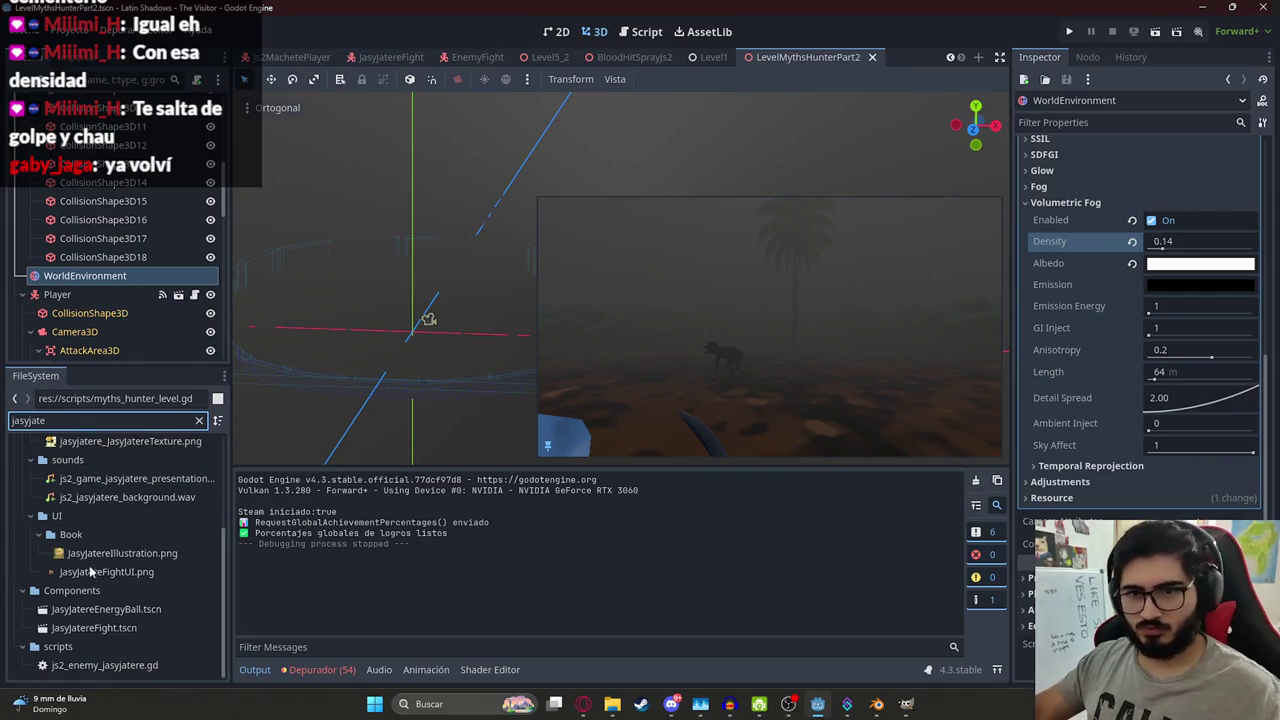
pyautogui.doubleClick(103, 625)
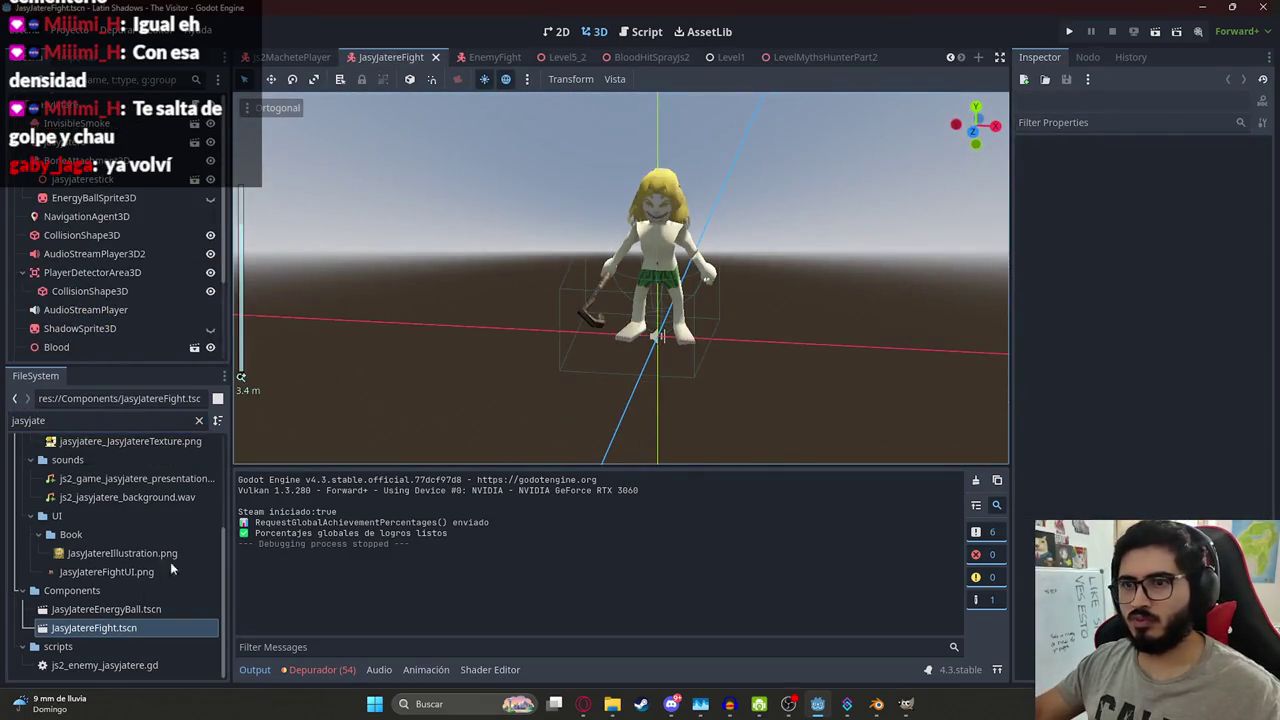
# Step: Duplicate the scene as LuisonFight.tscn, then filter for luisonfi and open the new scene
pyautogui.hotkey('ctrl', 'd')
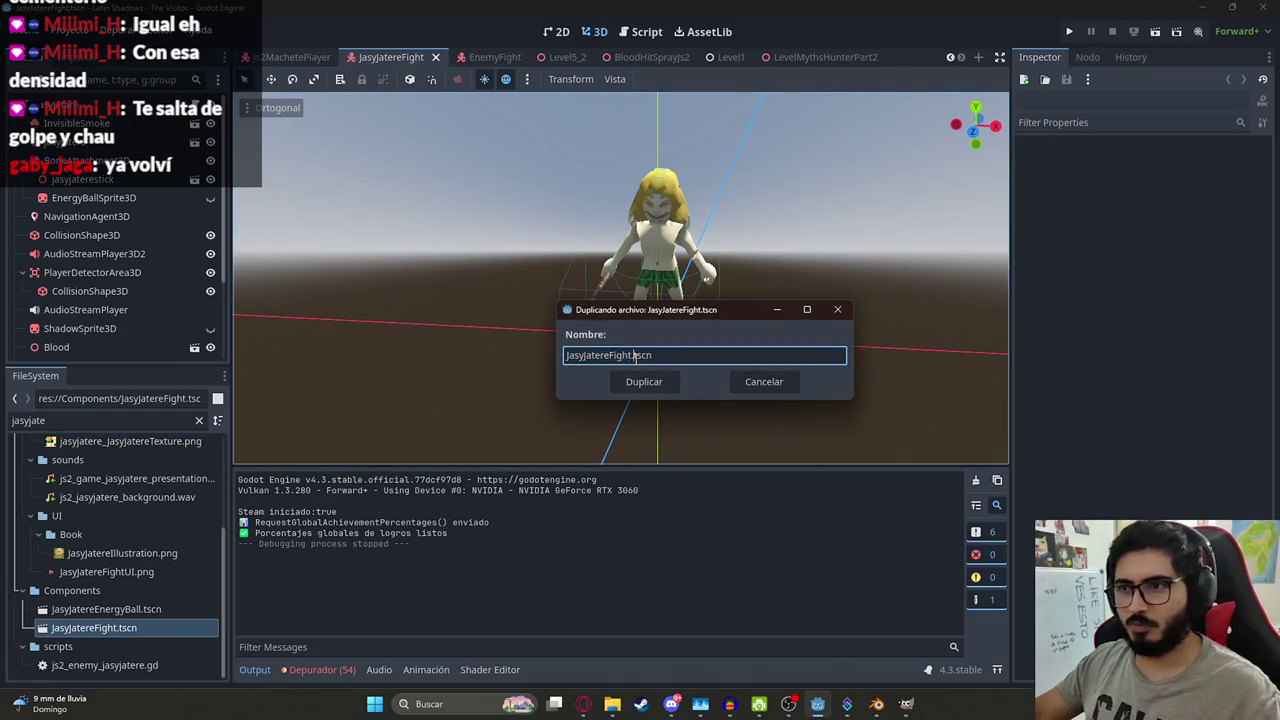
pyautogui.write('Jasy')
pyautogui.press('Return')
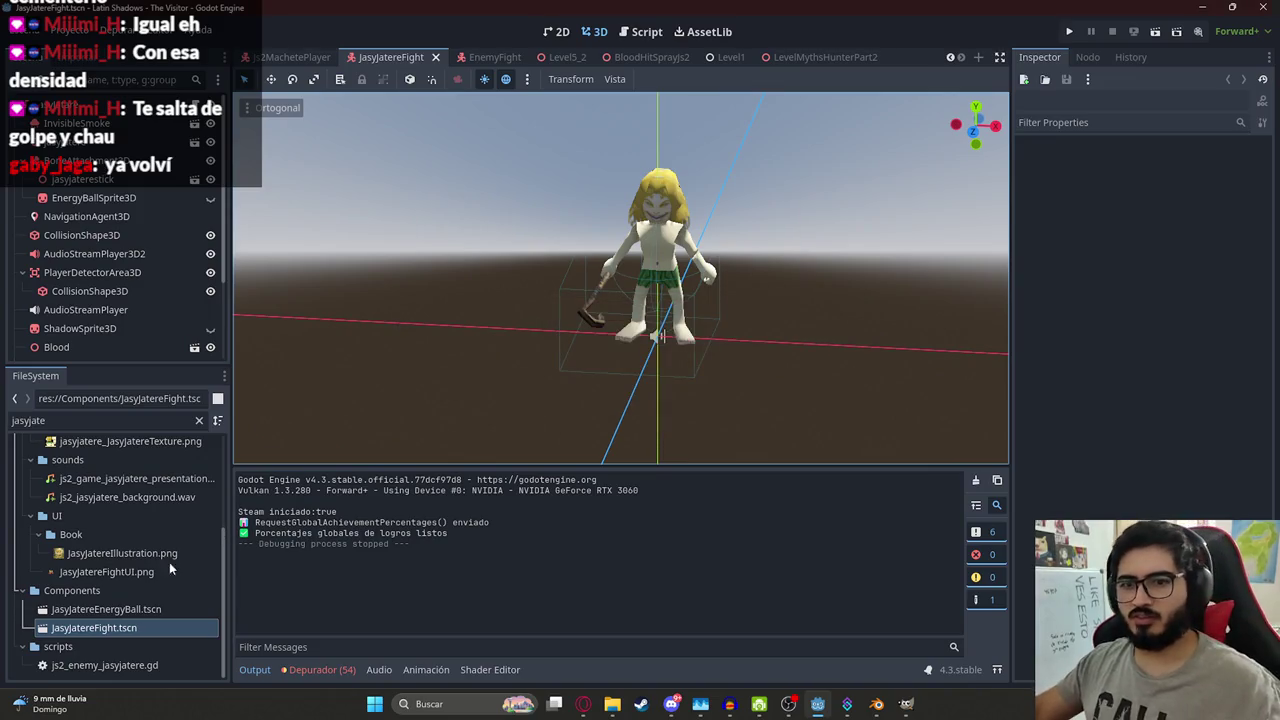
pyautogui.doubleClick(100, 421)
pyautogui.write('luisonfi')
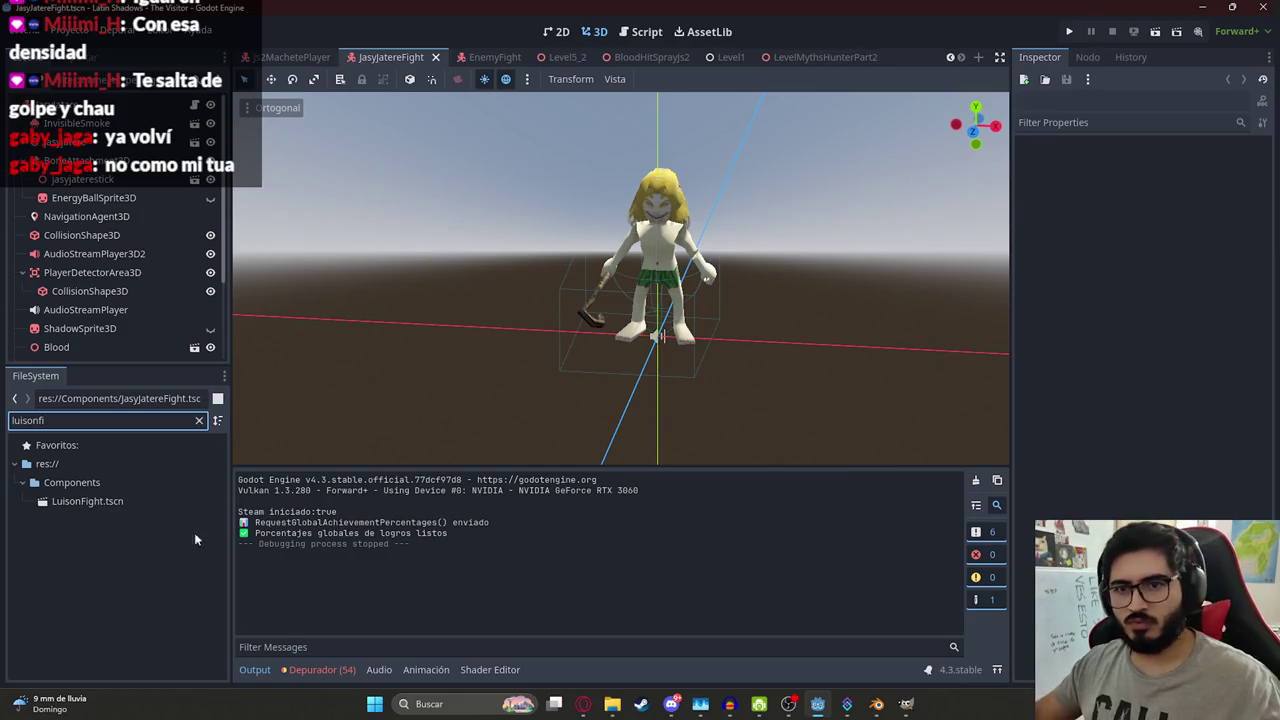
pyautogui.doubleClick(119, 503)
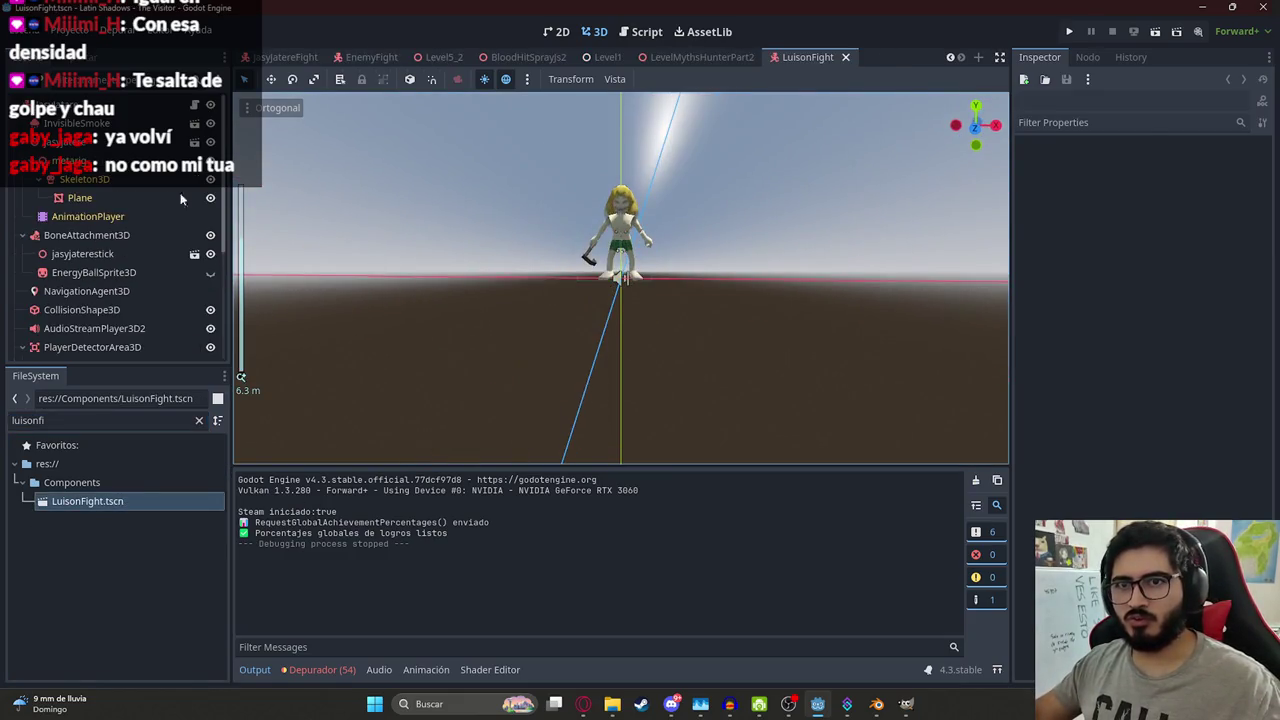
# Step: Add the luison.glb model to the fight scene and reset its position to the origin
pyautogui.click(631, 201)
pyautogui.scroll(10, 592, 193)
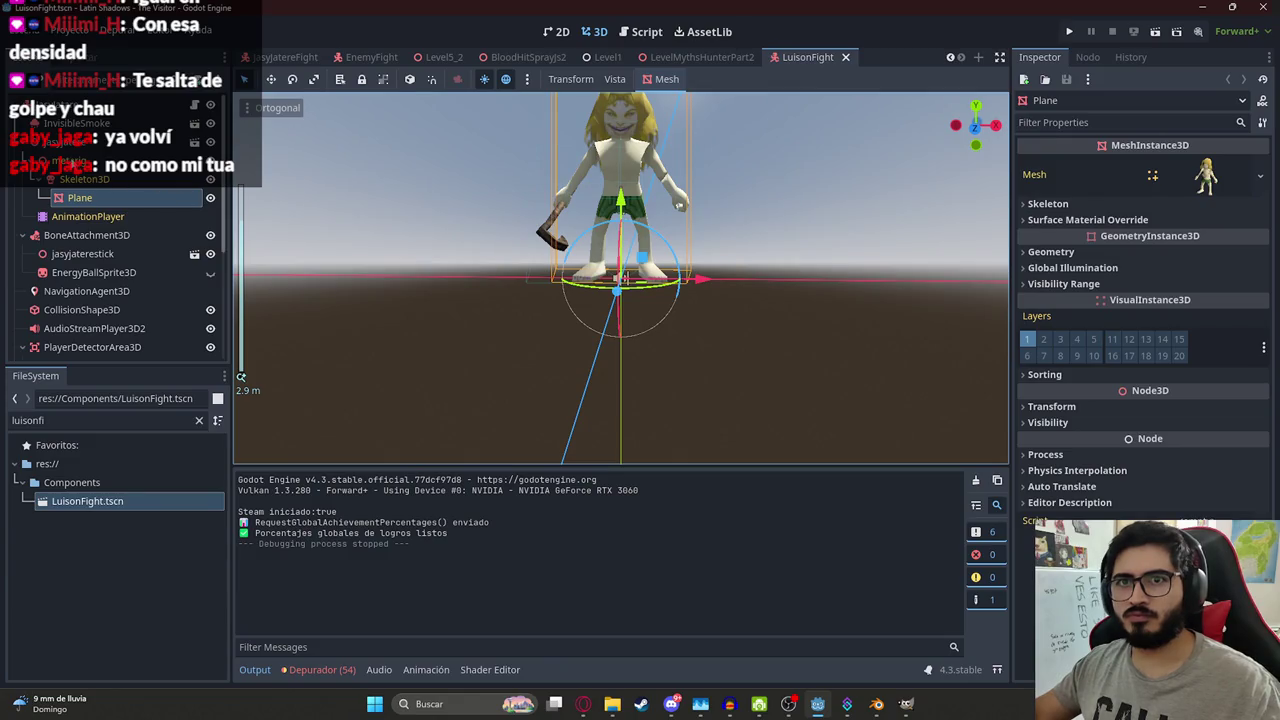
pyautogui.click(70, 142)
pyautogui.scroll(-2, 108, 334)
pyautogui.click(82, 420)
pyautogui.press('BackSpace')
pyautogui.press('BackSpace')
pyautogui.moveTo(90, 504); pyautogui.dragTo(610, 306)
pyautogui.click(1052, 161)
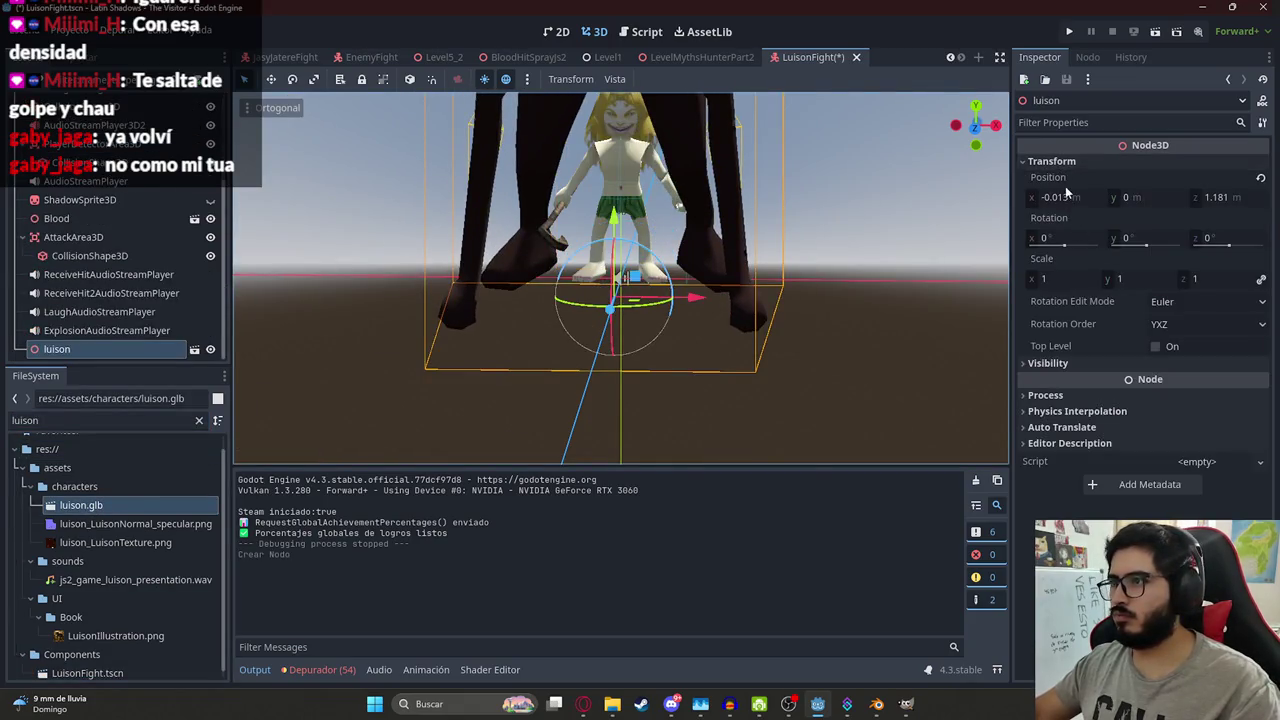
pyautogui.click(1260, 177)
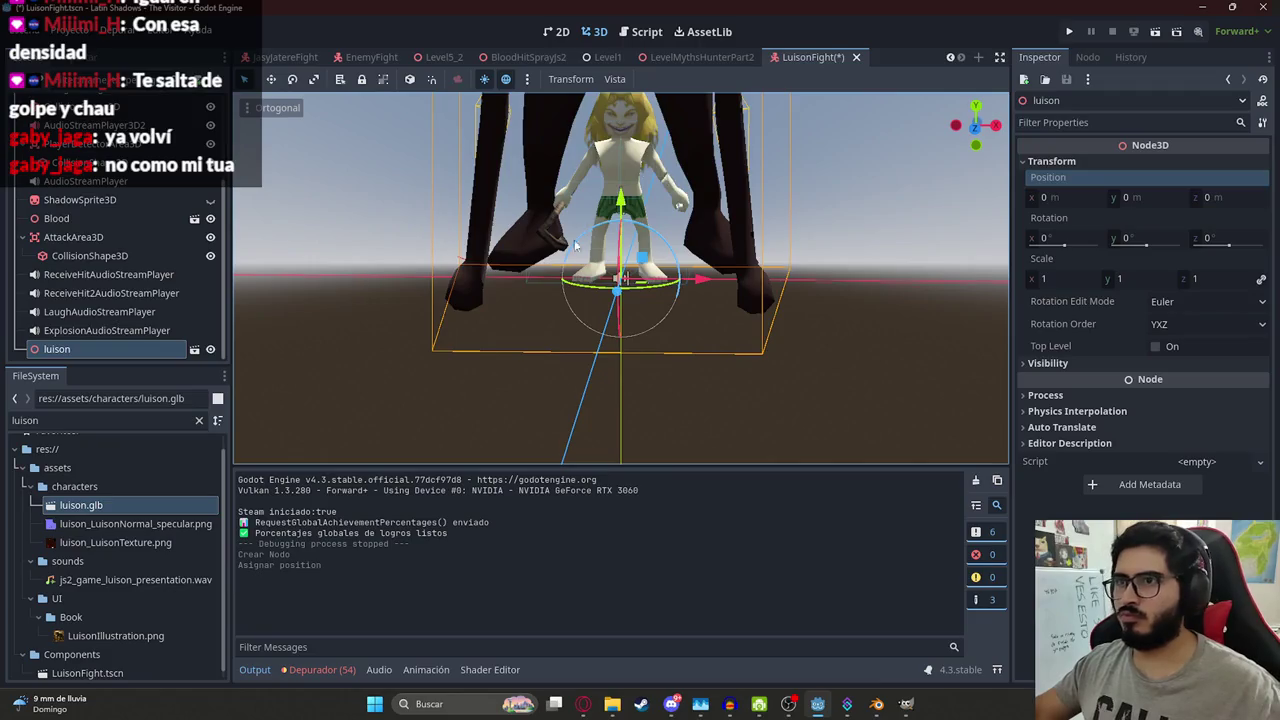
# Step: Reparent the luison model into the character hierarchy and scale it uniformly to 0.35
pyautogui.moveTo(580, 227); pyautogui.dragTo(452, 345)
pyautogui.scroll(4, 90, 300)
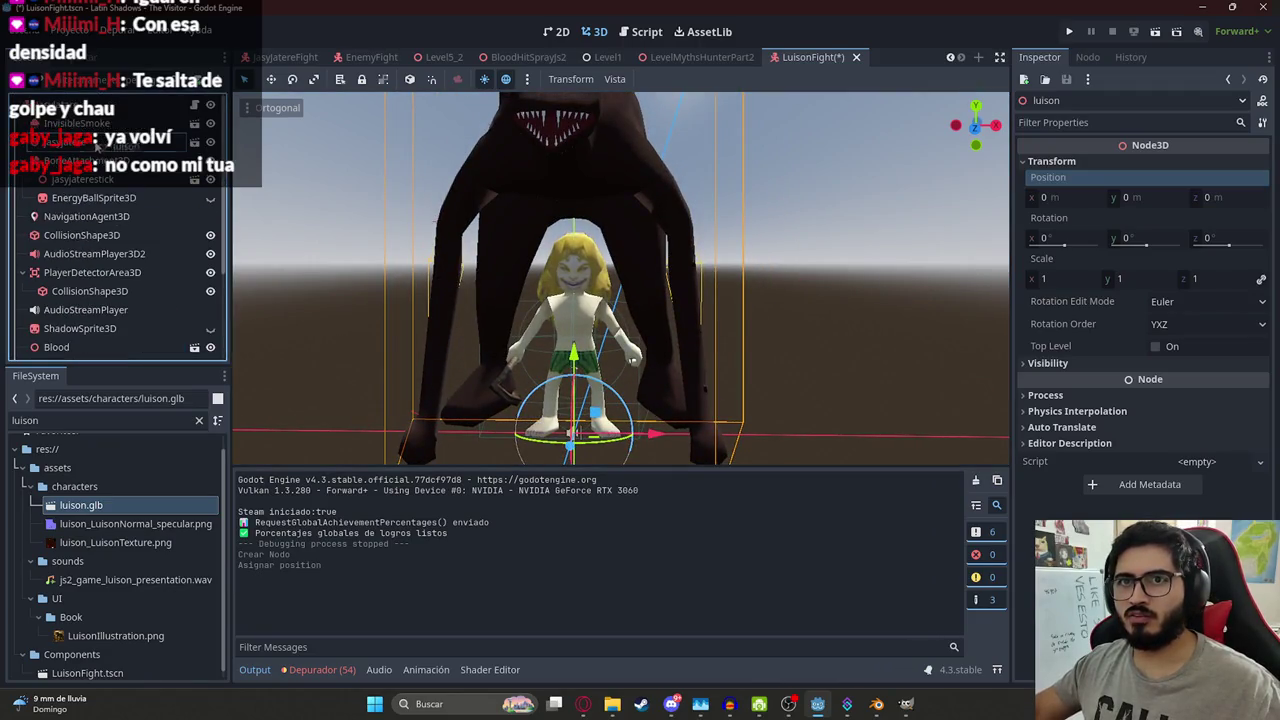
pyautogui.moveTo(70, 141); pyautogui.dragTo(70, 163)
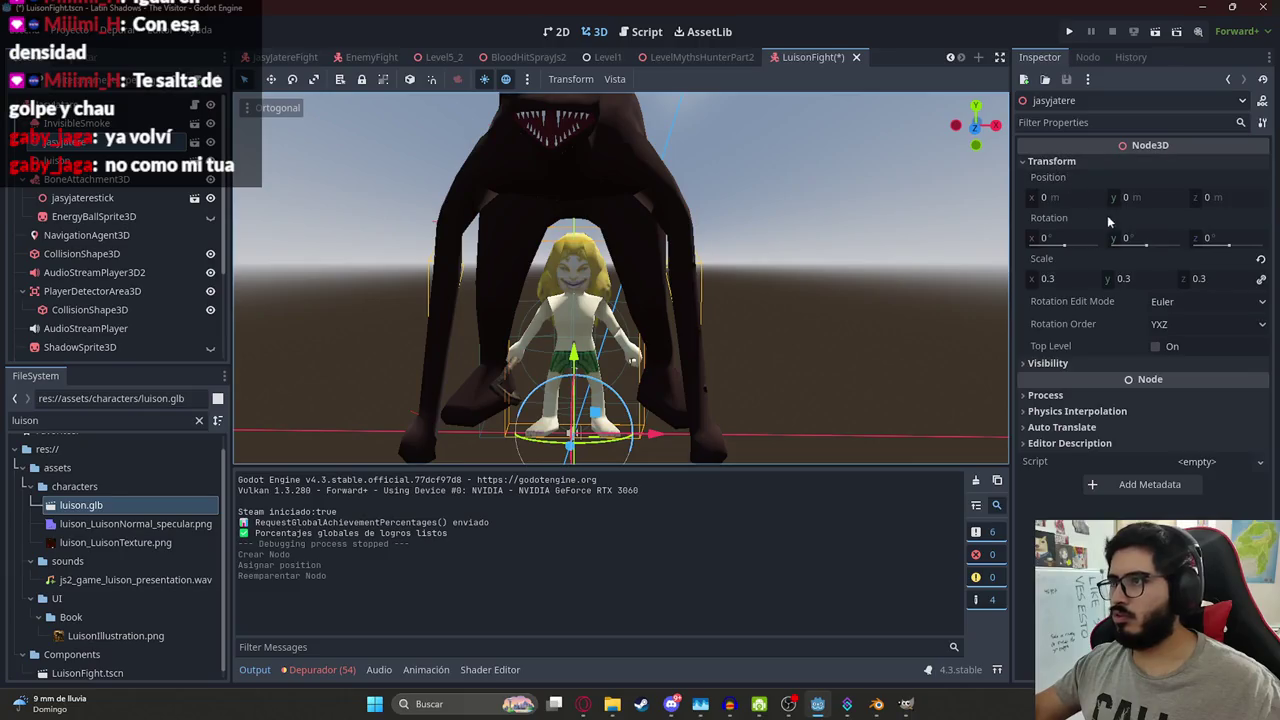
pyautogui.click(690, 230)
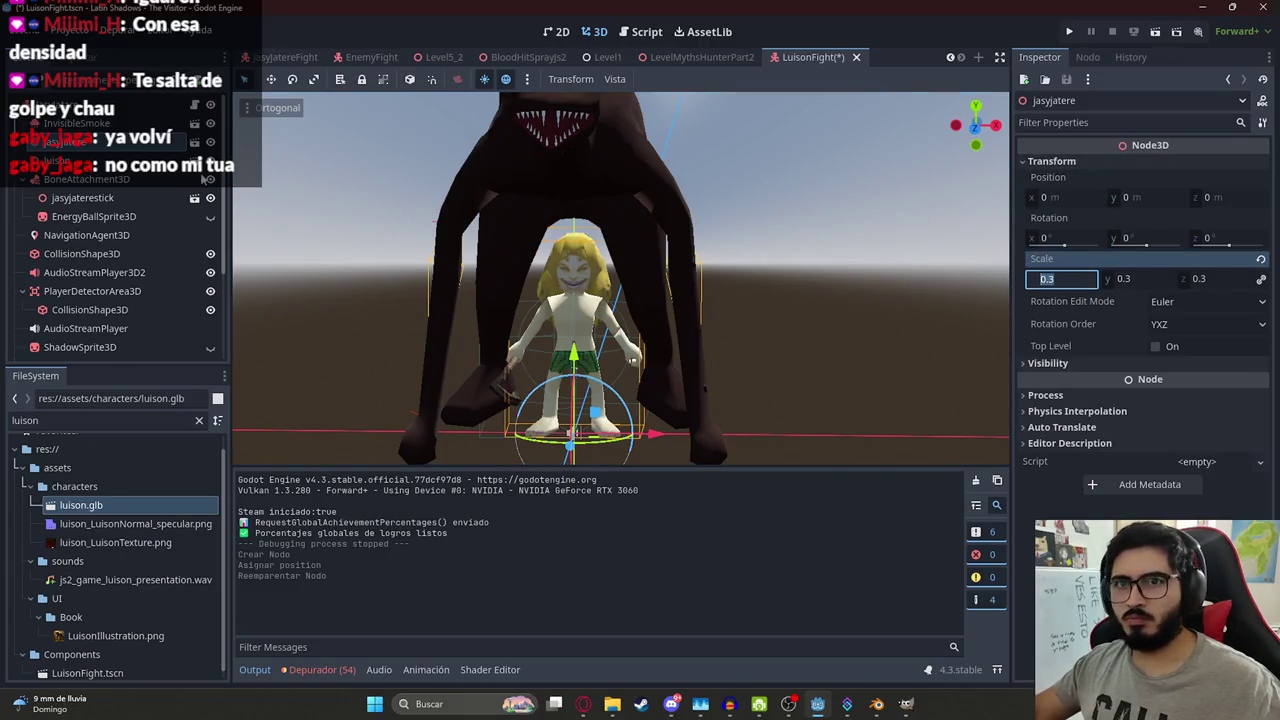
pyautogui.click(1049, 279)
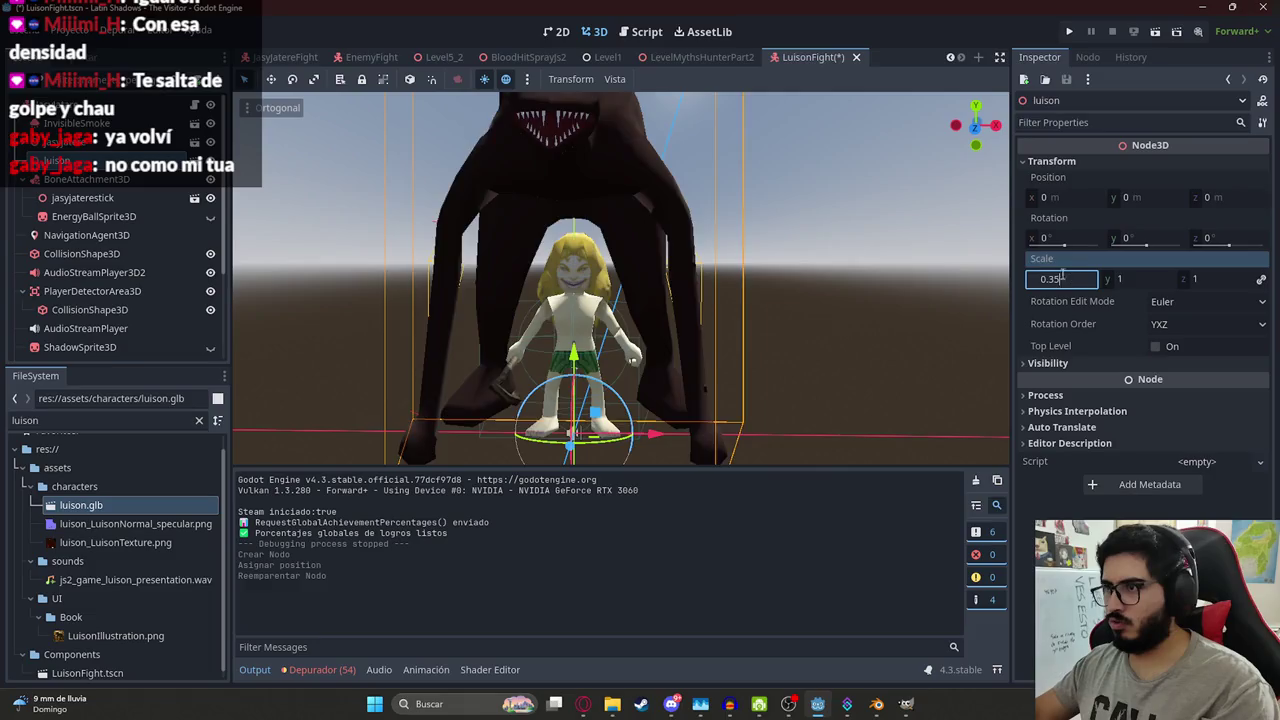
pyautogui.press('Return')
# Step: Check that the luison in LevelMythsHunterPart2 also uses a 0.35 scale
pyautogui.click(686, 57)
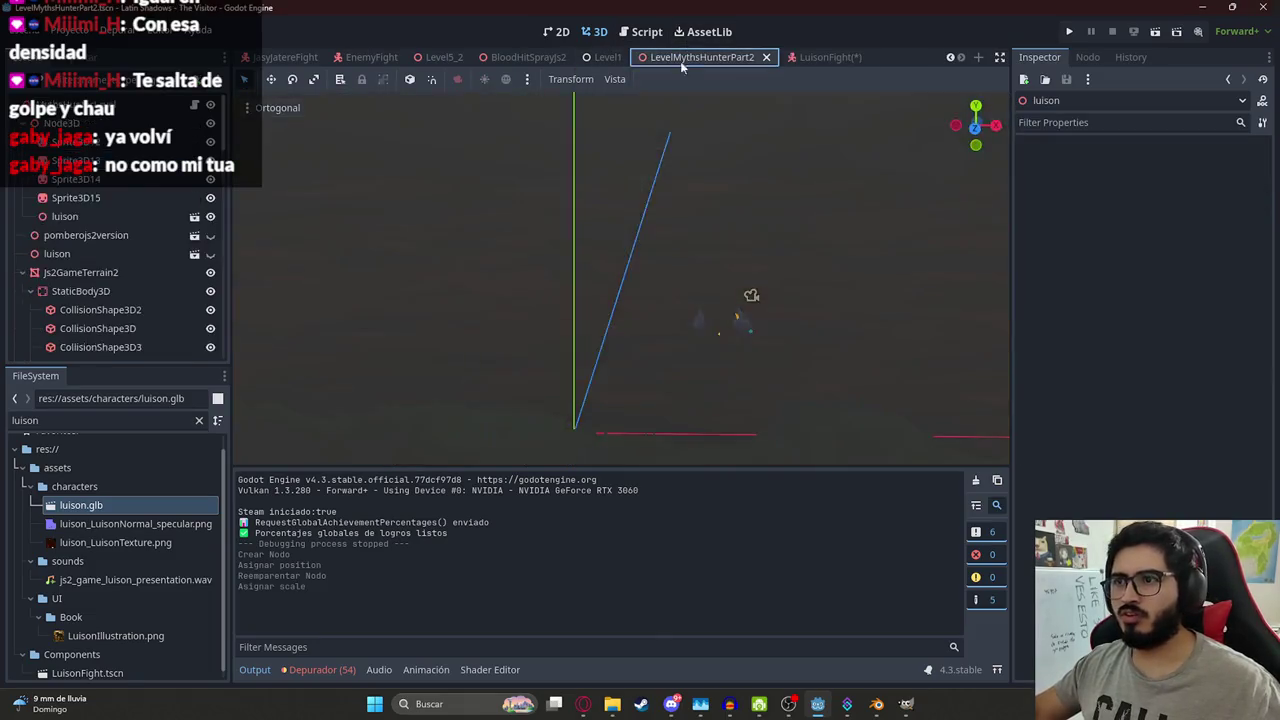
pyautogui.scroll(2, 142, 240)
pyautogui.click(68, 217)
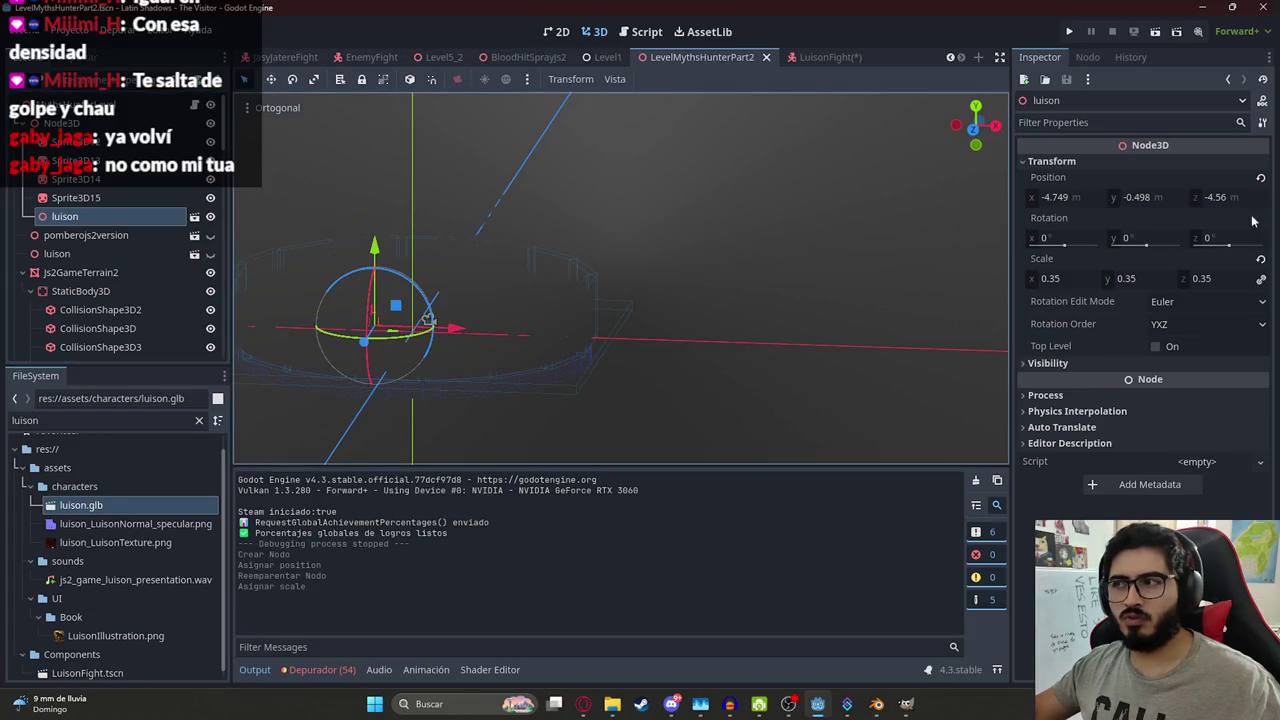
pyautogui.click(1060, 281)
pyautogui.click(822, 57)
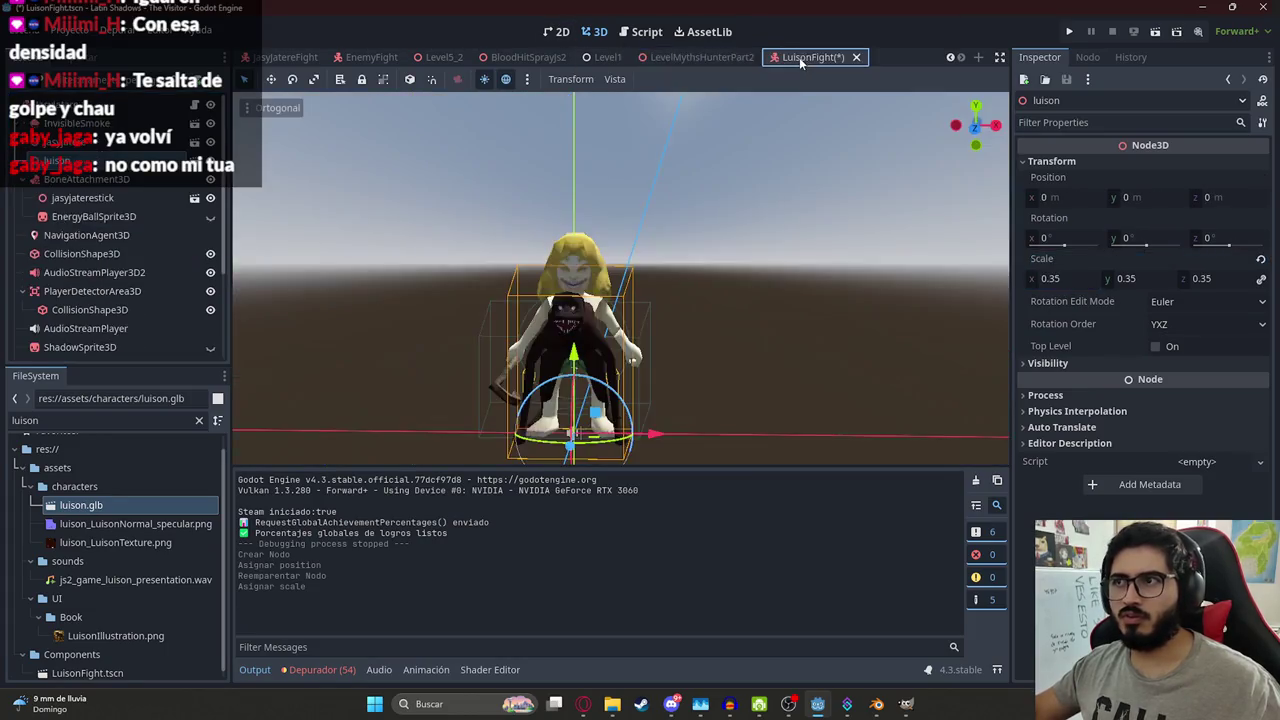
# Step: Remove the old jasyjatere character node and save the LuisonFight scene
pyautogui.moveTo(721, 293)
pyautogui.mouseDown()
pyautogui.moveTo(501, 313)
pyautogui.moveTo(538, 207)
pyautogui.moveTo(608, 228)
pyautogui.moveTo(711, 208)
pyautogui.moveTo(580, 276)
pyautogui.moveTo(640, 304)
pyautogui.mouseUp()
pyautogui.scroll(-2, 640, 304)
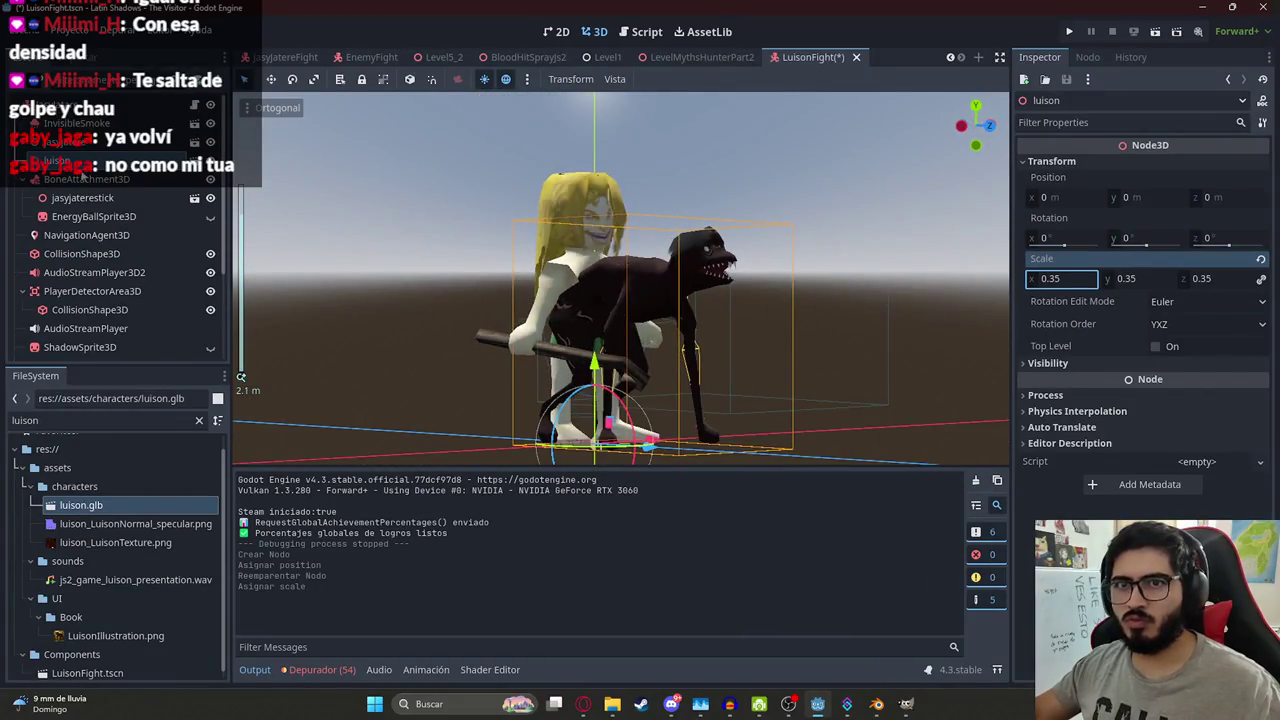
pyautogui.click(80, 143)
pyautogui.rightClick(80, 143)
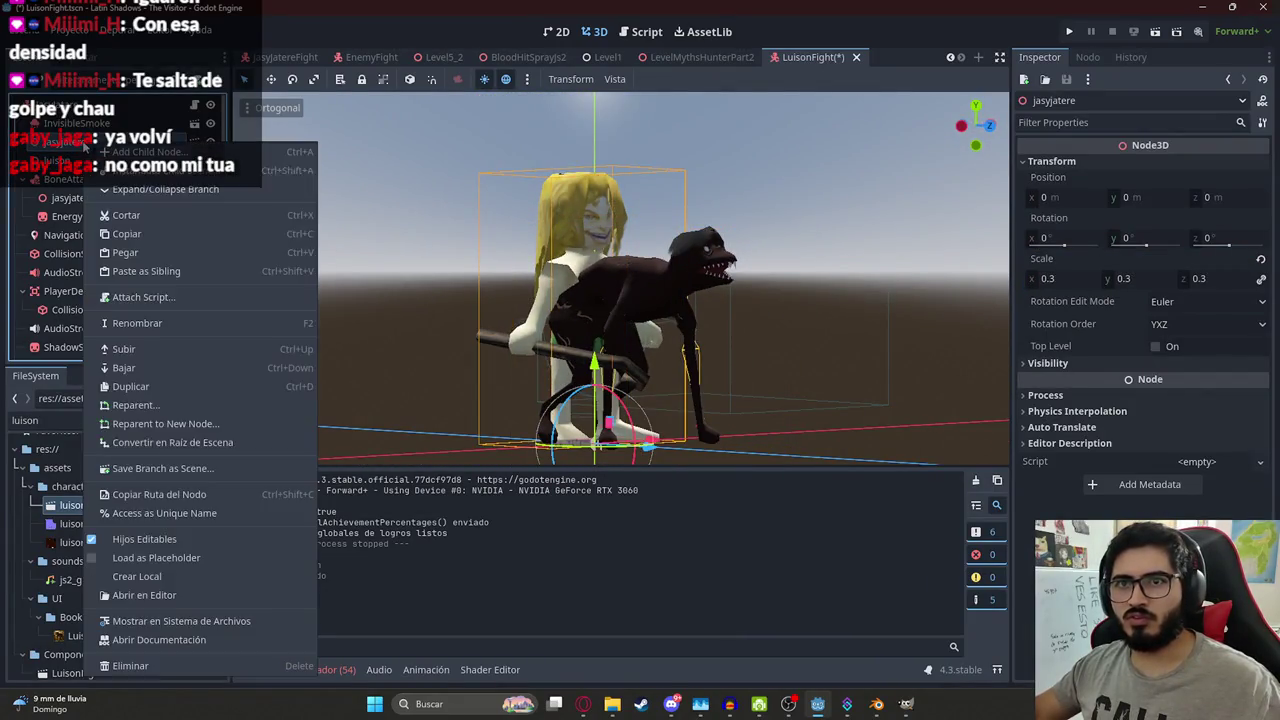
pyautogui.click(168, 678)
pyautogui.press('Delete')
pyautogui.moveTo(540, 350)
pyautogui.mouseDown()
pyautogui.moveTo(748, 342)
pyautogui.moveTo(690, 368)
pyautogui.moveTo(700, 362)
pyautogui.moveTo(545, 275)
pyautogui.moveTo(278, 193)
pyautogui.mouseUp()
pyautogui.click(750, 330)
pyautogui.scroll(-2, 787, 296)
pyautogui.hotkey('ctrl', 's')
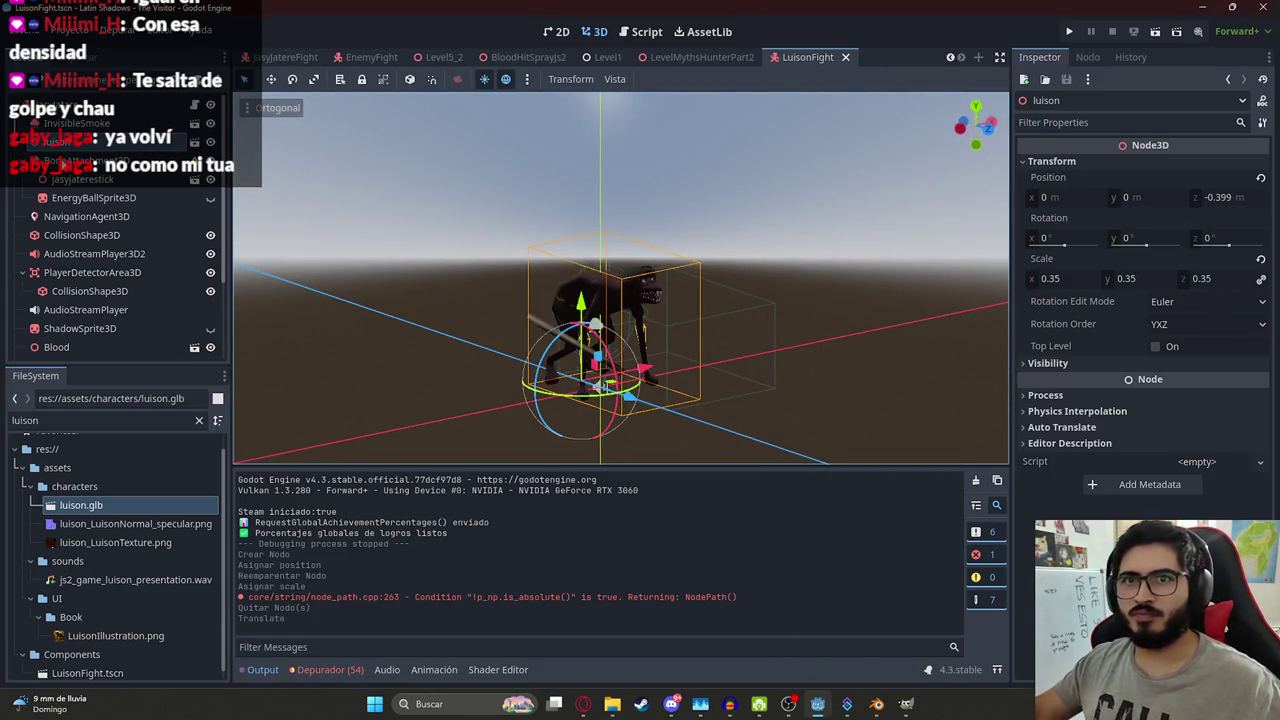
# Step: Delete the BoneAttachment3D node and open js2_enemy_jasyjatere.gd at line 1
pyautogui.click(64, 161)
pyautogui.rightClick(64, 161)
pyautogui.click(100, 601)
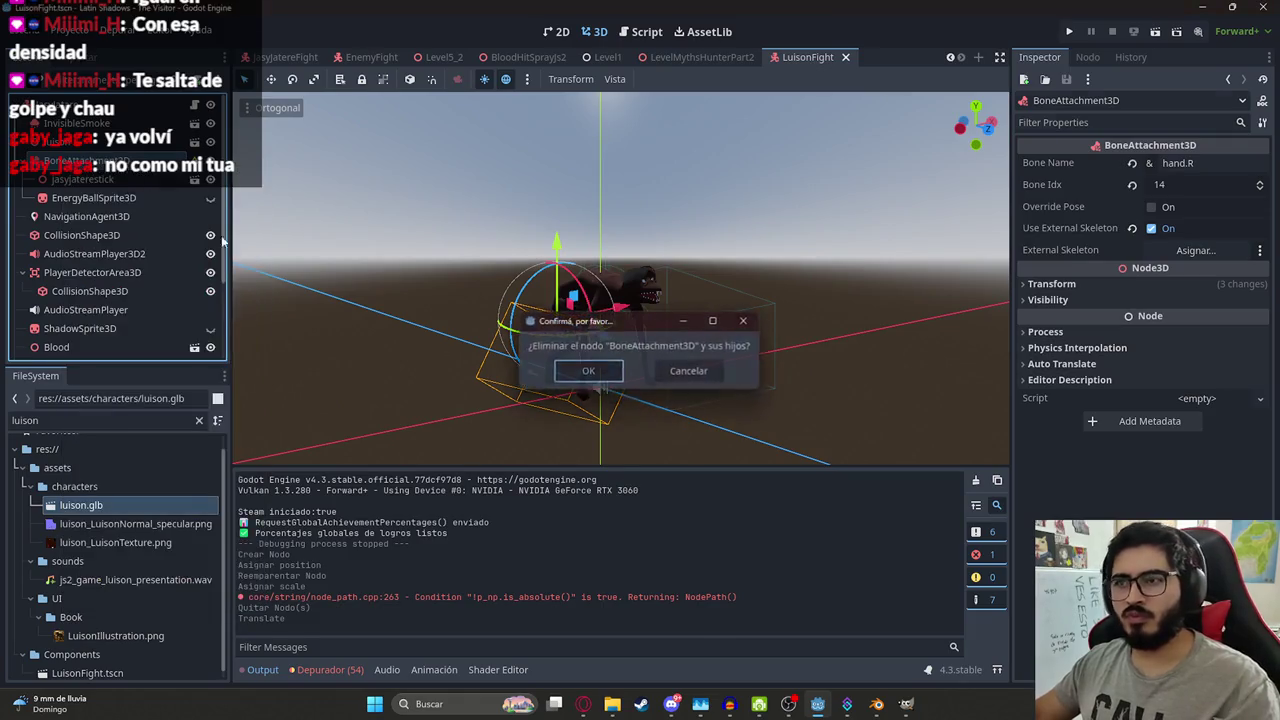
pyautogui.press('Return')
pyautogui.click(200, 107)
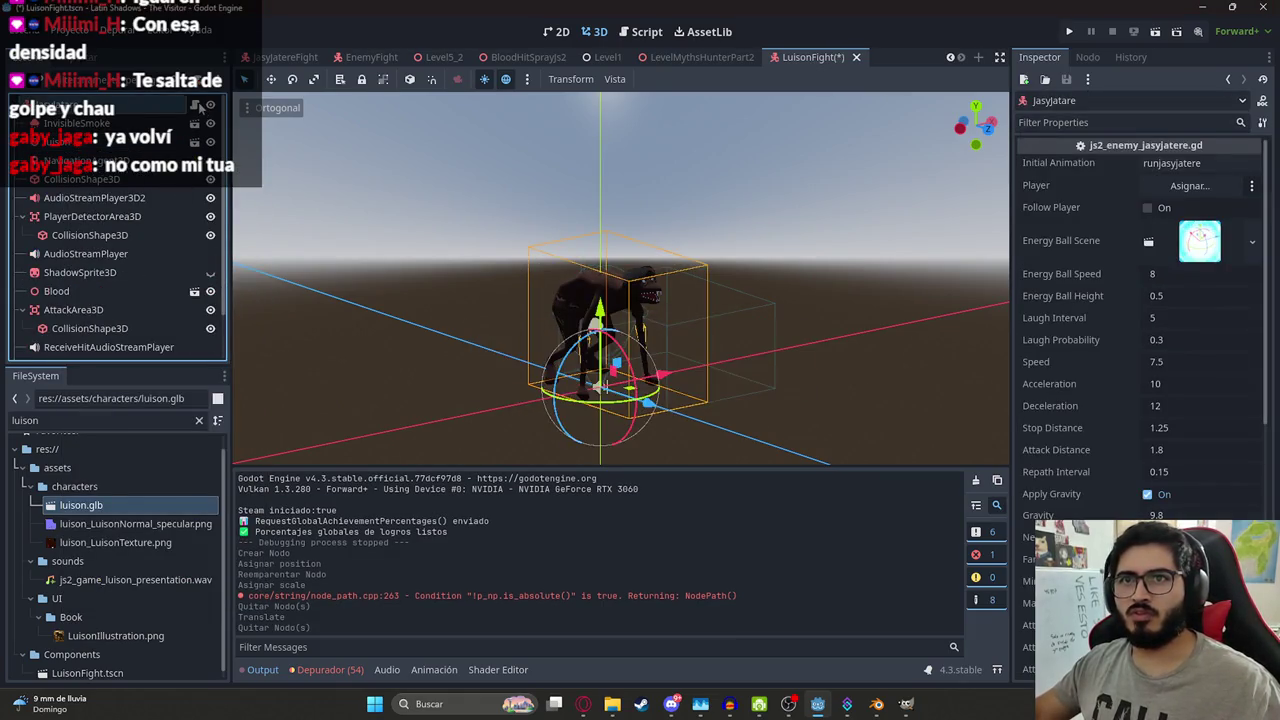
pyautogui.click(196, 105)
pyautogui.moveTo(987, 252)
pyautogui.mouseDown()
pyautogui.moveTo(986, 80)
pyautogui.moveTo(979, 432)
pyautogui.moveTo(987, 6)
pyautogui.mouseUp()
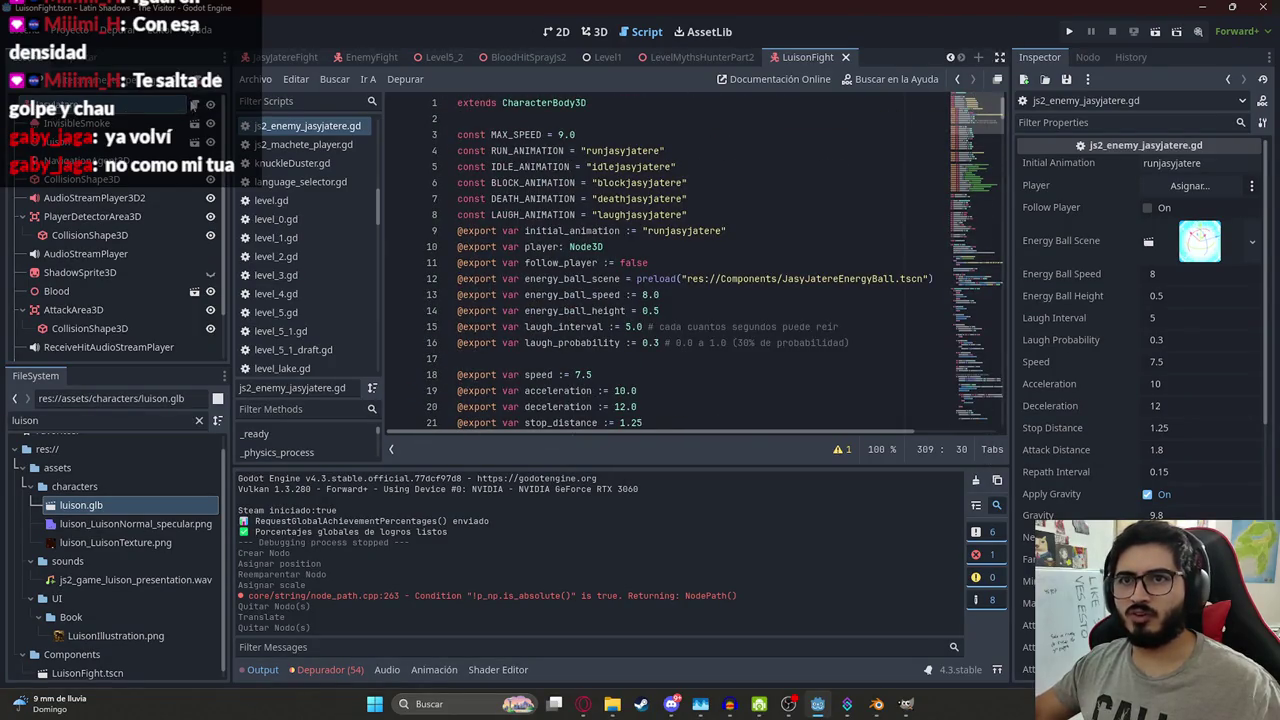
# Step: Filter the FileSystem for enemy_jasy and duplicate js2_enemy_jasyjatere.gd
pyautogui.click(102, 421)
pyautogui.press('BackSpace')
pyautogui.press('BackSpace')
pyautogui.press('BackSpace')
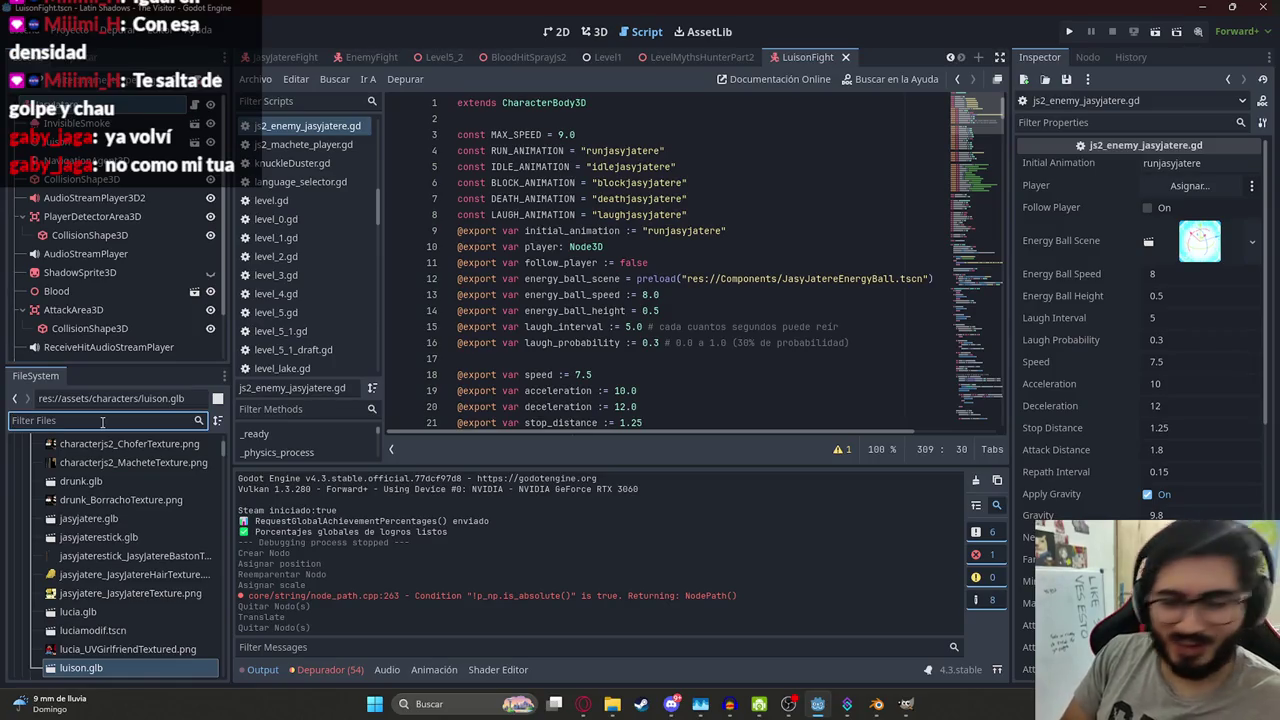
pyautogui.write('enemy_')
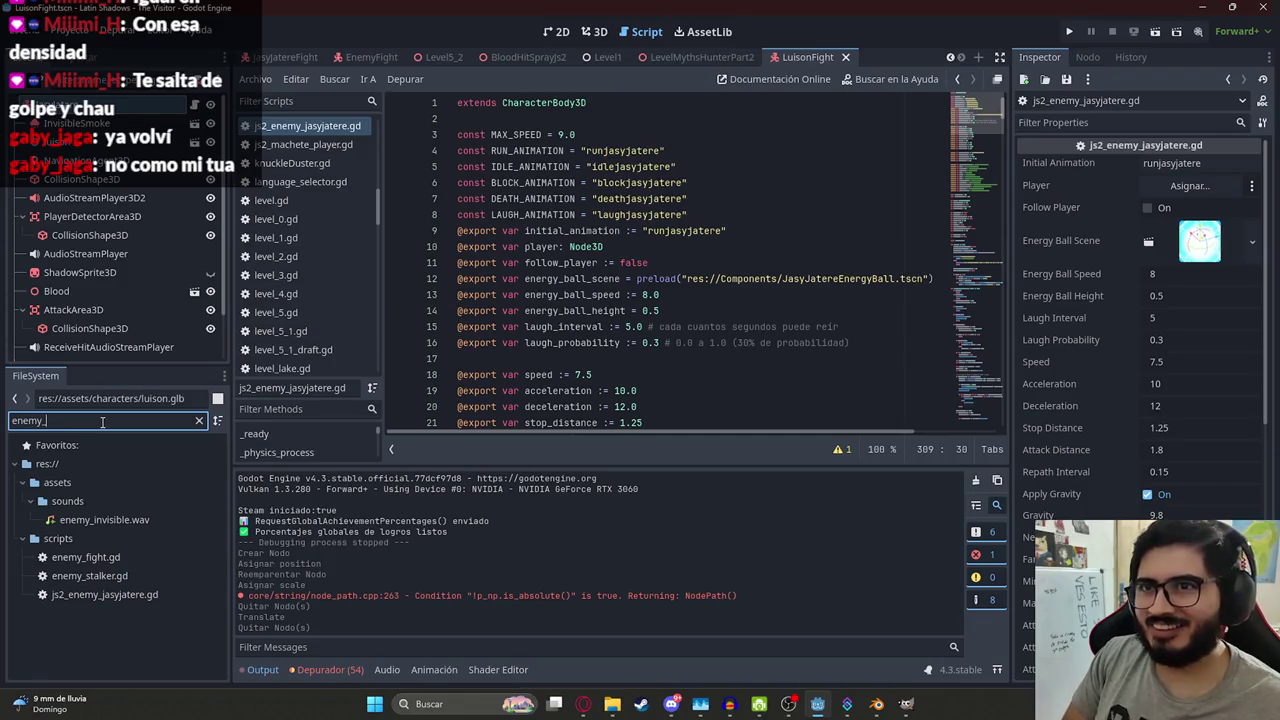
pyautogui.write('jasy')
pyautogui.click(112, 501)
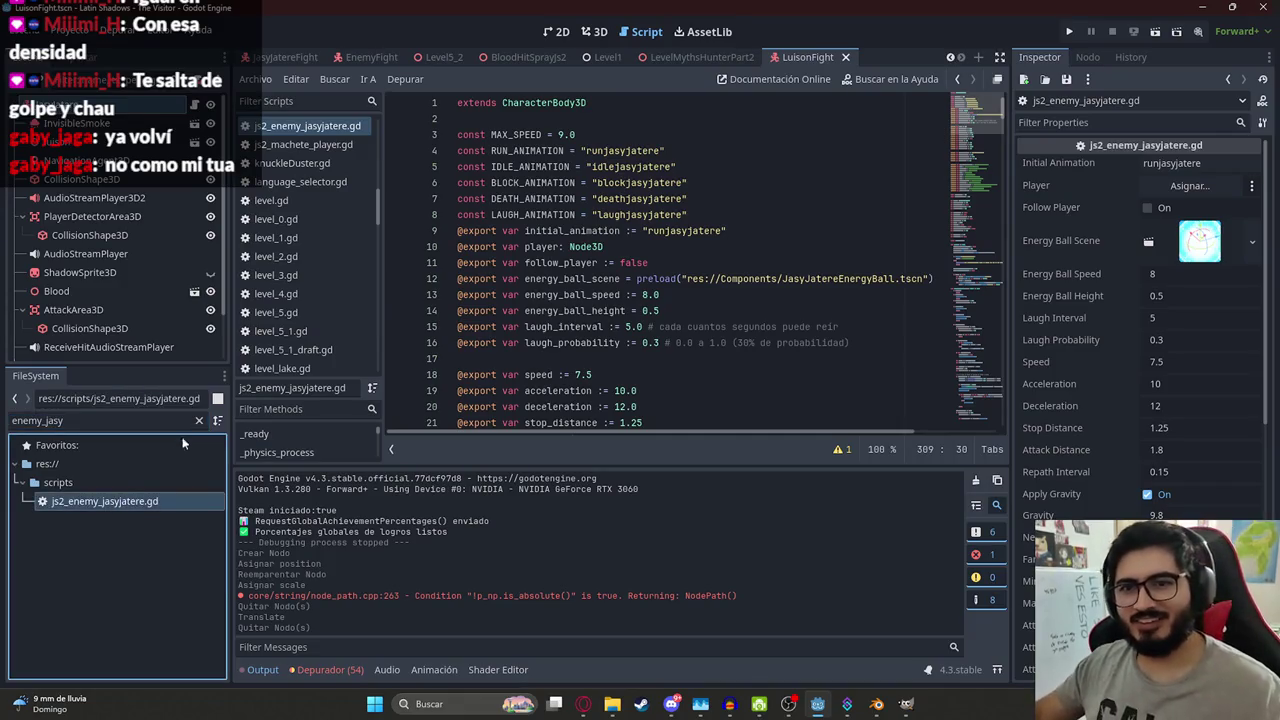
pyautogui.click(199, 421)
pyautogui.scroll(-2, 130, 555)
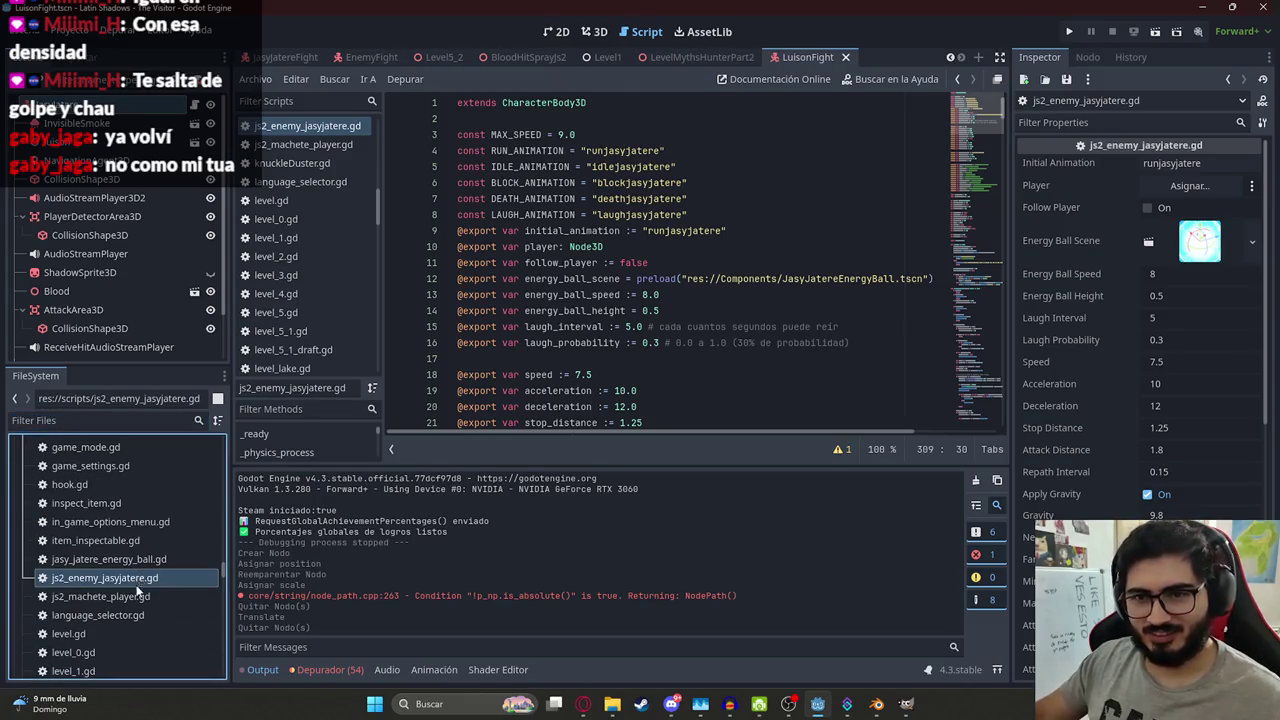
pyautogui.hotkey('ctrl', 'd')
pyautogui.click(618, 355)
# Step: Name the script copy js2_enemy_luison.gd
pyautogui.moveTo(618, 355); pyautogui.dragTo(660, 355)
pyautogui.press('BackSpace')
pyautogui.write('luison')
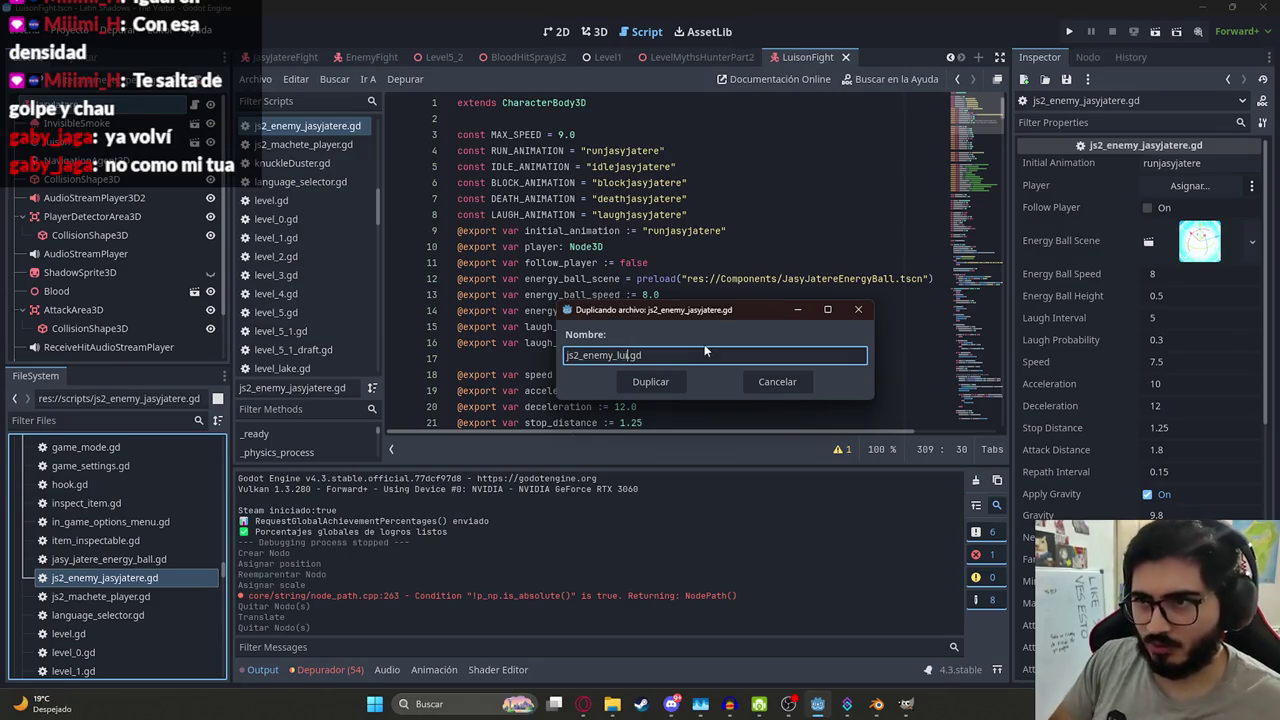
pyautogui.press('Return')
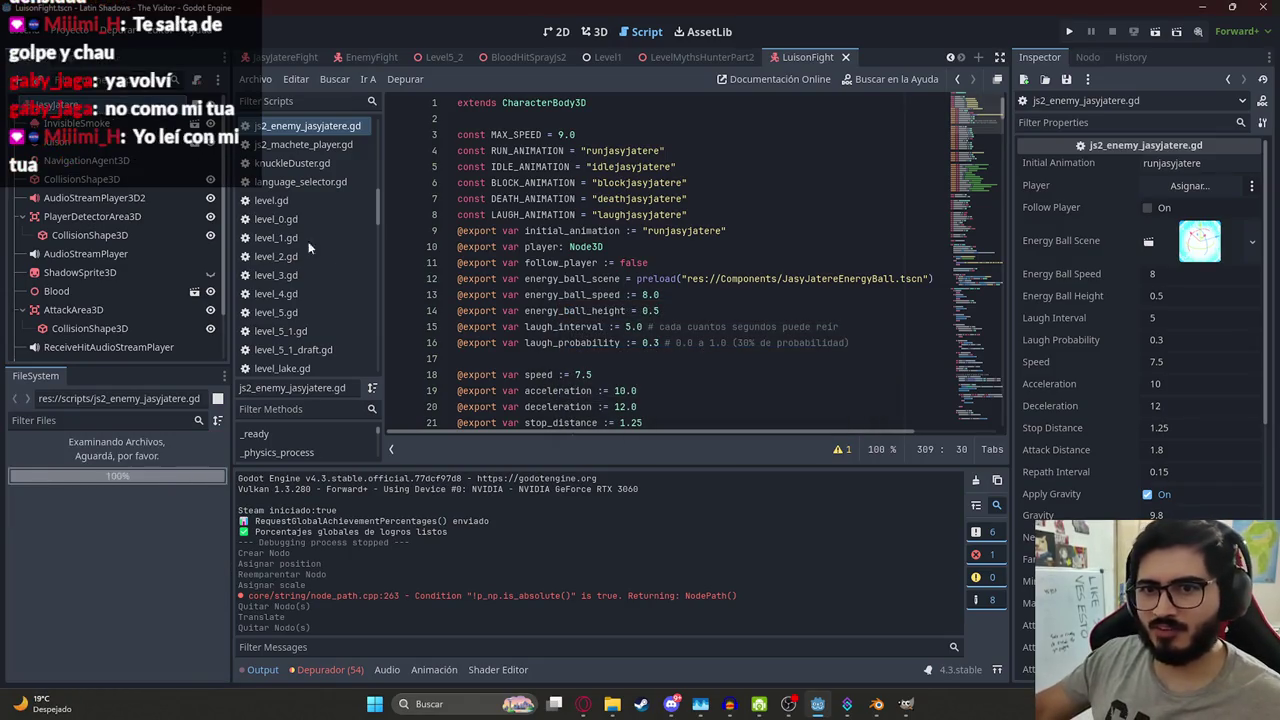
# Step: Replace the root node's old script with res://scripts/js2_enemy_luison.gd
pyautogui.click(197, 79)
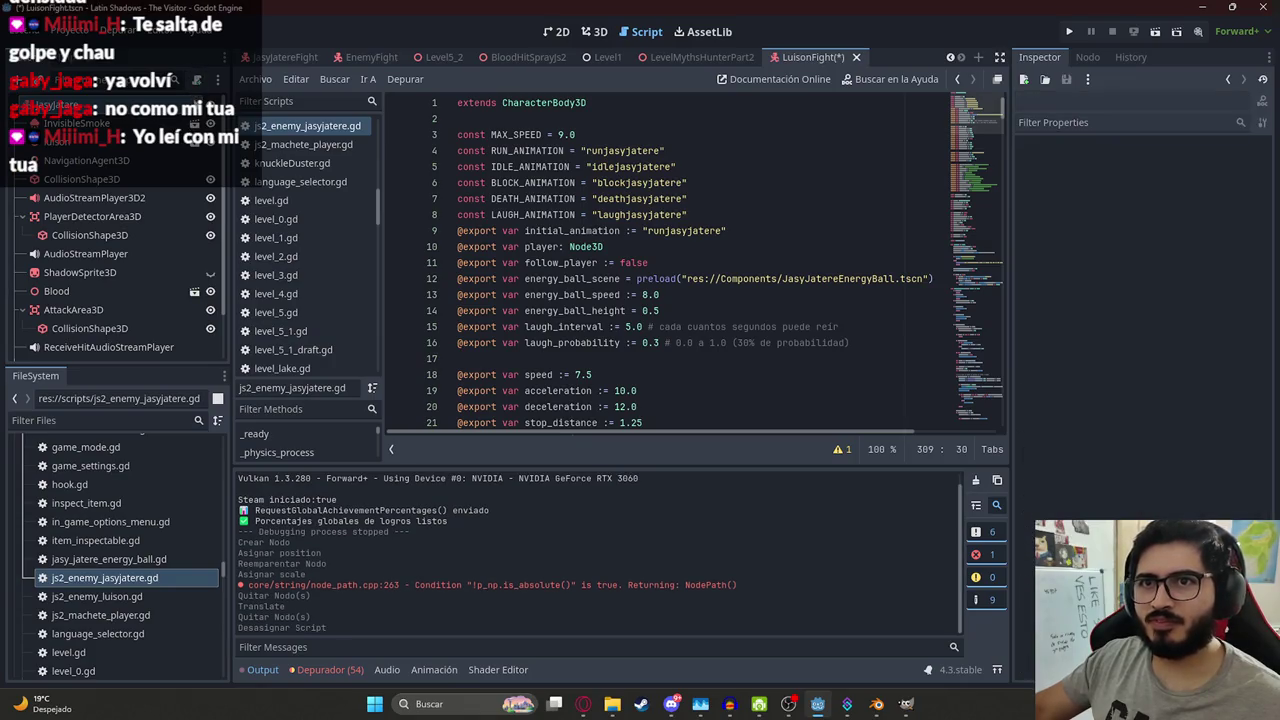
pyautogui.click(196, 88)
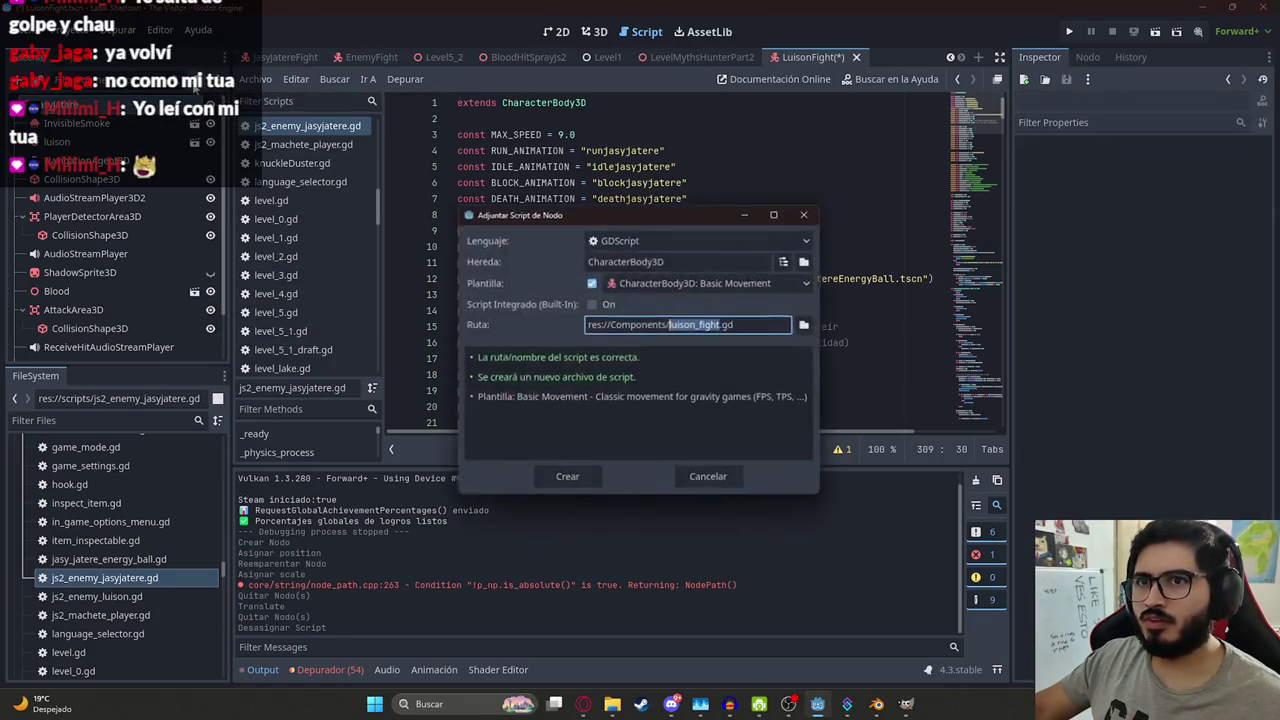
pyautogui.click(807, 324)
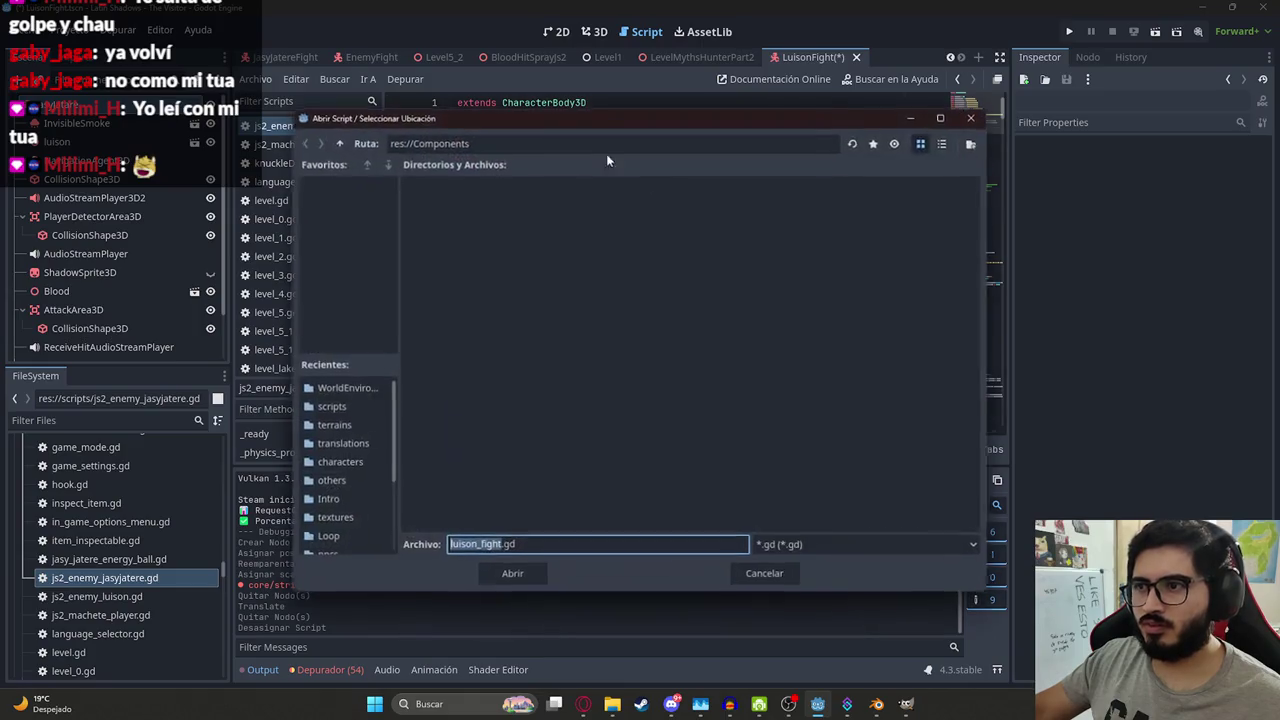
pyautogui.click(337, 141)
pyautogui.doubleClick(502, 282)
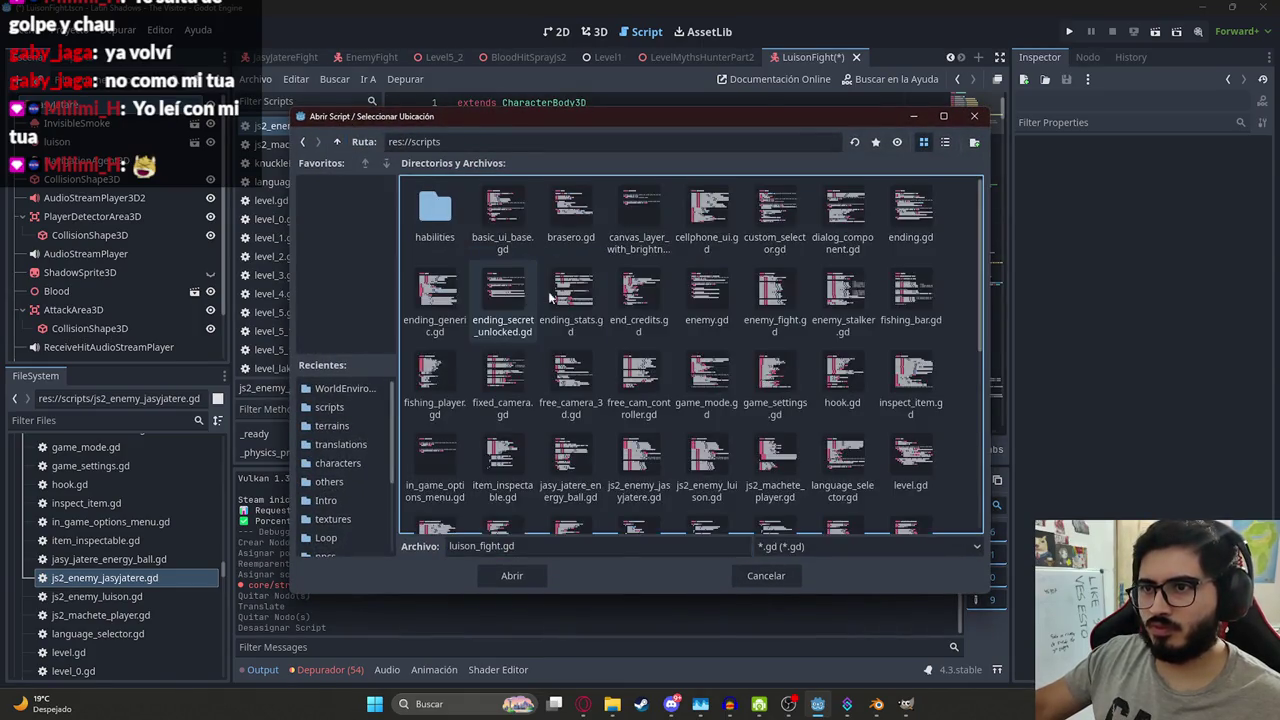
pyautogui.scroll(-3, 699, 397)
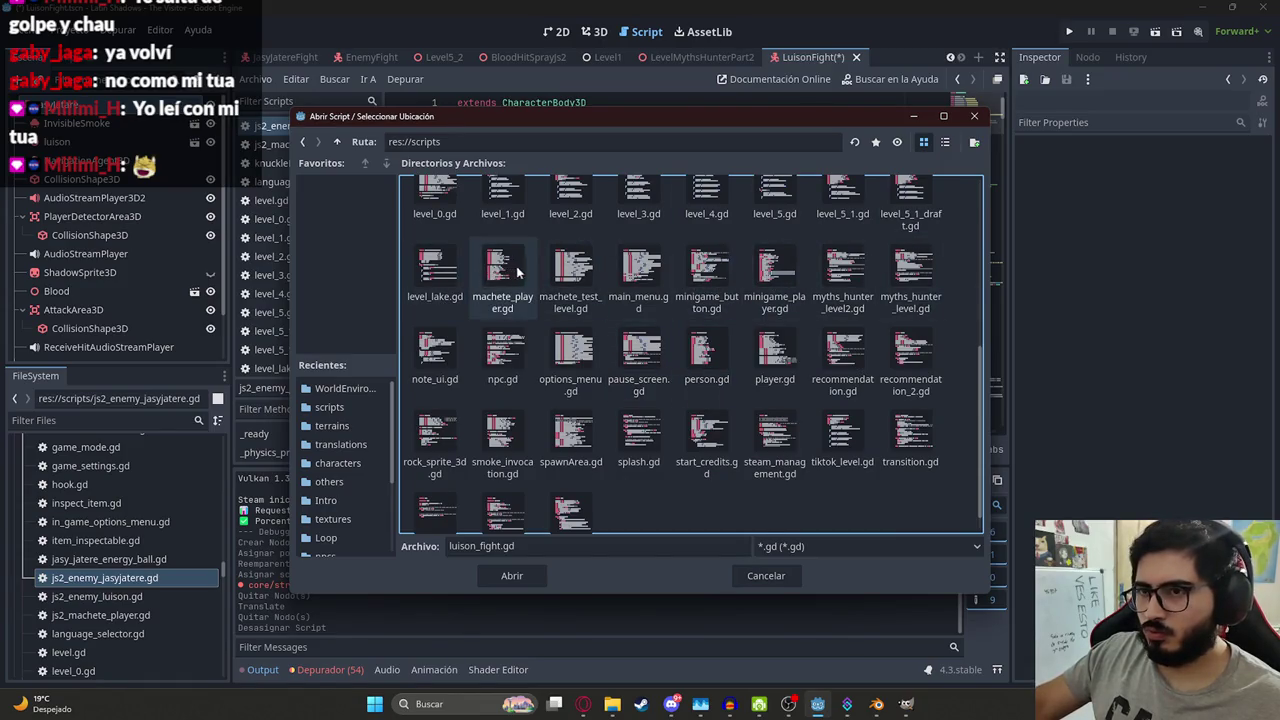
pyautogui.scroll(4, 636, 318)
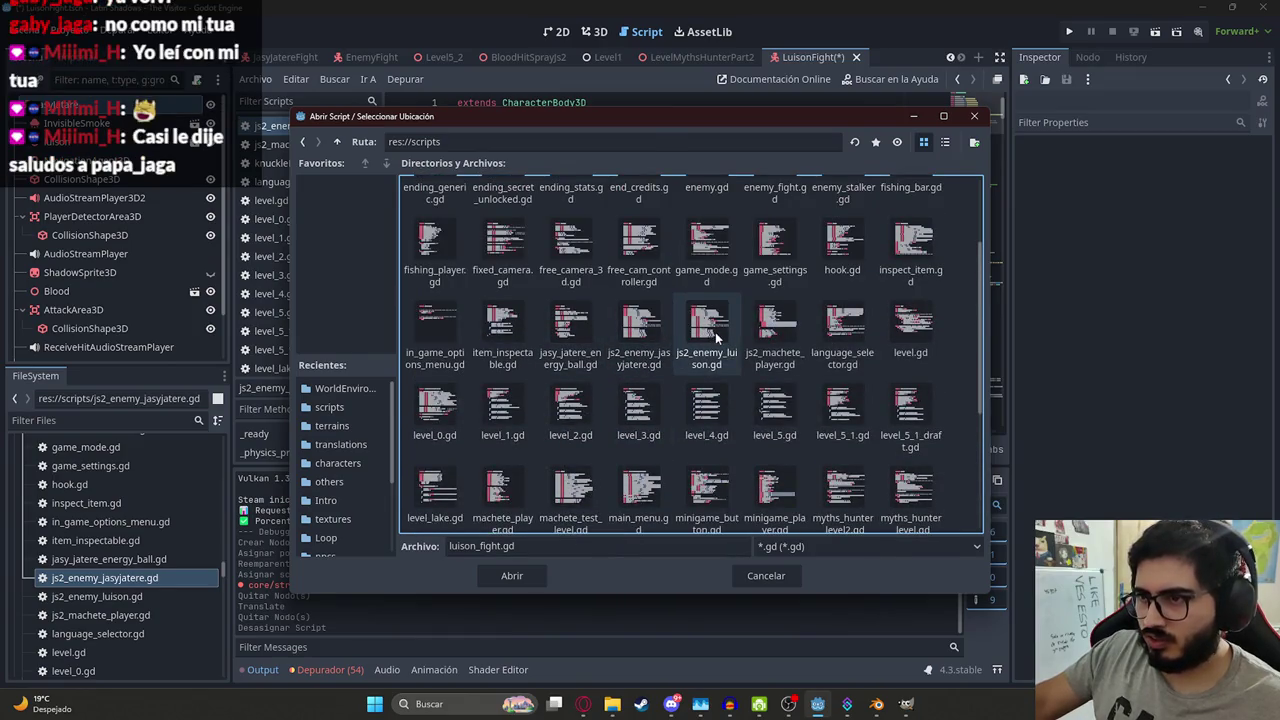
pyautogui.doubleClick(716, 338)
pyautogui.click(567, 479)
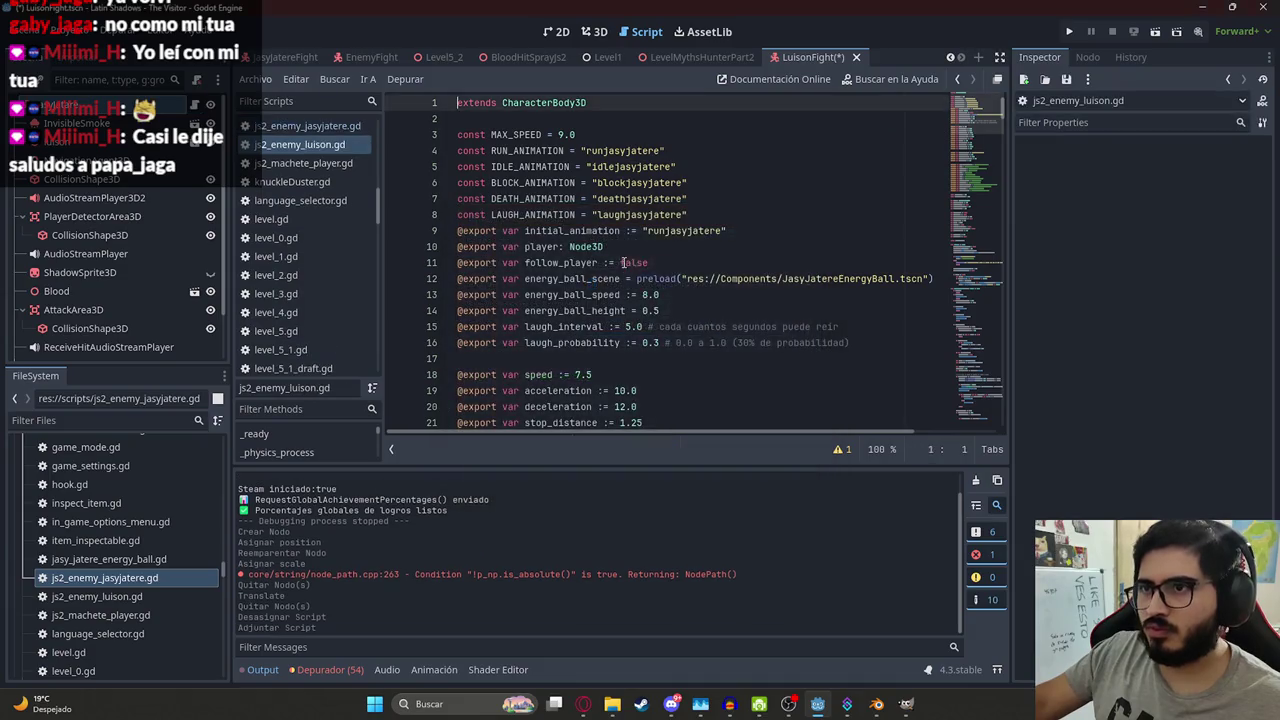
# Step: Save the LuisonFight scene and rename its root node to Luison
pyautogui.hotkey('ctrl', 's')
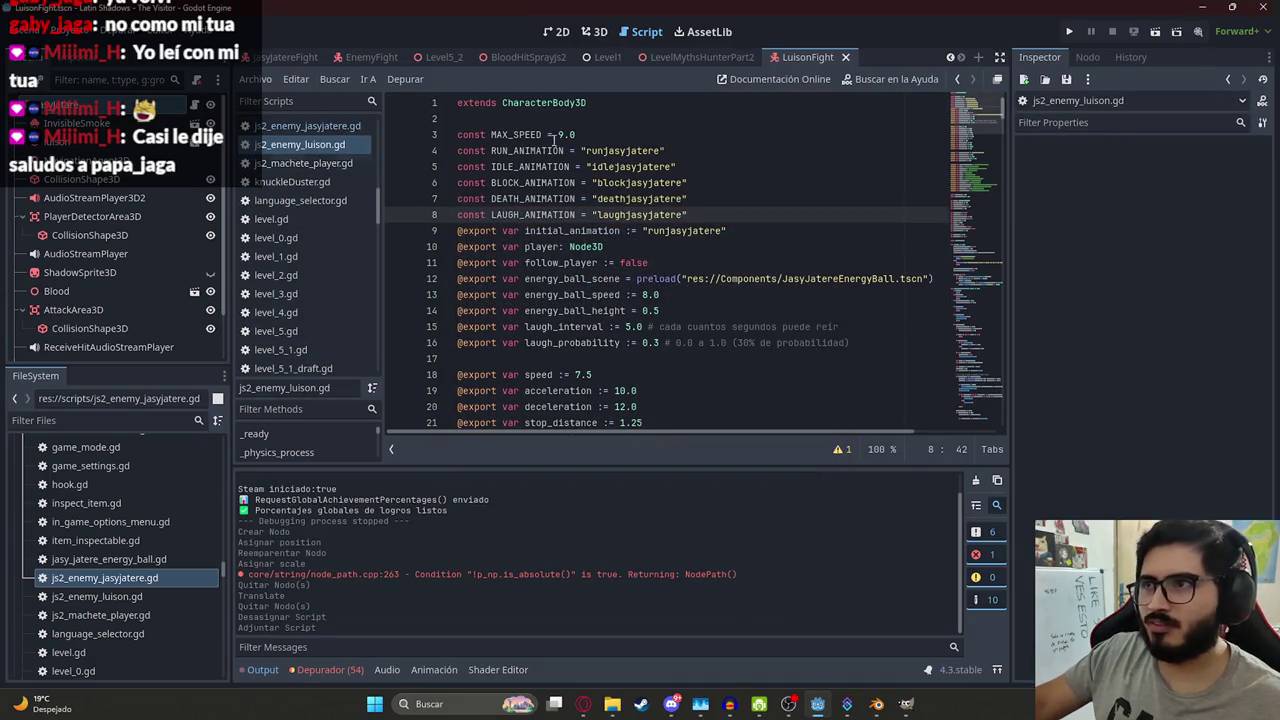
pyautogui.click(869, 182)
pyautogui.click(120, 112)
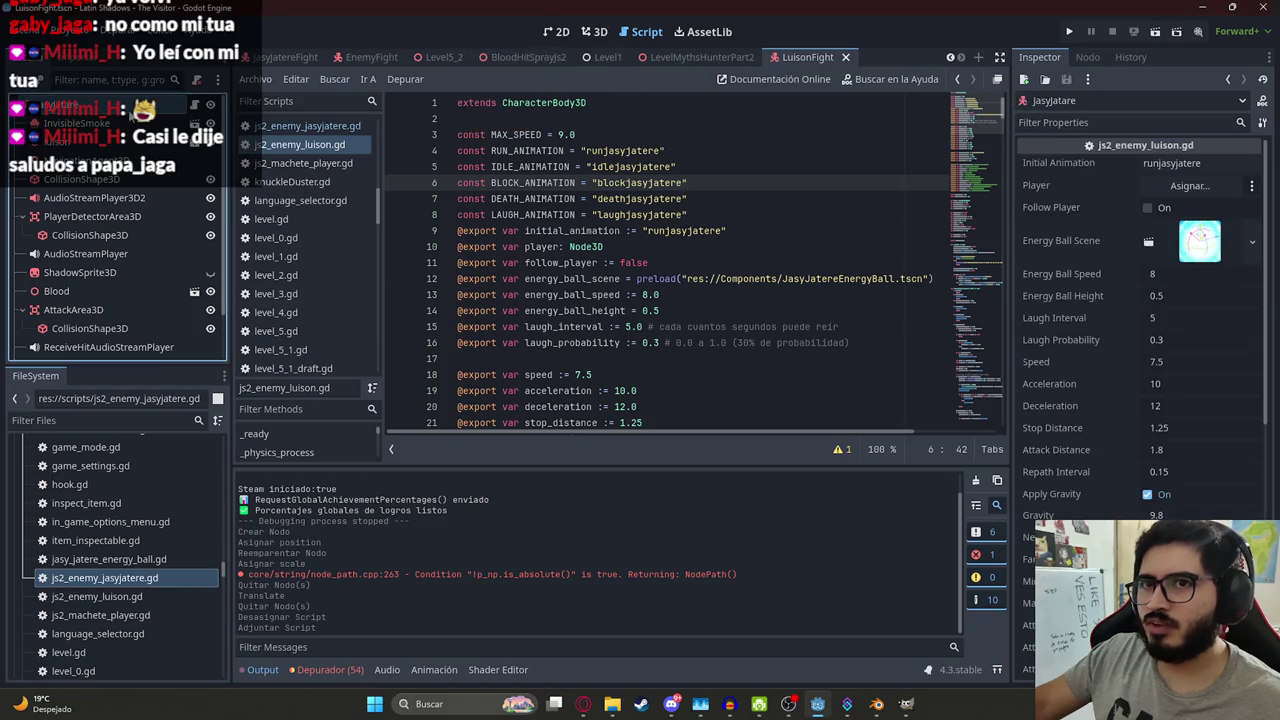
pyautogui.press('Return')
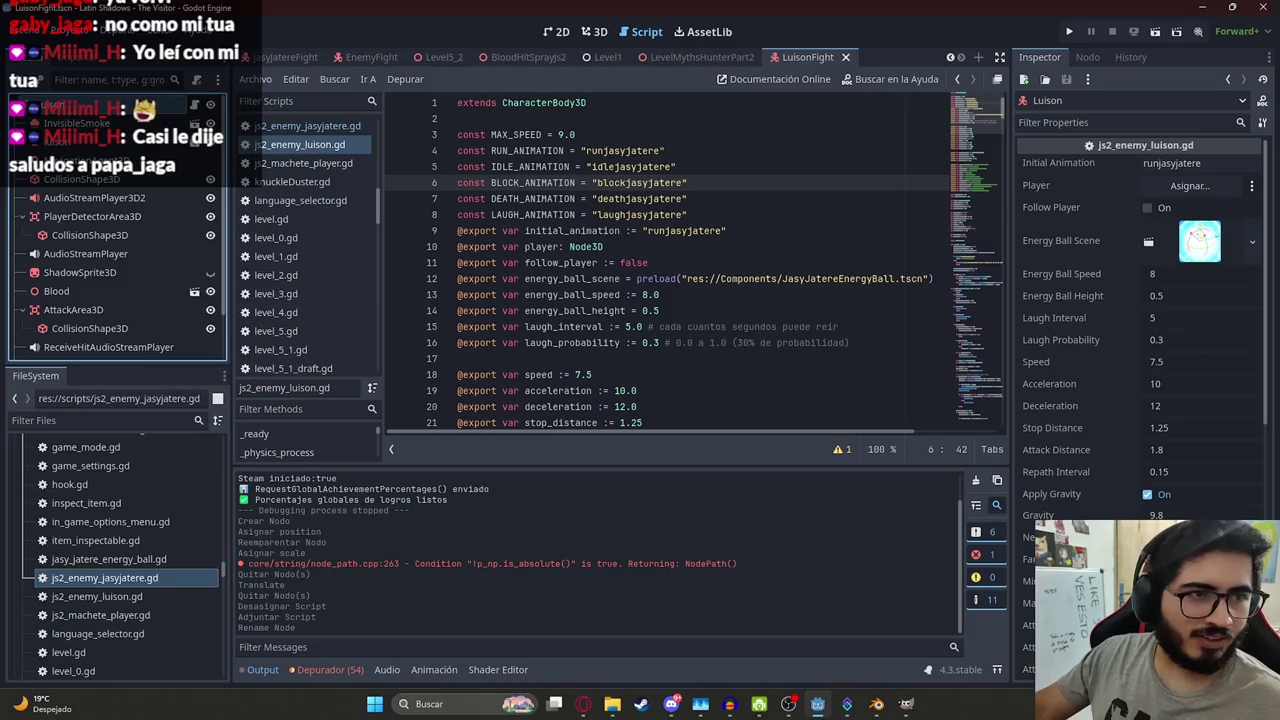
# Step: Review the player export and animation constants like IDLE_ANIMATION, then go back to 3D
pyautogui.click(547, 248)
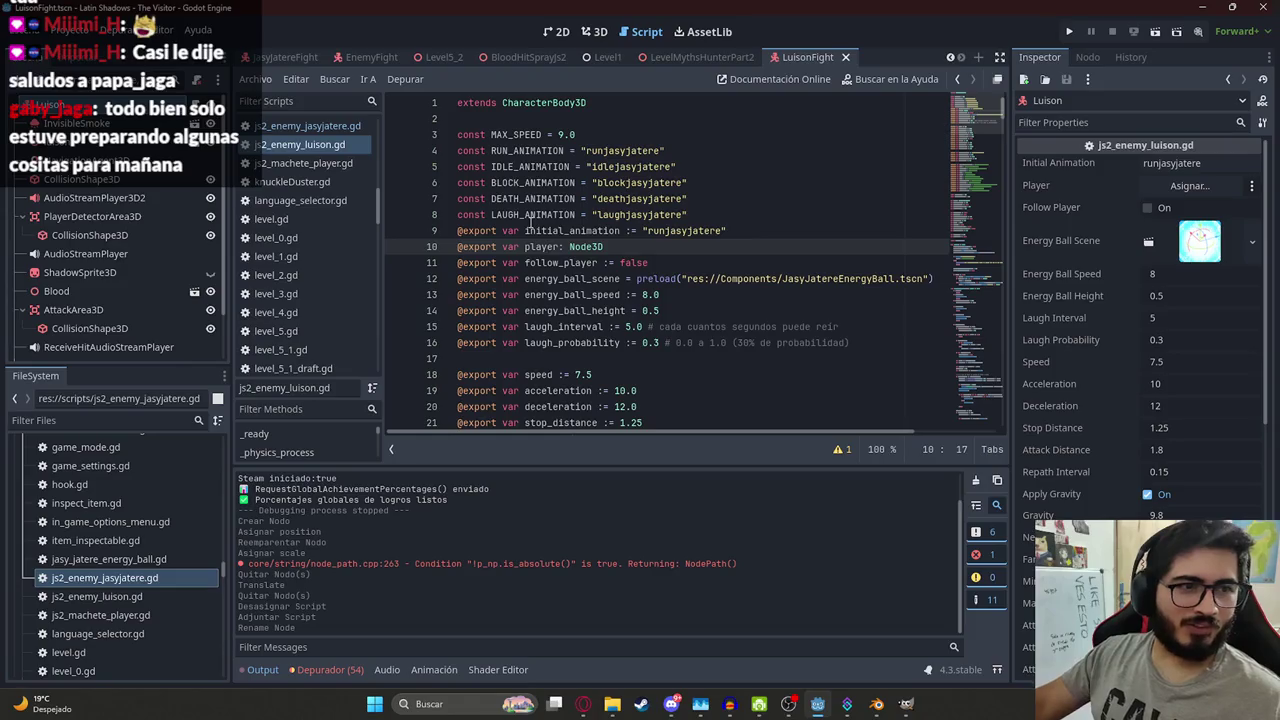
pyautogui.click(633, 232)
pyautogui.scroll(-3, 951, 111)
pyautogui.scroll(3, 951, 111)
pyautogui.click(700, 183)
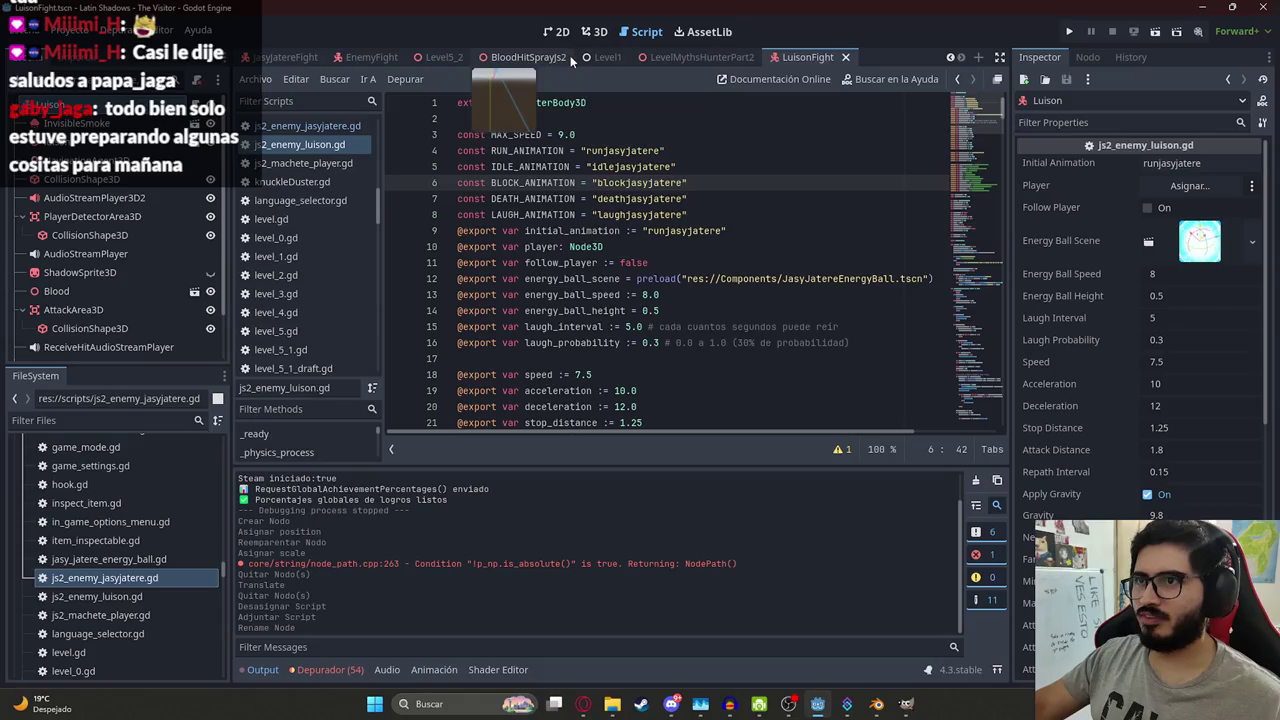
pyautogui.doubleClick(531, 168)
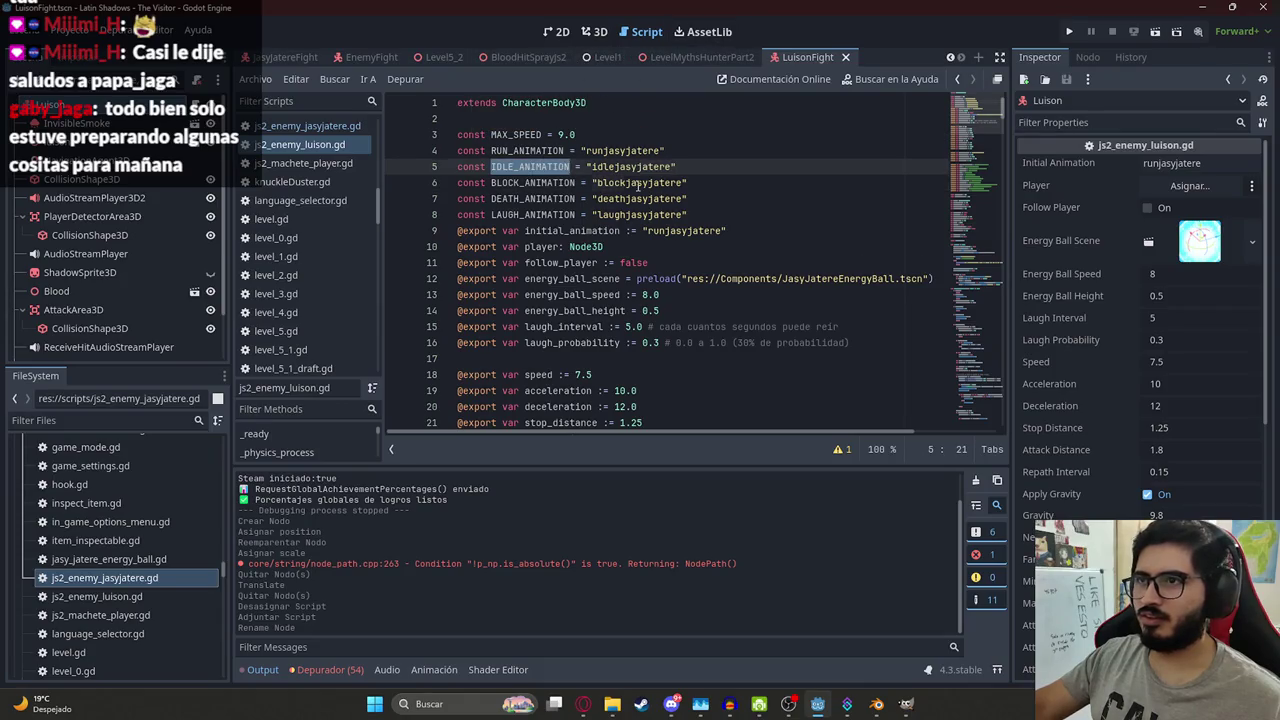
pyautogui.click(594, 31)
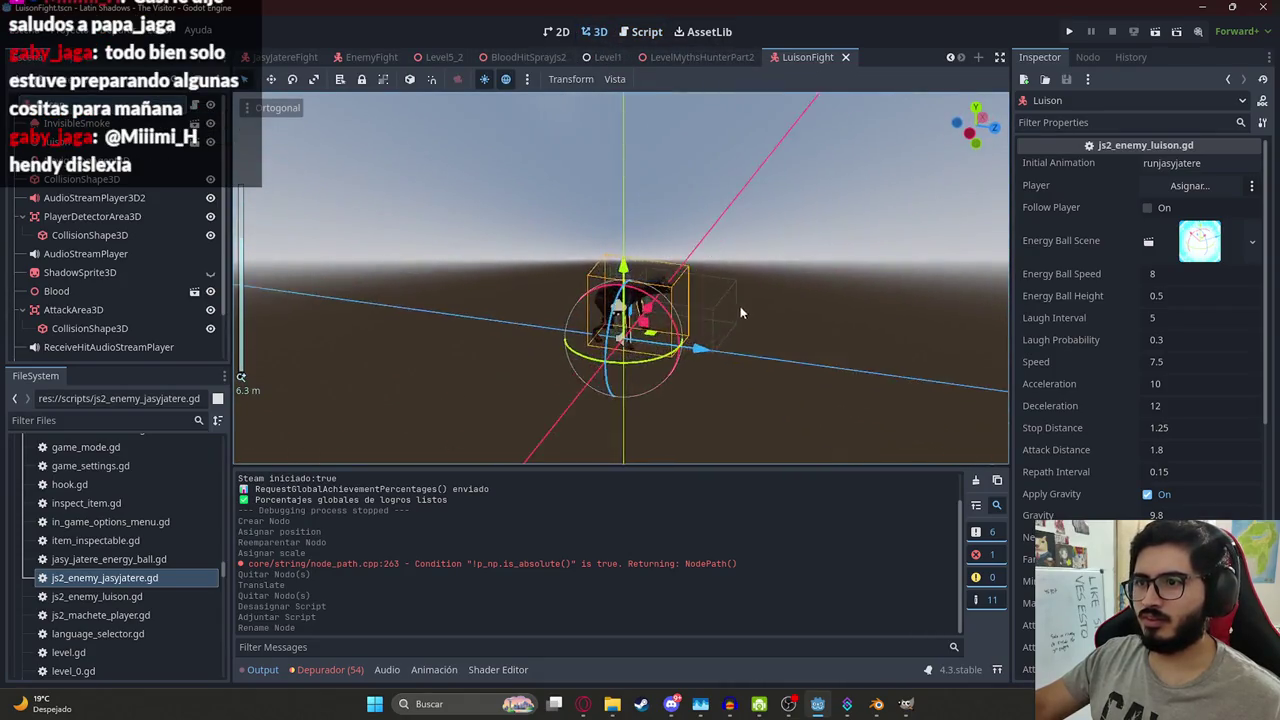
# Step: In LevelMythsHunterPart2, switch to top view and clear the WorldEnvironment's environment resource
pyautogui.click(695, 57)
pyautogui.press('KP_7')
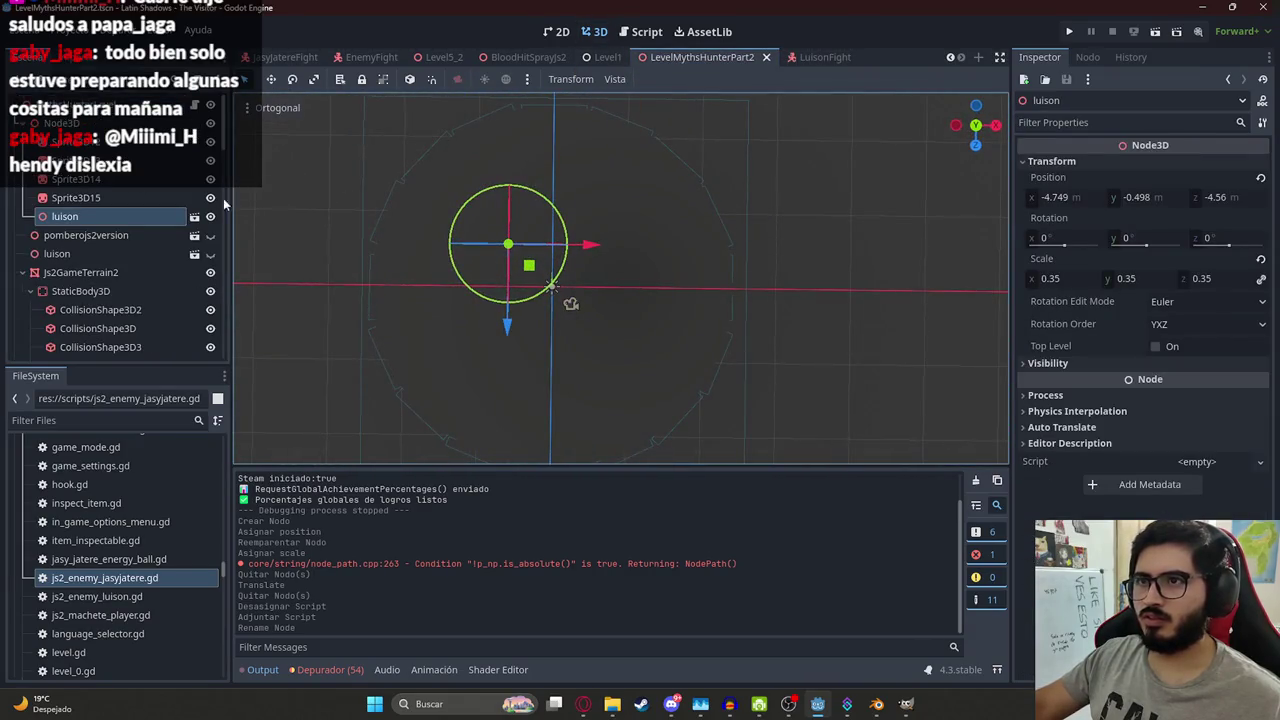
pyautogui.scroll(-2, 119, 303)
pyautogui.click(23, 240)
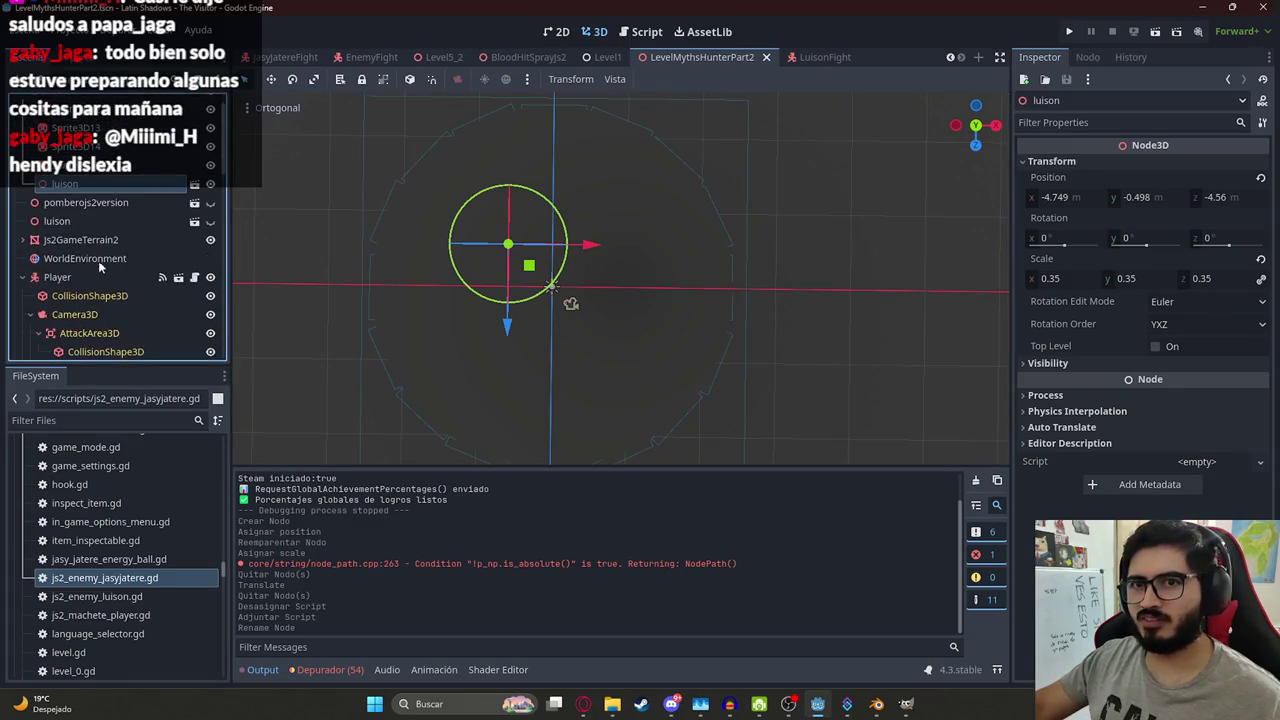
pyautogui.click(100, 260)
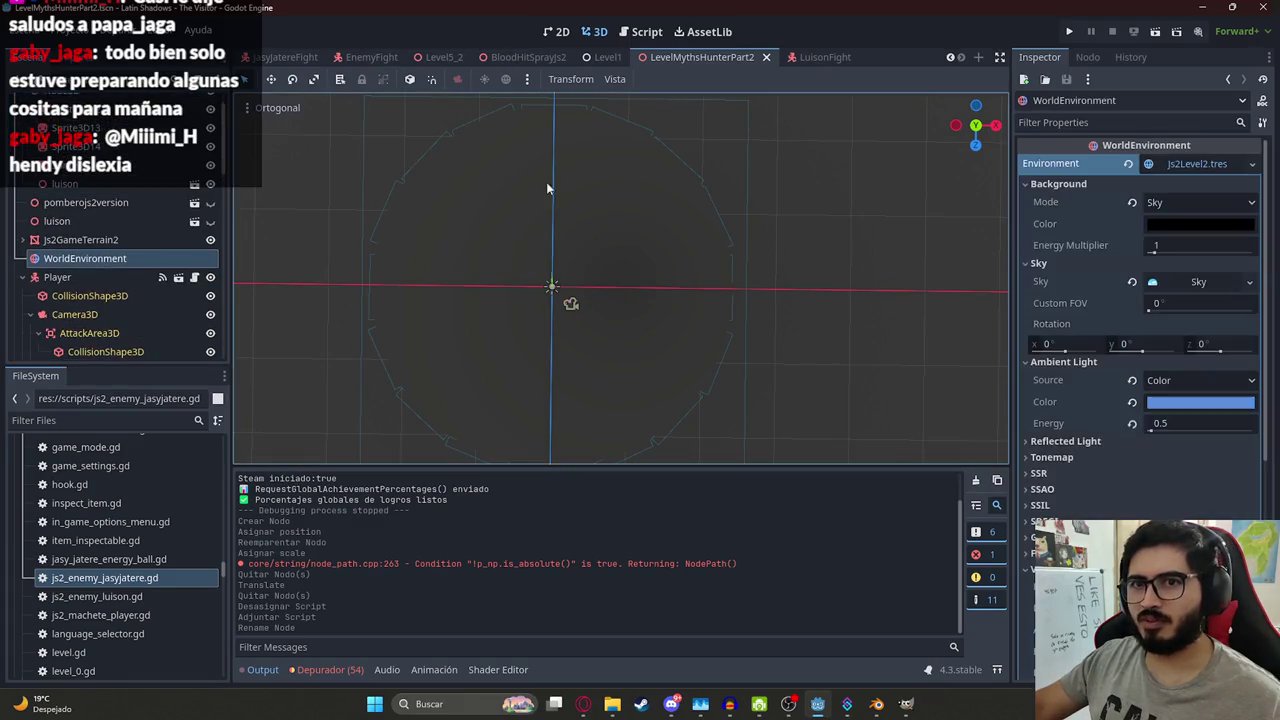
pyautogui.click(1128, 163)
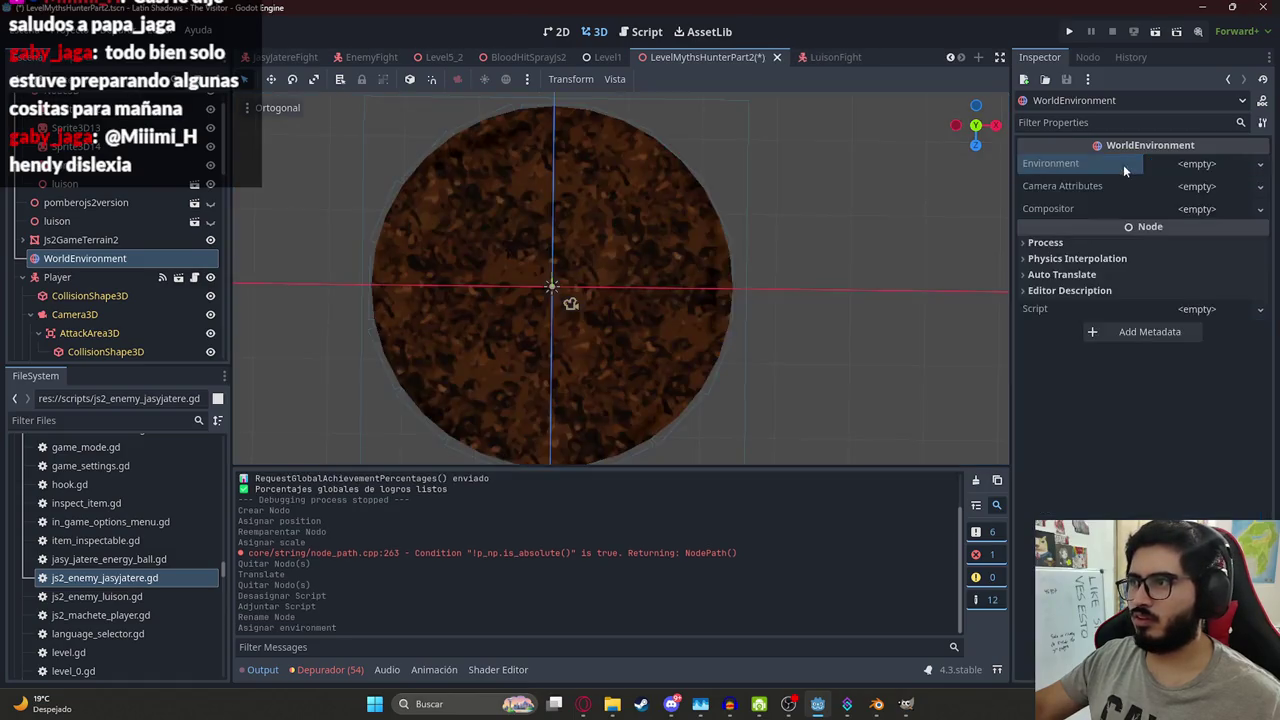
pyautogui.moveTo(571, 300)
pyautogui.mouseDown()
pyautogui.moveTo(392, 190)
pyautogui.moveTo(500, 151)
pyautogui.moveTo(540, 200)
pyautogui.mouseUp()
# Step: Select the luison node, frame it, and orbit the camera around the model
pyautogui.click(227, 185)
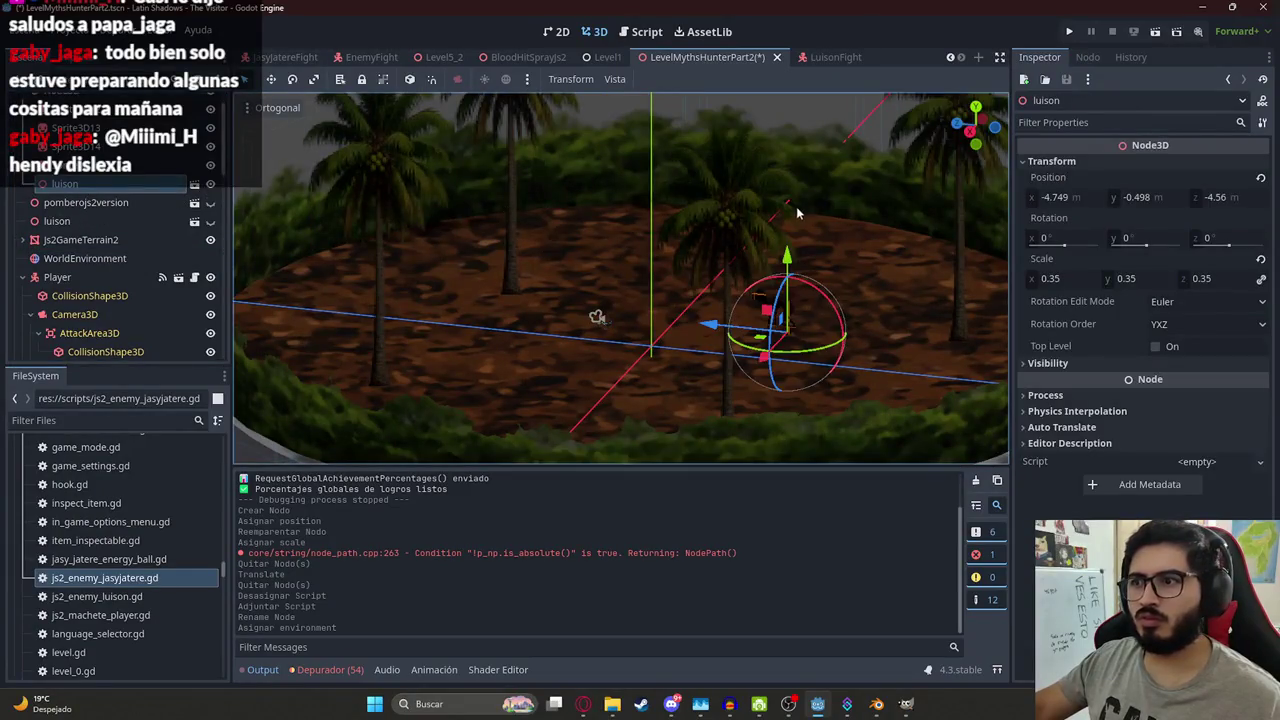
pyautogui.scroll(1, 139, 198)
pyautogui.click(210, 220)
pyautogui.click(210, 220)
pyautogui.press('f')
pyautogui.scroll(5, 446, 252)
pyautogui.scroll(-5, 450, 250)
pyautogui.scroll(-3, 88, 266)
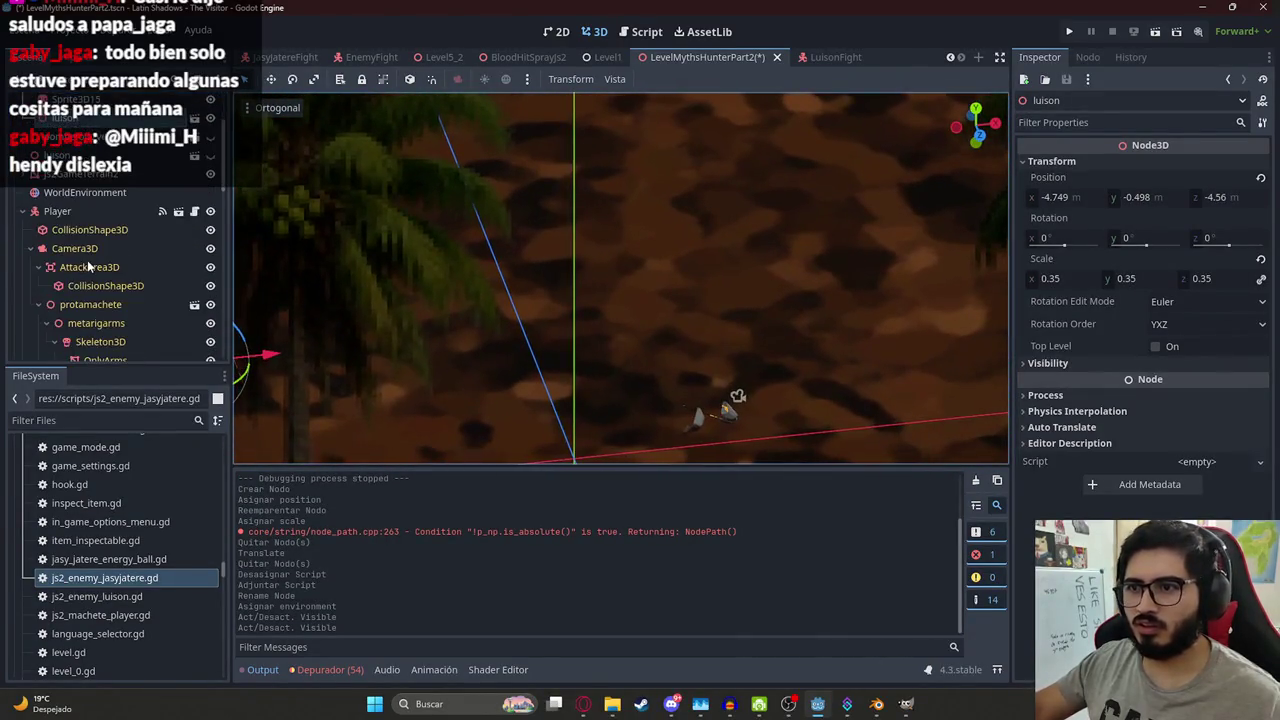
pyautogui.scroll(-3, 663, 334)
pyautogui.moveTo(677, 334); pyautogui.dragTo(449, 150)
pyautogui.scroll(5, 449, 150)
pyautogui.scroll(3, 140, 190)
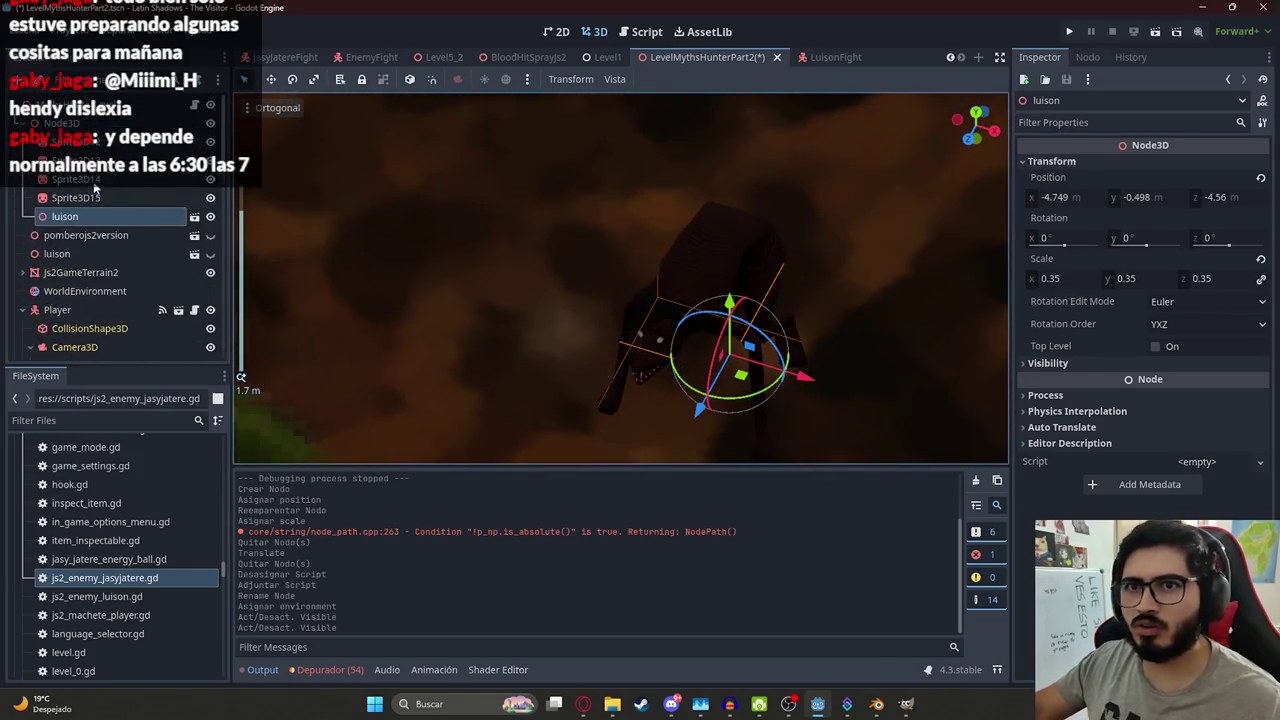
pyautogui.moveTo(799, 298)
pyautogui.mouseDown()
pyautogui.moveTo(759, 272)
pyautogui.moveTo(801, 348)
pyautogui.moveTo(371, 127)
pyautogui.mouseUp()
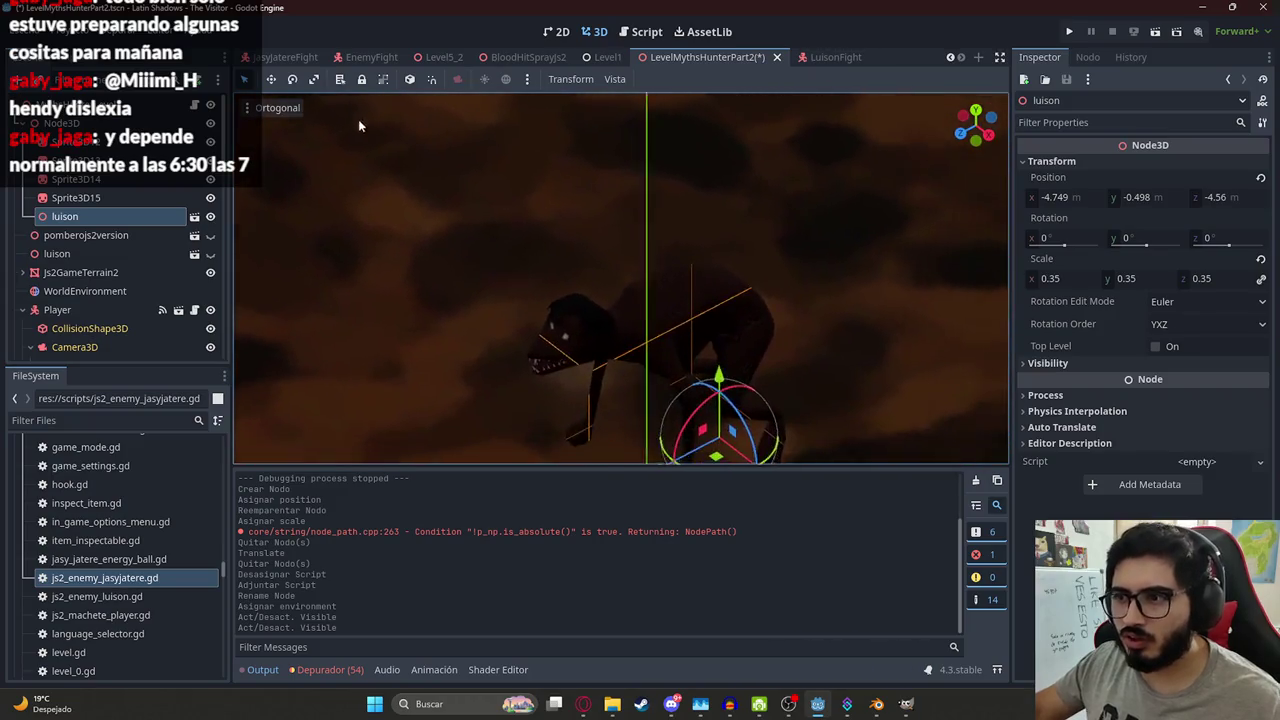
# Step: Delete one luison node, then frame the remaining old luison and delete it too
pyautogui.rightClick(112, 219)
pyautogui.click(254, 666)
pyautogui.press('Return')
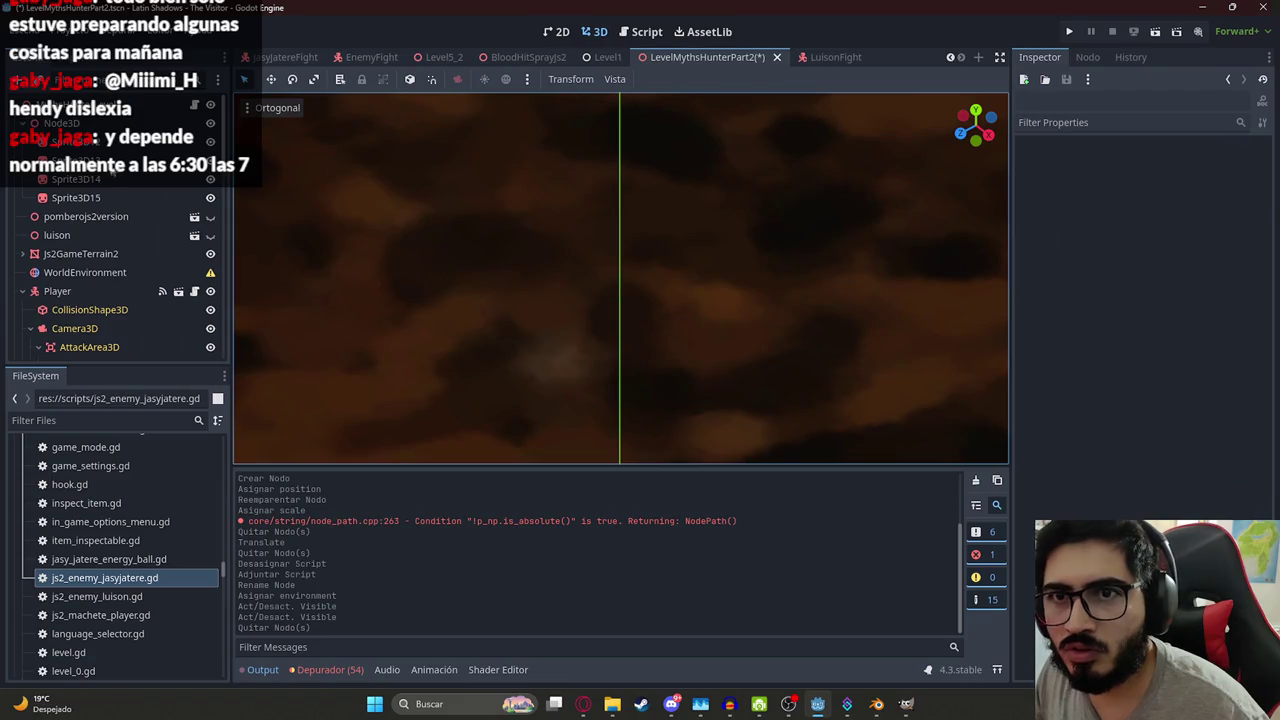
pyautogui.click(104, 130)
pyautogui.click(57, 235)
pyautogui.press('f')
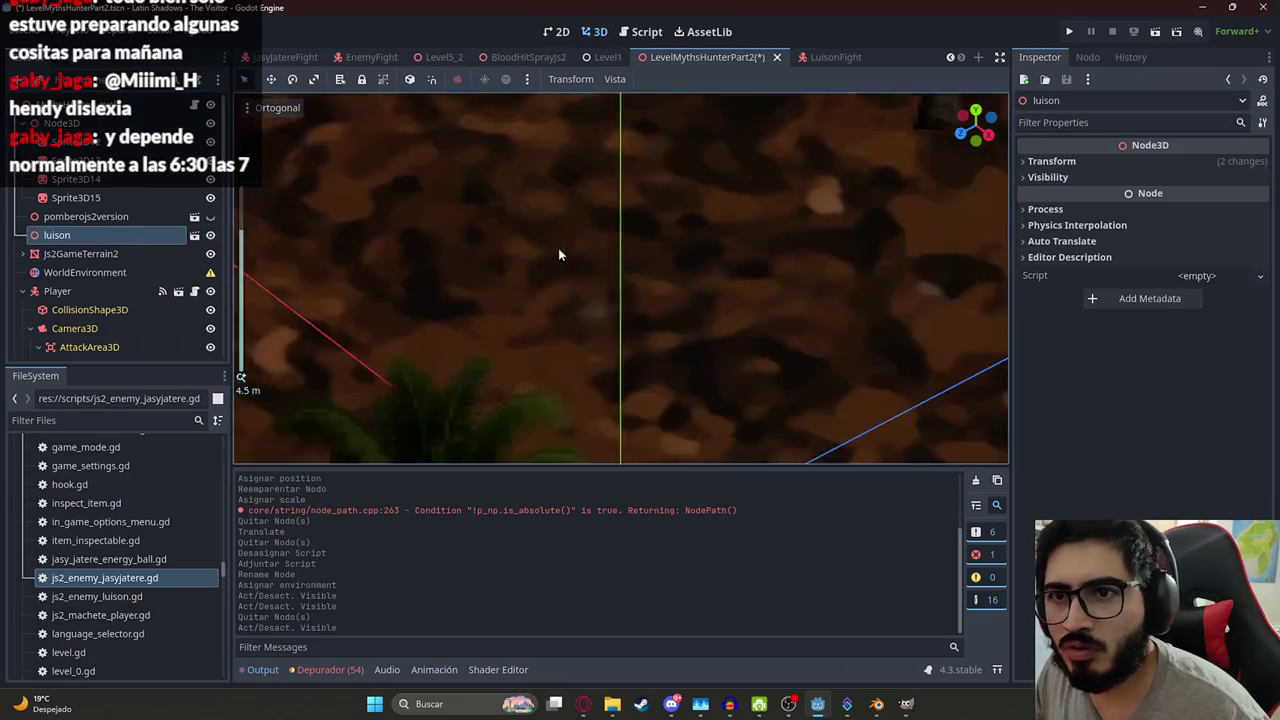
pyautogui.moveTo(660, 320)
pyautogui.mouseDown()
pyautogui.moveTo(700, 330)
pyautogui.moveTo(660, 320)
pyautogui.mouseUp()
pyautogui.rightClick(93, 234)
pyautogui.click(140, 652)
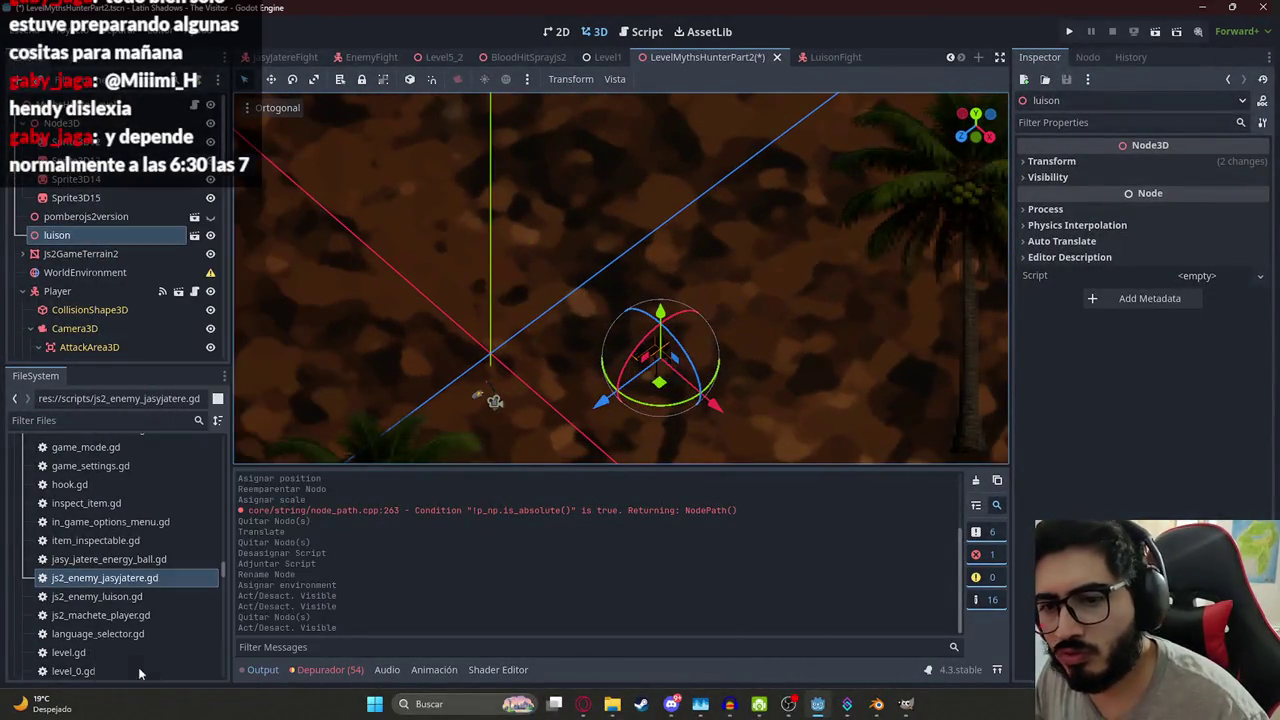
# Step: Place a LuisonFight instance in the level below PresentationAudioStreamPlayer
pyautogui.click(55, 420)
pyautogui.write('js2k')
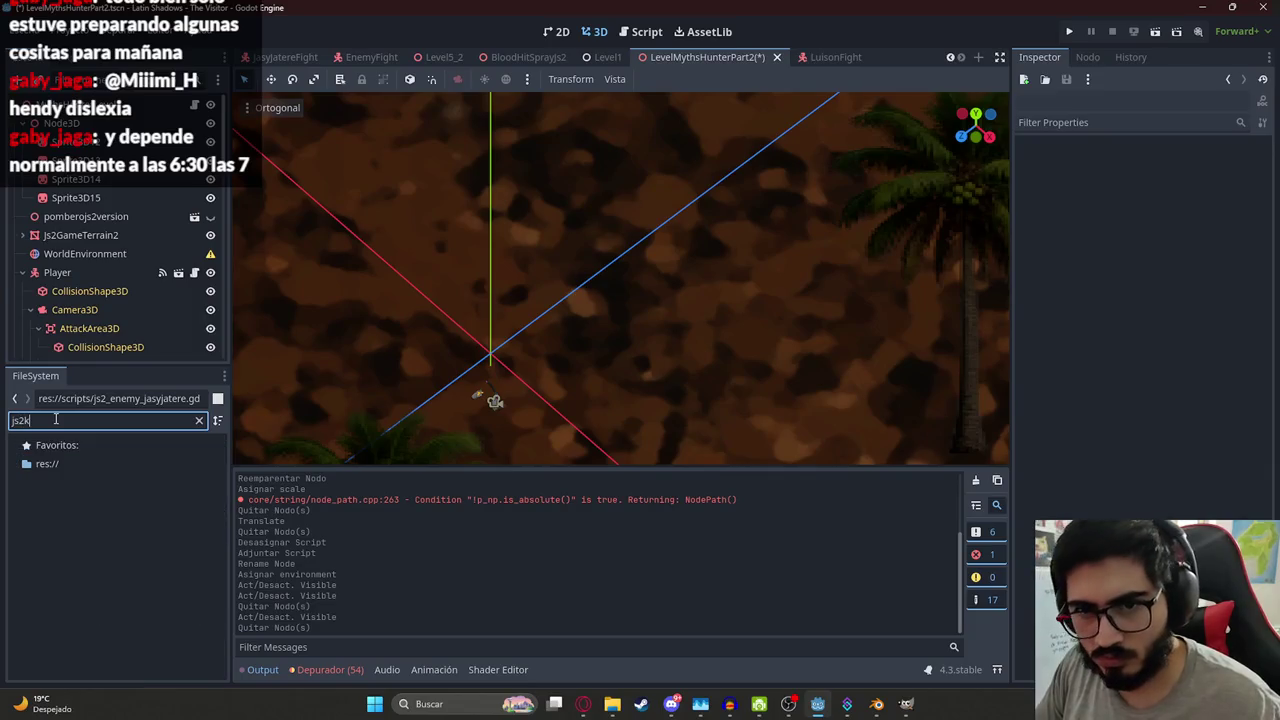
pyautogui.press('BackSpace')
pyautogui.press('BackSpace')
pyautogui.press('BackSpace')
pyautogui.write('luisonfi')
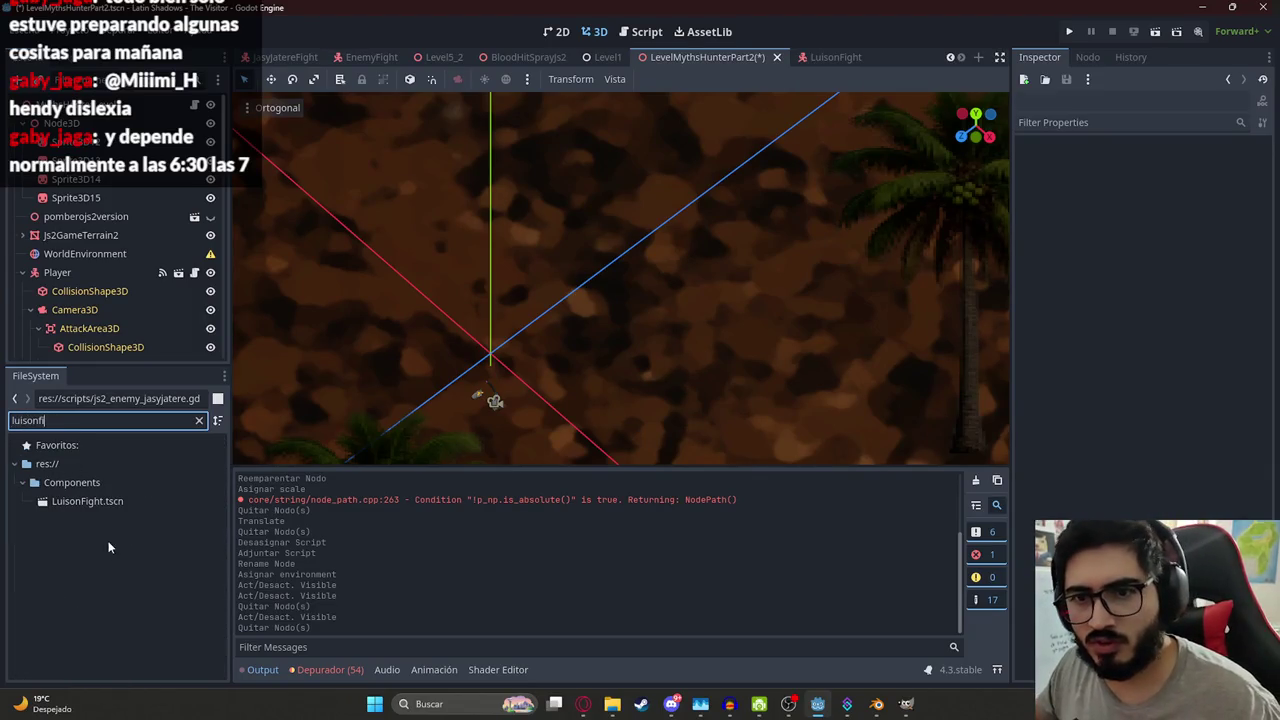
pyautogui.moveTo(87, 501); pyautogui.dragTo(604, 282)
pyautogui.moveTo(58, 349)
pyautogui.mouseDown()
pyautogui.moveTo(103, 192)
pyautogui.moveTo(125, 328)
pyautogui.moveTo(105, 110)
pyautogui.moveTo(105, 122)
pyautogui.mouseUp()
# Step: Set Luison's player target to Player, enable Follow Player, and save the level
pyautogui.scroll(-2, 28, 146)
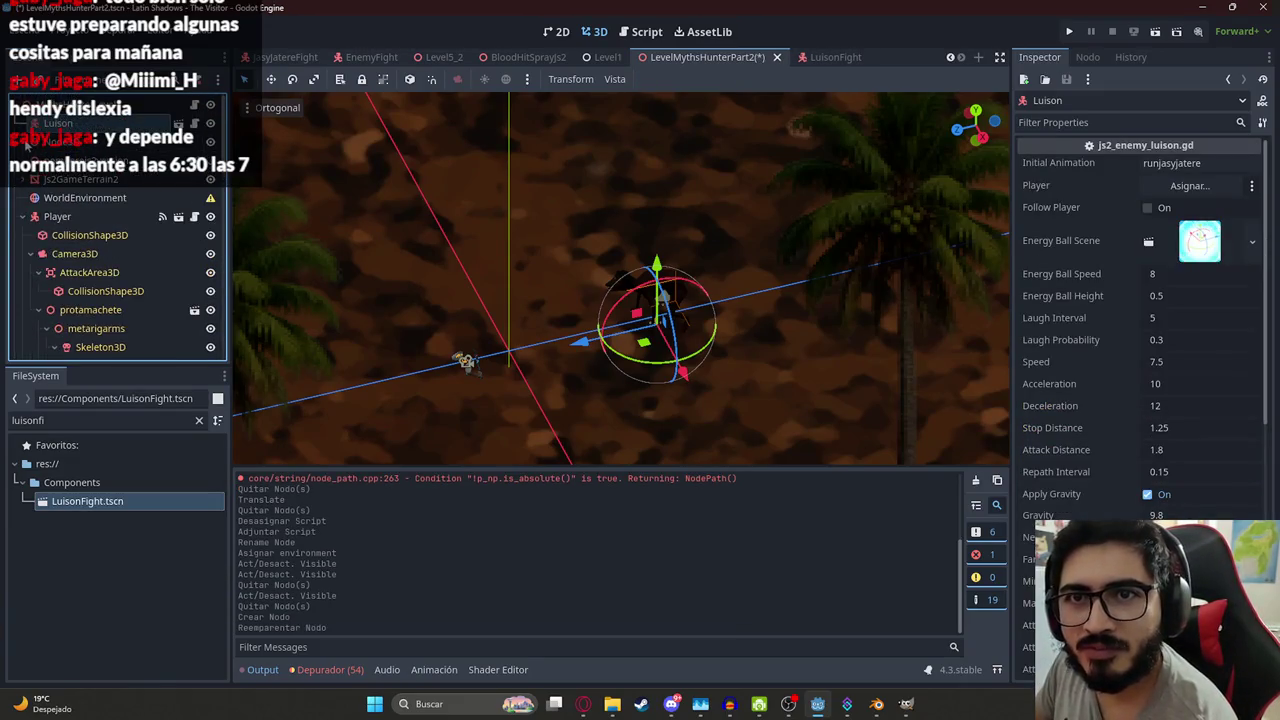
pyautogui.click(1205, 186)
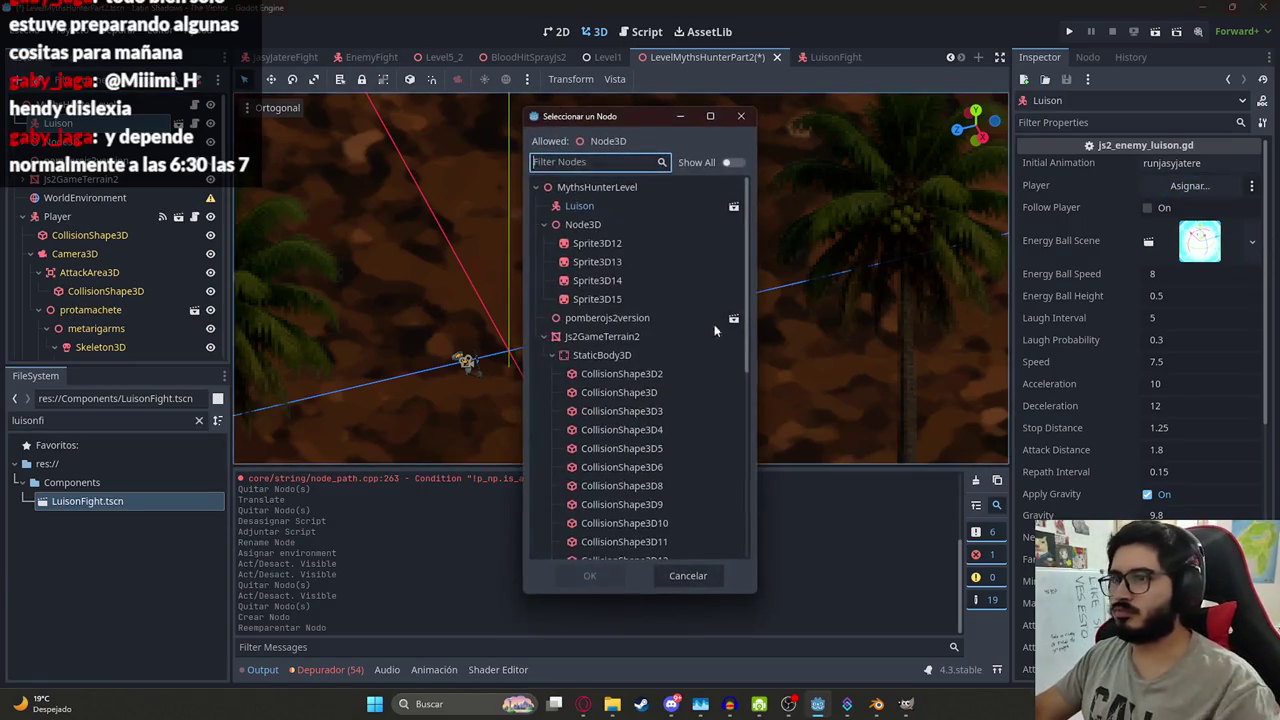
pyautogui.click(544, 337)
pyautogui.doubleClick(564, 354)
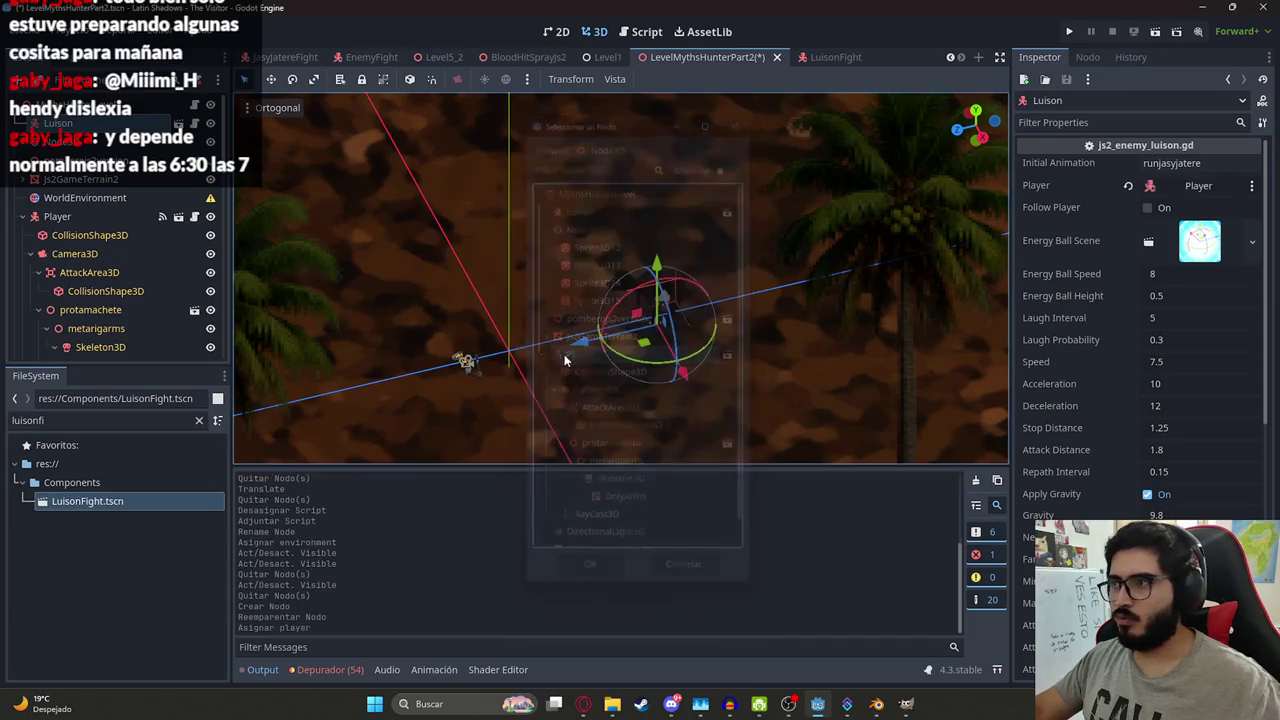
pyautogui.click(1148, 208)
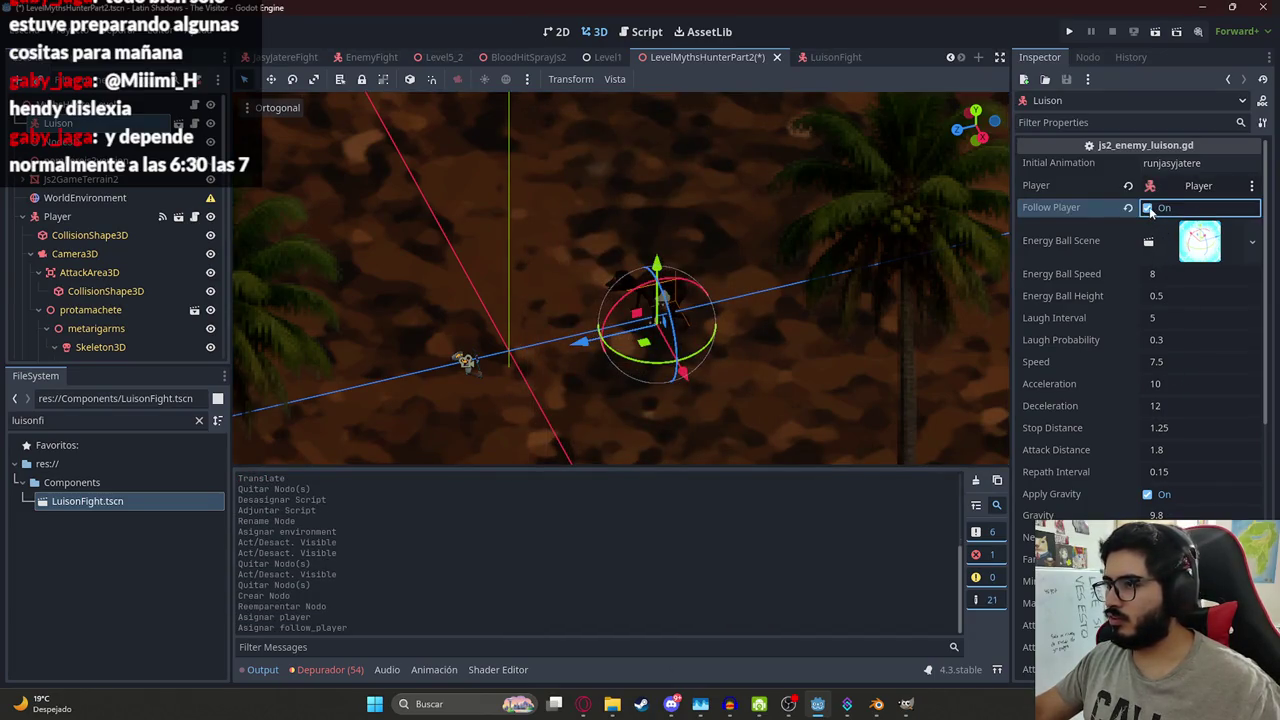
pyautogui.hotkey('ctrl', 's')
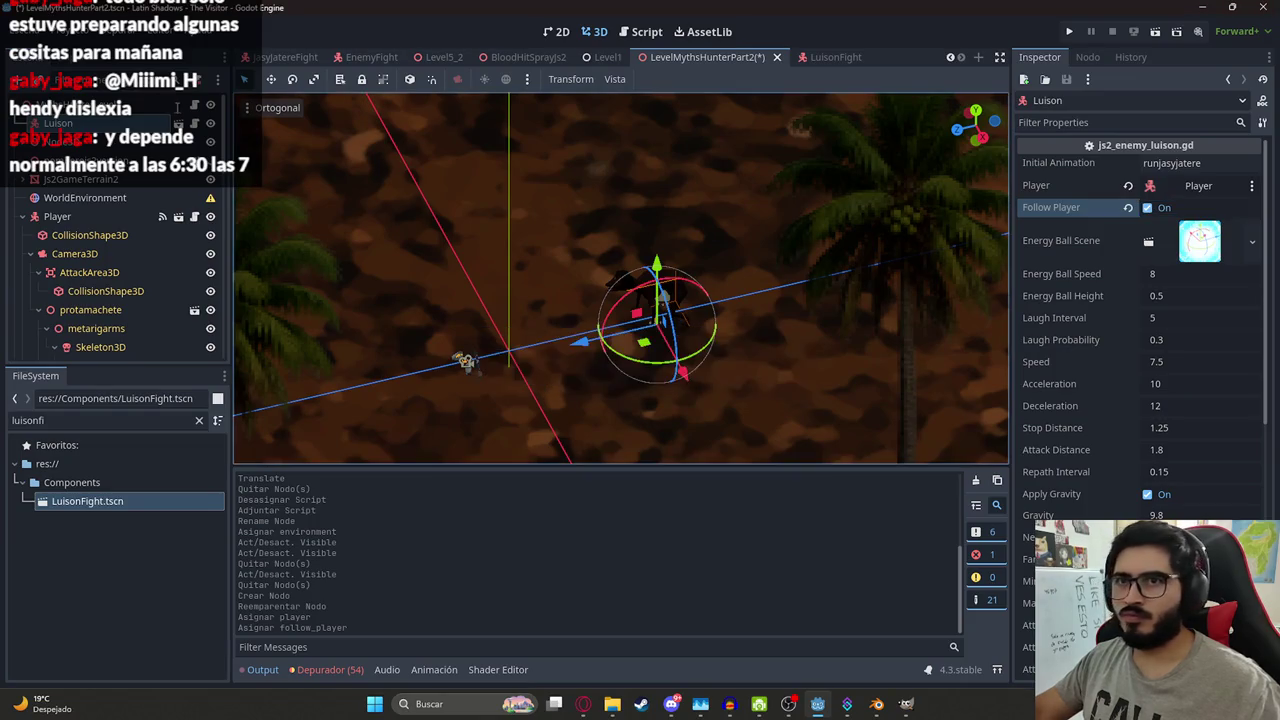
# Step: Open the level script myths_hunter_level2.gd from its top
pyautogui.hotkey('ctrl', 'F3')
pyautogui.click(605, 215)
pyautogui.scroll(3, 630, 248)
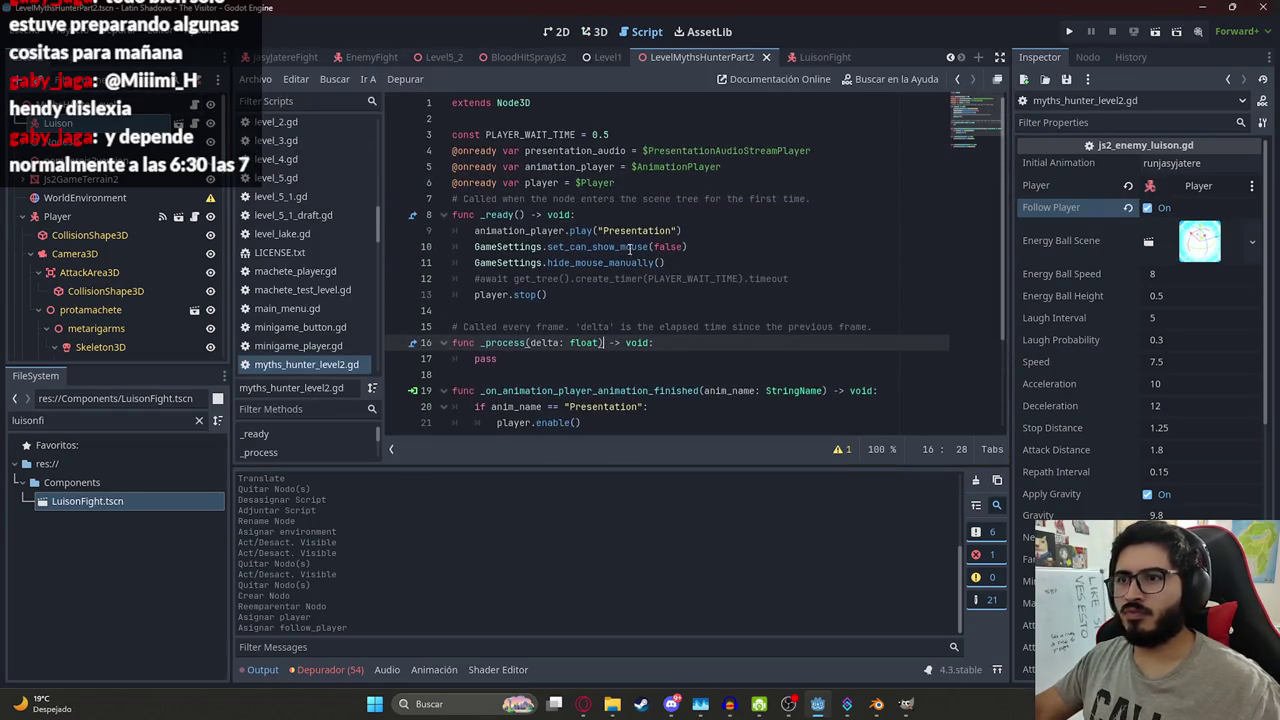
# Step: Replace all of myths_hunter_level2.gd with the first level's script and save it
pyautogui.click(553, 214)
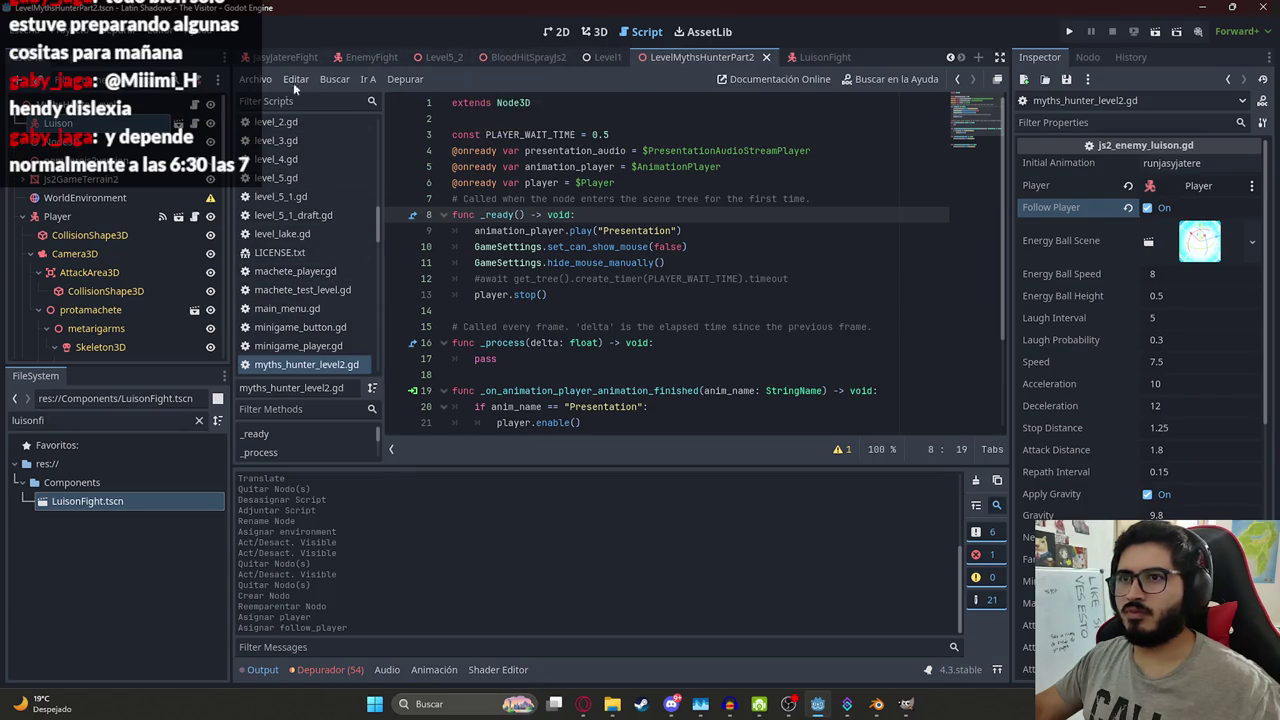
pyautogui.moveTo(690, 60); pyautogui.dragTo(357, 61)
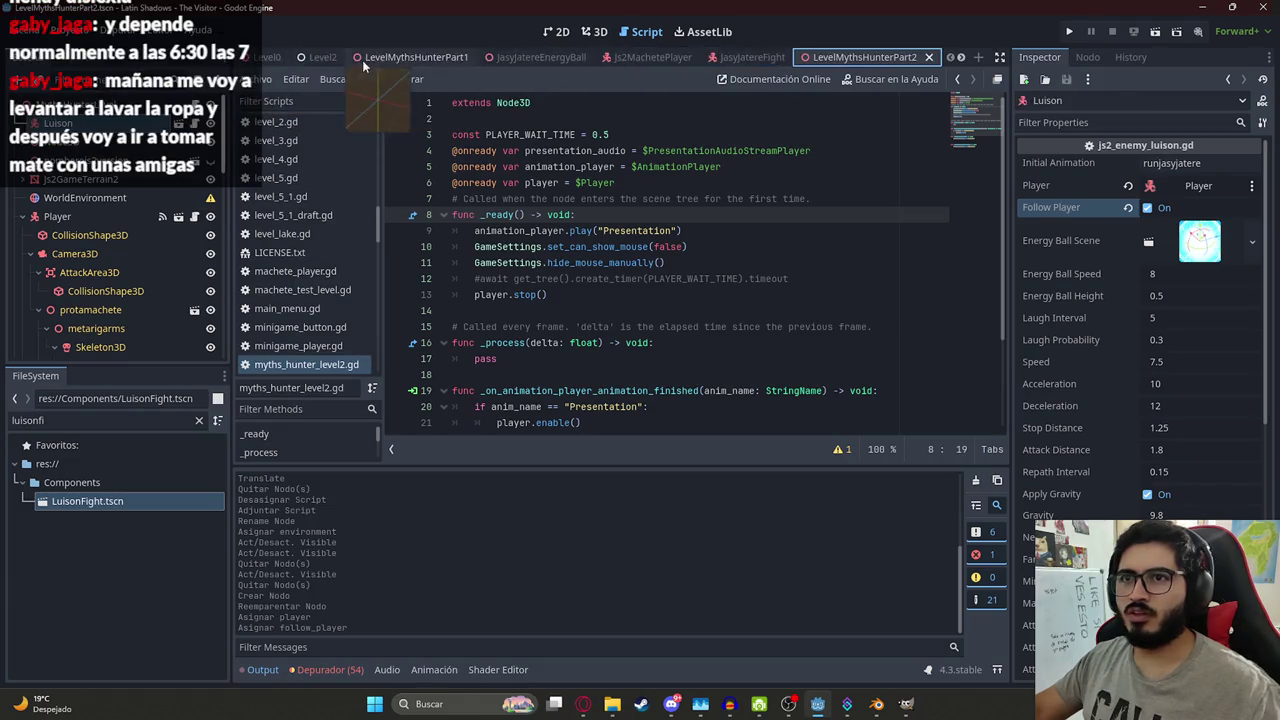
pyautogui.moveTo(829, 58)
pyautogui.mouseDown()
pyautogui.moveTo(368, 75)
pyautogui.moveTo(480, 60)
pyautogui.mouseUp()
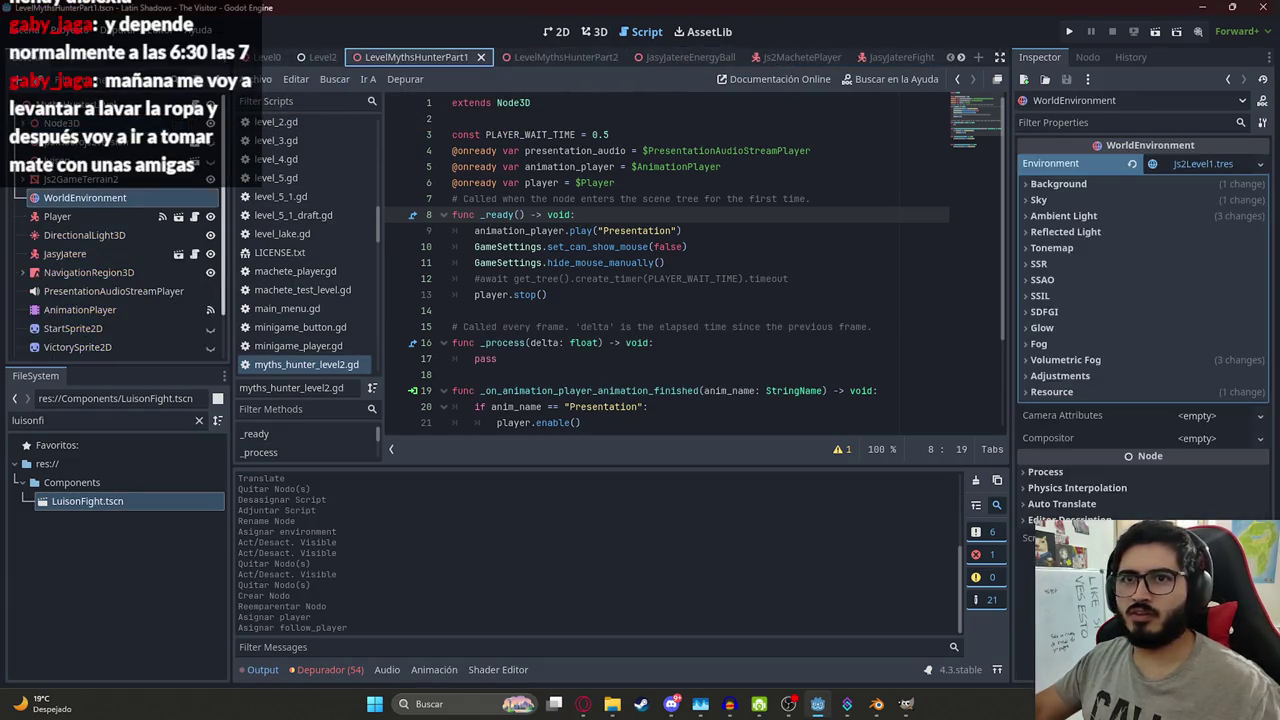
pyautogui.hotkey('ctrl', 'a')
pyautogui.hotkey('ctrl', 'c')
pyautogui.click(545, 58)
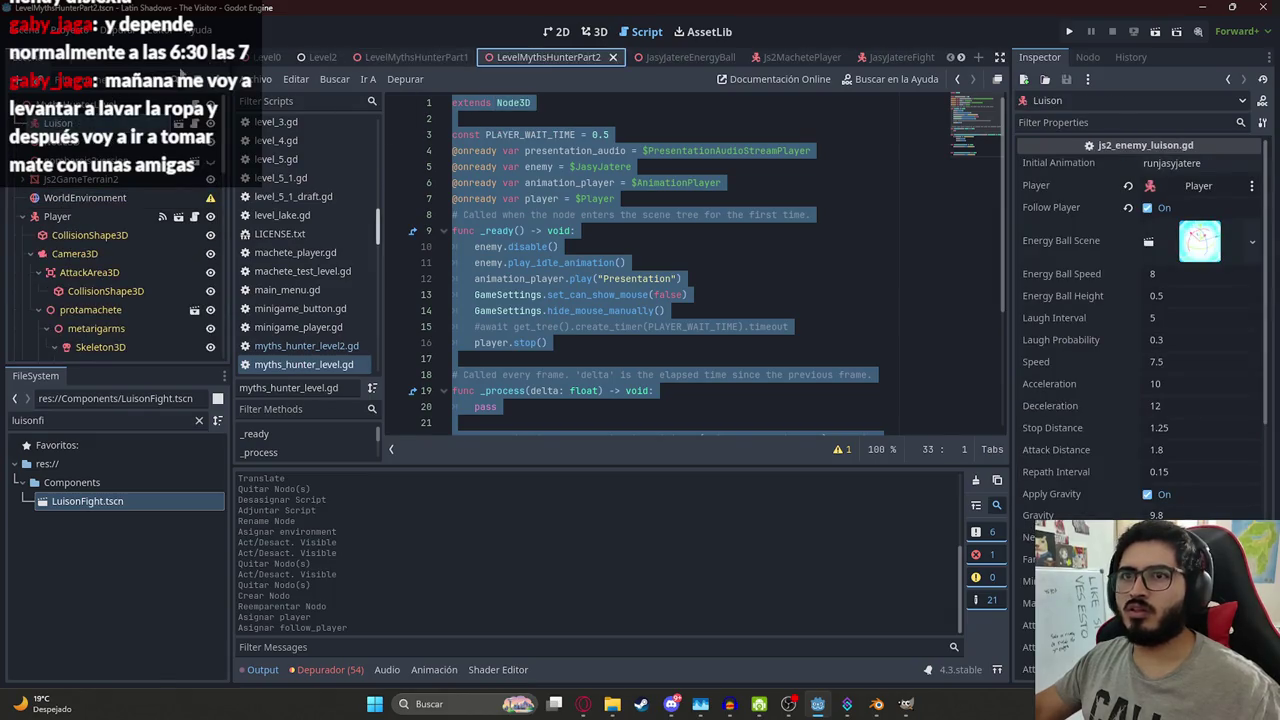
pyautogui.hotkey('ctrl', 'a')
pyautogui.hotkey('ctrl', 'v')
pyautogui.scroll(5, 793, 254)
pyautogui.hotkey('ctrl', 's')
# Step: Change the enemy node path from $JasyJatere to $Luison and save the script
pyautogui.doubleClick(601, 166)
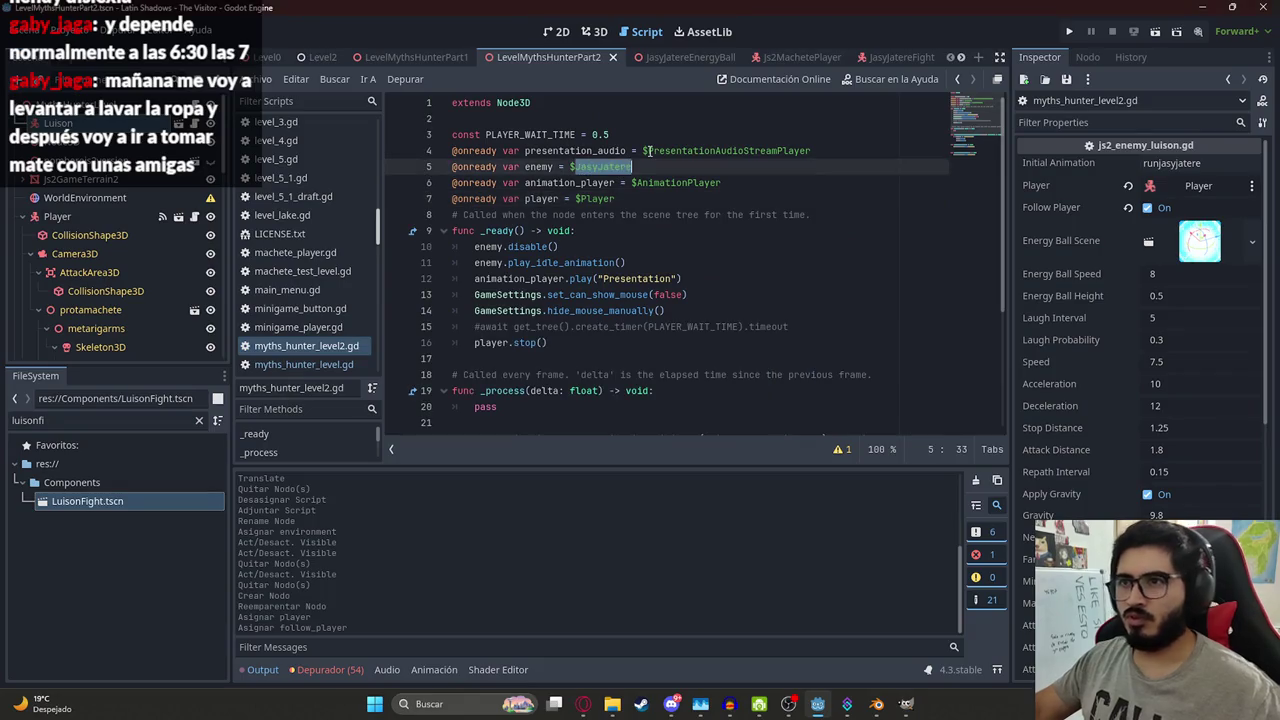
pyautogui.write('Luison')
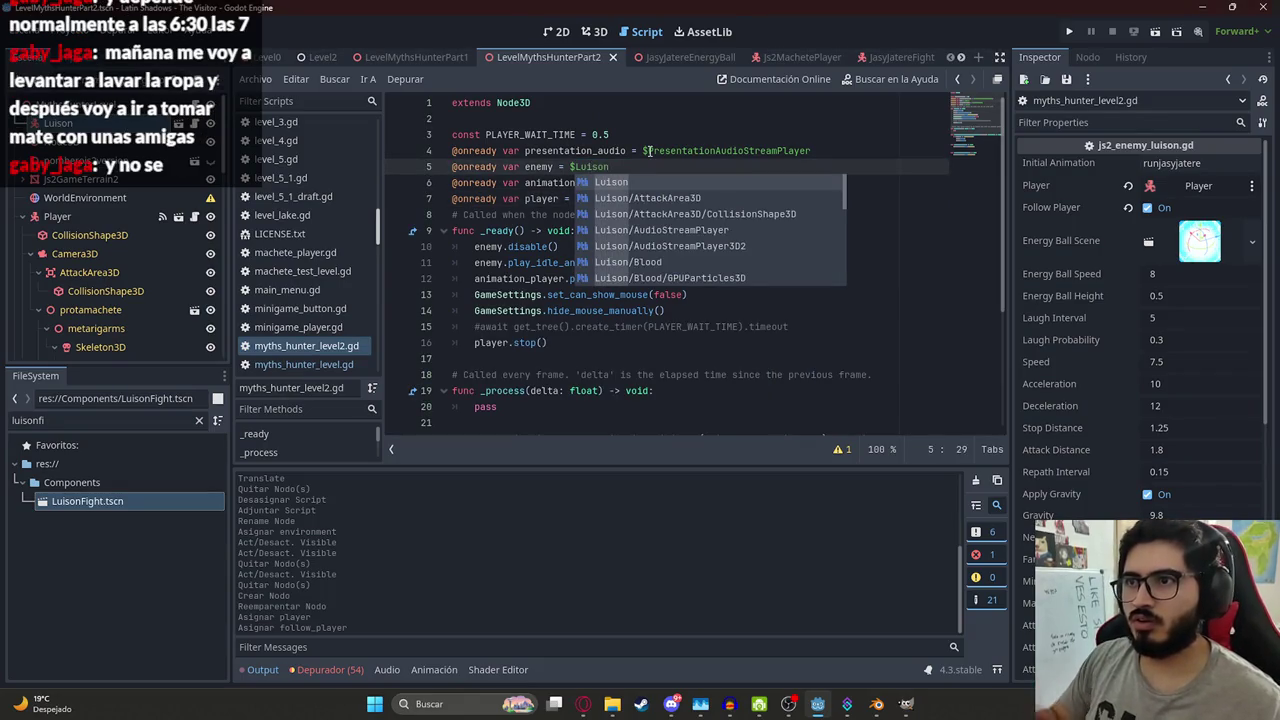
pyautogui.click(660, 138)
pyautogui.doubleClick(674, 183)
pyautogui.hotkey('ctrl', 's')
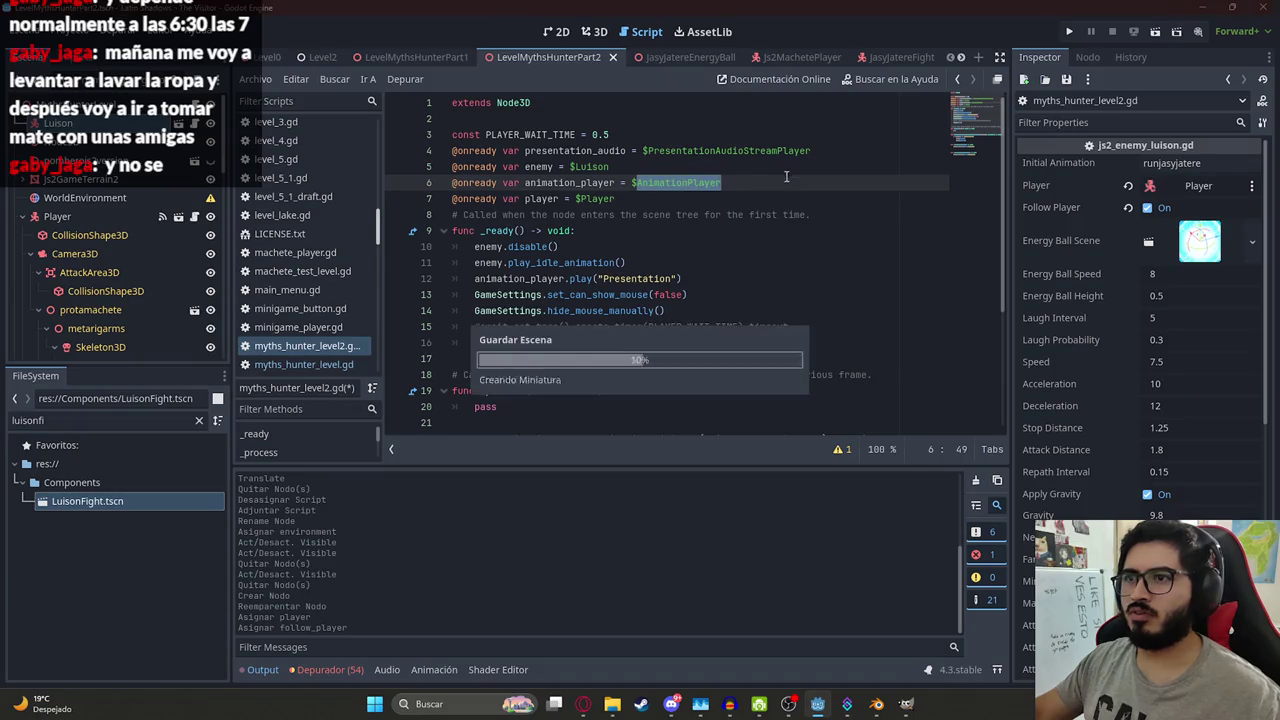
pyautogui.doubleClick(740, 150)
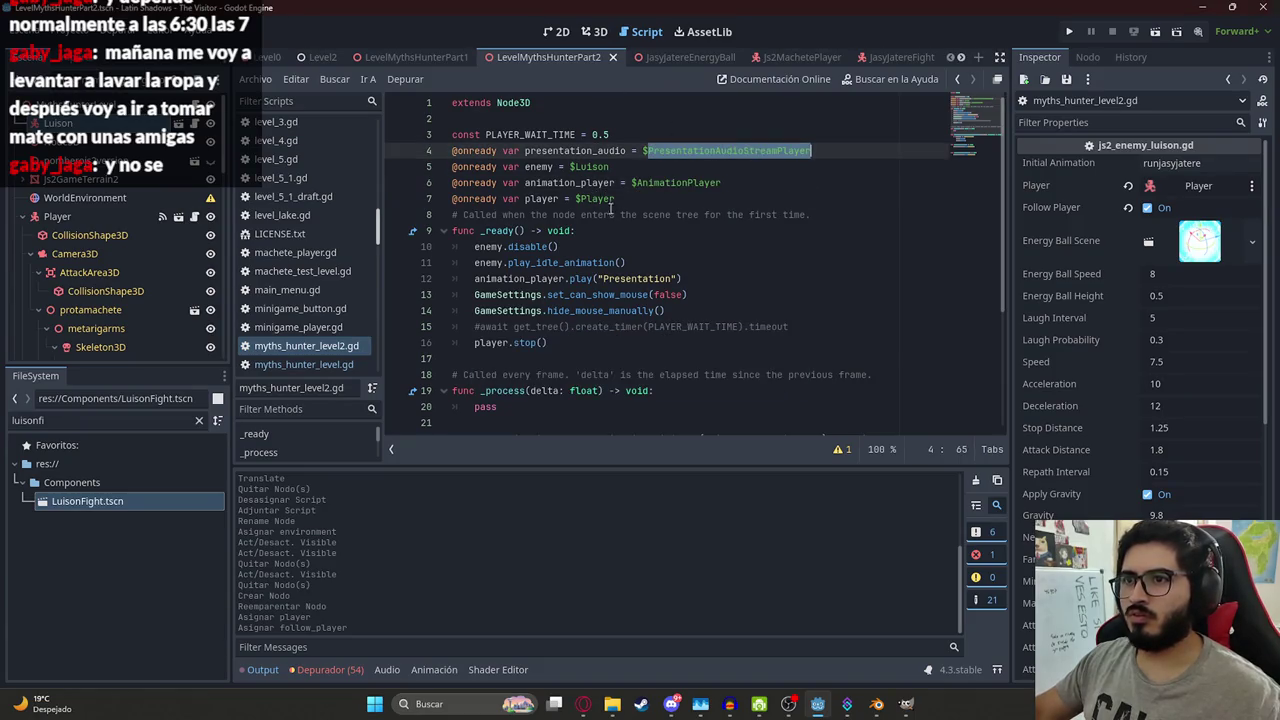
# Step: Run the game to test the Luison enemy
pyautogui.rightClick(525, 57)
pyautogui.click(582, 160)
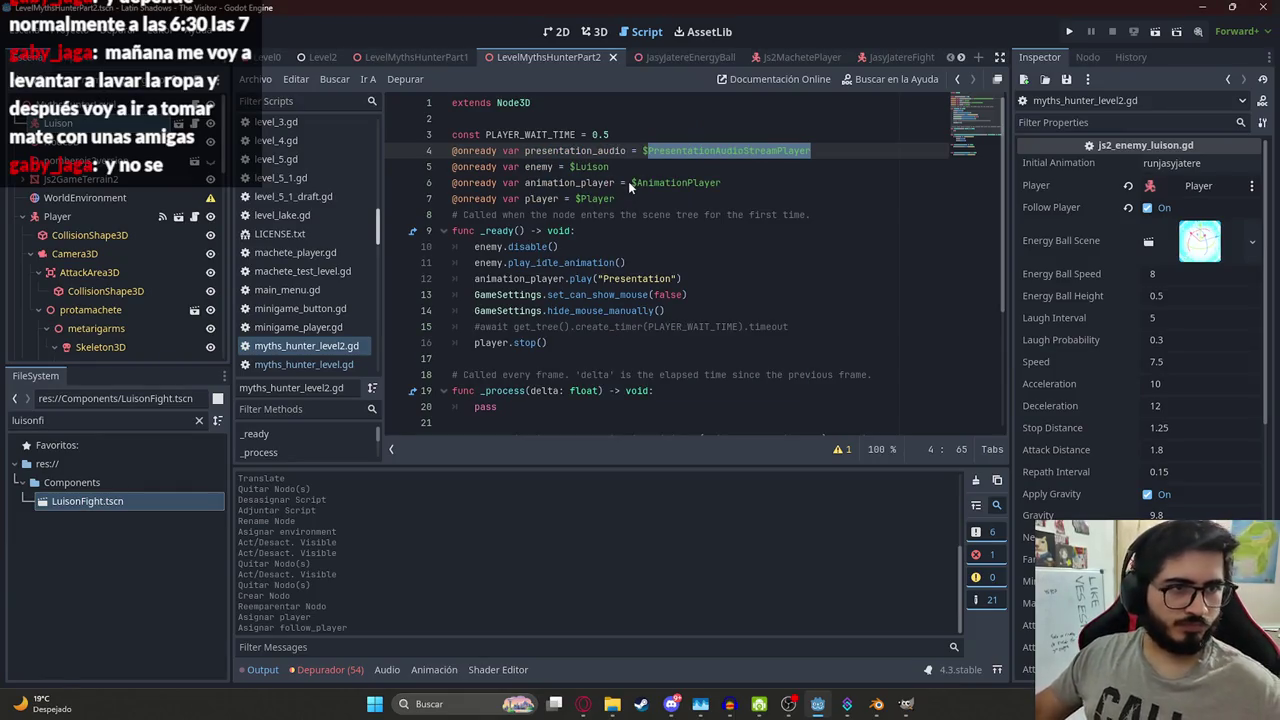
pyautogui.press('F5')
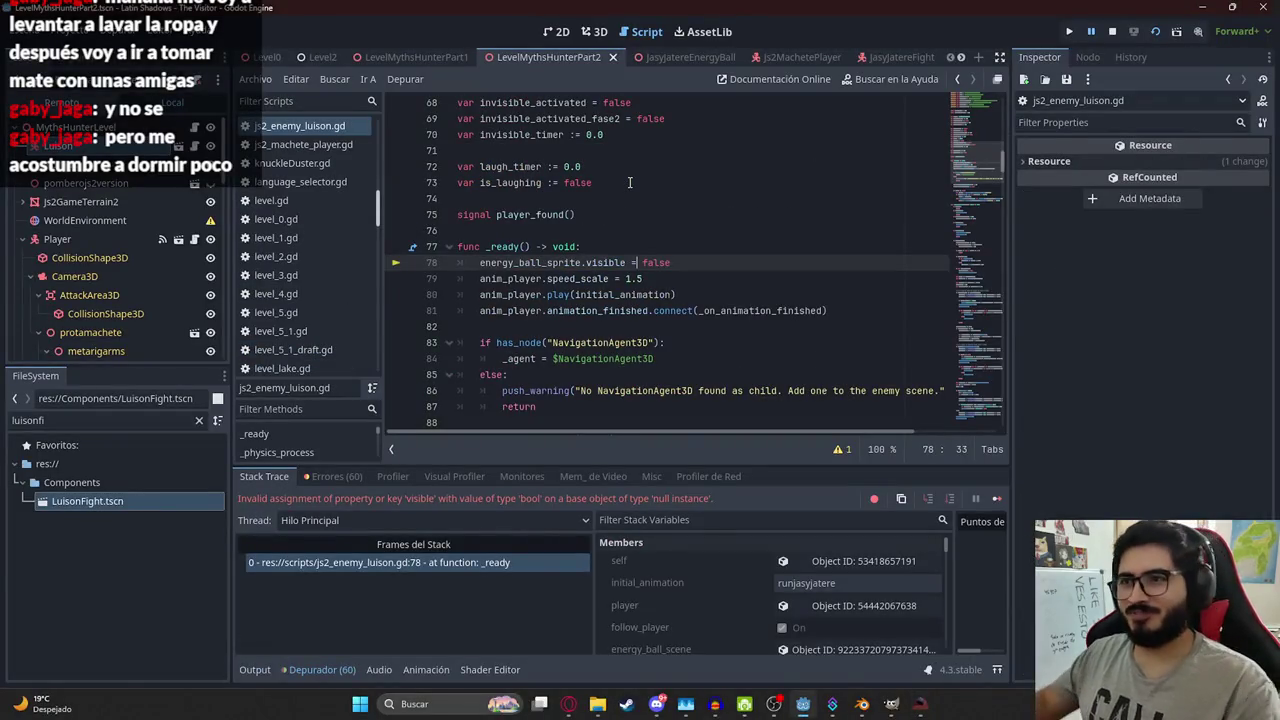
# Step: Stop the game at the line 78 error and search for energy_ball_sprite uses
pyautogui.scroll(-20, 630, 183)
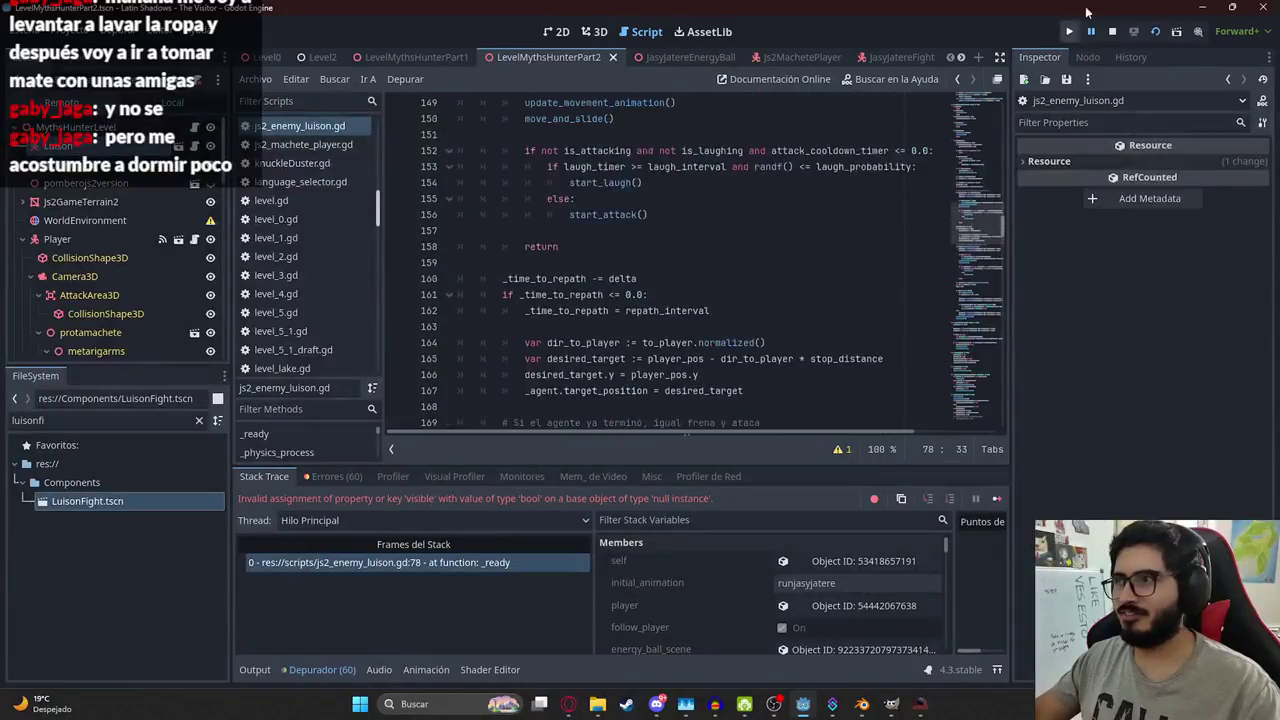
pyautogui.click(445, 562)
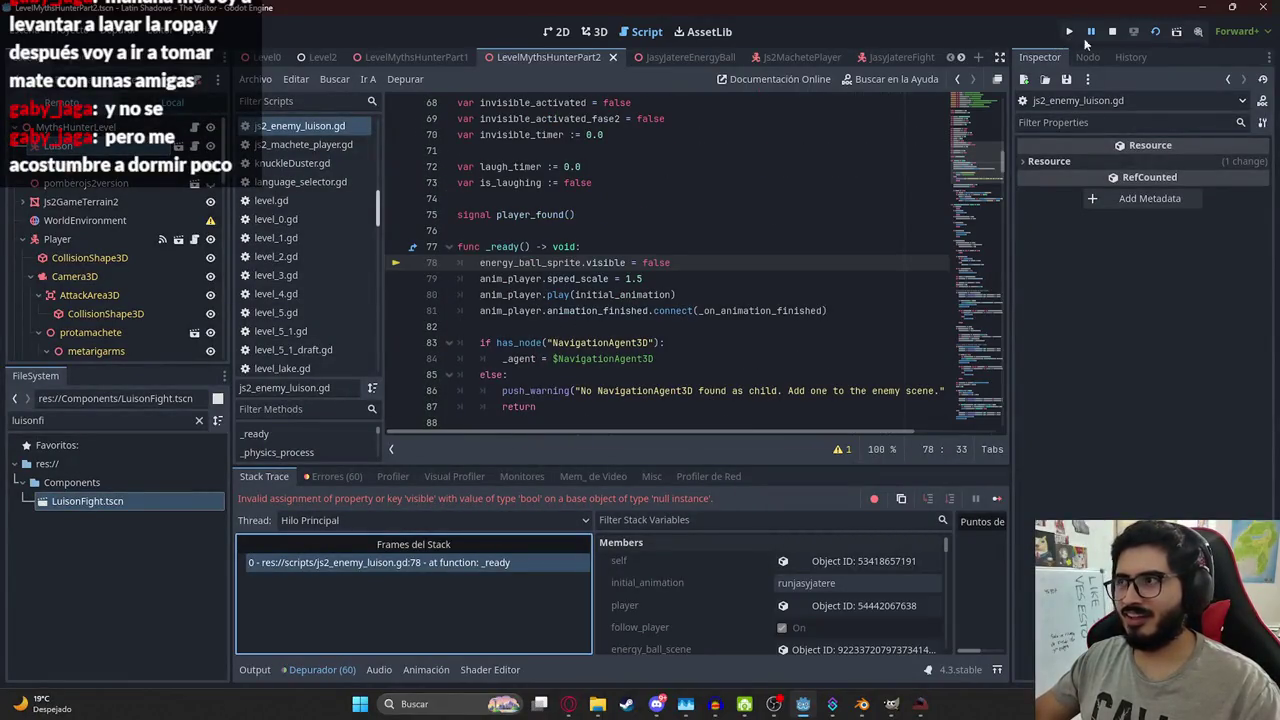
pyautogui.click(1114, 33)
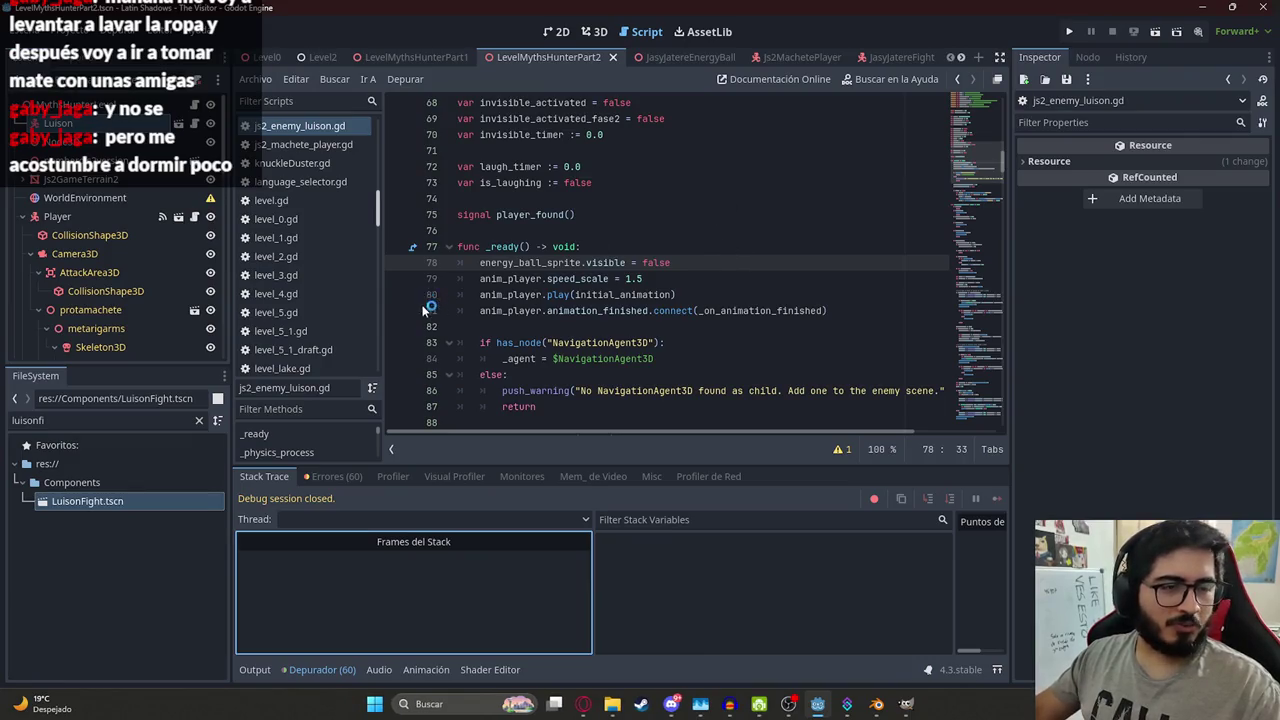
pyautogui.click(554, 294)
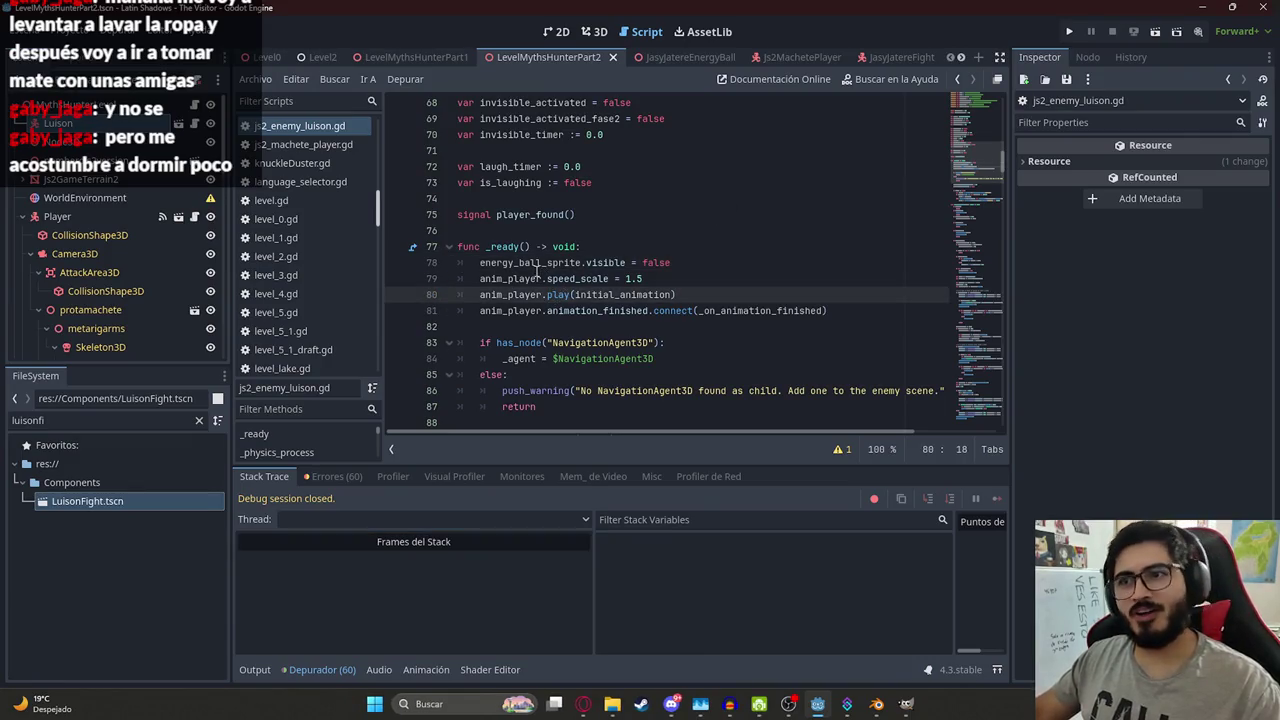
pyautogui.doubleClick(536, 264)
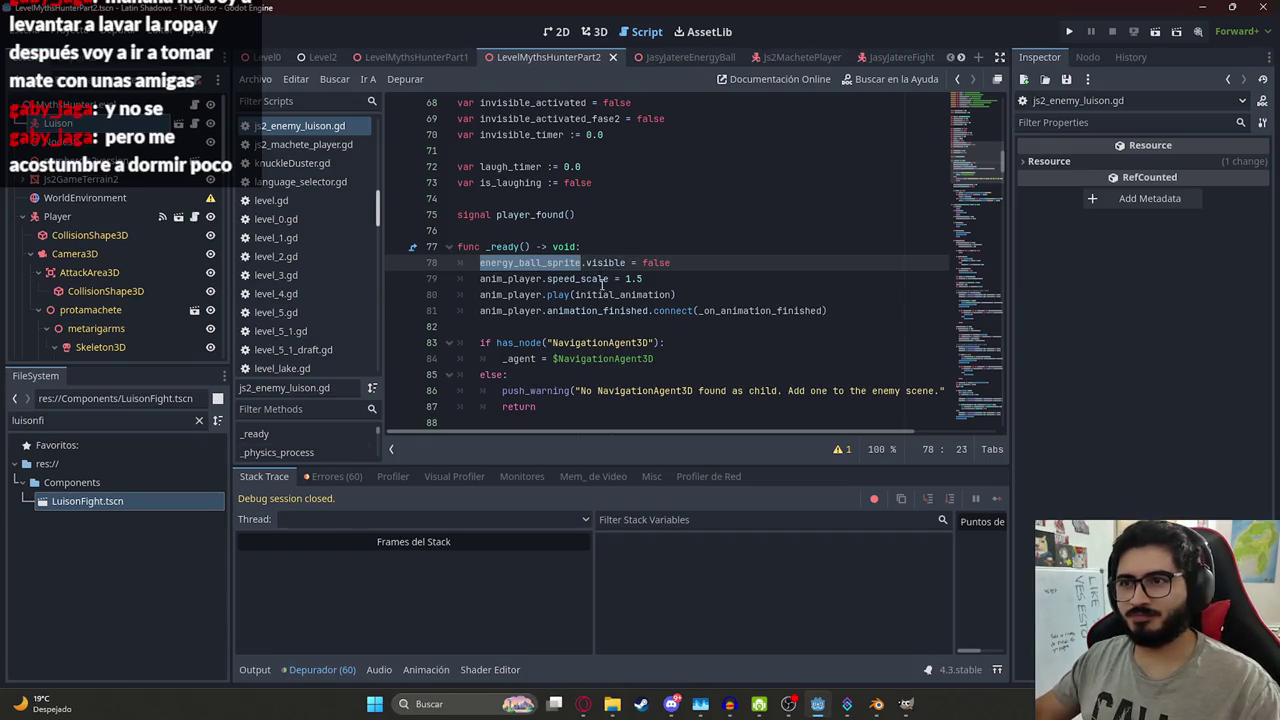
pyautogui.scroll(6, 611, 293)
pyautogui.scroll(-4, 602, 302)
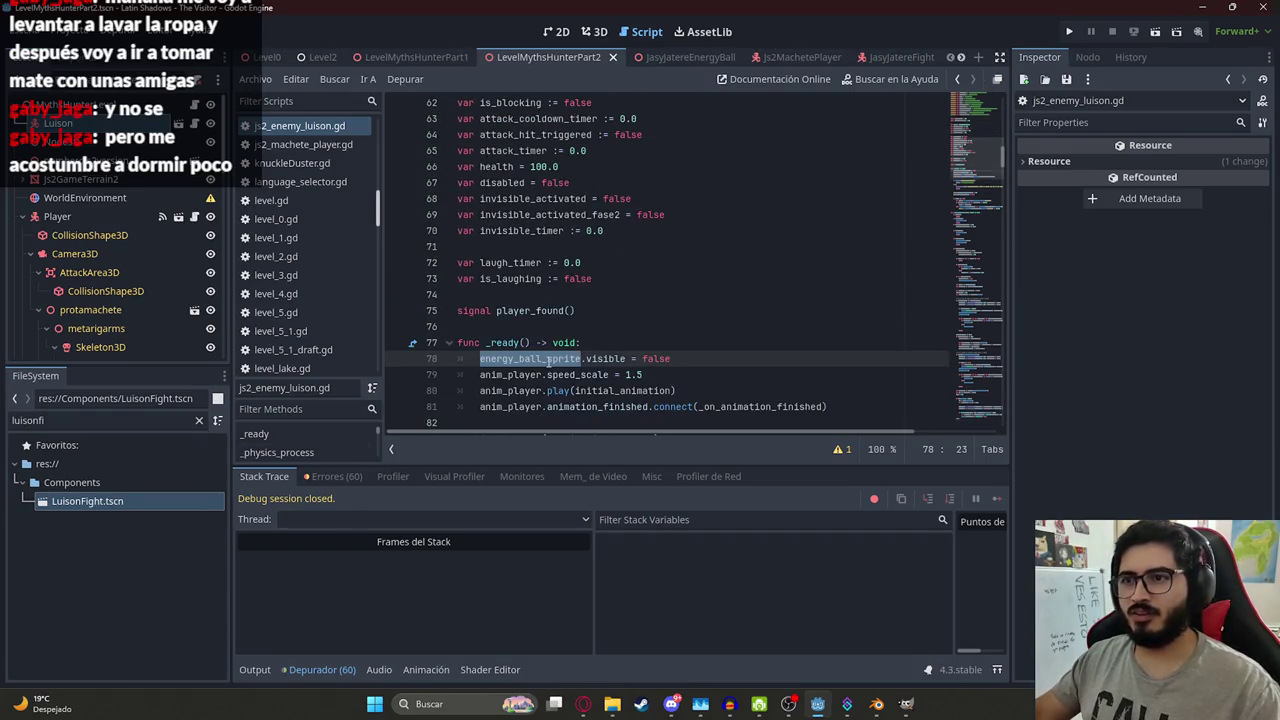
pyautogui.hotkey('ctrl', 'f')
pyautogui.press('Return')
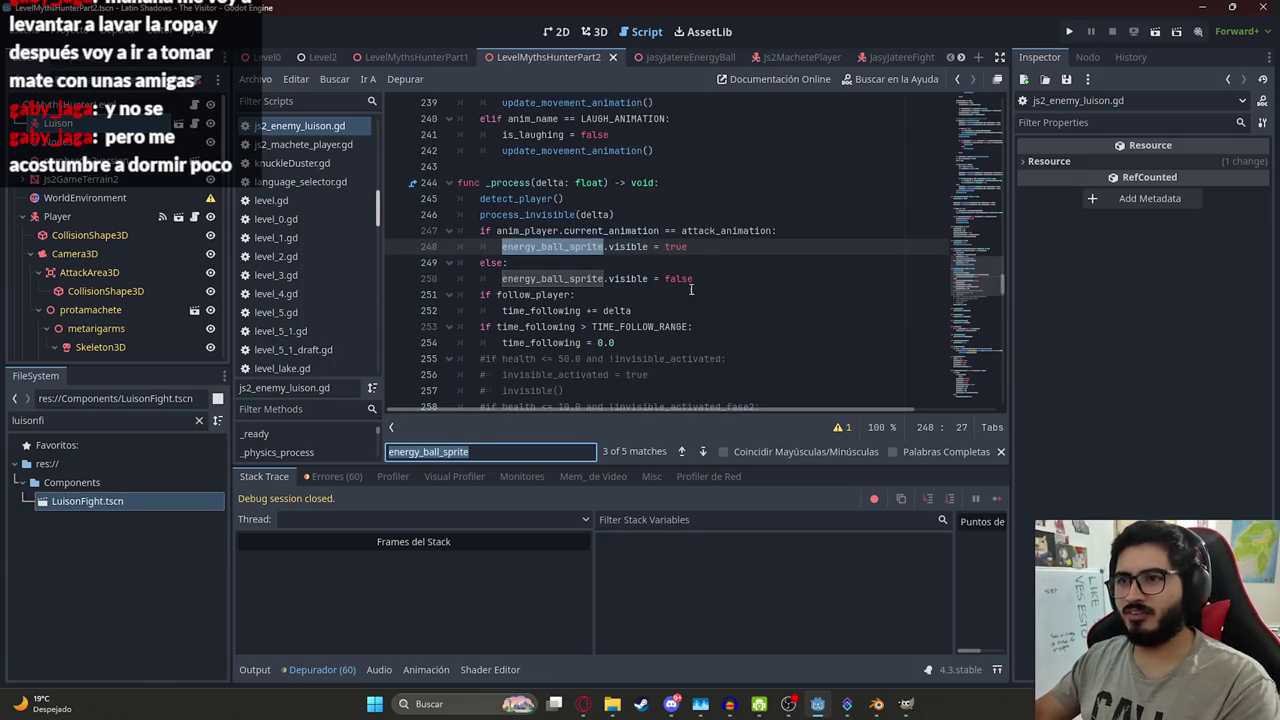
# Step: Delete the energy ball visibility if/else block and the energy ball position line
pyautogui.moveTo(728, 282)
pyautogui.mouseDown()
pyautogui.moveTo(457, 247)
pyautogui.moveTo(457, 231)
pyautogui.mouseUp()
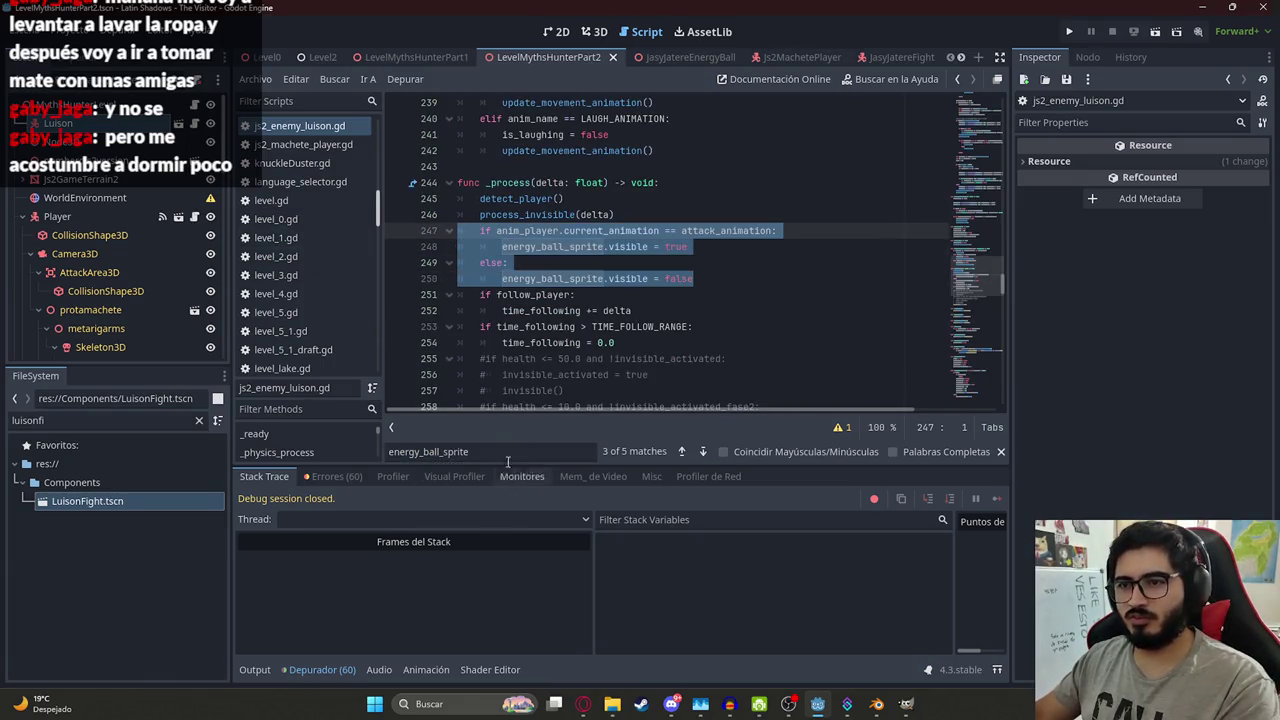
pyautogui.press('Delete')
pyautogui.hotkey('ctrl', 'f')
pyautogui.press('Return')
pyautogui.moveTo(811, 240); pyautogui.dragTo(464, 243)
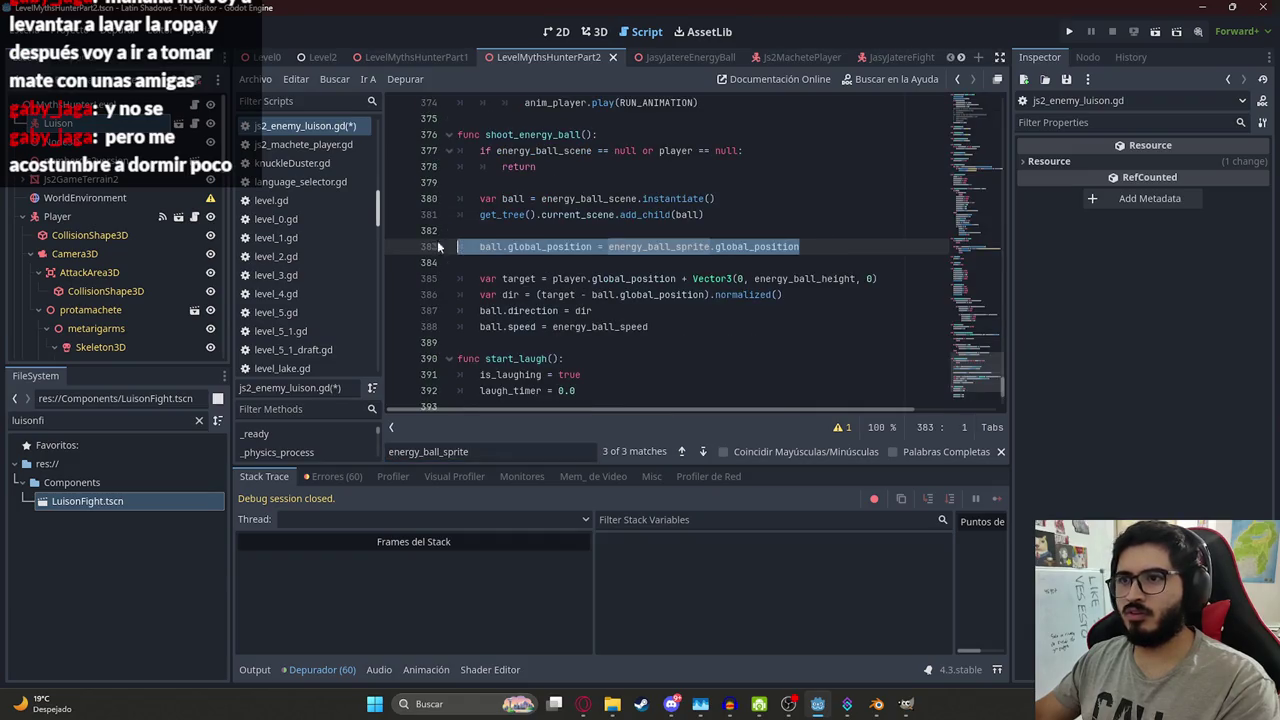
pyautogui.press('BackSpace')
pyautogui.press('BackSpace')
pyautogui.press('BackSpace')
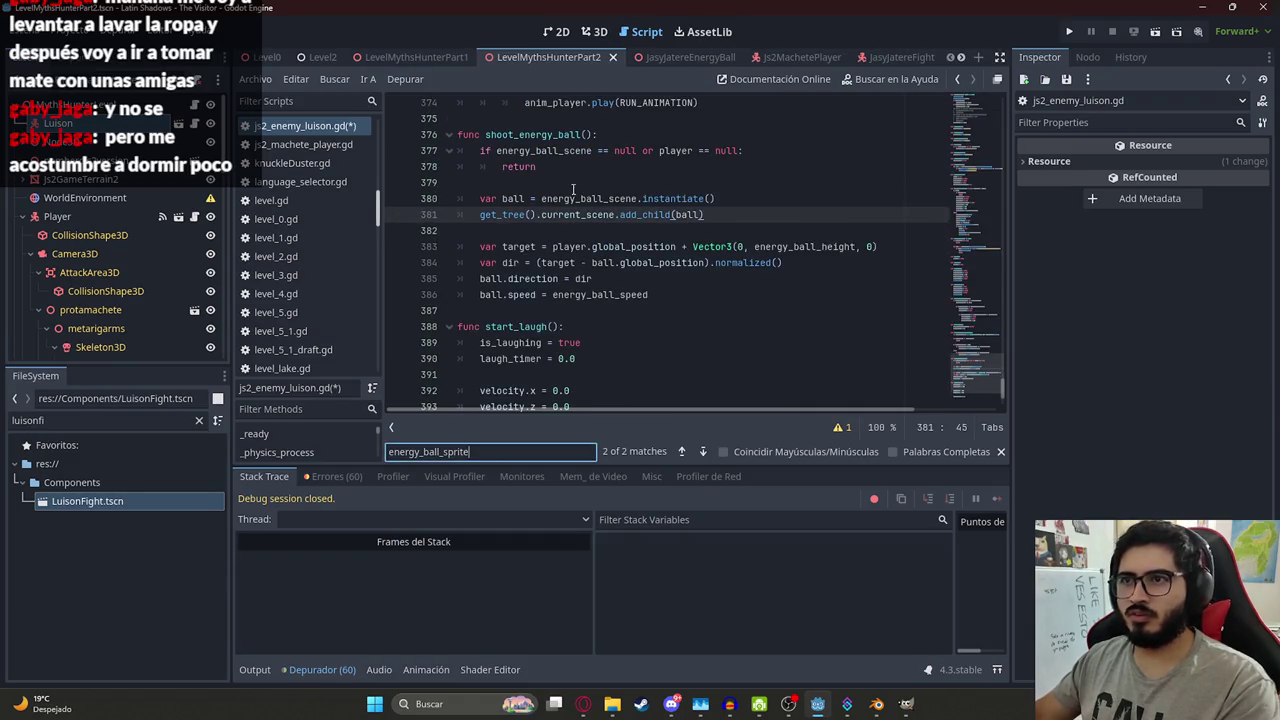
# Step: Delete the shoot_energy_ball function and the line that calls it
pyautogui.doubleClick(548, 138)
pyautogui.hotkey('ctrl', 'c')
pyautogui.moveTo(684, 297); pyautogui.dragTo(348, 128)
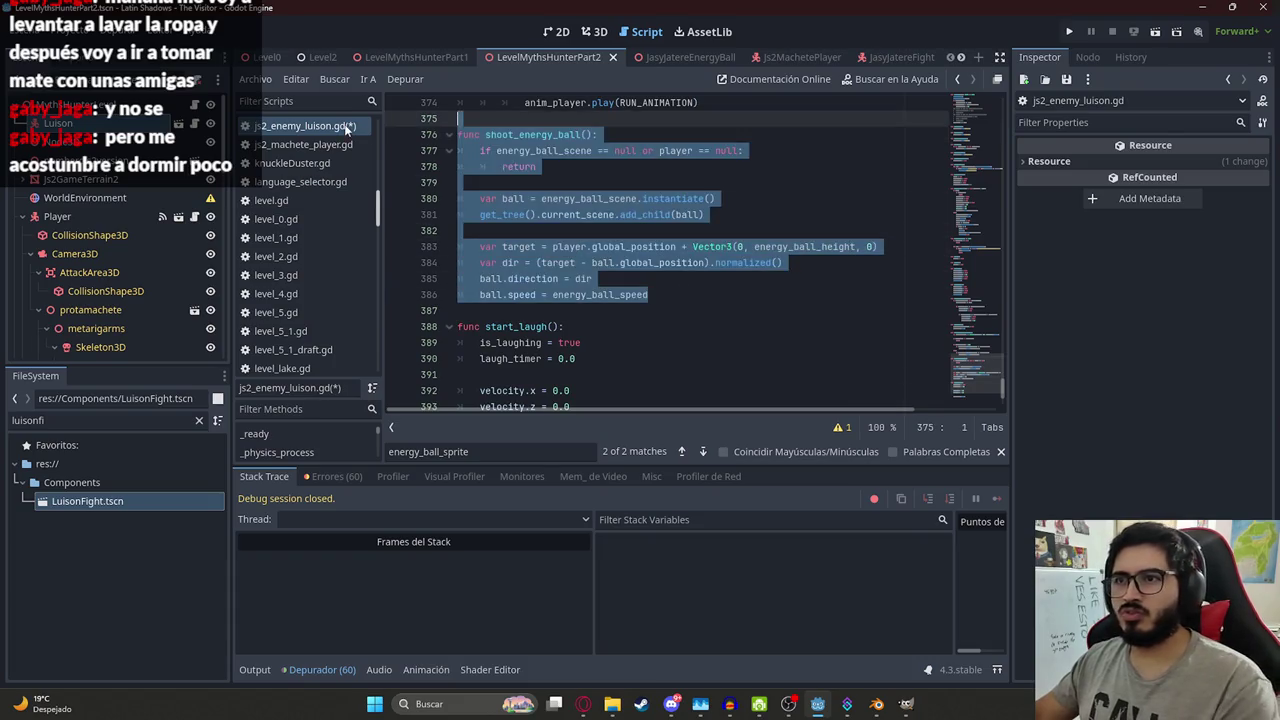
pyautogui.moveTo(675, 297); pyautogui.dragTo(458, 118)
pyautogui.press('BackSpace')
pyautogui.press('BackSpace')
pyautogui.hotkey('ctrl', 'f')
pyautogui.hotkey('ctrl', 'v')
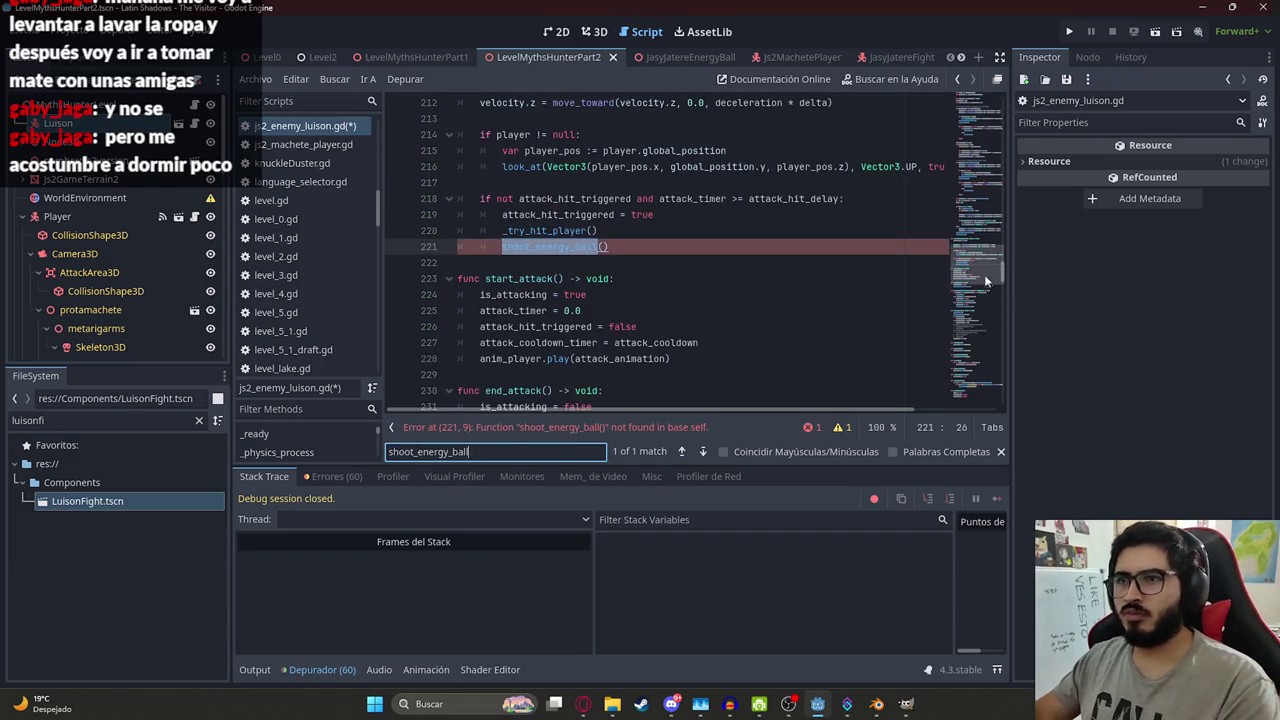
pyautogui.tripleClick(665, 247)
pyautogui.press('BackSpace')
pyautogui.press('BackSpace')
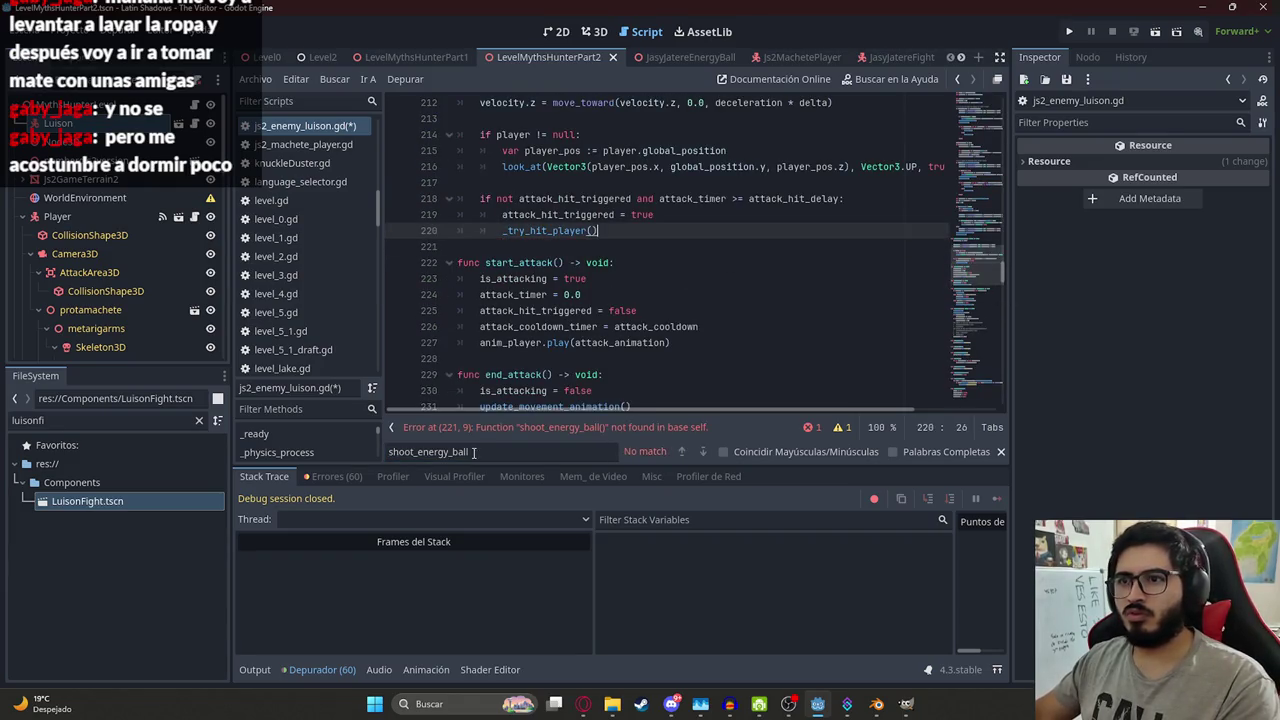
# Step: Save js2_enemy_luison.gd and run the game again
pyautogui.moveTo(984, 269); pyautogui.dragTo(982, 132)
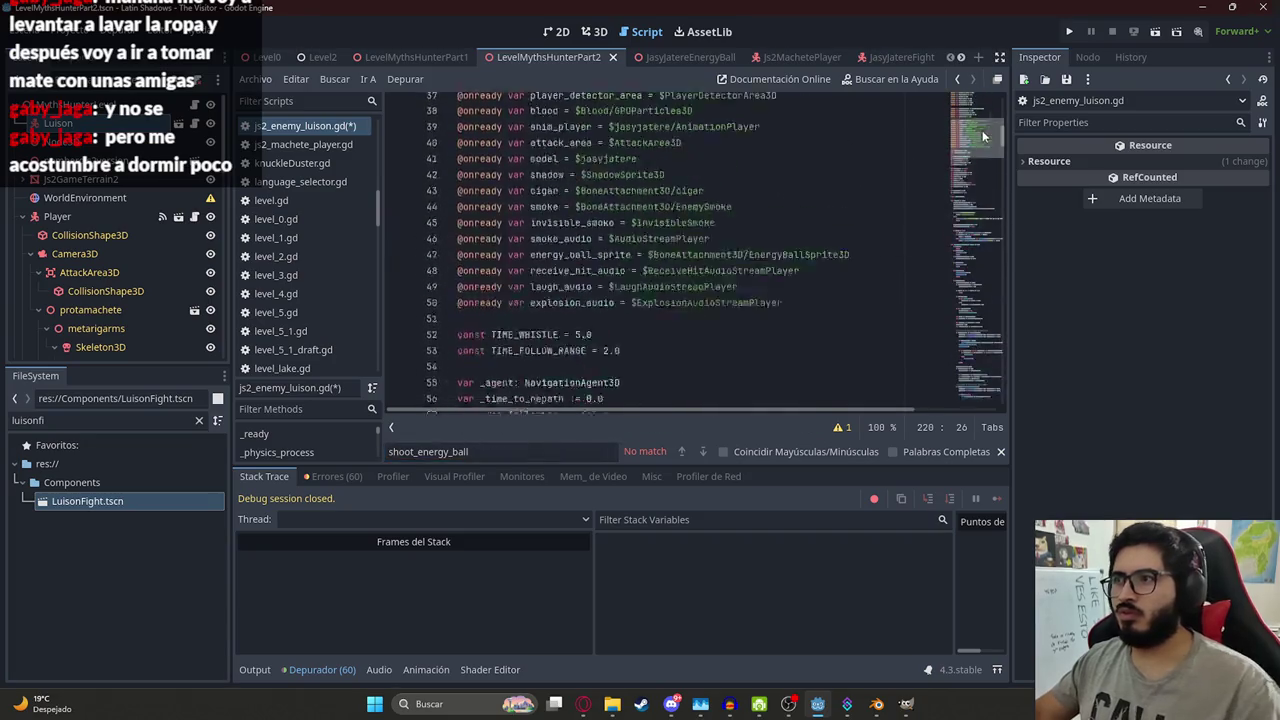
pyautogui.hotkey('ctrl', 's')
pyautogui.rightClick(540, 57)
pyautogui.click(612, 177)
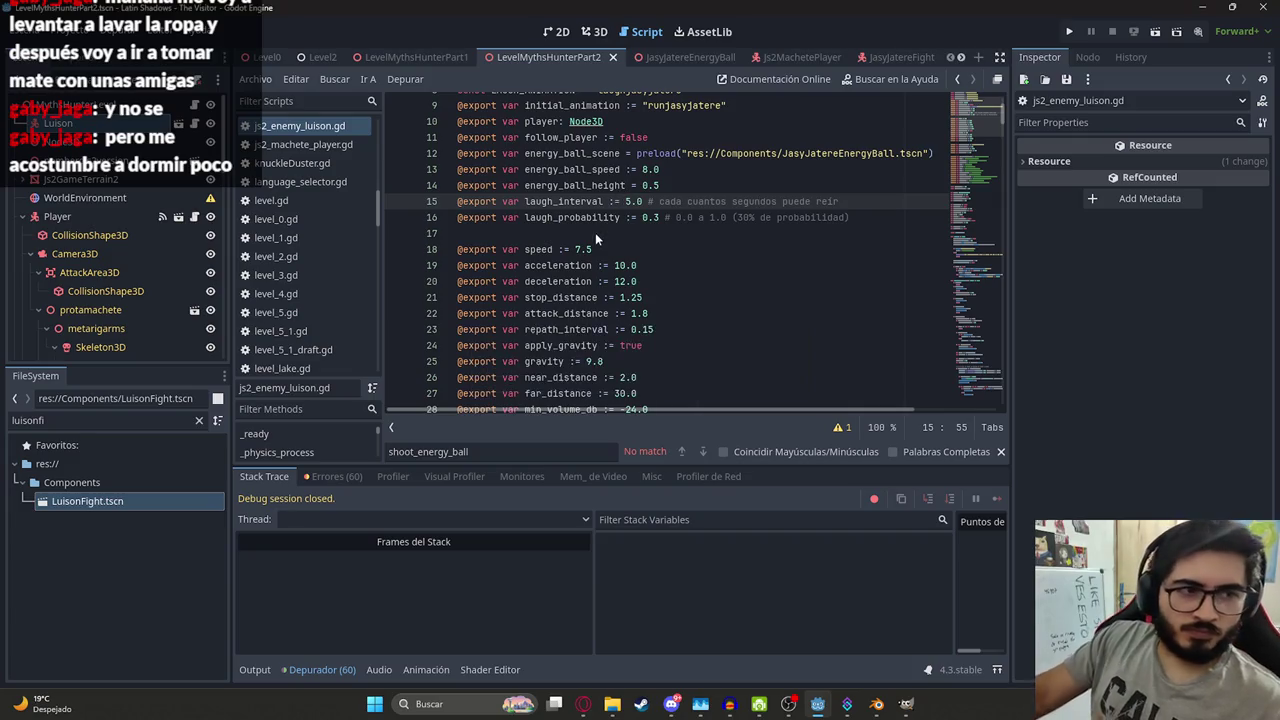
pyautogui.press('F5')
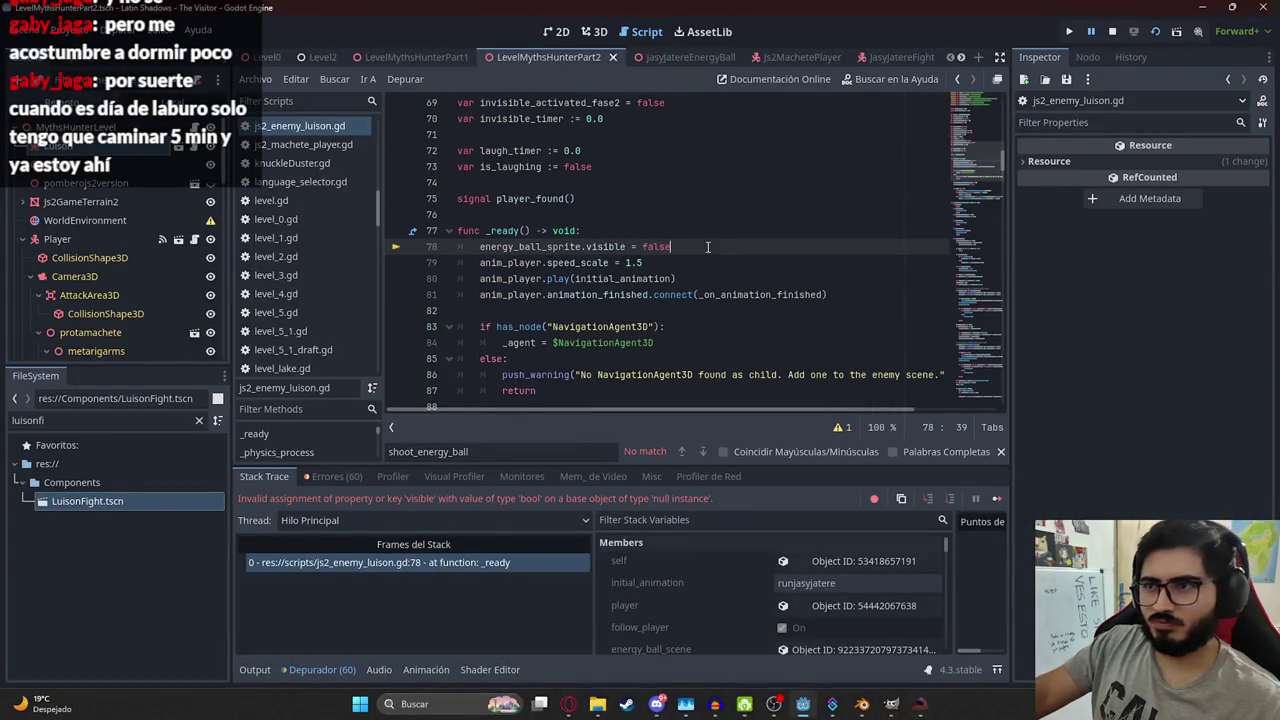
pyautogui.click(508, 246)
pyautogui.hotkey('ctrl', 'c')
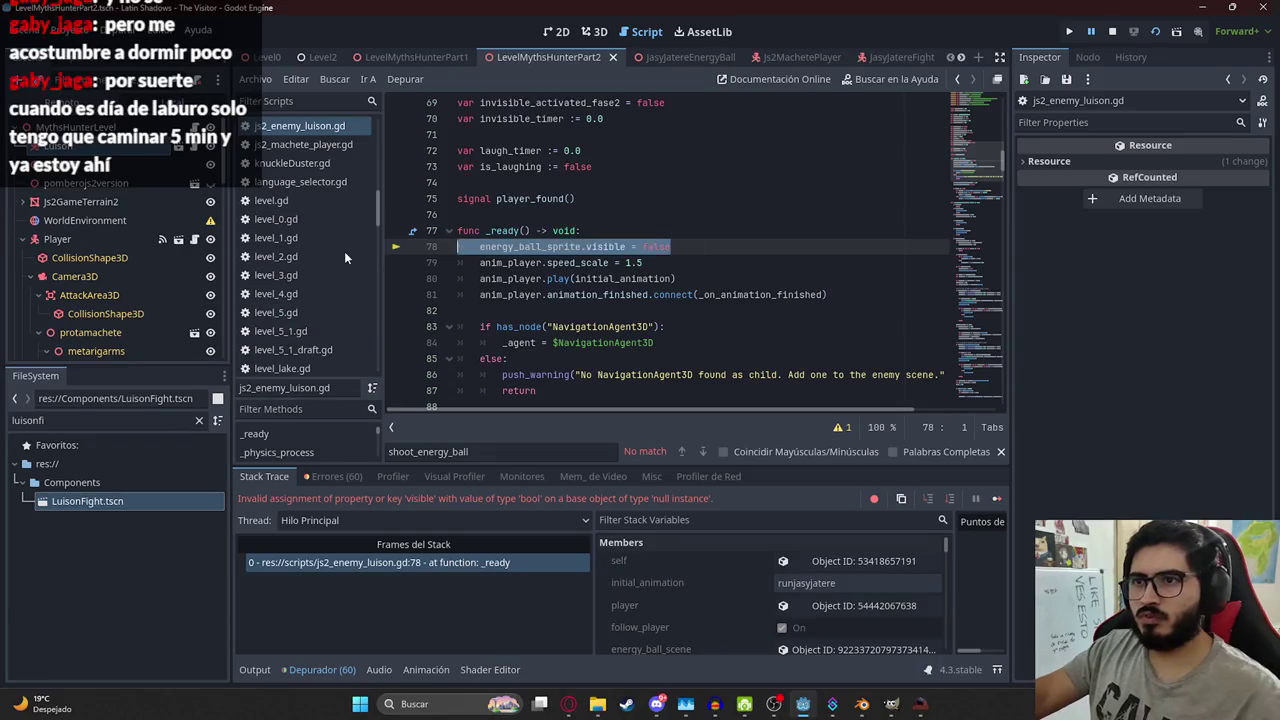
pyautogui.hotkey('ctrl', 'shift', 'k')
pyautogui.hotkey('ctrl', 'f')
pyautogui.hotkey('ctrl', 'v')
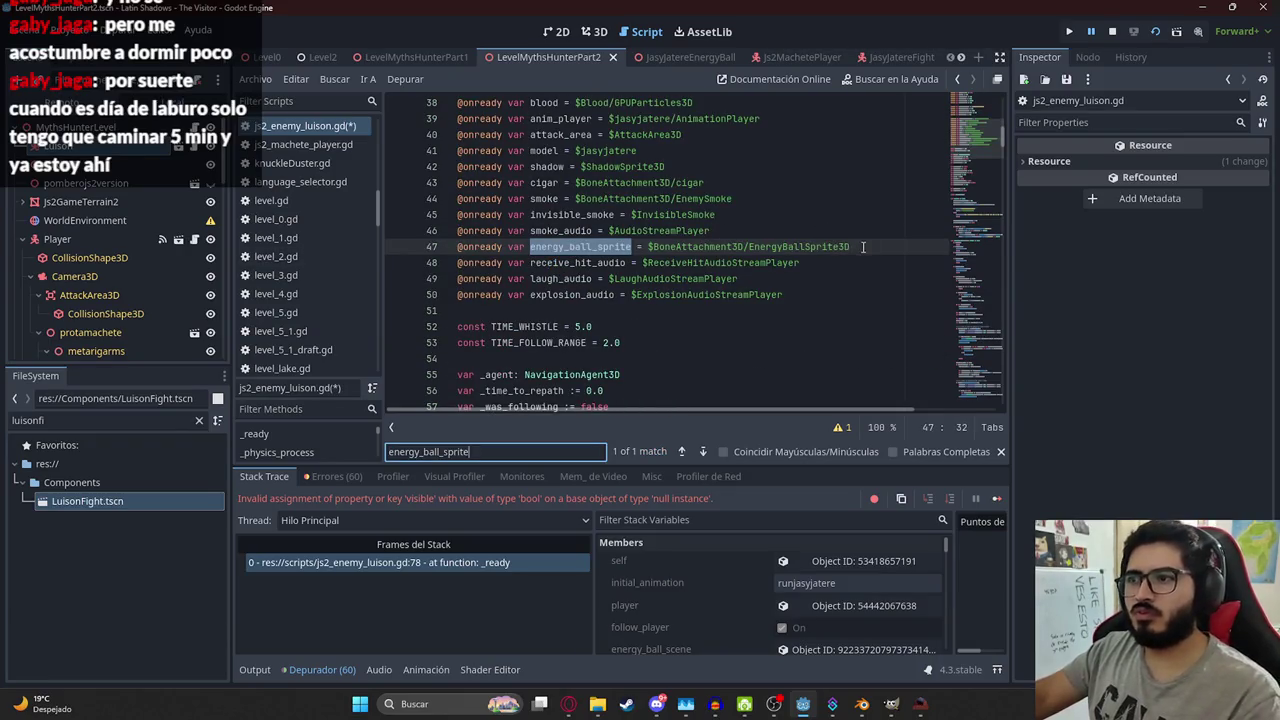
pyautogui.click(861, 246)
pyautogui.hotkey('ctrl', 'shift', 'k')
pyautogui.hotkey('ctrl', 'f')
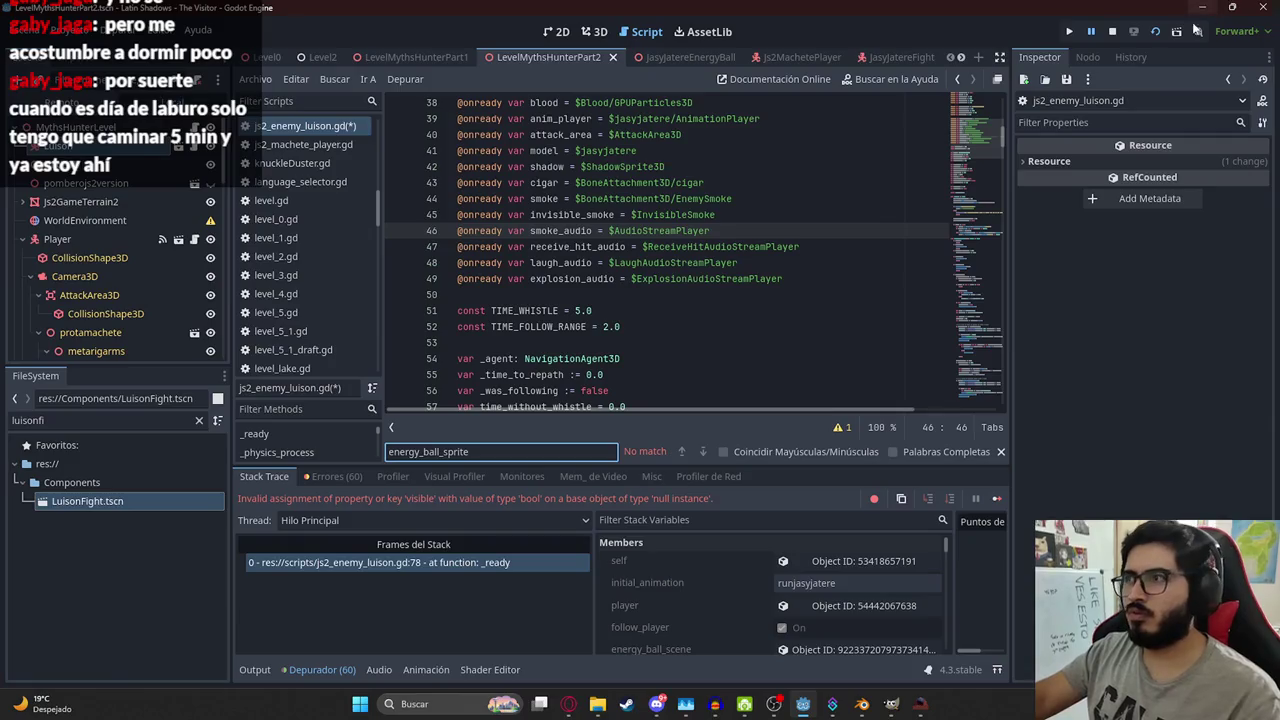
# Step: Stop the game, save the script, and play the level scene again
pyautogui.click(1112, 31)
pyautogui.hotkey('ctrl', 's')
pyautogui.rightClick(535, 57)
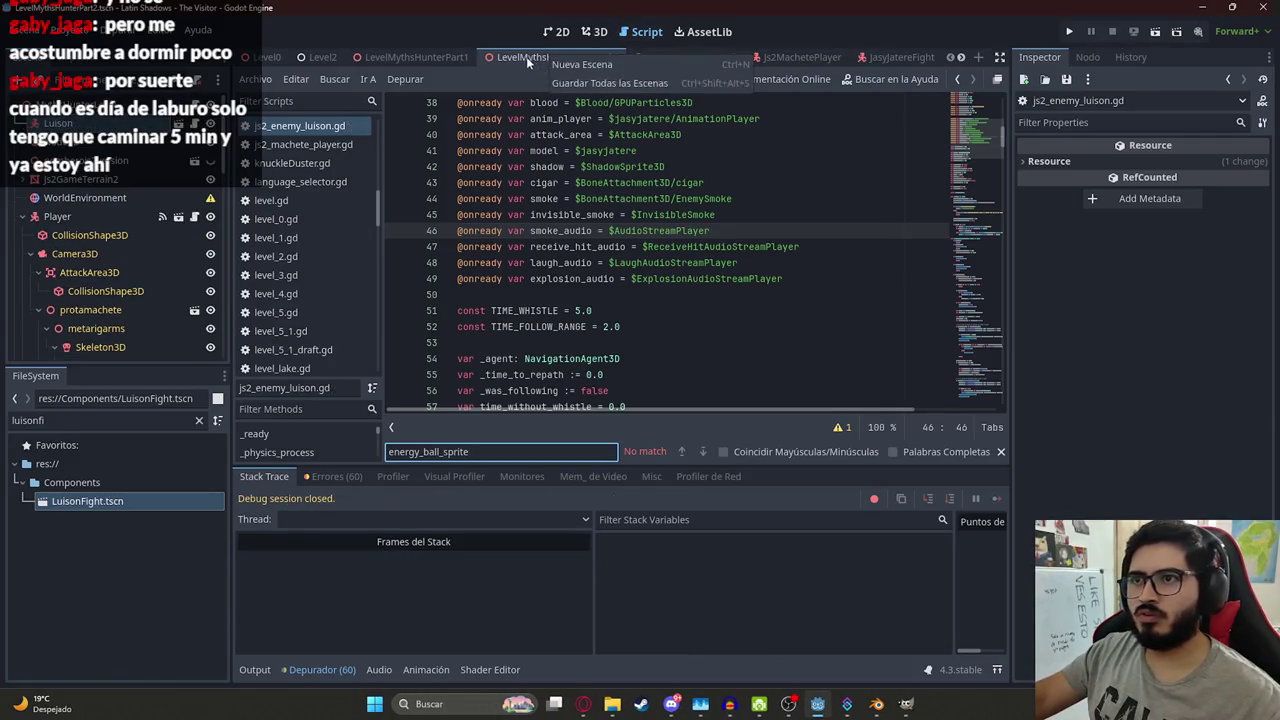
pyautogui.click(587, 173)
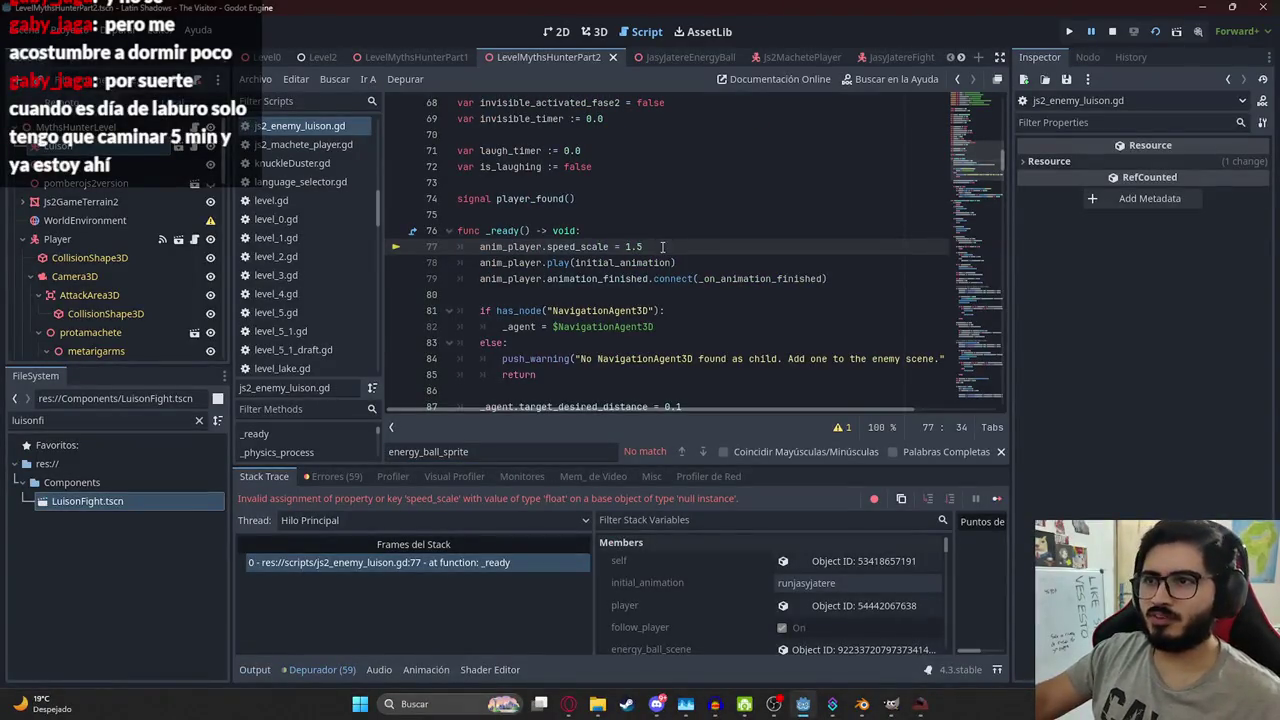
# Step: Point anim_player to $luison/AnimationPlayer and model to $luison, then save
pyautogui.moveTo(662, 246); pyautogui.dragTo(411, 253)
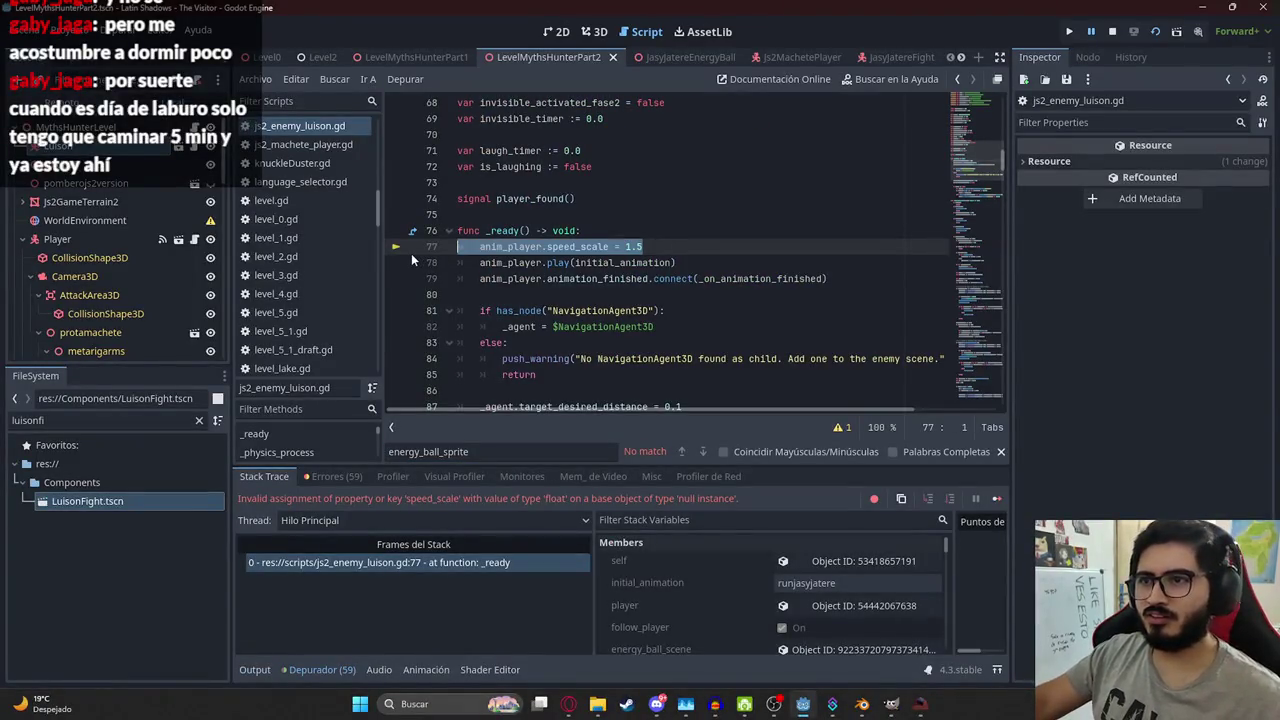
pyautogui.doubleClick(519, 246)
pyautogui.keyDown('ctrl'); pyautogui.click(500, 248); pyautogui.keyUp('ctrl')
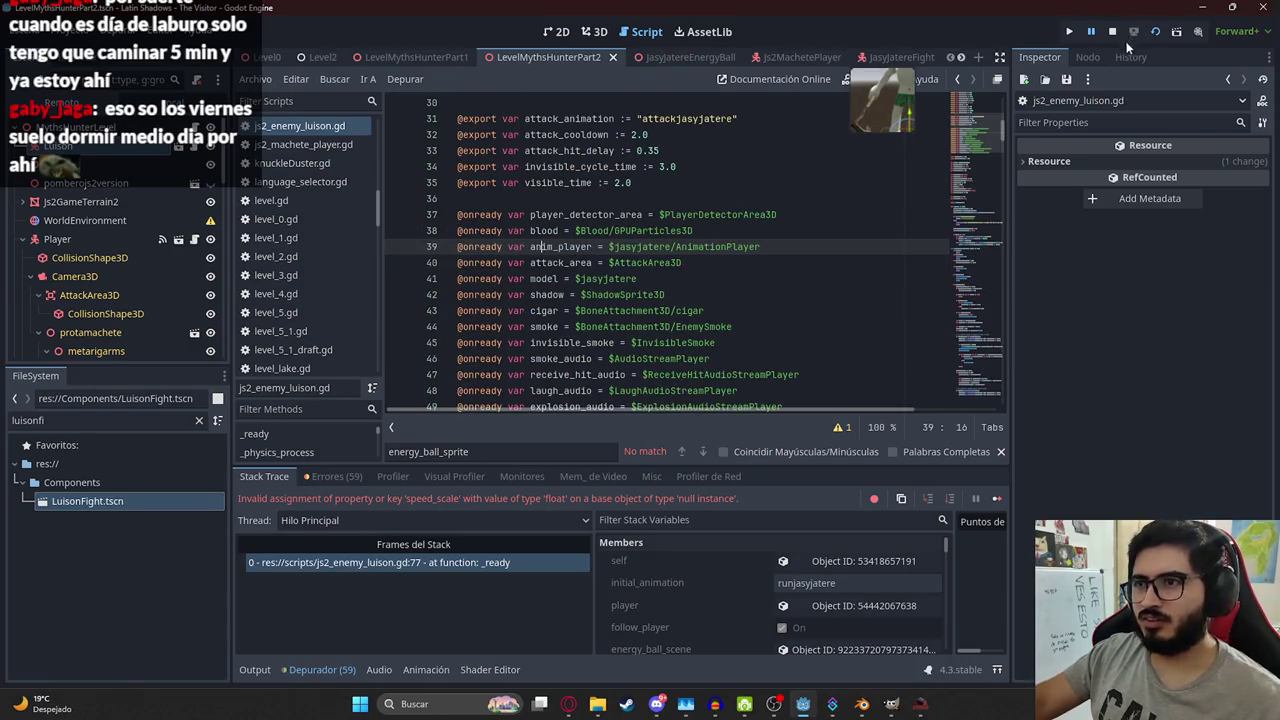
pyautogui.click(1113, 32)
pyautogui.doubleClick(642, 246)
pyautogui.write('luison')
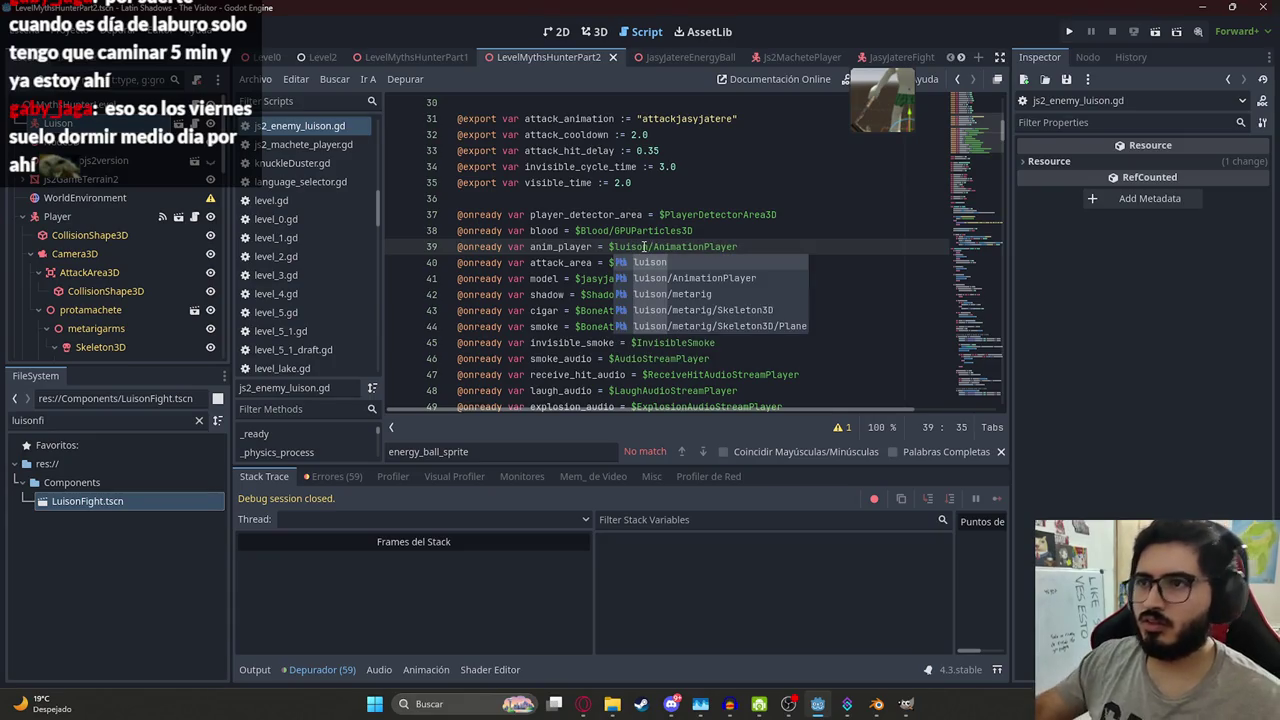
pyautogui.press('Escape')
pyautogui.doubleClick(604, 279)
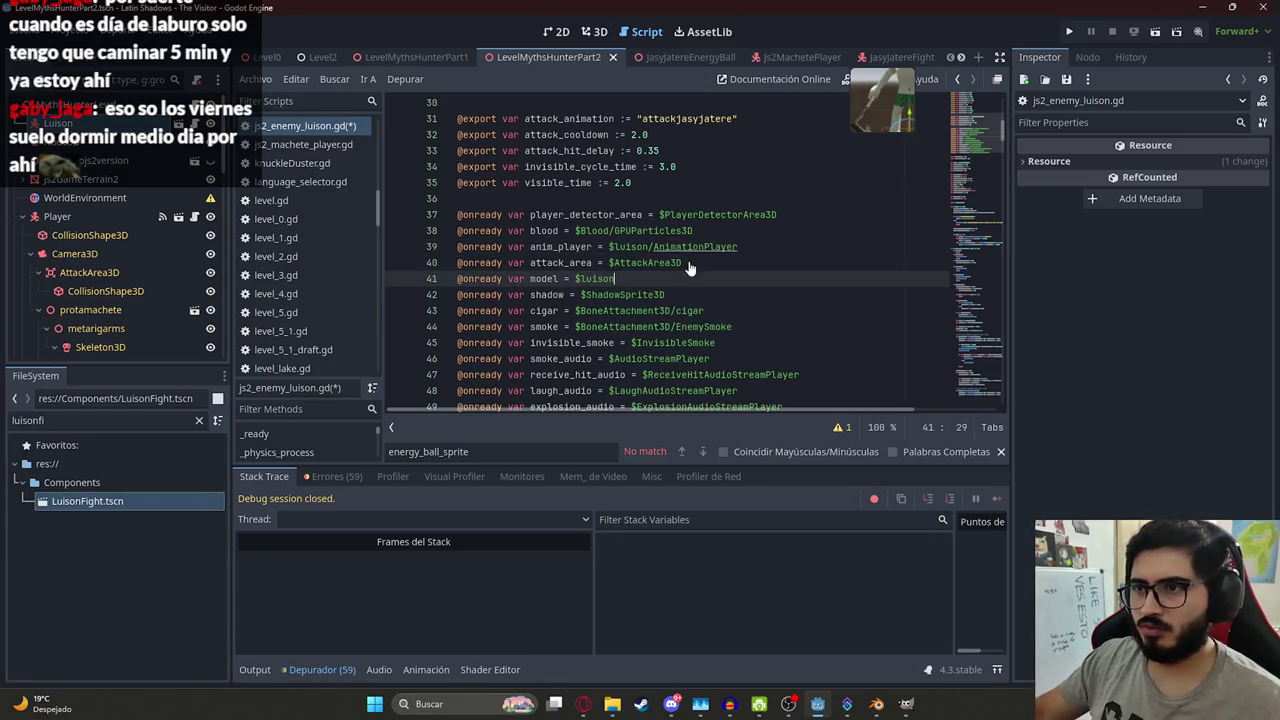
pyautogui.hotkey('ctrl', 's')
pyautogui.press('Down')
pyautogui.press('End')
# Step: Search the script for 'jasyja' and step through the remaining matches
pyautogui.hotkey('ctrl', 'f')
pyautogui.write('jasyja')
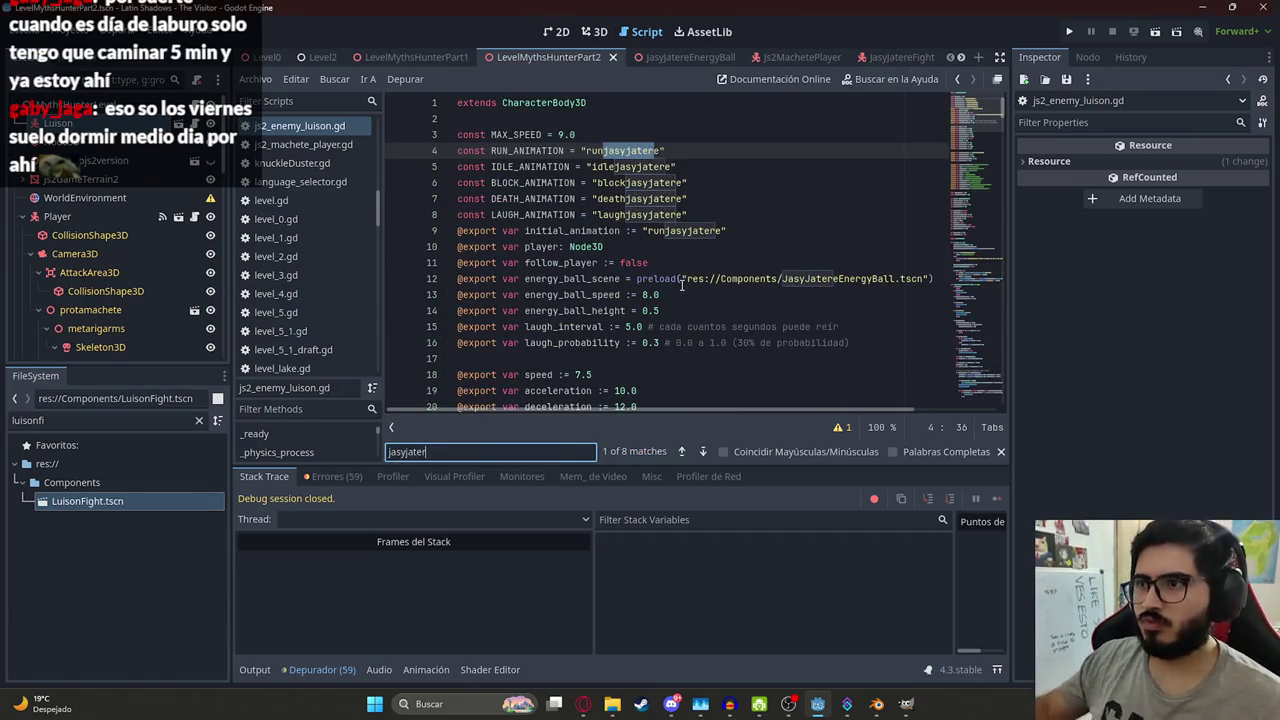
pyautogui.press('Return')
pyautogui.press('Return')
pyautogui.press('Return')
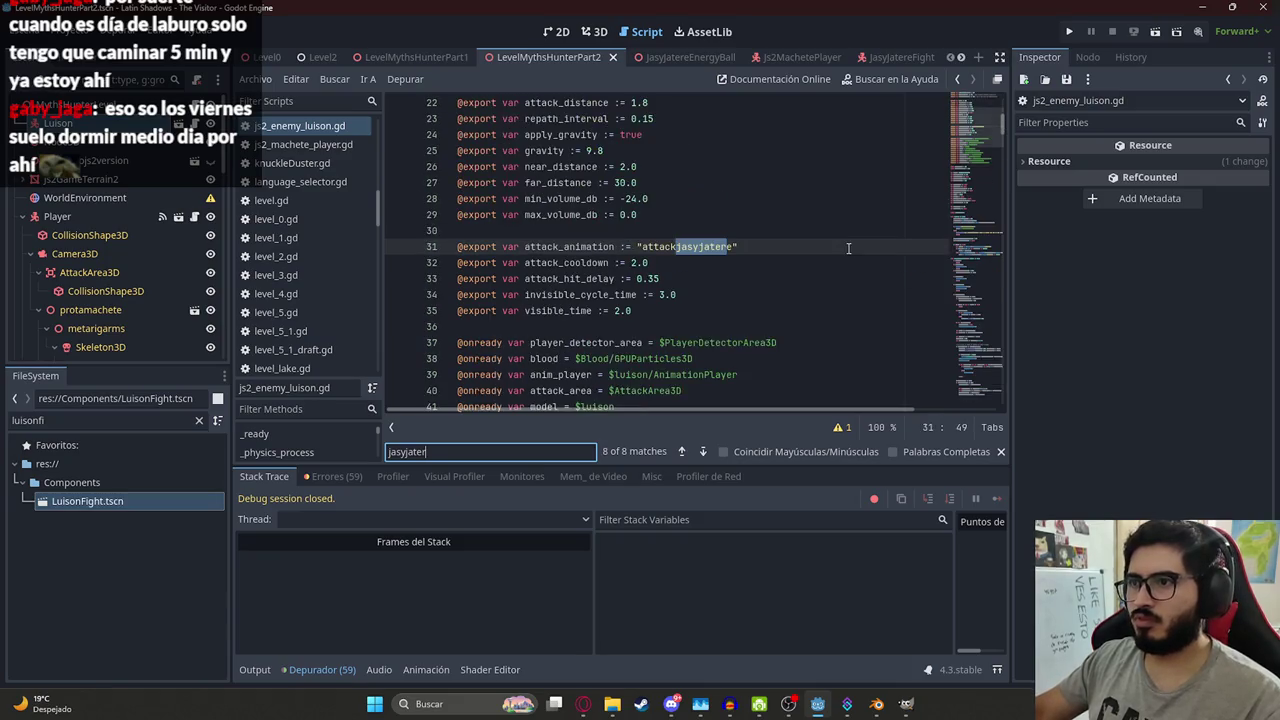
pyautogui.press('Return')
pyautogui.press('Return')
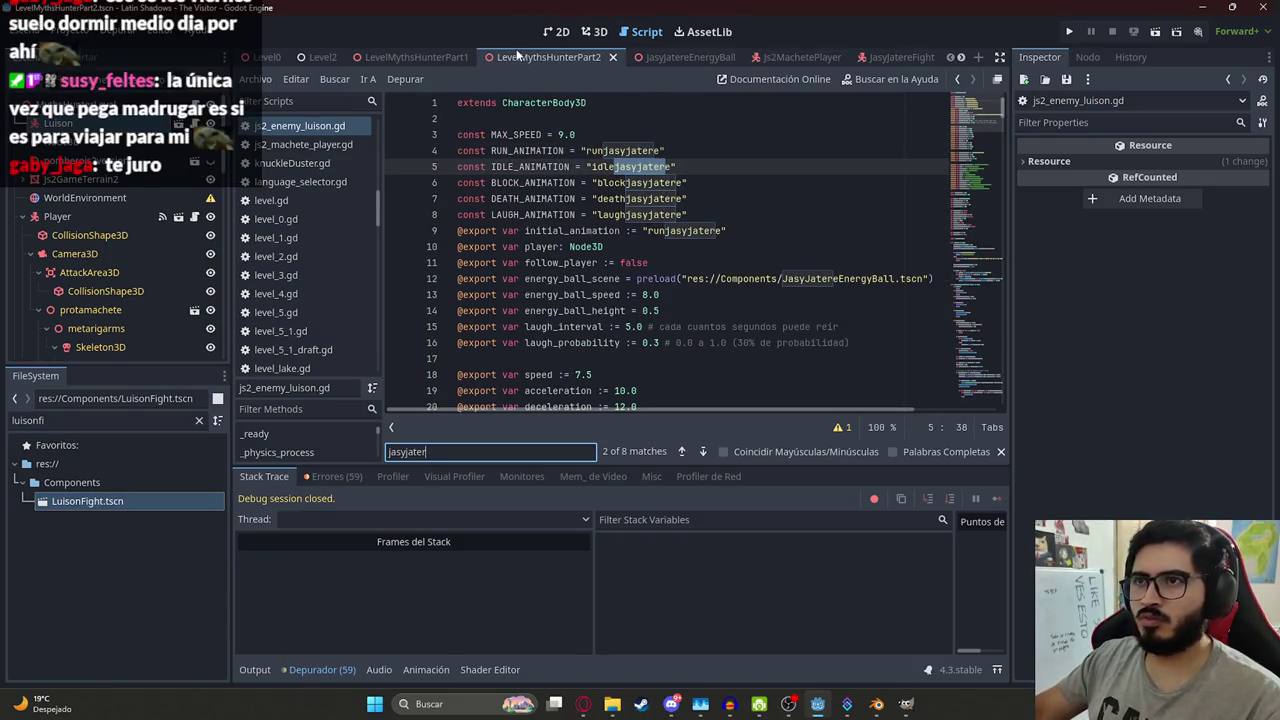
pyautogui.rightClick(517, 55)
# Step: Playtest the level with the Luison enemy, then close the game and return to the script
pyautogui.click(600, 162)
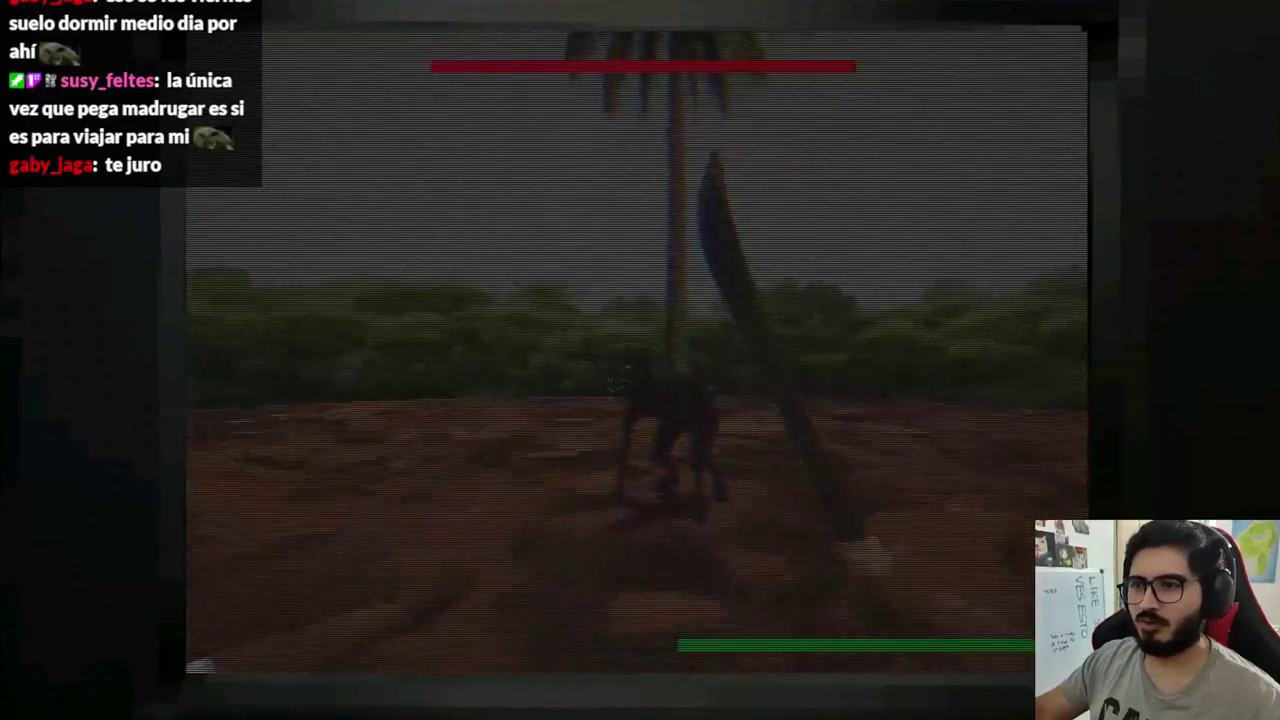
pyautogui.press('F8')
pyautogui.click(720, 279)
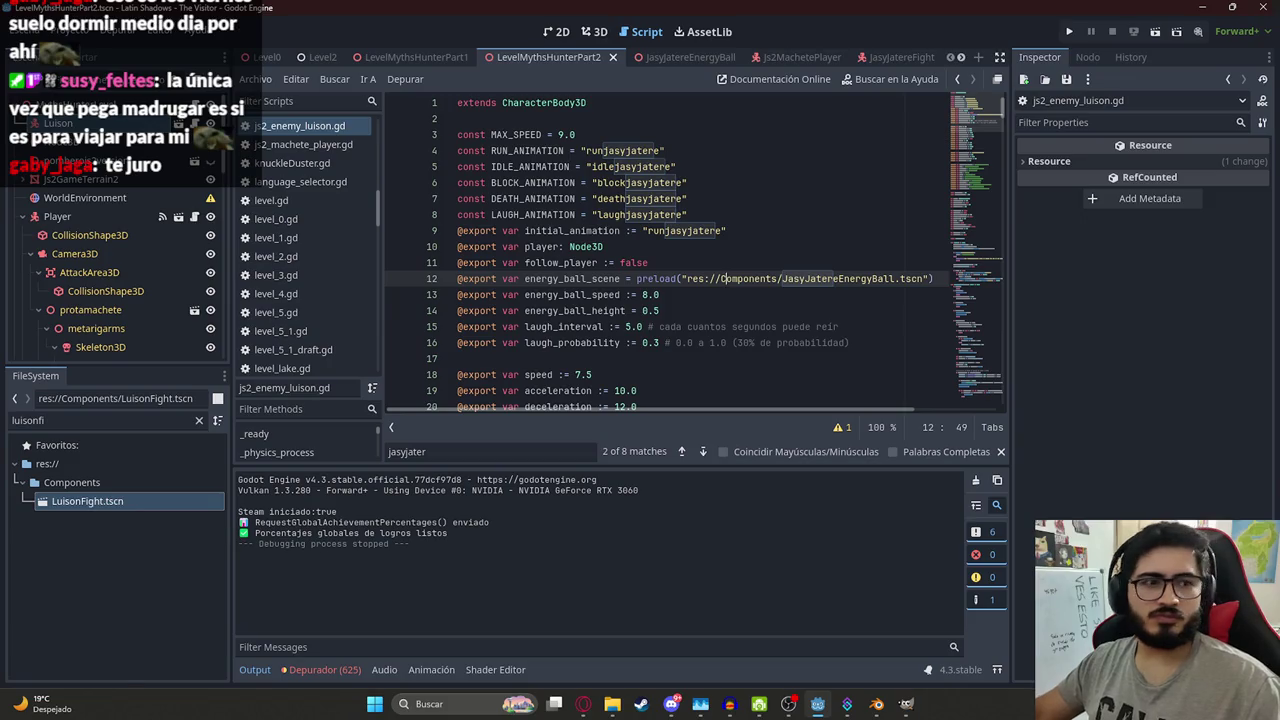
pyautogui.rightClick(556, 60)
# Step: Play the level scene again to watch the Luison enemy, then close the game
pyautogui.click(644, 183)
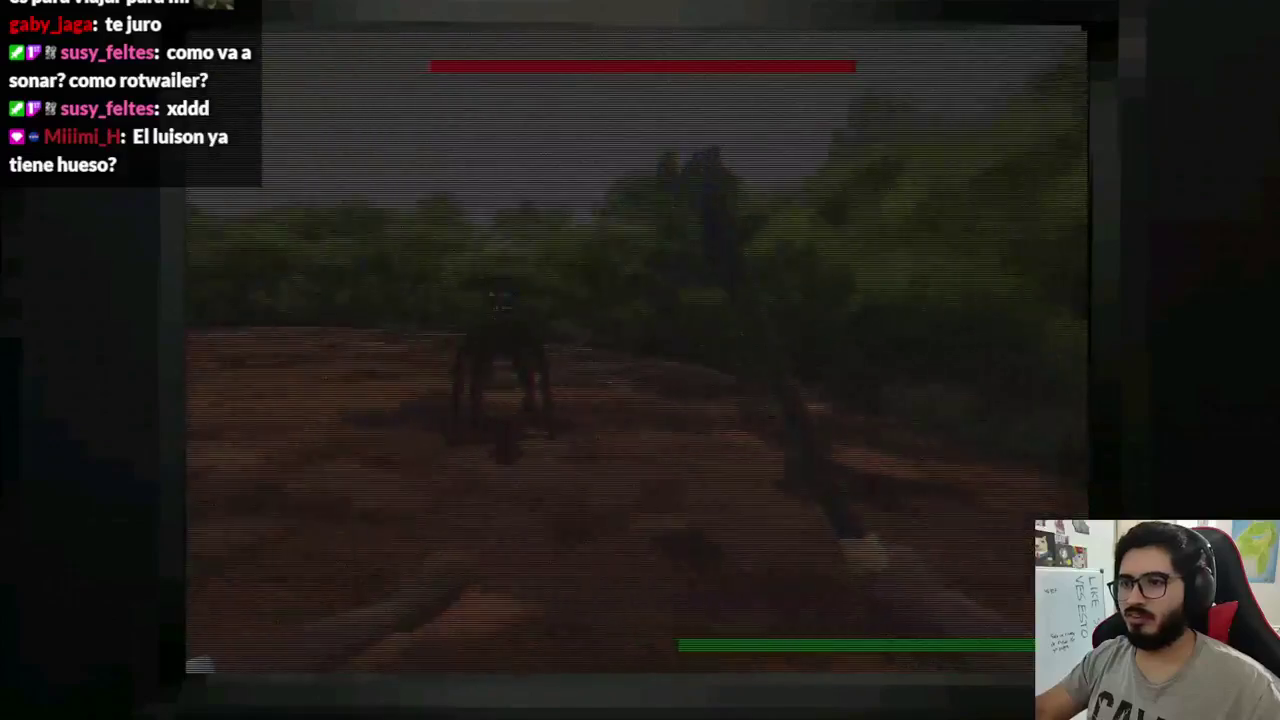
pyautogui.press('F8')
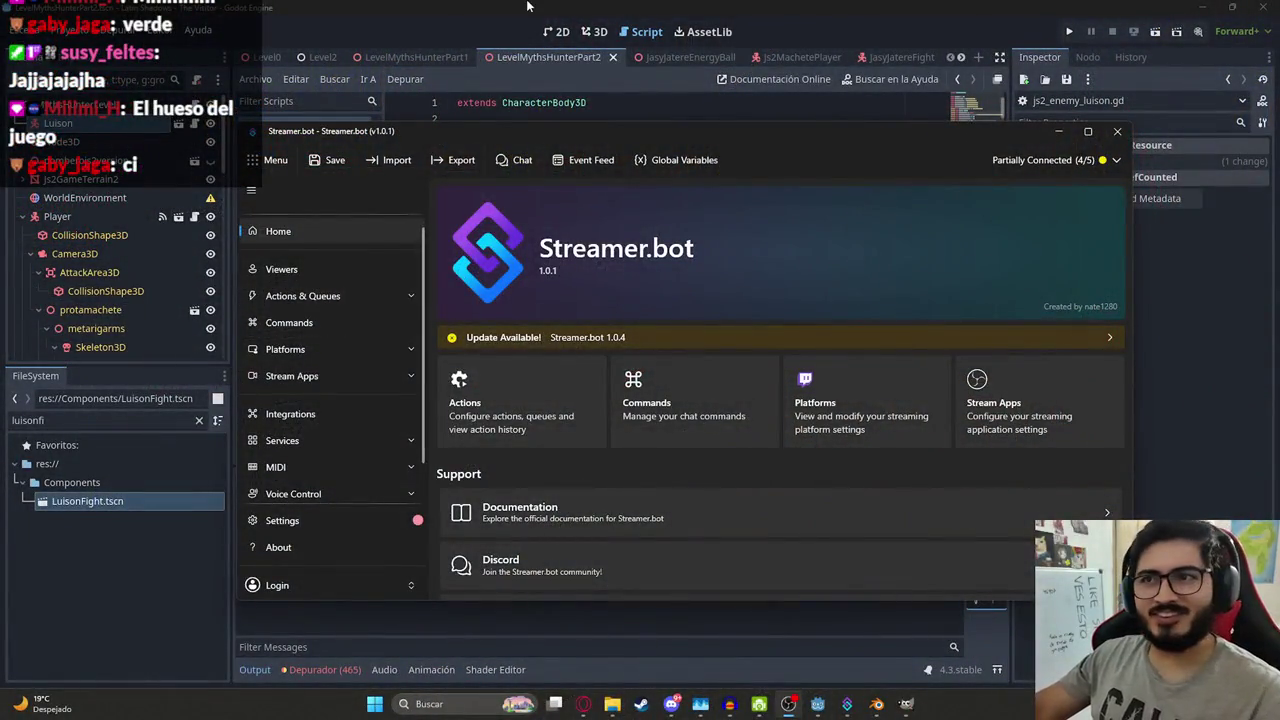
# Step: Load Js2Level2.tres as the WorldEnvironment node's environment resource
pyautogui.click(528, 6)
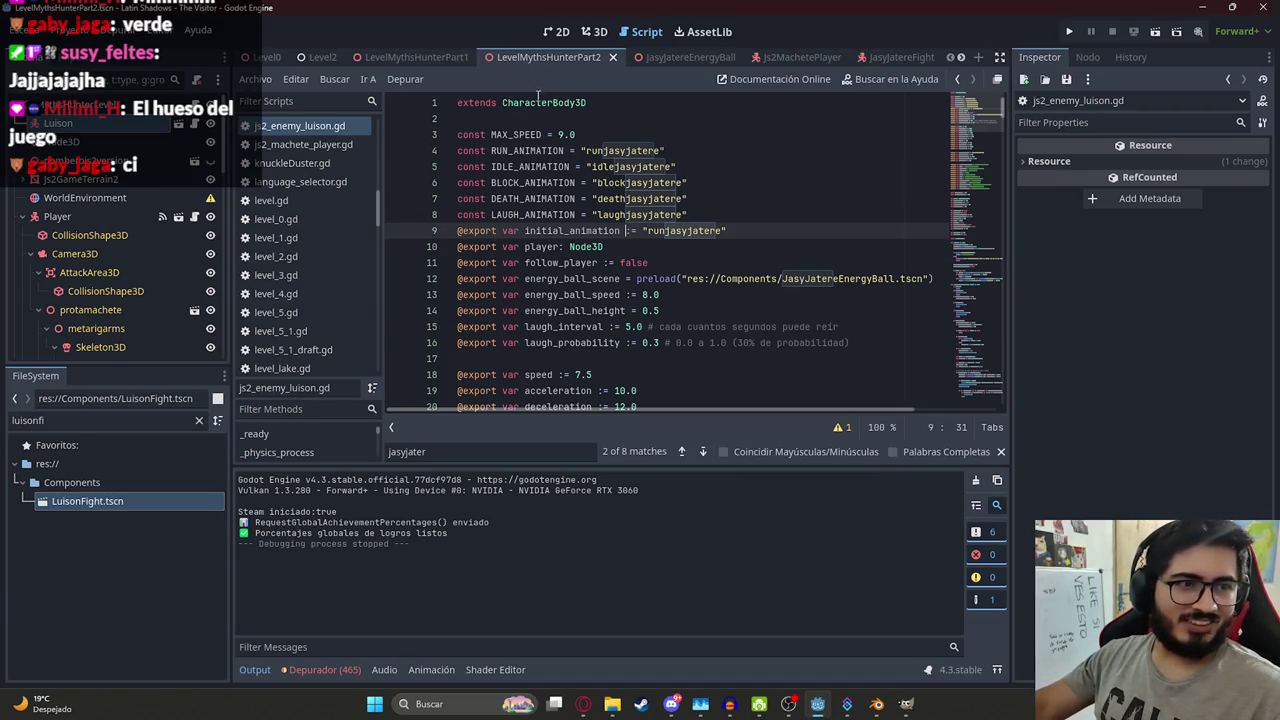
pyautogui.click(596, 32)
pyautogui.scroll(-5, 651, 201)
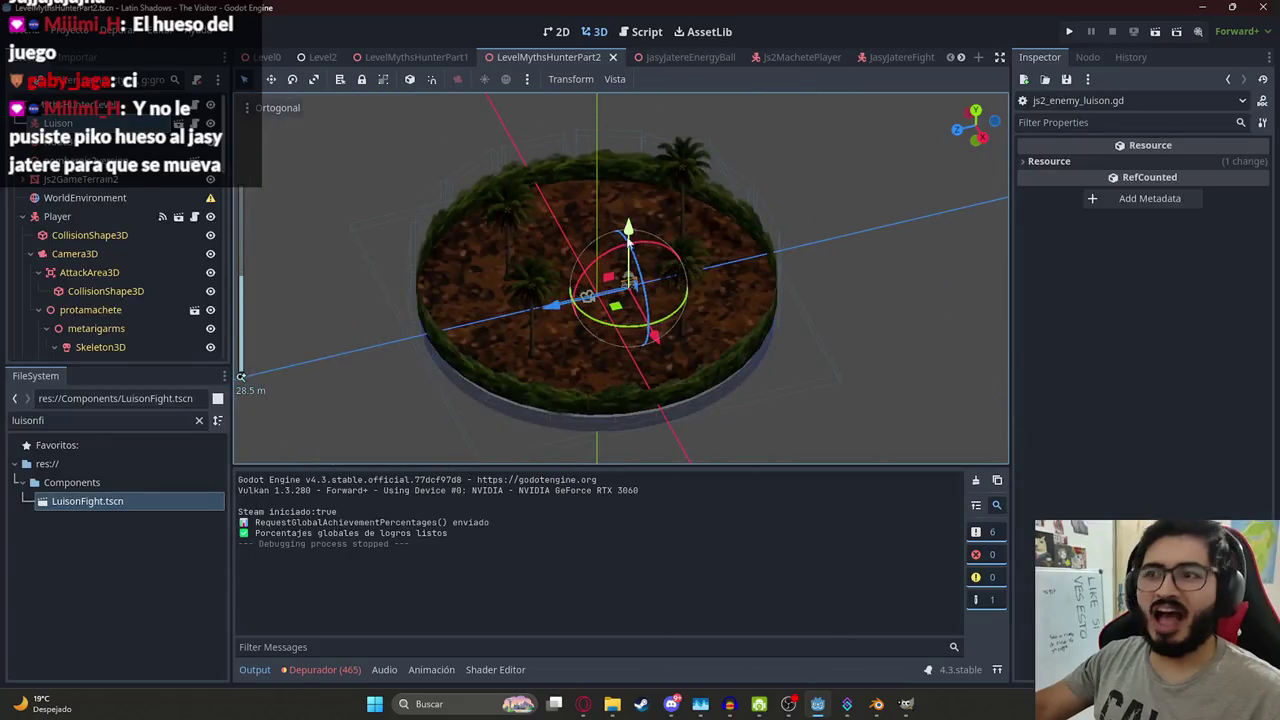
pyautogui.scroll(2, 727, 310)
pyautogui.click(590, 178)
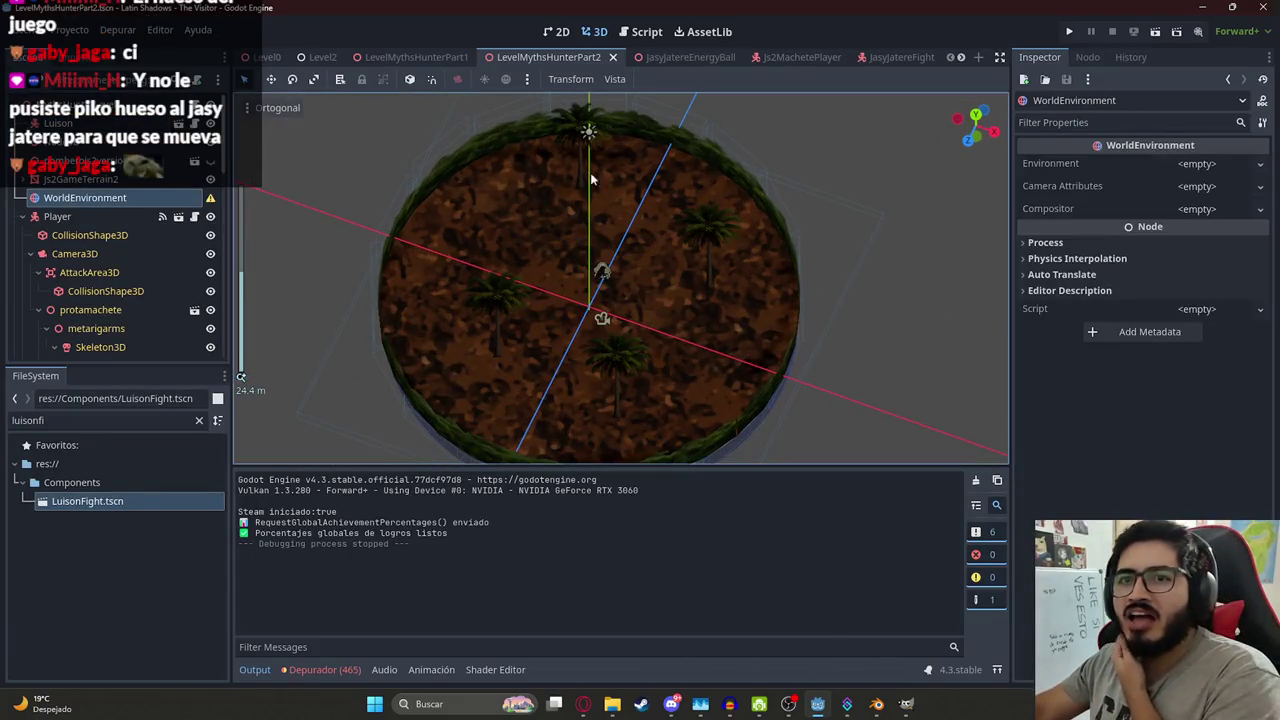
pyautogui.click(1213, 165)
pyautogui.click(1200, 210)
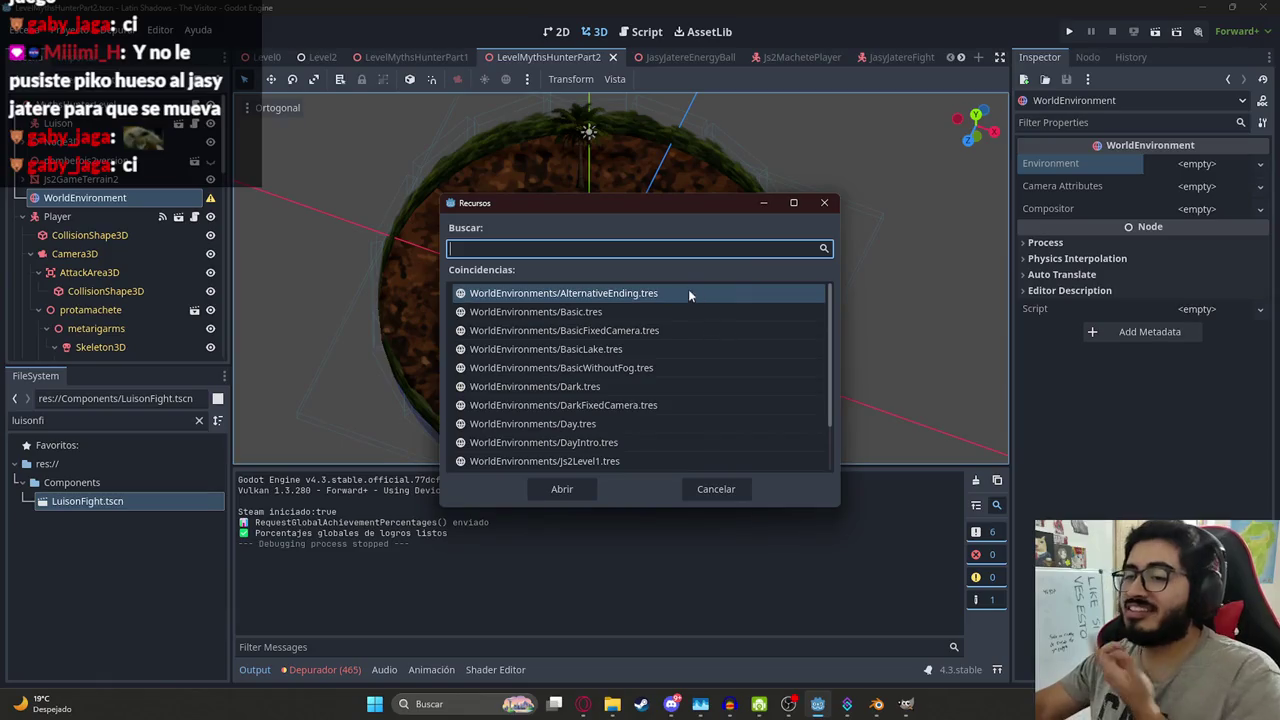
pyautogui.write('js2')
pyautogui.doubleClick(564, 312)
# Step: Save the level scene and run the game to test the environment
pyautogui.rightClick(550, 57)
pyautogui.click(614, 111)
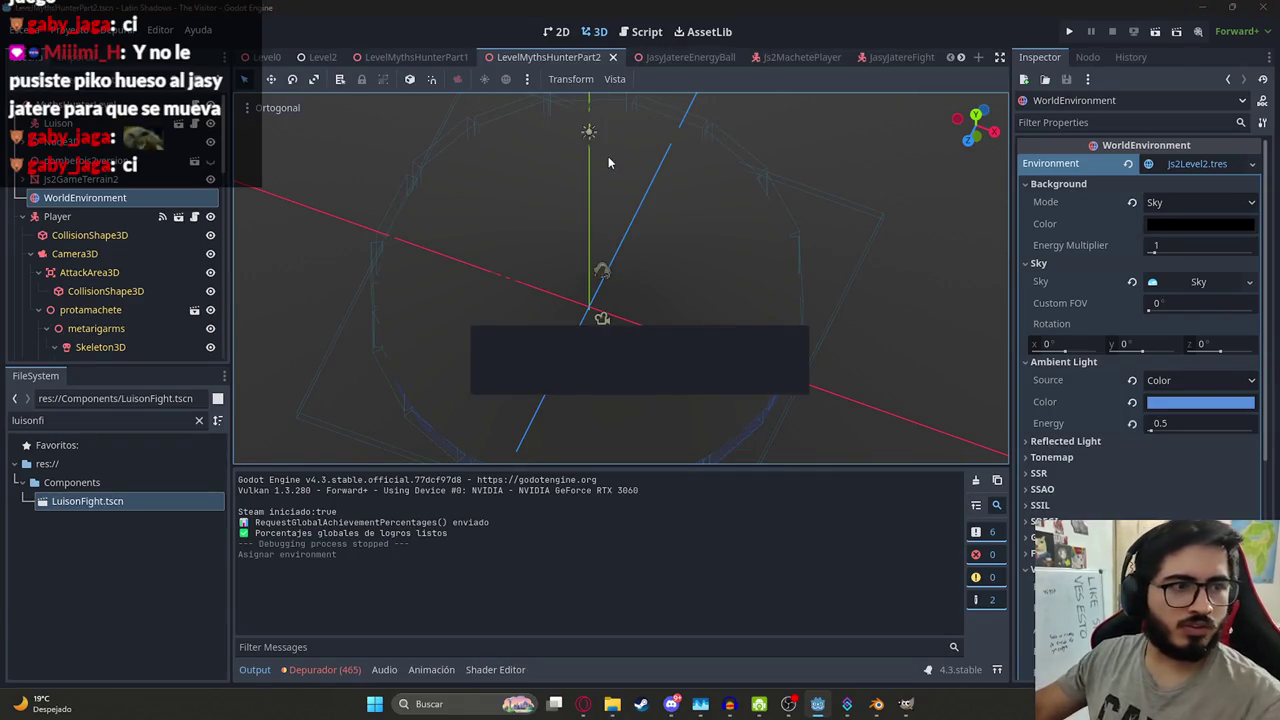
pyautogui.press('F5')
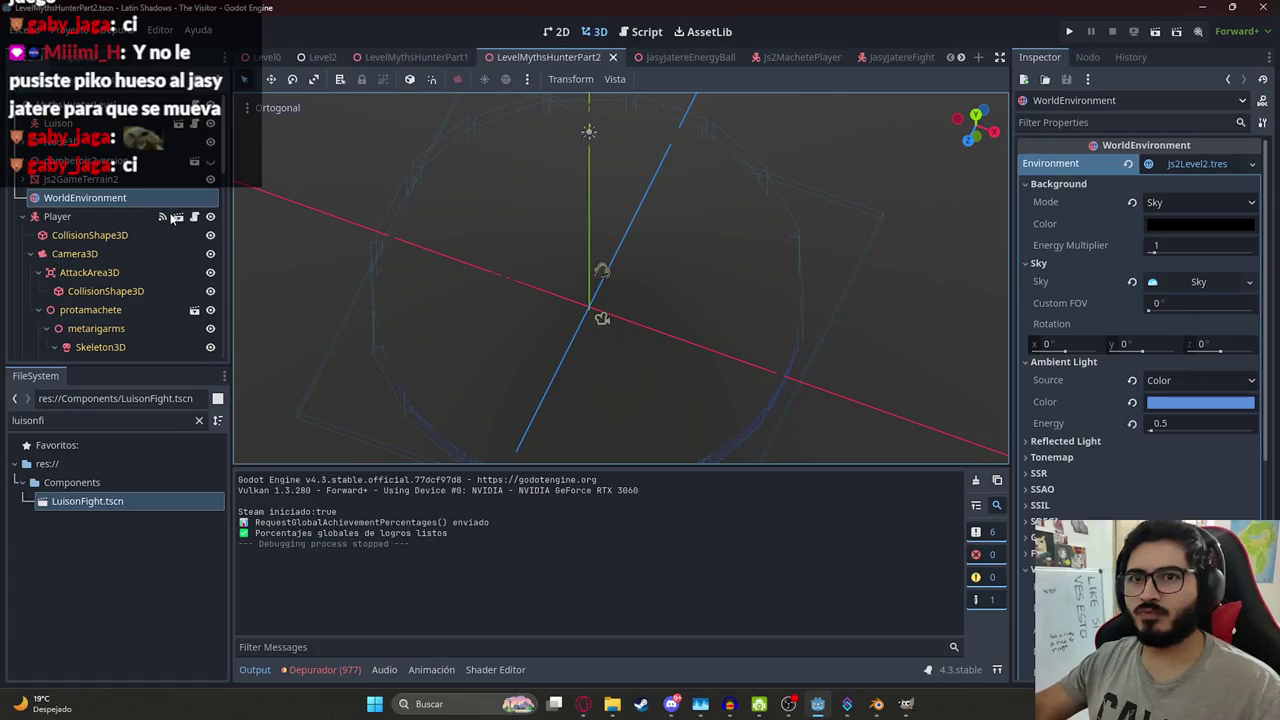
# Step: Open the js2_enemy_ai.gd script, then switch over to Blender
pyautogui.click(22, 217)
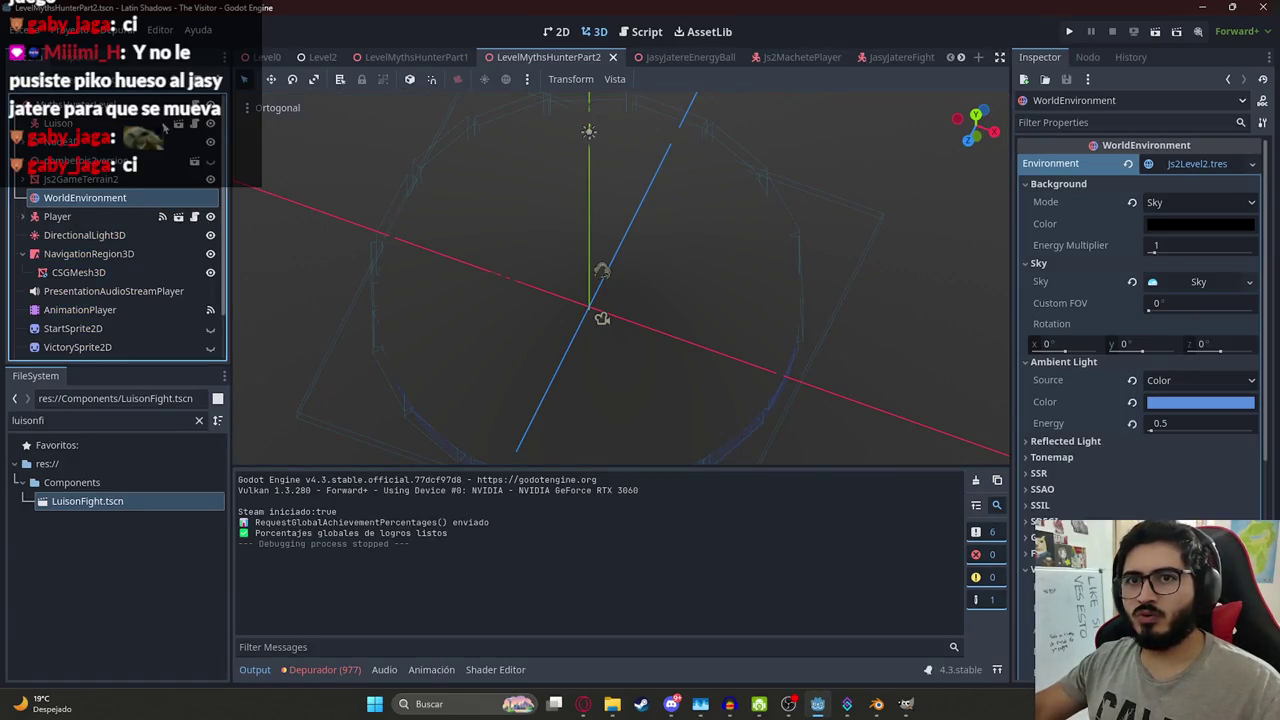
pyautogui.click(196, 132)
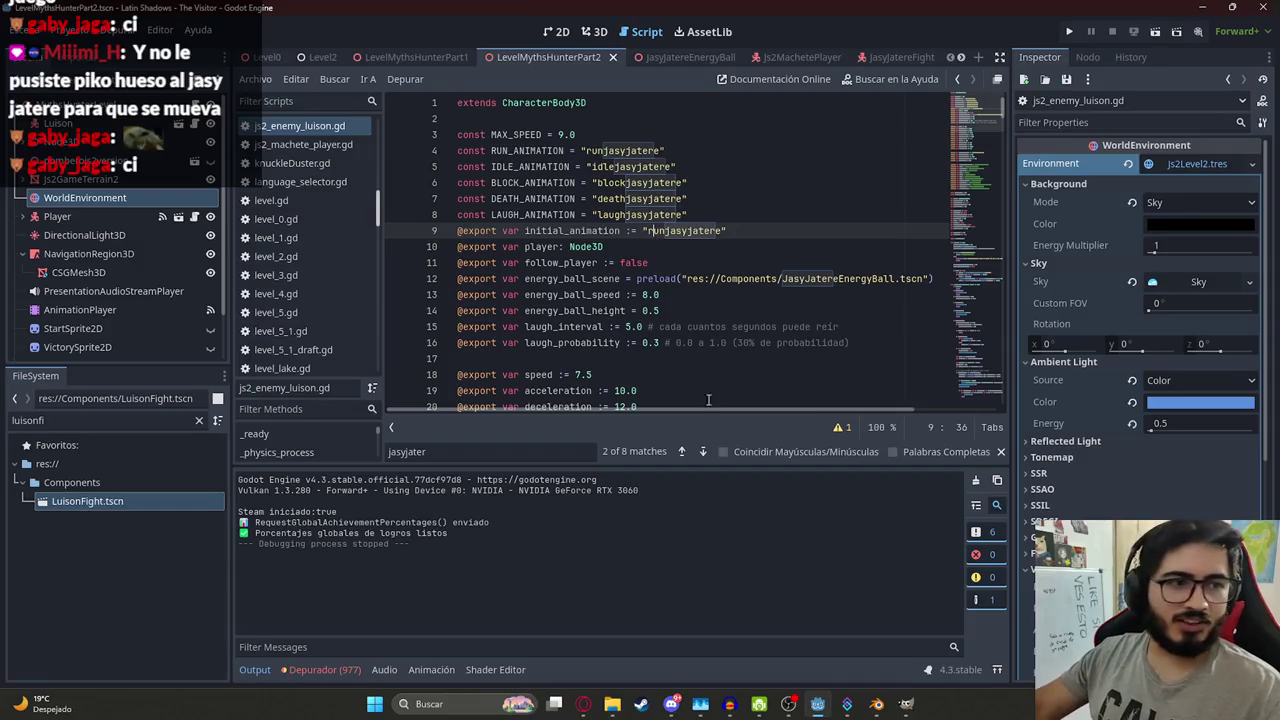
pyautogui.hotkey('alt', 'Tab')
# Step: Put the metarig in Pose Mode, test-rotate the spine.006 head bone, then return to Object Mode
pyautogui.click(864, 191)
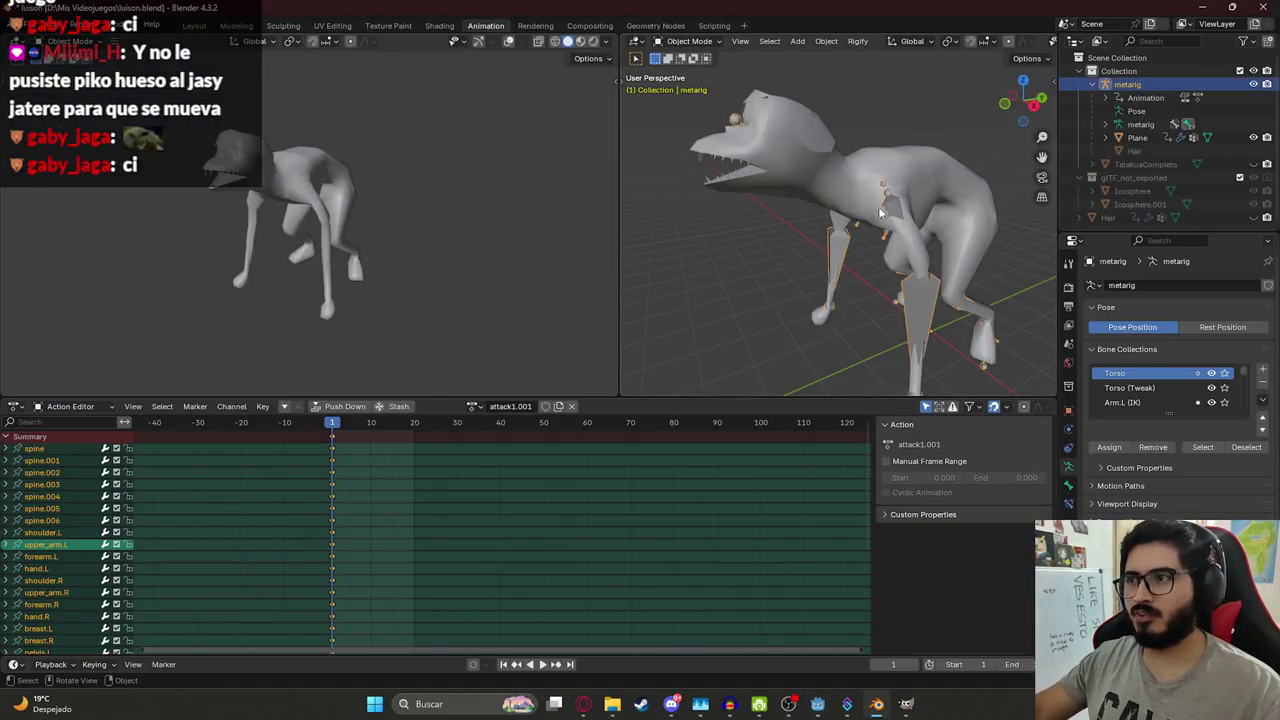
pyautogui.moveTo(864, 191); pyautogui.dragTo(867, 206)
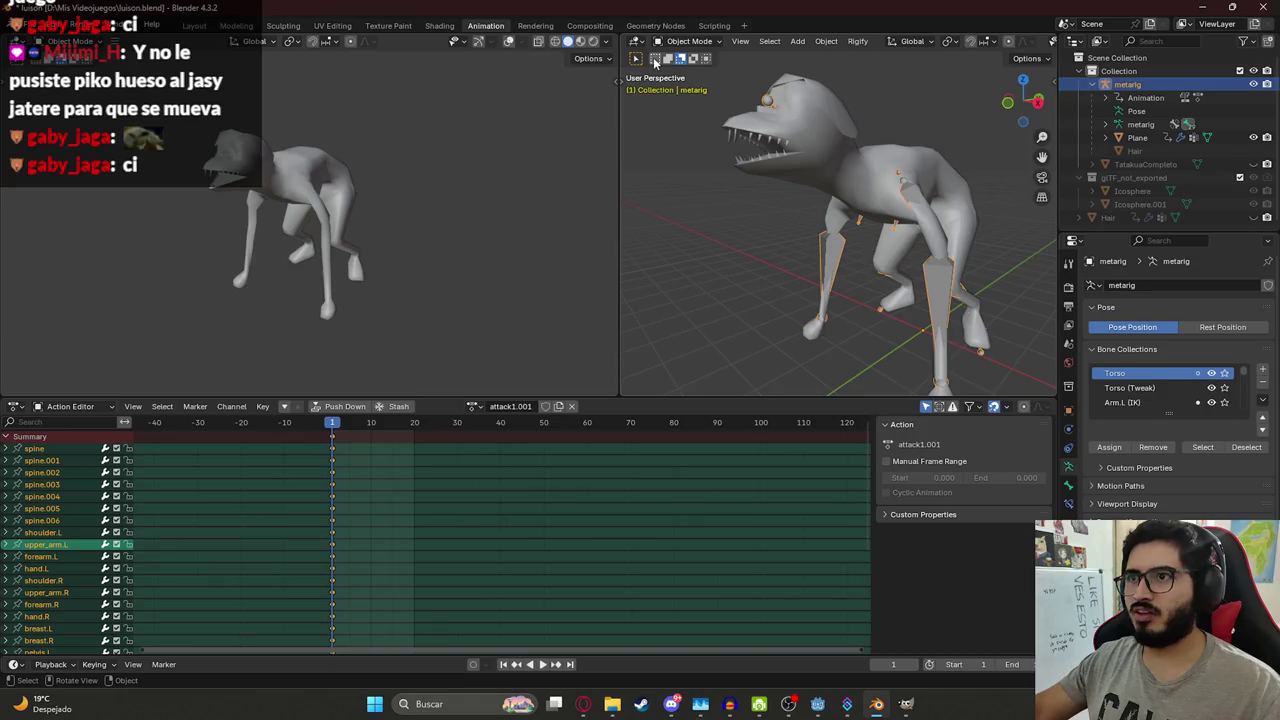
pyautogui.click(689, 41)
pyautogui.click(680, 86)
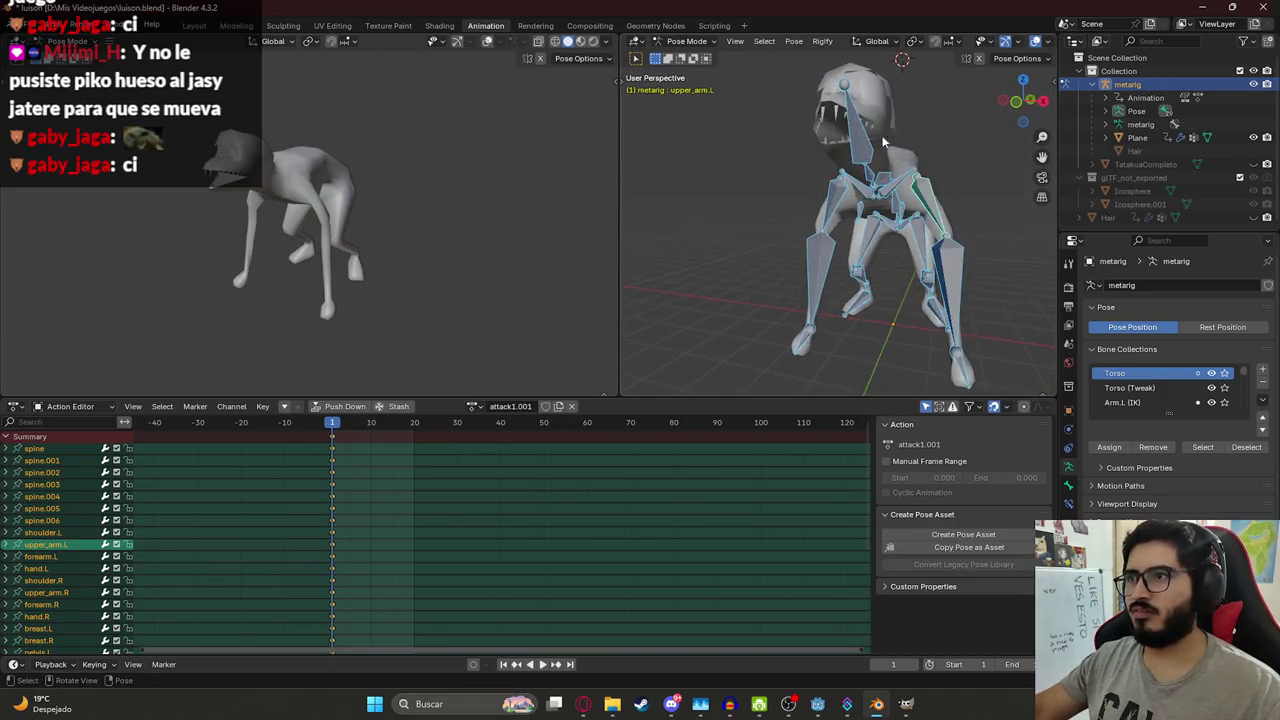
pyautogui.click(886, 145)
pyautogui.press('r')
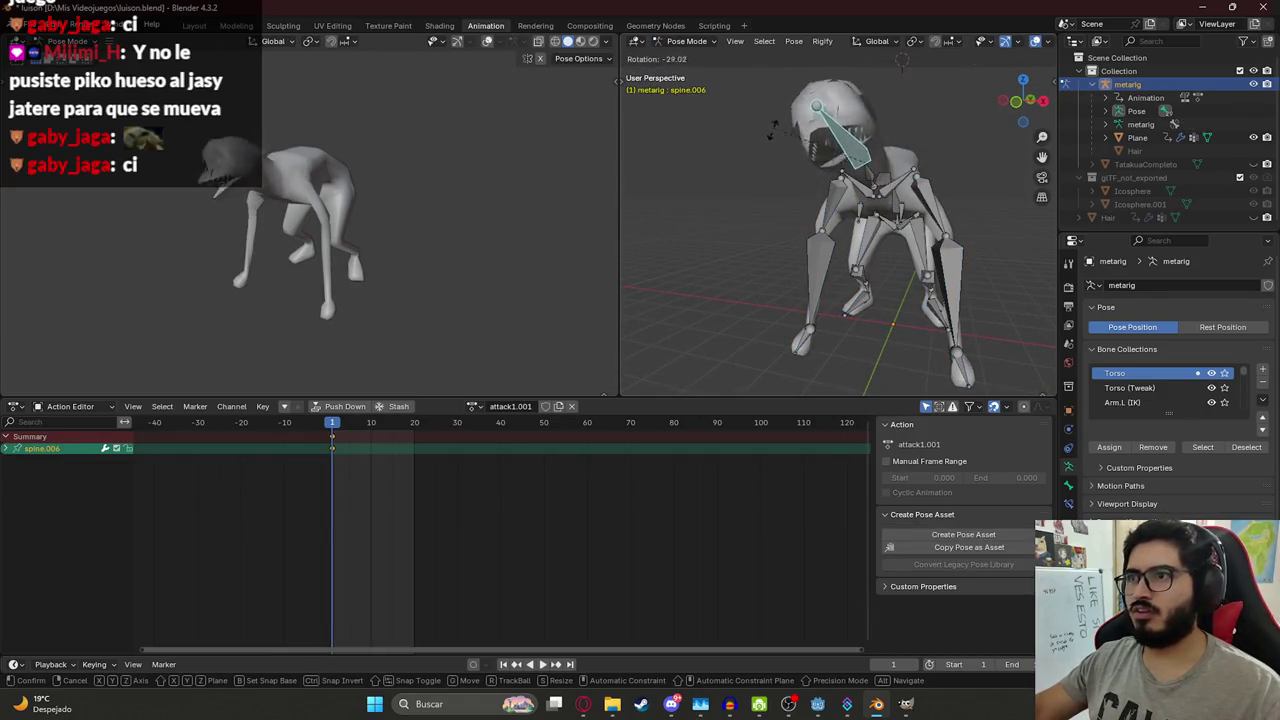
pyautogui.click(828, 112)
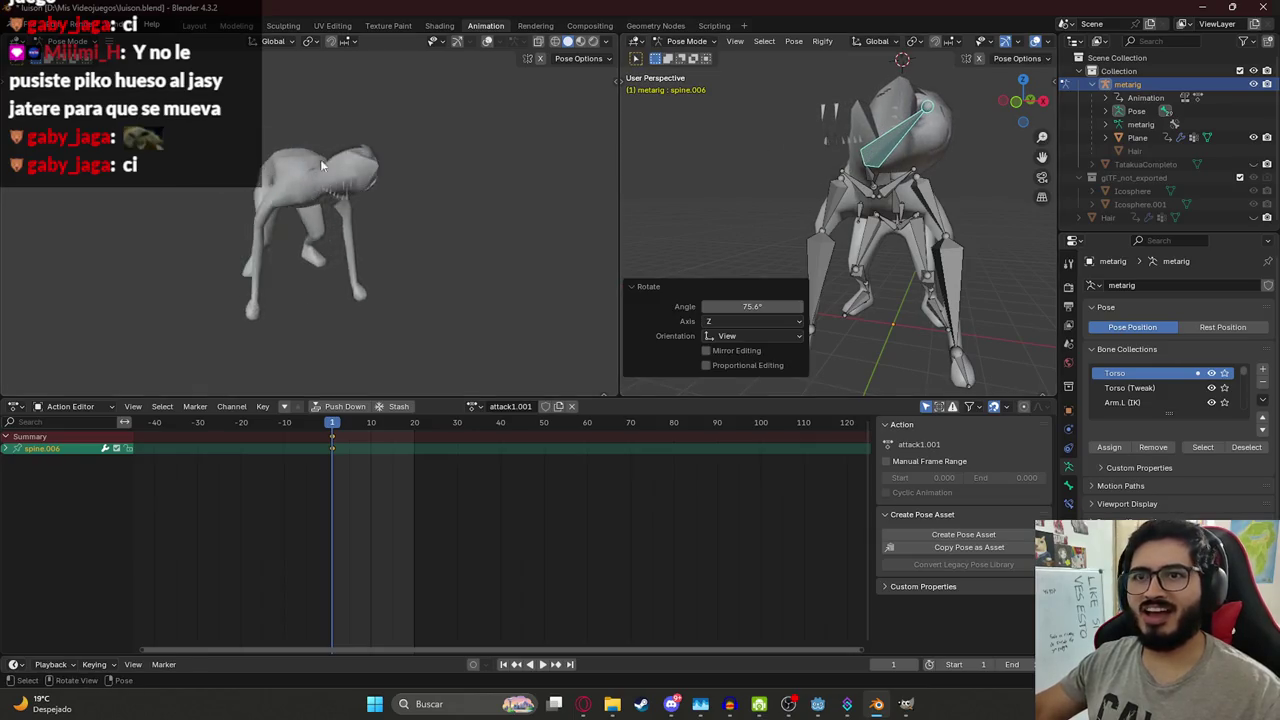
pyautogui.scroll(5, 340, 160)
pyautogui.moveTo(700, 160)
pyautogui.mouseDown()
pyautogui.moveTo(880, 156)
pyautogui.moveTo(760, 172)
pyautogui.mouseUp()
pyautogui.press('Tab')
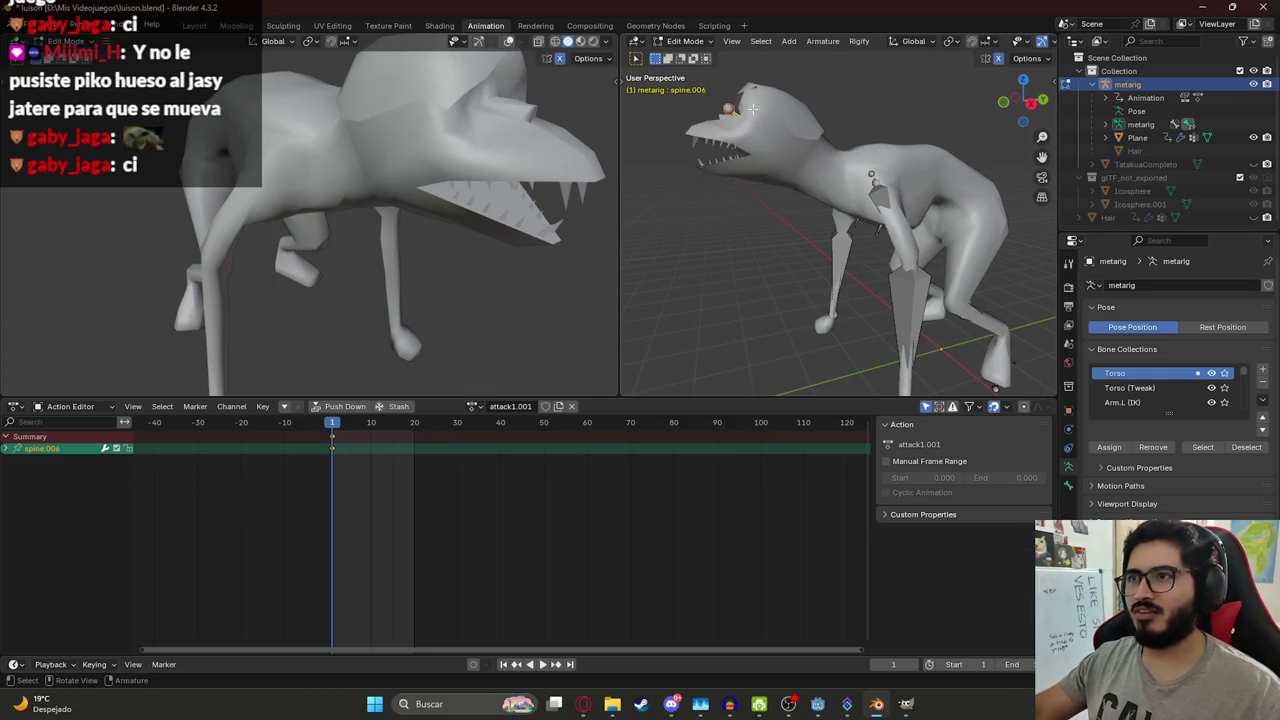
pyautogui.click(685, 41)
# Step: Put the Plane mesh in Weight Paint mode and test-rotate the head bone, then undo
pyautogui.click(690, 54)
pyautogui.click(744, 133)
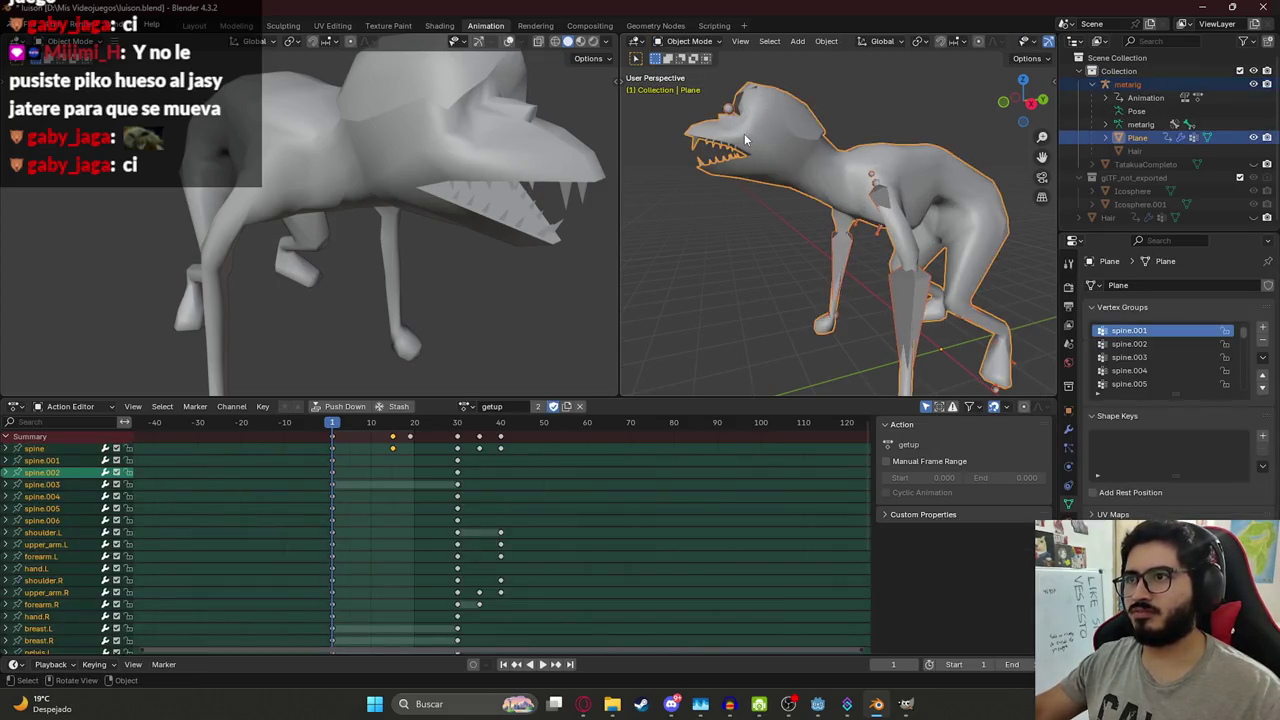
pyautogui.hotkey('ctrl', 'Tab')
pyautogui.click(655, 66)
pyautogui.keyDown('ctrl'); pyautogui.click(760, 138); pyautogui.keyUp('ctrl')
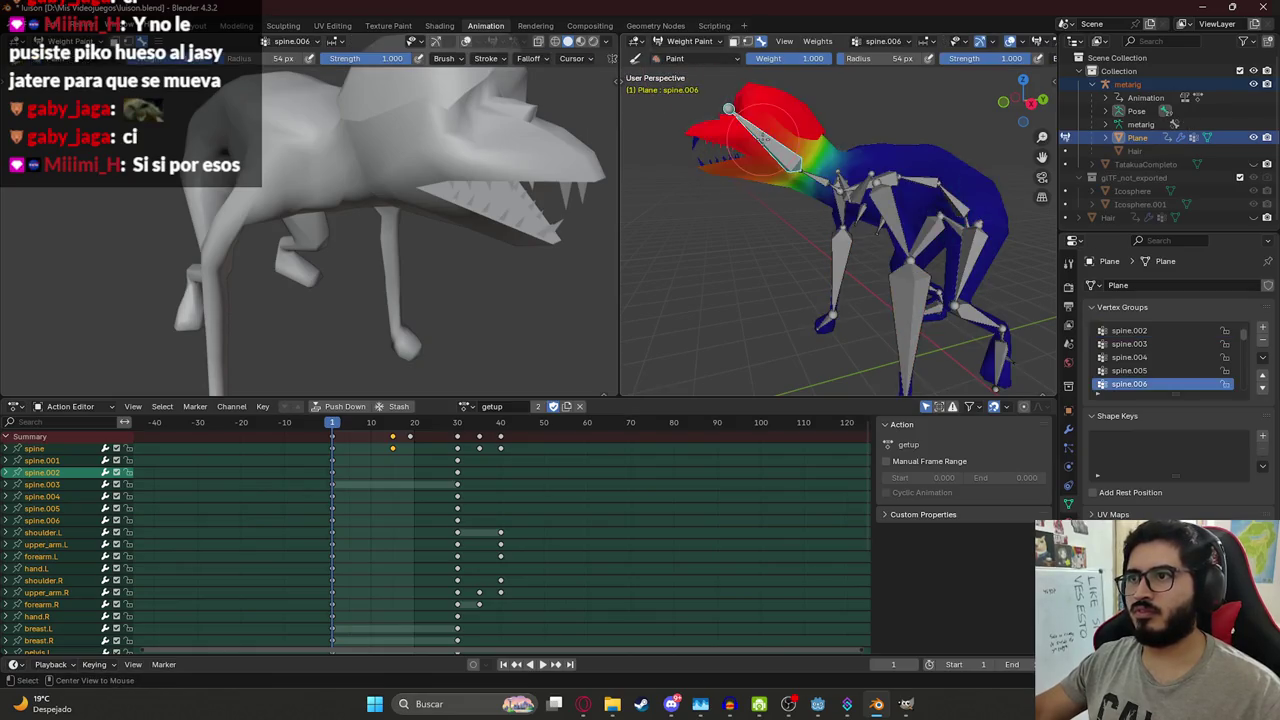
pyautogui.moveTo(748, 148)
pyautogui.mouseDown()
pyautogui.moveTo(735, 140)
pyautogui.moveTo(741, 185)
pyautogui.moveTo(993, 107)
pyautogui.mouseUp()
pyautogui.press('r')
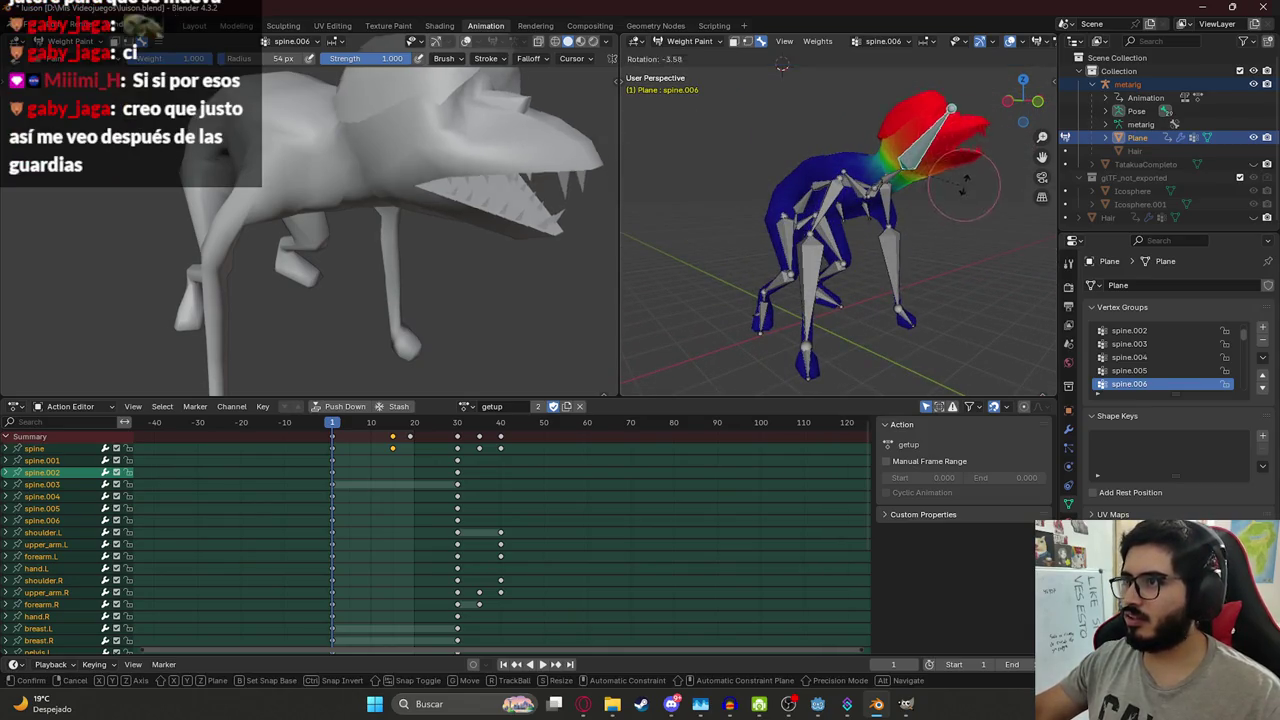
pyautogui.press('Return')
pyautogui.hotkey('ctrl', 'z')
# Step: Test-rotate the head bone on the Z axis with material shading, undoing each rotation
pyautogui.press('r')
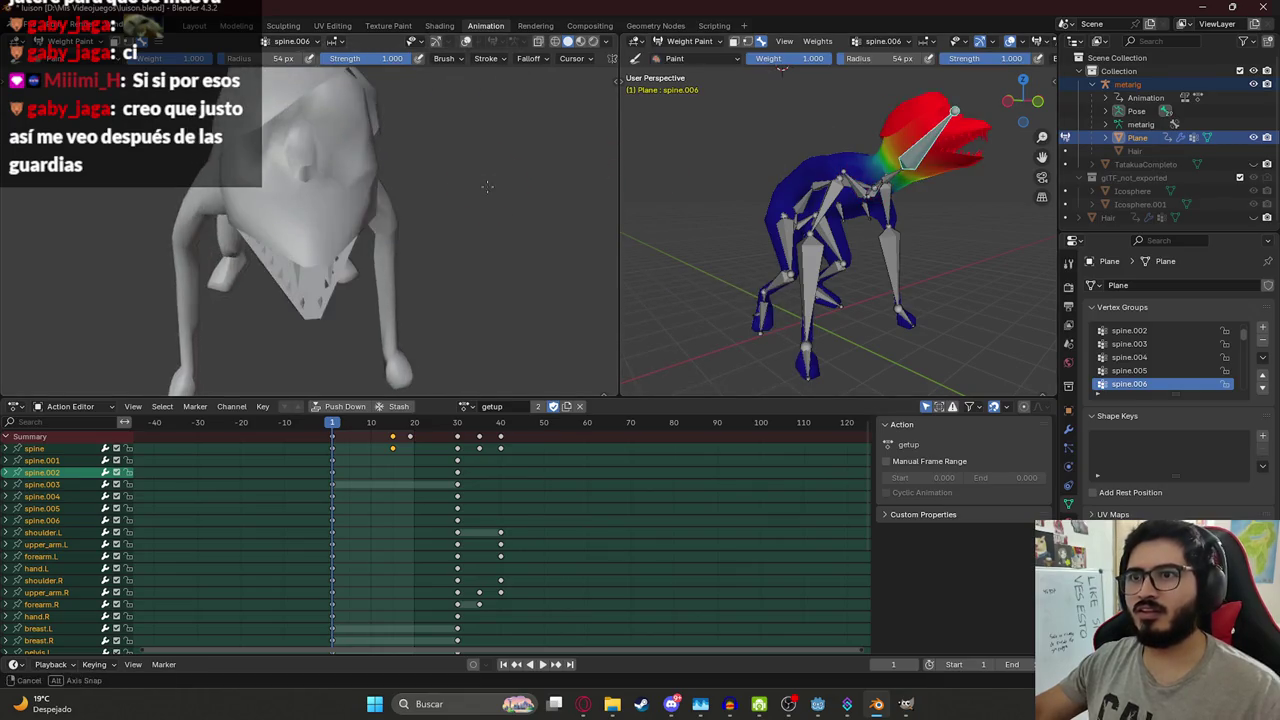
pyautogui.press('z')
pyautogui.click(297, 228)
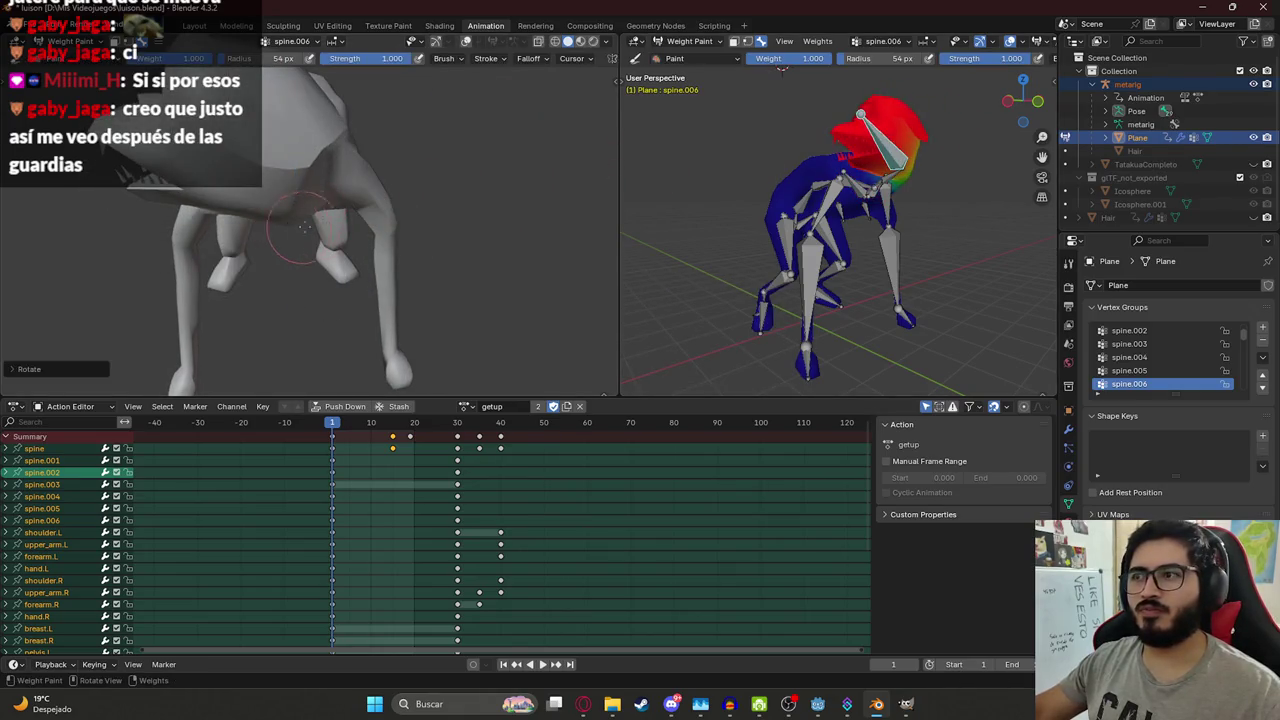
pyautogui.hotkey('ctrl', 'z')
pyautogui.press('z')
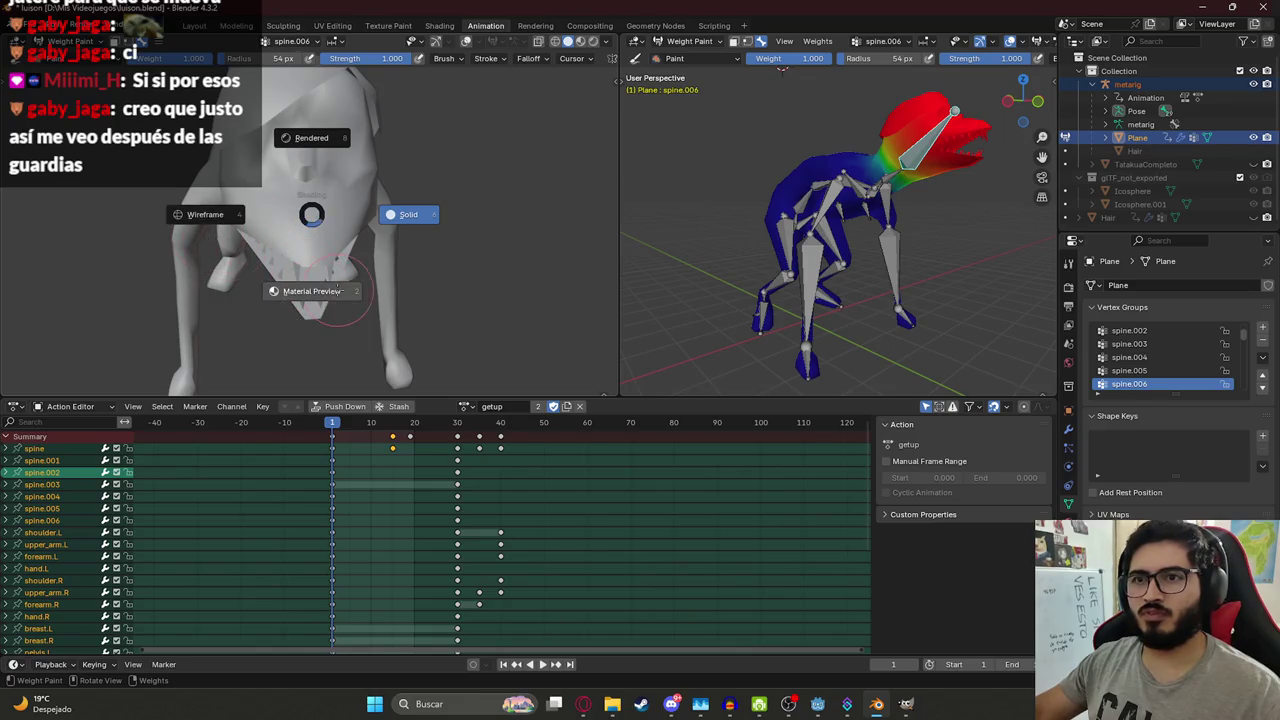
pyautogui.click(400, 289)
pyautogui.press('r')
pyautogui.press('z')
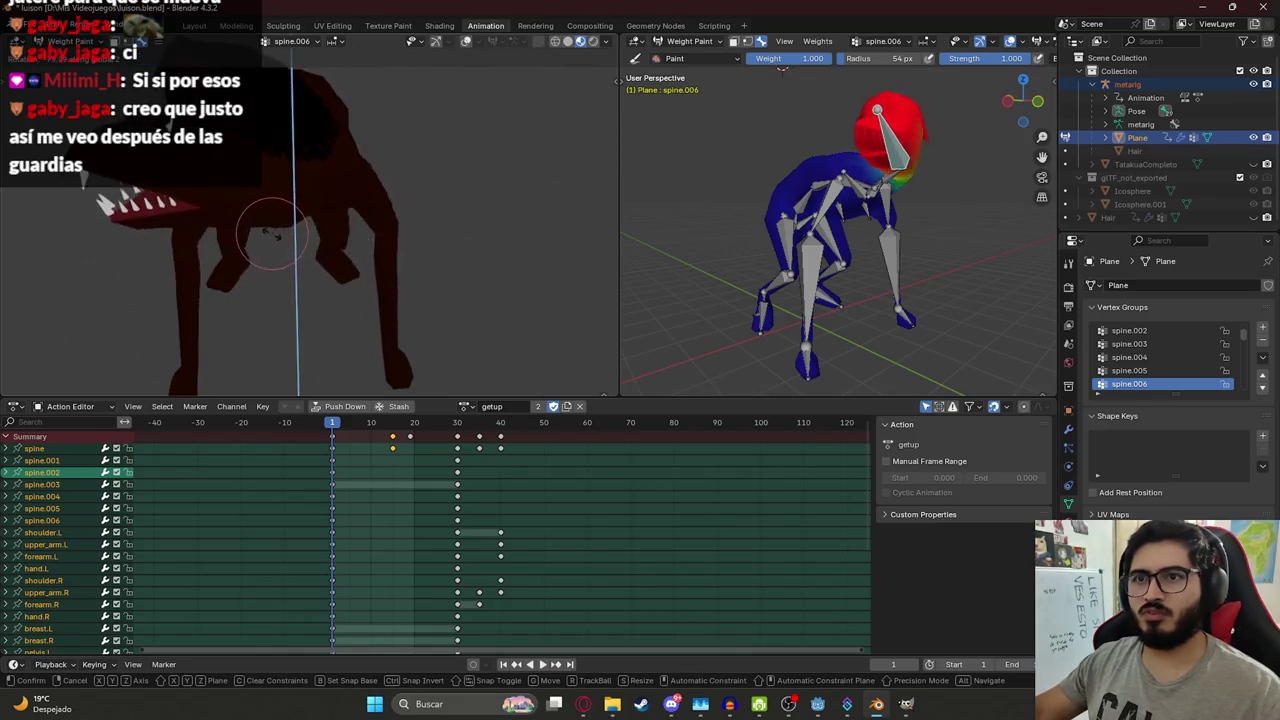
pyautogui.click(357, 229)
pyautogui.hotkey('ctrl', 'z')
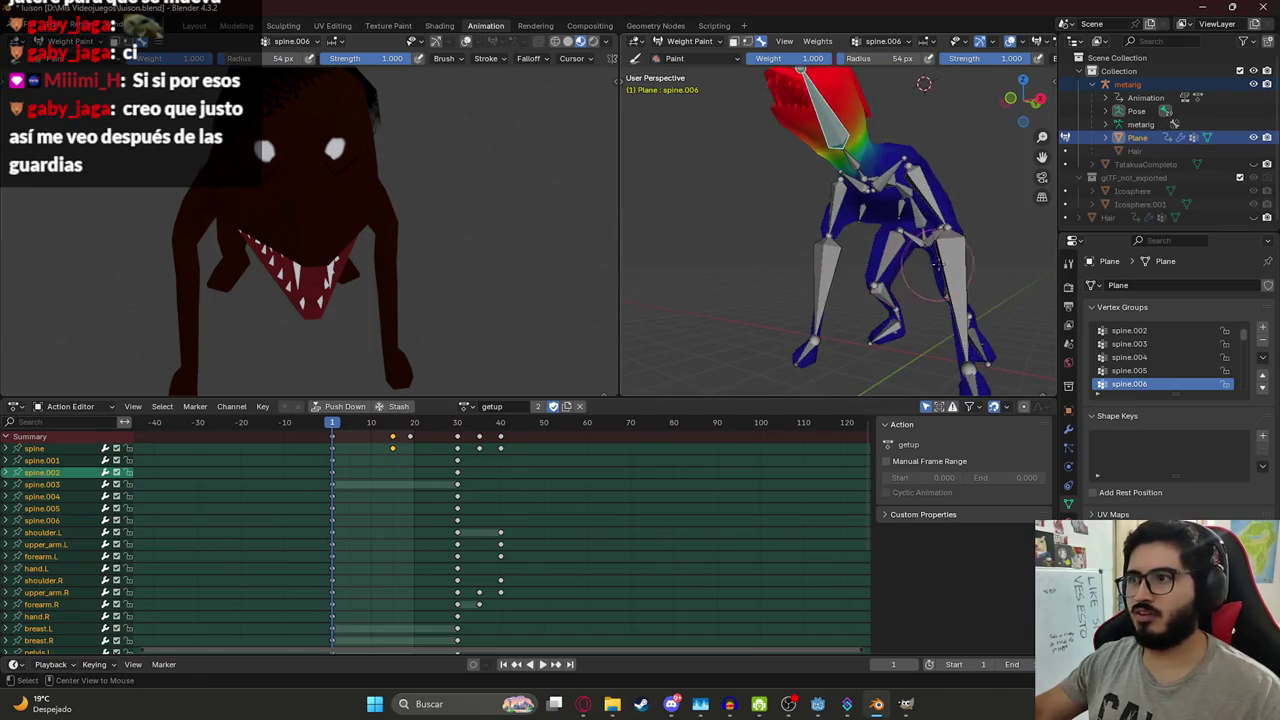
# Step: Test the upper_arm.L and thigh.L weights by rotating those bones
pyautogui.keyDown('ctrl'); pyautogui.click(940, 200); pyautogui.keyUp('ctrl')
pyautogui.keyDown('ctrl'); pyautogui.click(935, 195); pyautogui.keyUp('ctrl')
pyautogui.press('r')
pyautogui.click(930, 135)
pyautogui.hotkey('ctrl', 'z')
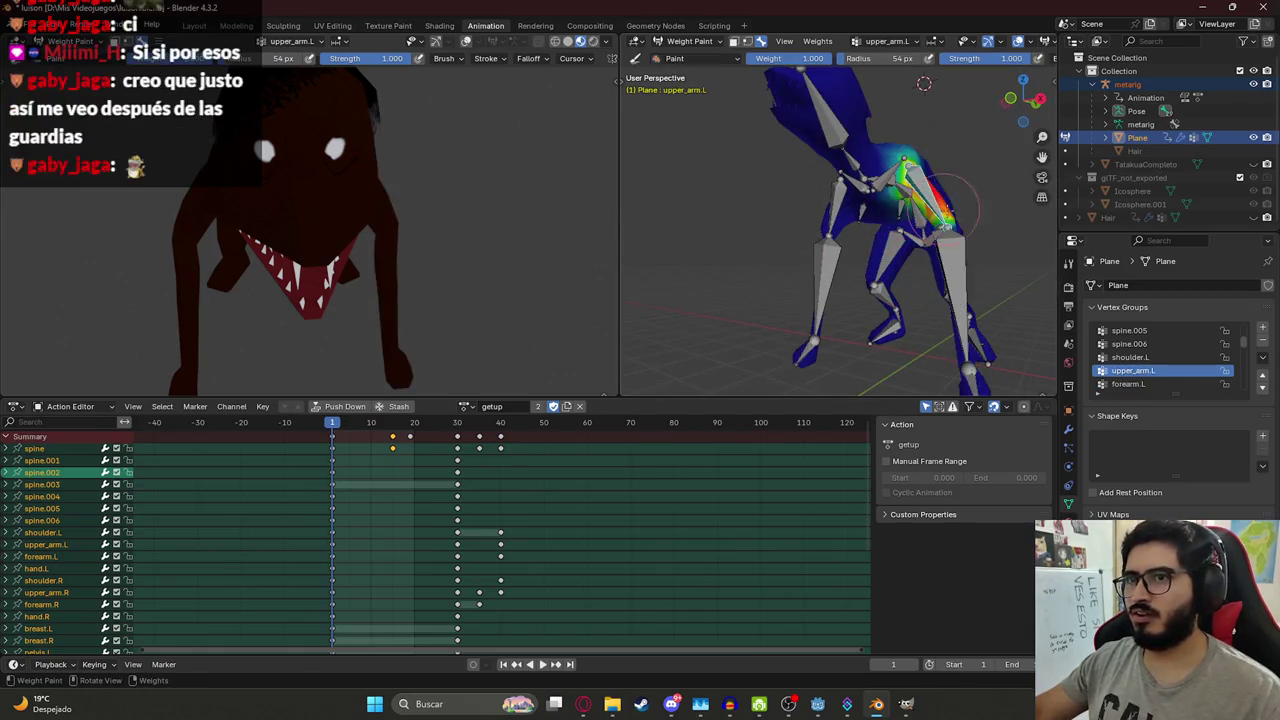
pyautogui.keyDown('ctrl'); pyautogui.click(860, 240); pyautogui.keyUp('ctrl')
pyautogui.press('r')
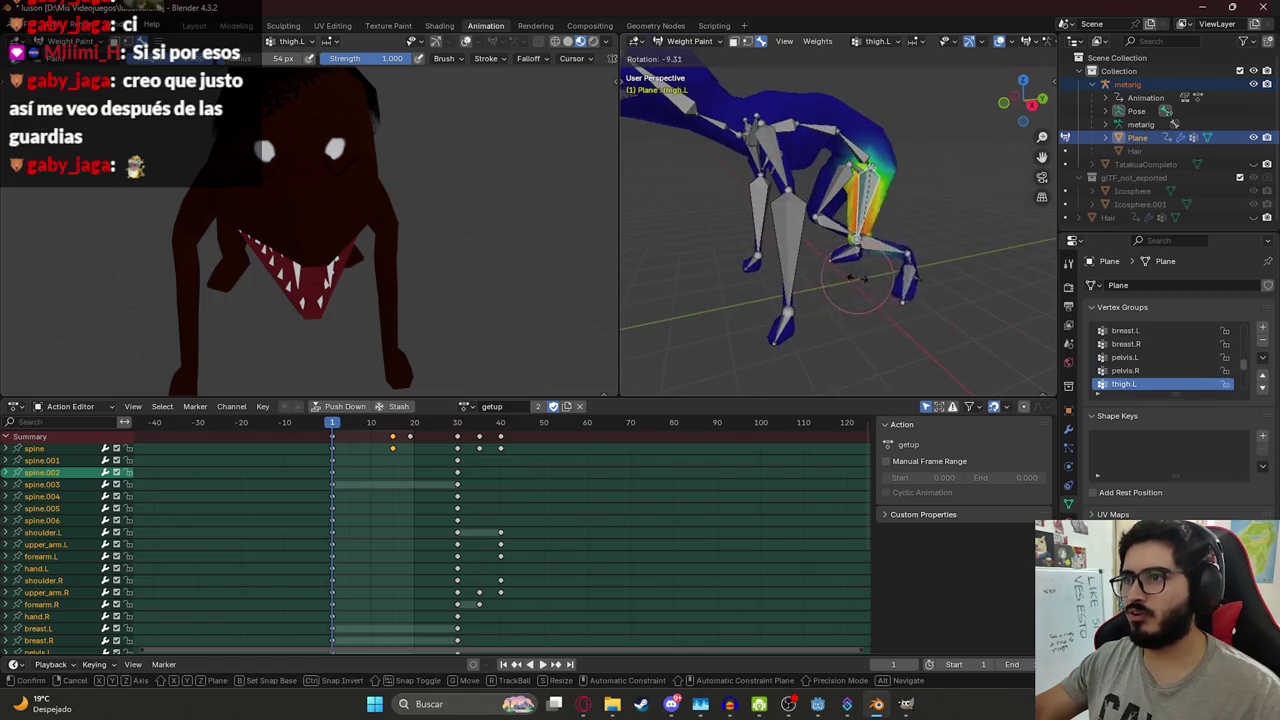
pyautogui.click(850, 185)
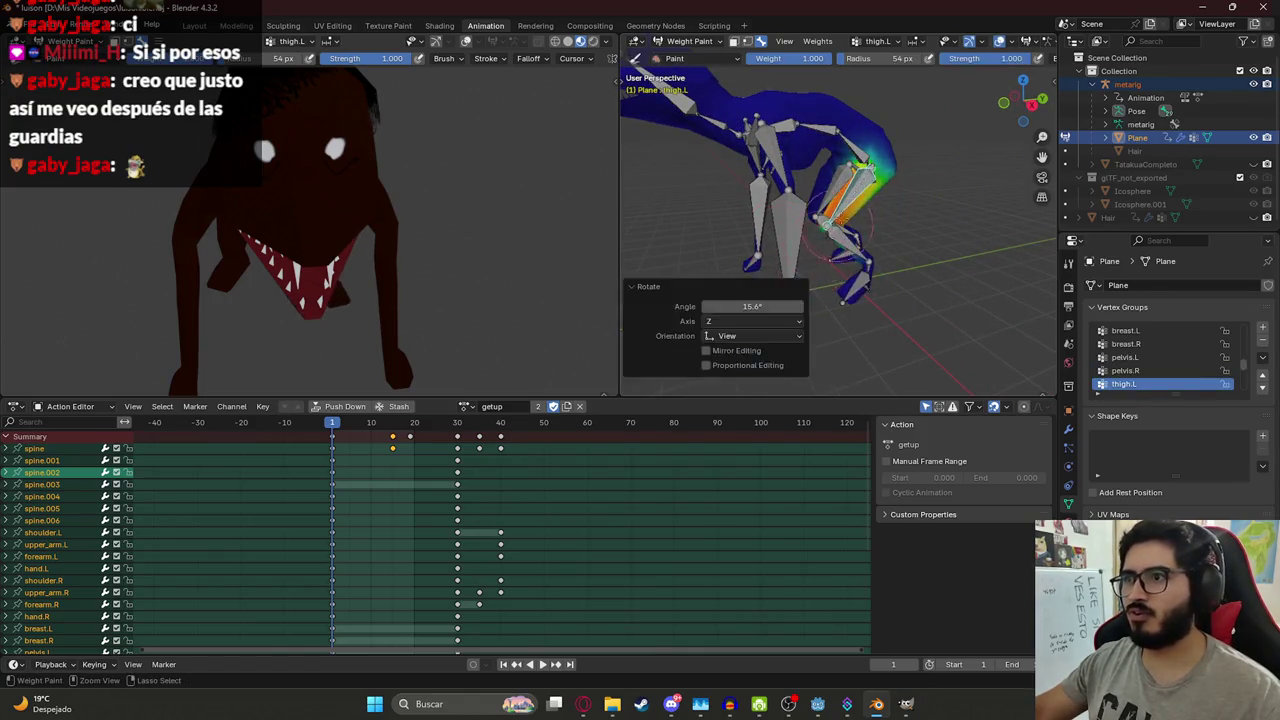
# Step: Check the thigh.R and forearm.L weights, then test-rotate spine.002 and undo
pyautogui.keyDown('ctrl'); pyautogui.click(840, 200); pyautogui.keyUp('ctrl')
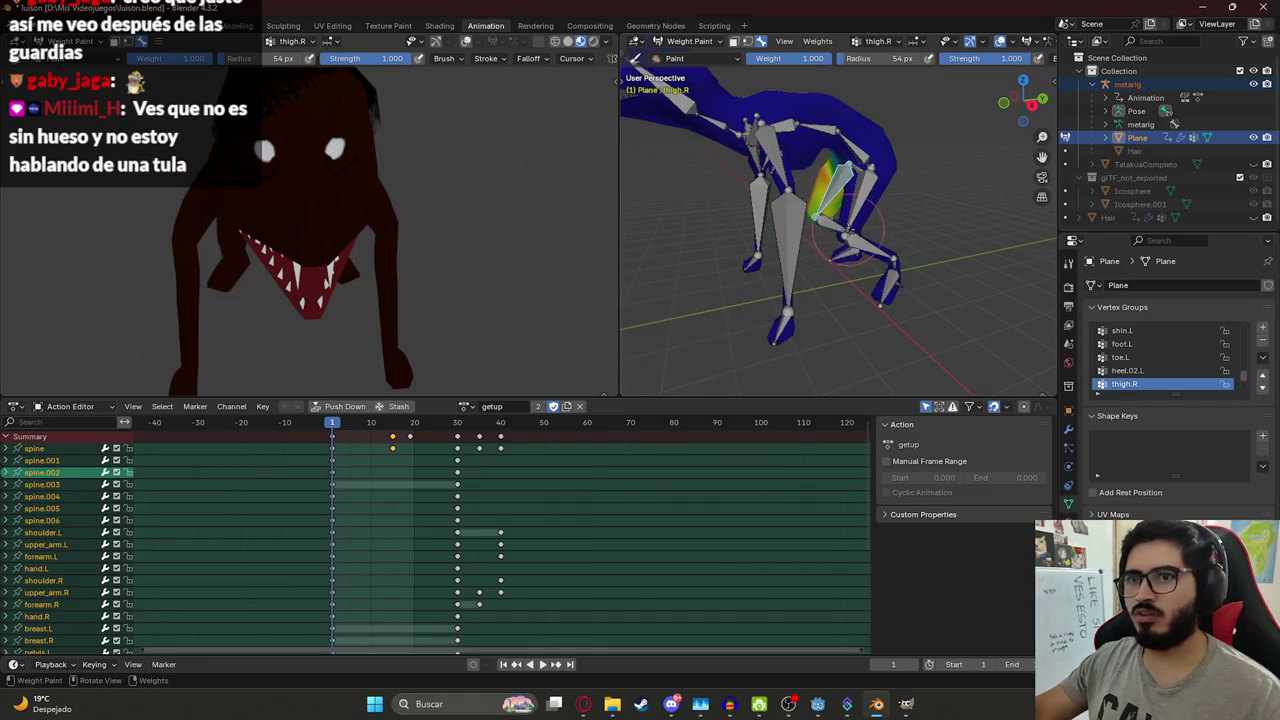
pyautogui.keyDown('ctrl'); pyautogui.click(802, 234); pyautogui.keyUp('ctrl')
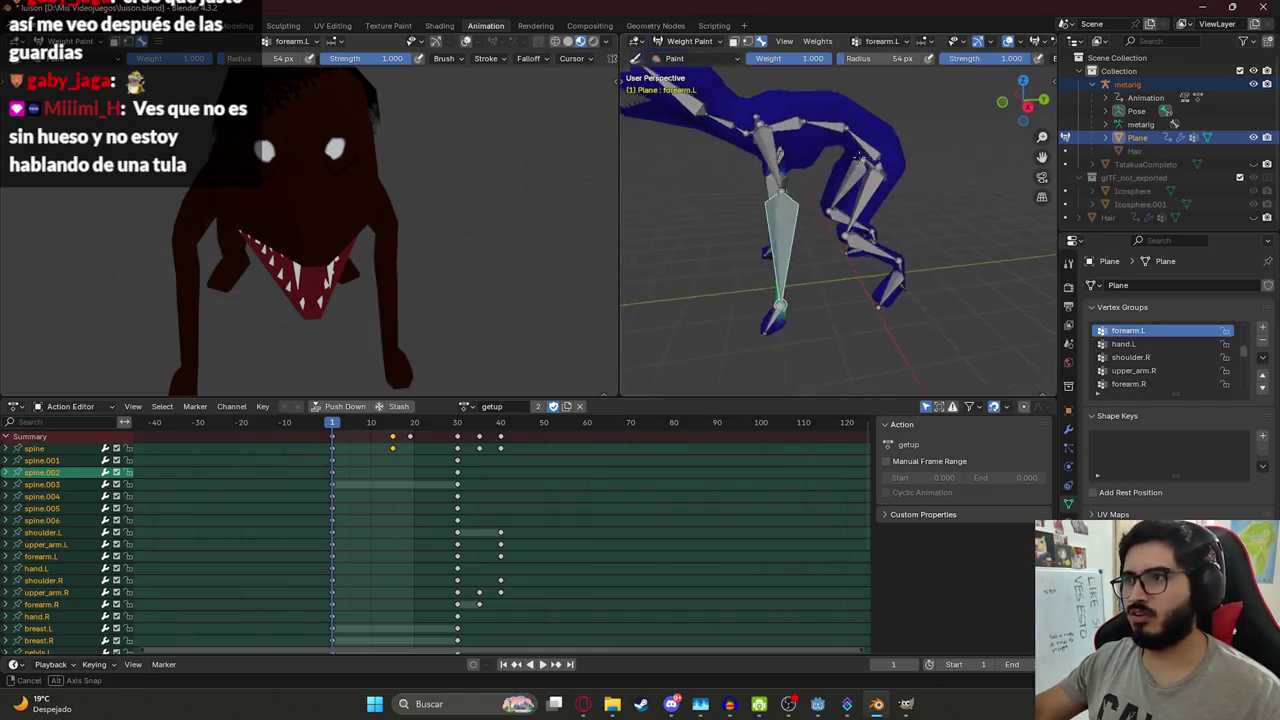
pyautogui.keyDown('ctrl'); pyautogui.click(826, 133); pyautogui.keyUp('ctrl')
pyautogui.press('r')
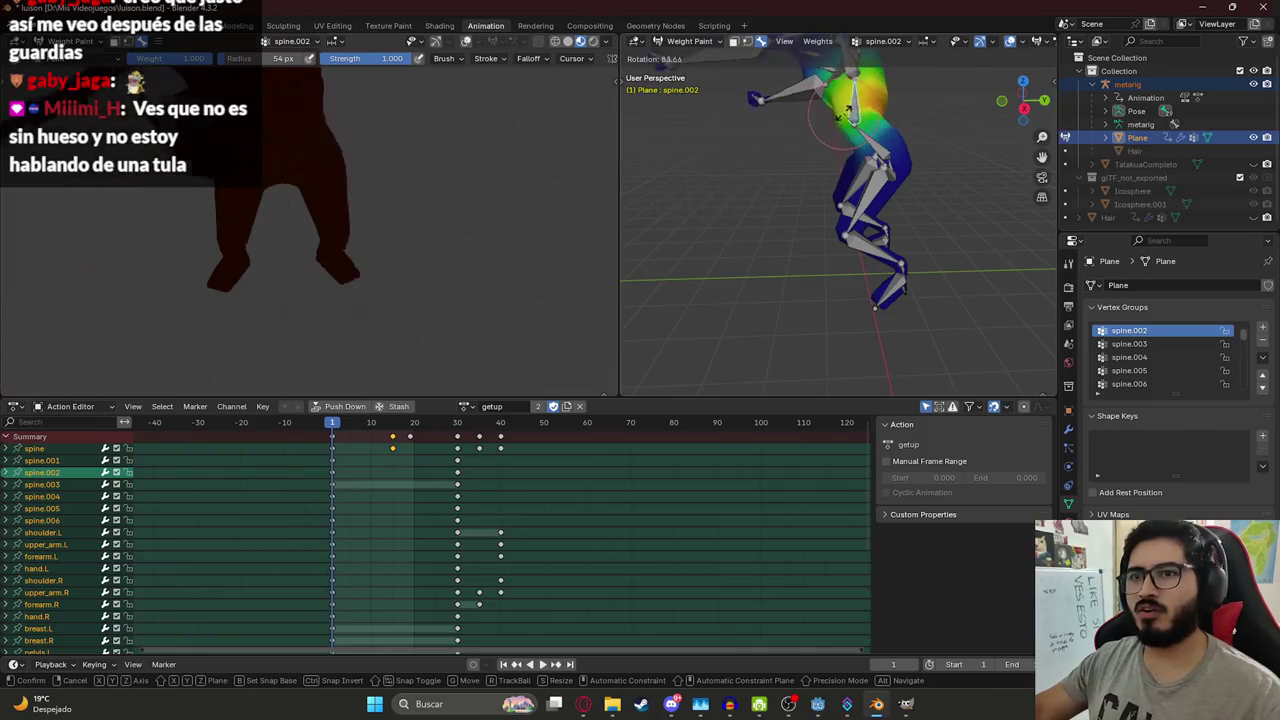
pyautogui.click(320, 190)
pyautogui.scroll(-3, 320, 190)
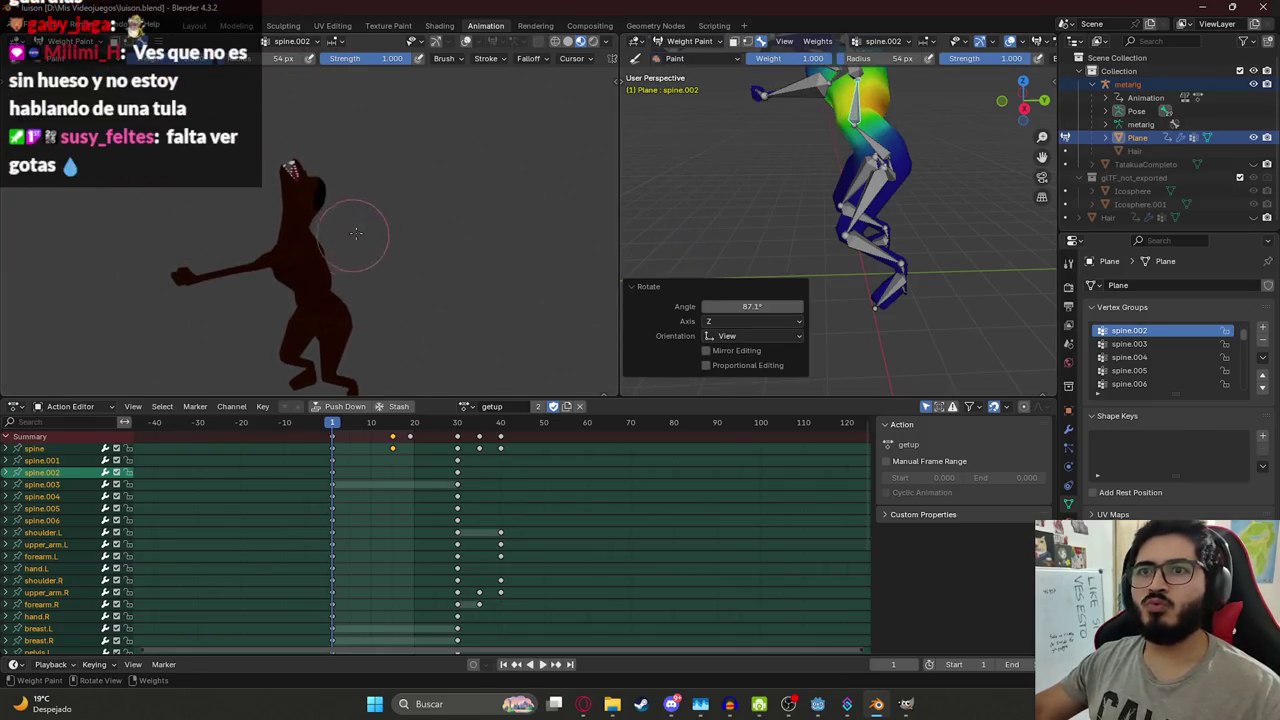
pyautogui.hotkey('ctrl', 'z')
# Step: Glance at the Godot editor, then return to Blender and orbit around the creature's head
pyautogui.click(878, 704)
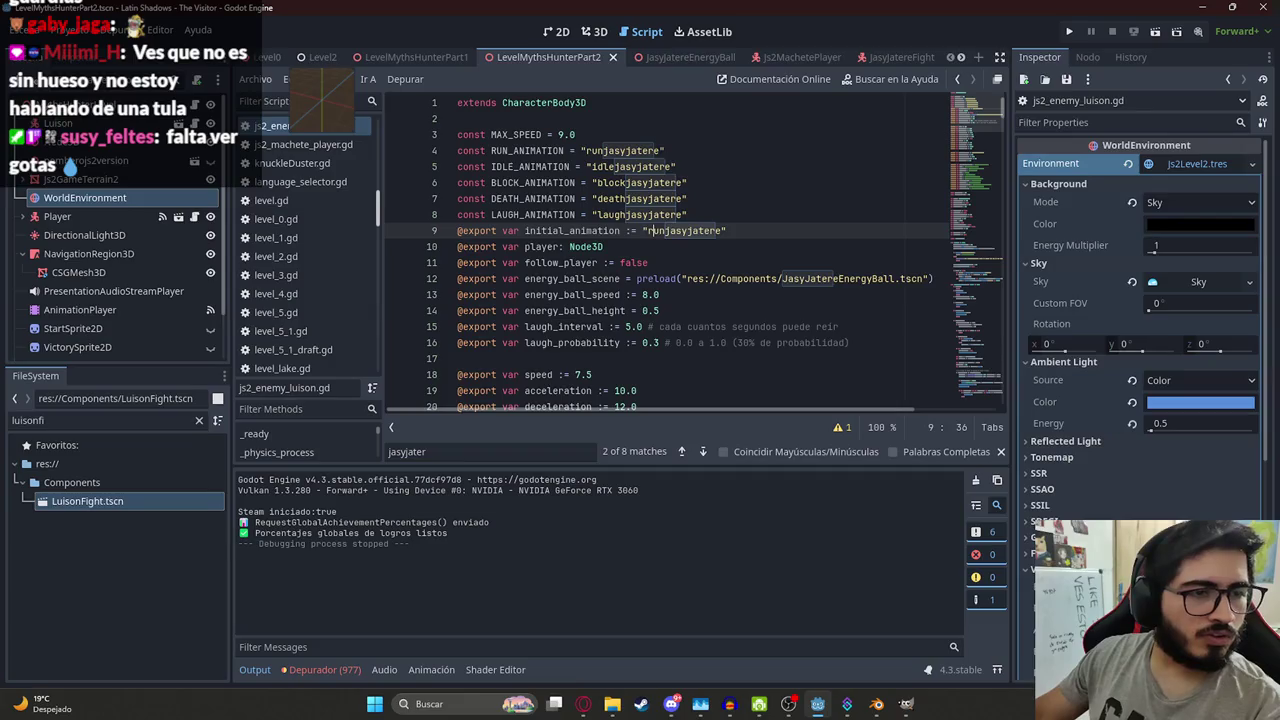
pyautogui.hotkey('alt', 'Tab')
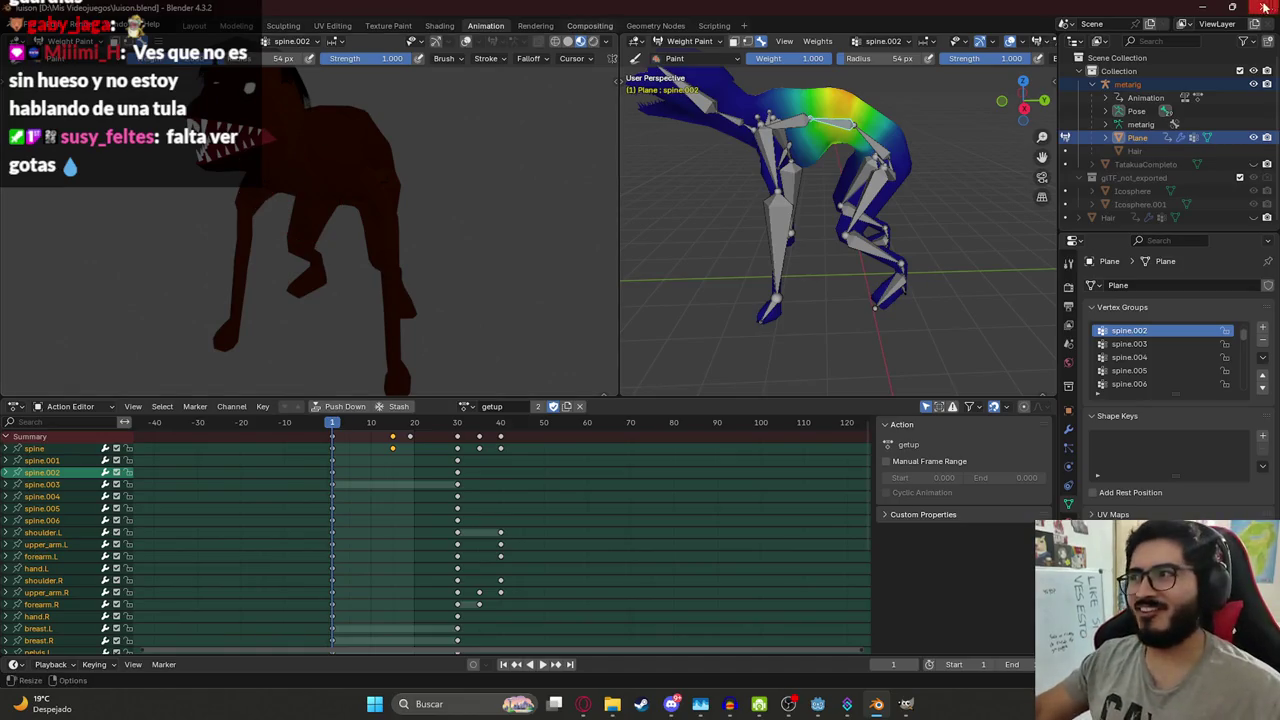
pyautogui.click(1209, 8)
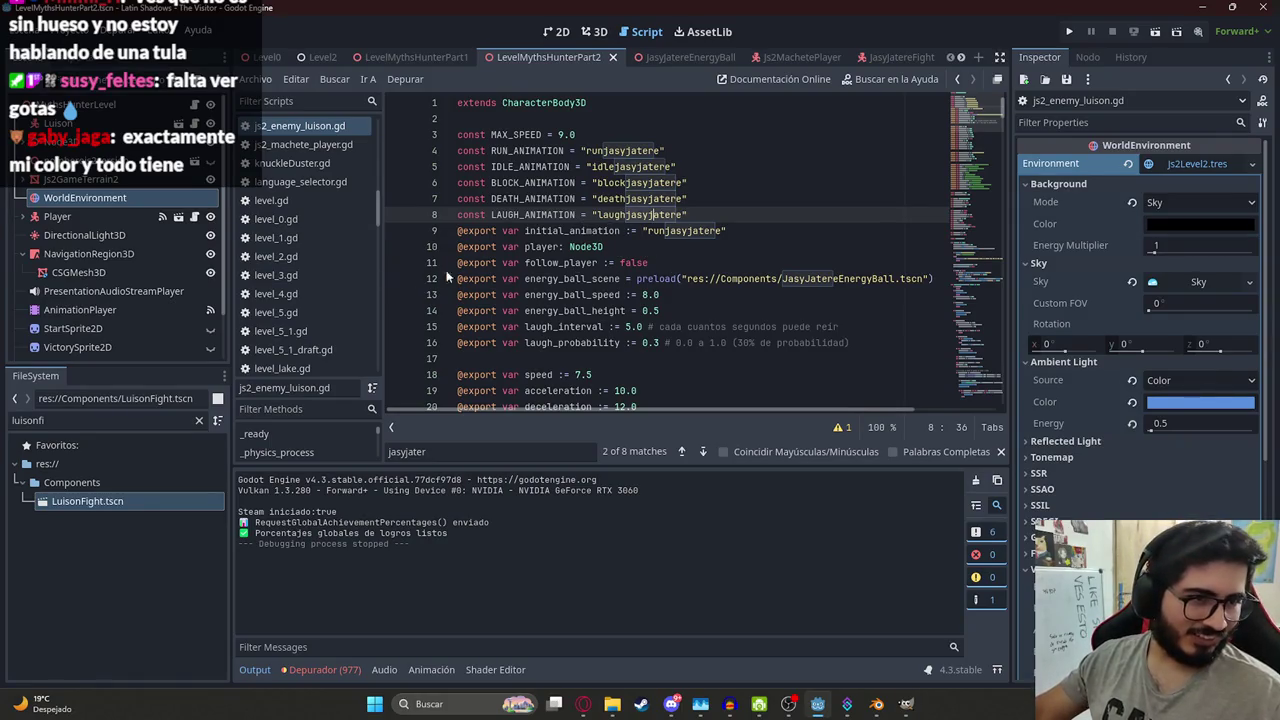
pyautogui.click(876, 704)
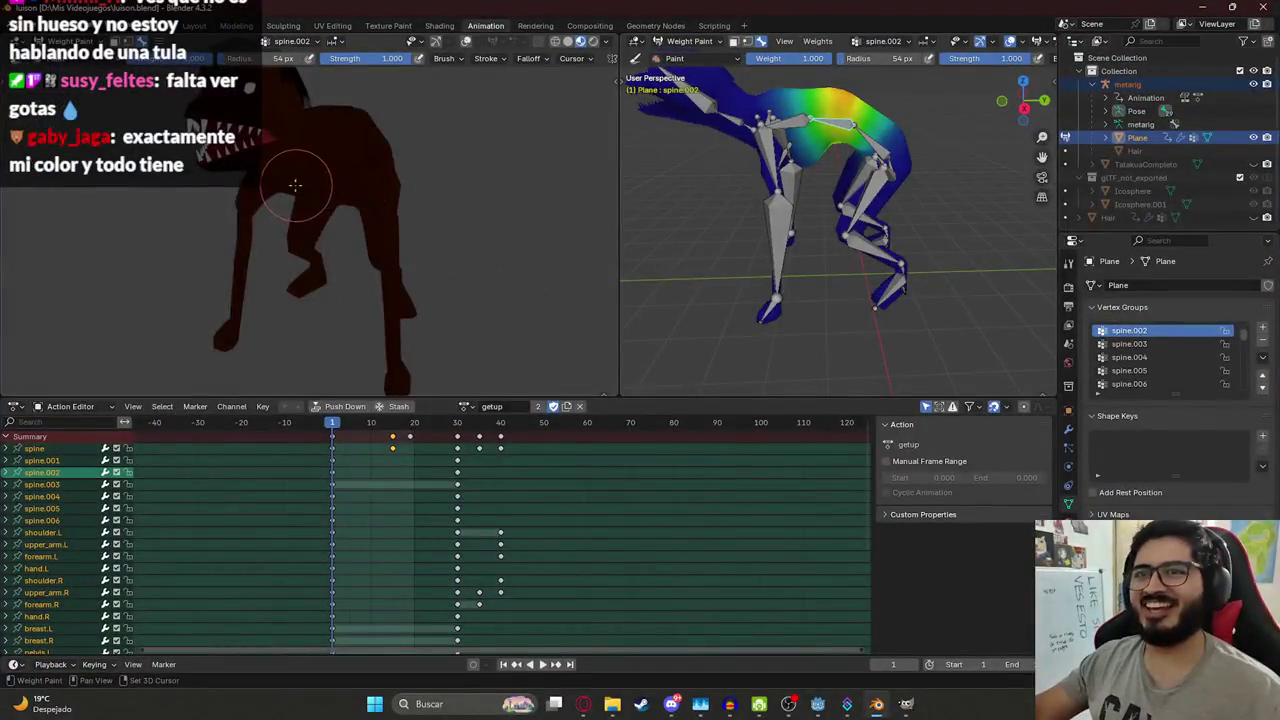
pyautogui.scroll(8, 389, 261)
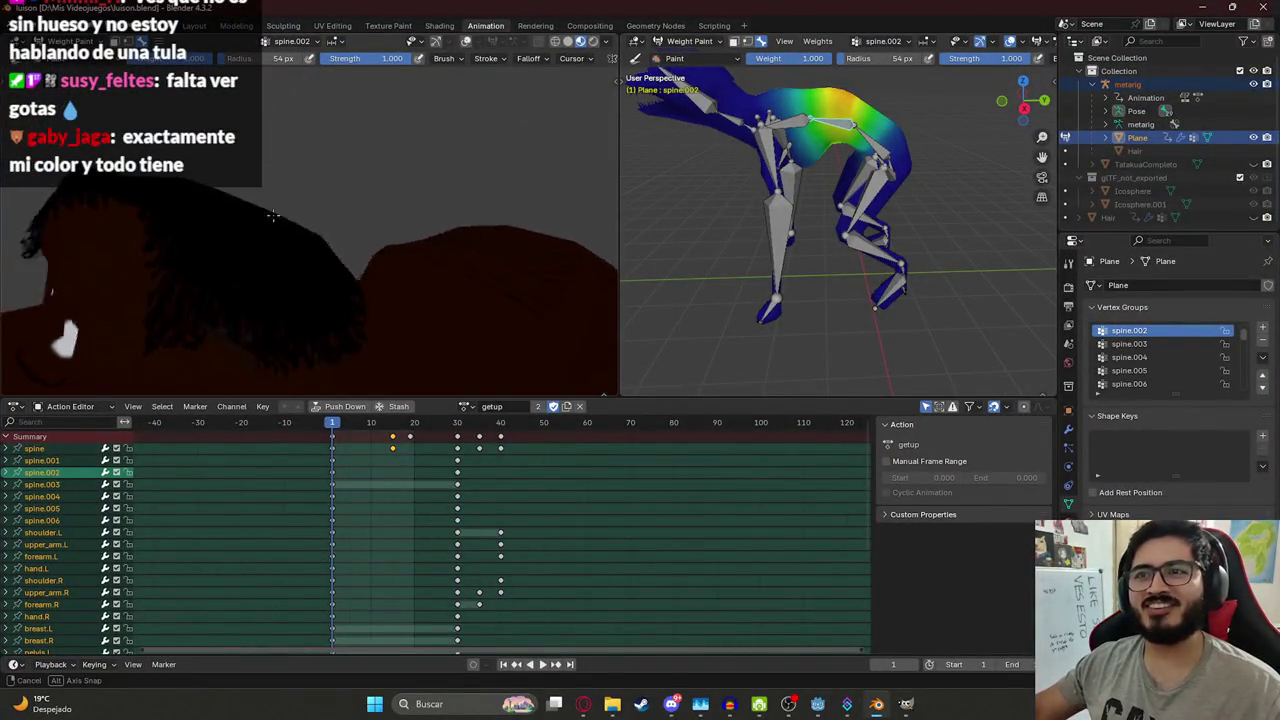
pyautogui.scroll(-5, 246, 205)
pyautogui.moveTo(260, 206)
pyautogui.mouseDown()
pyautogui.moveTo(526, 200)
pyautogui.moveTo(510, 155)
pyautogui.moveTo(481, 160)
pyautogui.mouseUp()
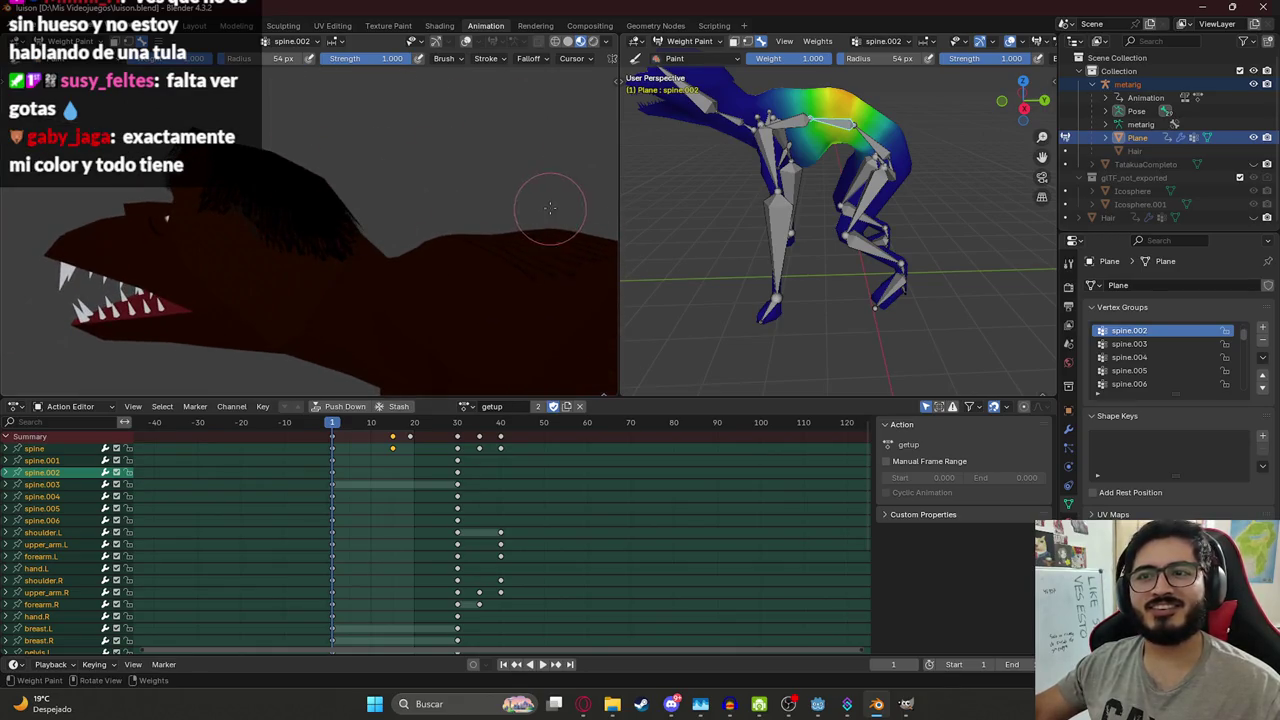
# Step: Back in Godot, search the Luison script for 'attack' and select all its code
pyautogui.hotkey('alt', 'Tab')
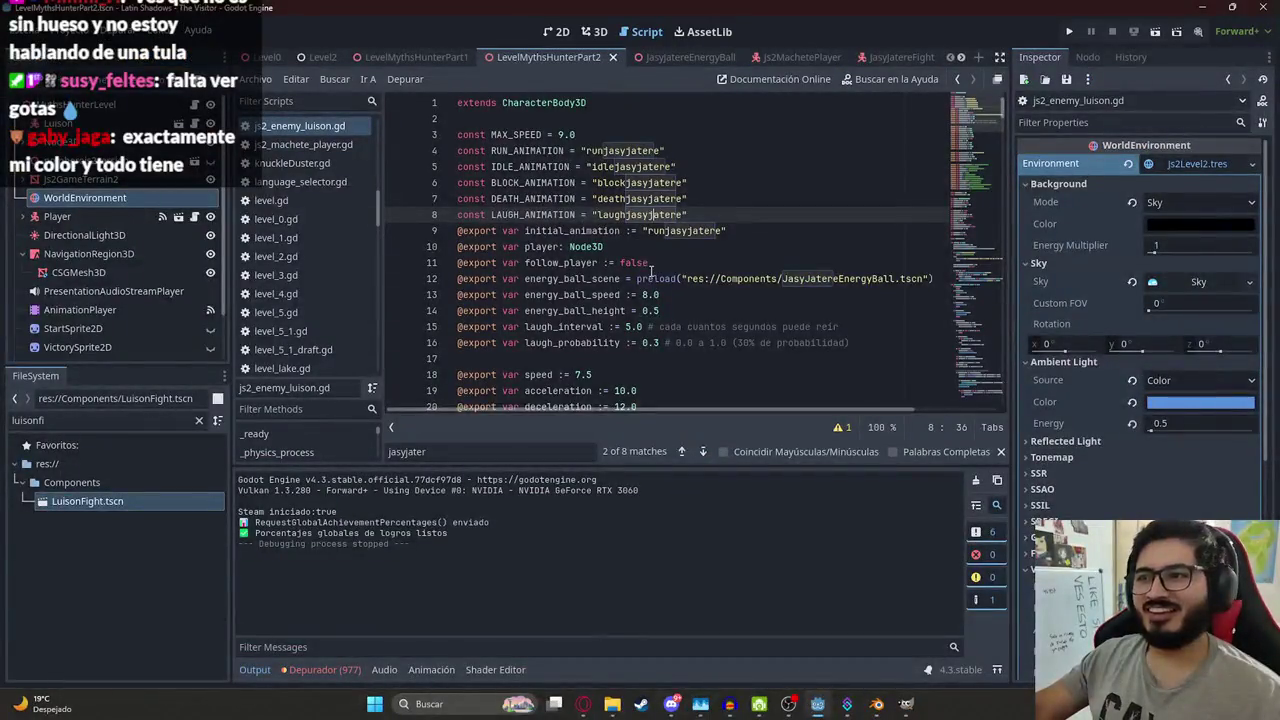
pyautogui.scroll(-3, 600, 184)
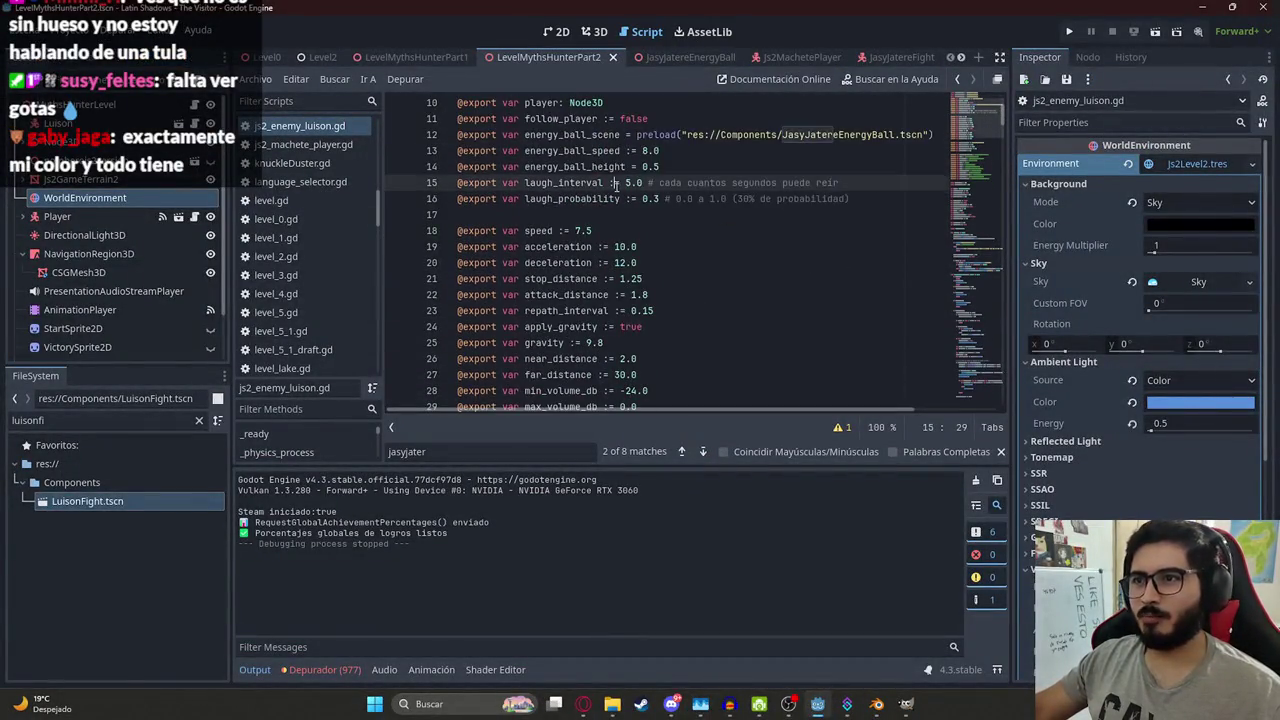
pyautogui.hotkey('ctrl', 'f')
pyautogui.write('attack')
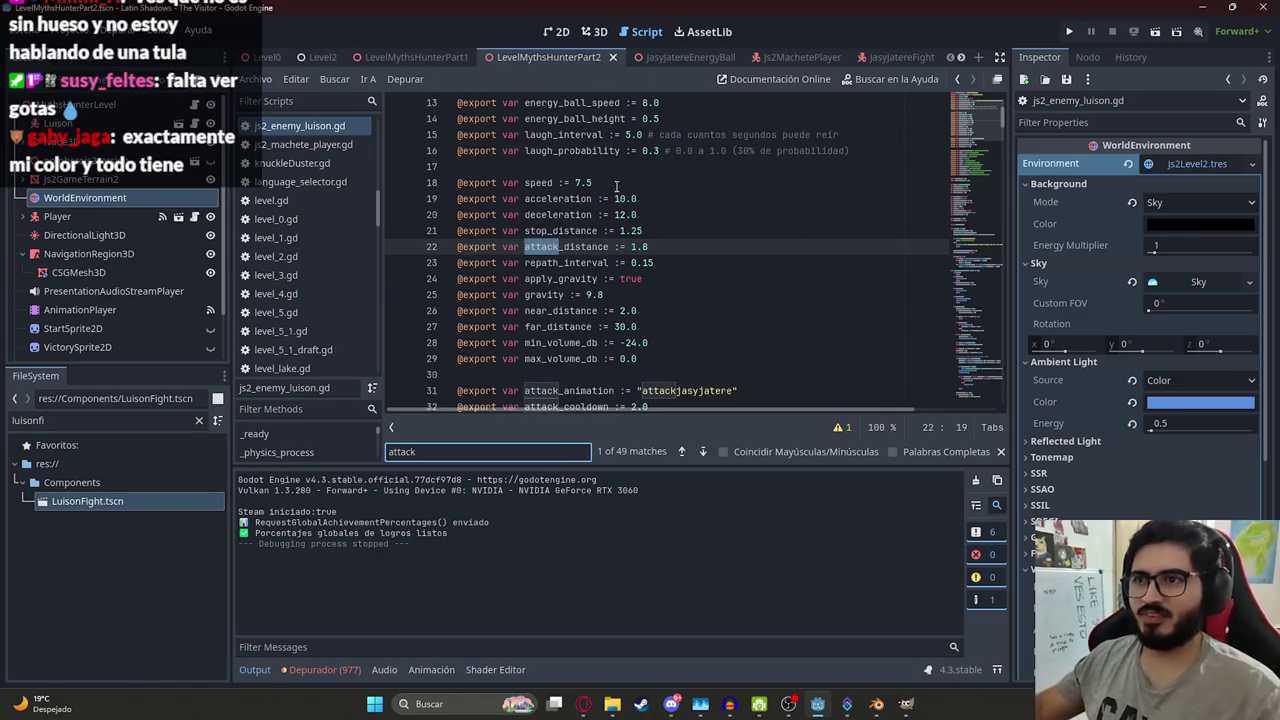
pyautogui.press('Return')
pyautogui.press('Return')
pyautogui.press('Return')
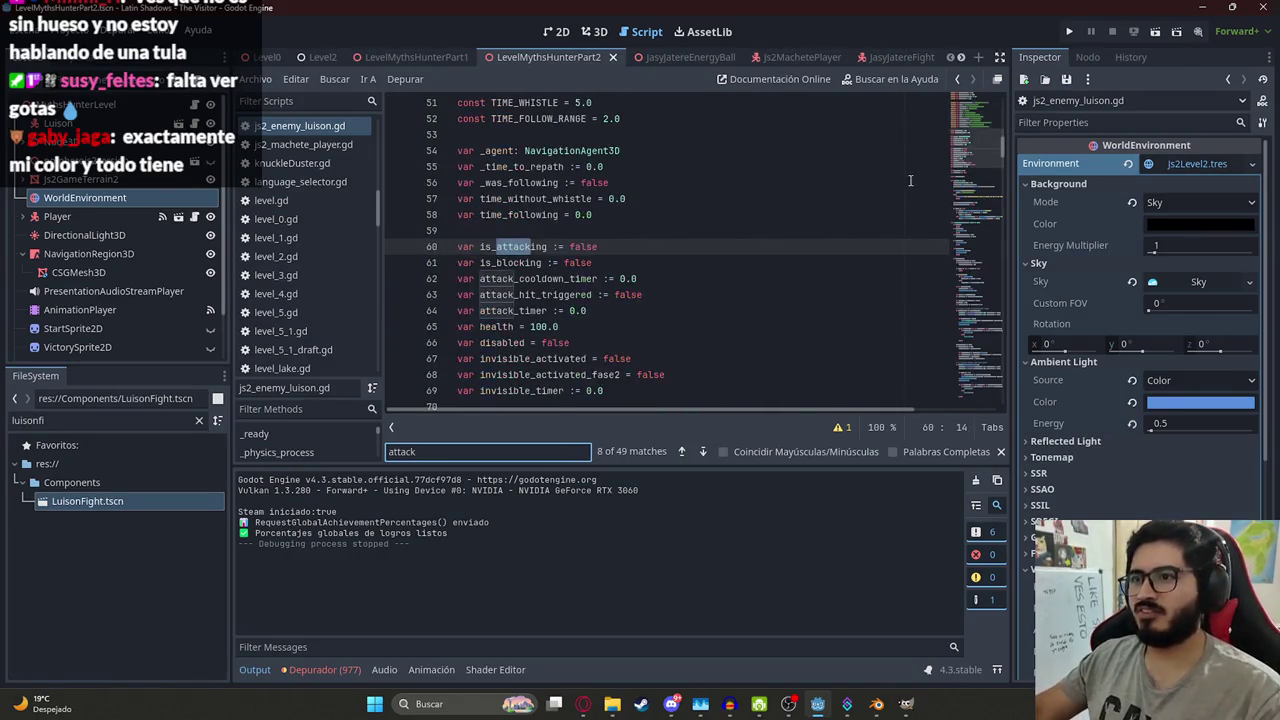
pyautogui.moveTo(955, 160)
pyautogui.mouseDown()
pyautogui.moveTo(976, 163)
pyautogui.moveTo(974, 108)
pyautogui.moveTo(974, 154)
pyautogui.mouseUp()
pyautogui.click(756, 198)
pyautogui.hotkey('ctrl', 'a')
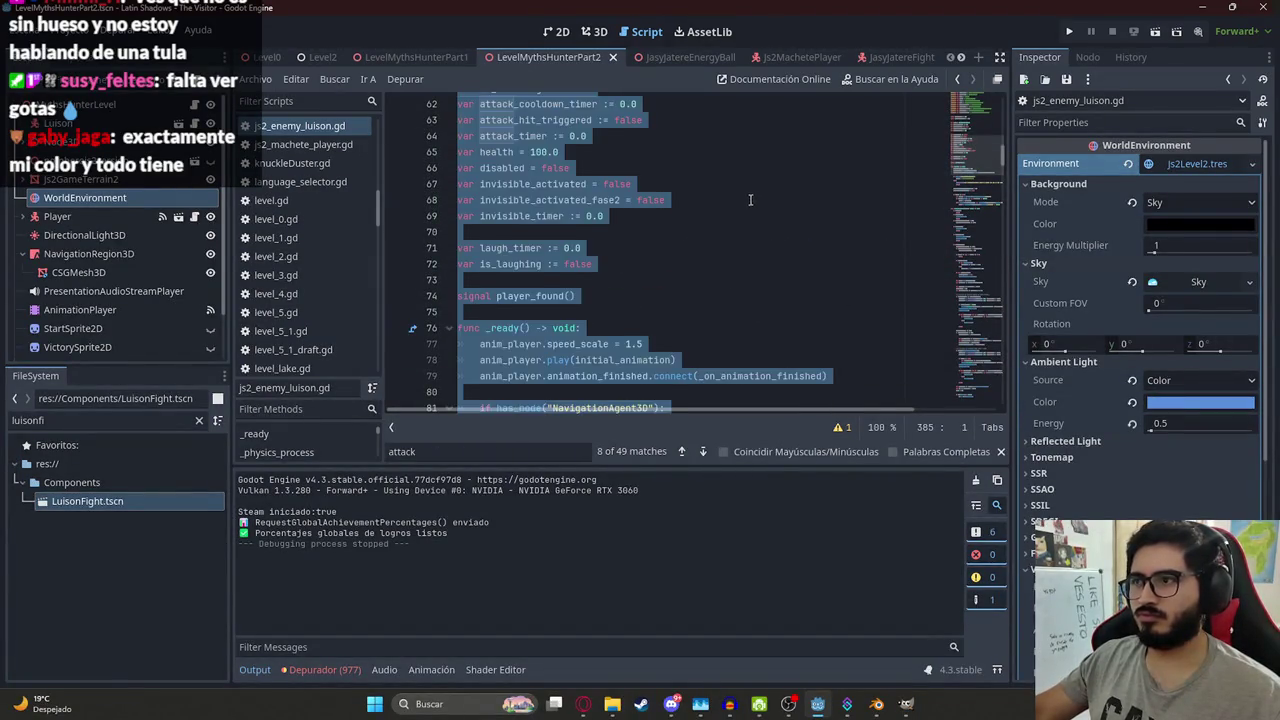
pyautogui.scroll(-5, 748, 215)
# Step: Filter the script list by 'enemy', open enemy_fight.gd and copy all its code
pyautogui.click(586, 706)
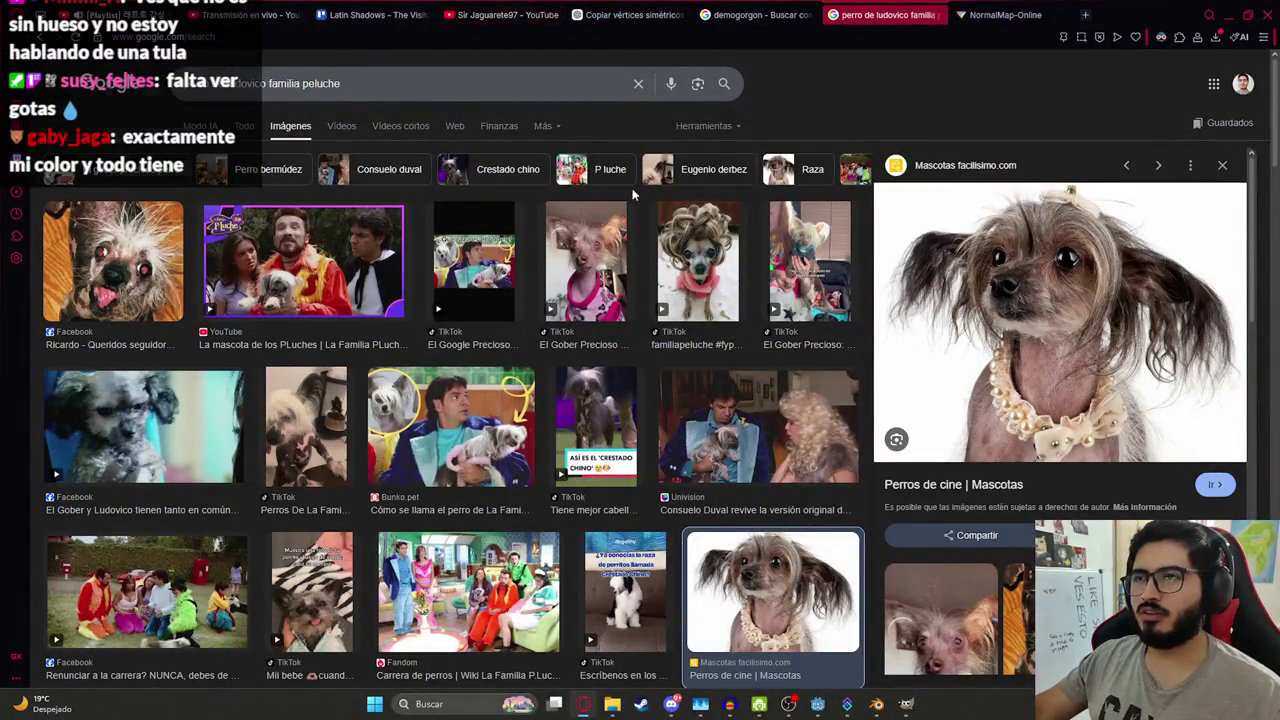
pyautogui.hotkey('alt', 'Tab')
pyautogui.click(300, 100)
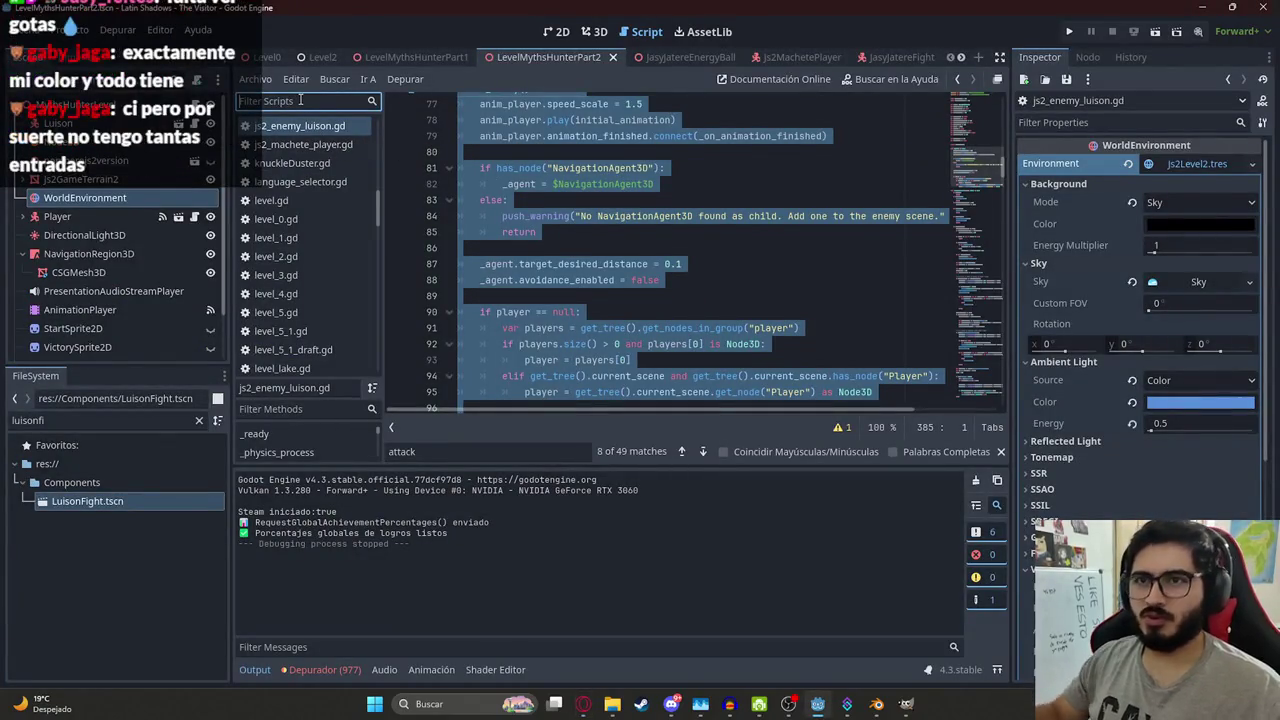
pyautogui.write('pomb')
pyautogui.press('BackSpace')
pyautogui.press('BackSpace')
pyautogui.press('BackSpace')
pyautogui.write('enemy')
pyautogui.click(290, 145)
pyautogui.click(979, 106)
pyautogui.scroll(2, 980, 100)
pyautogui.hotkey('ctrl', 'a')
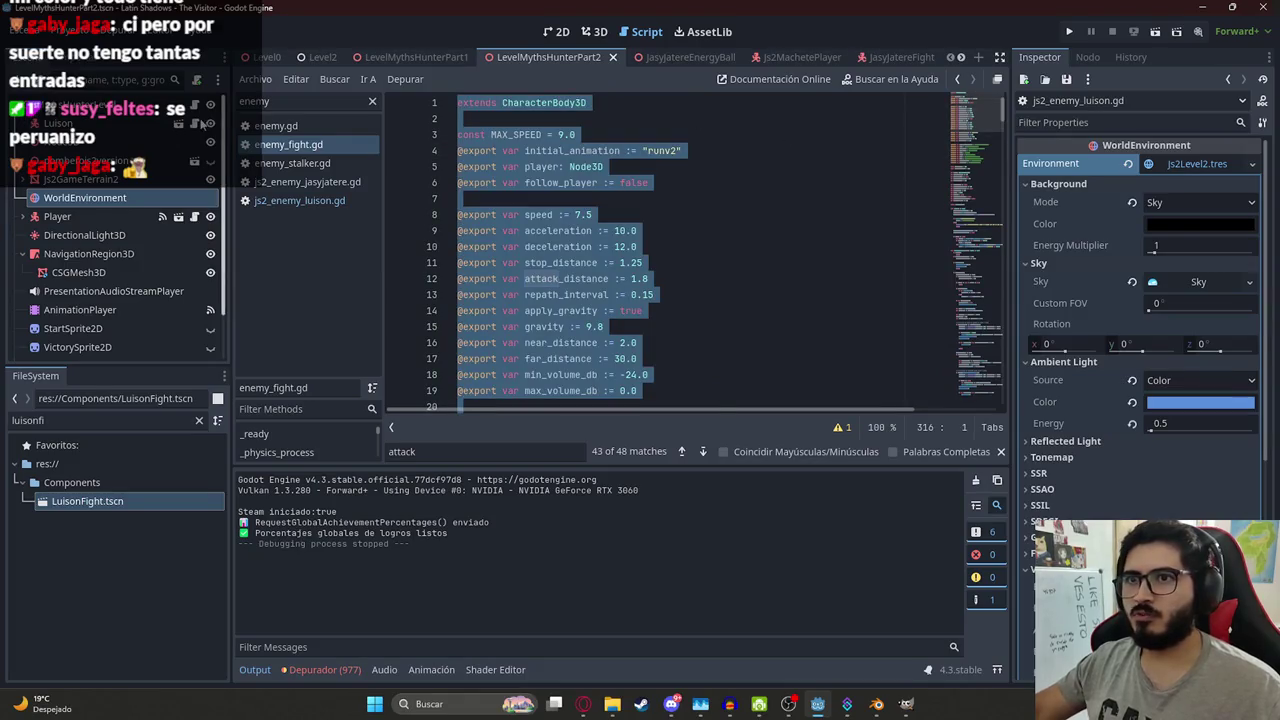
# Step: Paste the enemy_fight.gd code over everything in js2_enemy_luison.gd
pyautogui.click(300, 200)
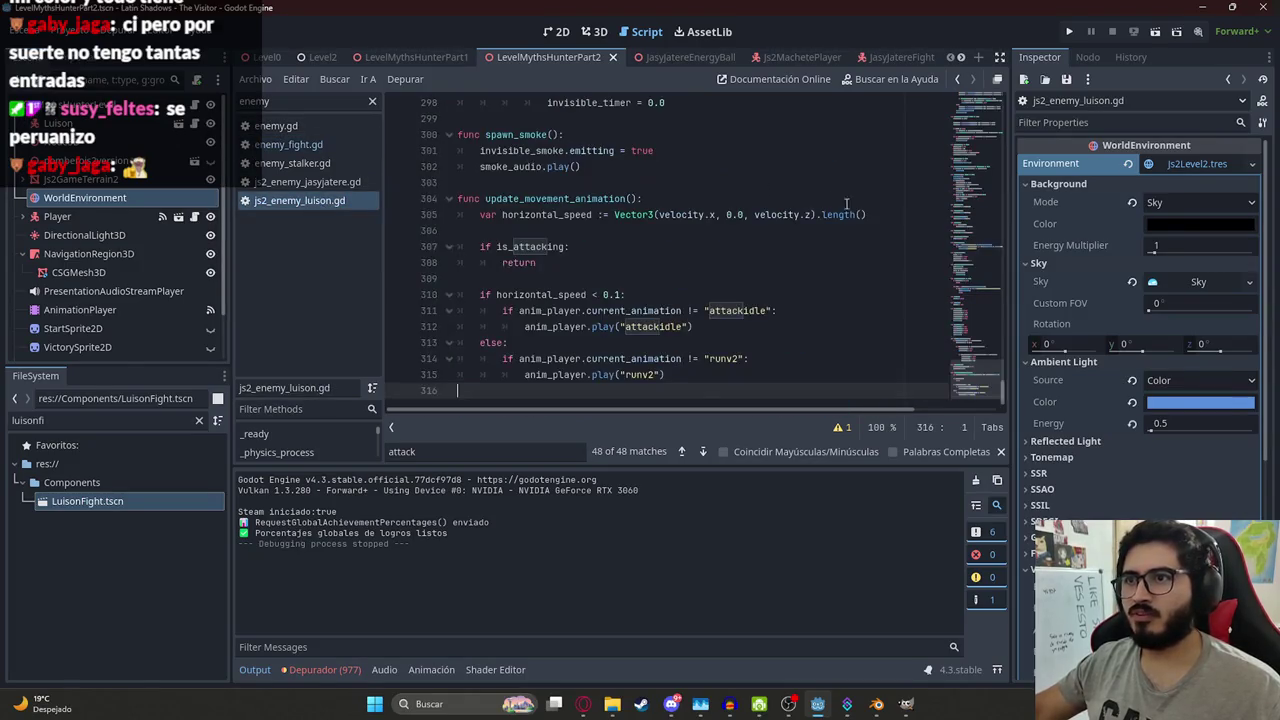
pyautogui.hotkey('ctrl', 'a')
pyautogui.hotkey('ctrl', 'v')
pyautogui.click(990, 100)
pyautogui.moveTo(990, 100); pyautogui.dragTo(989, 109)
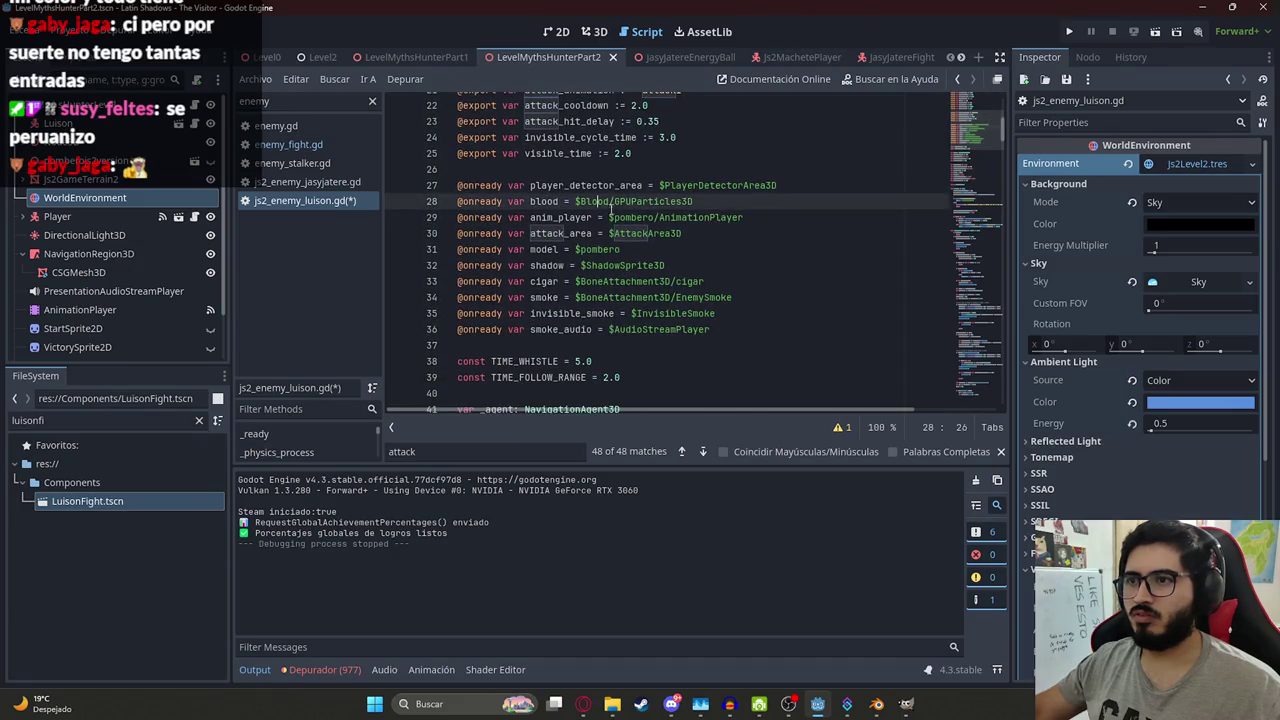
# Step: Change both $pombero references to $luison on lines 29 and 31 and save the script
pyautogui.doubleClick(628, 217)
pyautogui.write('luison')
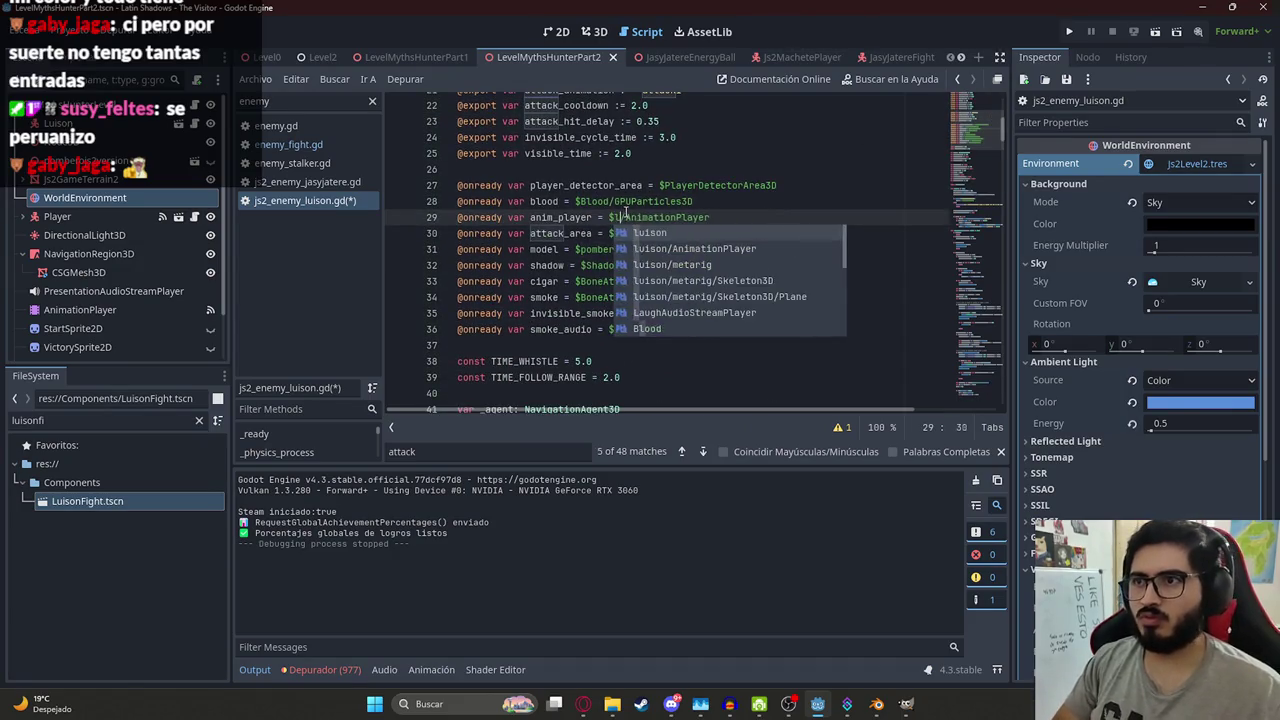
pyautogui.doubleClick(600, 249)
pyautogui.write('luison')
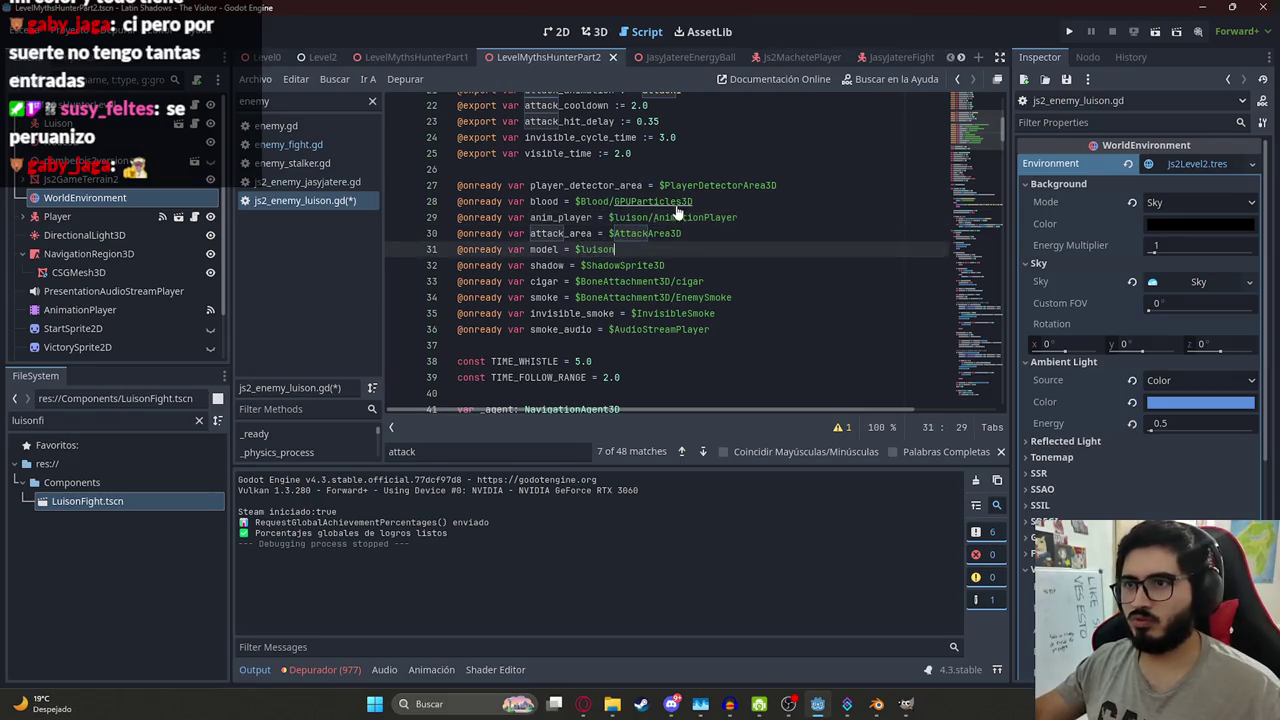
pyautogui.hotkey('ctrl', 's')
# Step: Run the LevelMythsHunterPart2 scene and locate the failing play_idle_animation call on line 11
pyautogui.scroll(-2, 670, 243)
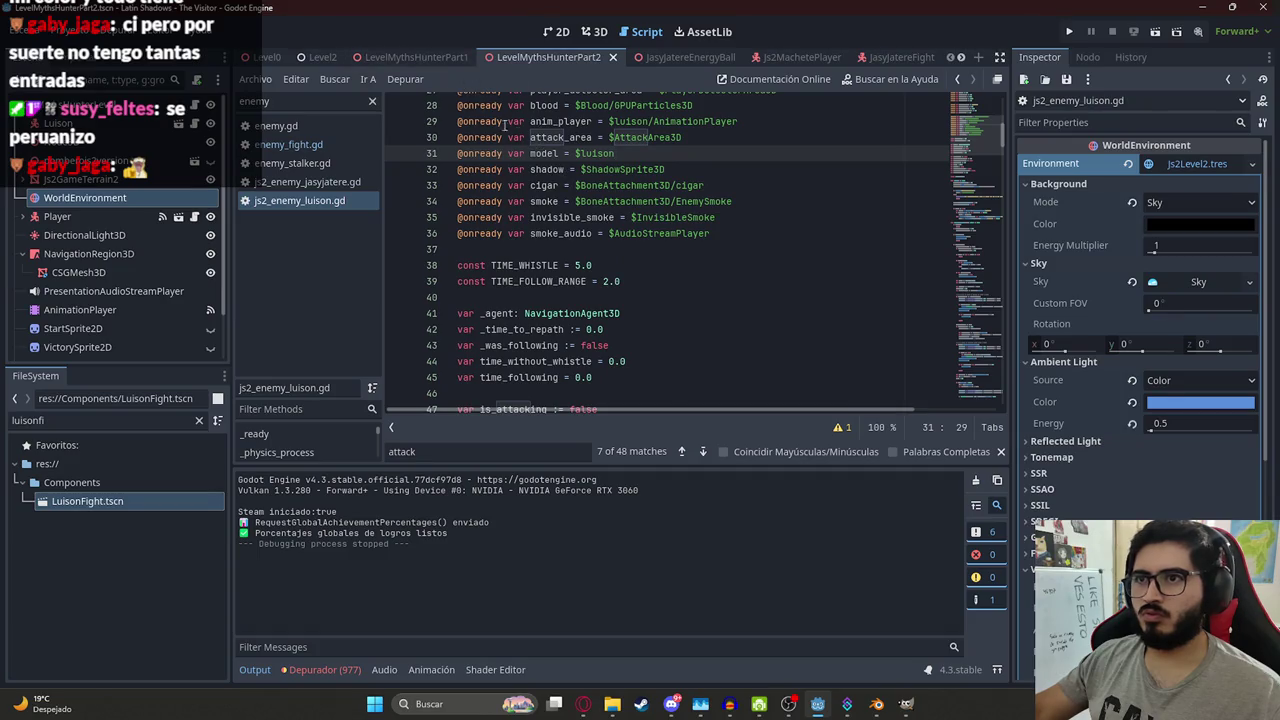
pyautogui.rightClick(540, 57)
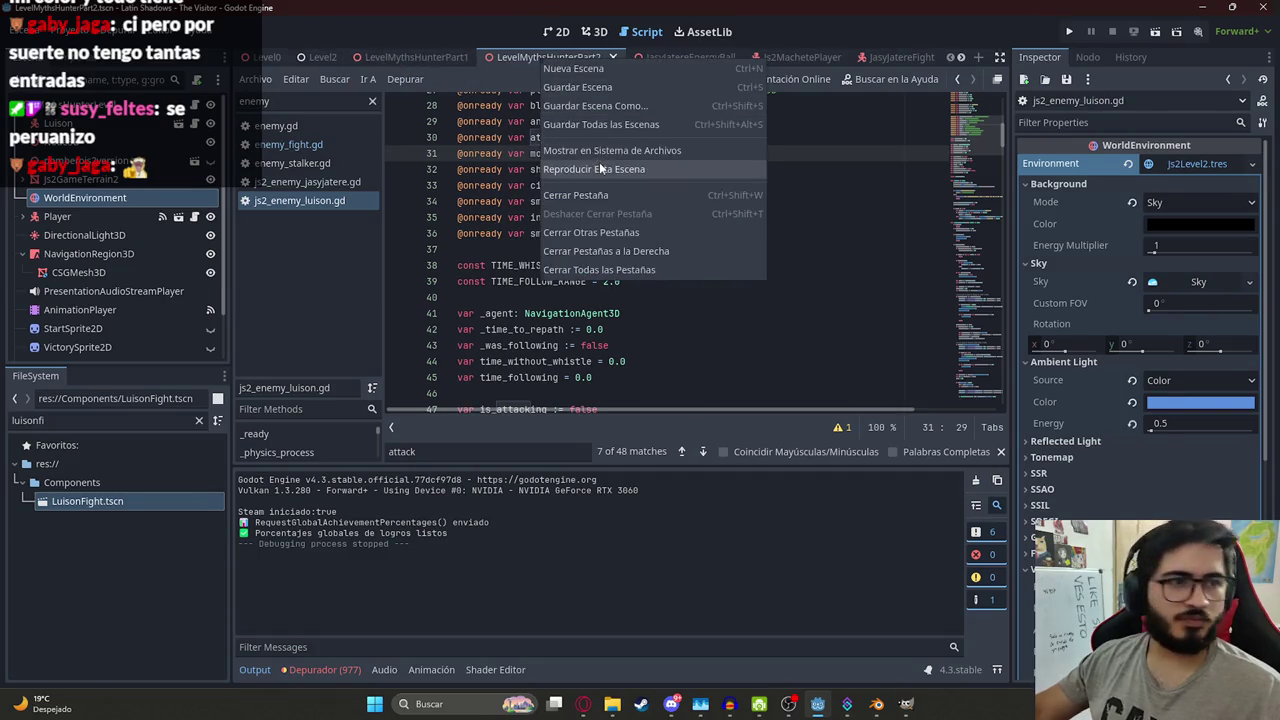
pyautogui.click(599, 162)
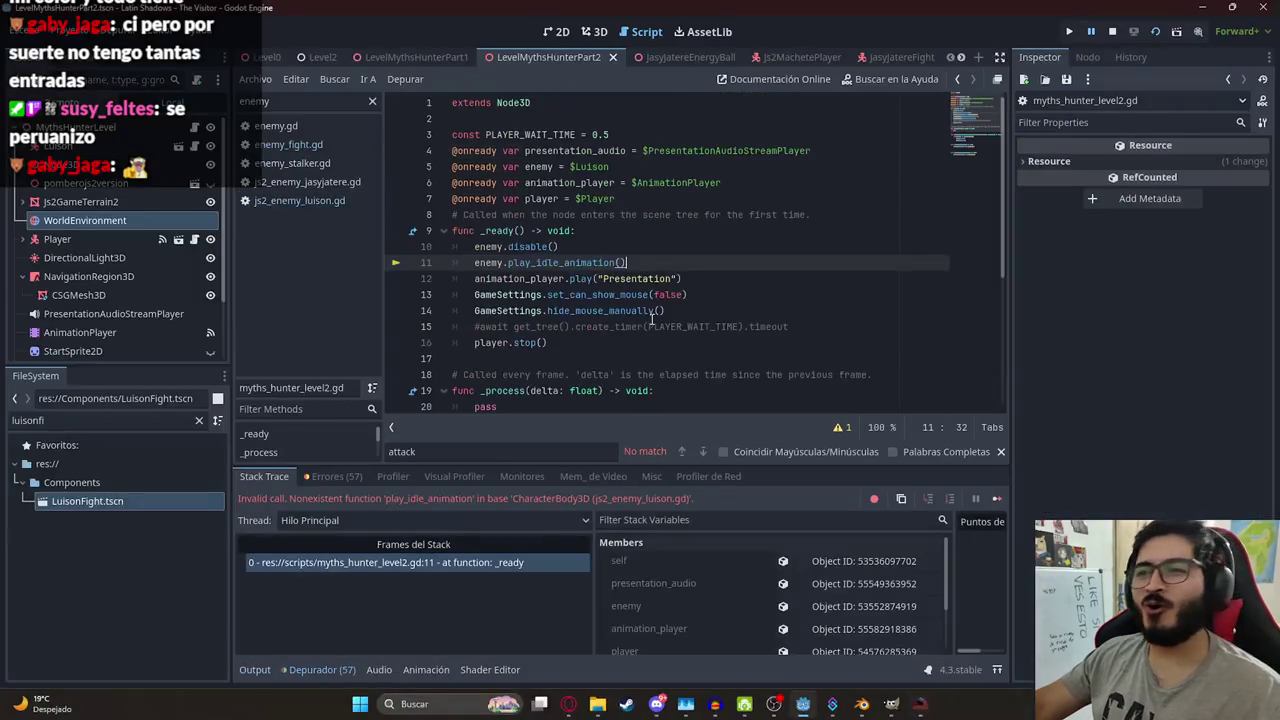
pyautogui.click(626, 246)
# Step: Start a play_idle_animation function at the end of js2_enemy_luison.gd and stop the game
pyautogui.click(506, 262)
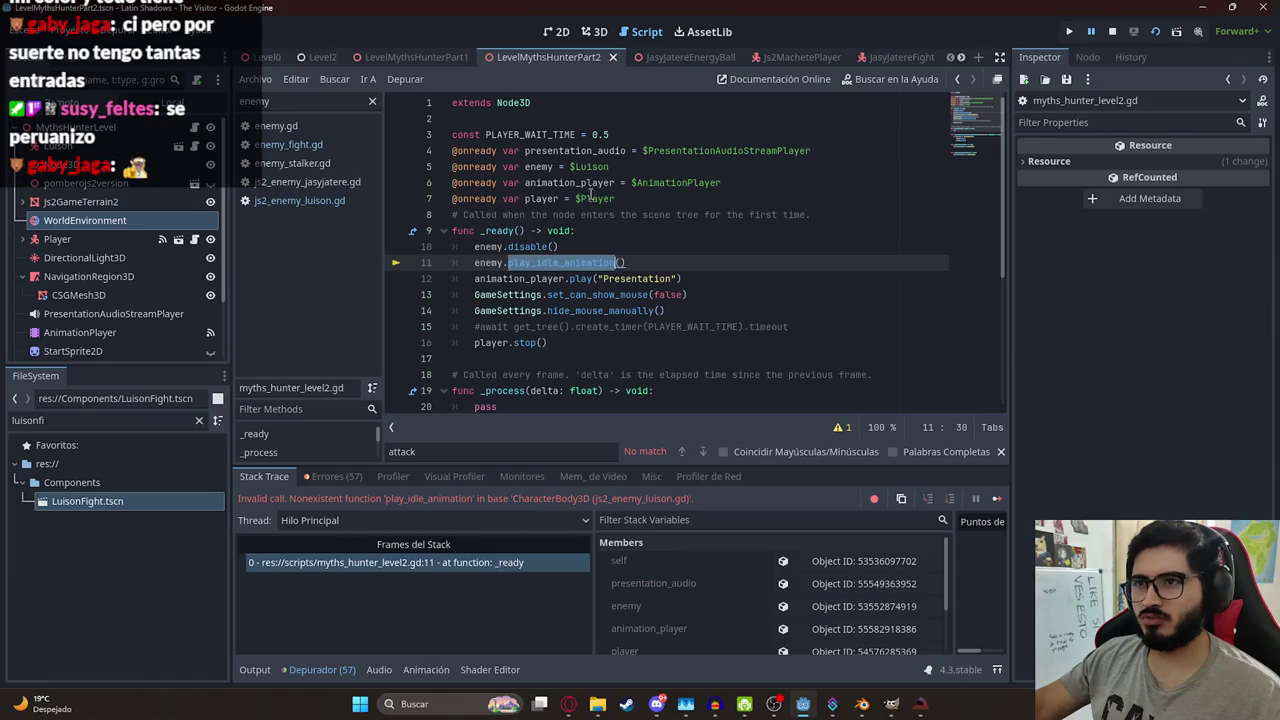
pyautogui.keyDown('ctrl'); pyautogui.click(527, 265); pyautogui.keyUp('ctrl')
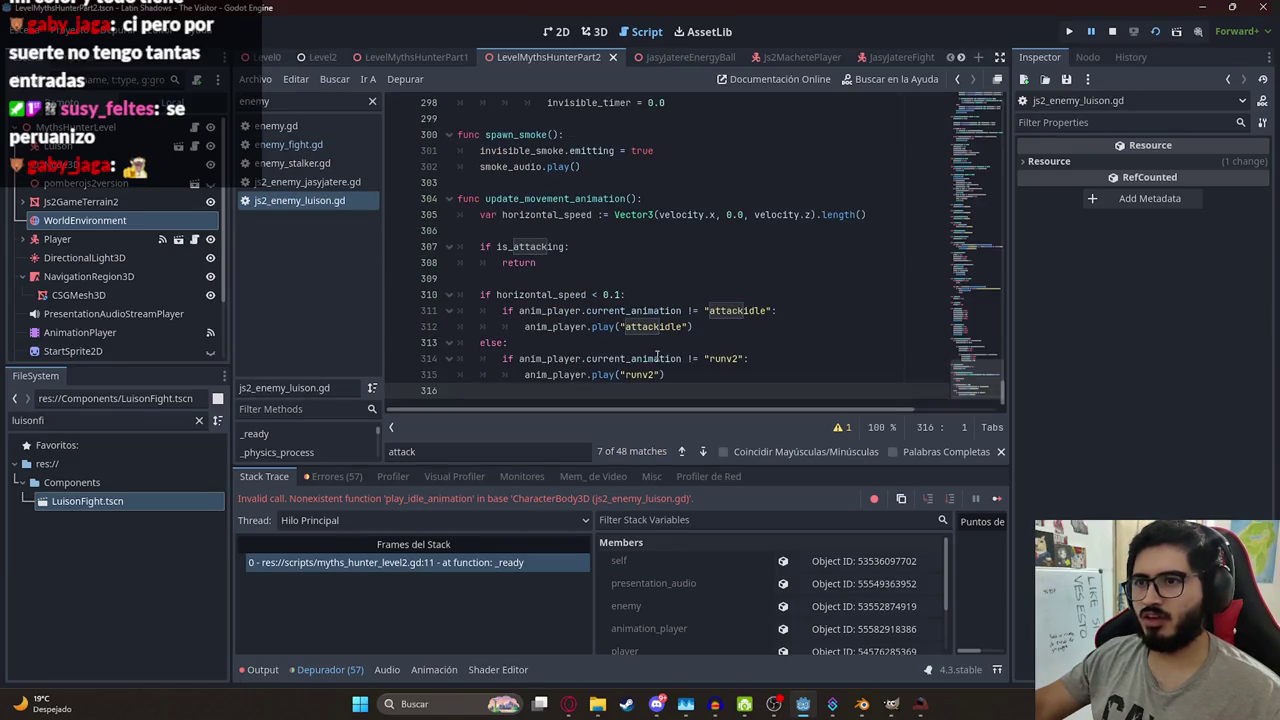
pyautogui.press('Return')
pyautogui.write('func play_idle_animation(')
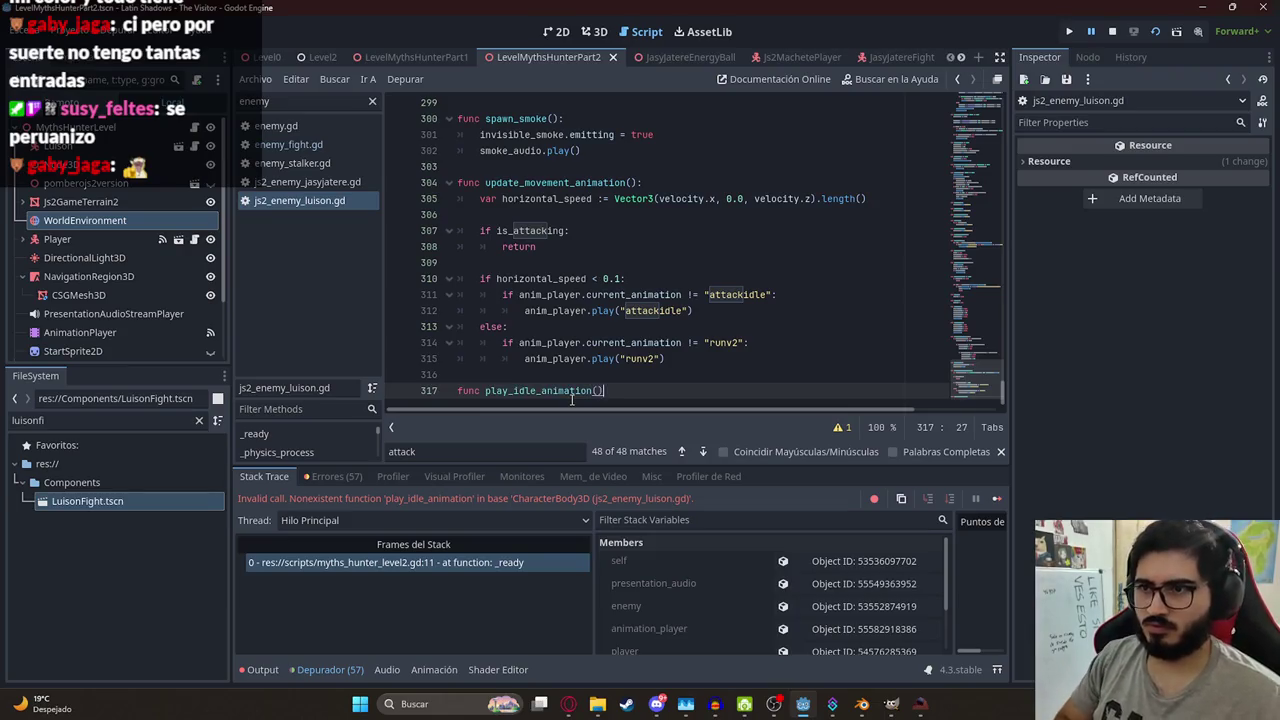
pyautogui.write(':')
pyautogui.press('Return')
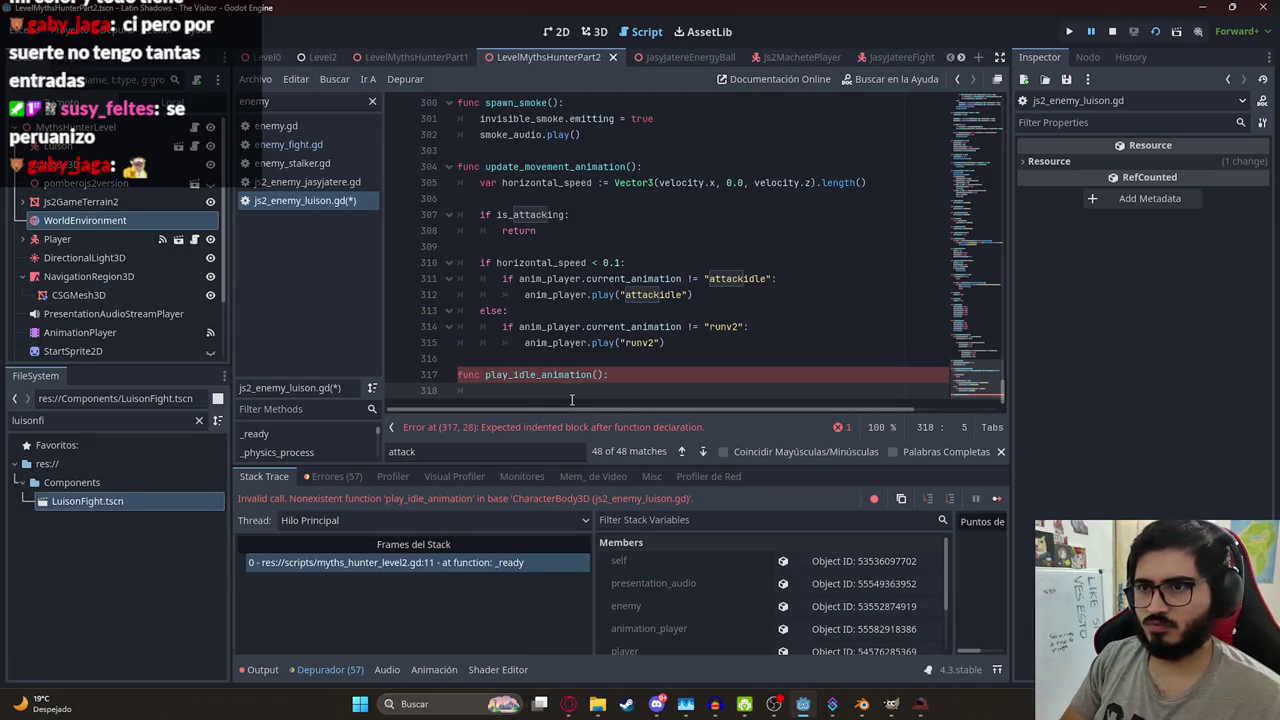
pyautogui.write('animation?')
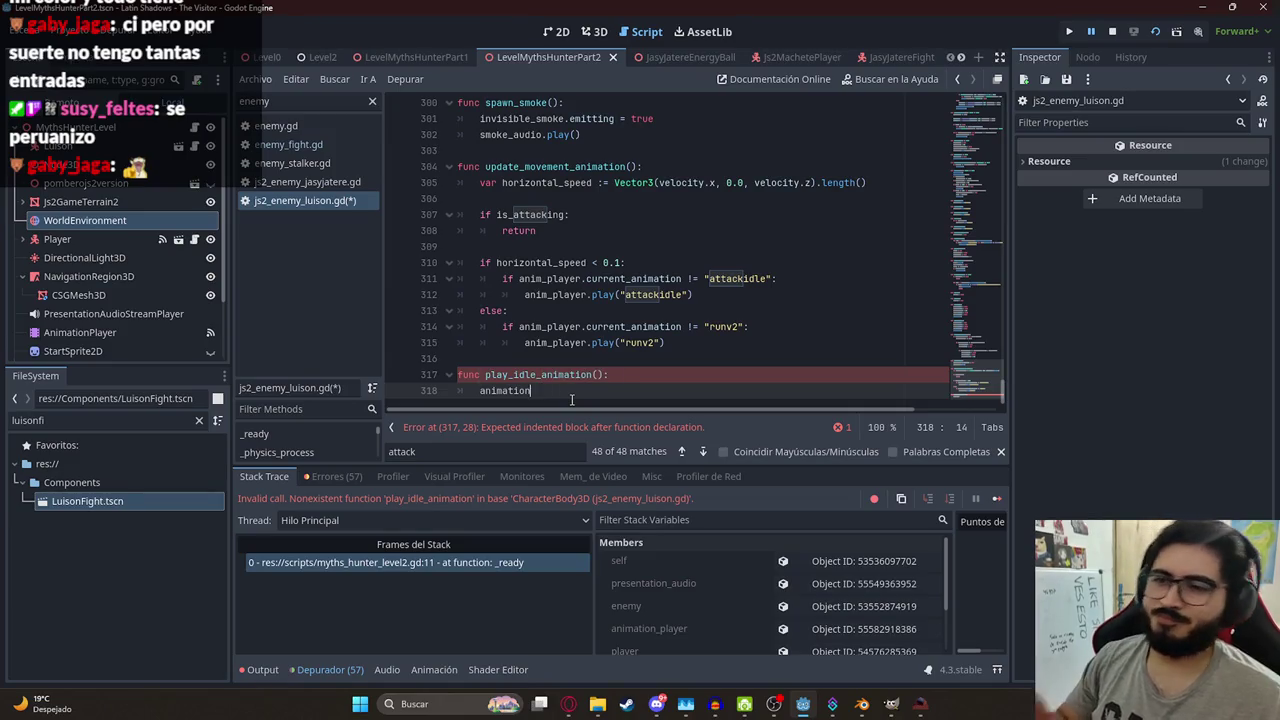
pyautogui.click(1112, 32)
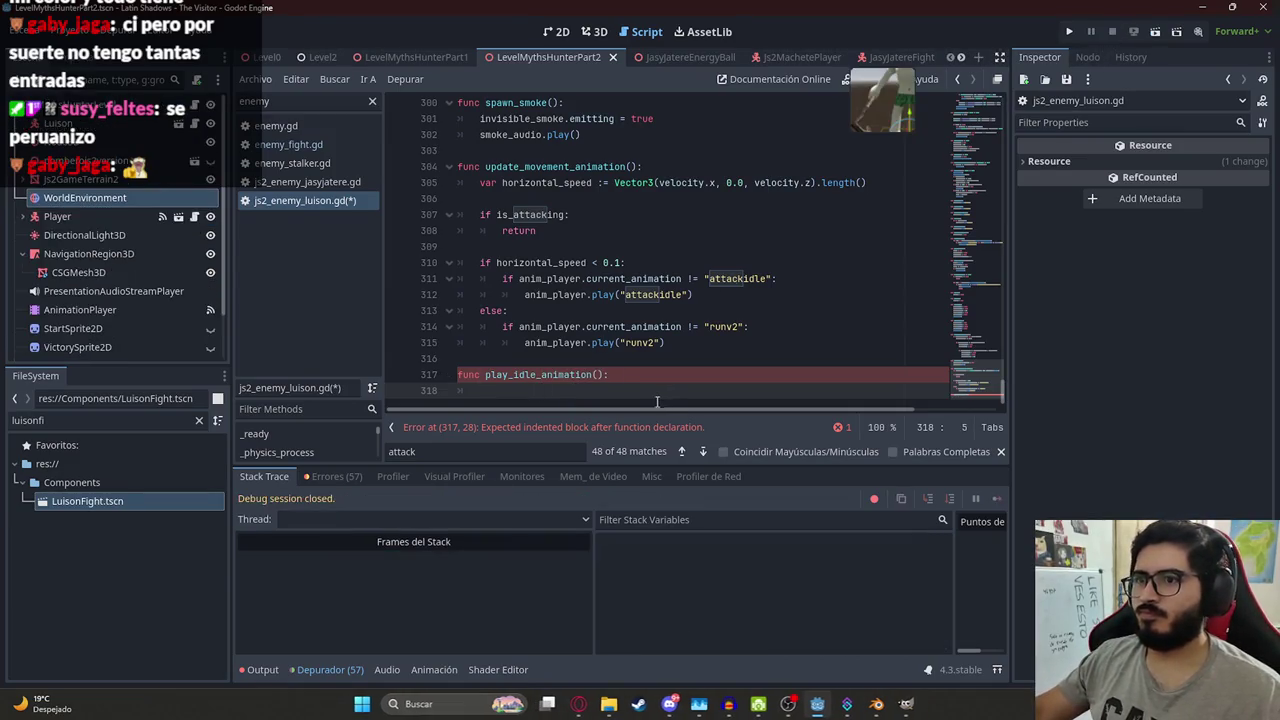
# Step: Recover the old play_idle_animation function through undo, copy it, and restore the new code
pyautogui.moveTo(520, 390); pyautogui.dragTo(470, 375)
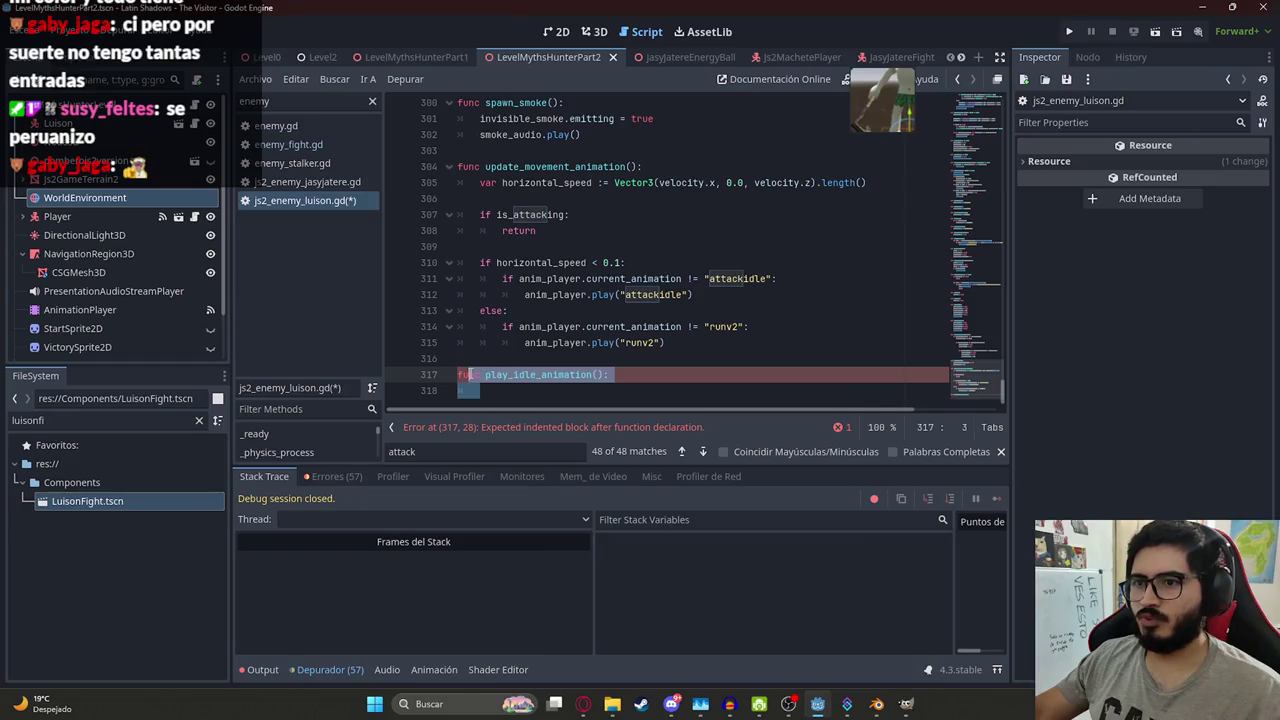
pyautogui.click(627, 378)
pyautogui.press('Delete')
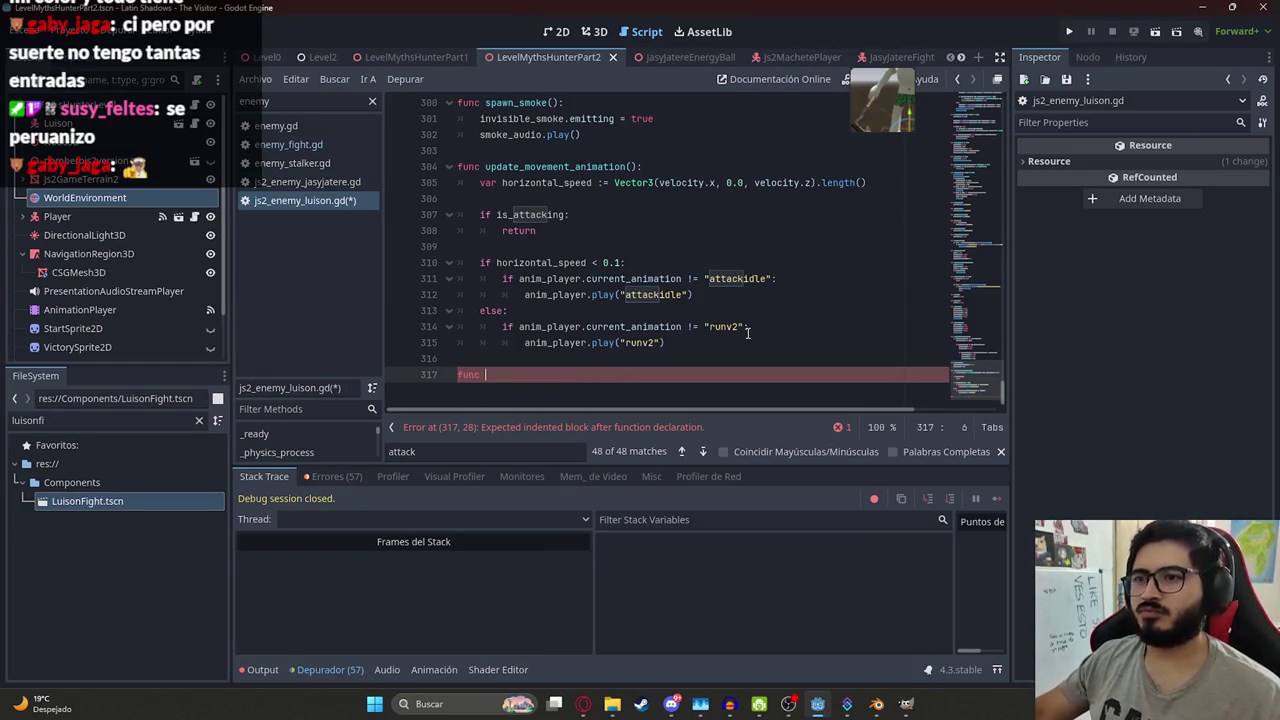
pyautogui.hotkey('ctrl', 'z')
pyautogui.hotkey('ctrl', 'z')
pyautogui.hotkey('ctrl', 'z')
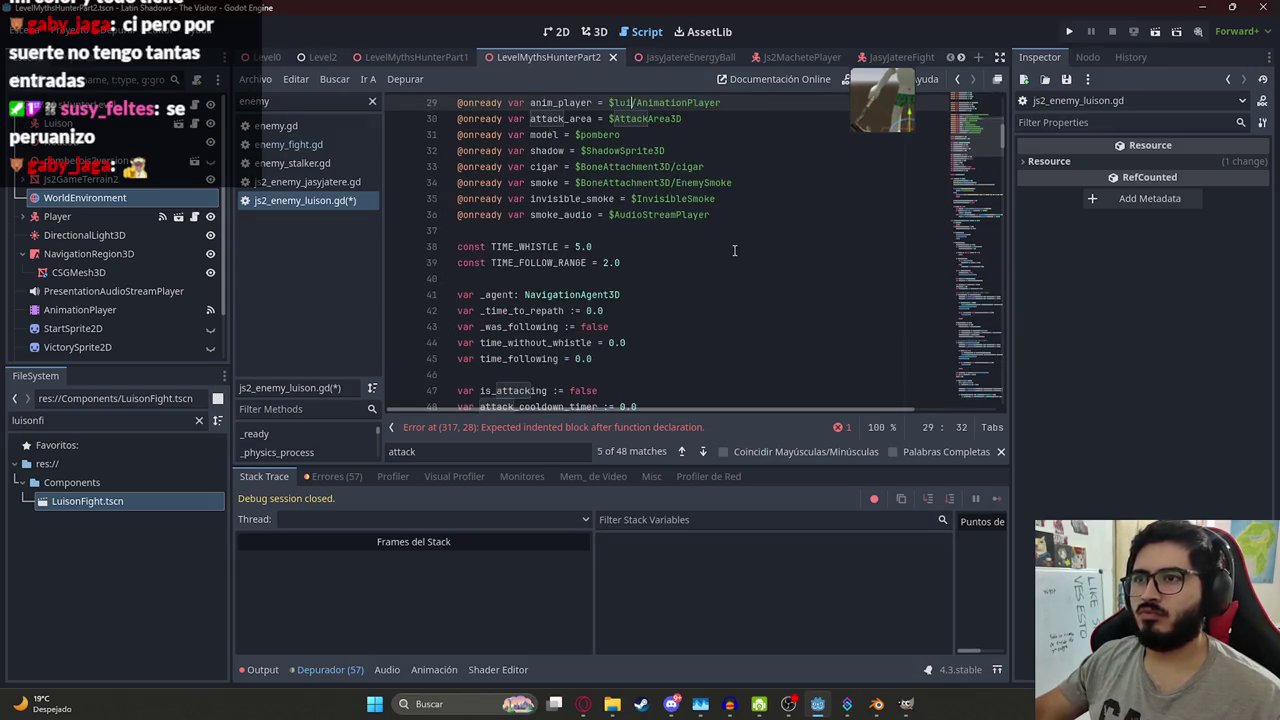
pyautogui.hotkey('ctrl', 'z')
pyautogui.hotkey('ctrl', 'f')
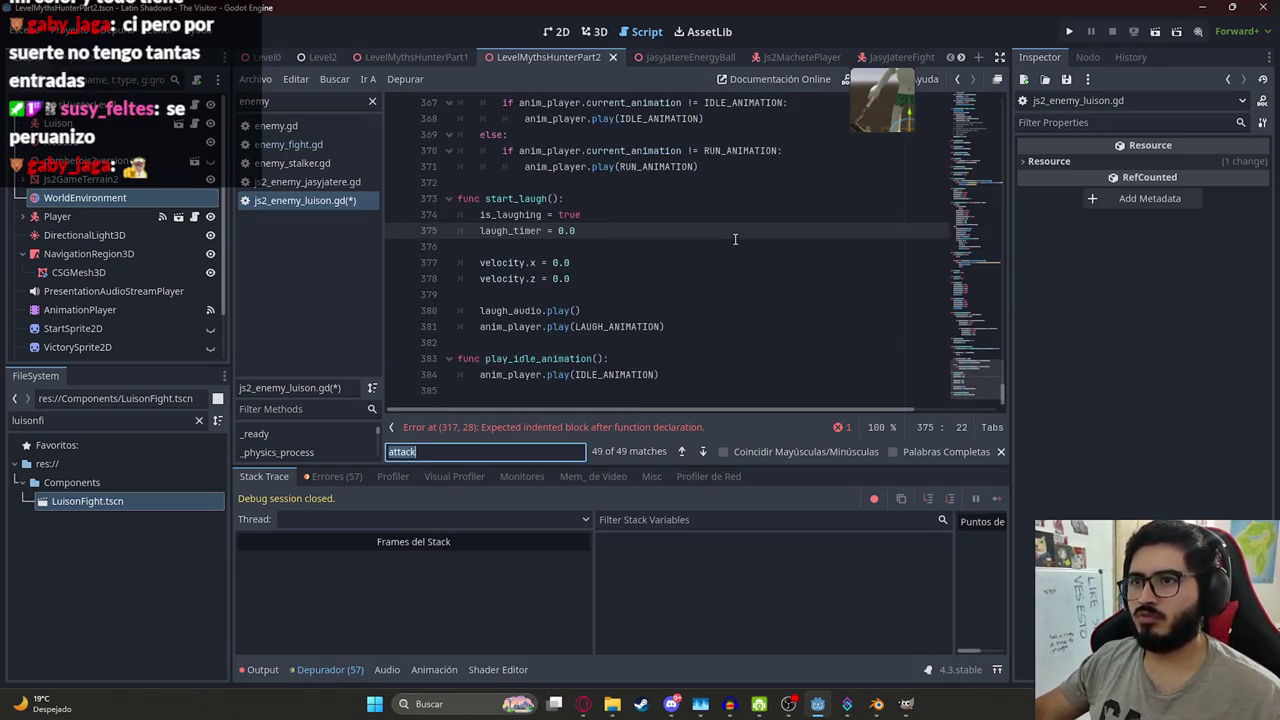
pyautogui.write('play_idle_animation')
pyautogui.moveTo(705, 368); pyautogui.dragTo(451, 363)
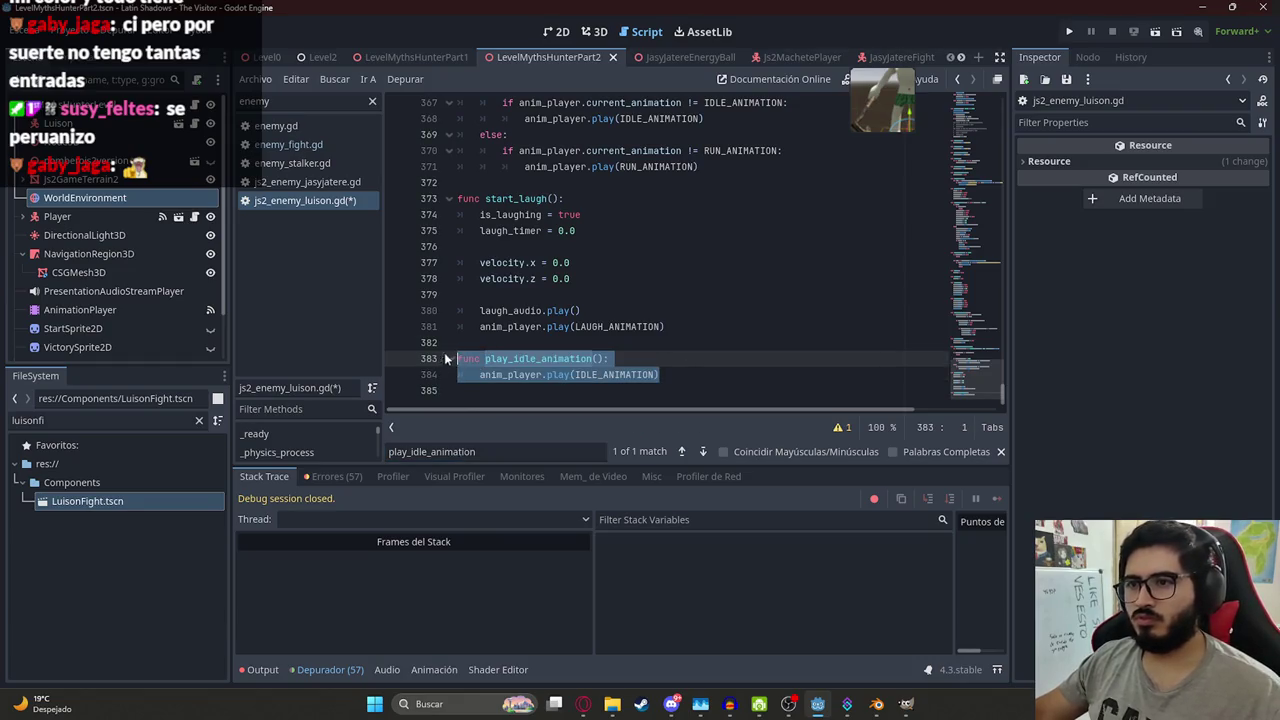
pyautogui.hotkey('ctrl', 'z')
pyautogui.hotkey('ctrl', 'z')
pyautogui.hotkey('ctrl', 'z')
pyautogui.hotkey('ctrl', 'z')
pyautogui.hotkey('ctrl', 'z')
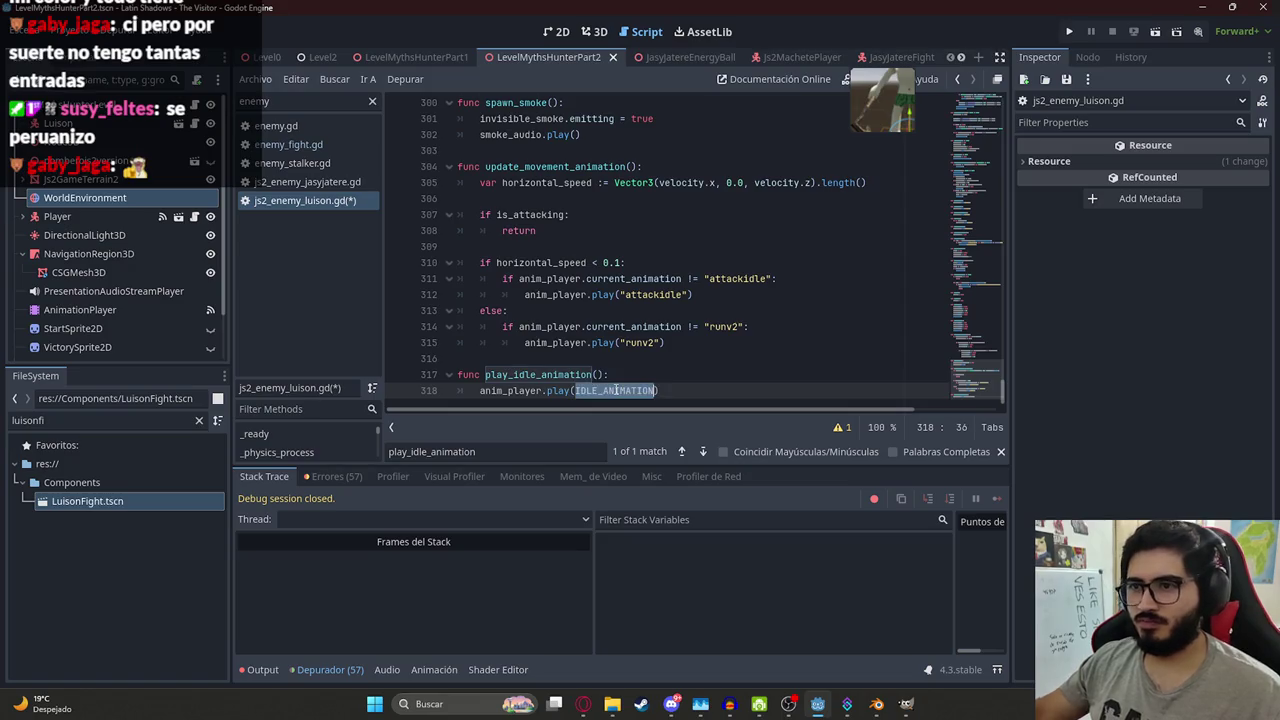
# Step: Make the function play the "idle" animation, save, and run LevelMythsHunterPart2 again
pyautogui.write('"idle')
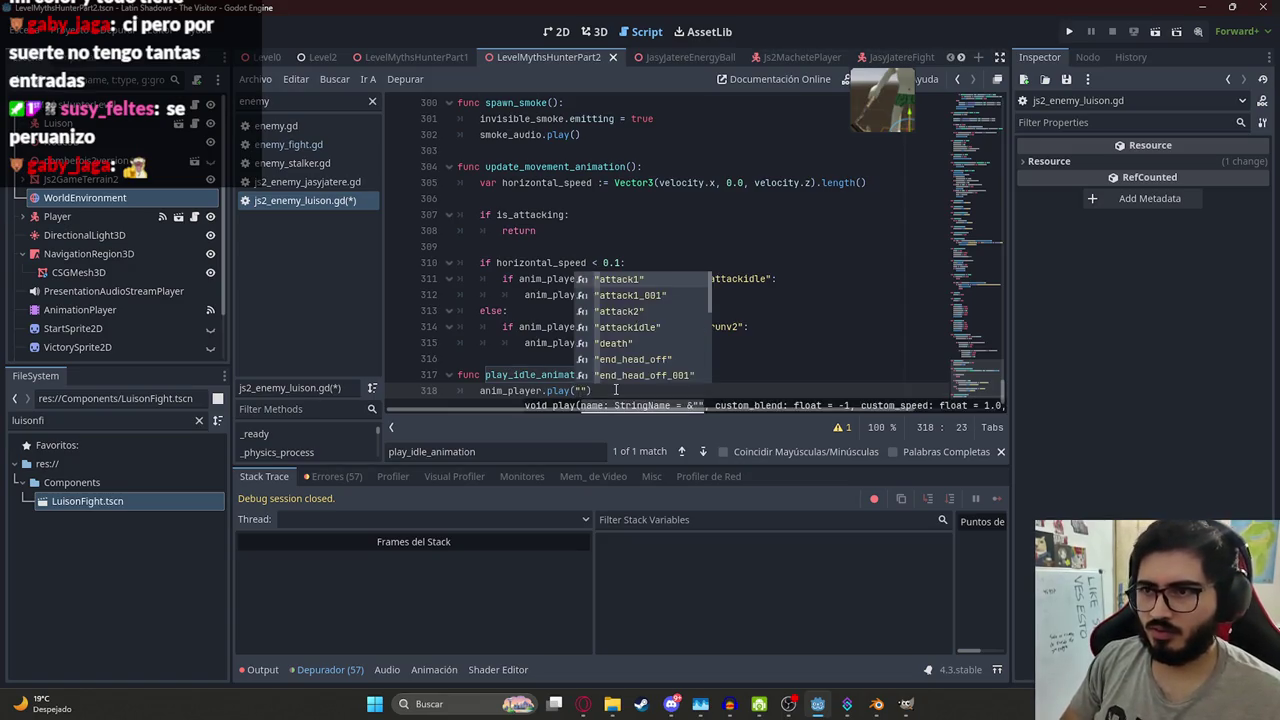
pyautogui.click(627, 296)
pyautogui.hotkey('ctrl', 's')
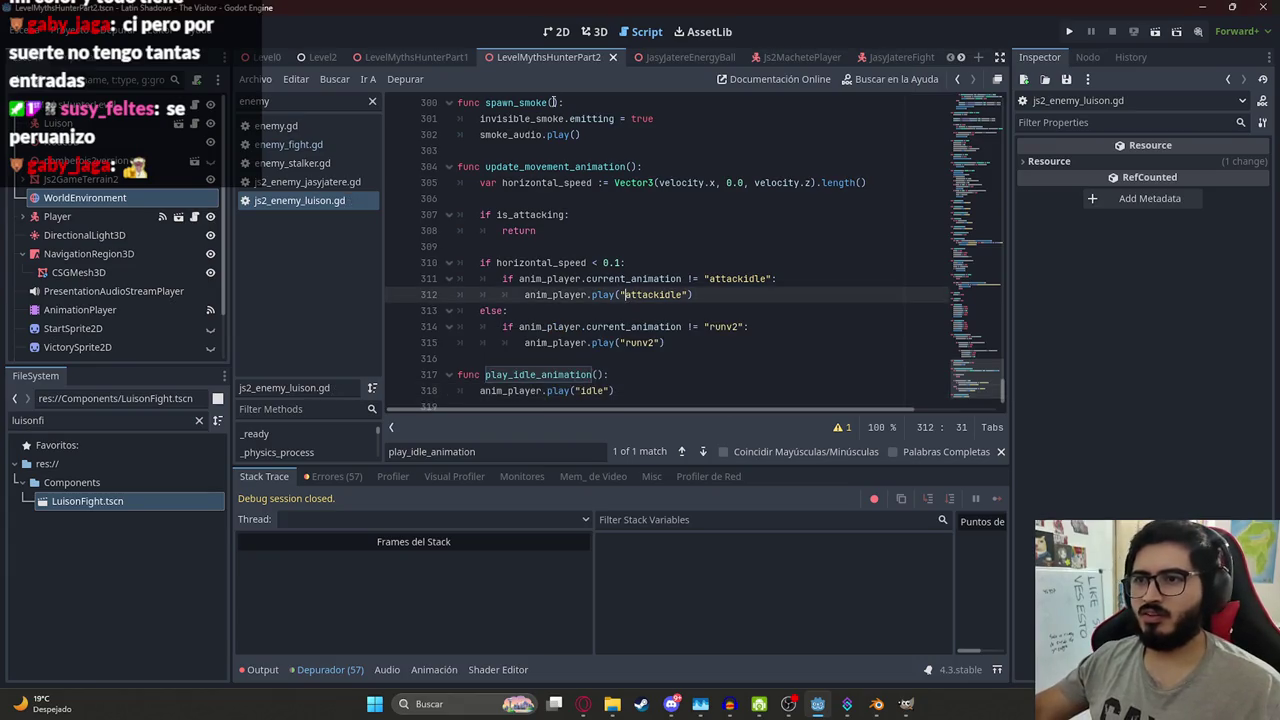
pyautogui.rightClick(503, 60)
pyautogui.click(600, 163)
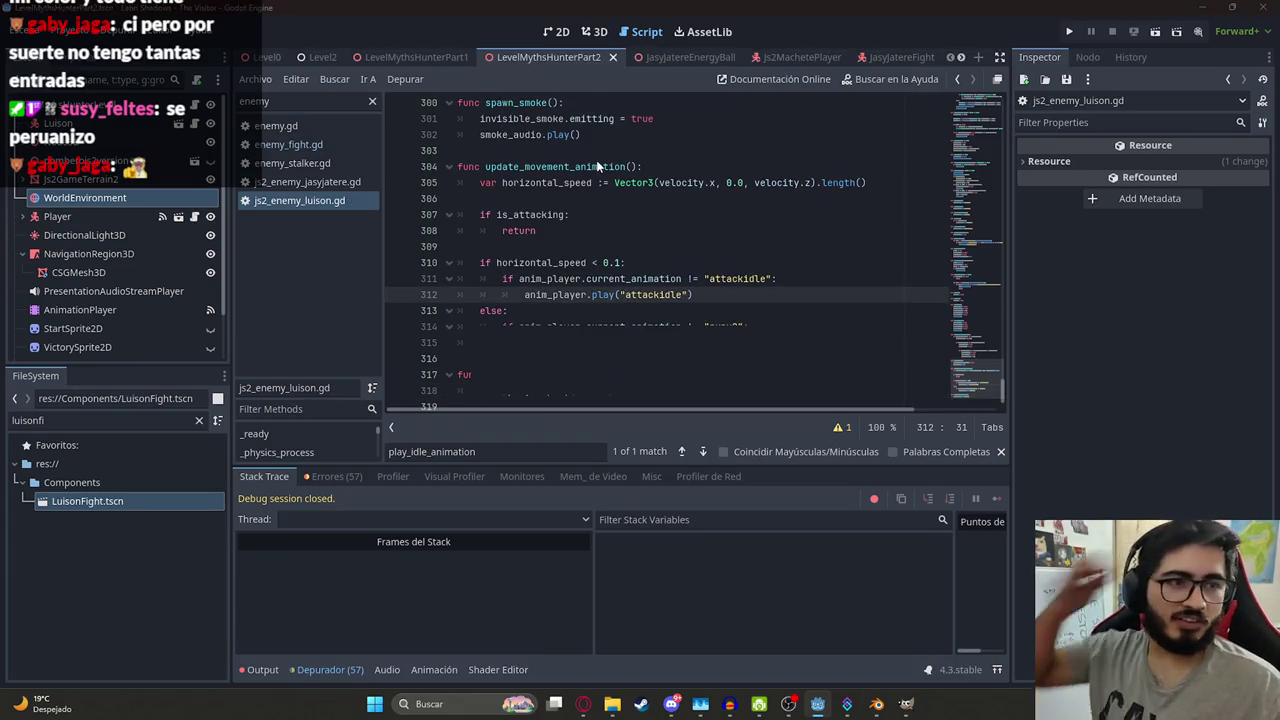
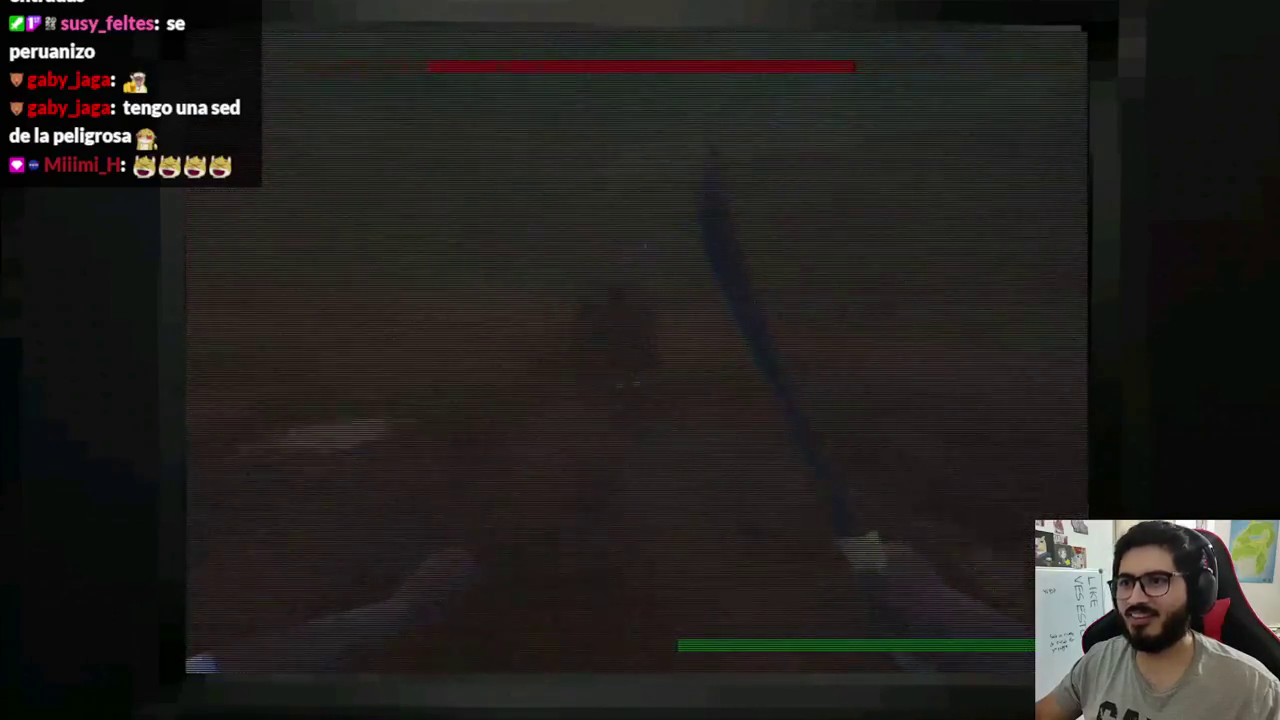
# Step: Stop the running luison game test in Godot and switch back to Blender
pyautogui.press('F8')
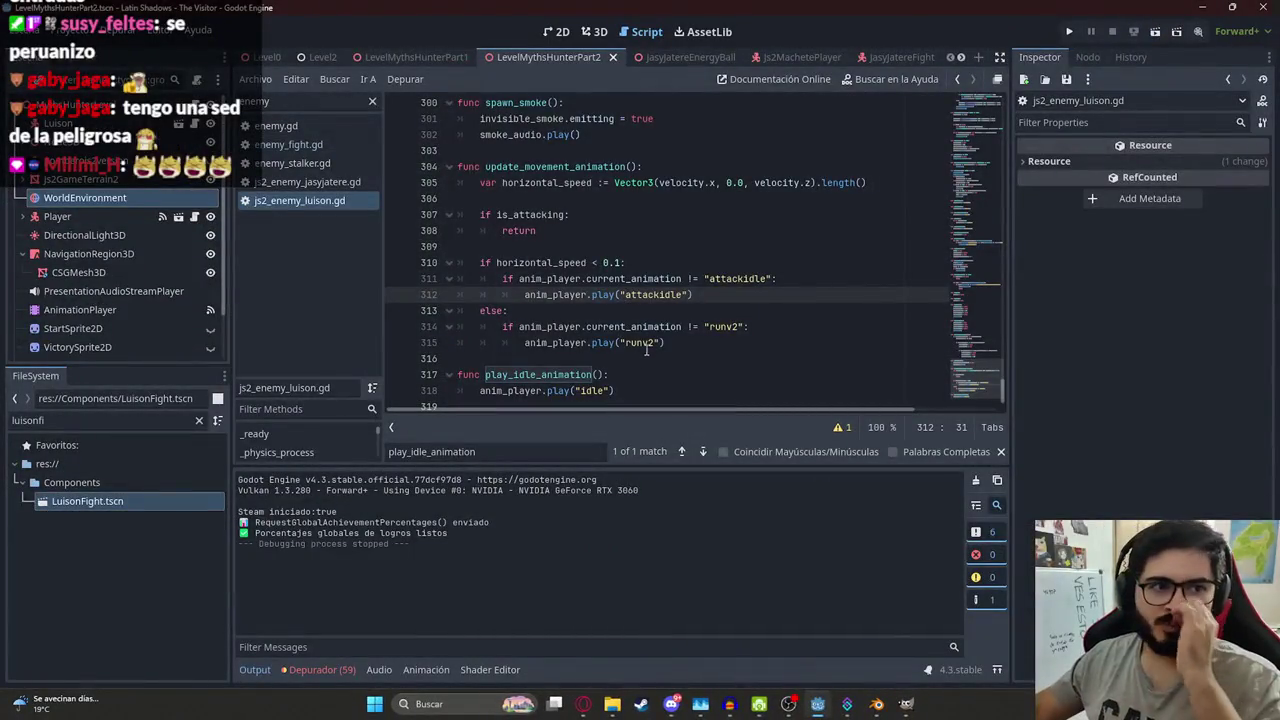
pyautogui.click(669, 353)
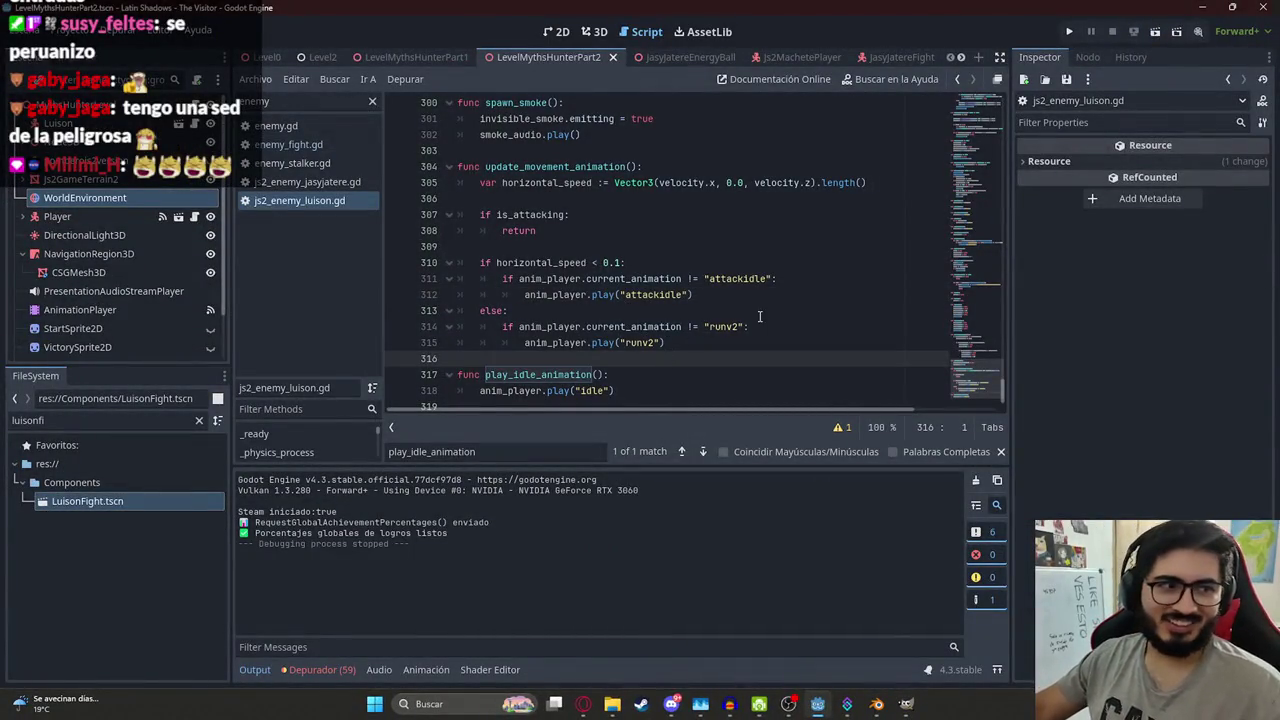
pyautogui.click(877, 705)
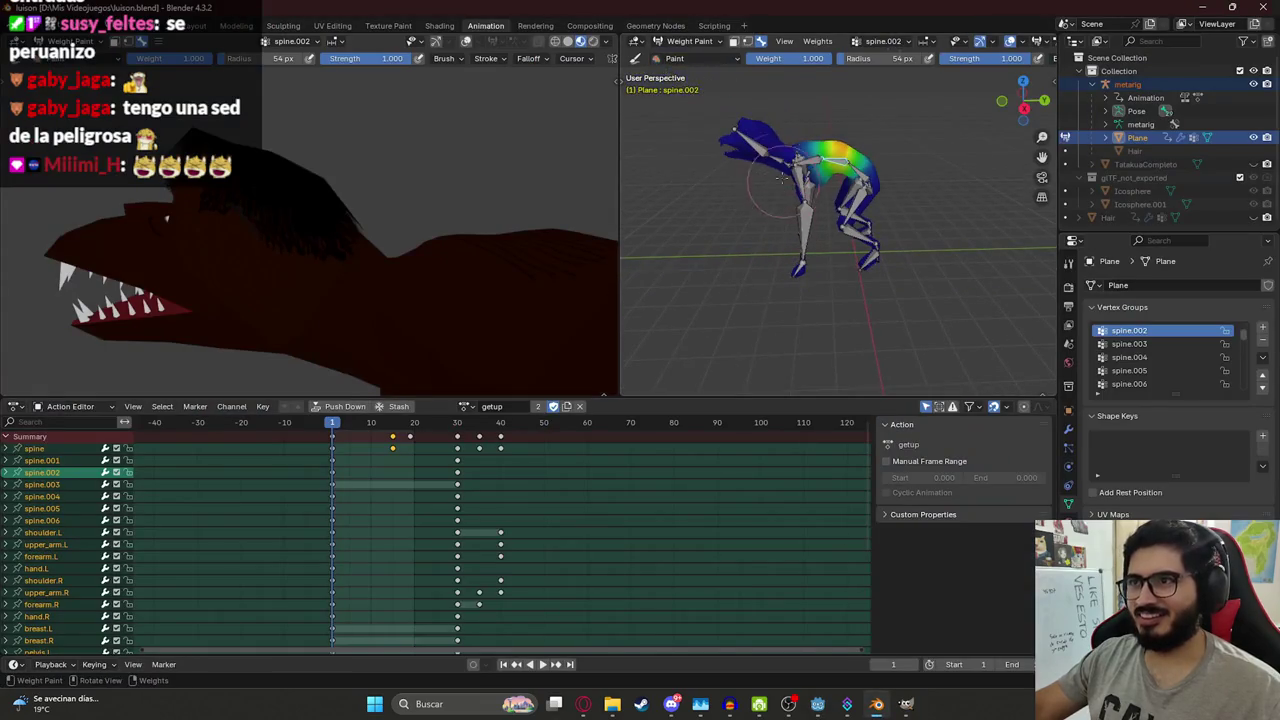
# Step: Leave Weight Paint for Object Mode, select the metarig, and enter Pose Mode
pyautogui.scroll(-2, 740, 94)
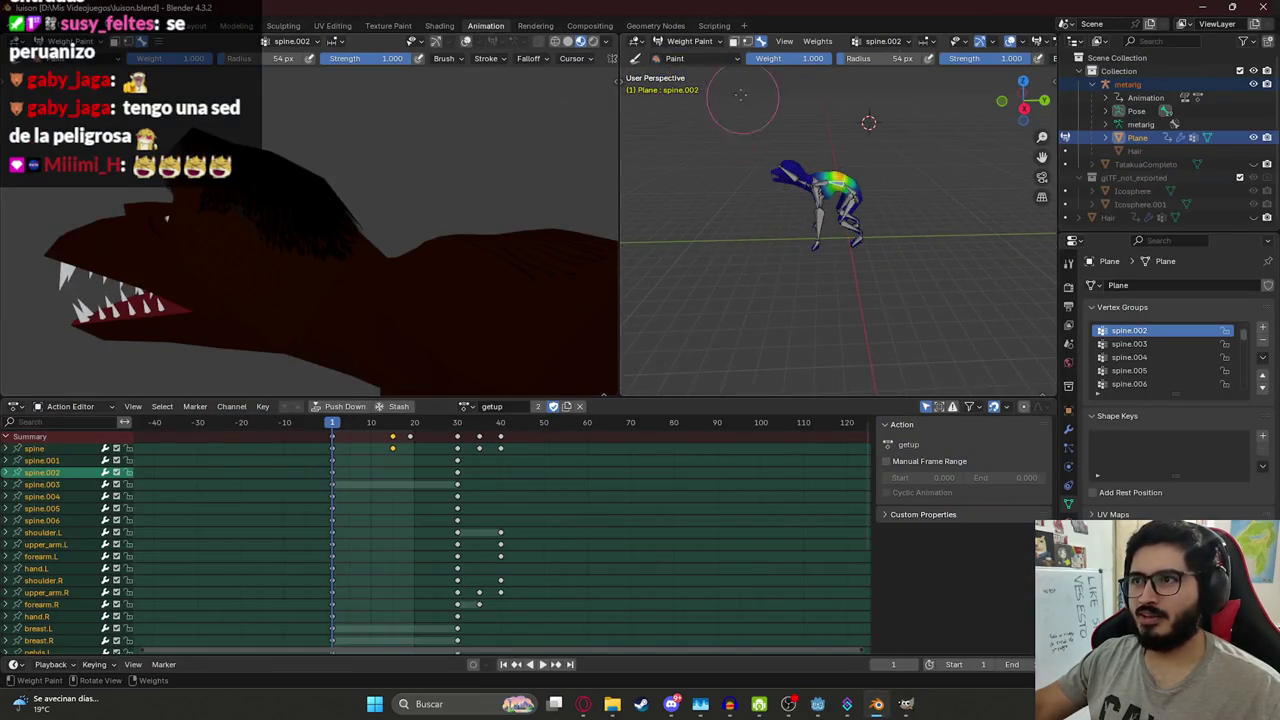
pyautogui.click(703, 42)
pyautogui.click(695, 55)
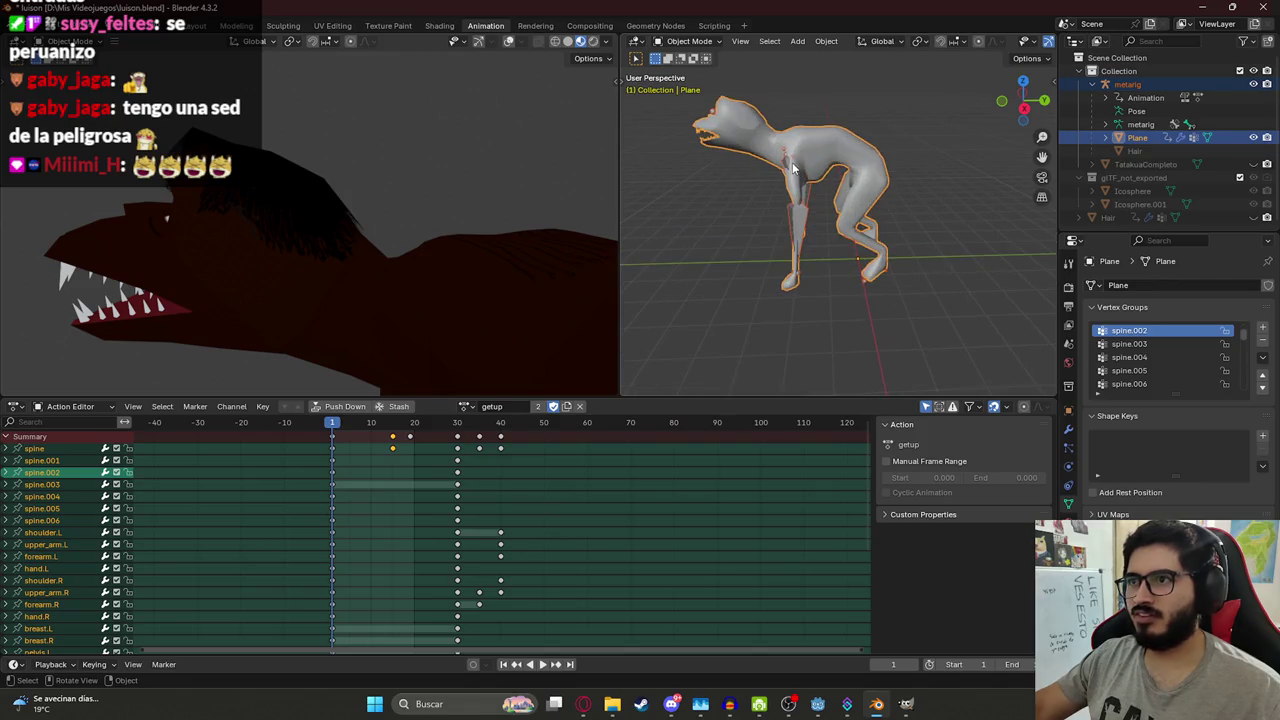
pyautogui.click(785, 165)
pyautogui.click(690, 41)
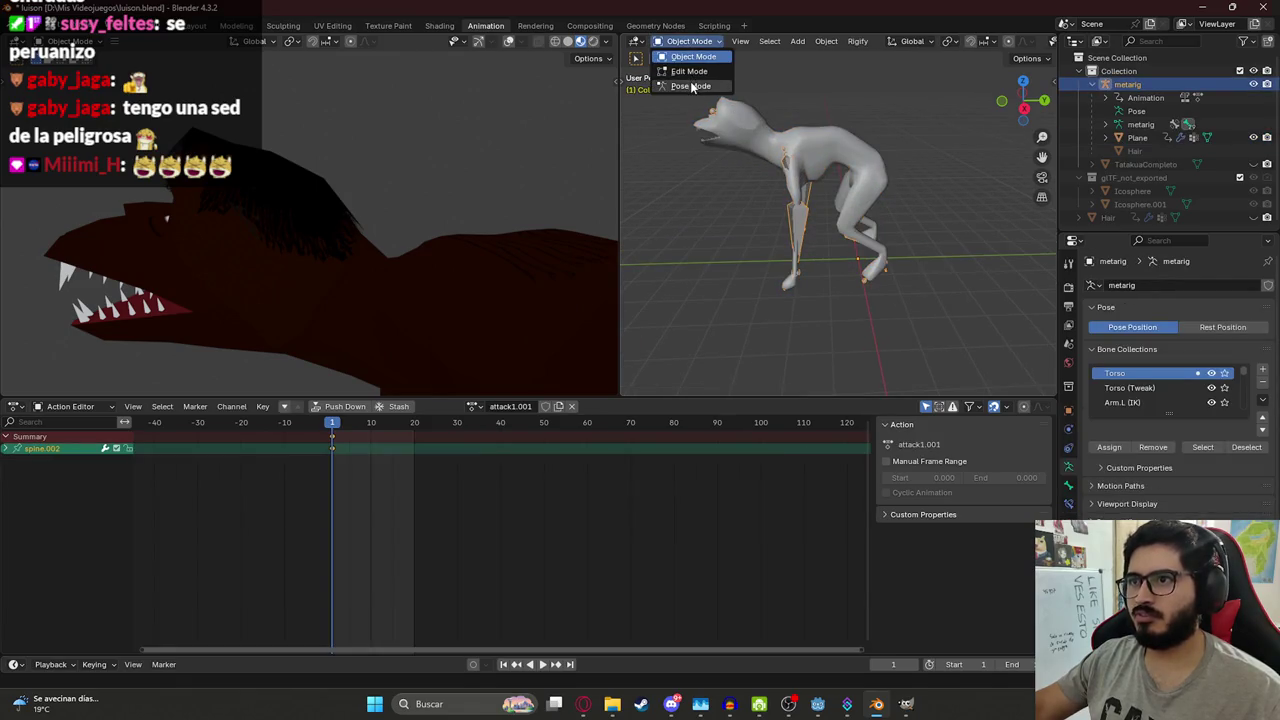
pyautogui.click(692, 87)
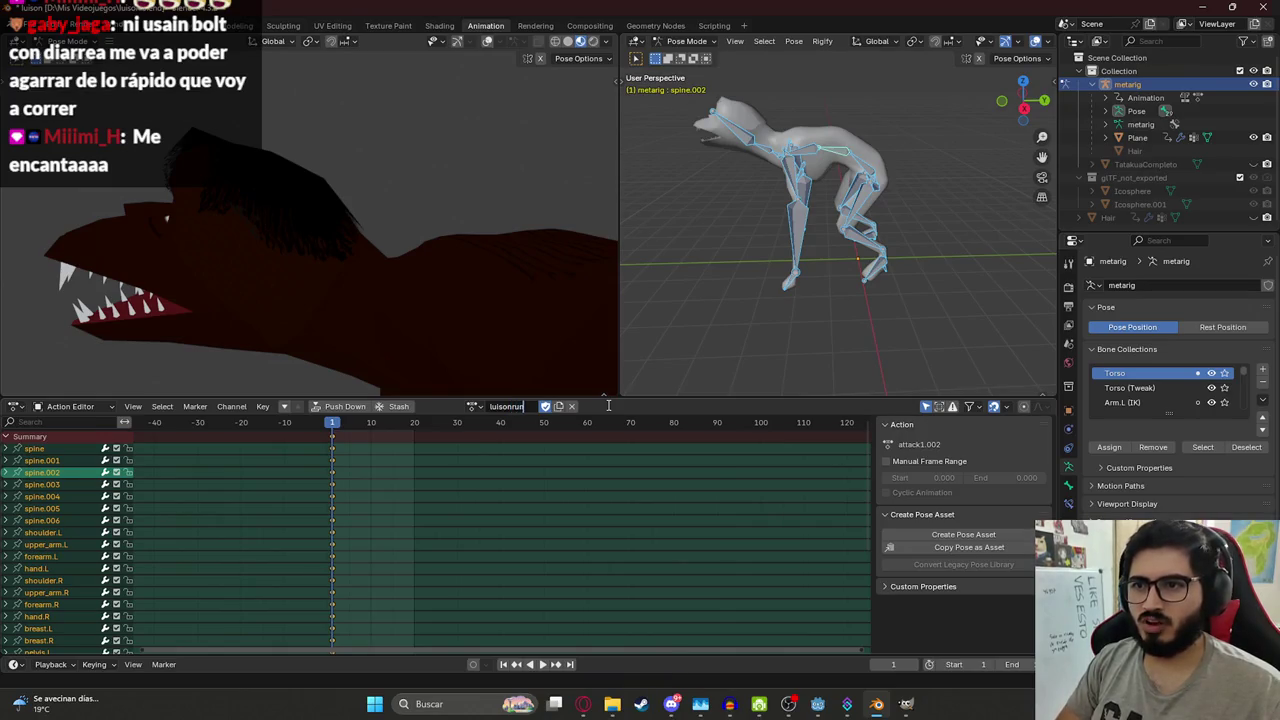
# Step: Name the new action 'luisonrun' and save luison.blend
pyautogui.press('Return')
pyautogui.scroll(-5, 380, 224)
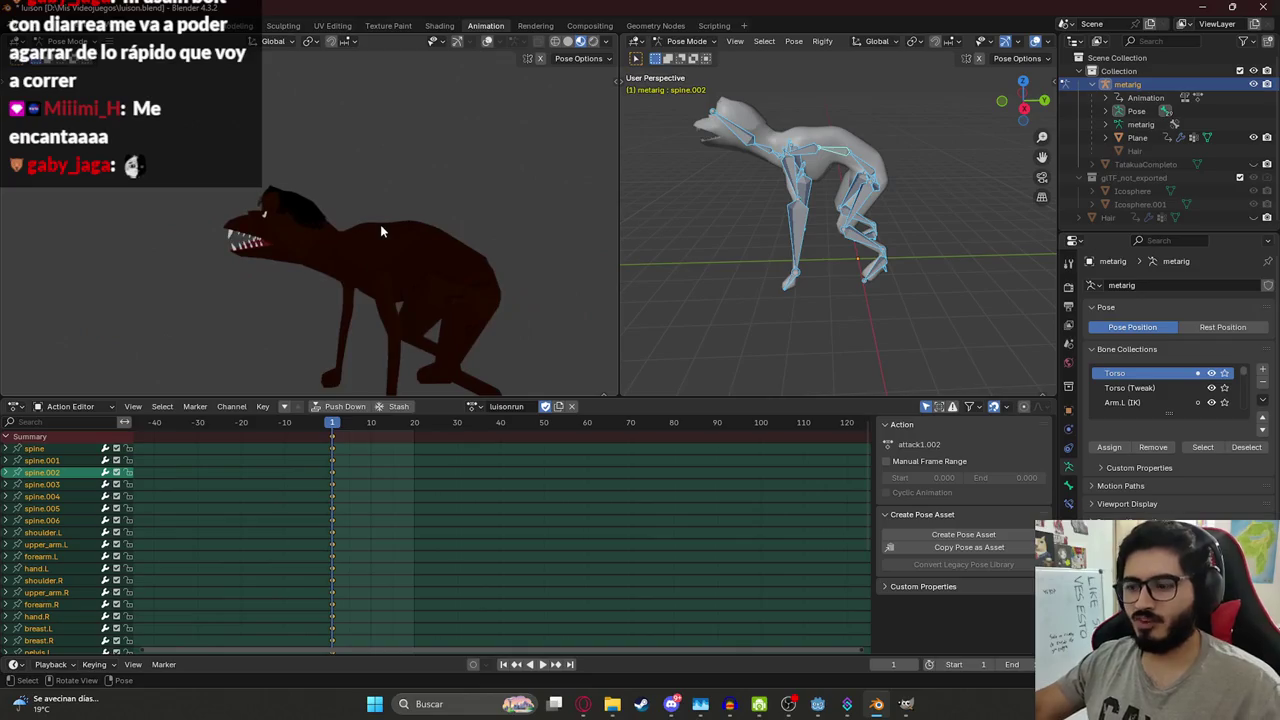
pyautogui.moveTo(371, 231)
pyautogui.mouseDown()
pyautogui.moveTo(310, 265)
pyautogui.moveTo(269, 214)
pyautogui.mouseUp()
pyautogui.hotkey('ctrl', 's')
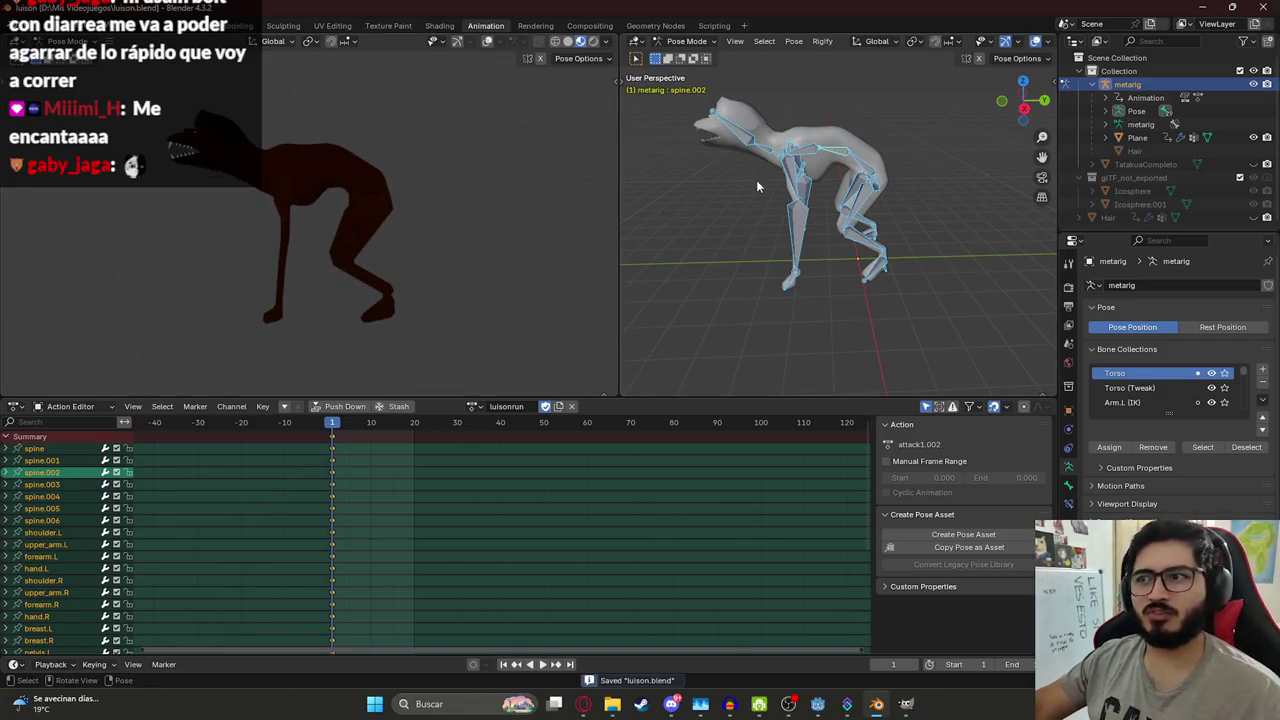
pyautogui.click(783, 164)
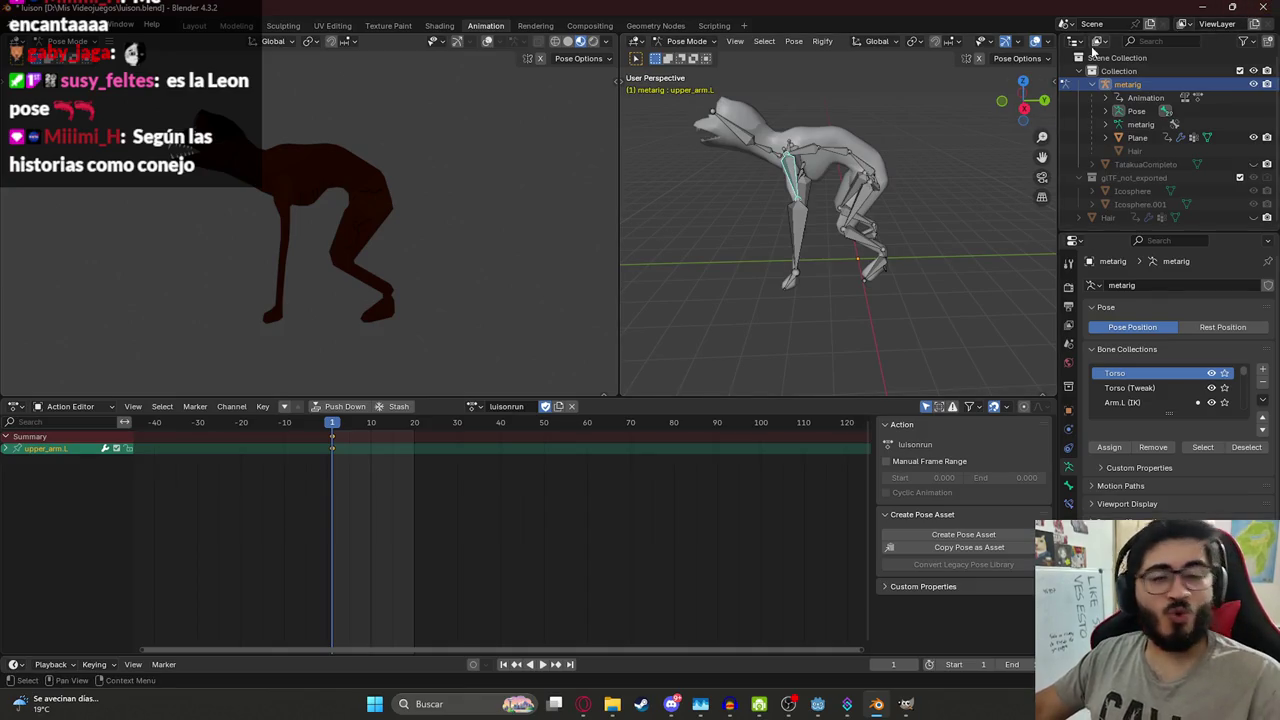
# Step: Select all bones, frame the rig, pick thigh.L, and view it in Right Orthographic
pyautogui.moveTo(586, 710)
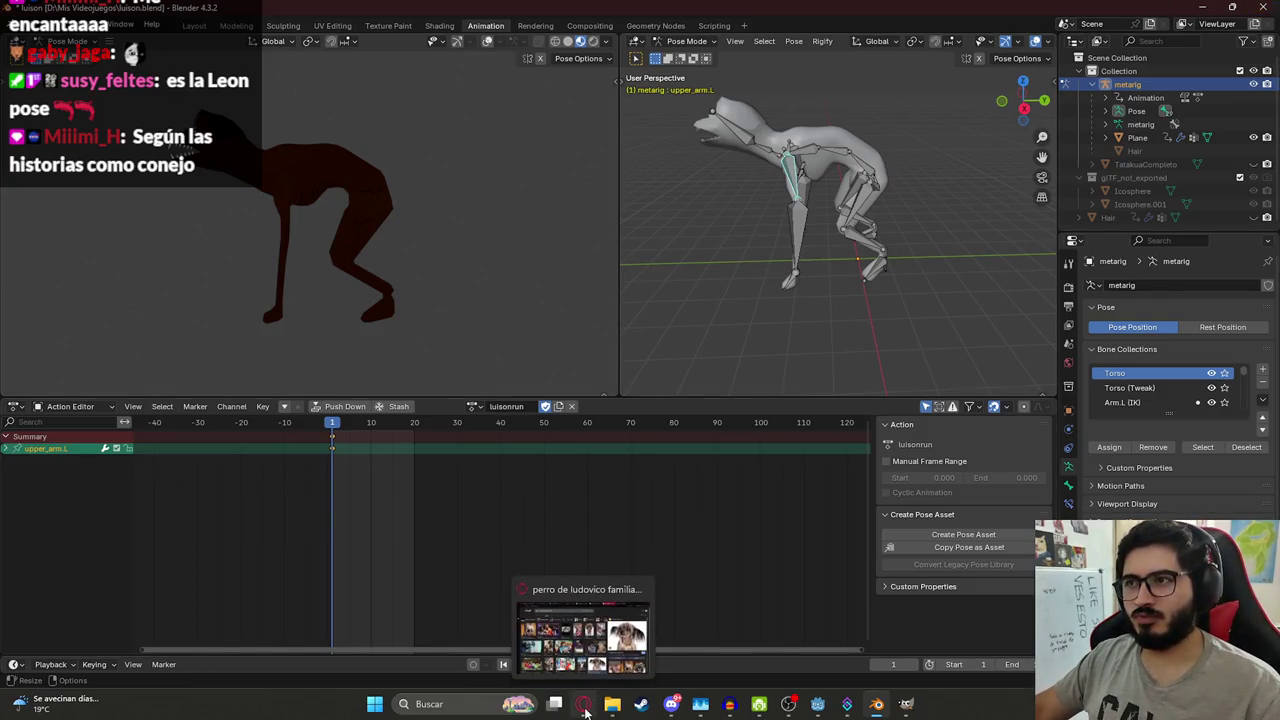
pyautogui.press('a')
pyautogui.press('KP_Decimal')
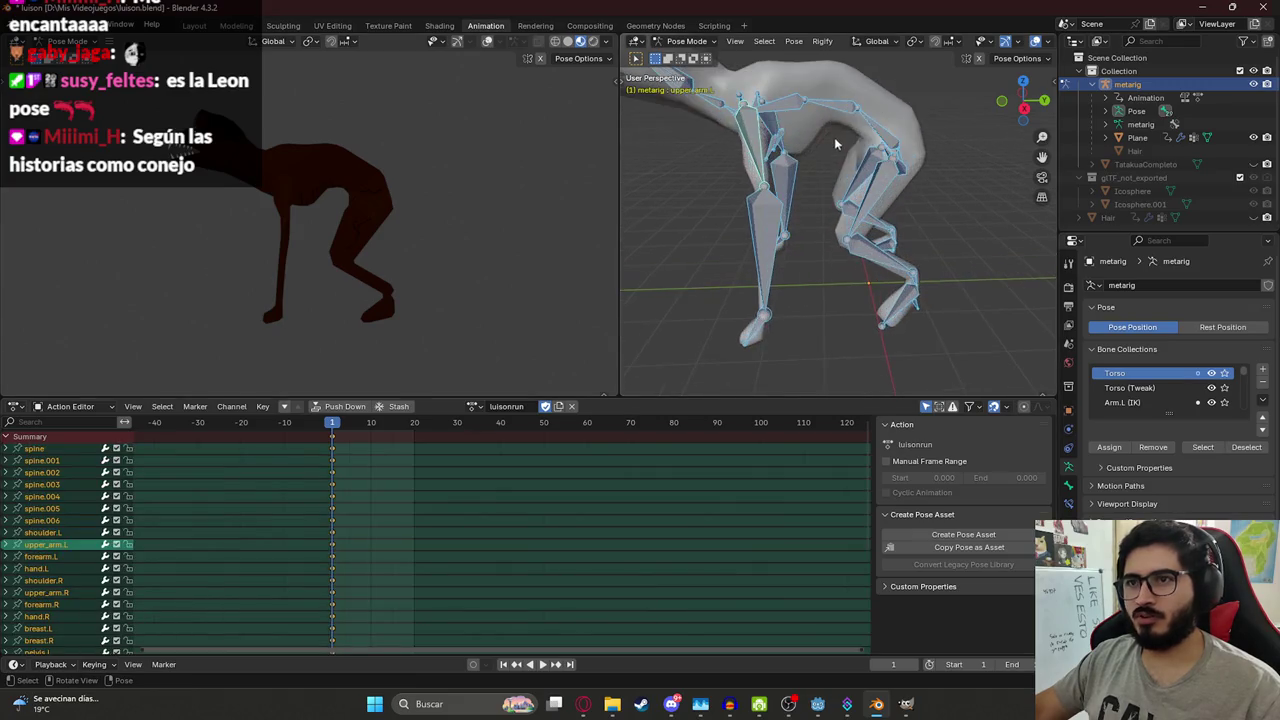
pyautogui.click(878, 172)
pyautogui.press('KP_3')
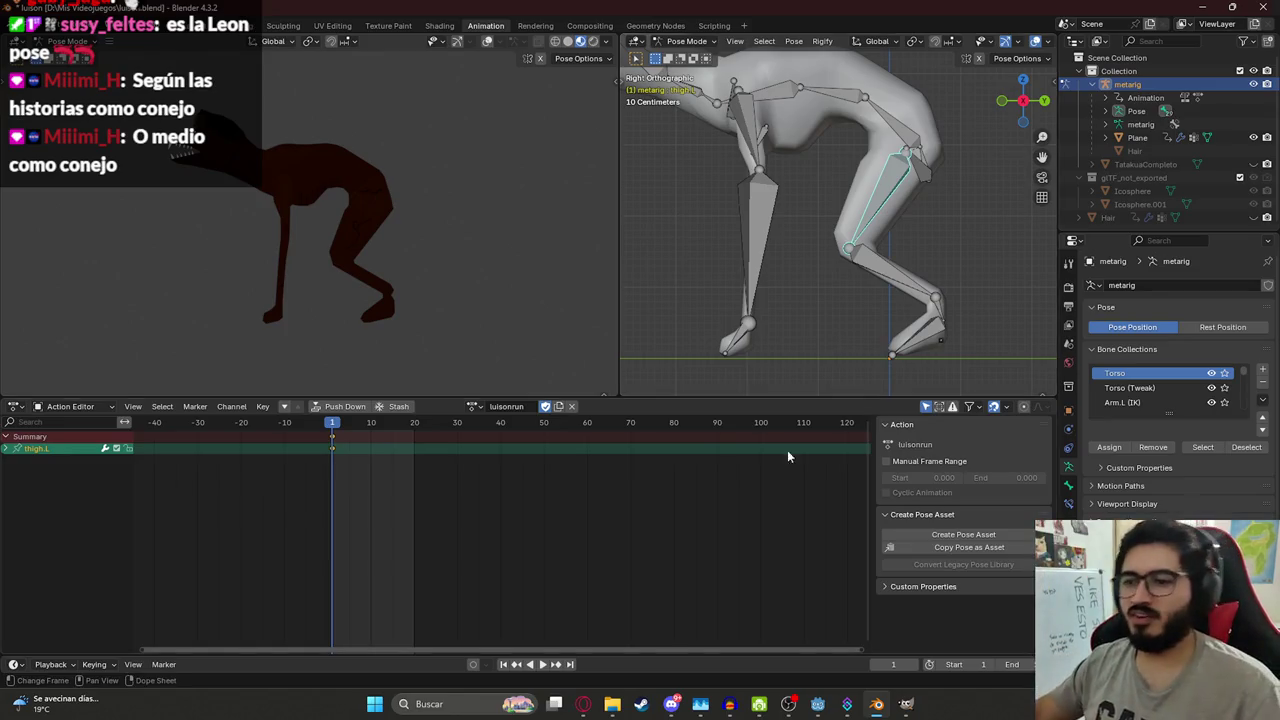
pyautogui.click(588, 708)
# Step: Go to YouTube and search for 'como corre un conejo'
pyautogui.click(829, 37)
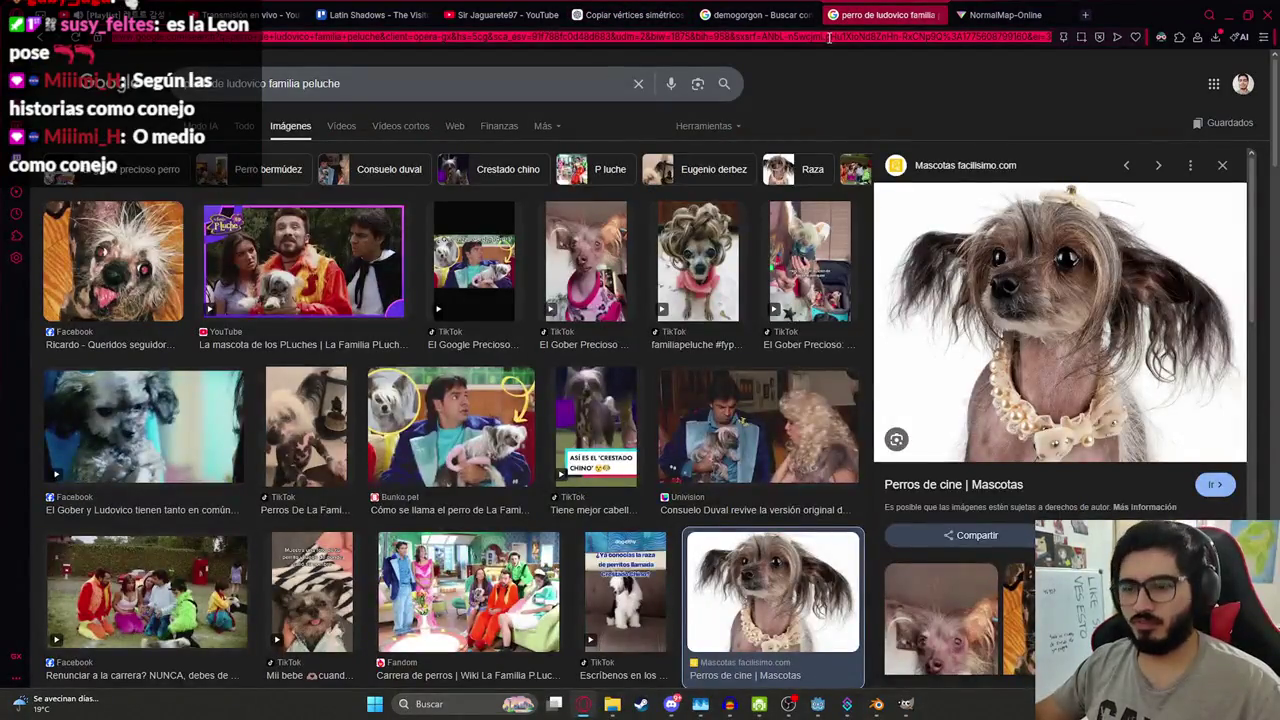
pyautogui.write('you')
pyautogui.press('Return')
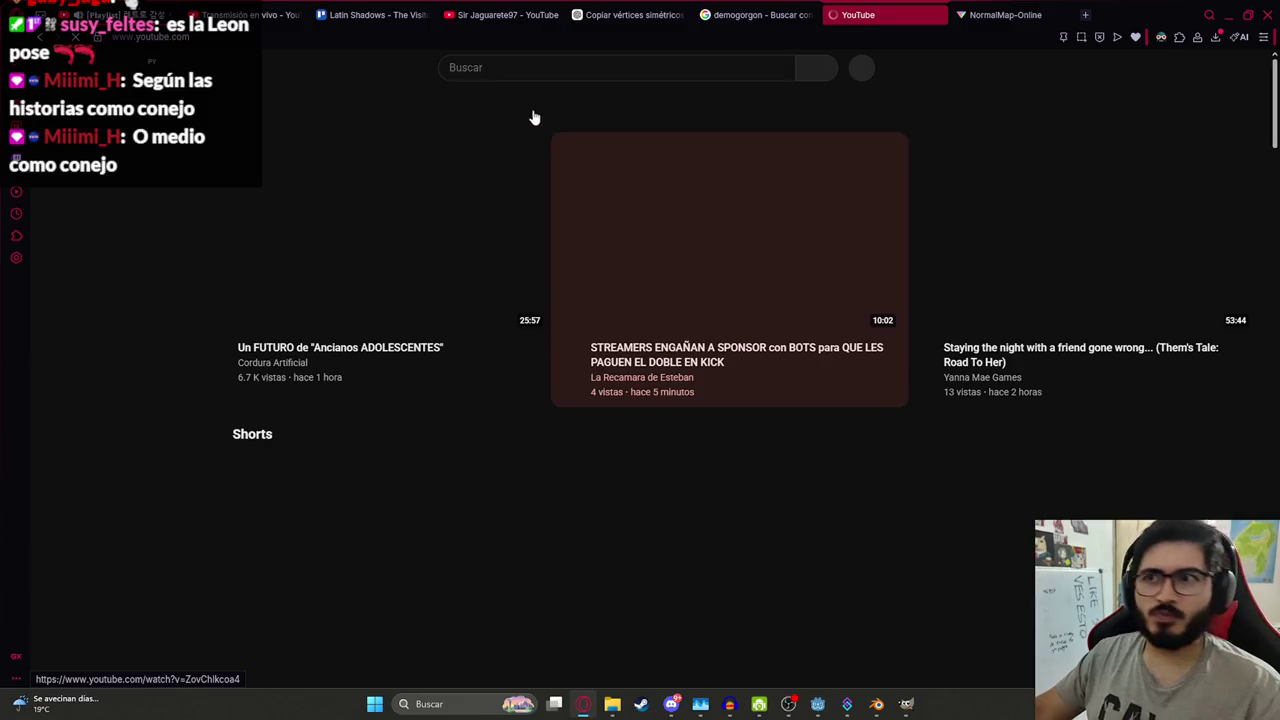
pyautogui.click(552, 67)
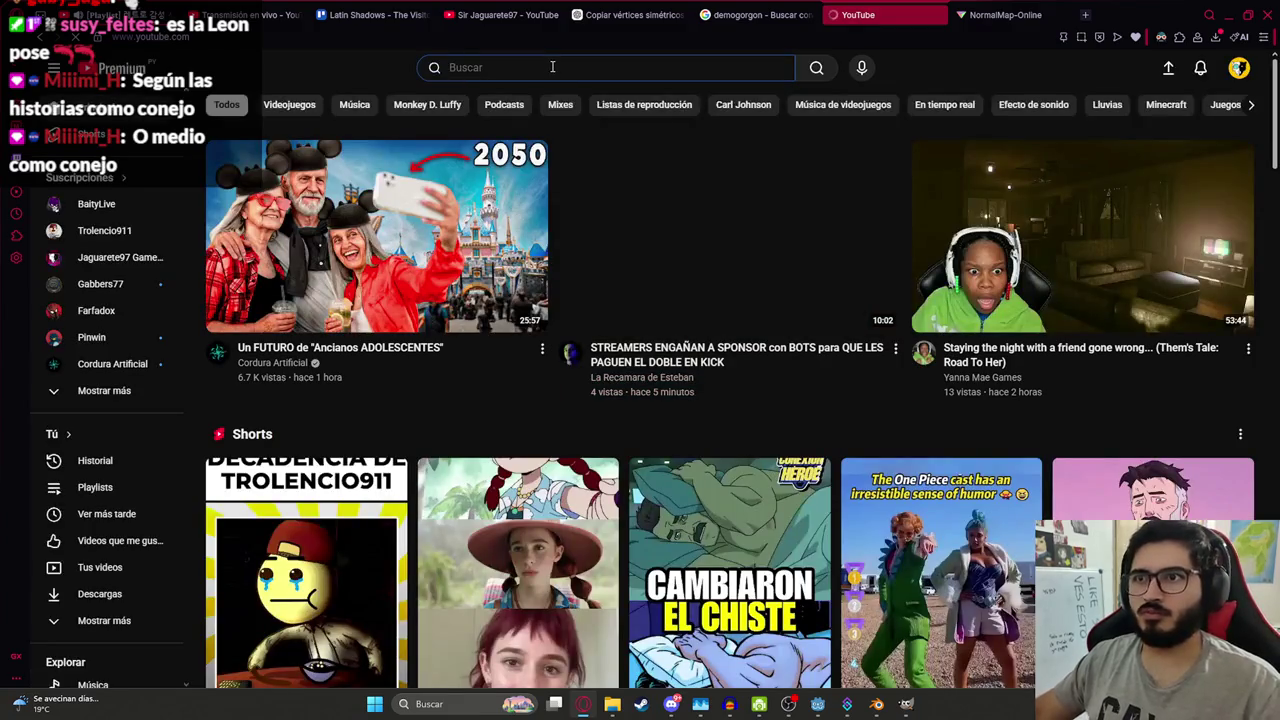
pyautogui.write('como corre un conejo')
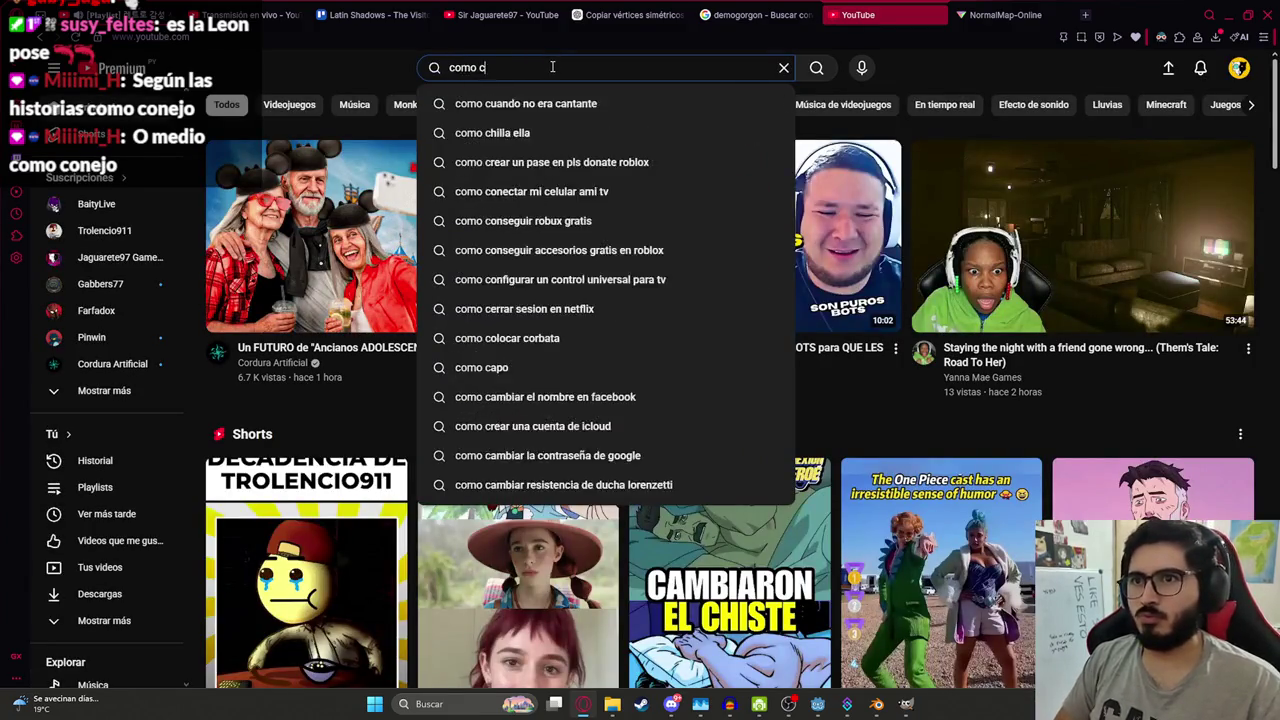
pyautogui.press('Return')
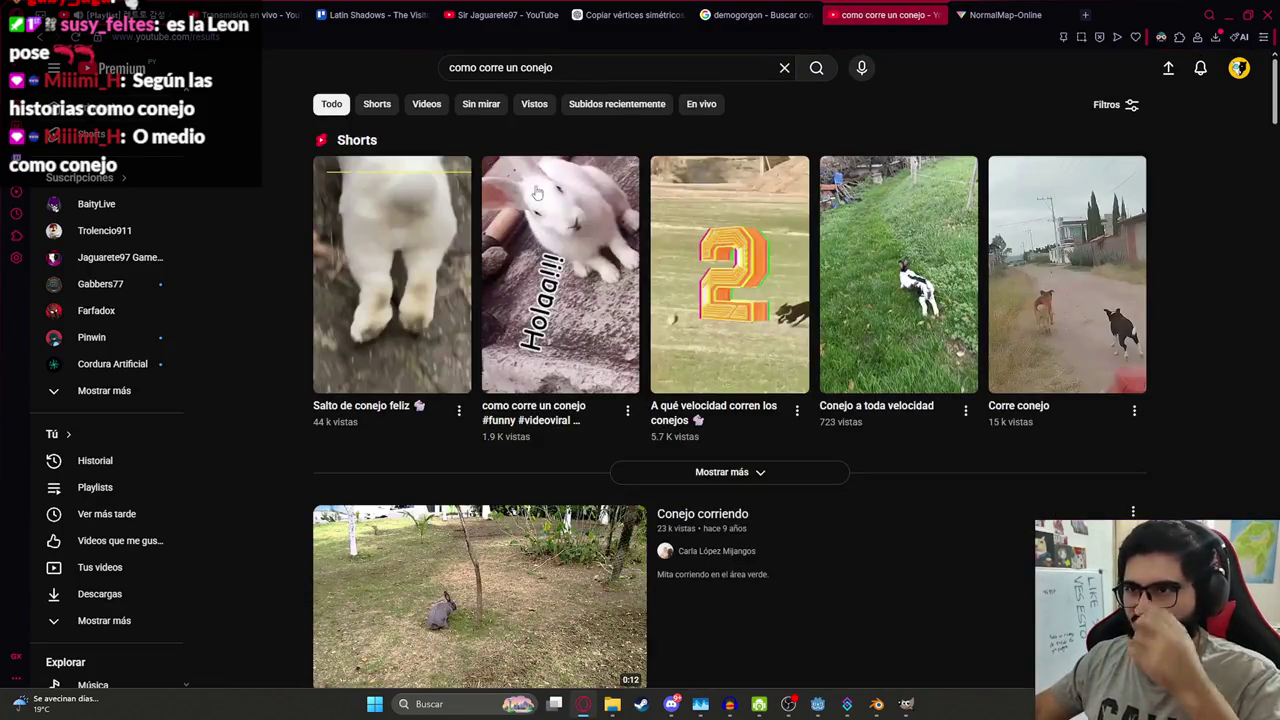
# Step: Play the 'Conejo corriendo' video, pause mid-run, and compare with the Blender rig
pyautogui.scroll(-2, 553, 457)
pyautogui.click(553, 457)
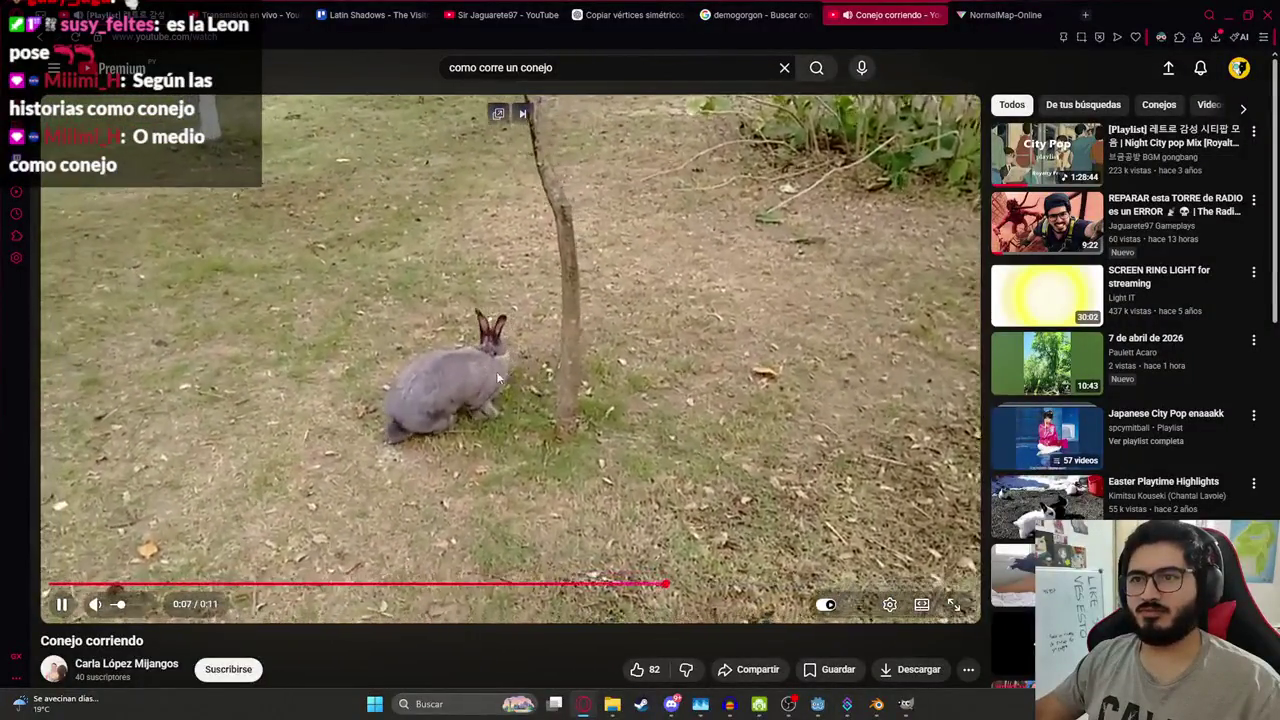
pyautogui.click(497, 377)
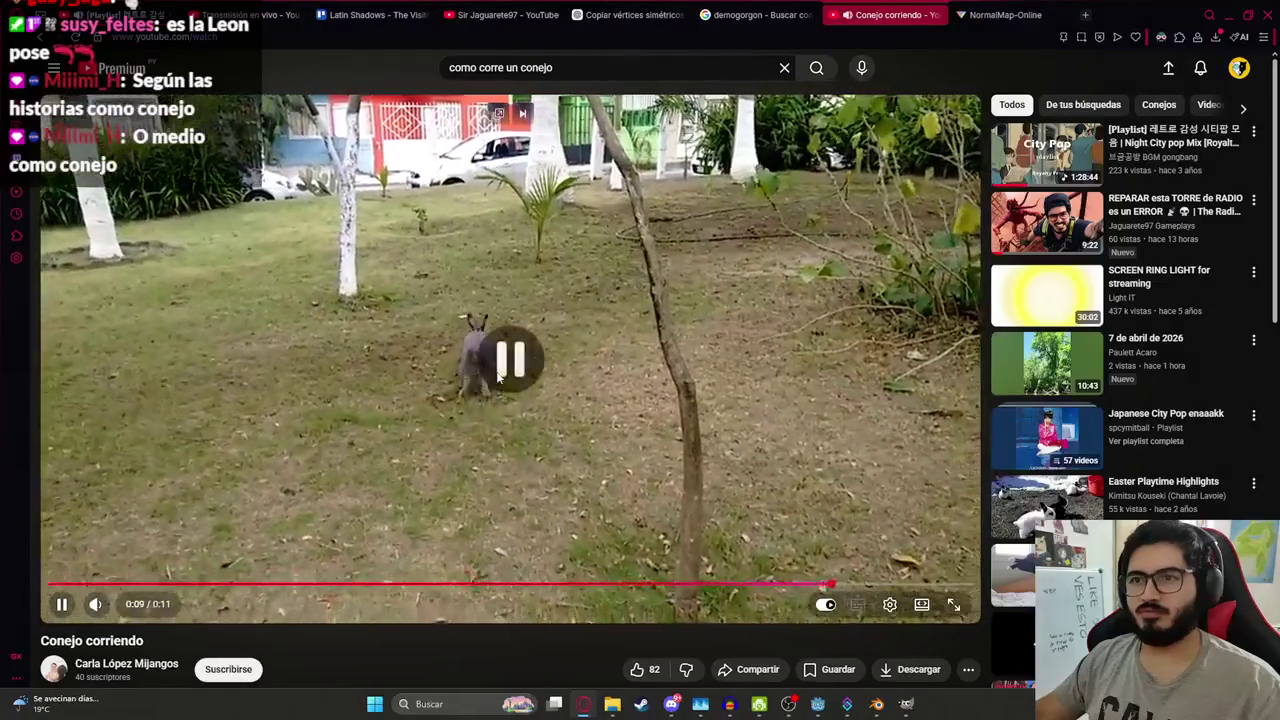
pyautogui.hotkey('alt', 'Tab')
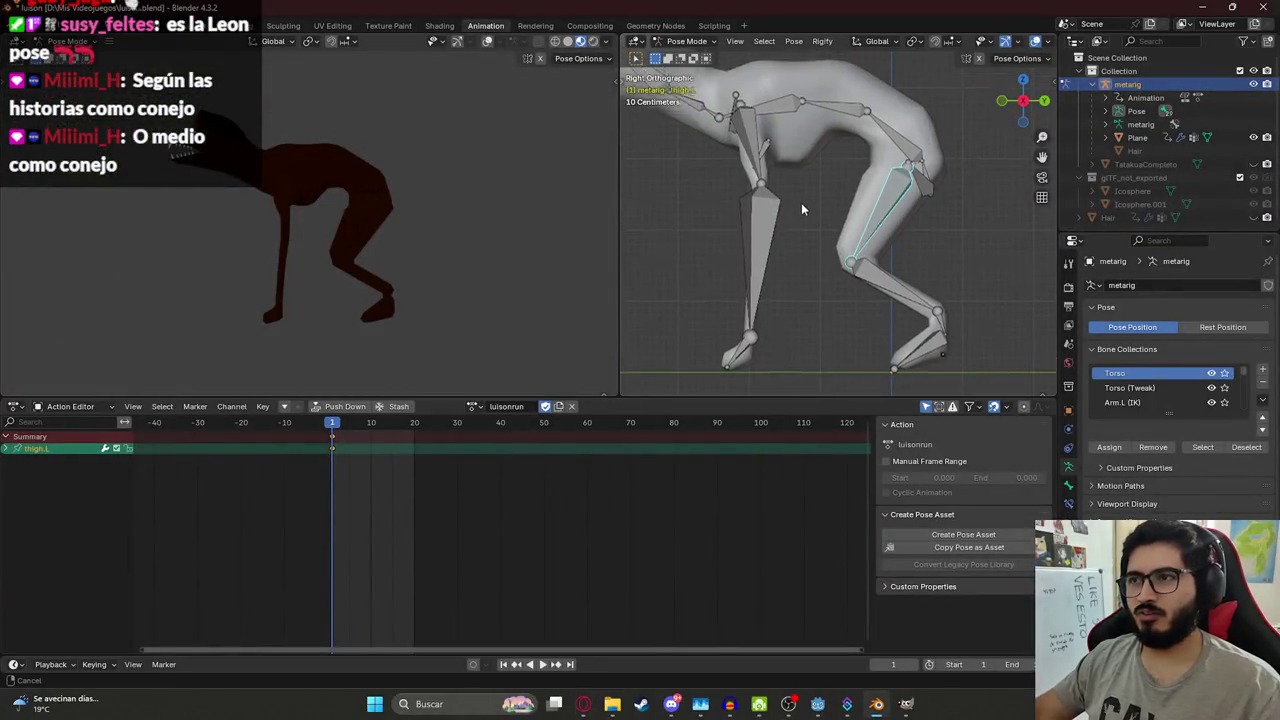
pyautogui.scroll(2, 801, 202)
pyautogui.hotkey('alt', 'Tab')
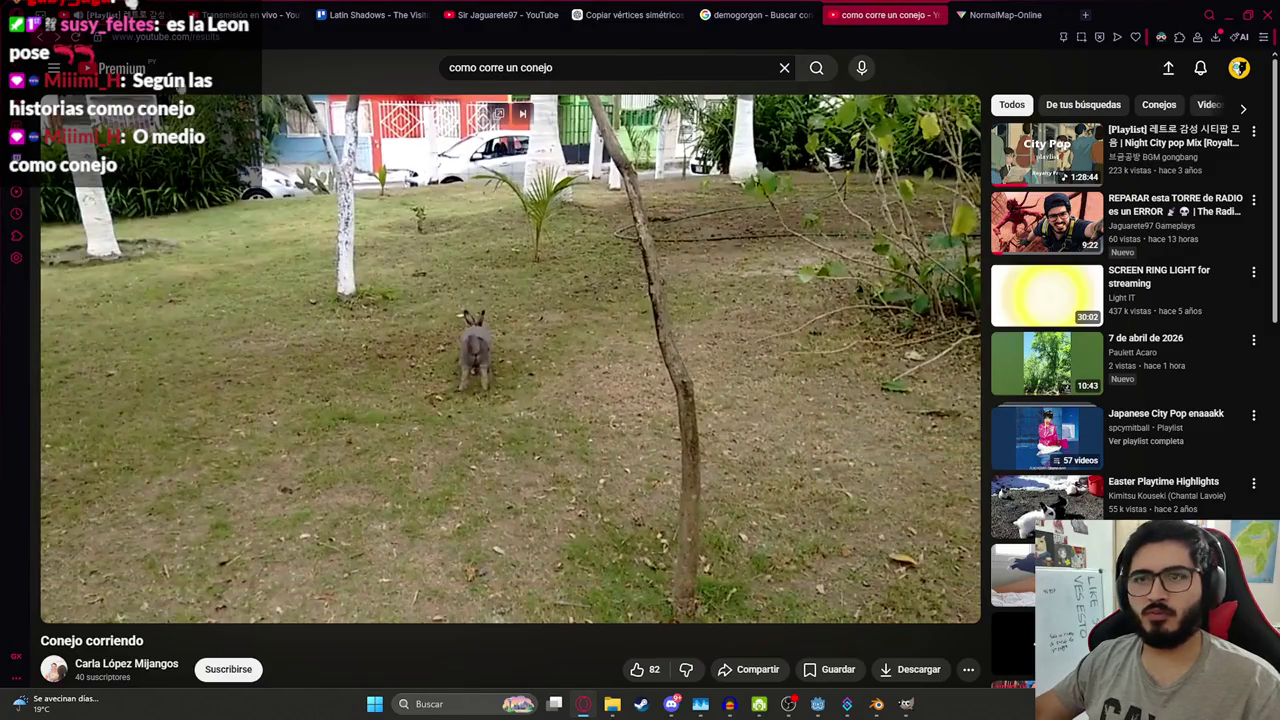
# Step: Watch the Short about hares and return to the search results
pyautogui.hotkey('alt', 'Left')
pyautogui.scroll(-5, 605, 291)
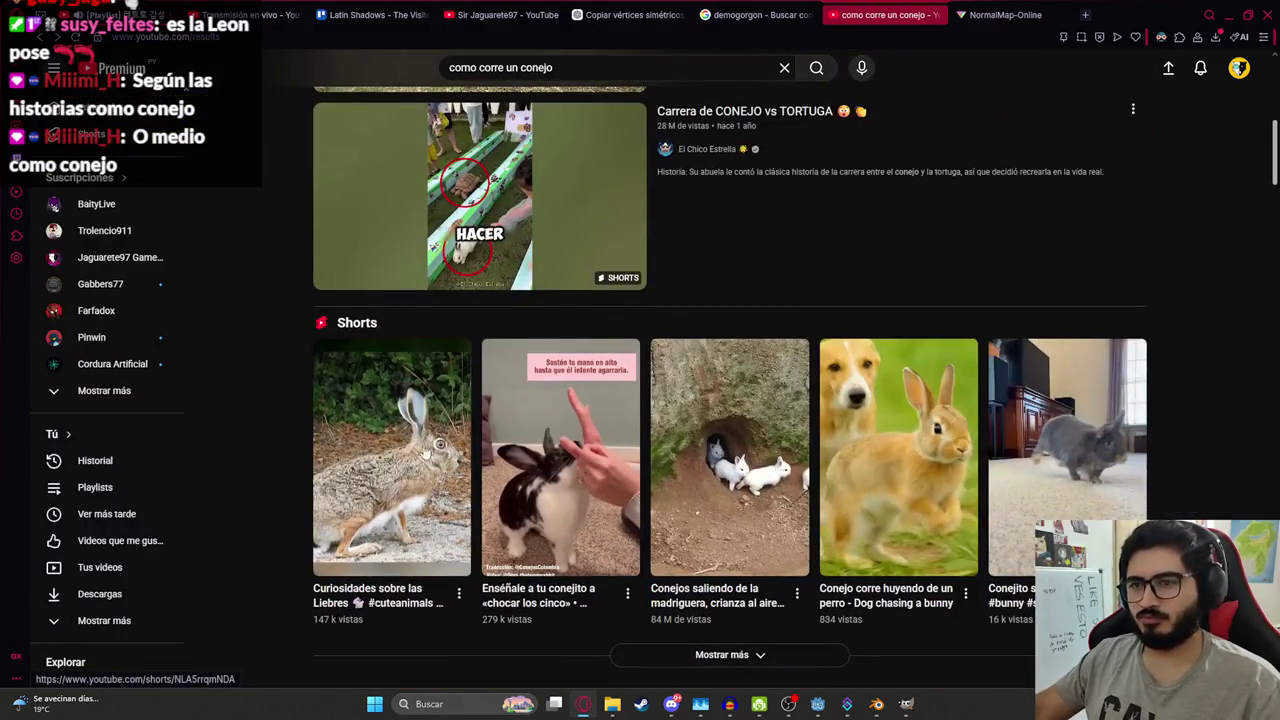
pyautogui.click(394, 454)
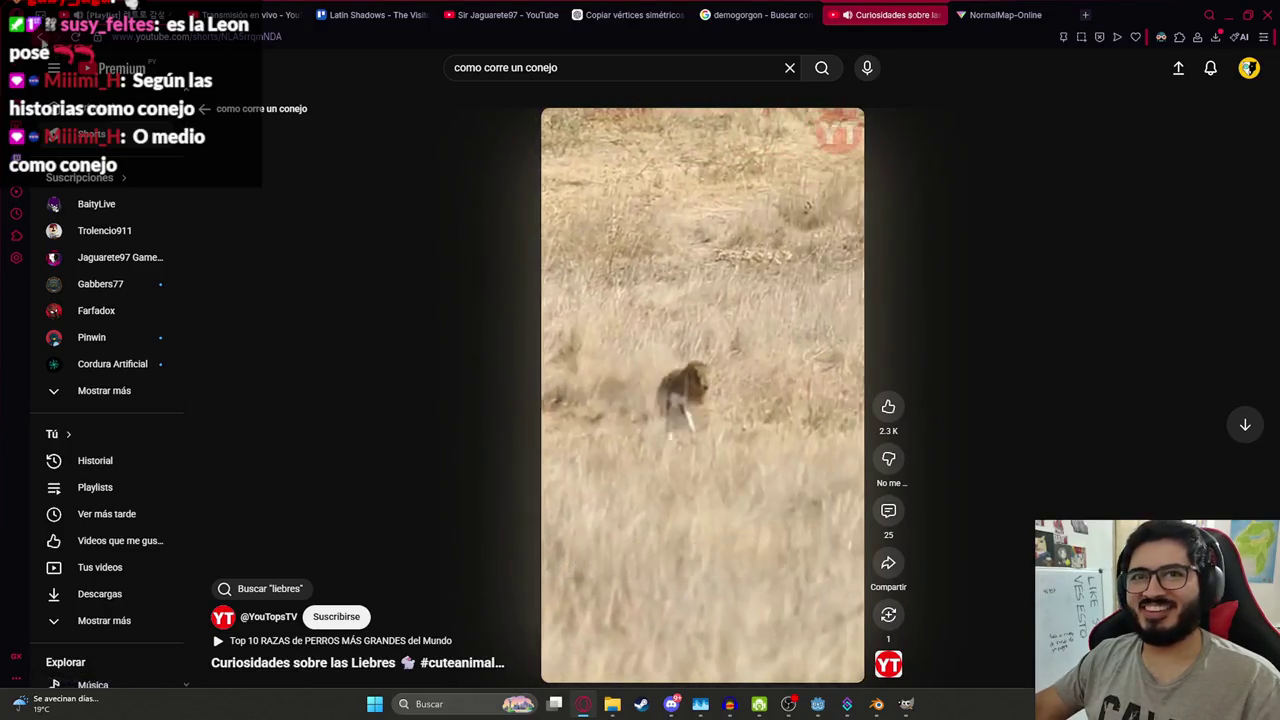
pyautogui.hotkey('alt', 'Left')
pyautogui.scroll(-3, 385, 363)
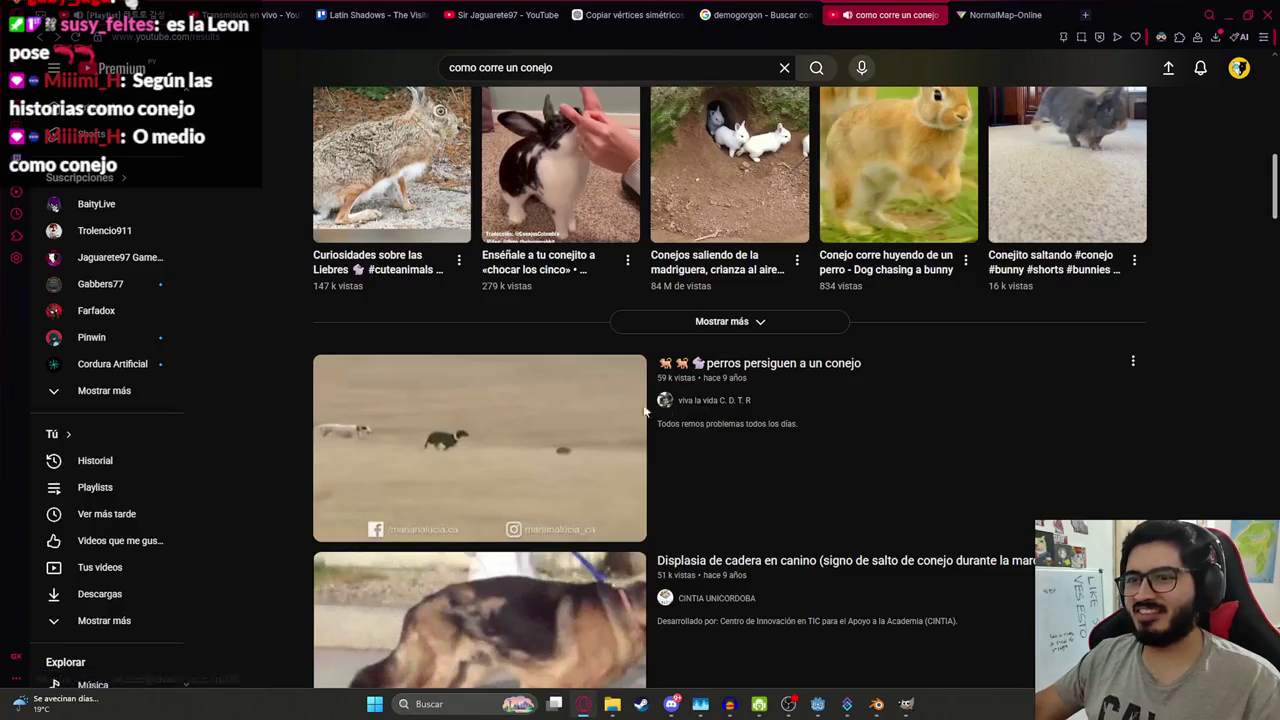
pyautogui.scroll(-3, 304, 444)
pyautogui.scroll(5, 305, 445)
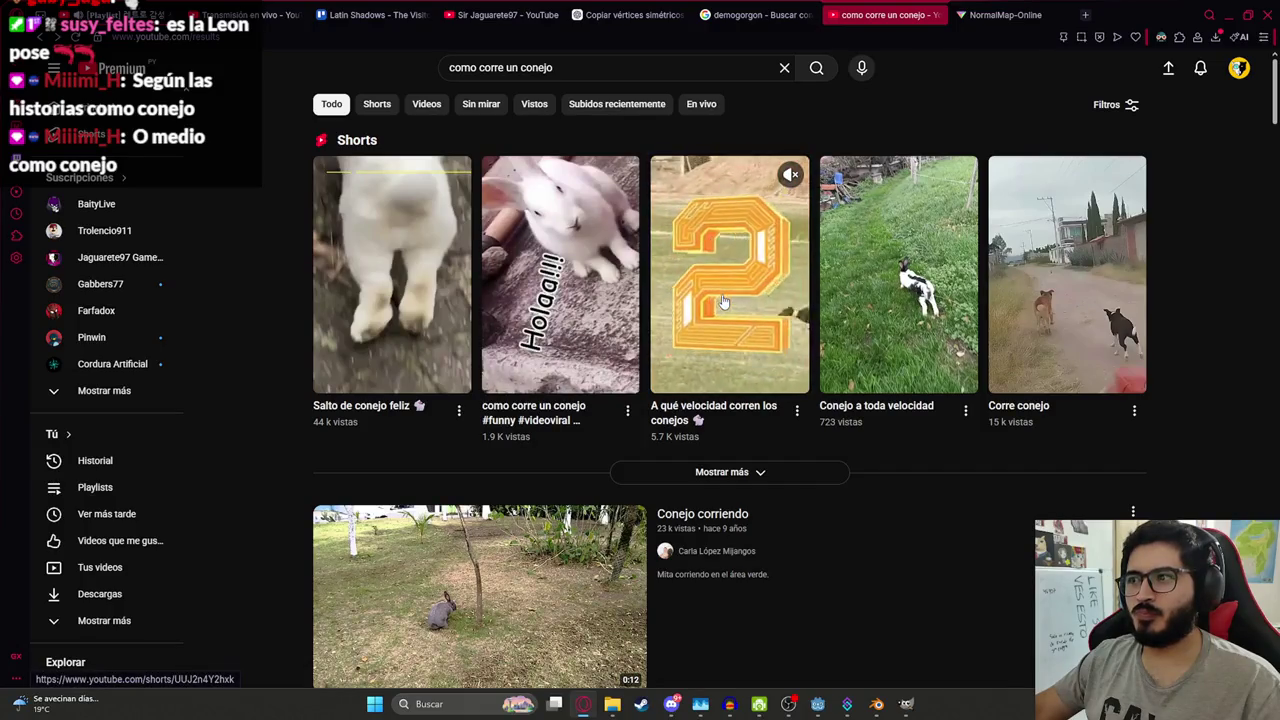
# Step: Watch the 'Conejo a toda velocidad' Short, pausing it on a stride
pyautogui.click(830, 315)
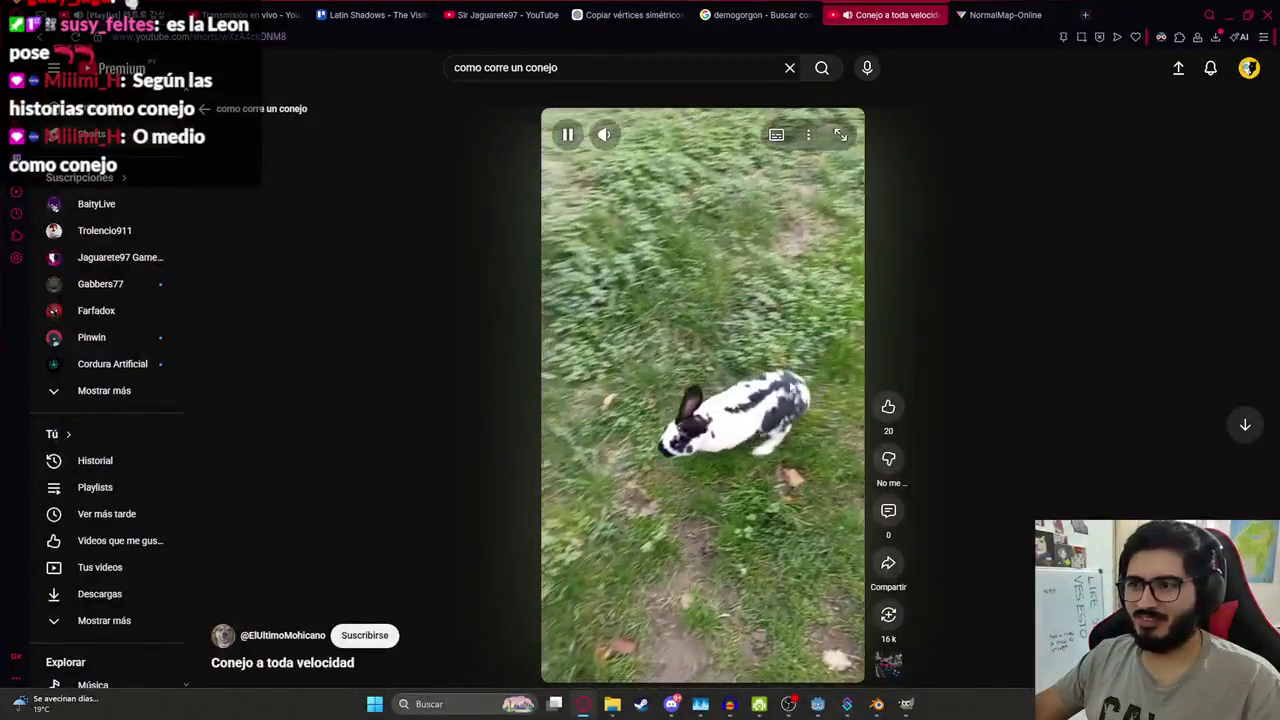
pyautogui.click(790, 387)
pyautogui.click(787, 407)
pyautogui.click(787, 407)
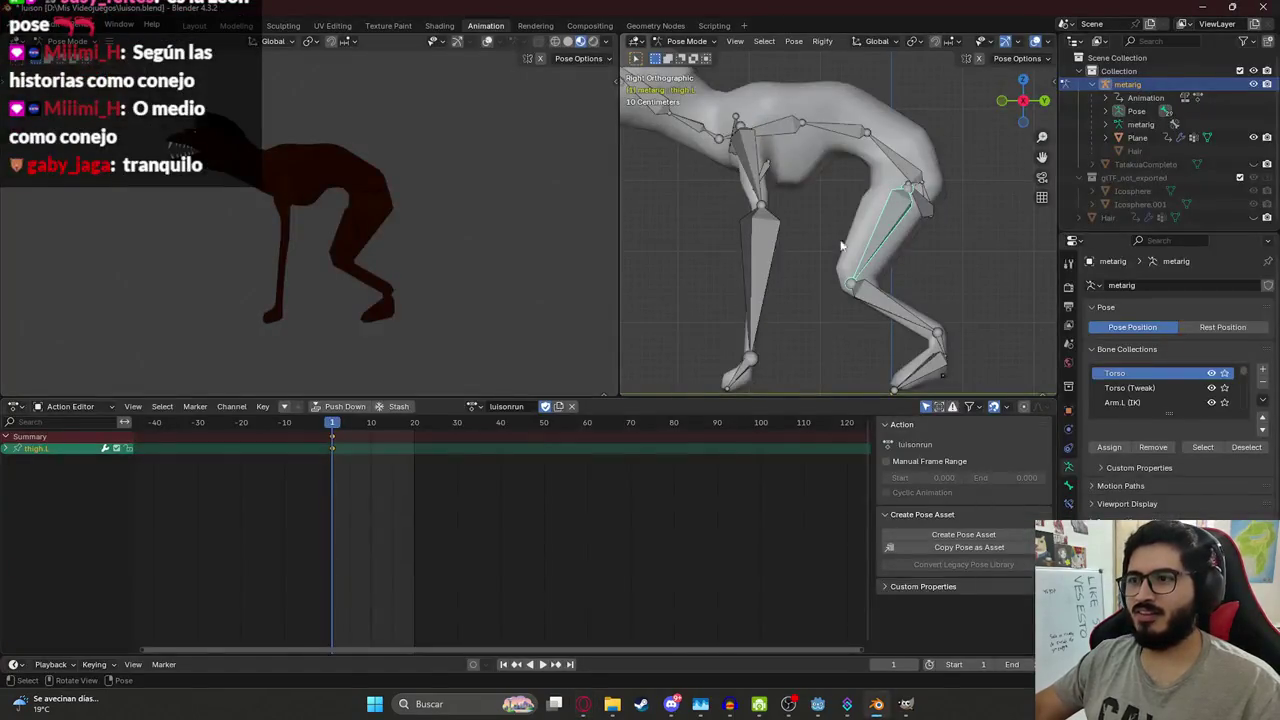
# Step: Rotate both thighs upward, the right thigh by 42.4°
pyautogui.click(893, 228)
pyautogui.press('r')
pyautogui.click(855, 215)
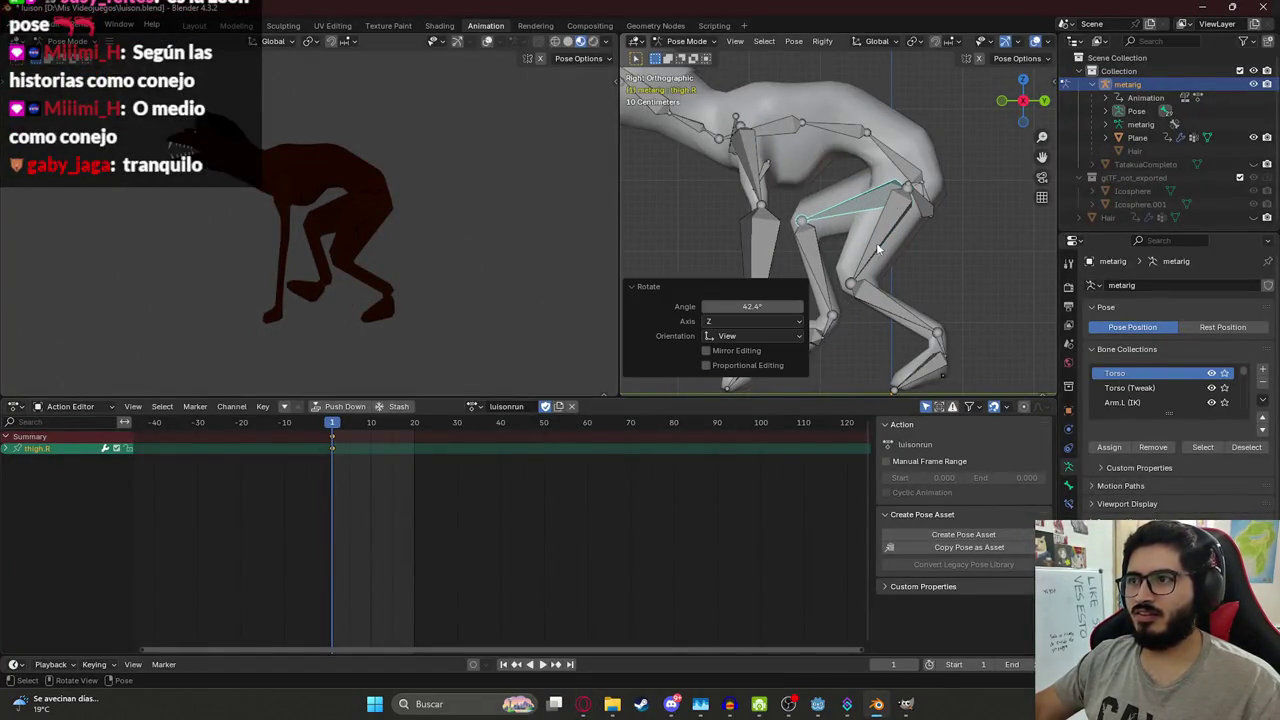
pyautogui.click(878, 250)
pyautogui.press('r')
pyautogui.click(844, 244)
# Step: Rotate the left and right toe bones to point downward
pyautogui.click(822, 348)
pyautogui.press('r')
pyautogui.click(842, 364)
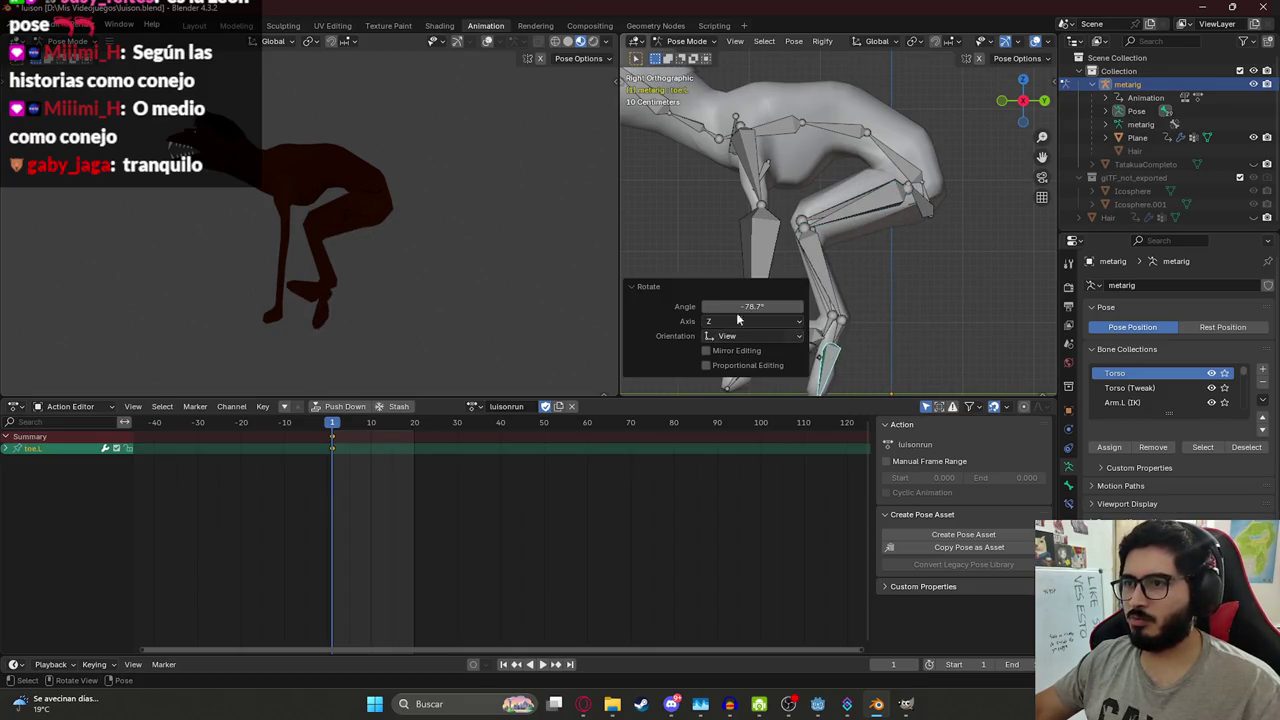
pyautogui.click(649, 286)
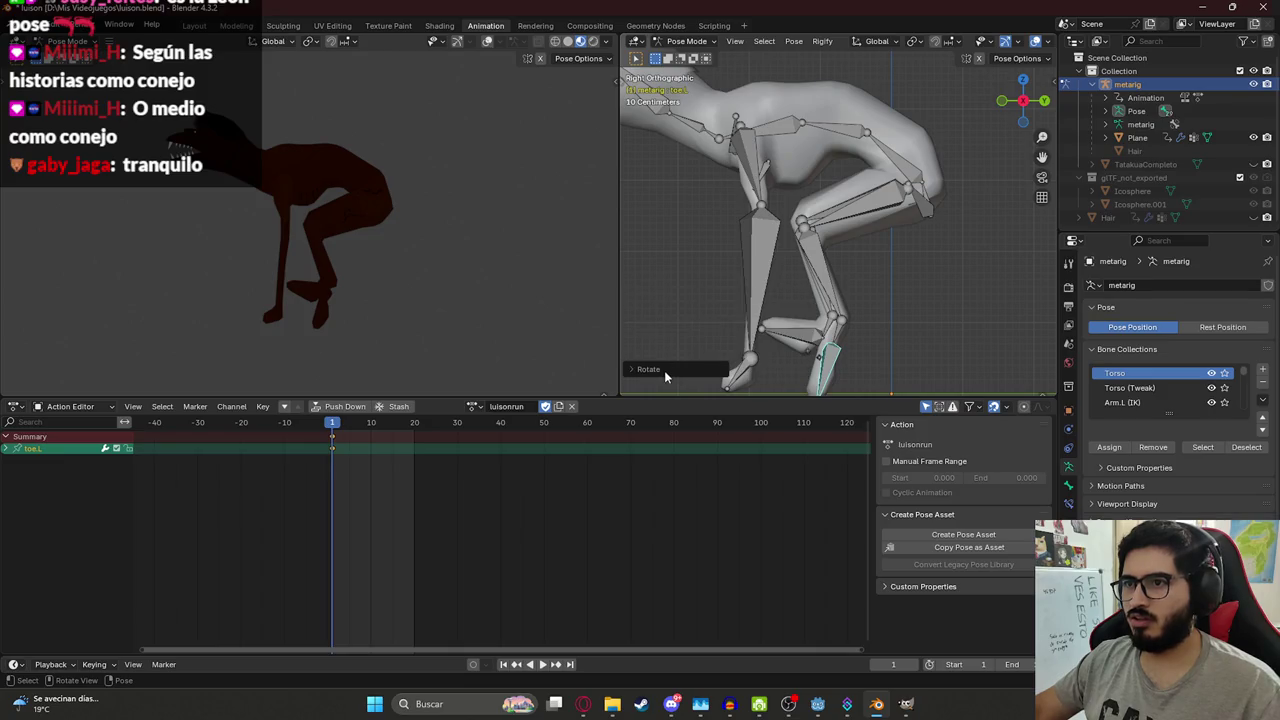
pyautogui.click(790, 337)
pyautogui.press('r')
pyautogui.click(828, 242)
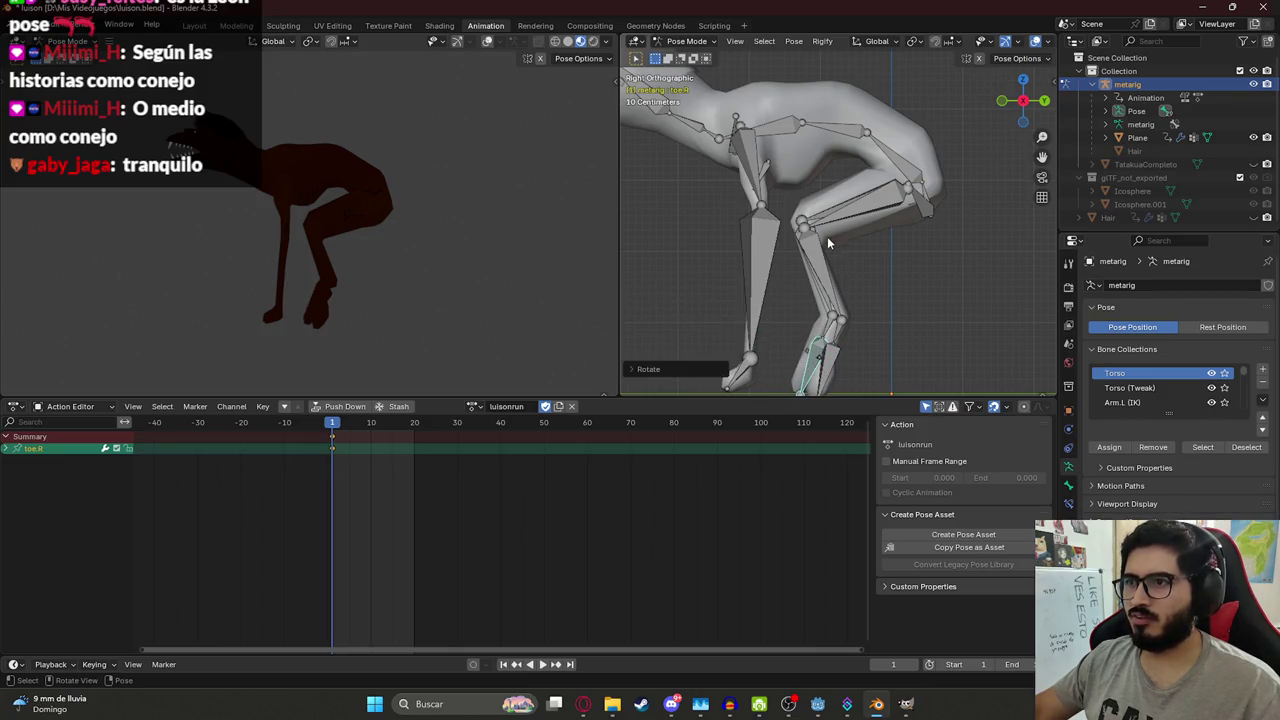
# Step: Tilt the torso forward with spine.003, then check from the front view against the rabbit reference
pyautogui.click(762, 181)
pyautogui.press('r')
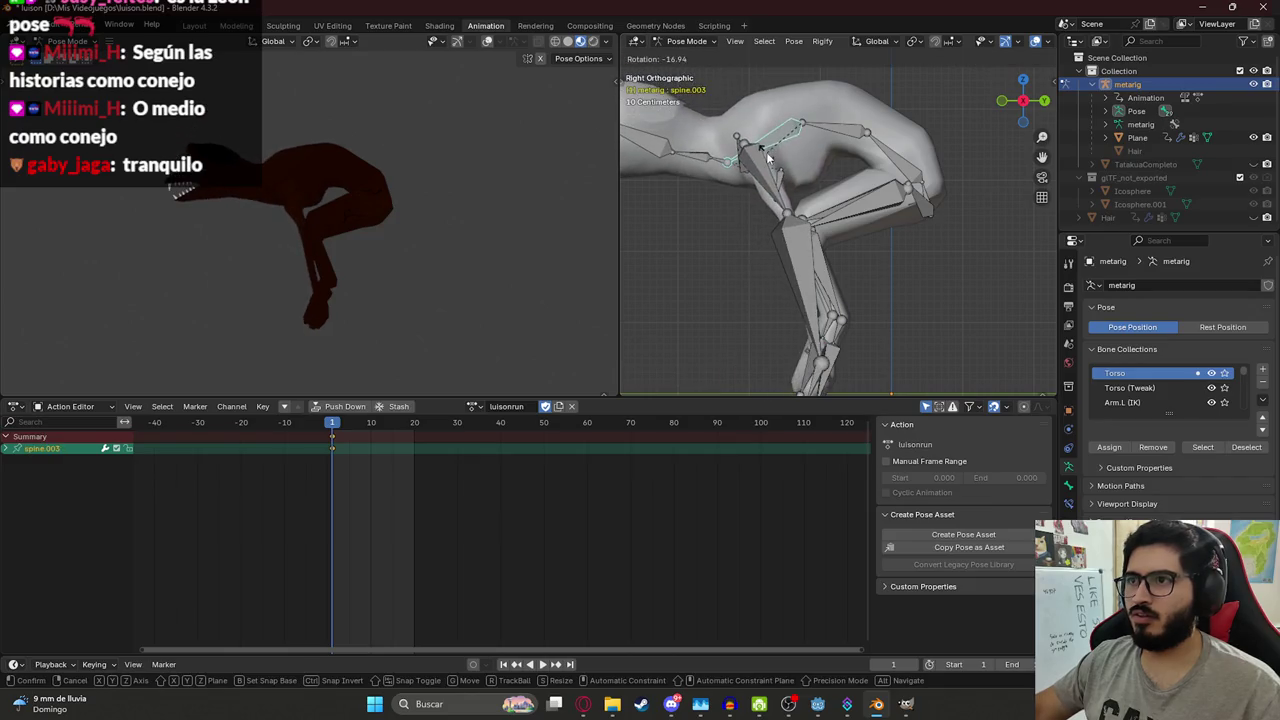
pyautogui.click(768, 172)
pyautogui.moveTo(268, 267)
pyautogui.mouseDown()
pyautogui.moveTo(351, 246)
pyautogui.moveTo(400, 258)
pyautogui.mouseUp()
pyautogui.press('KP_1')
pyautogui.hotkey('alt', 'Tab')
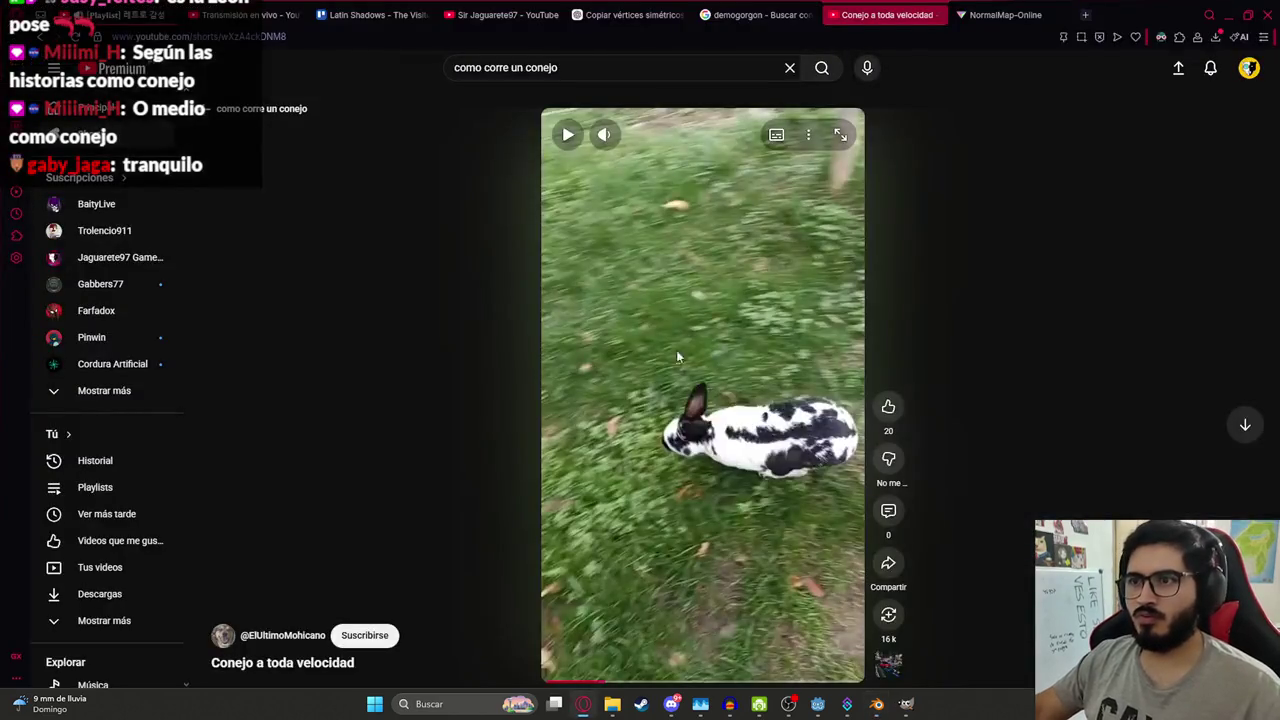
pyautogui.hotkey('alt', 'Tab')
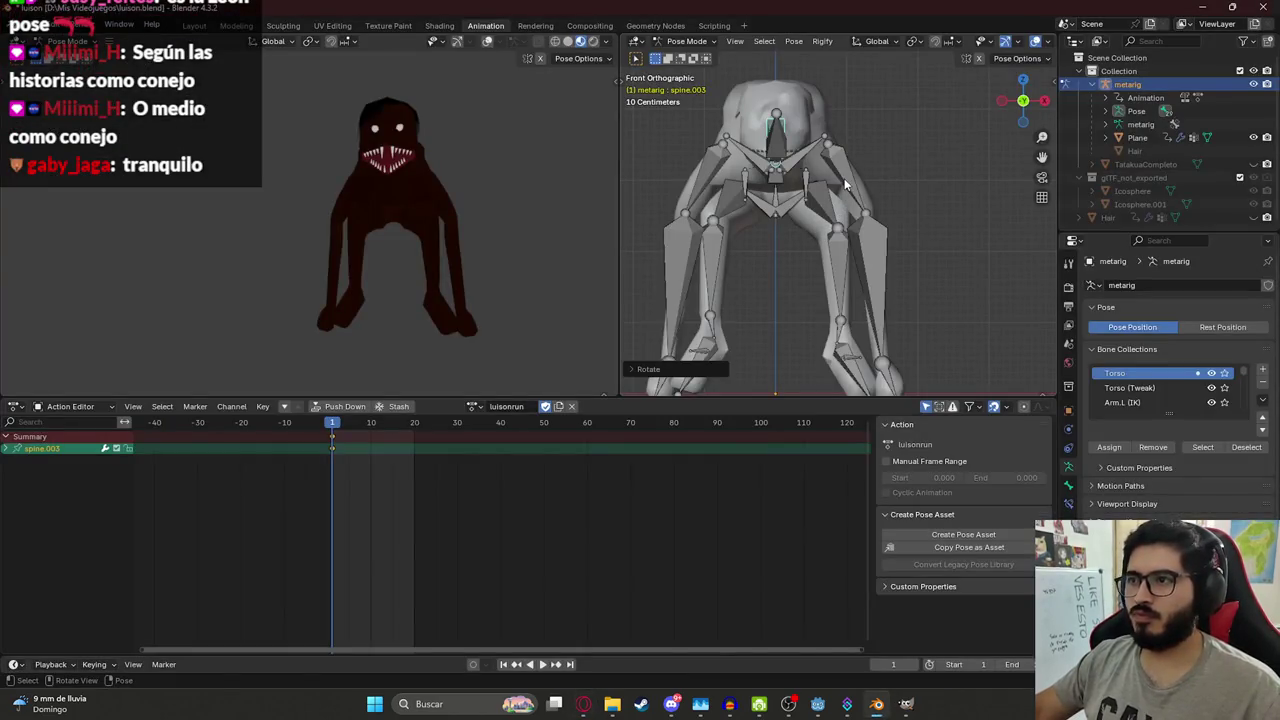
# Step: Rotate the right upper arm inward
pyautogui.click(845, 185)
pyautogui.press('r')
pyautogui.click(725, 190)
pyautogui.click(718, 188)
pyautogui.press('r')
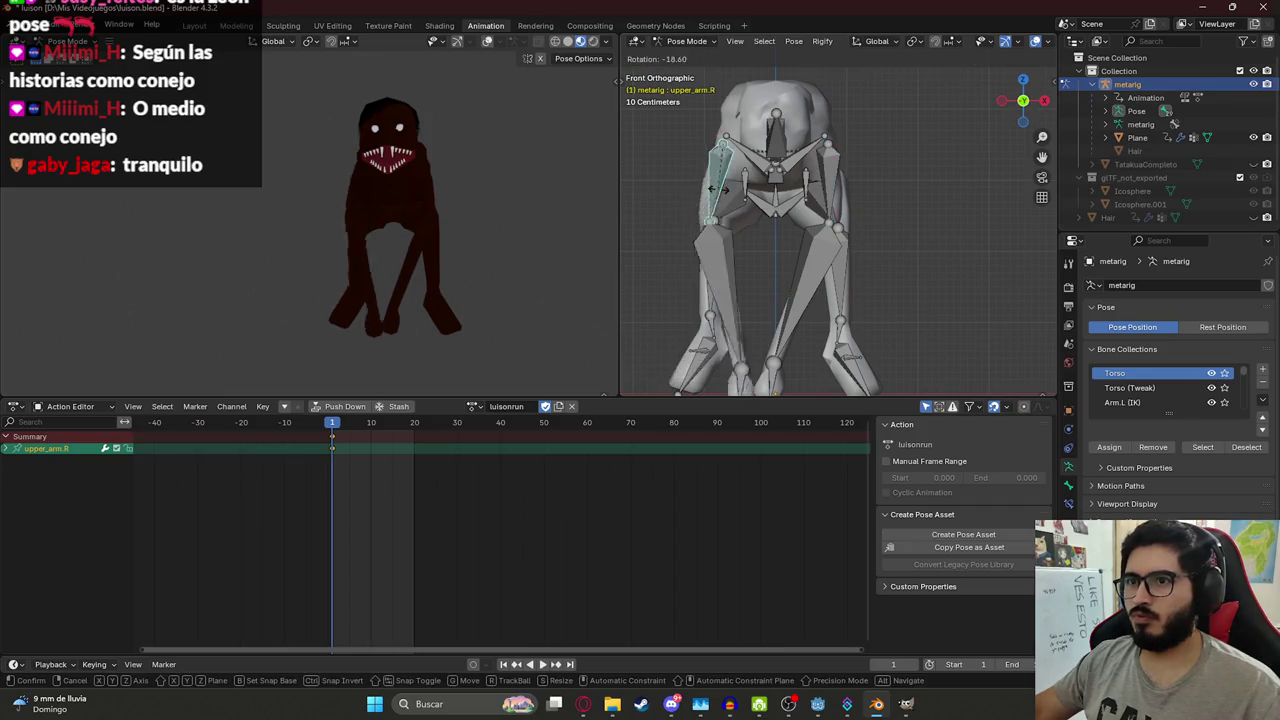
pyautogui.click(767, 236)
pyautogui.scroll(1, 767, 236)
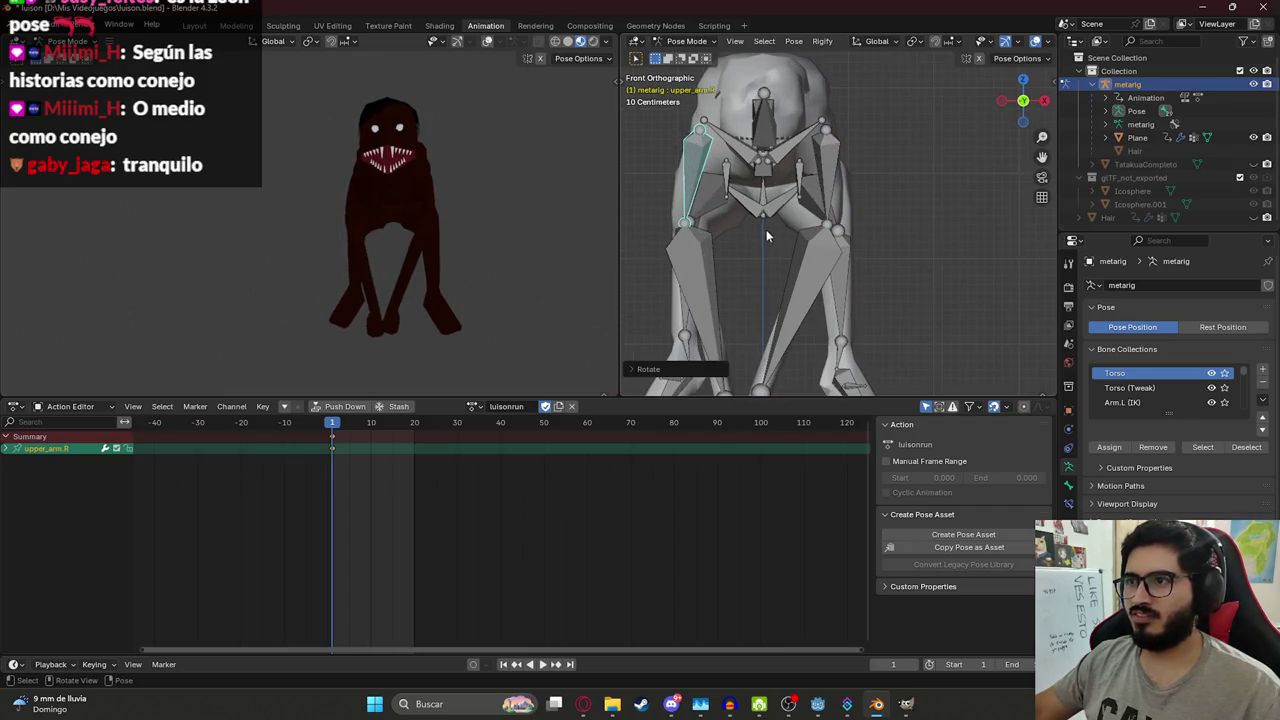
# Step: Return to Right Orthographic view and select all bones, cancelling a trial X move
pyautogui.click(825, 183)
pyautogui.moveTo(346, 260)
pyautogui.mouseDown()
pyautogui.moveTo(476, 244)
pyautogui.moveTo(343, 247)
pyautogui.moveTo(338, 222)
pyautogui.moveTo(347, 229)
pyautogui.mouseUp()
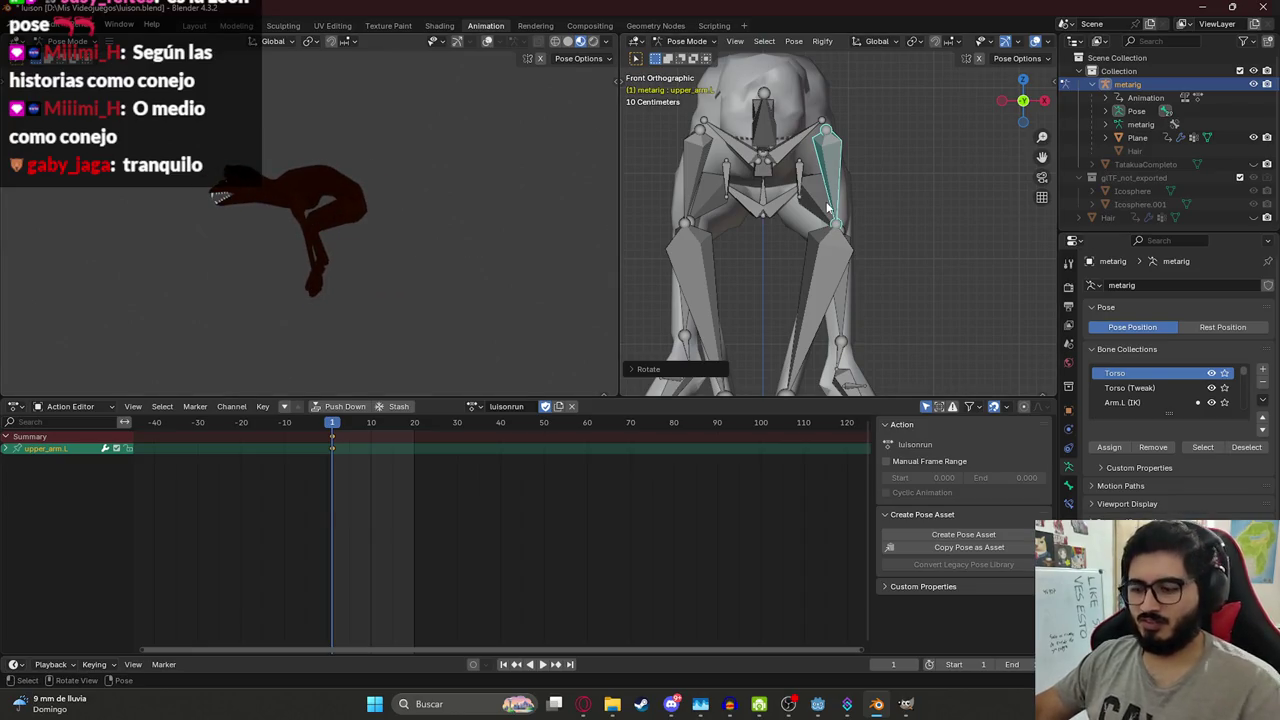
pyautogui.press('KP_3')
pyautogui.scroll(-2, 815, 240)
pyautogui.press('a')
pyautogui.press('g')
pyautogui.press('x')
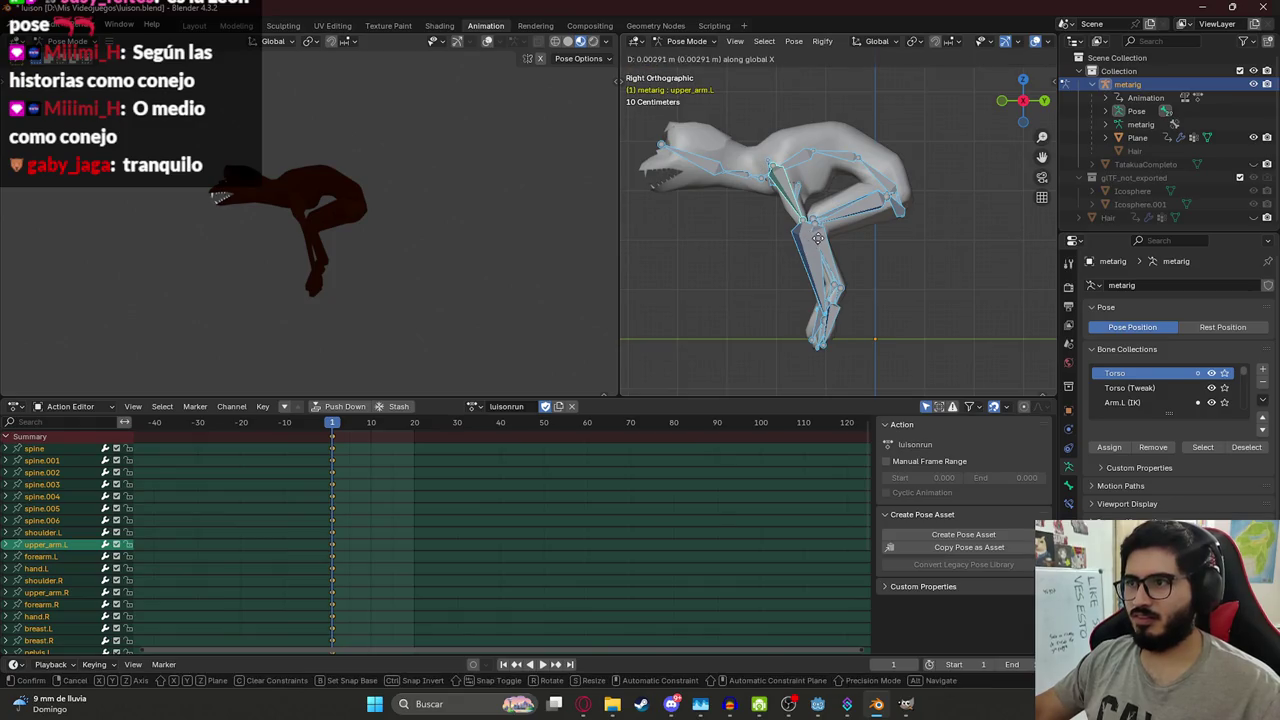
pyautogui.rightClick(865, 248)
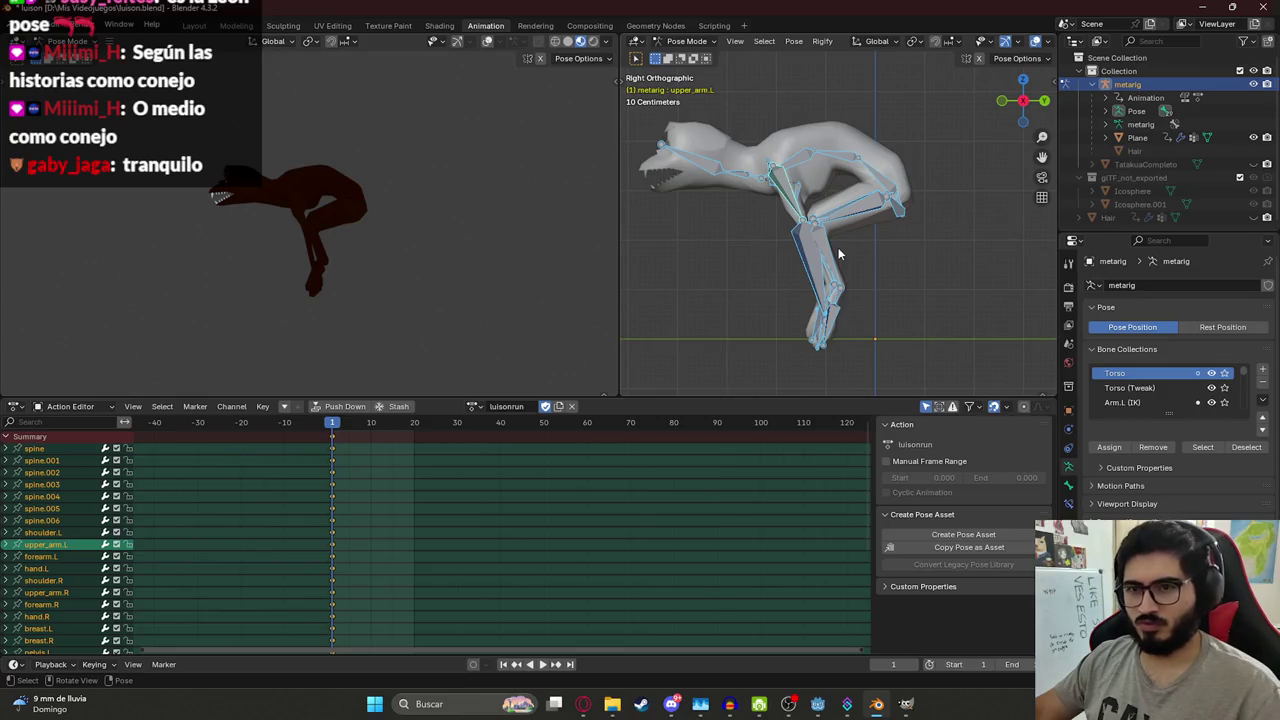
# Step: Copy the pose, key all bones at frame 1, and paste it at frame 10
pyautogui.hotkey('ctrl', 'c')
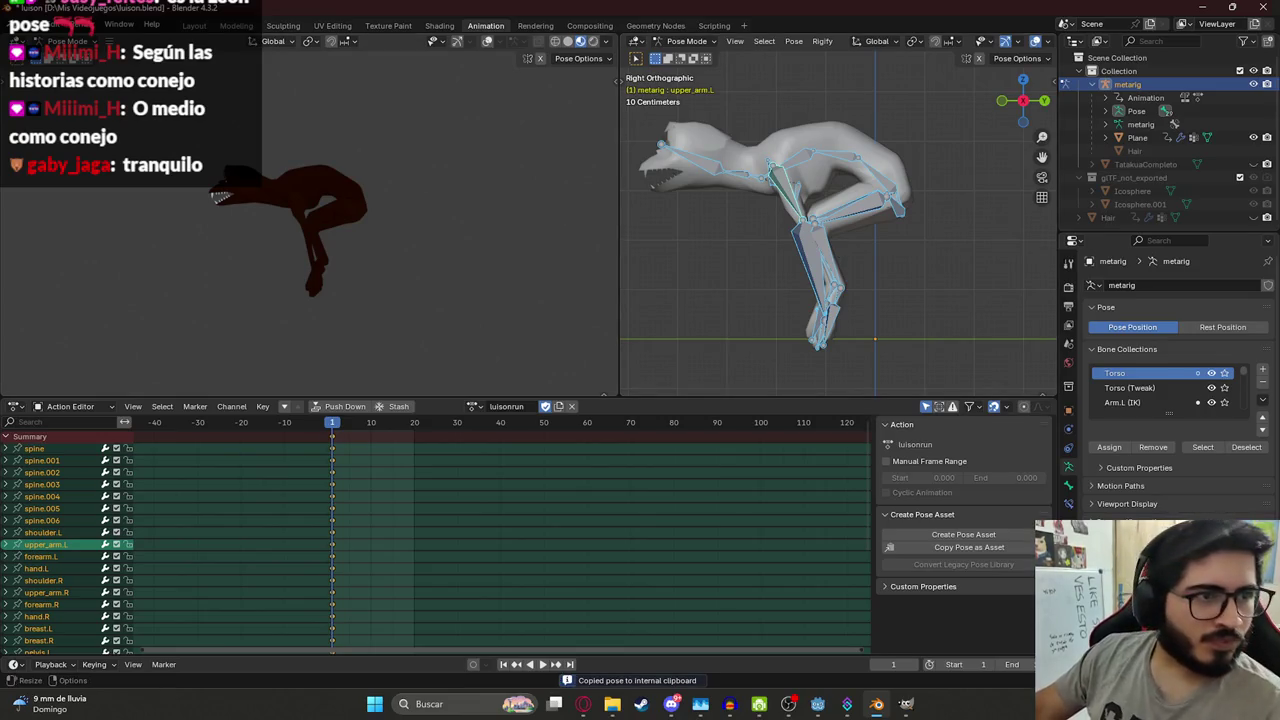
pyautogui.press('i')
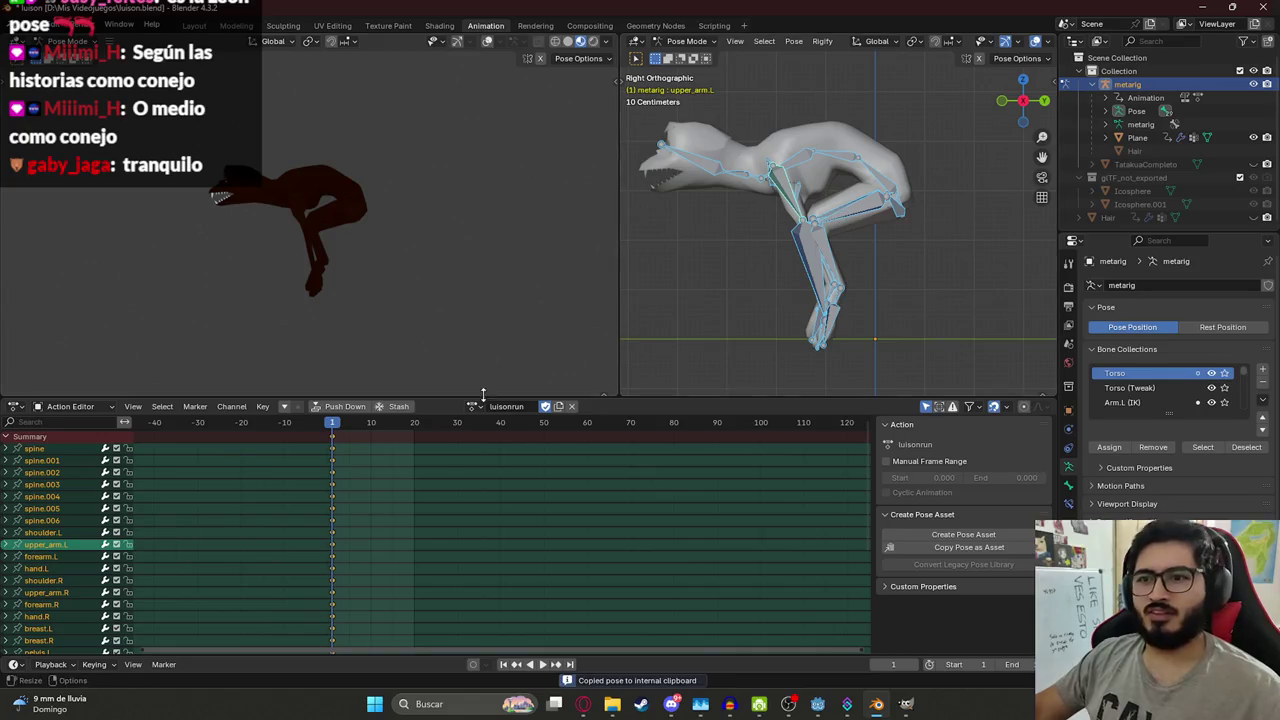
pyautogui.click(371, 428)
pyautogui.hotkey('ctrl', 'v')
# Step: Key the pasted pose at frame 10, play it, then delete the frame-10 keys
pyautogui.press('i')
pyautogui.press('space')
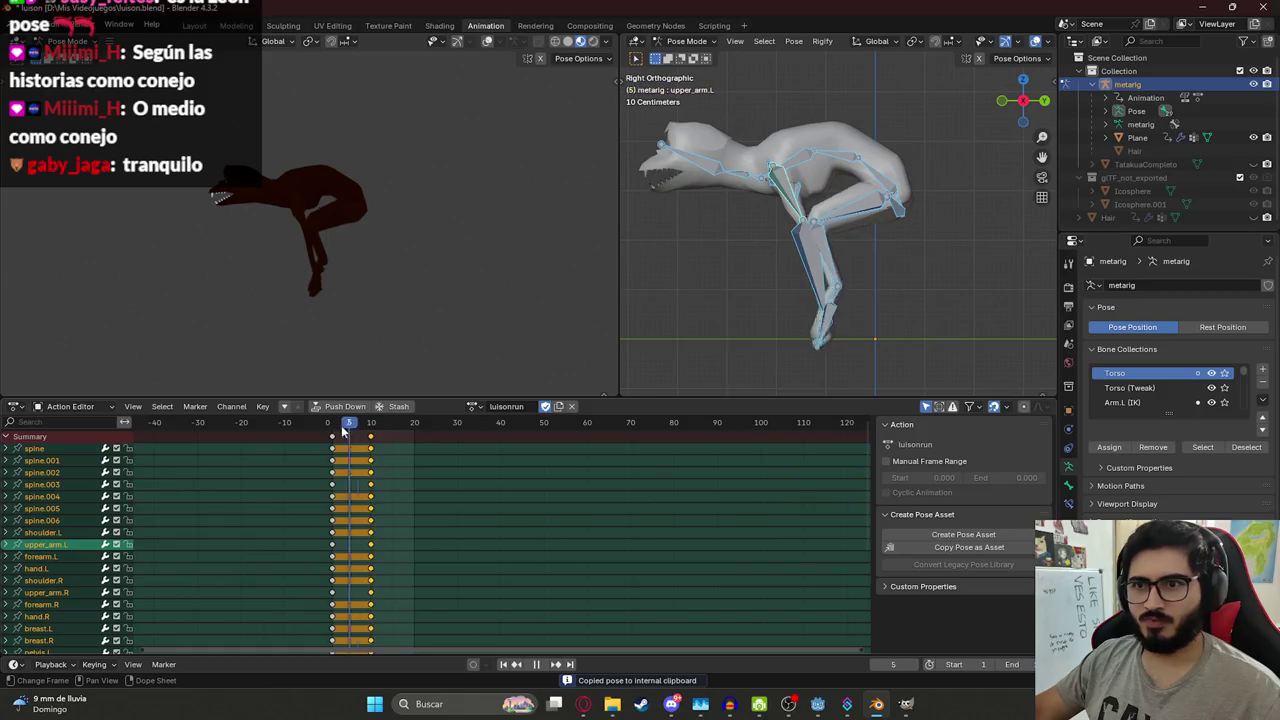
pyautogui.moveTo(347, 436); pyautogui.dragTo(332, 440)
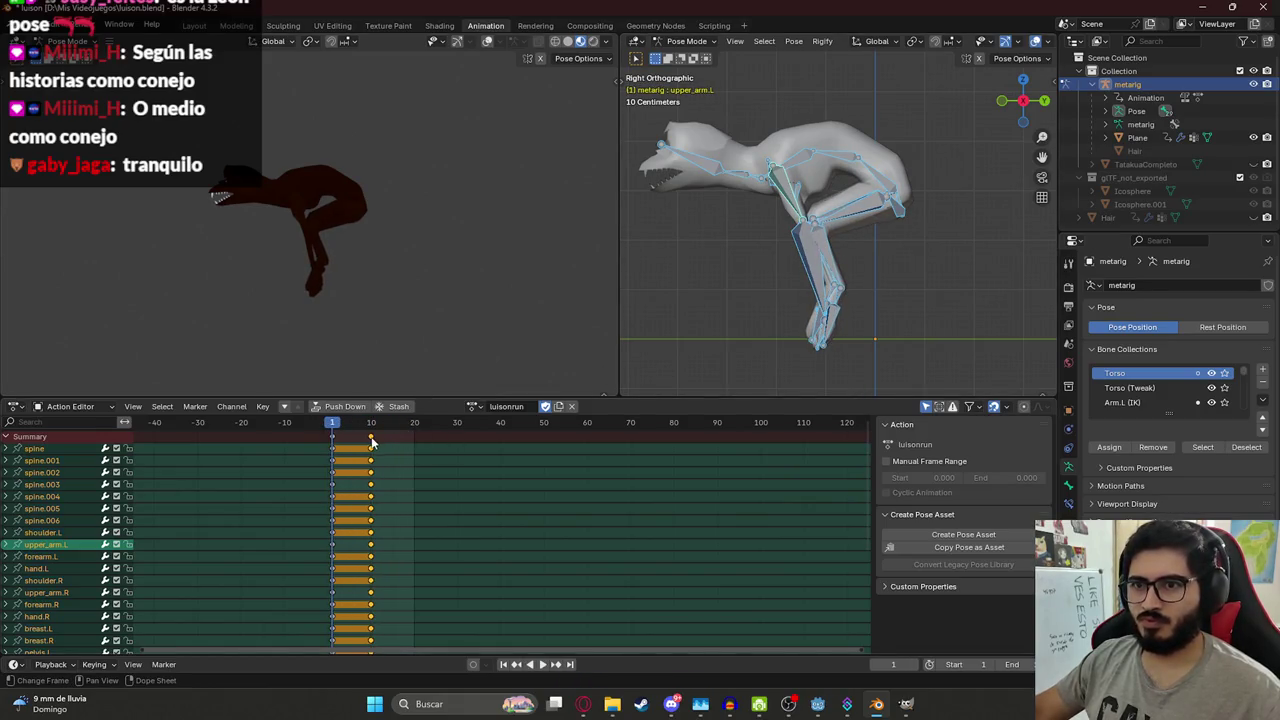
pyautogui.press('Delete')
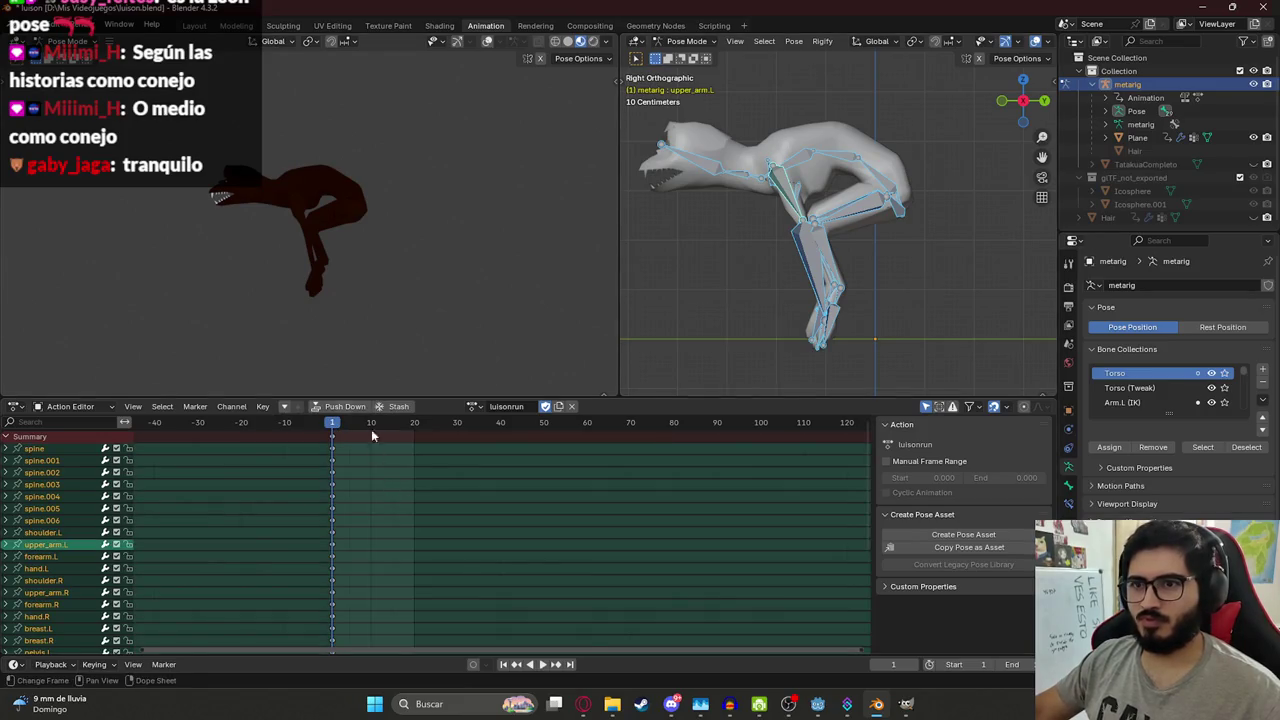
pyautogui.scroll(3, 249, 206)
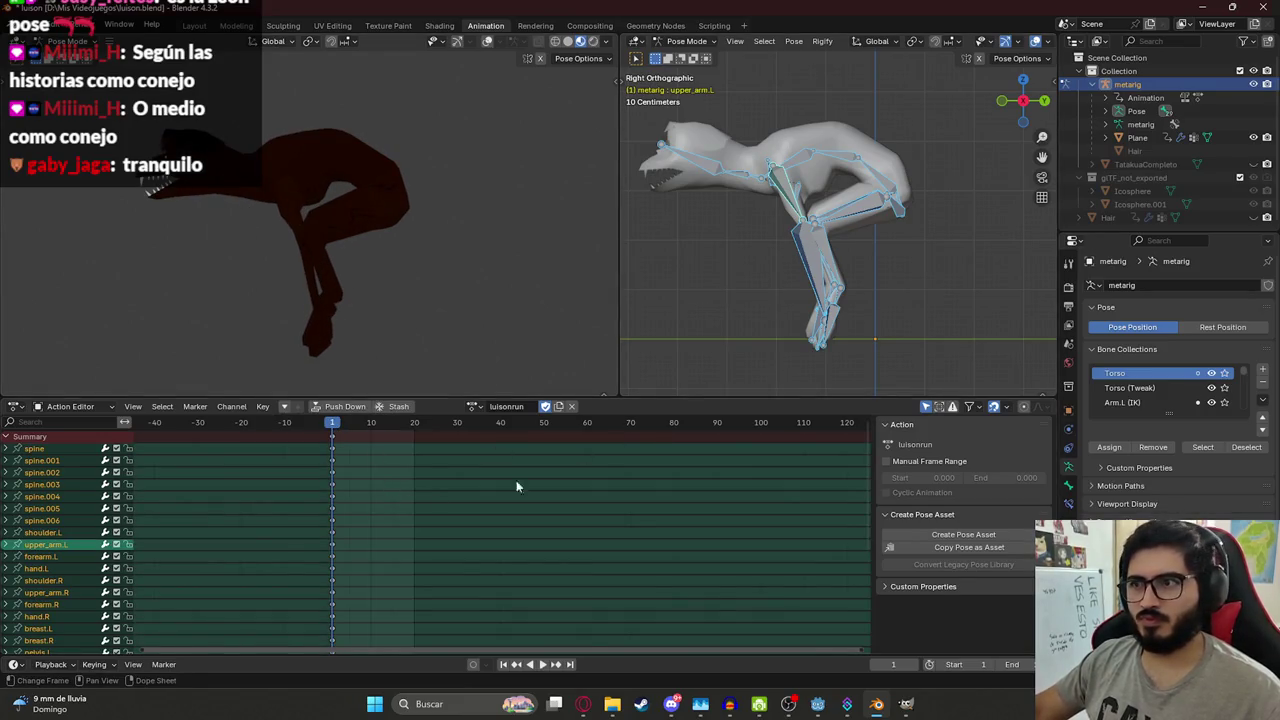
# Step: Try a raised pose at frame 10, undo it, and re-key the starting pose at frame 1
pyautogui.moveTo(333, 432); pyautogui.dragTo(371, 428)
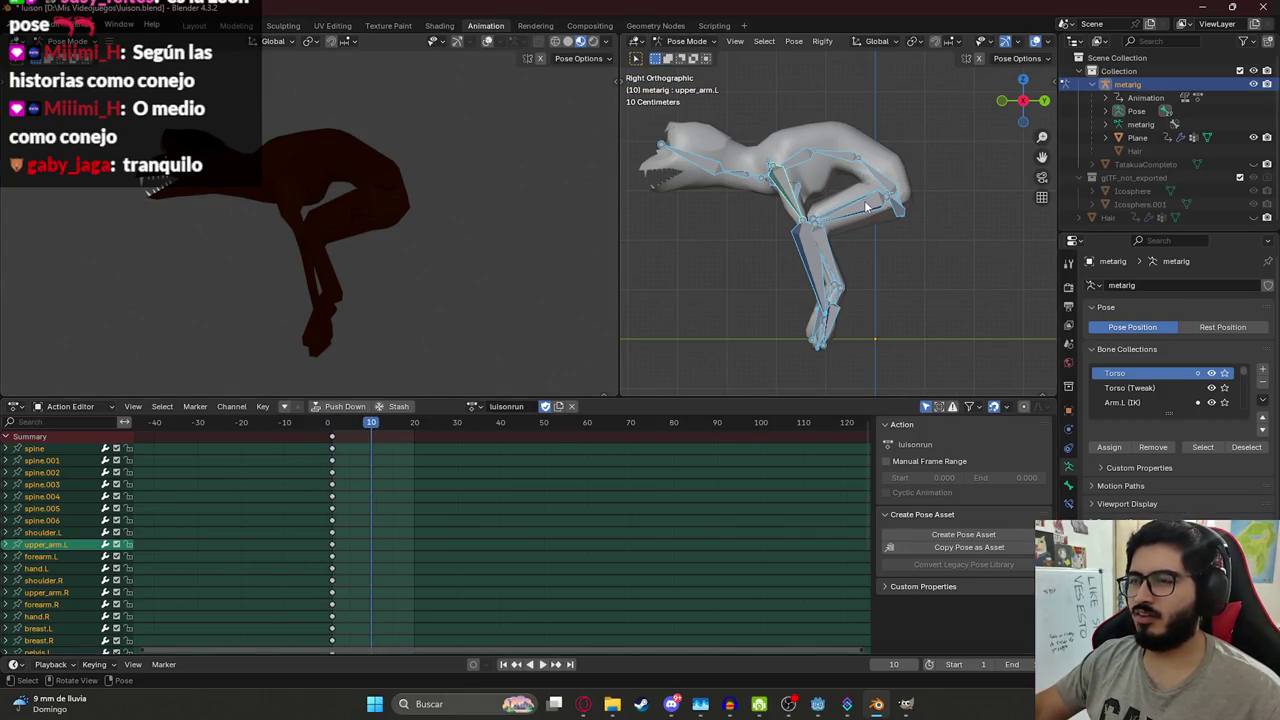
pyautogui.hotkey('ctrl', 'shift', 'v')
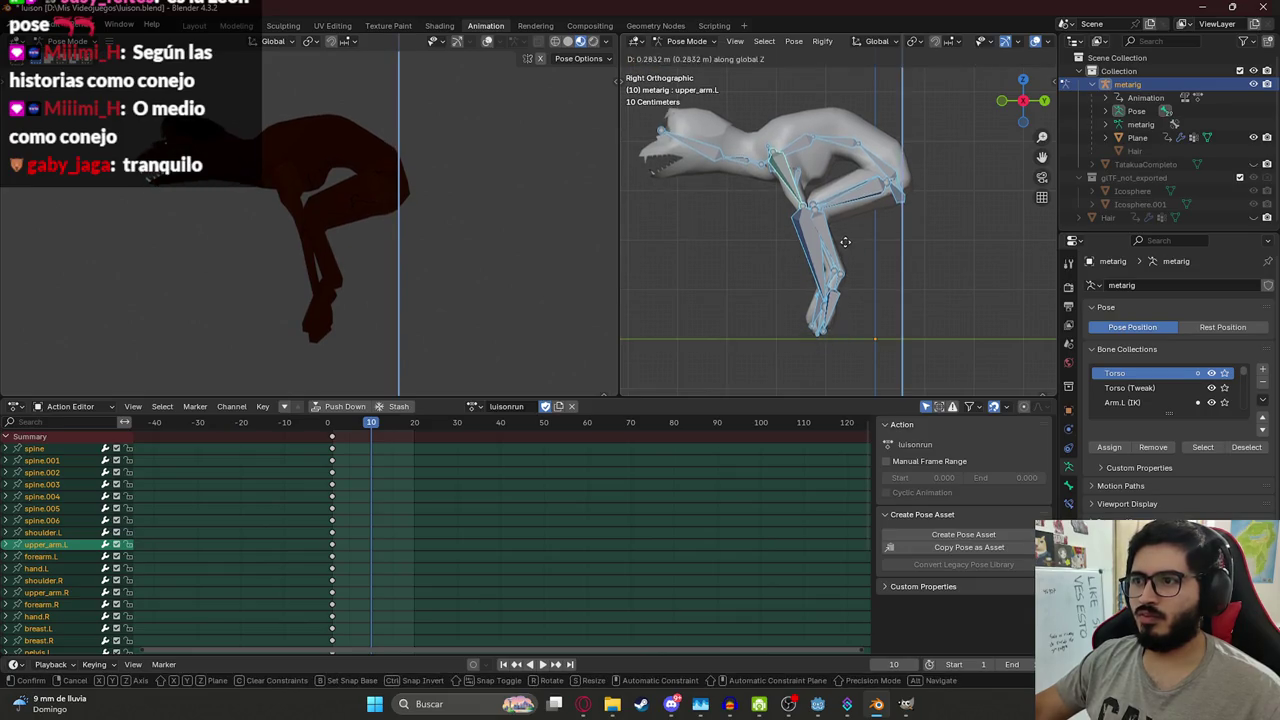
pyautogui.press('i')
pyautogui.hotkey('ctrl', 'z')
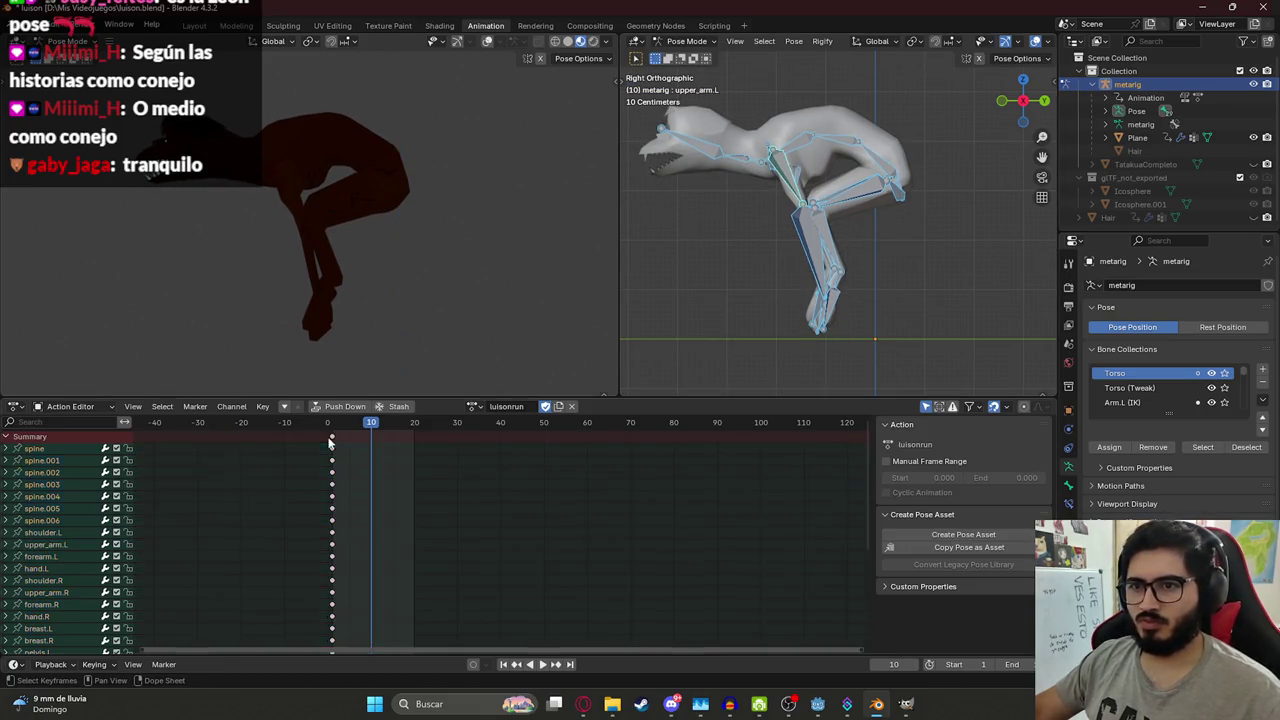
pyautogui.hotkey('ctrl', 'shift', 'v')
pyautogui.press('i')
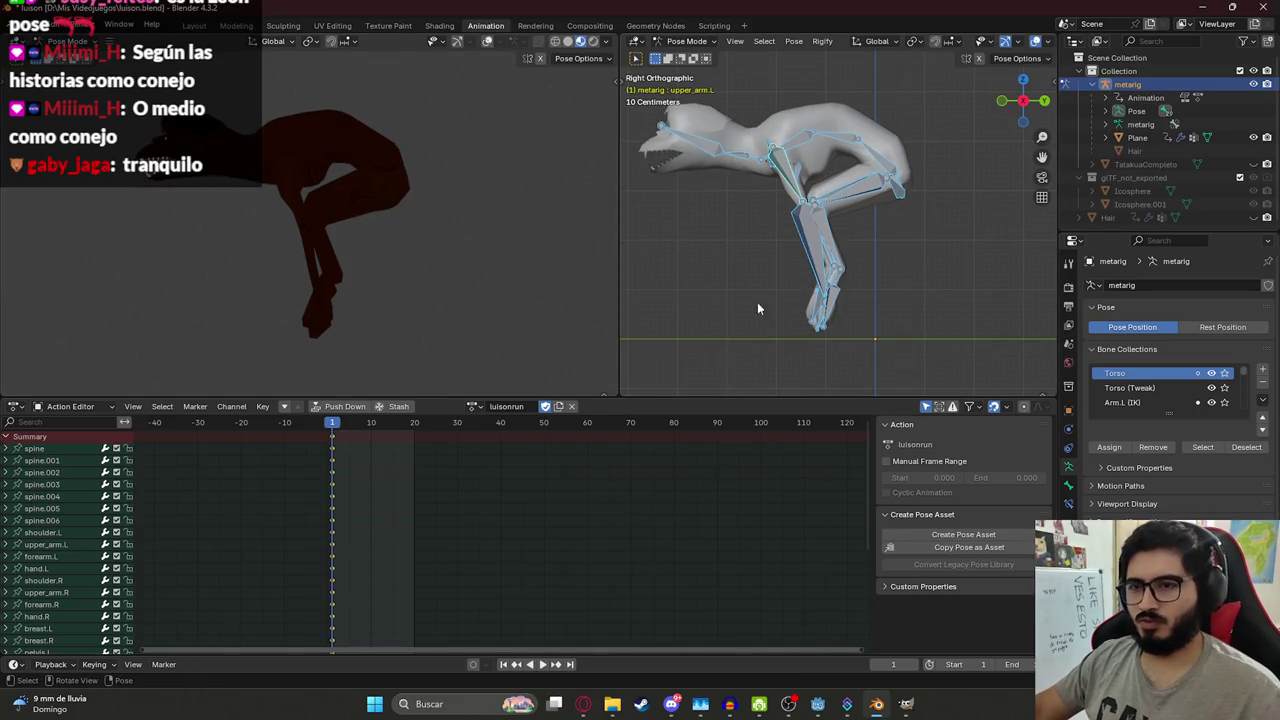
pyautogui.moveTo(355, 428); pyautogui.dragTo(371, 425)
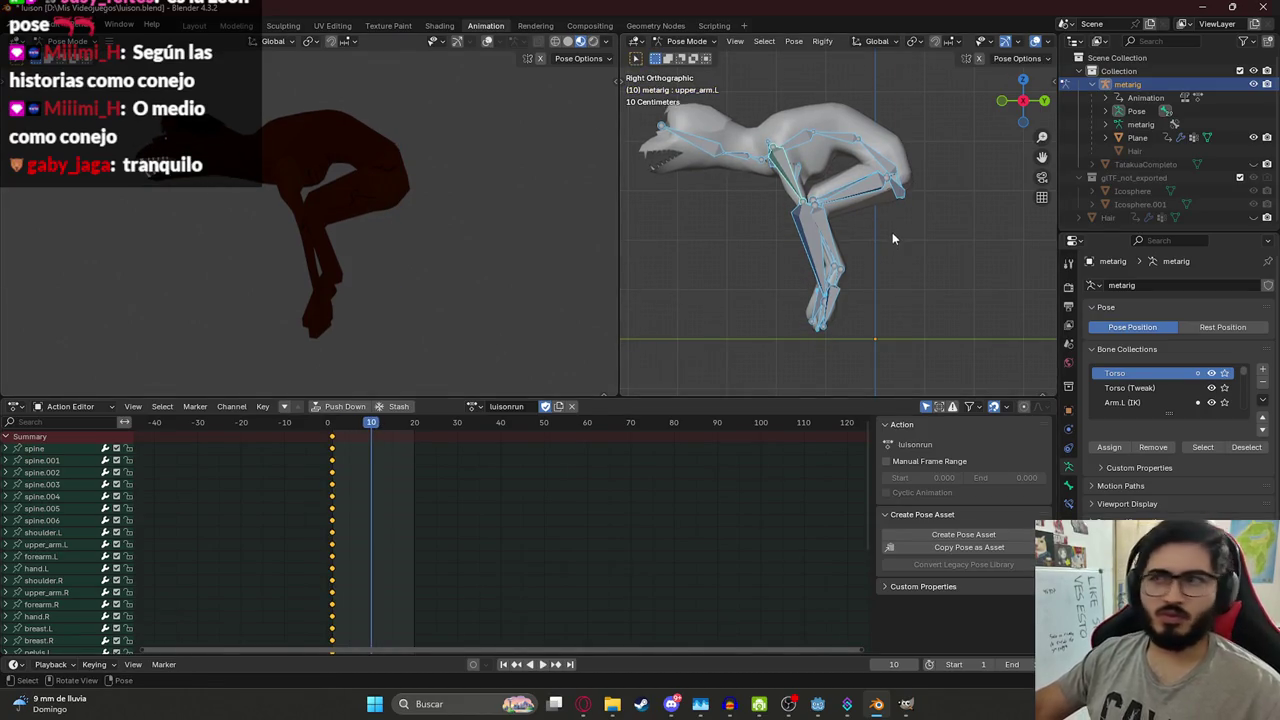
# Step: Swing the left thigh backward, matching the paused rabbit reference stride
pyautogui.click(870, 187)
pyautogui.press('r')
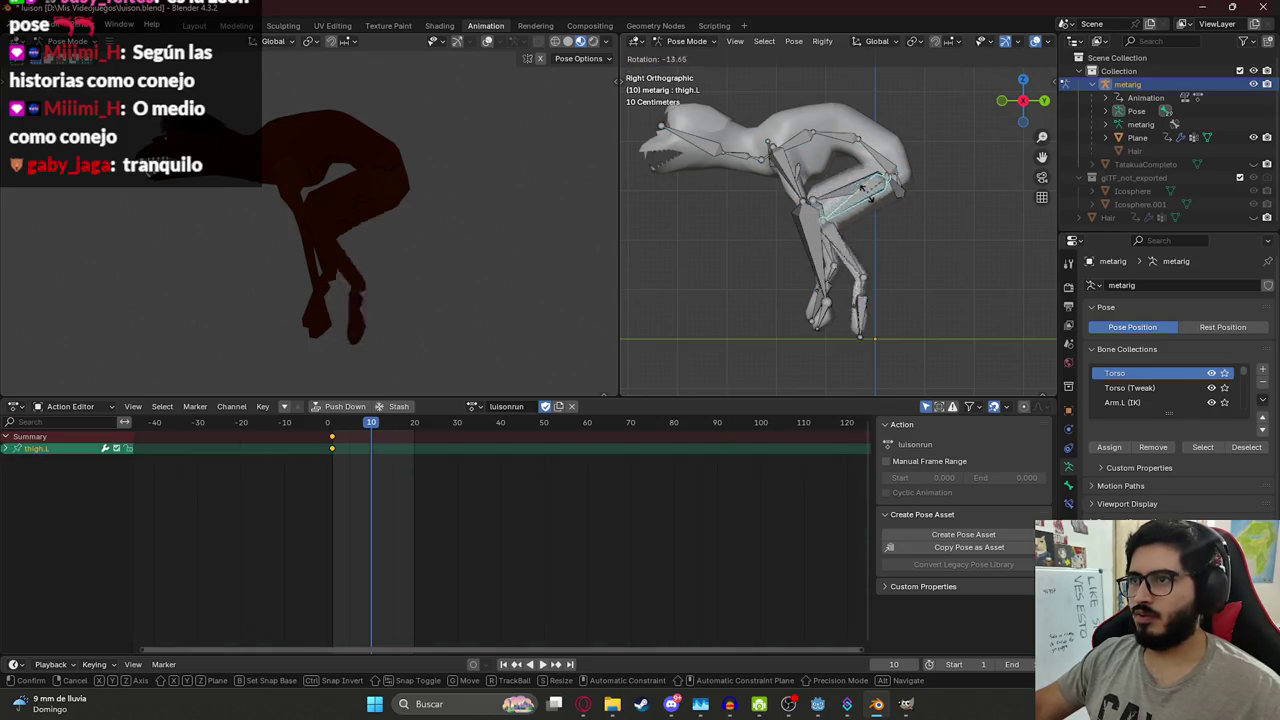
pyautogui.click(907, 205)
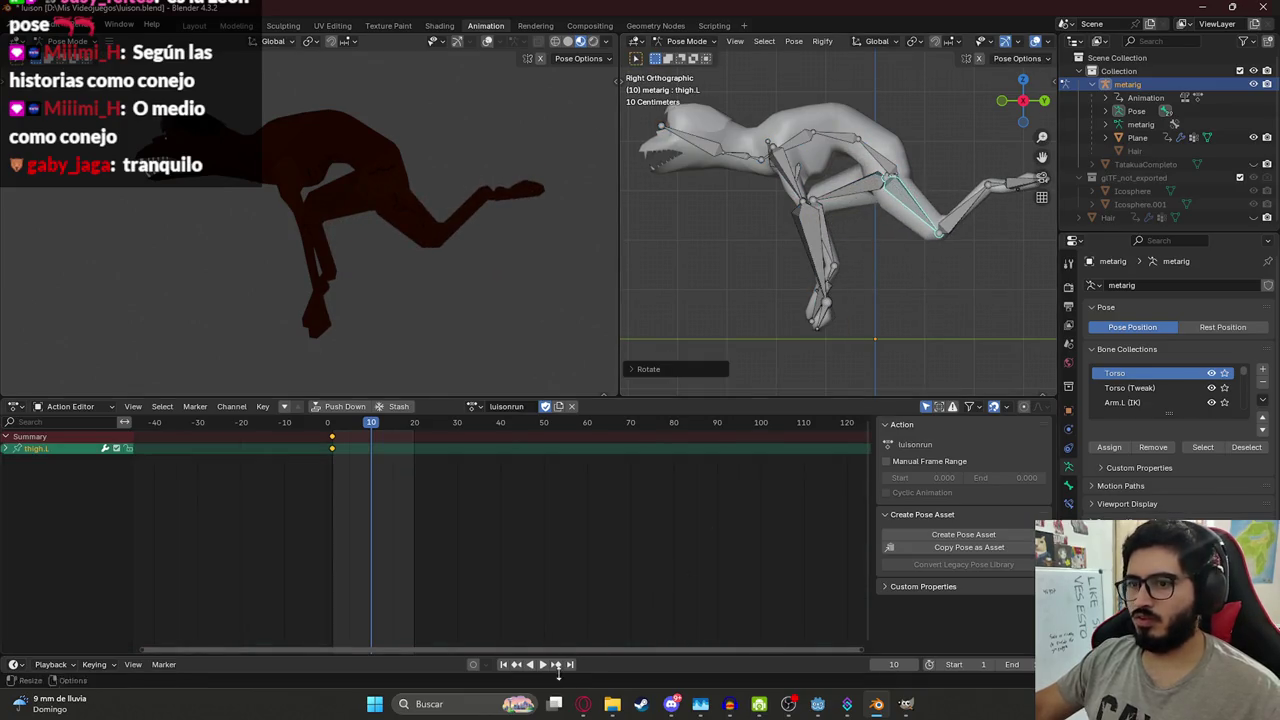
pyautogui.click(583, 704)
pyautogui.click(718, 392)
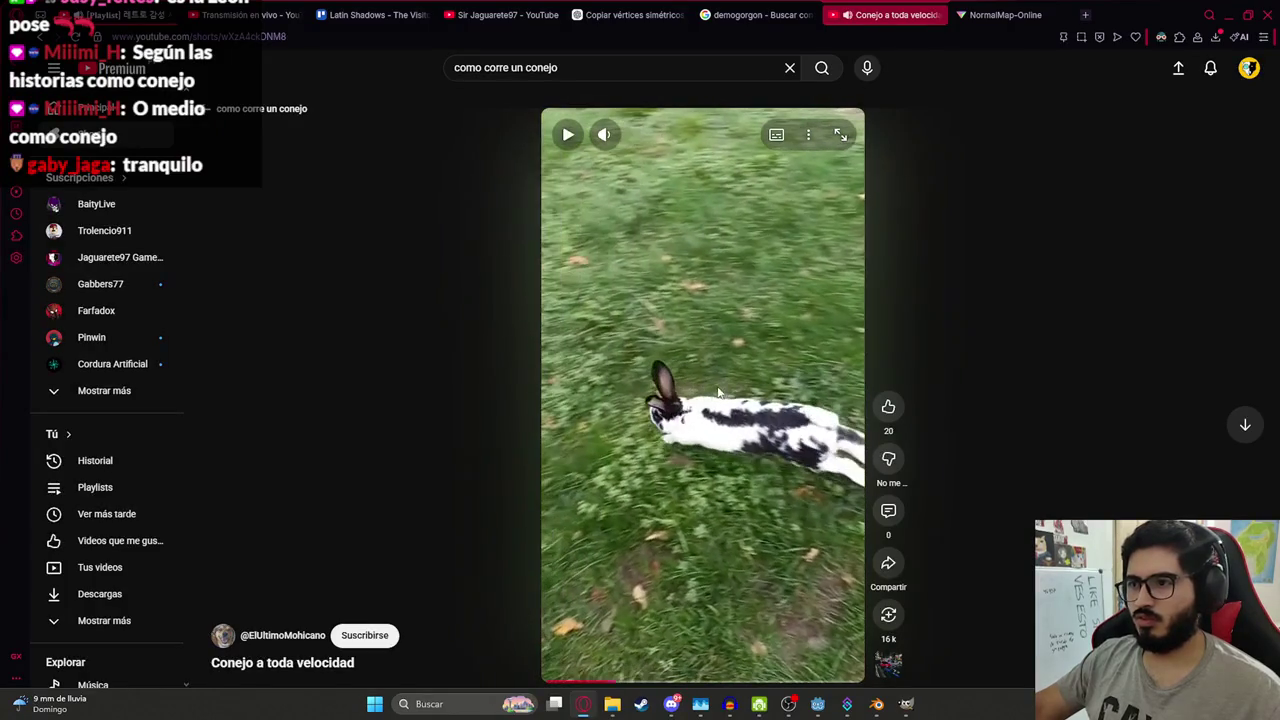
pyautogui.hotkey('alt', 'Tab')
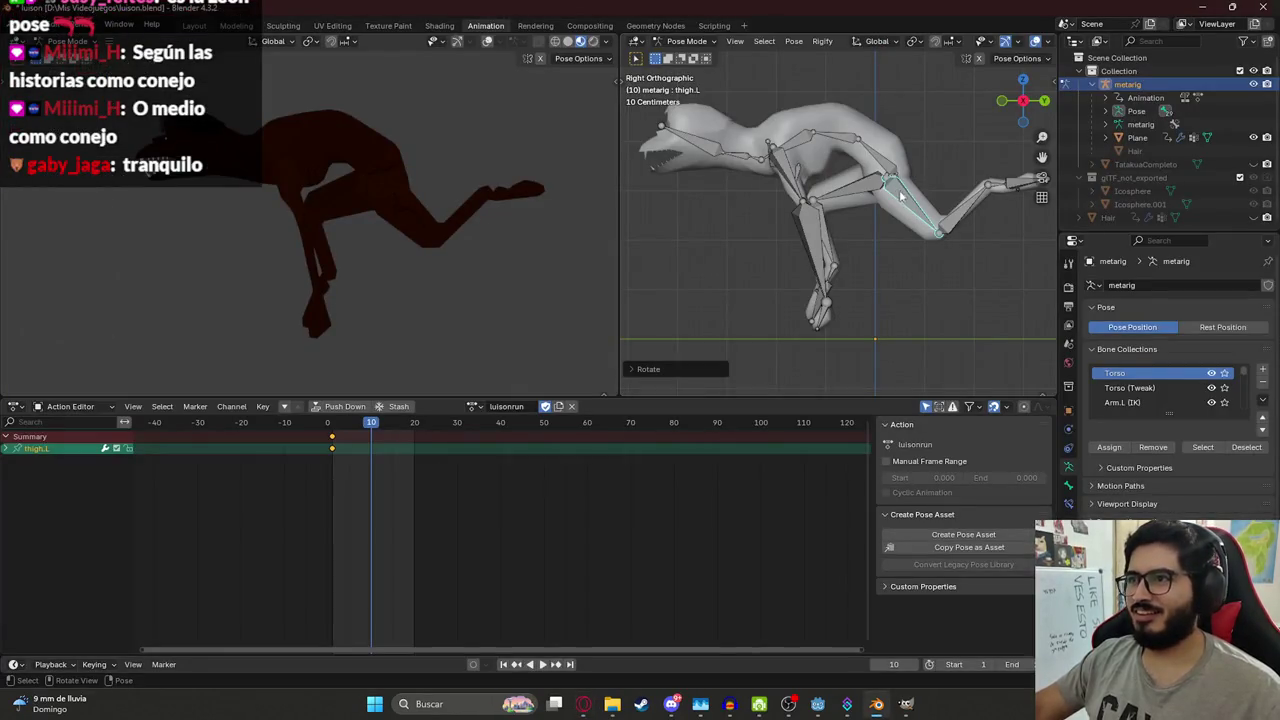
pyautogui.press('r')
pyautogui.click(944, 220)
pyautogui.hotkey('alt', 'Tab')
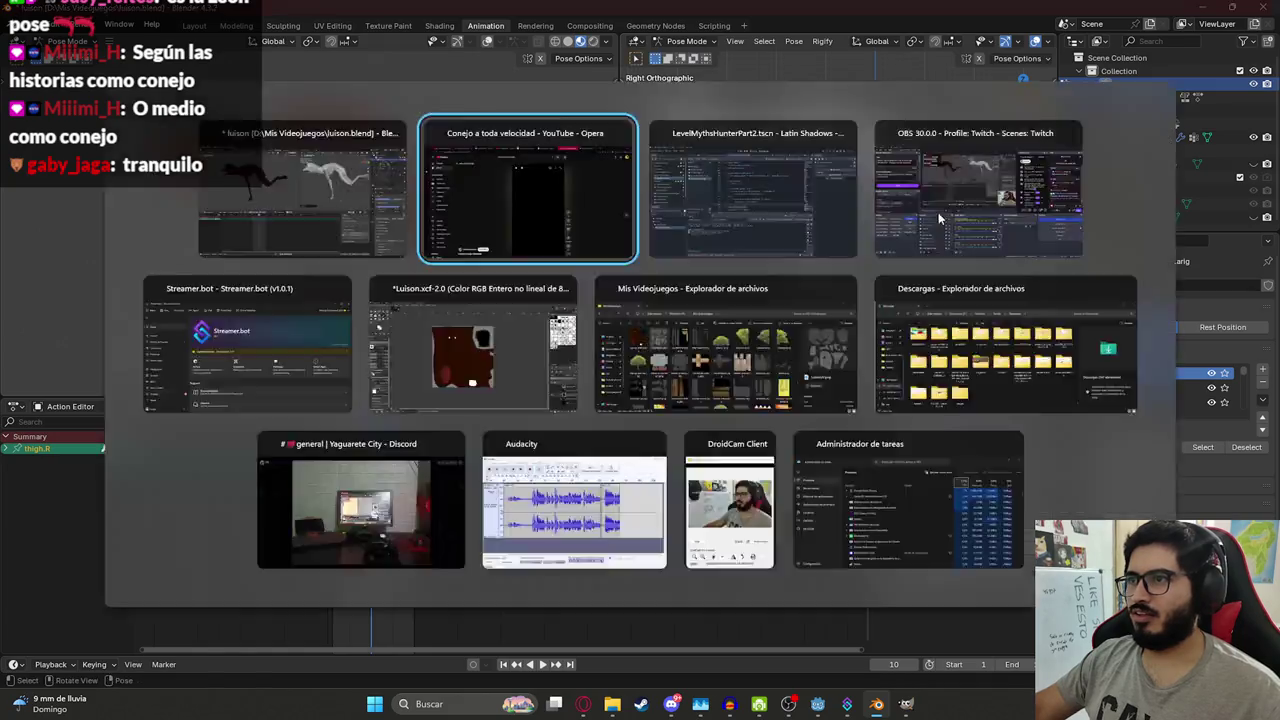
pyautogui.hotkey('alt', 'Tab')
# Step: Rotate the left and right shins
pyautogui.click(968, 214)
pyautogui.press('r')
pyautogui.click(971, 212)
pyautogui.click(971, 212)
pyautogui.press('r')
pyautogui.click(918, 224)
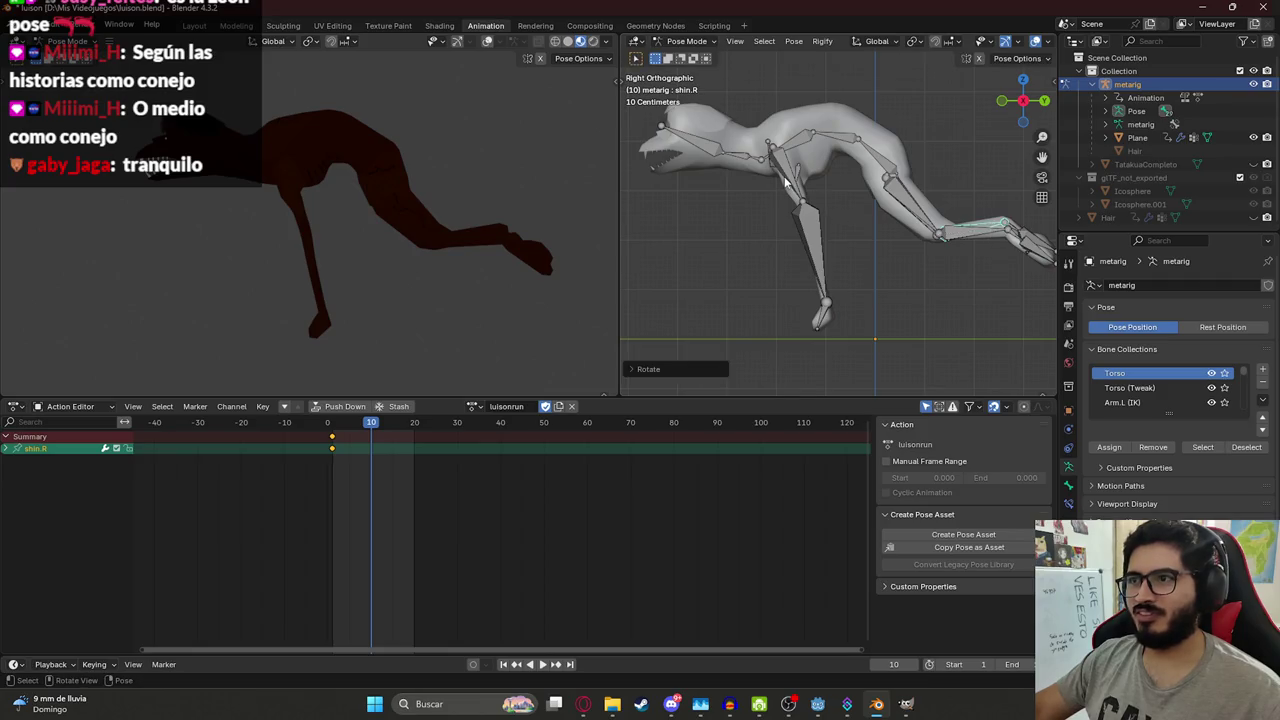
pyautogui.hotkey('alt', 'Tab')
pyautogui.hotkey('alt', 'Tab')
# Step: Swing both upper arms forward, refining each in a second pass
pyautogui.click(767, 183)
pyautogui.press('r')
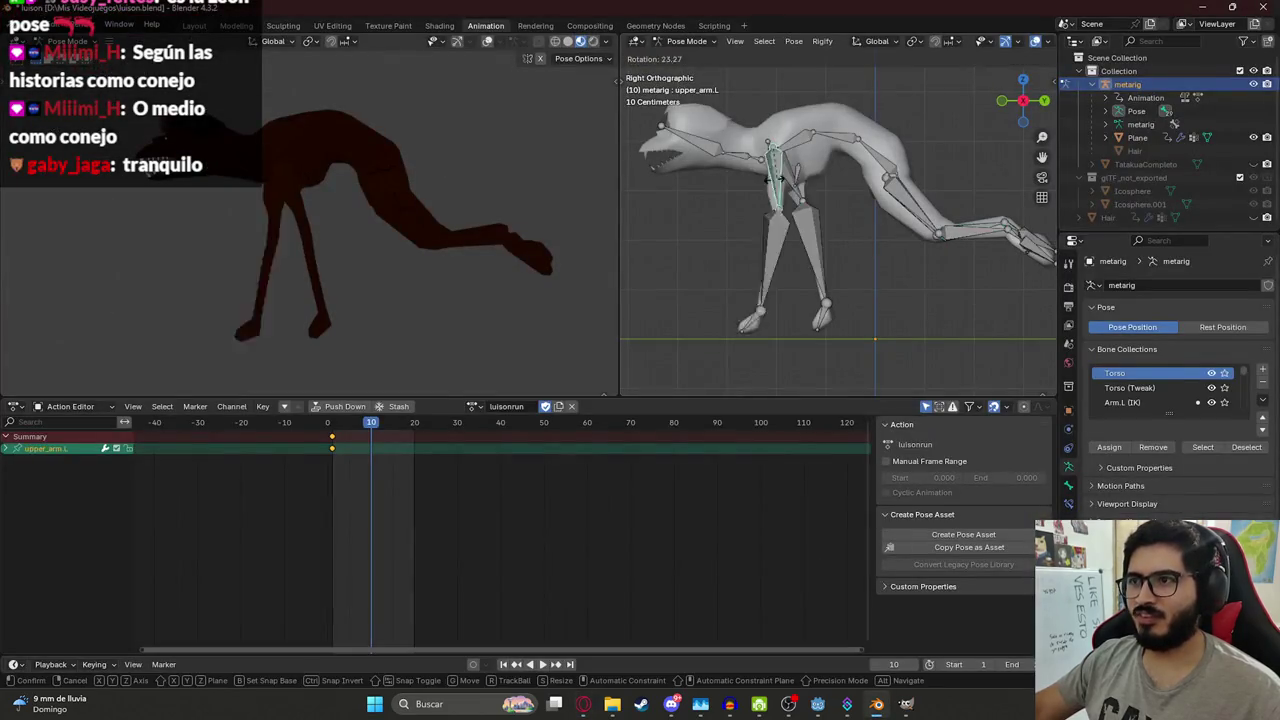
pyautogui.click(773, 188)
pyautogui.click(785, 181)
pyautogui.press('r')
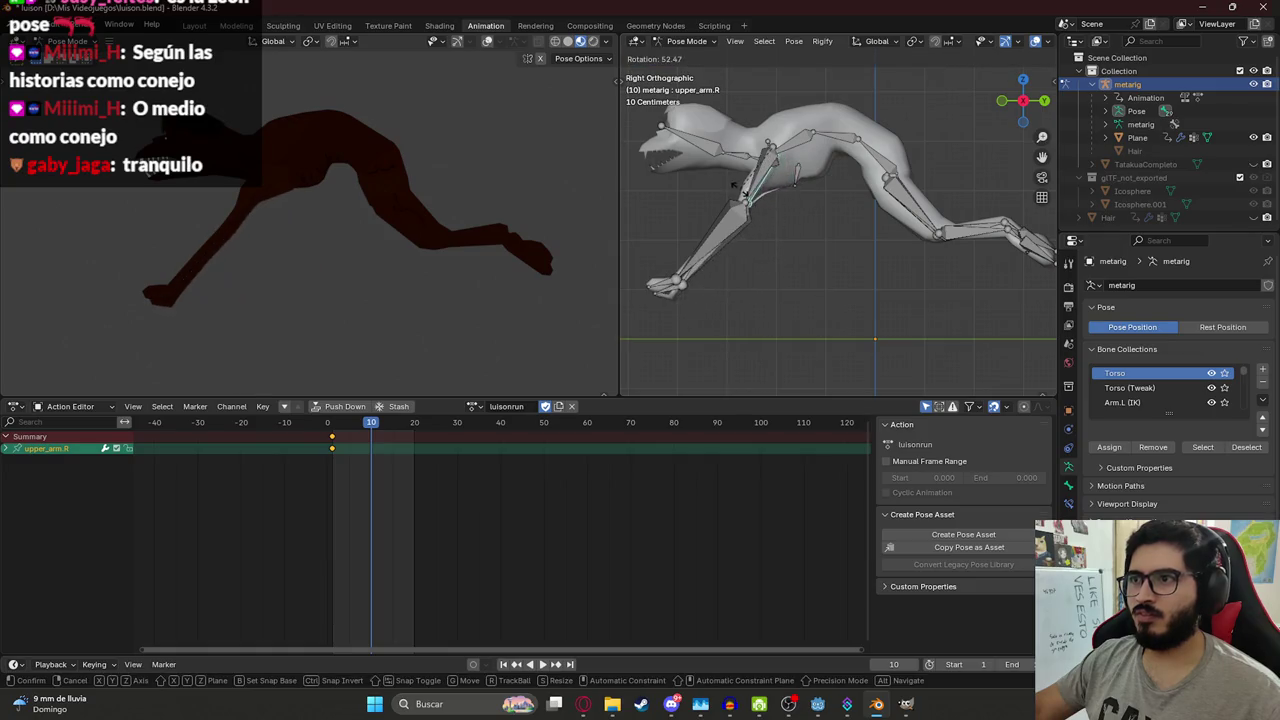
pyautogui.click(737, 197)
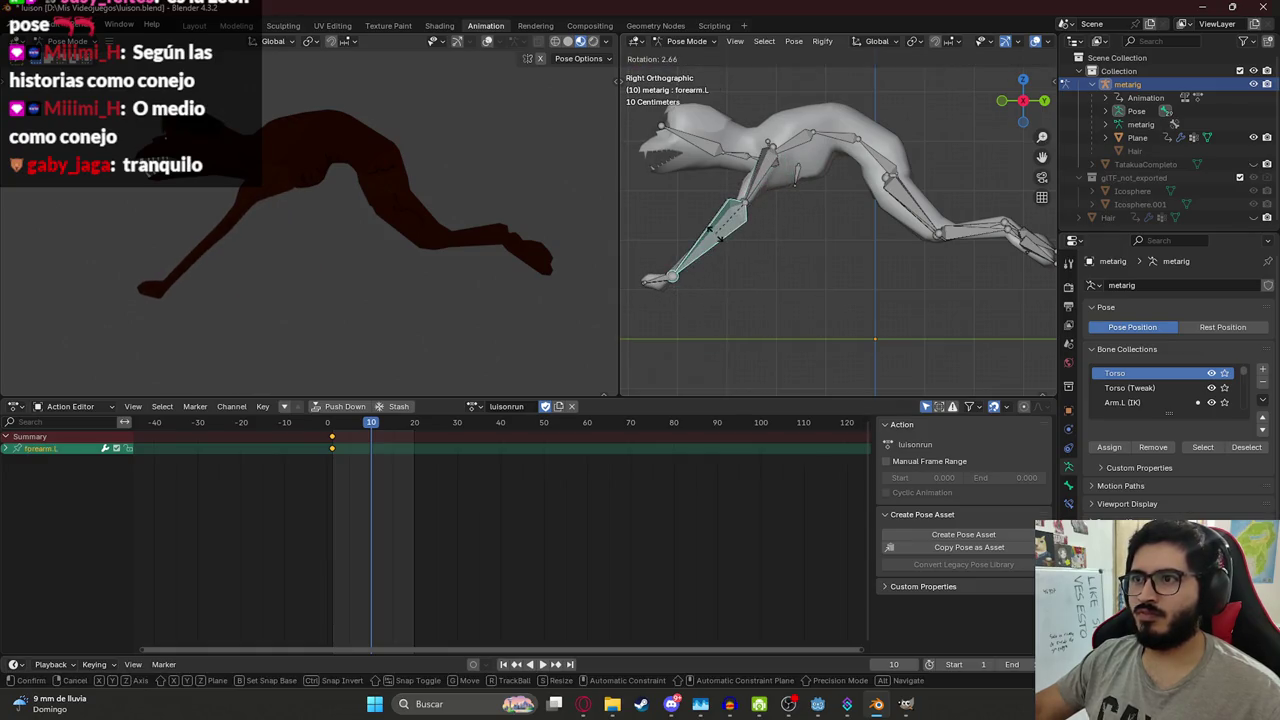
pyautogui.click(757, 175)
pyautogui.press('r')
pyautogui.click(748, 178)
pyautogui.click(755, 185)
pyautogui.press('r')
pyautogui.click(742, 199)
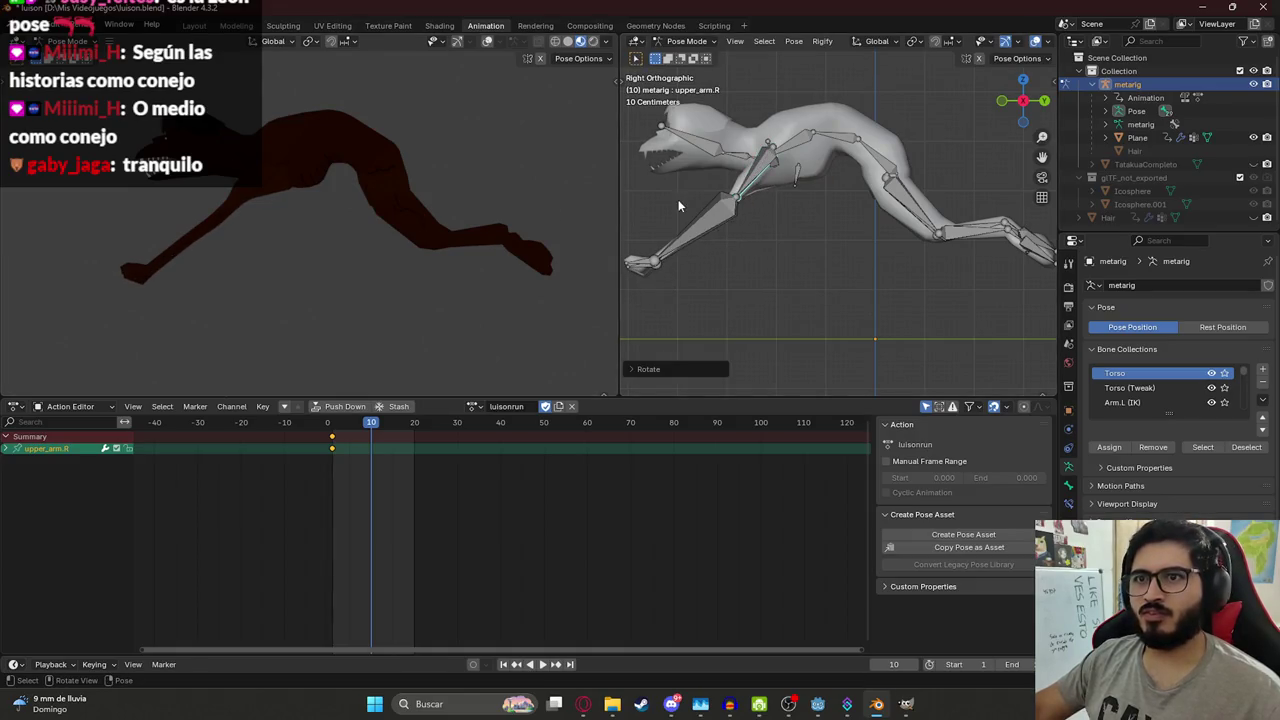
# Step: Key all bones at frame 10, lower the whole body, and play the hop
pyautogui.press('a')
pyautogui.press('i')
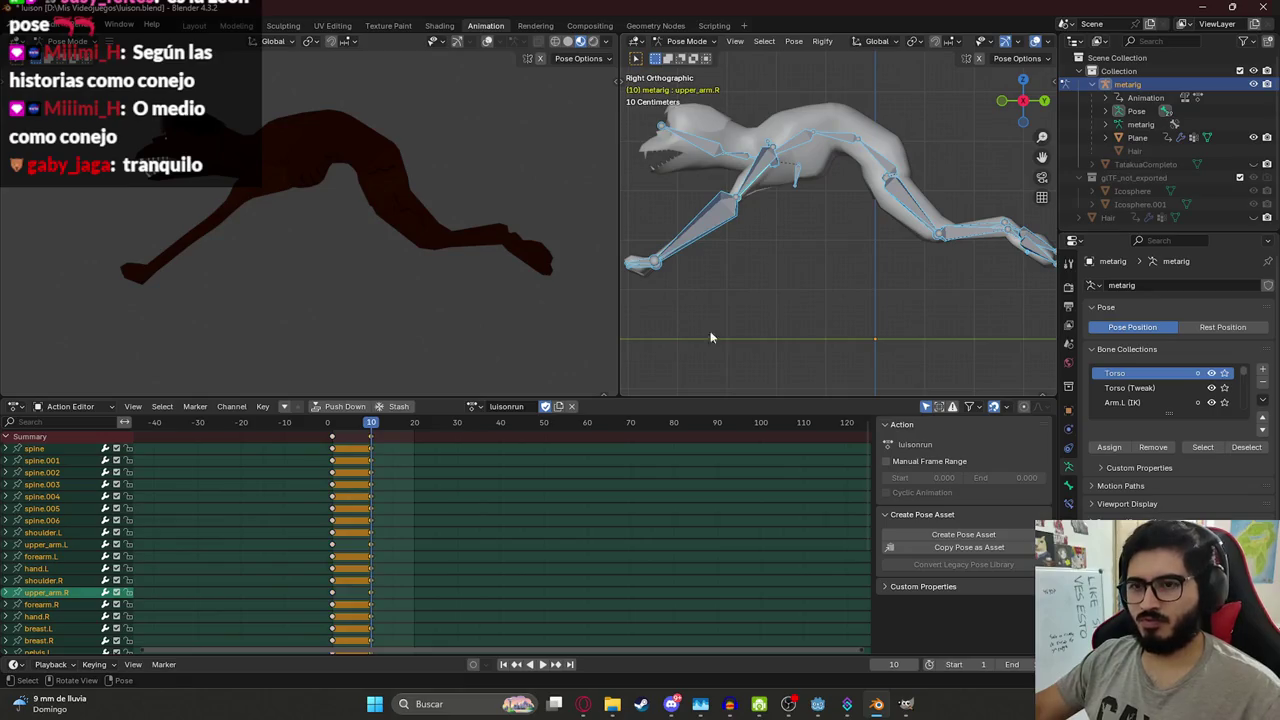
pyautogui.click(333, 432)
pyautogui.press('space')
pyautogui.press('space')
pyautogui.press('g')
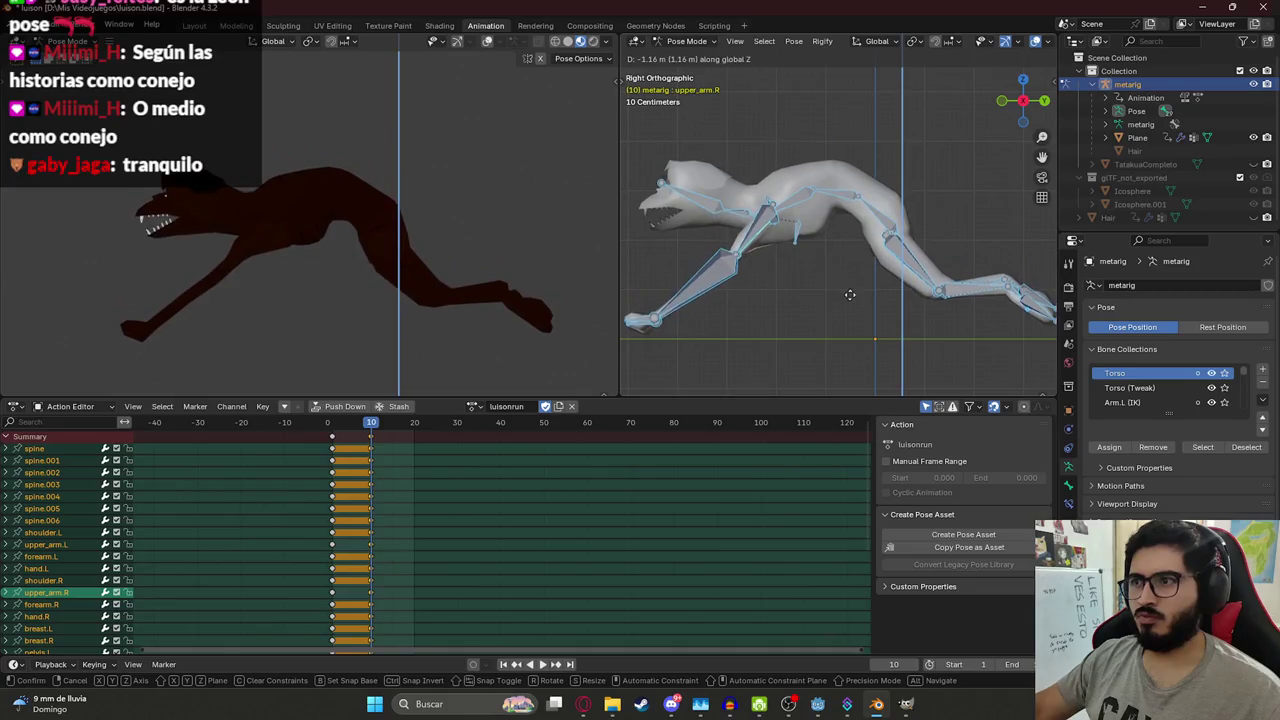
pyautogui.click(850, 294)
pyautogui.press('space')
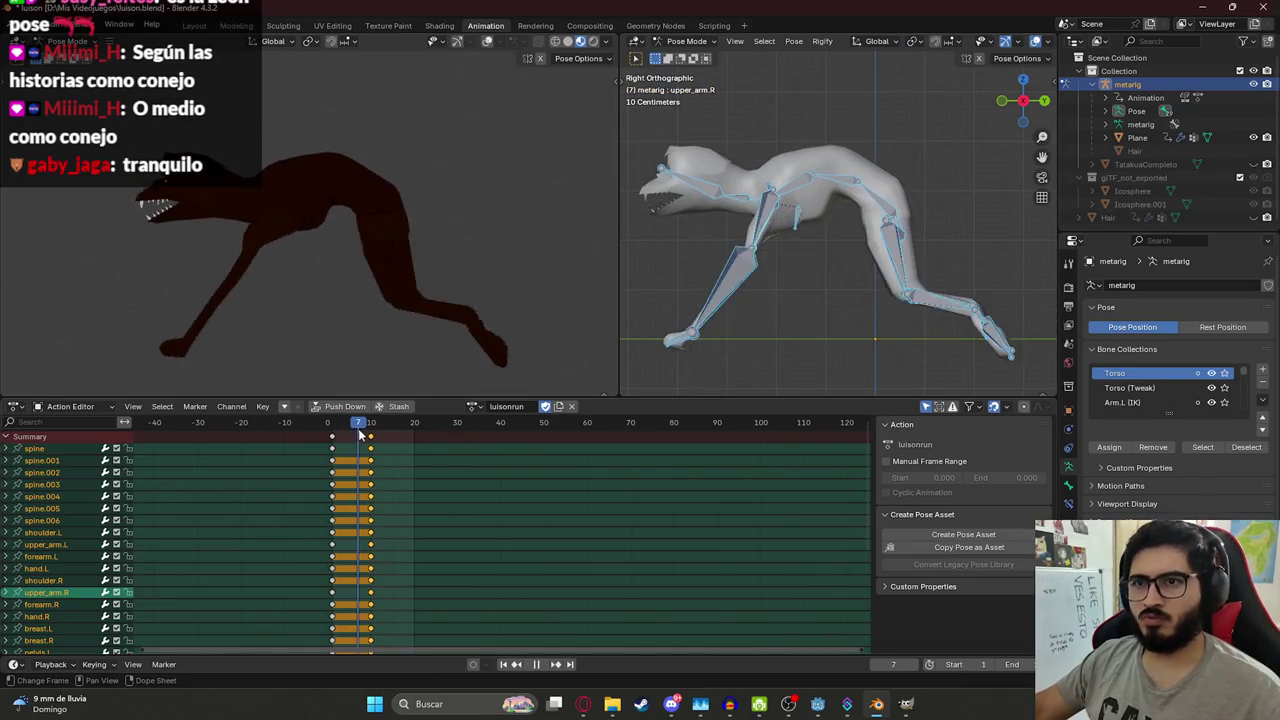
# Step: Review the rabbit running reference video from frame 1
pyautogui.moveTo(341, 444); pyautogui.dragTo(331, 444)
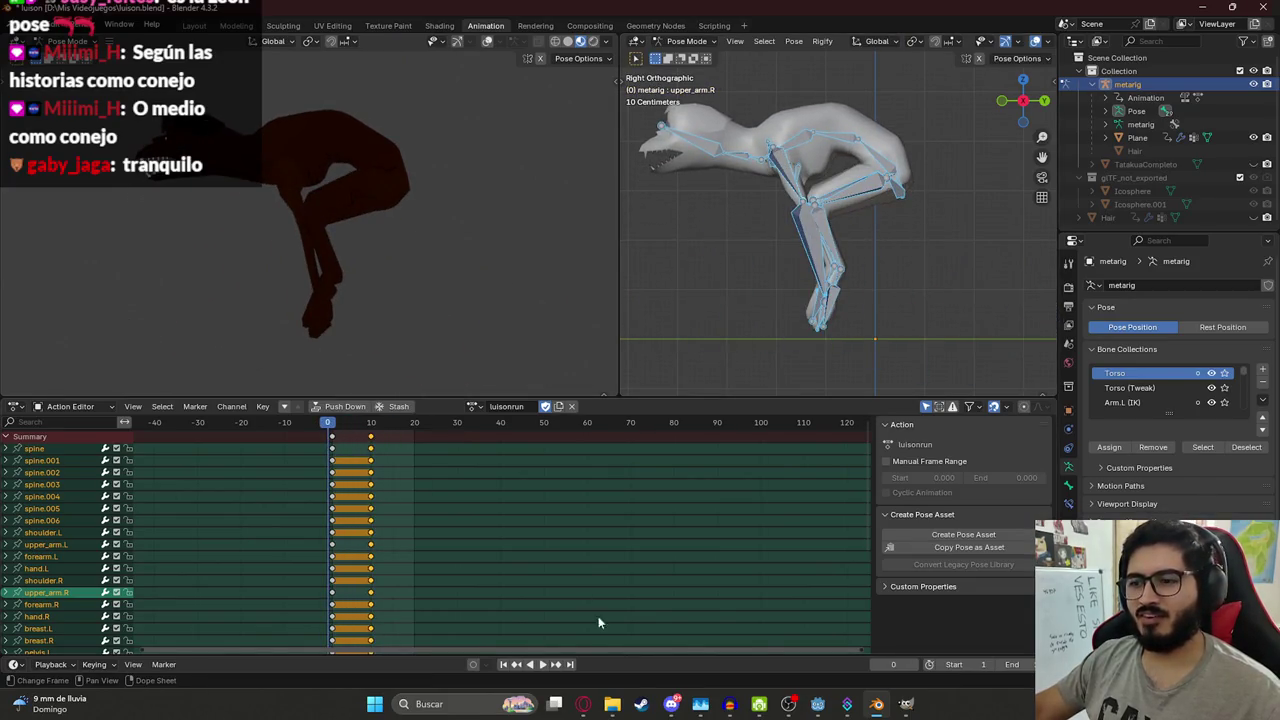
pyautogui.click(583, 704)
pyautogui.click(676, 436)
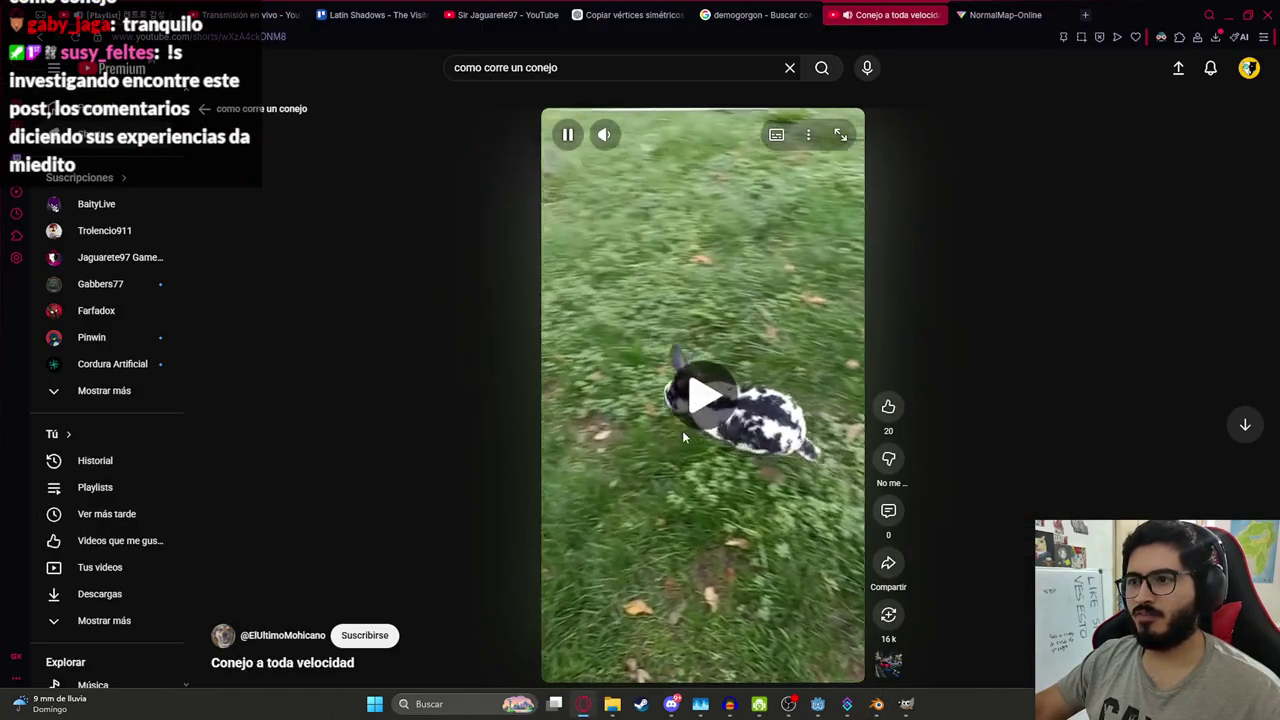
pyautogui.click(682, 436)
pyautogui.click(876, 704)
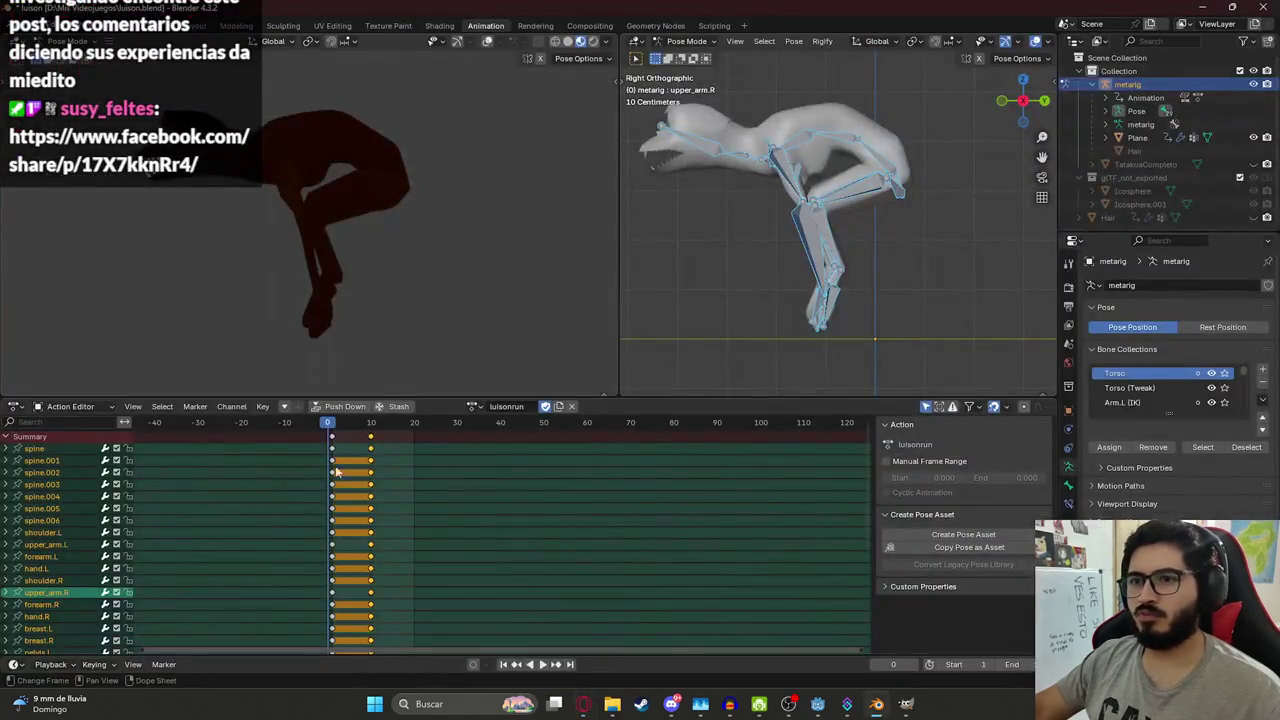
# Step: Reposition the right upper arm at frame 1 and raise the whole body at frame 10
pyautogui.click(331, 444)
pyautogui.click(332, 423)
pyautogui.press('g')
pyautogui.click(848, 190)
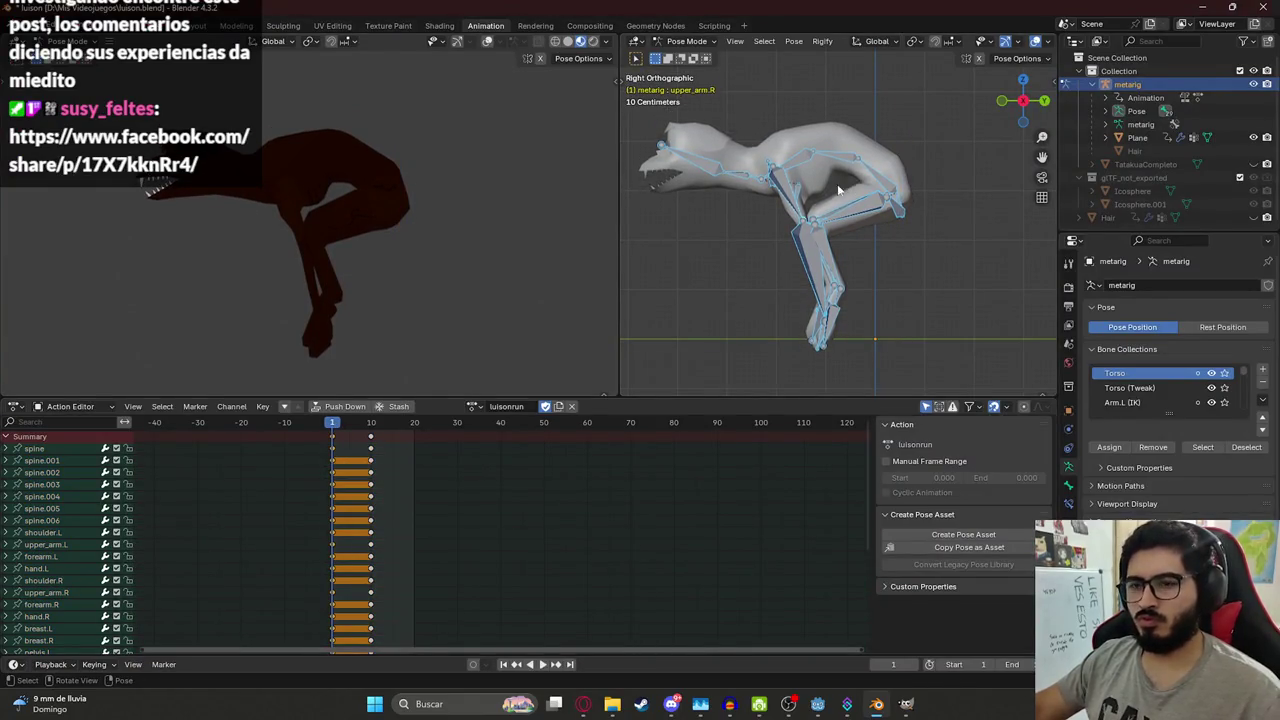
pyautogui.press('space')
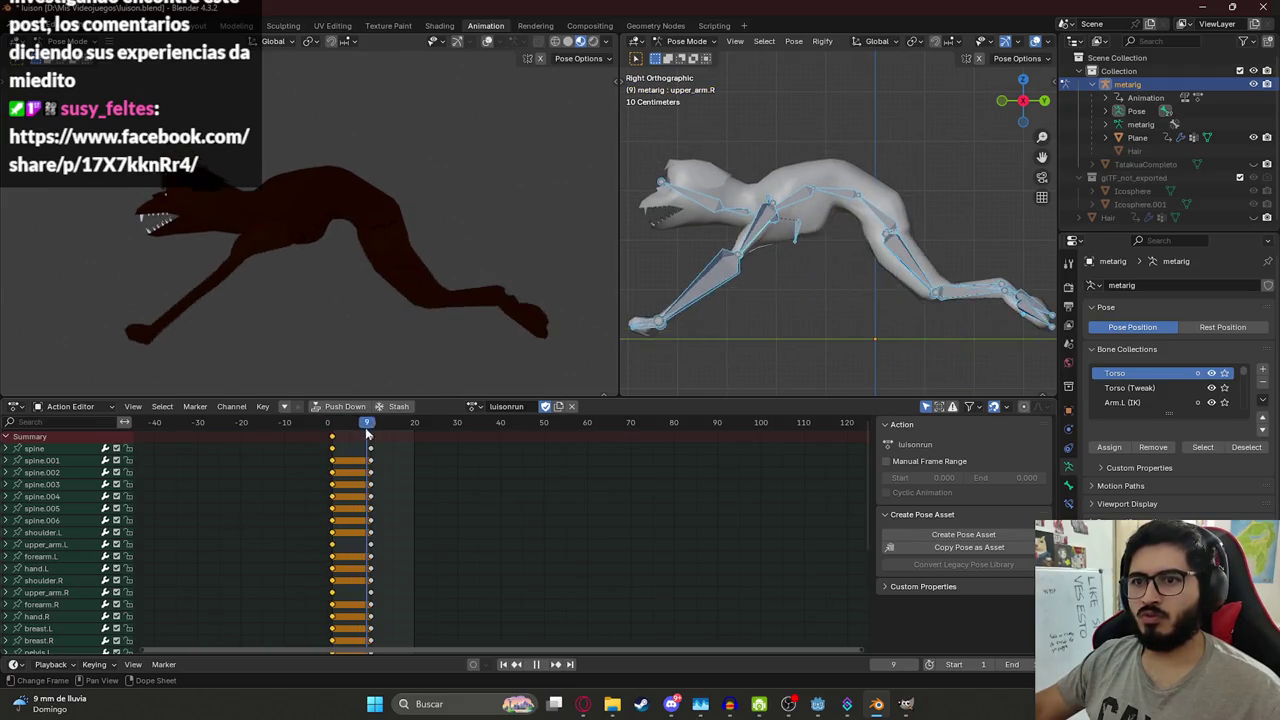
pyautogui.press('space')
pyautogui.press('g')
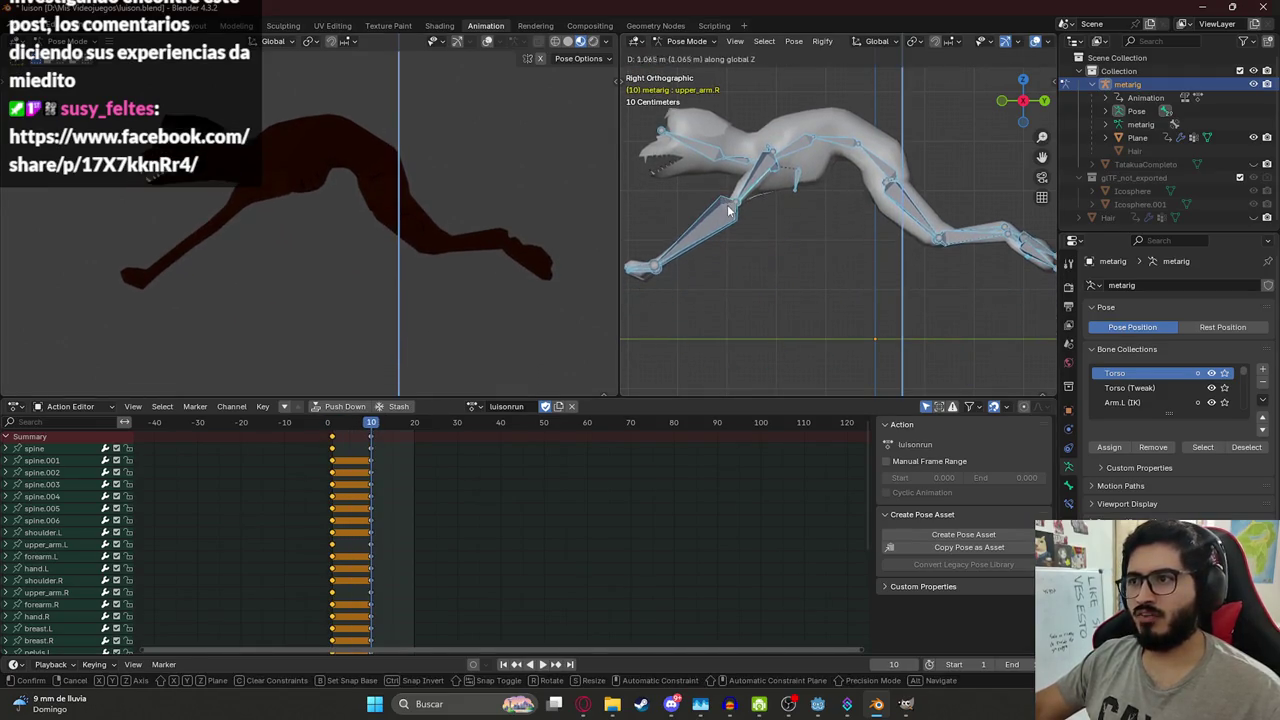
pyautogui.click(494, 330)
# Step: Copy the crouched frame-1 pose and key it on every bone at frame 20
pyautogui.press('space')
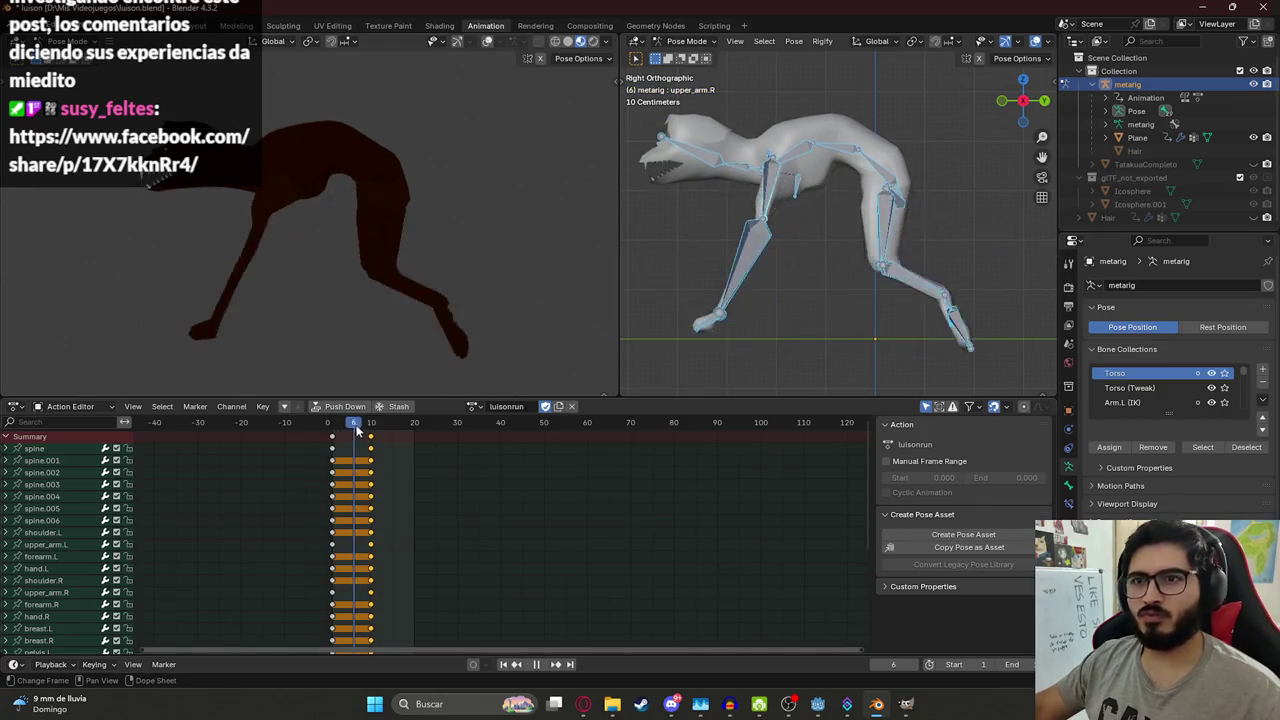
pyautogui.press('space')
pyautogui.hotkey('ctrl', 'c')
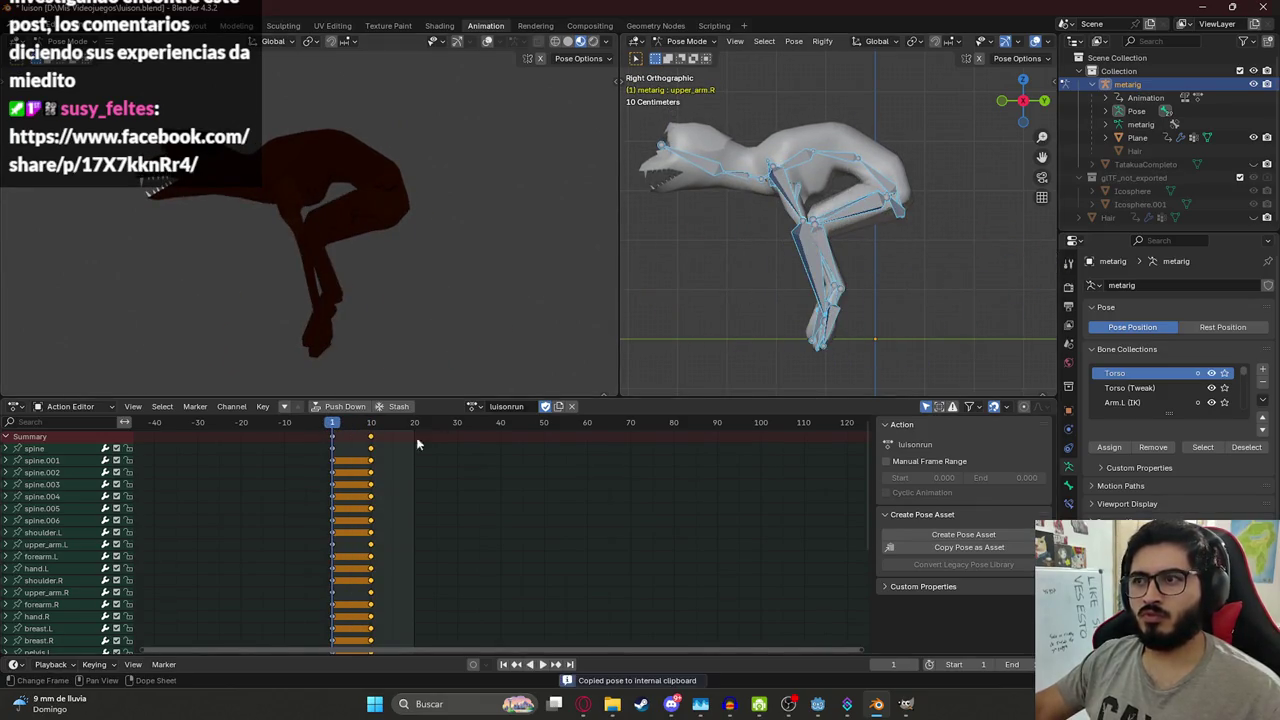
pyautogui.click(398, 406)
pyautogui.hotkey('shift', 'Right')
pyautogui.hotkey('shift', 'Left')
pyautogui.click(480, 406)
pyautogui.click(480, 424)
pyautogui.press('Right')
pyautogui.press('Right')
pyautogui.press('Right')
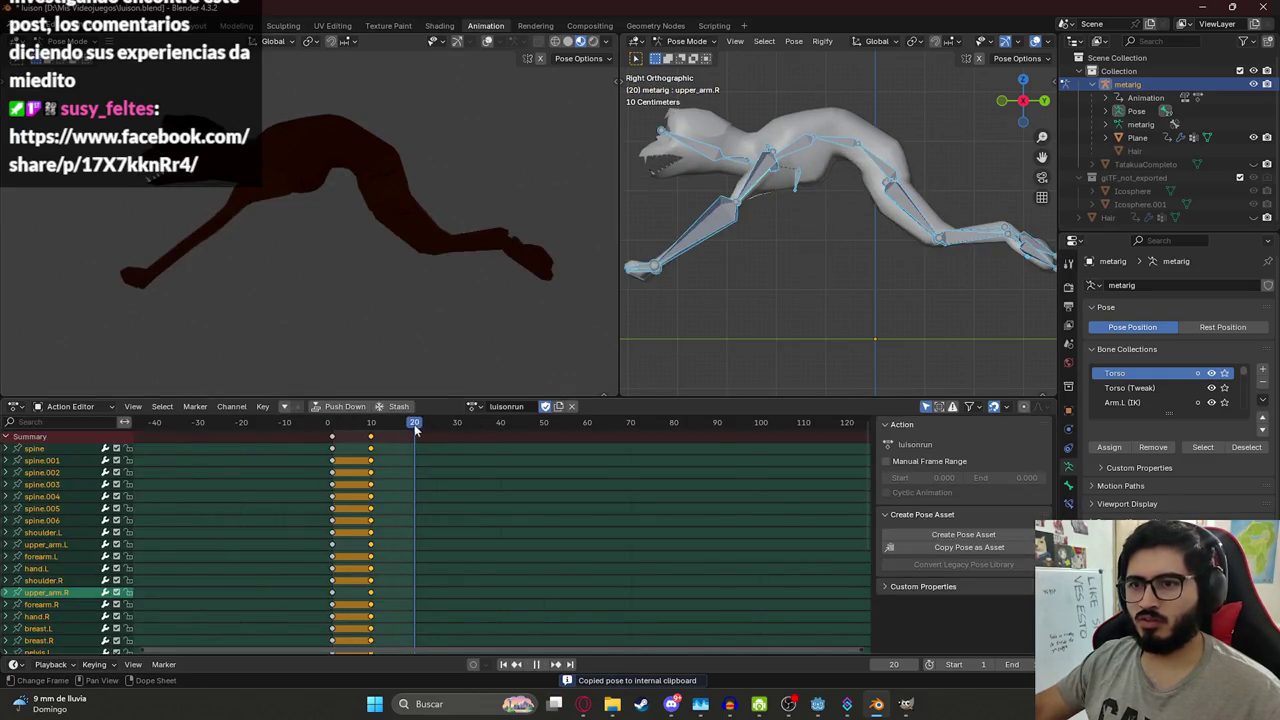
pyautogui.hotkey('ctrl', 'v')
pyautogui.press('i')
# Step: Play the looping hop and save luison.blend
pyautogui.press('space')
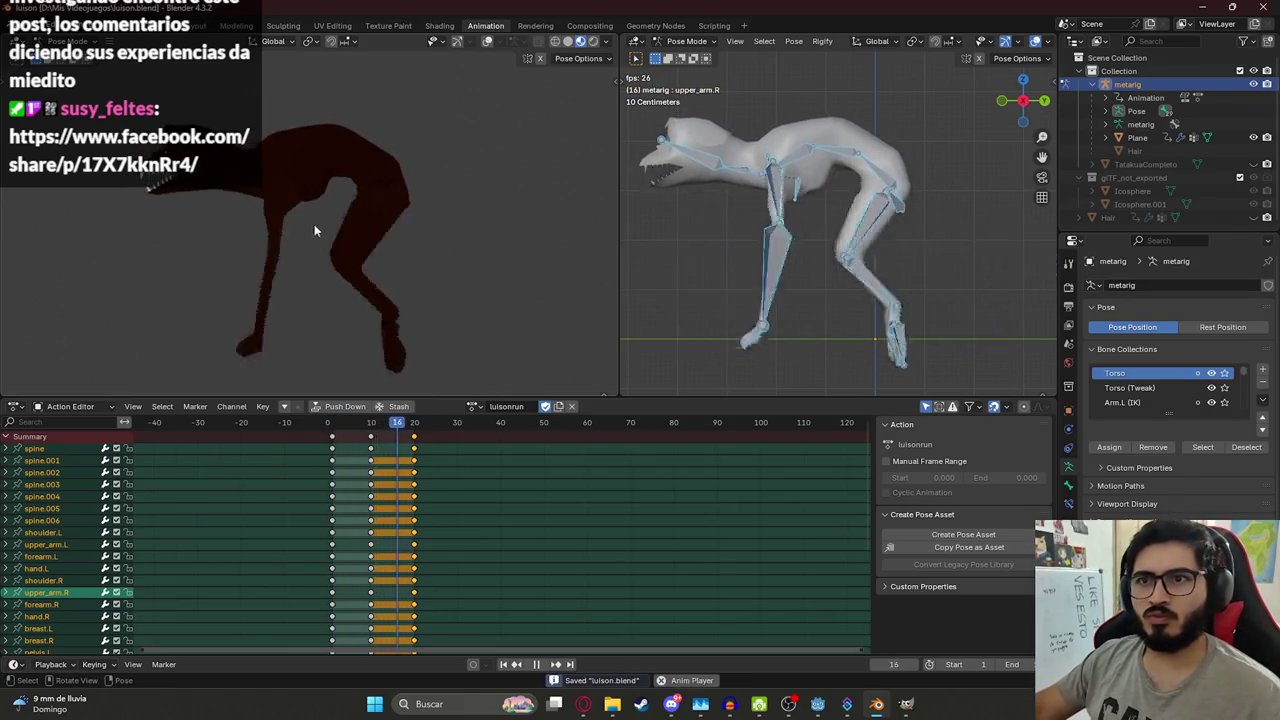
pyautogui.press('space')
pyautogui.hotkey('ctrl', 's')
pyautogui.click(333, 424)
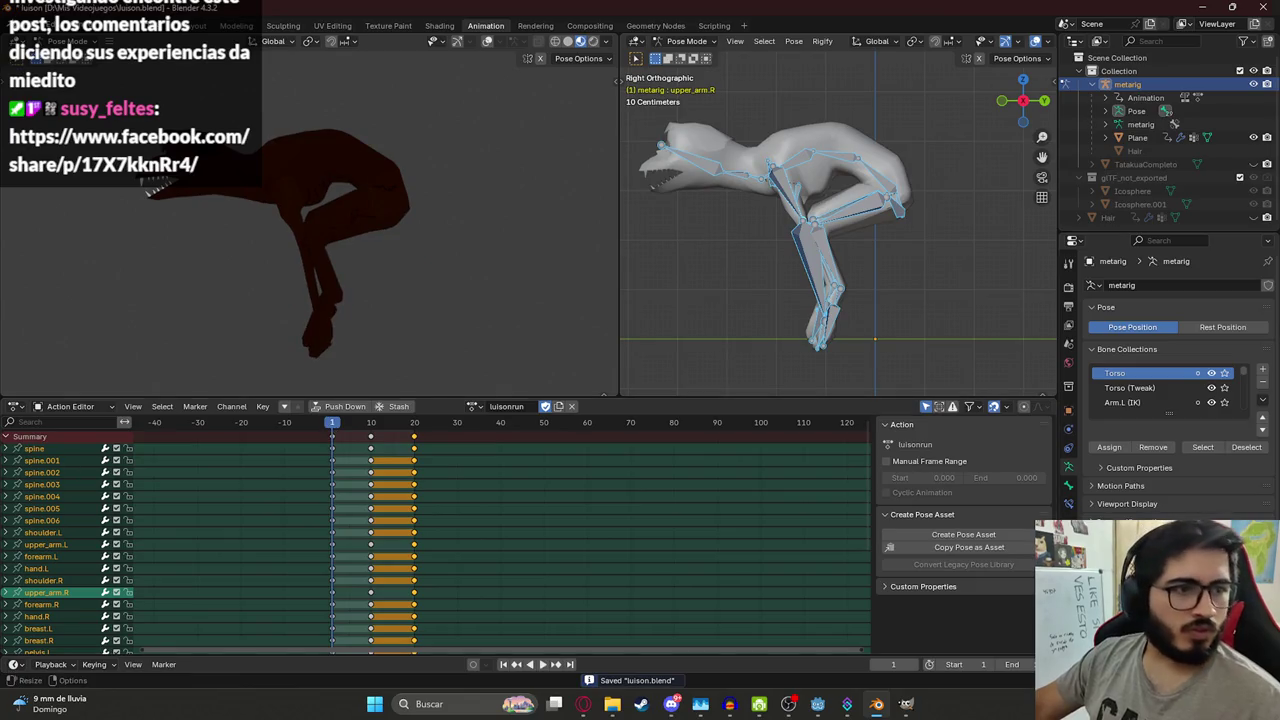
pyautogui.hotkey('alt', 'Tab')
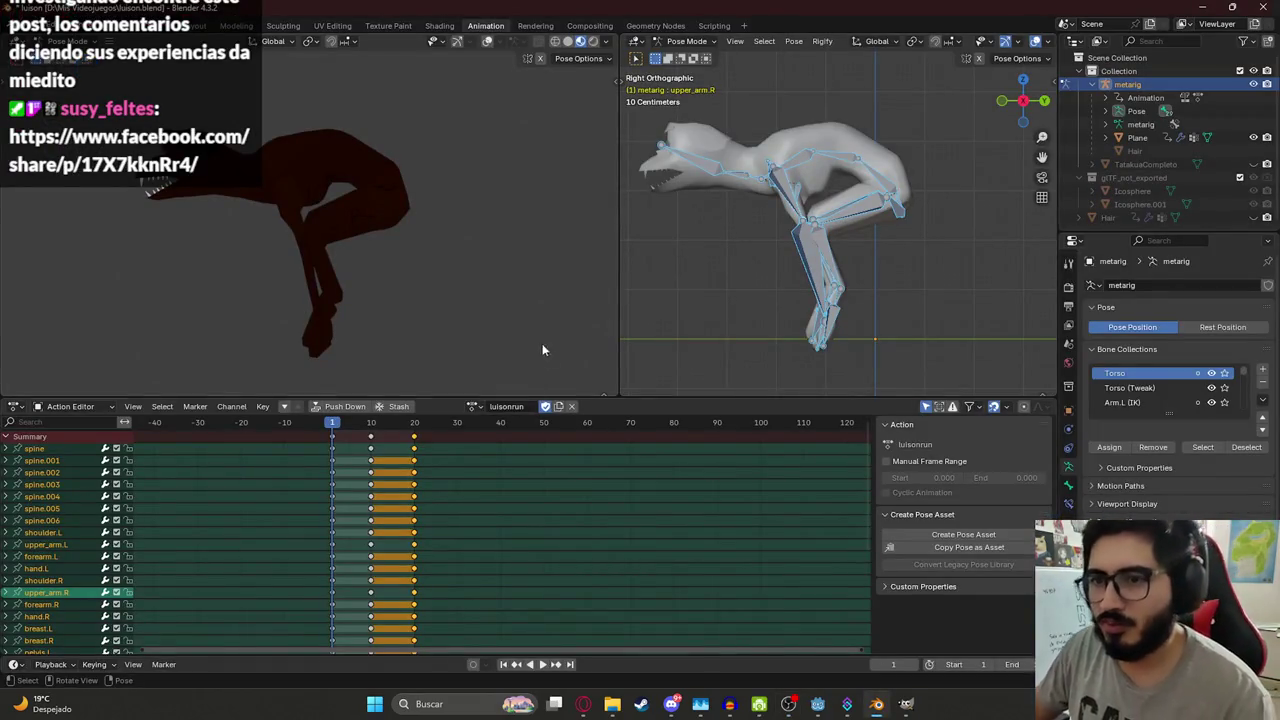
pyautogui.hotkey('alt', 'Tab')
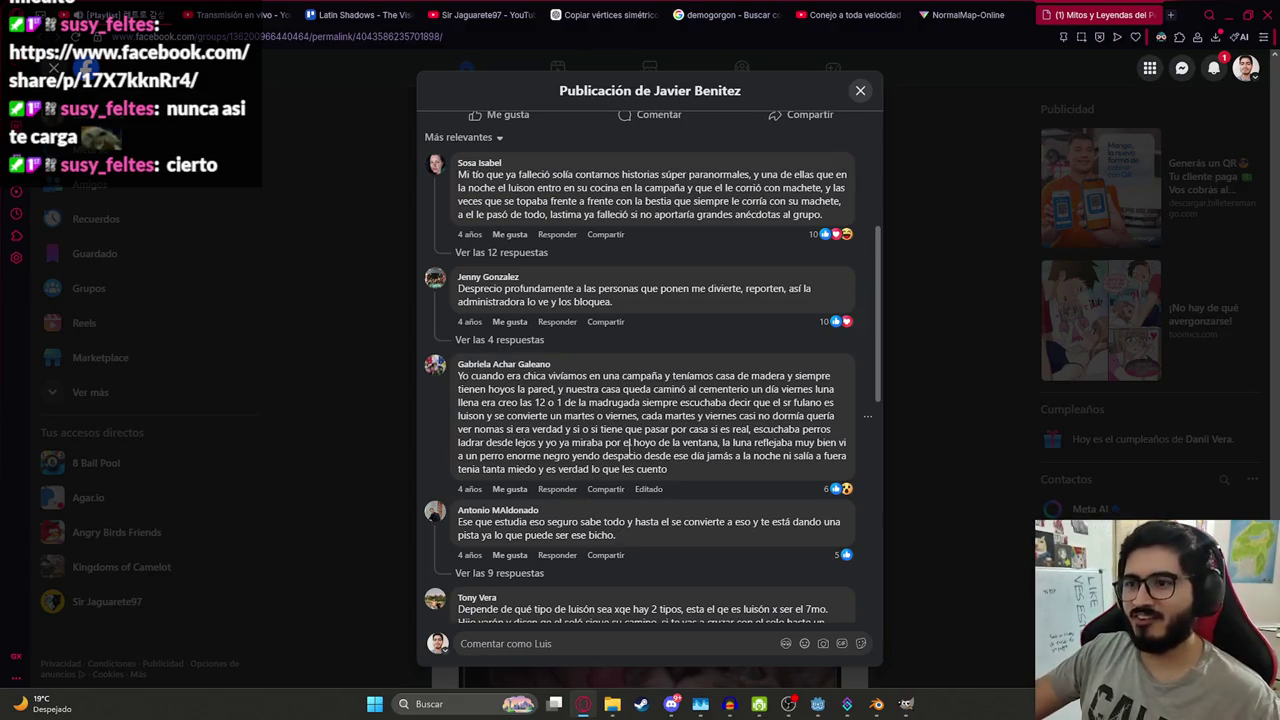
pyautogui.hotkey('alt', 'Tab')
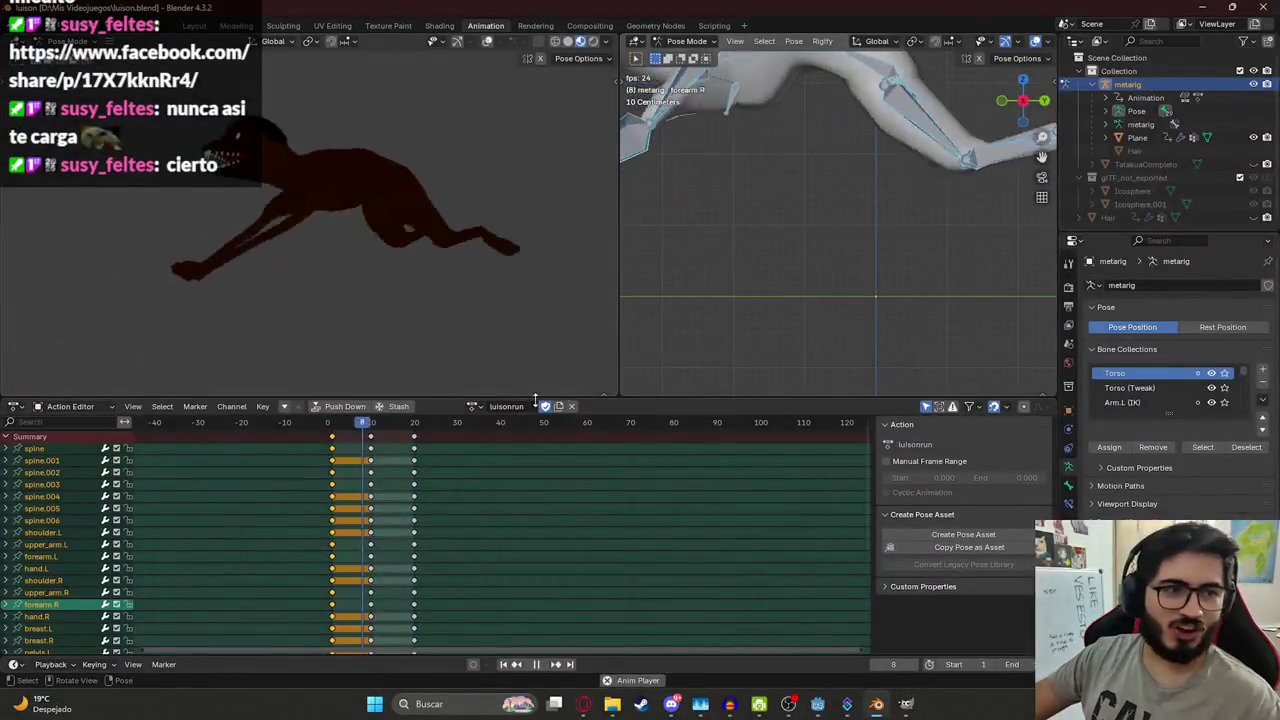
pyautogui.press('space')
# Step: Replay the run cycle and rotate the left and right forearms at frame 1
pyautogui.click(333, 422)
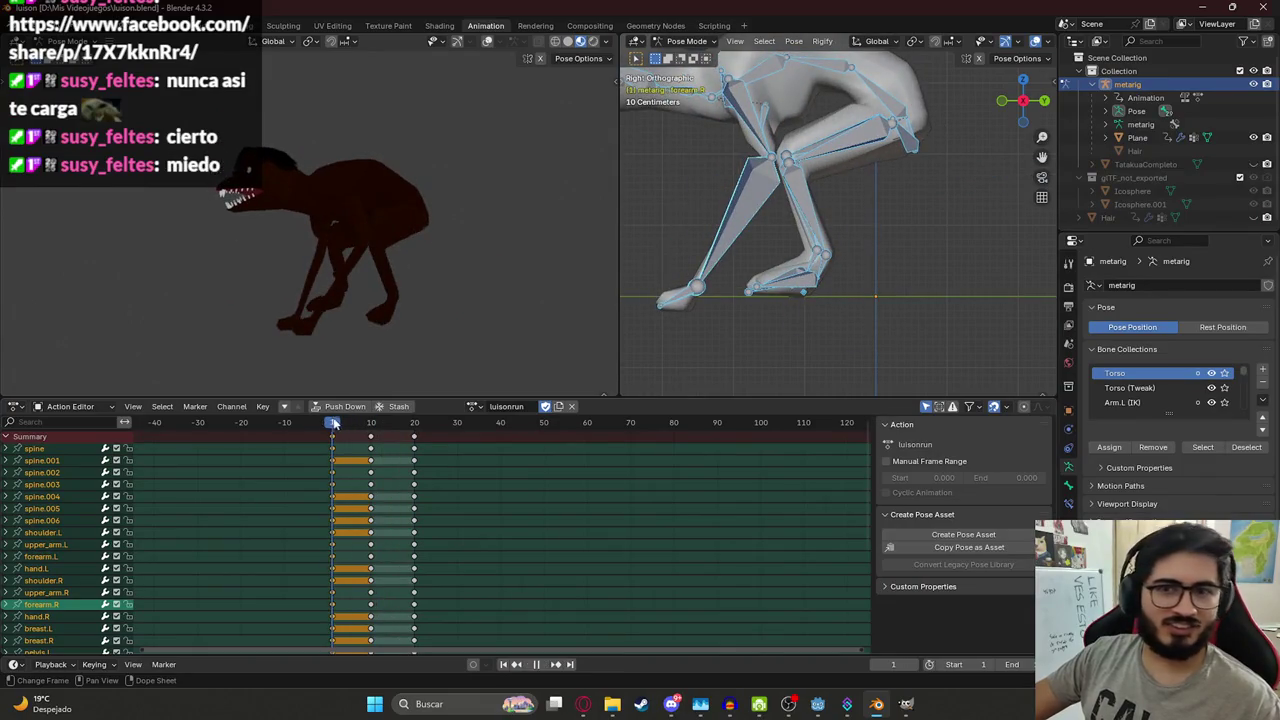
pyautogui.press('space')
pyautogui.press('space')
pyautogui.click(330, 424)
pyautogui.press('space')
pyautogui.click(800, 190)
pyautogui.press('r')
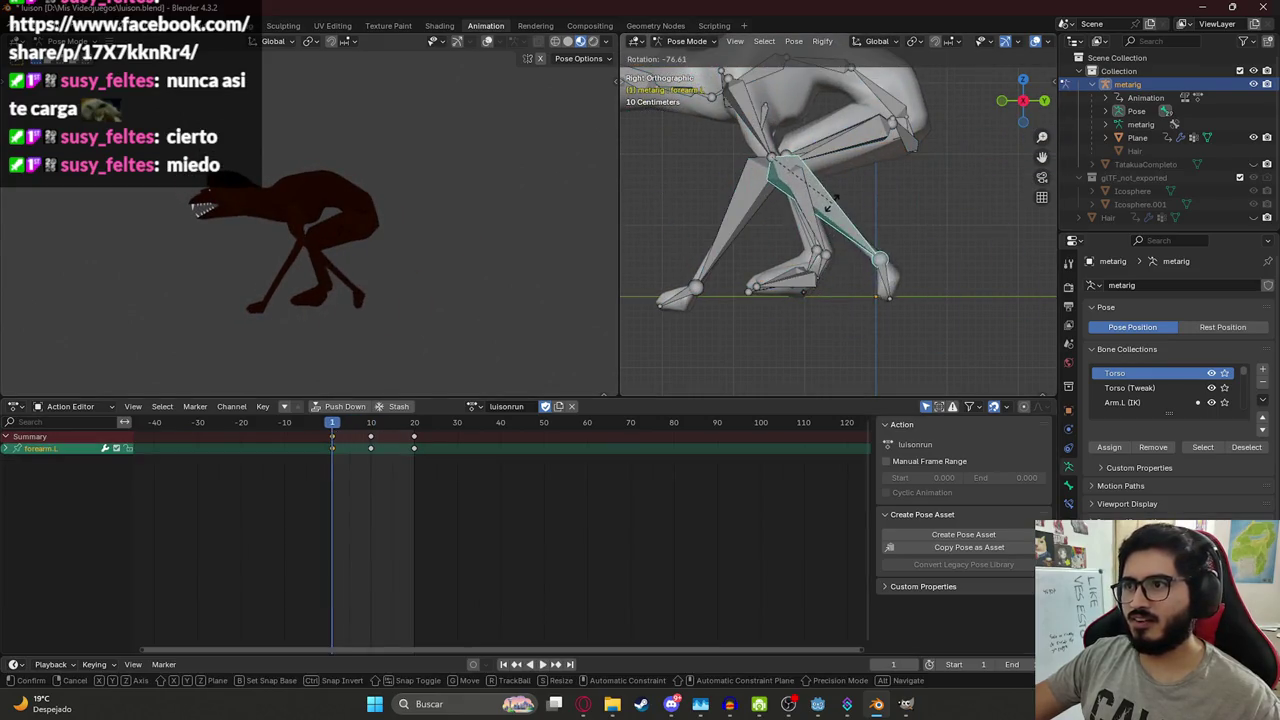
pyautogui.click(828, 208)
pyautogui.click(822, 200)
pyautogui.press('r')
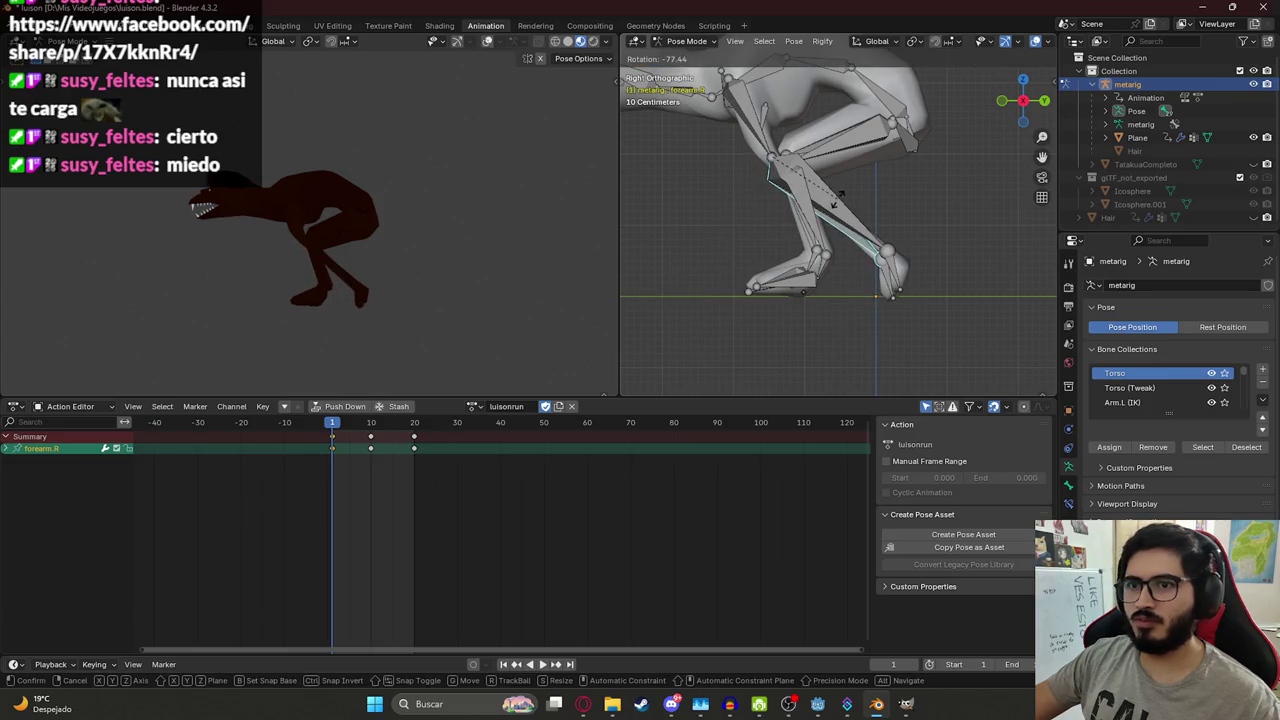
pyautogui.click(838, 196)
# Step: Copy the adjusted frame-1 pose of all bones and paste it at frame 21
pyautogui.press('a')
pyautogui.hotkey('shift', 'Right')
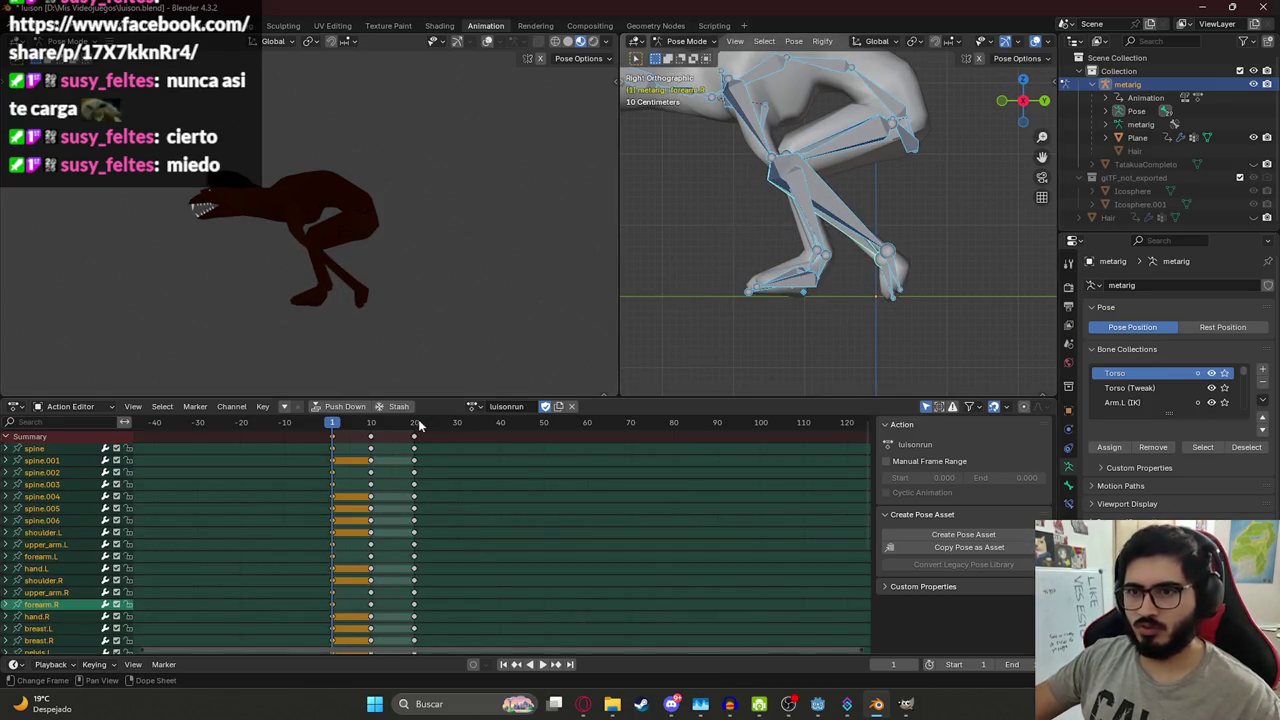
pyautogui.hotkey('ctrl', 'shift', 'v')
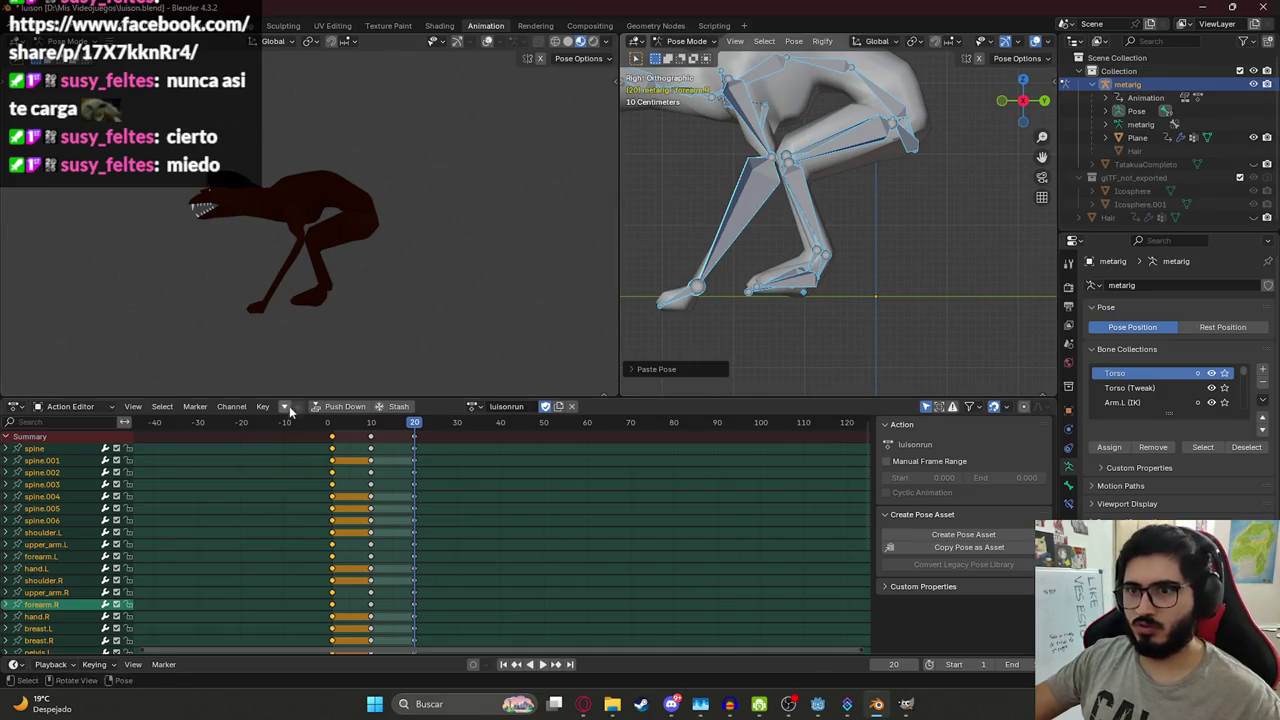
pyautogui.hotkey('shift', 'Left')
pyautogui.hotkey('ctrl', 'c')
pyautogui.hotkey('shift', 'Right')
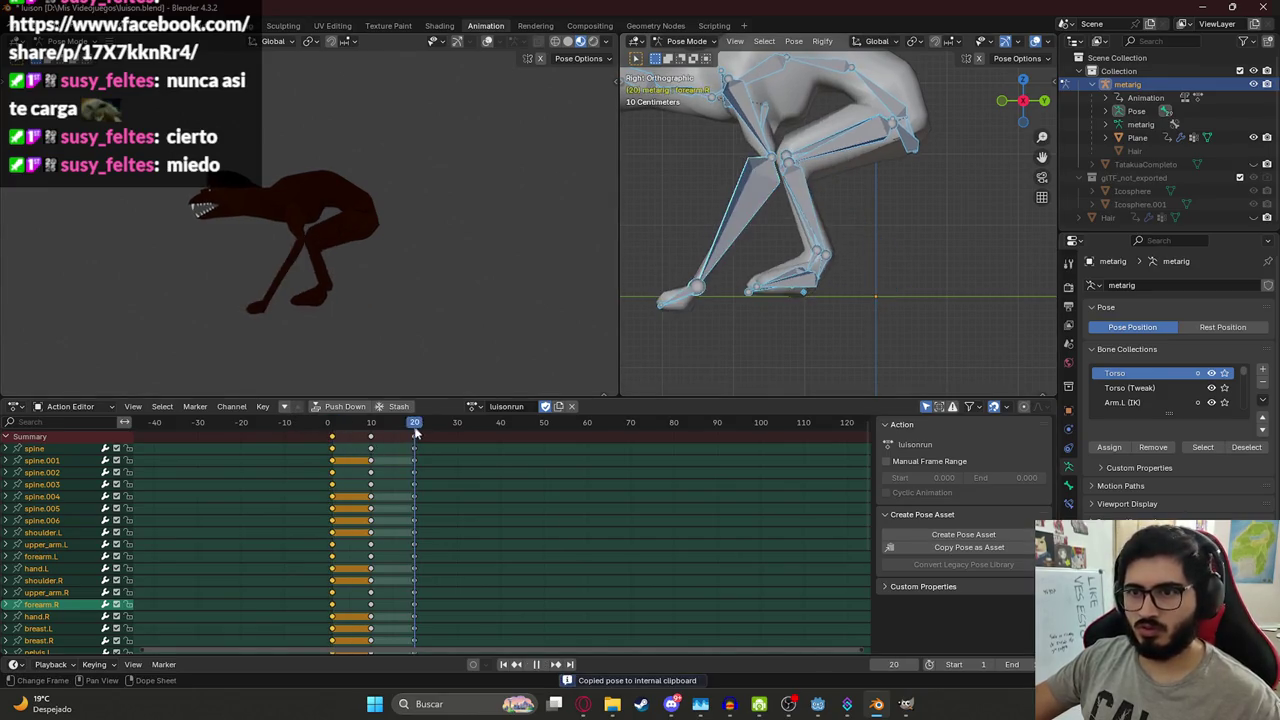
pyautogui.press('Right')
pyautogui.hotkey('ctrl', 'v')
pyautogui.hotkey('shift', 'Left')
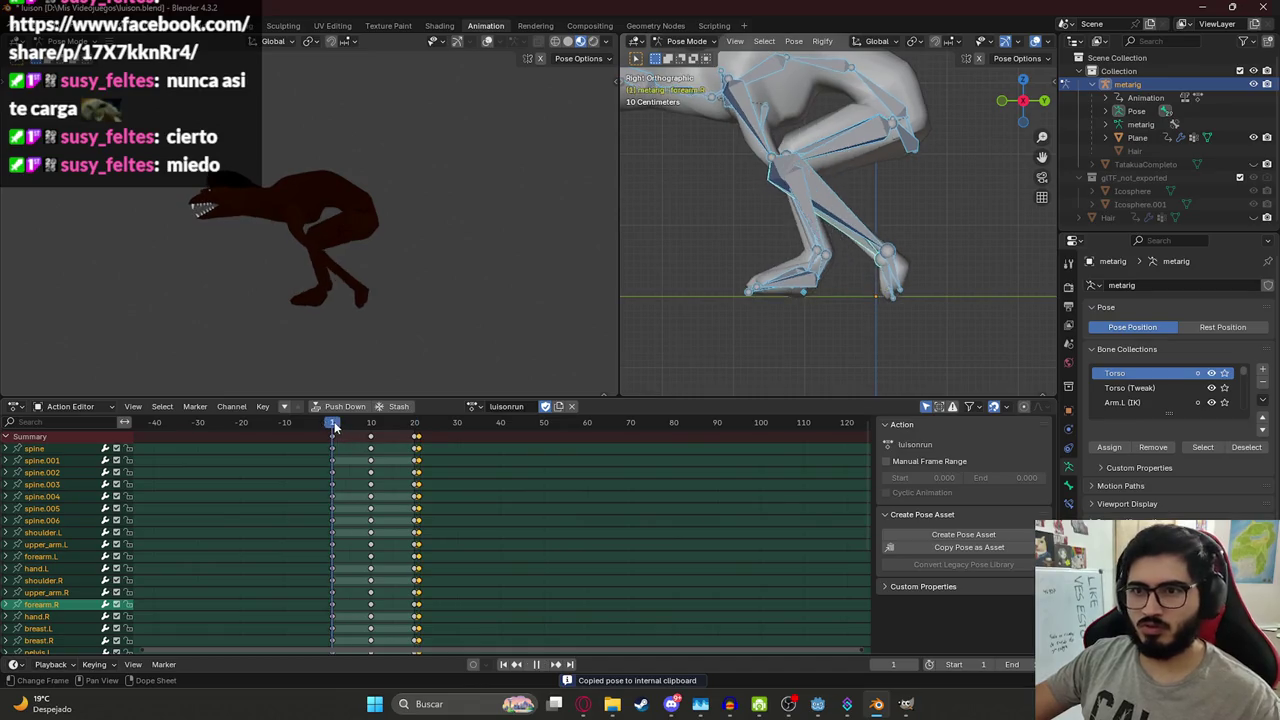
pyautogui.press('space')
# Step: Delete the frame-21 keys, paste and key the pose at frame 20, then play
pyautogui.click(417, 438)
pyautogui.press('x')
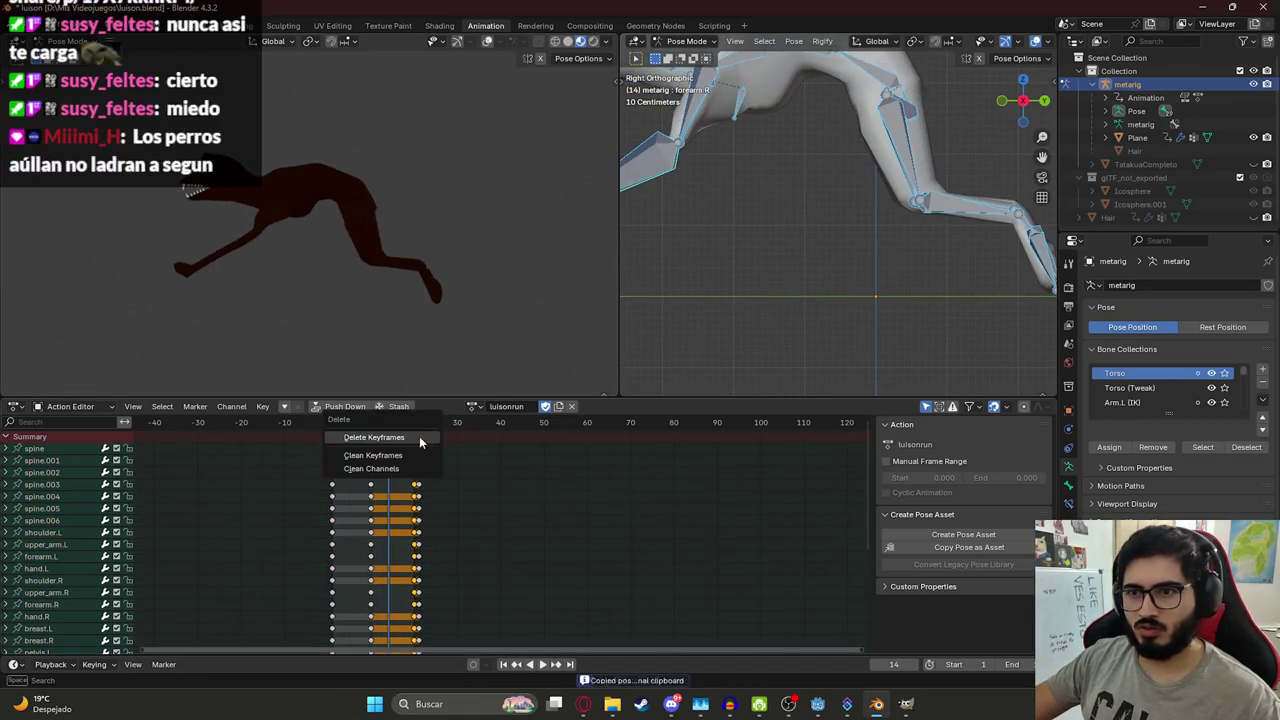
pyautogui.click(419, 440)
pyautogui.press('x')
pyautogui.click(412, 436)
pyautogui.click(414, 427)
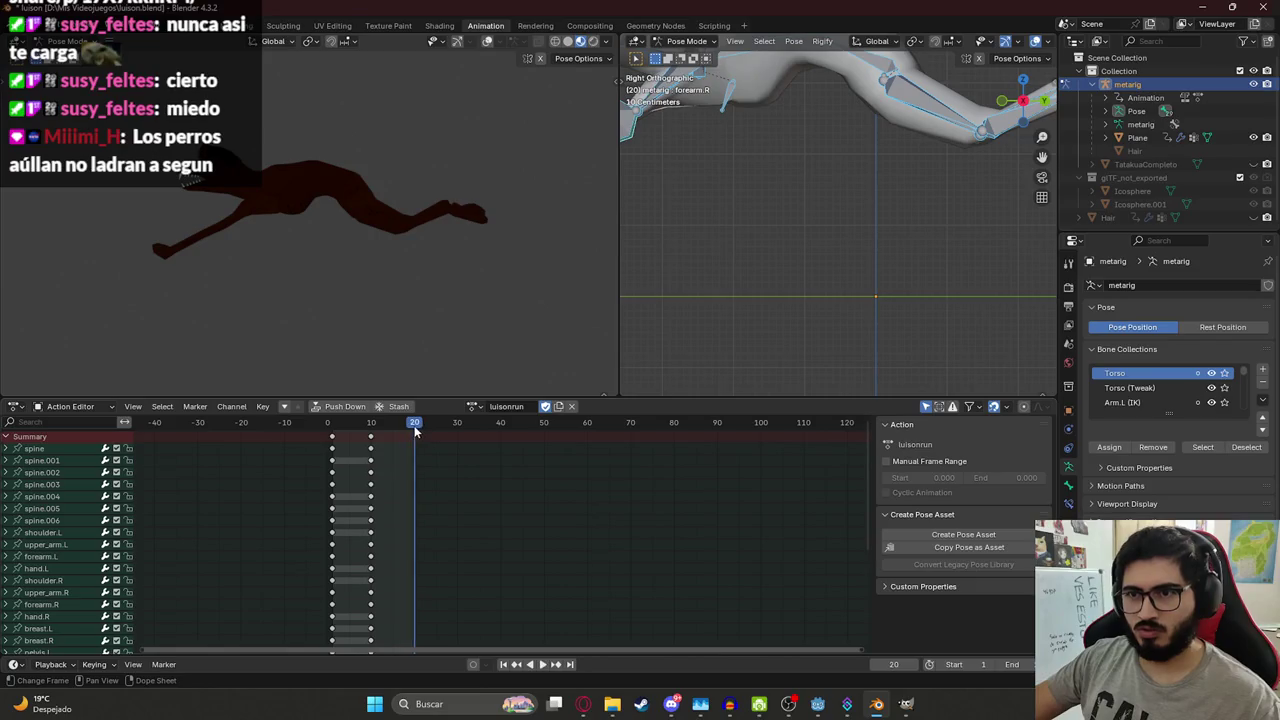
pyautogui.hotkey('ctrl', 'v')
pyautogui.press('i')
pyautogui.press('space')
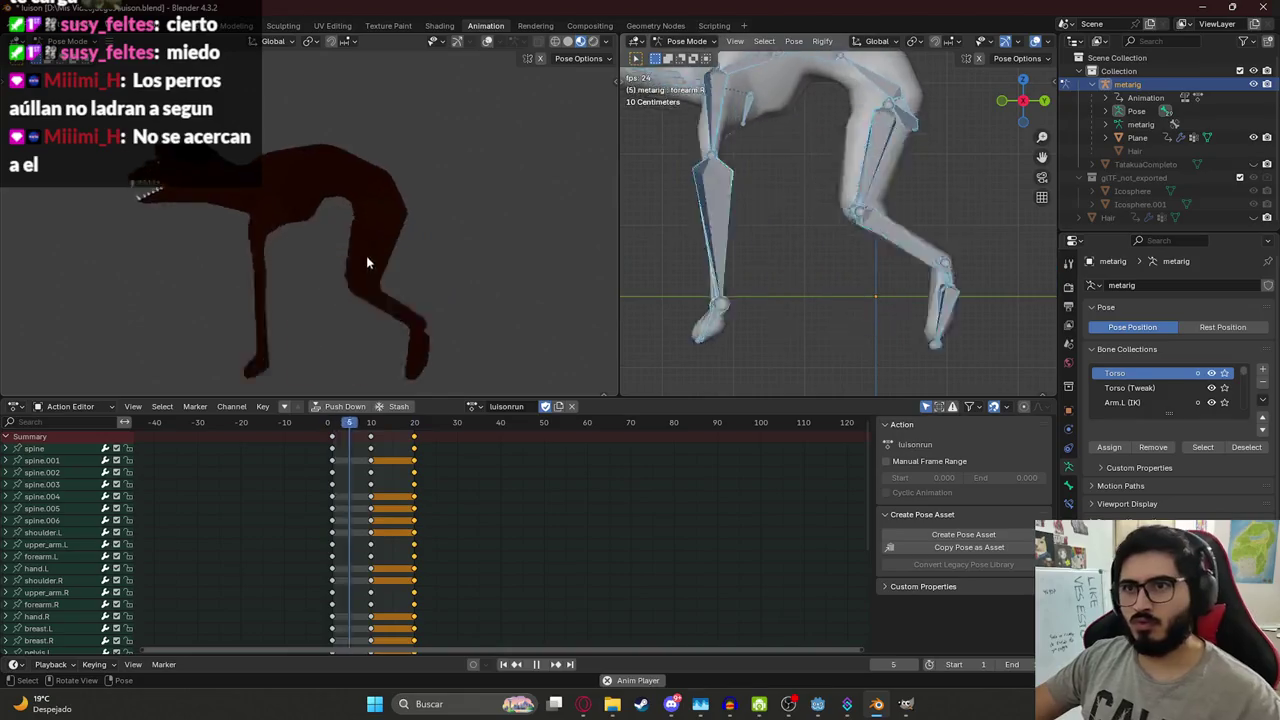
# Step: Select all bones in the frame-10 leap pose, lift them upward, replay and save luison.blend
pyautogui.press('Escape')
pyautogui.press('space')
pyautogui.press('a')
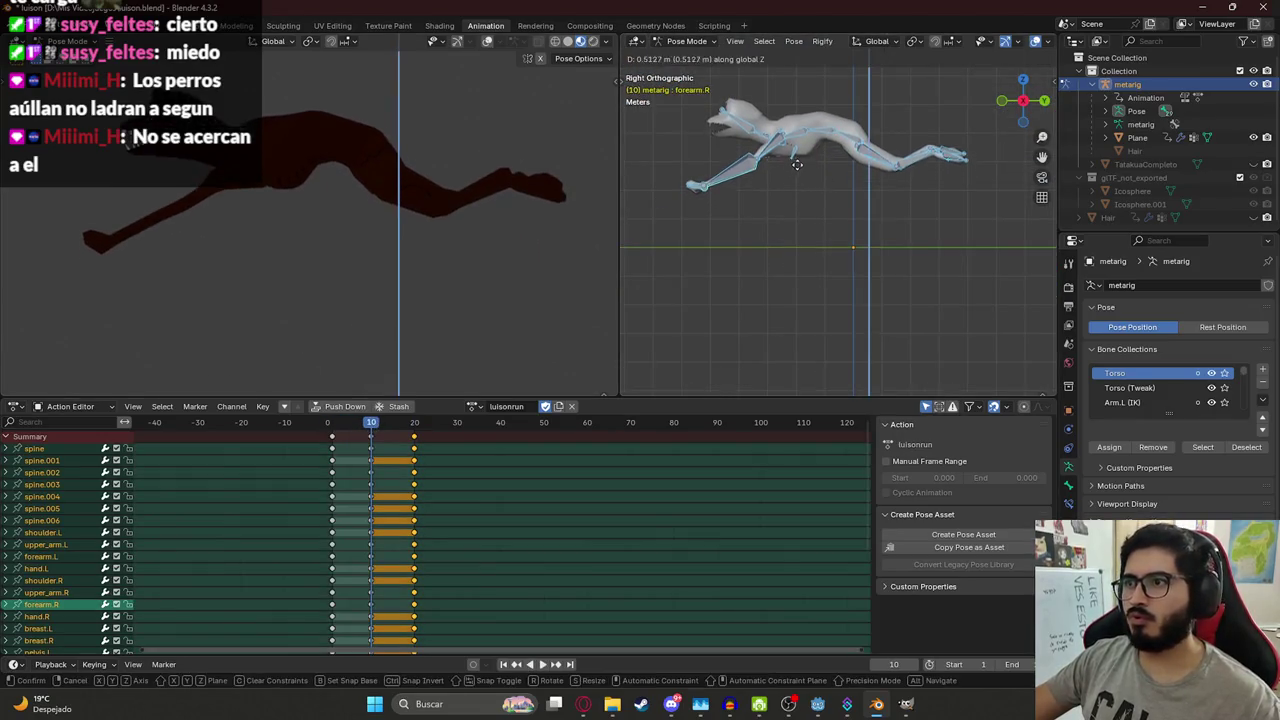
pyautogui.hotkey('ctrl', 'shift', 'v')
pyautogui.press('space')
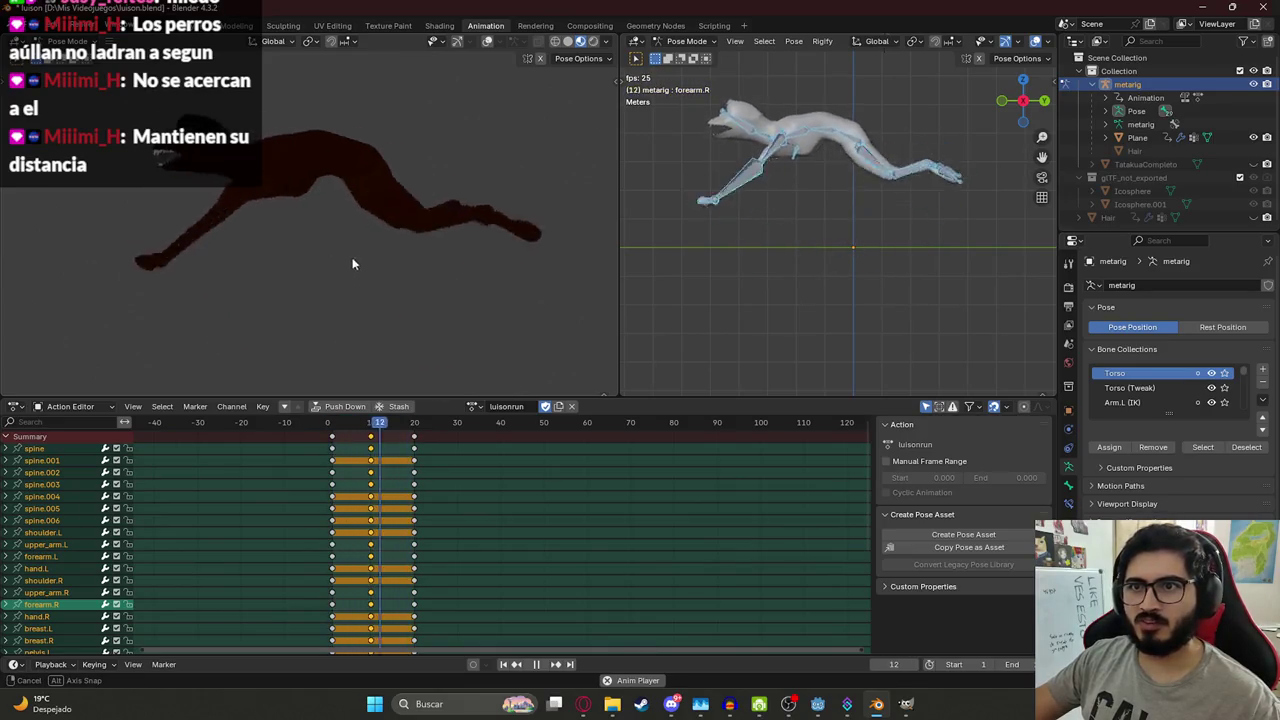
pyautogui.hotkey('ctrl', 's')
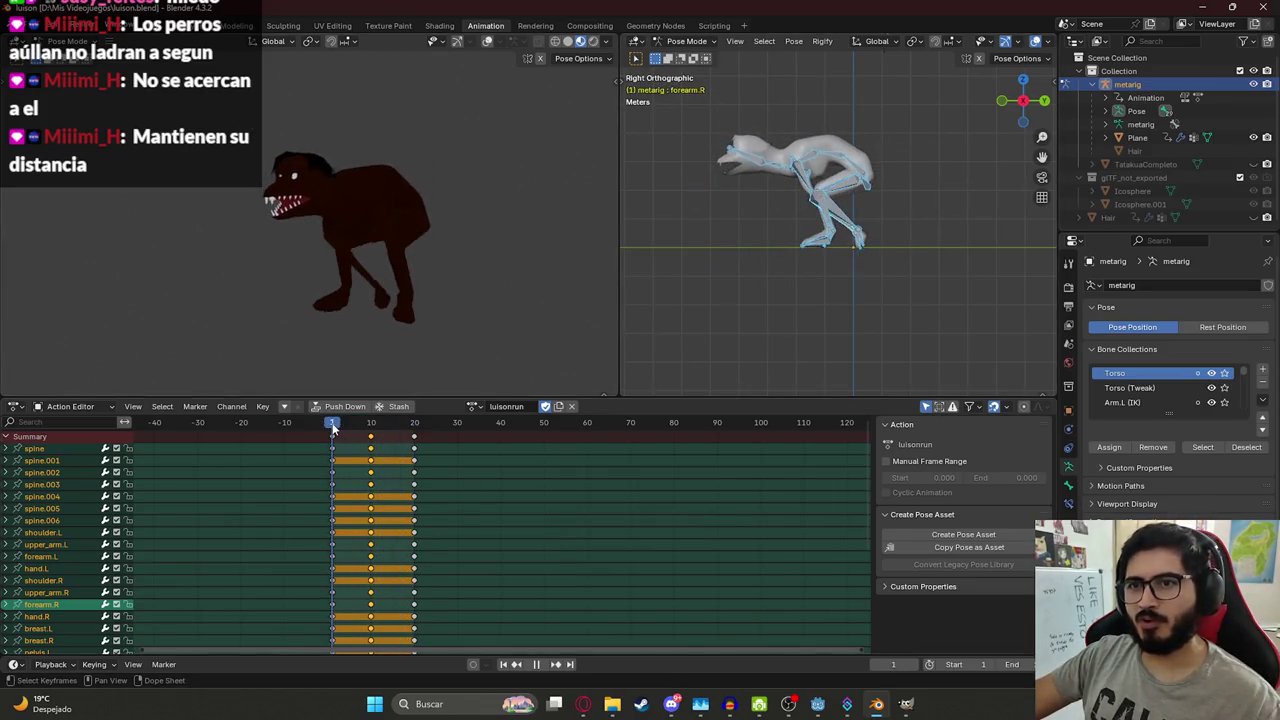
# Step: Drag the frame-20 closing key column to about frame 19, replay the hop and save luison.blend
pyautogui.moveTo(420, 436)
pyautogui.mouseDown()
pyautogui.moveTo(333, 448)
pyautogui.moveTo(400, 446)
pyautogui.moveTo(338, 462)
pyautogui.moveTo(371, 459)
pyautogui.moveTo(333, 455)
pyautogui.mouseUp()
pyautogui.click(414, 437)
pyautogui.moveTo(414, 440); pyautogui.dragTo(410, 441)
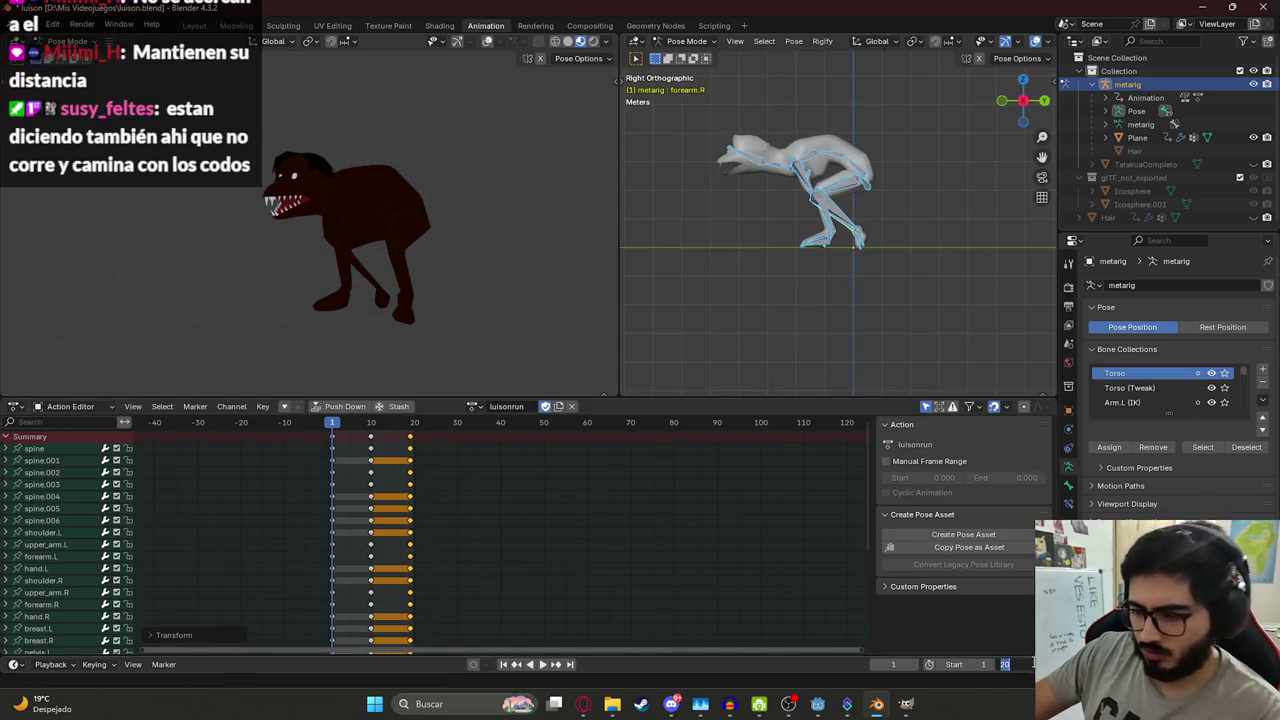
pyautogui.press('space')
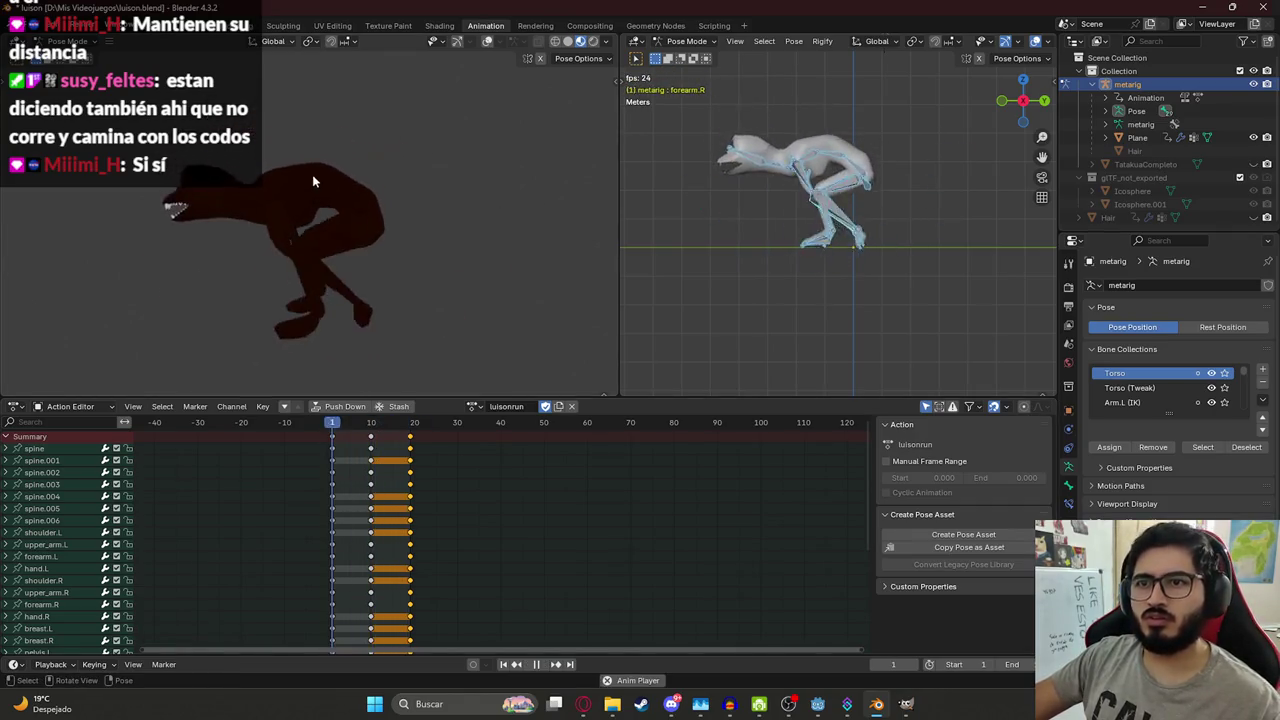
pyautogui.hotkey('ctrl', 's')
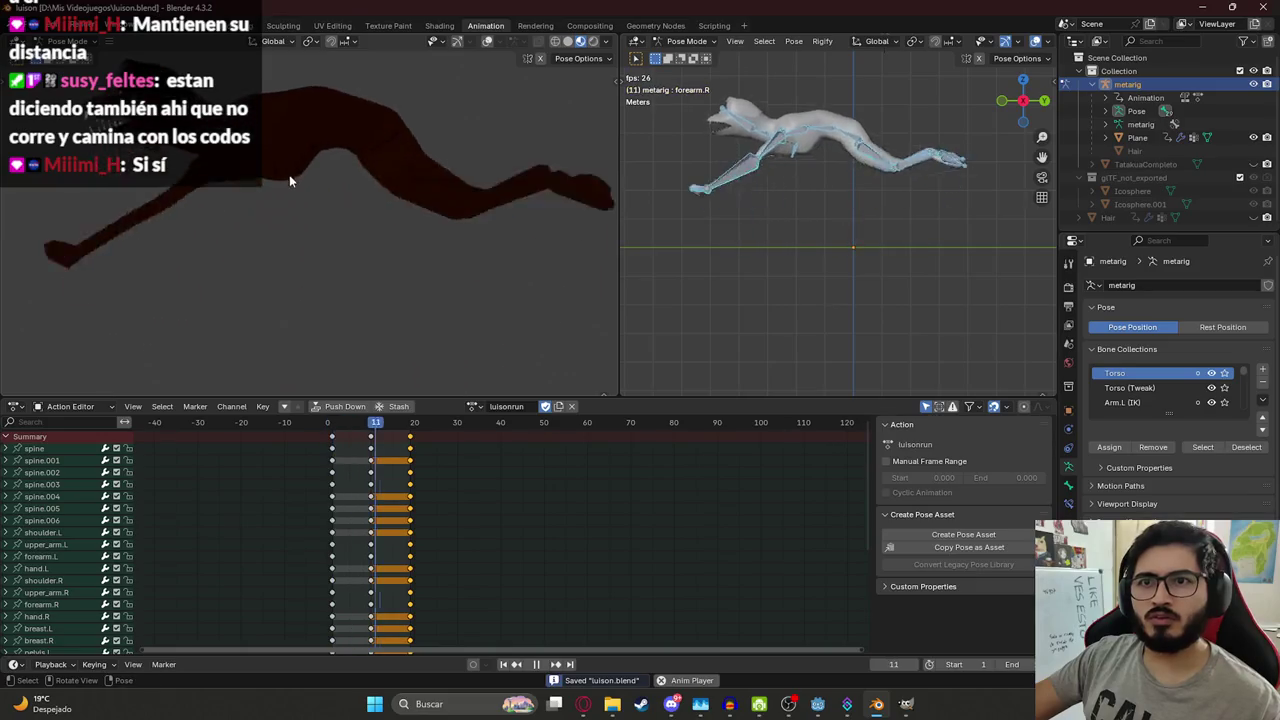
pyautogui.moveTo(338, 425); pyautogui.dragTo(371, 428)
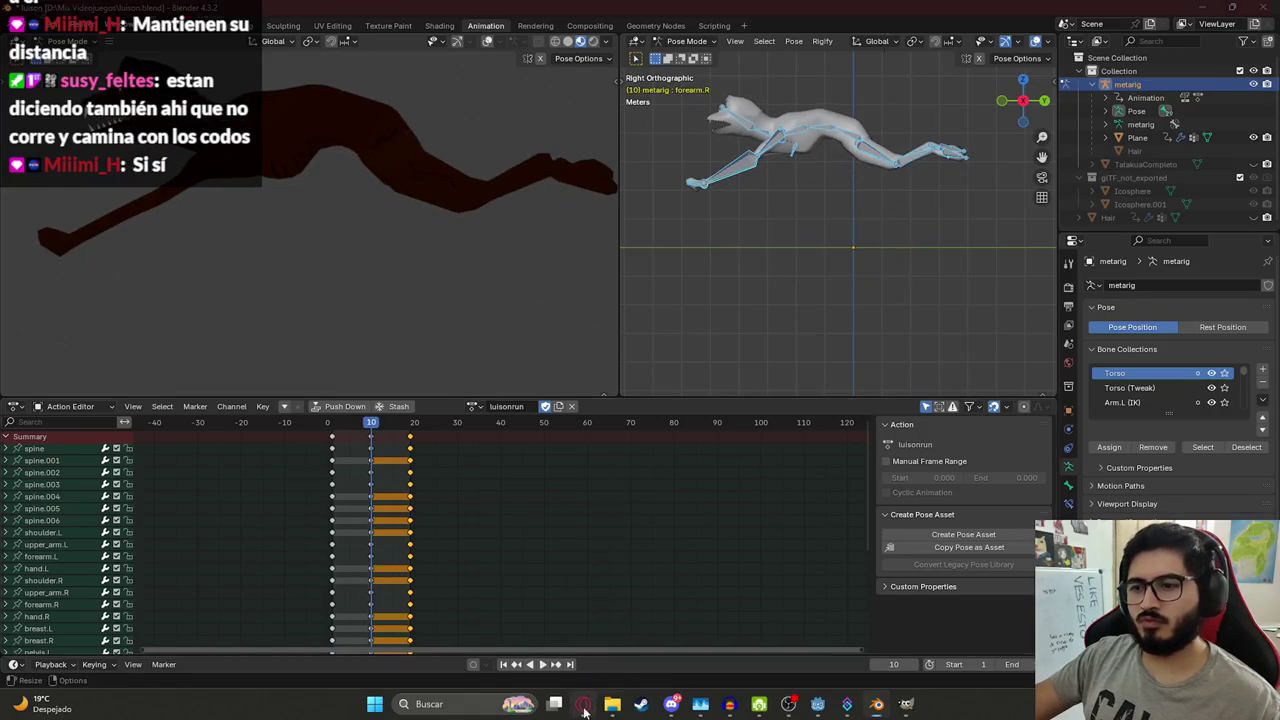
pyautogui.click(583, 704)
pyautogui.click(855, 14)
pyautogui.click(623, 306)
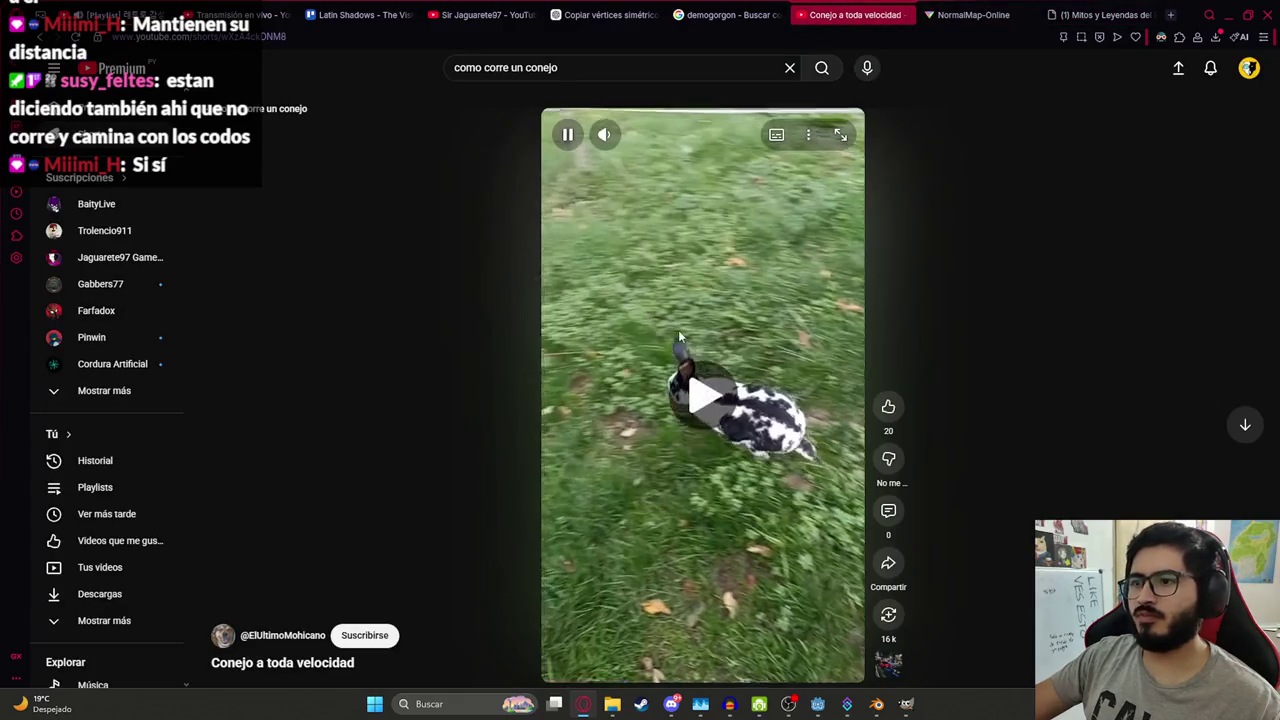
pyautogui.click(707, 354)
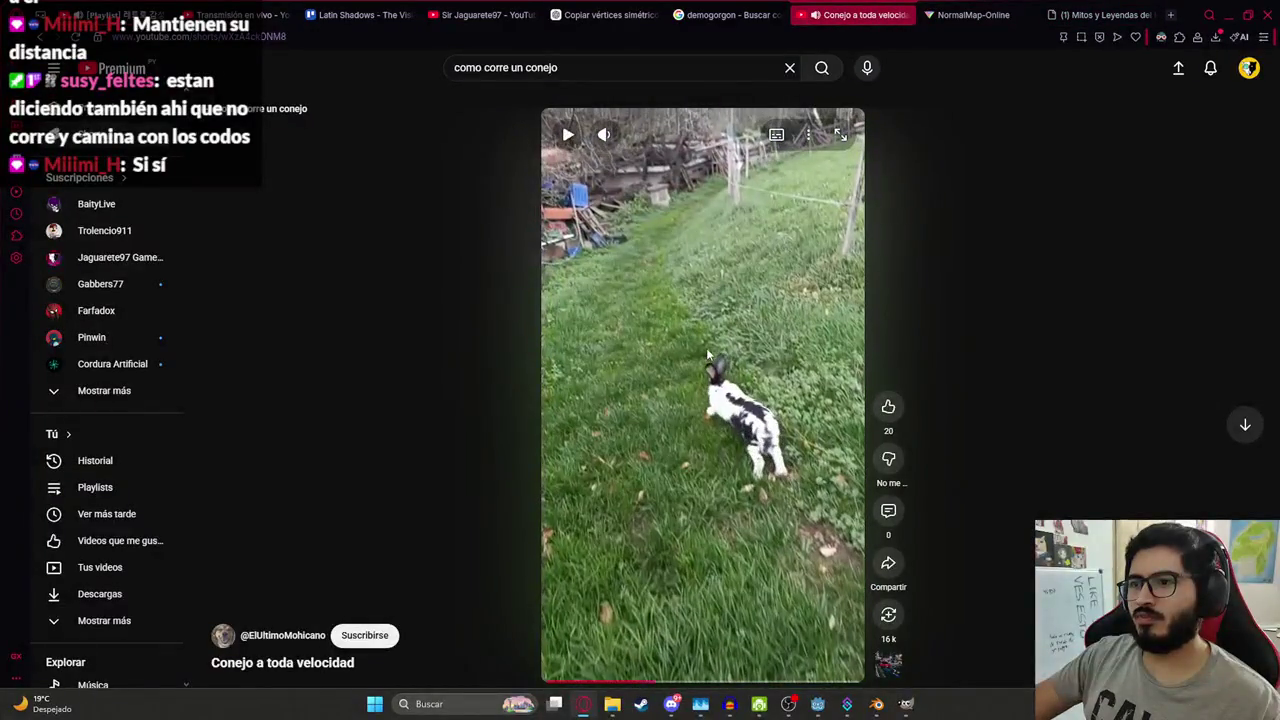
pyautogui.click(761, 484)
pyautogui.click(748, 486)
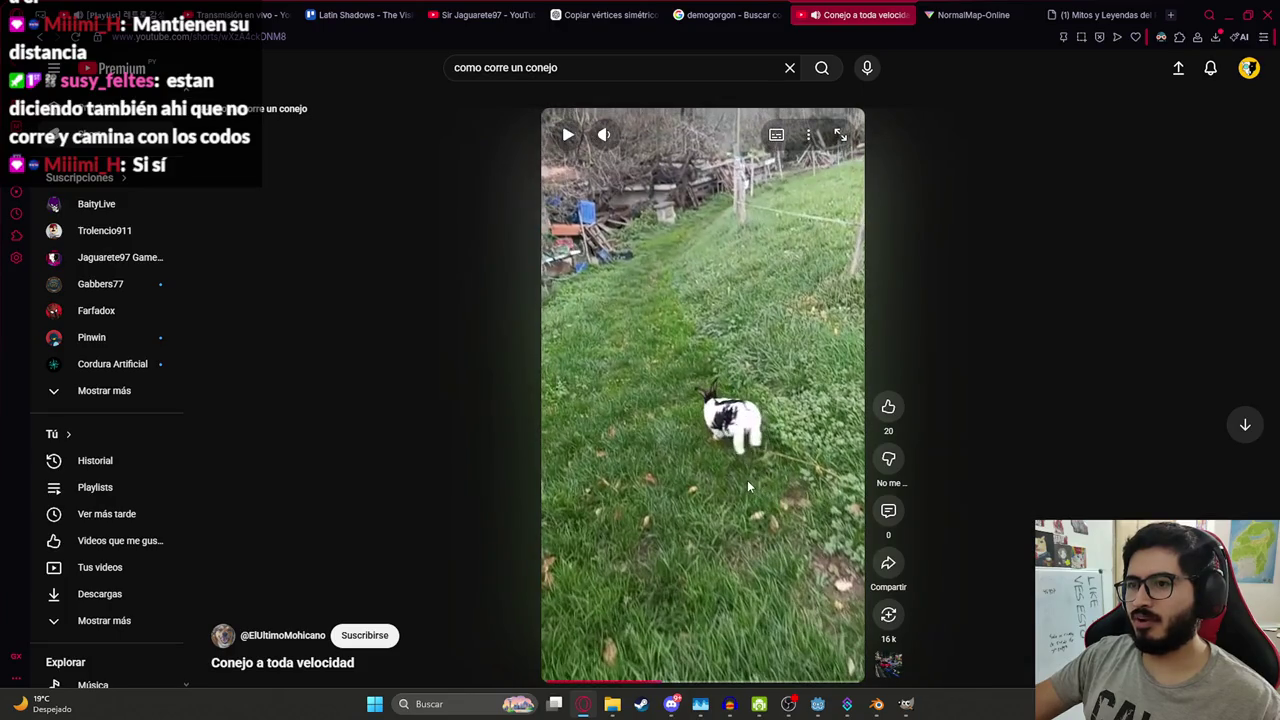
pyautogui.hotkey('alt', 'Tab')
pyautogui.click(332, 424)
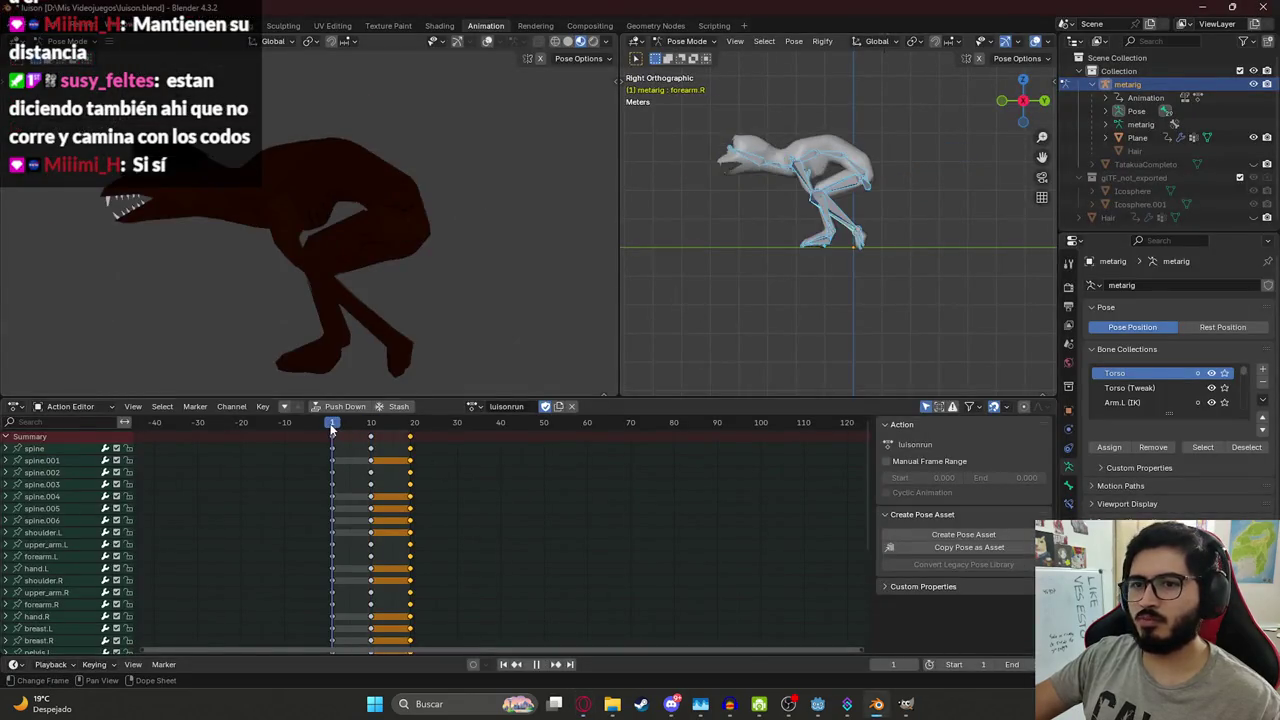
pyautogui.moveTo(332, 430); pyautogui.dragTo(341, 432)
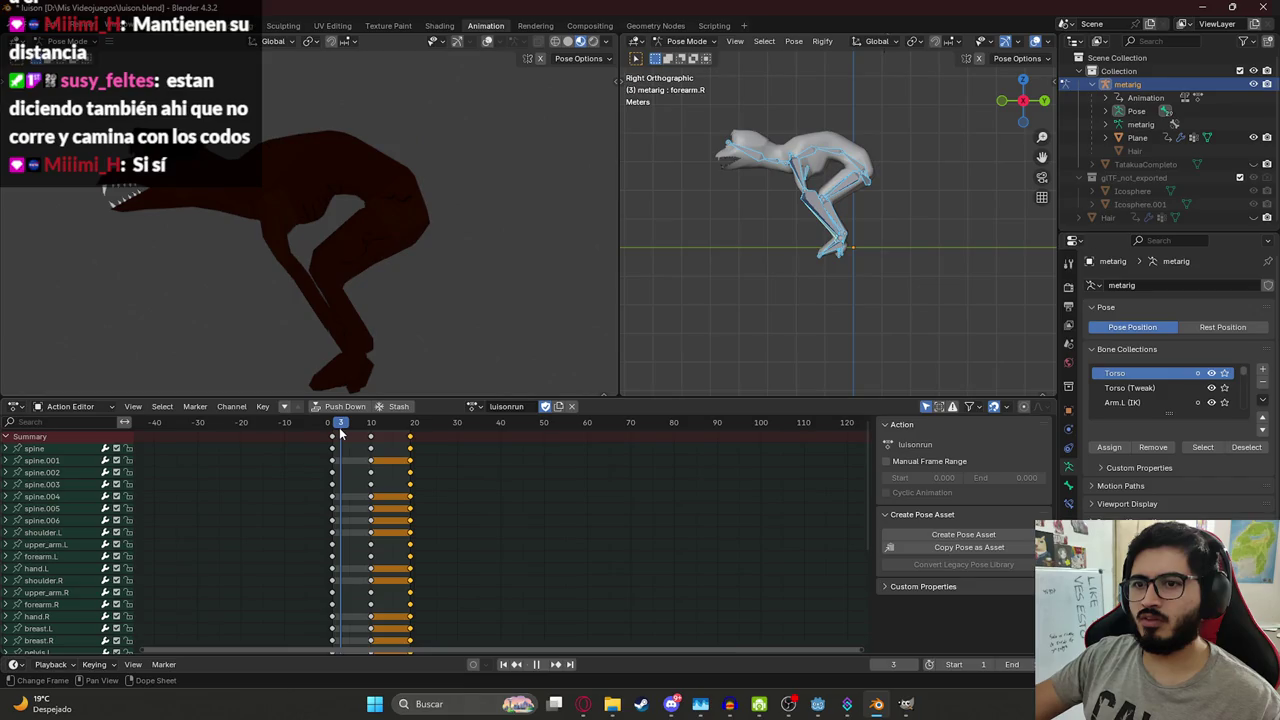
pyautogui.hotkey('alt', 'Tab')
pyautogui.click(588, 681)
pyautogui.click(683, 422)
pyautogui.click(683, 422)
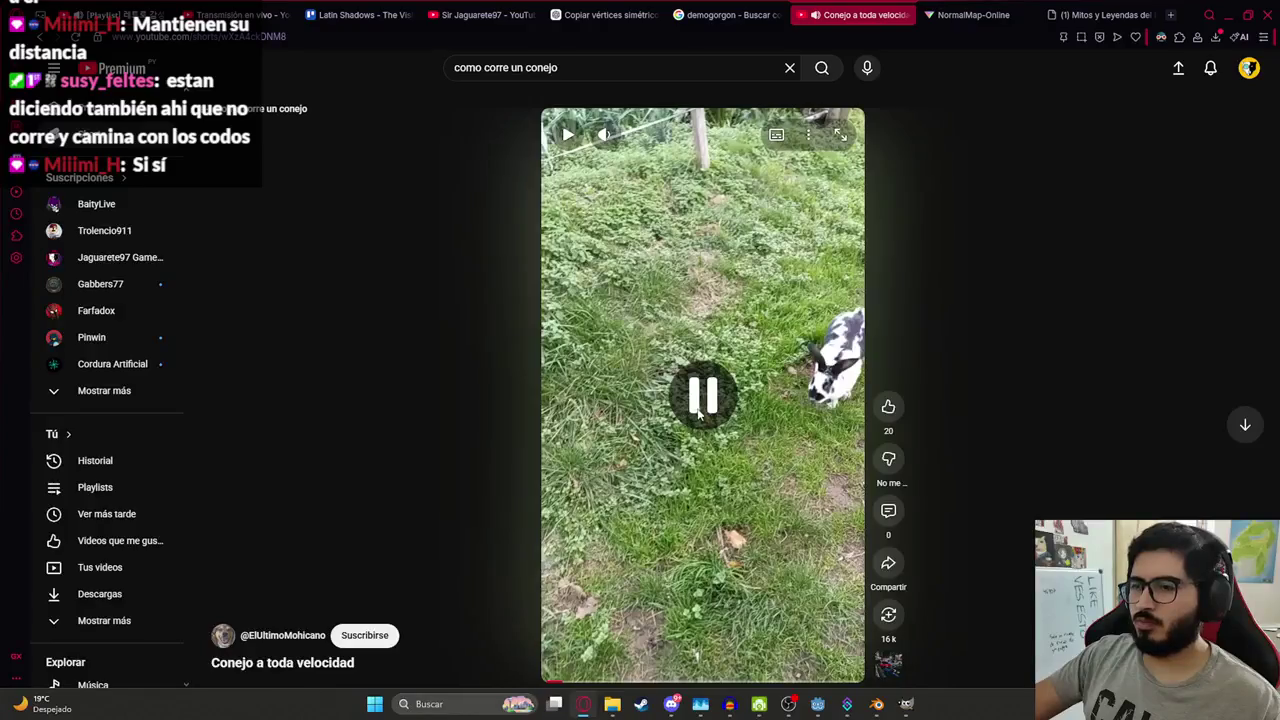
pyautogui.click(699, 410)
pyautogui.click(699, 410)
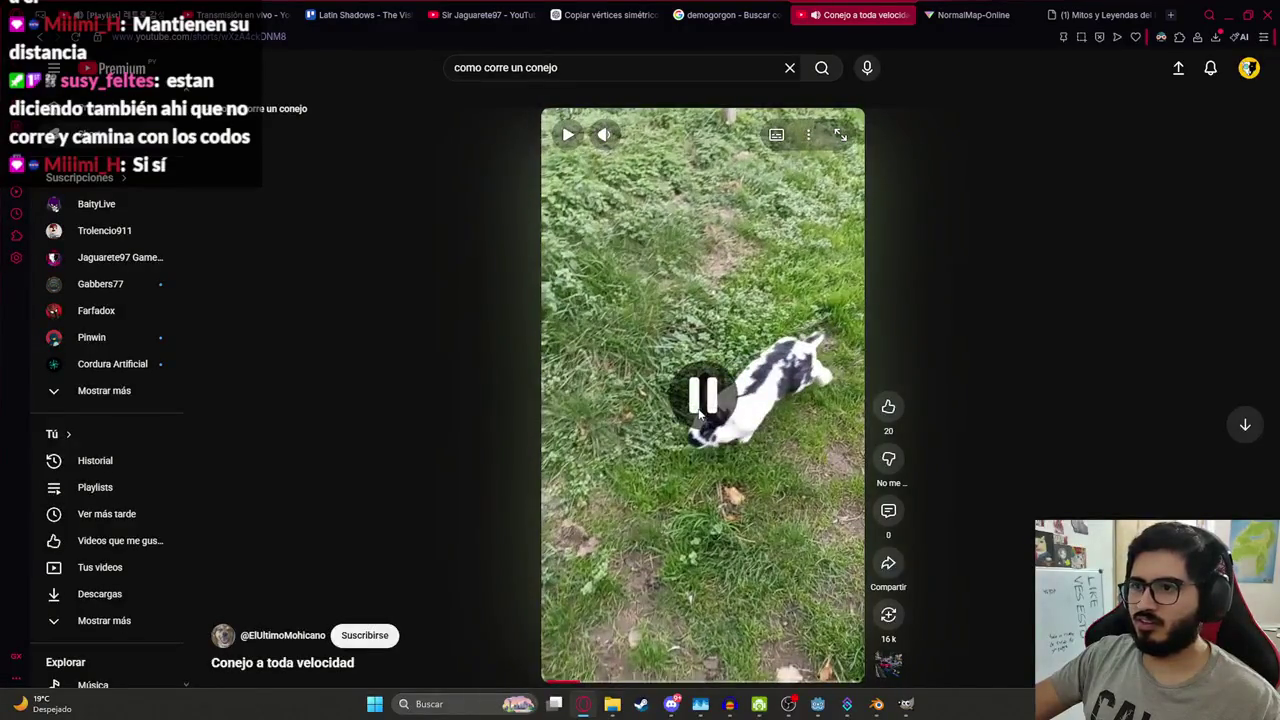
pyautogui.click(699, 410)
pyautogui.click(699, 410)
pyautogui.hotkey('alt', 'Tab')
pyautogui.click(333, 425)
pyautogui.press('space')
pyautogui.moveTo(333, 425); pyautogui.dragTo(375, 428)
# Step: Delete the frame-1 keys and move the frame-10 key column to frame 1
pyautogui.press('space')
pyautogui.click(332, 437)
pyautogui.press('x')
pyautogui.press('Return')
pyautogui.click(370, 437)
pyautogui.press('g')
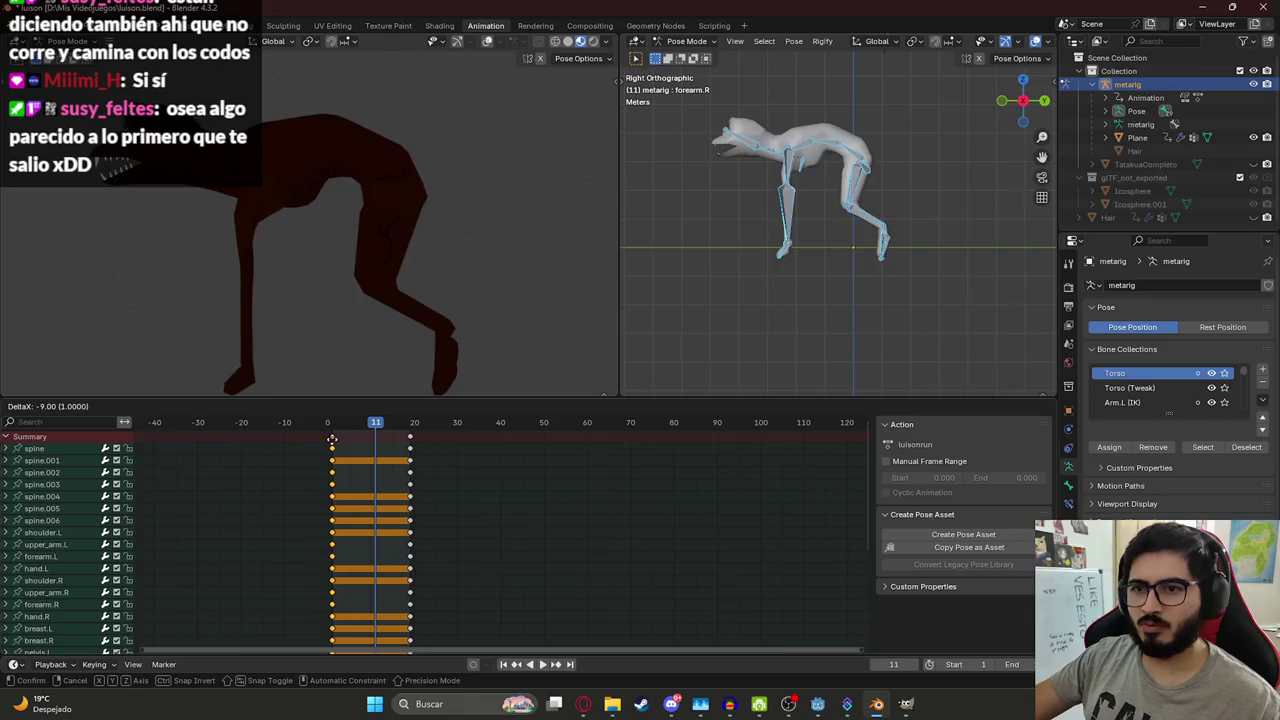
pyautogui.click(333, 437)
pyautogui.click(333, 425)
# Step: Shift the closing key column to frame 10 and start rotating upper_arm.L downward
pyautogui.moveTo(333, 427); pyautogui.dragTo(371, 433)
pyautogui.click(410, 437)
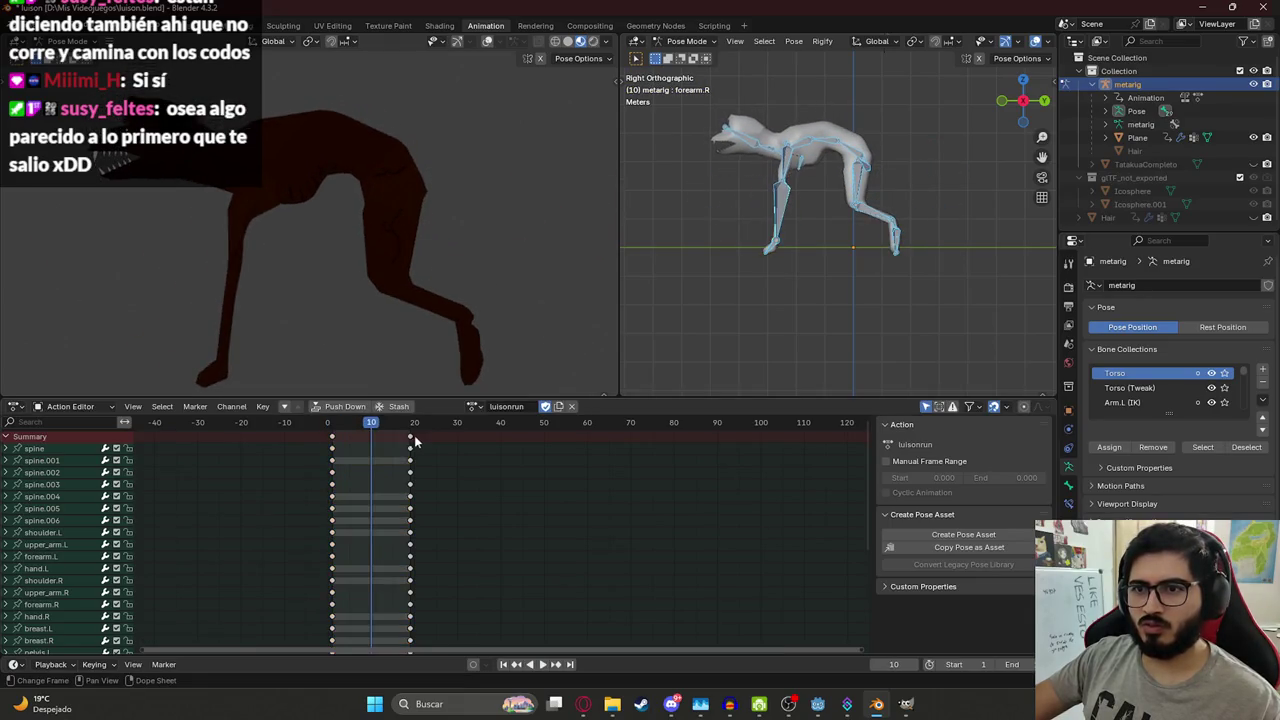
pyautogui.hotkey('ctrl', 'c')
pyautogui.hotkey('ctrl', 'v')
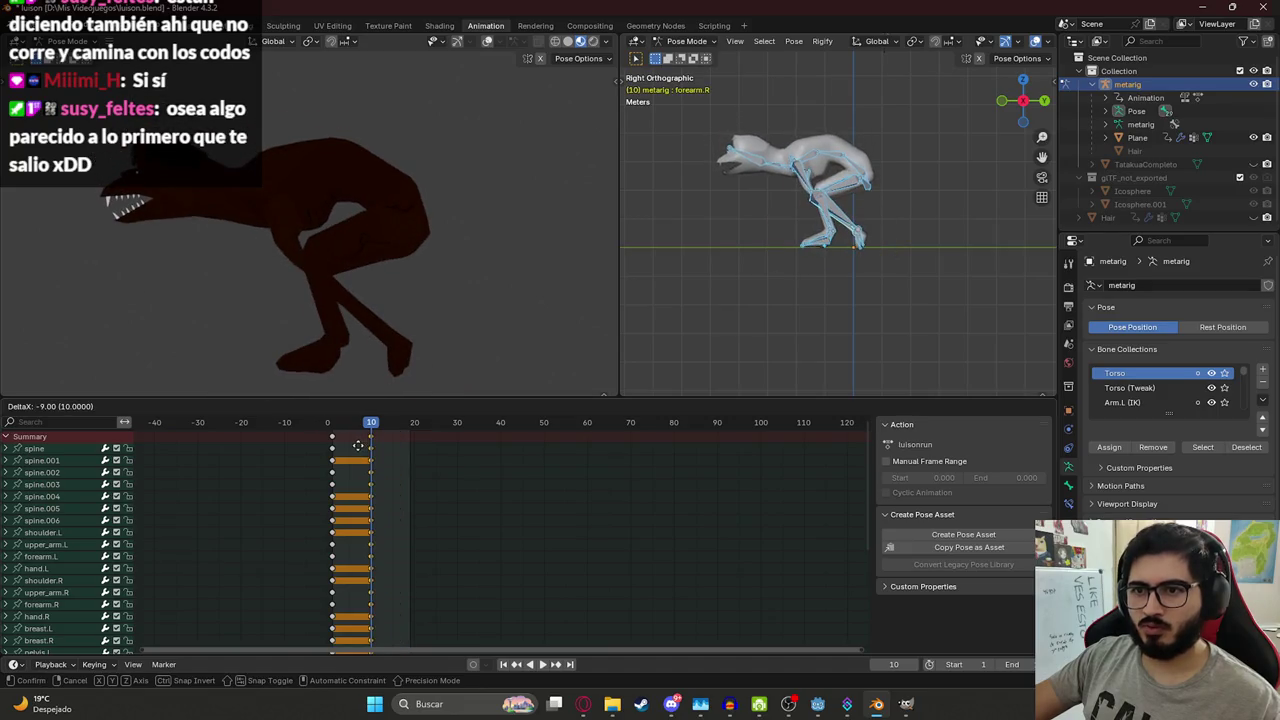
pyautogui.click(786, 197)
pyautogui.click(798, 176)
pyautogui.press('r')
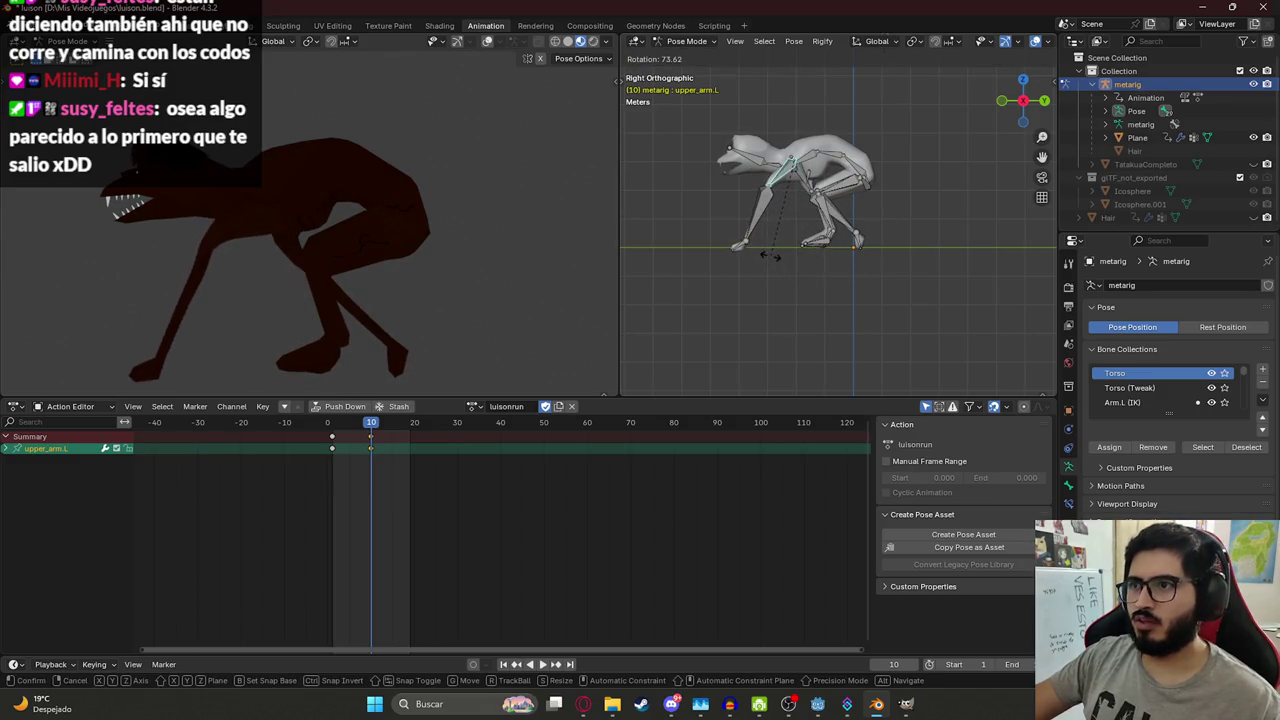
# Step: Try rotations of the left upper arm and forearm.L at frame 10, undoing them
pyautogui.click(771, 259)
pyautogui.scroll(4, 744, 177)
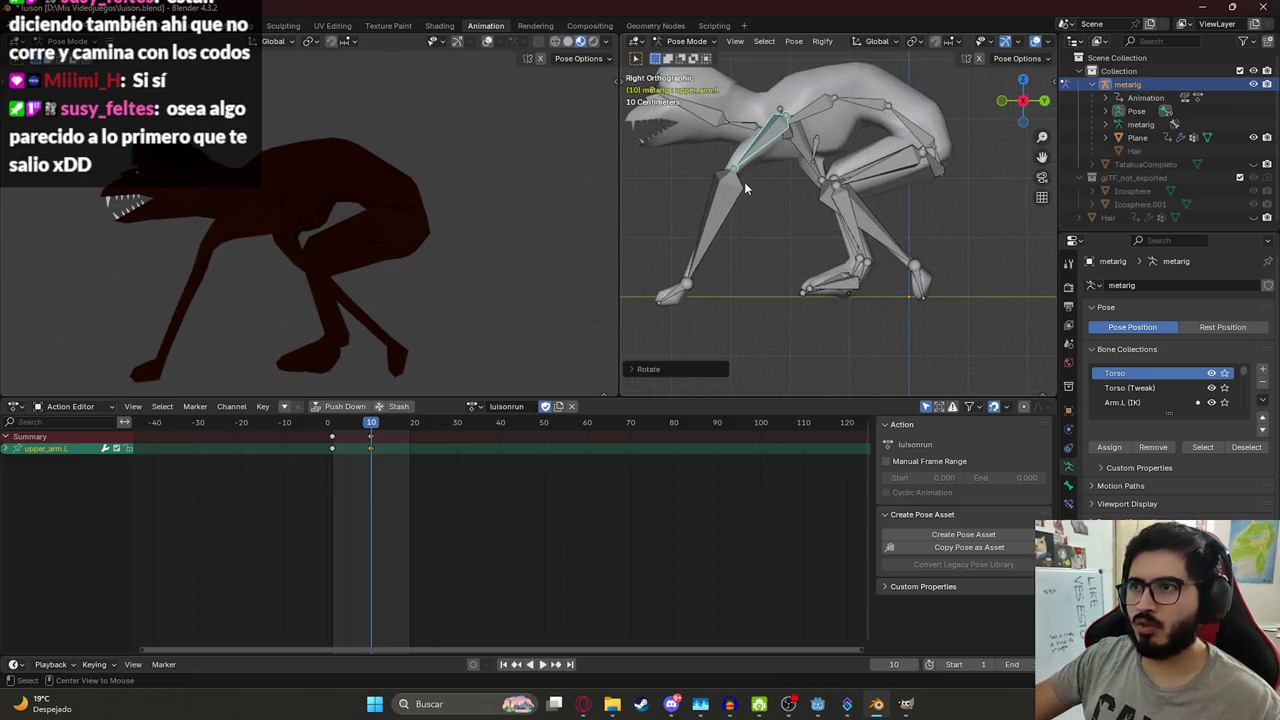
pyautogui.hotkey('ctrl', 'z')
pyautogui.hotkey('ctrl', 'shift', 'z')
pyautogui.hotkey('ctrl', 'z')
pyautogui.hotkey('ctrl', 'z')
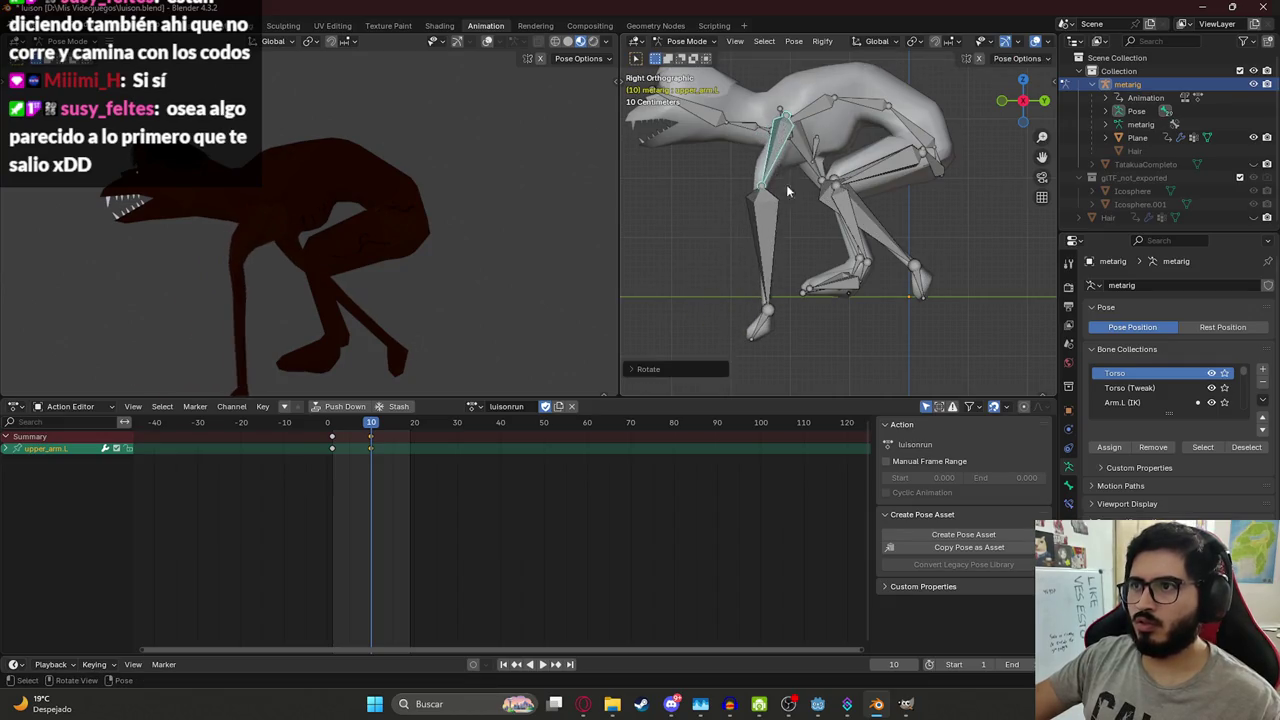
pyautogui.press('r')
pyautogui.click(760, 181)
pyautogui.hotkey('ctrl', 'z')
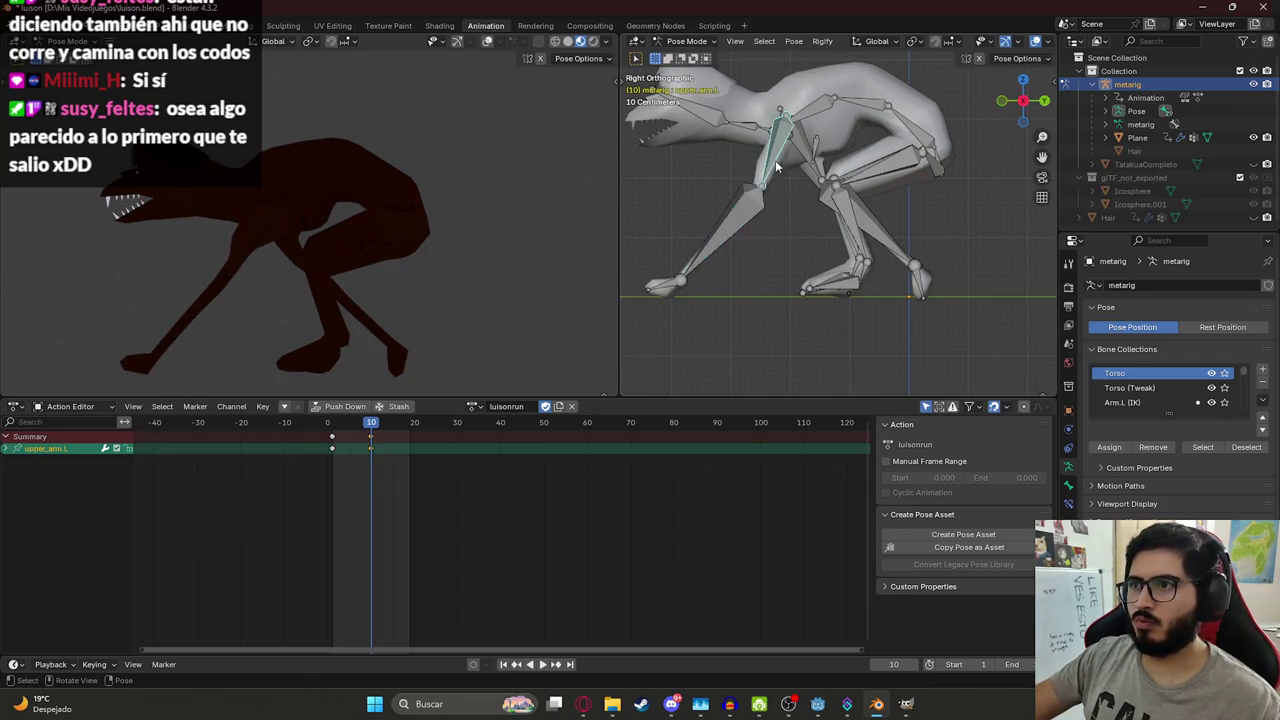
pyautogui.press('r')
pyautogui.click(730, 218)
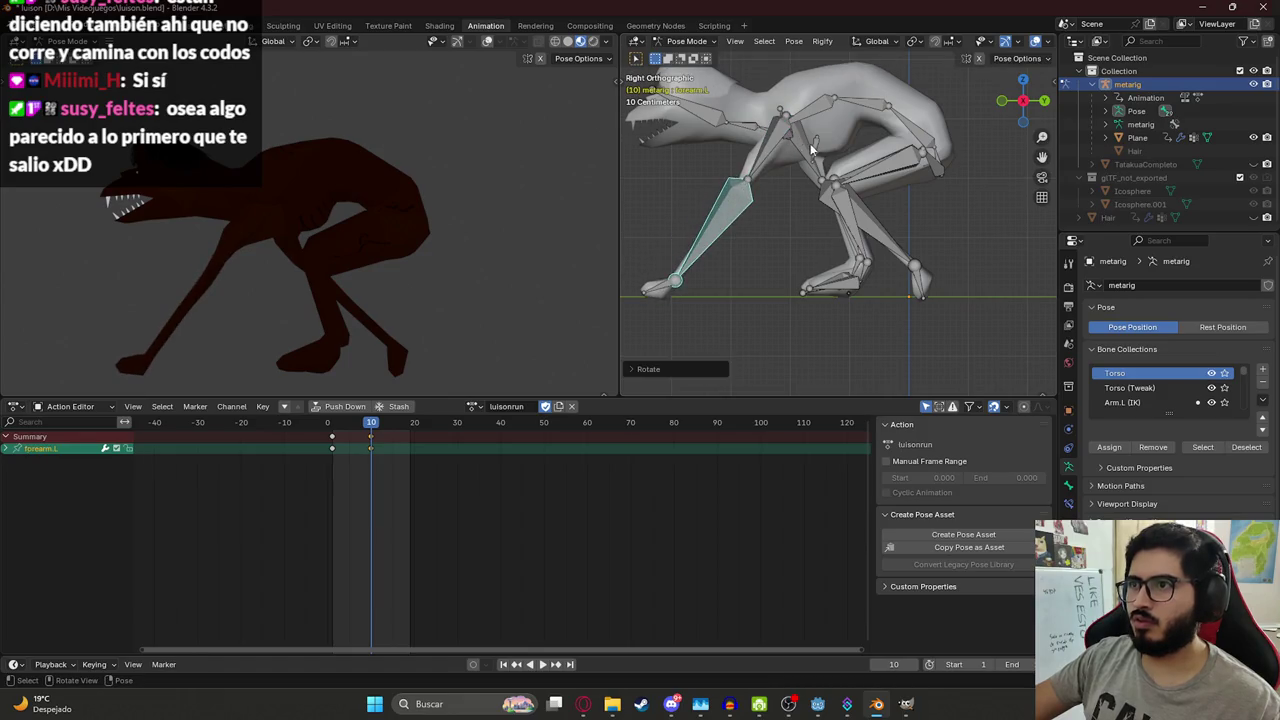
pyautogui.hotkey('ctrl', 'z')
# Step: Rotate upper_arm.L to hang down and forearm.R forward toward the ground
pyautogui.click(812, 150)
pyautogui.press('r')
pyautogui.click(748, 175)
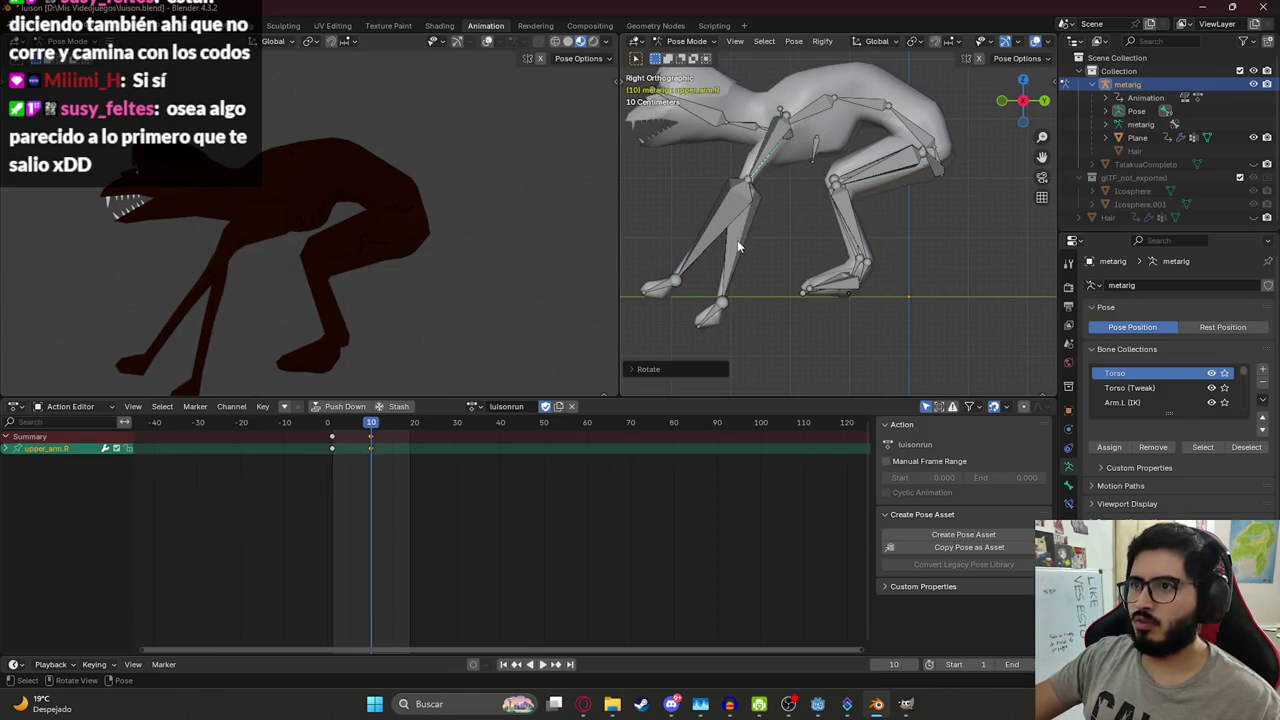
pyautogui.click(738, 247)
pyautogui.press('r')
pyautogui.click(850, 178)
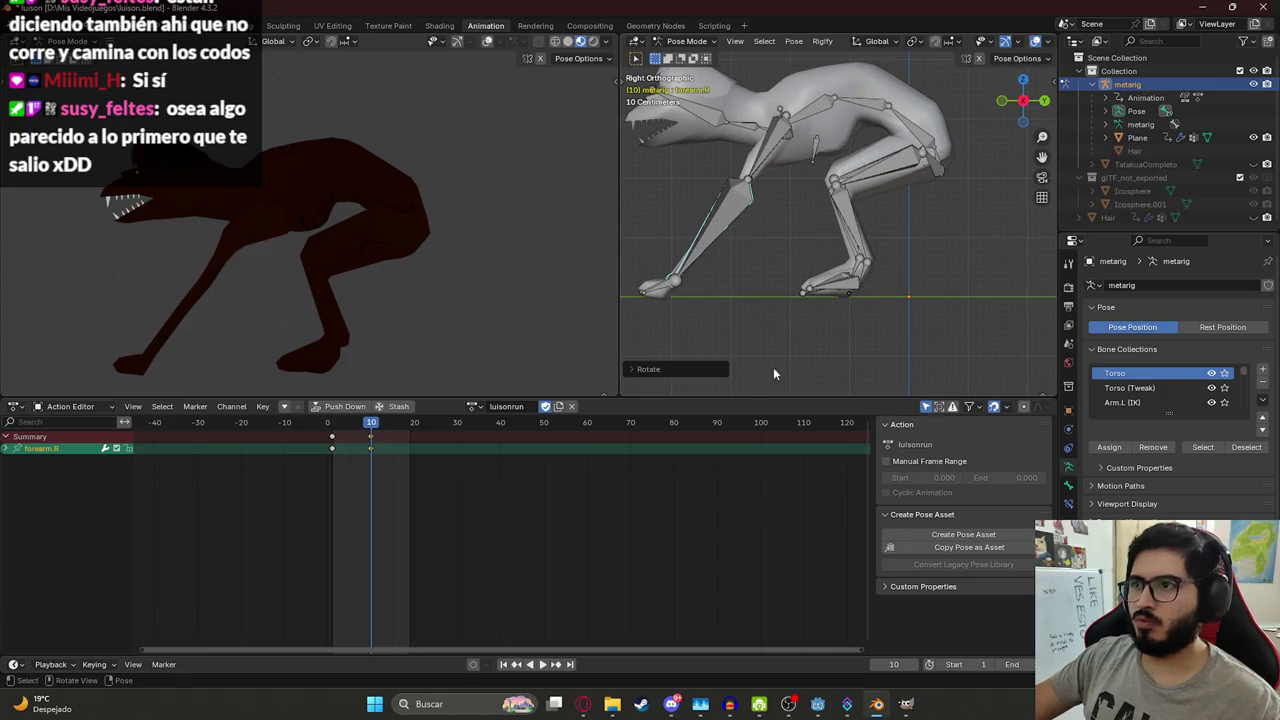
# Step: Replay the rabbit reference video to compare the front-leg pose
pyautogui.hotkey('alt', 'Tab')
pyautogui.click(751, 472)
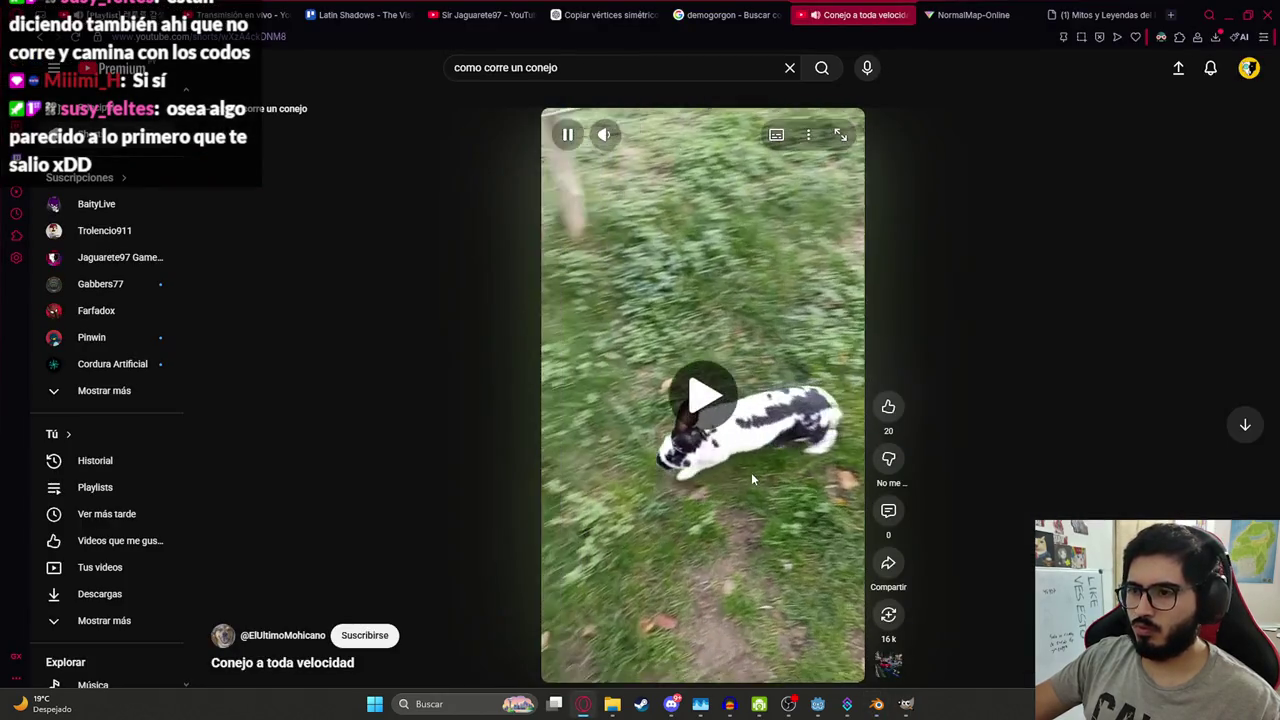
pyautogui.click(751, 472)
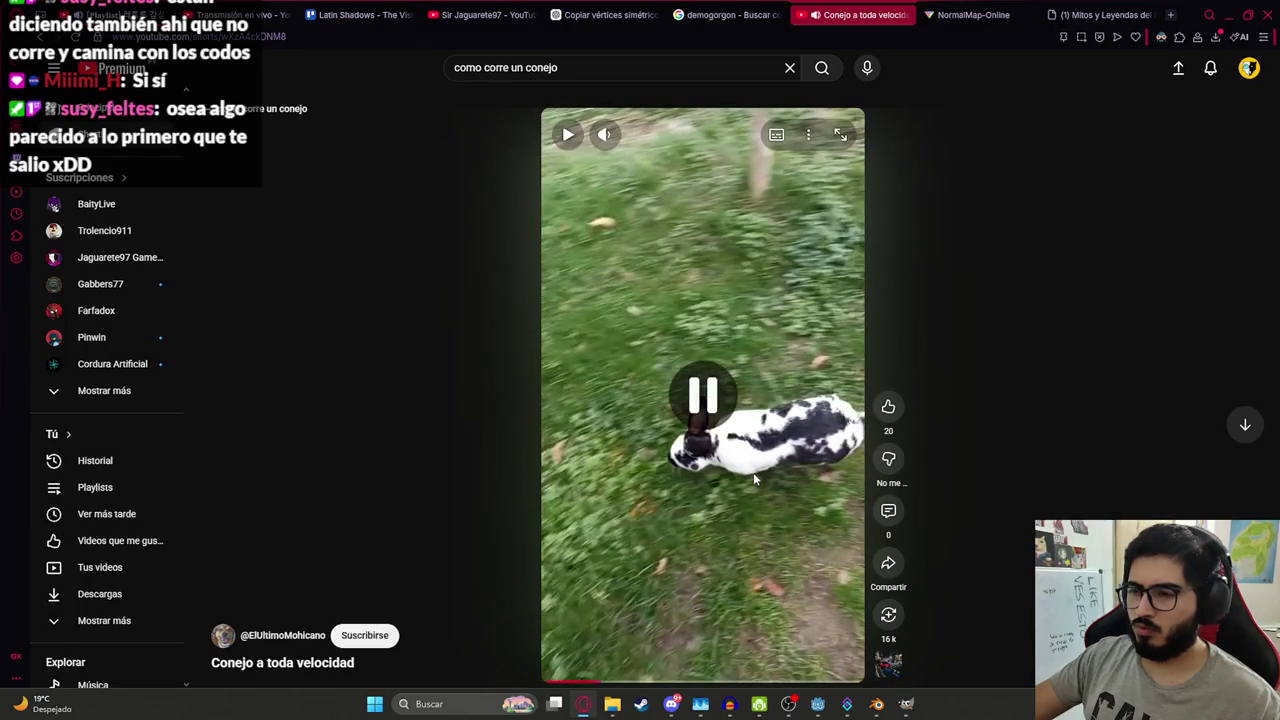
pyautogui.hotkey('alt', 'Tab')
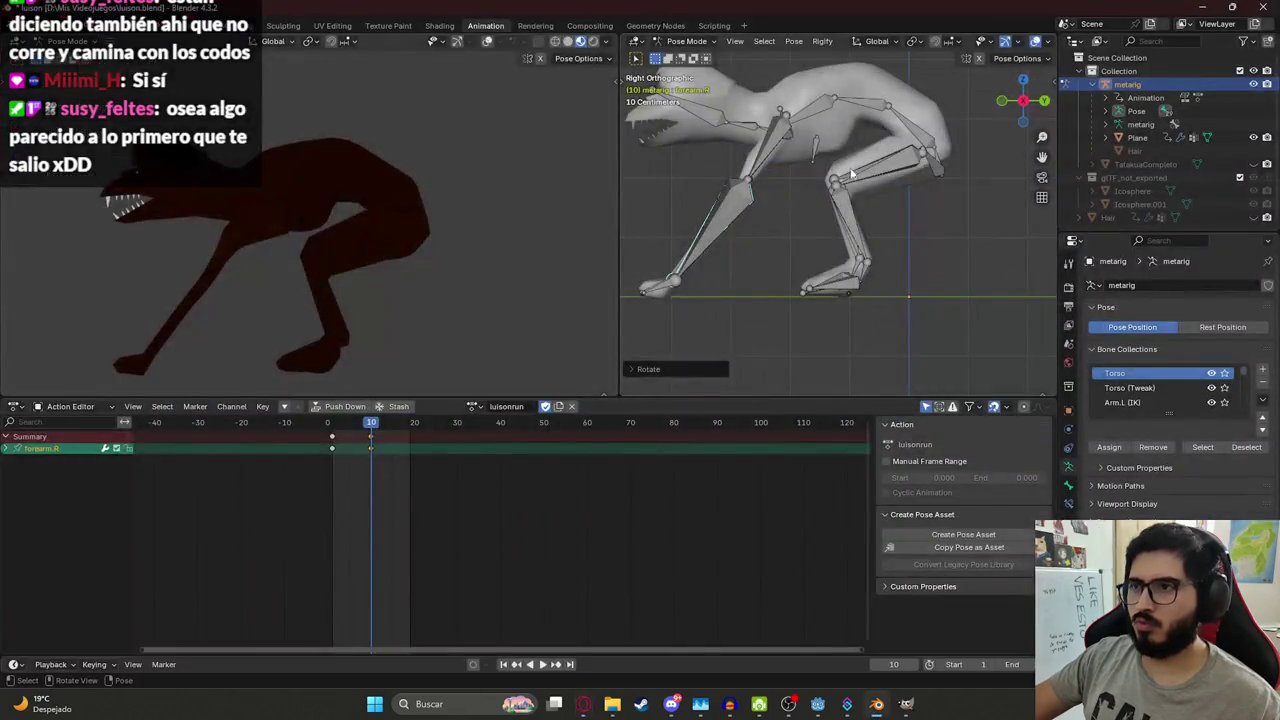
# Step: Rotate thigh.R, spine.001 and spine.002 so the front body tilts up at frame 10
pyautogui.click(871, 175)
pyautogui.press('r')
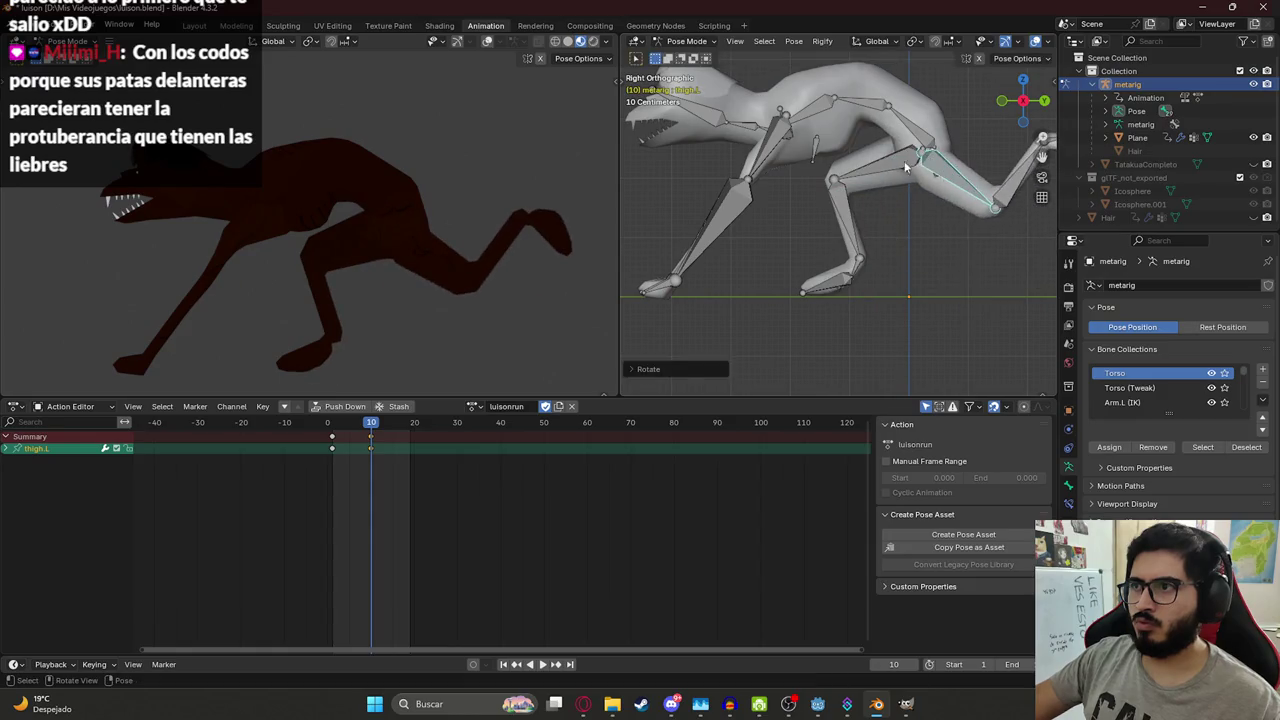
pyautogui.click(961, 186)
pyautogui.click(910, 128)
pyautogui.press('r')
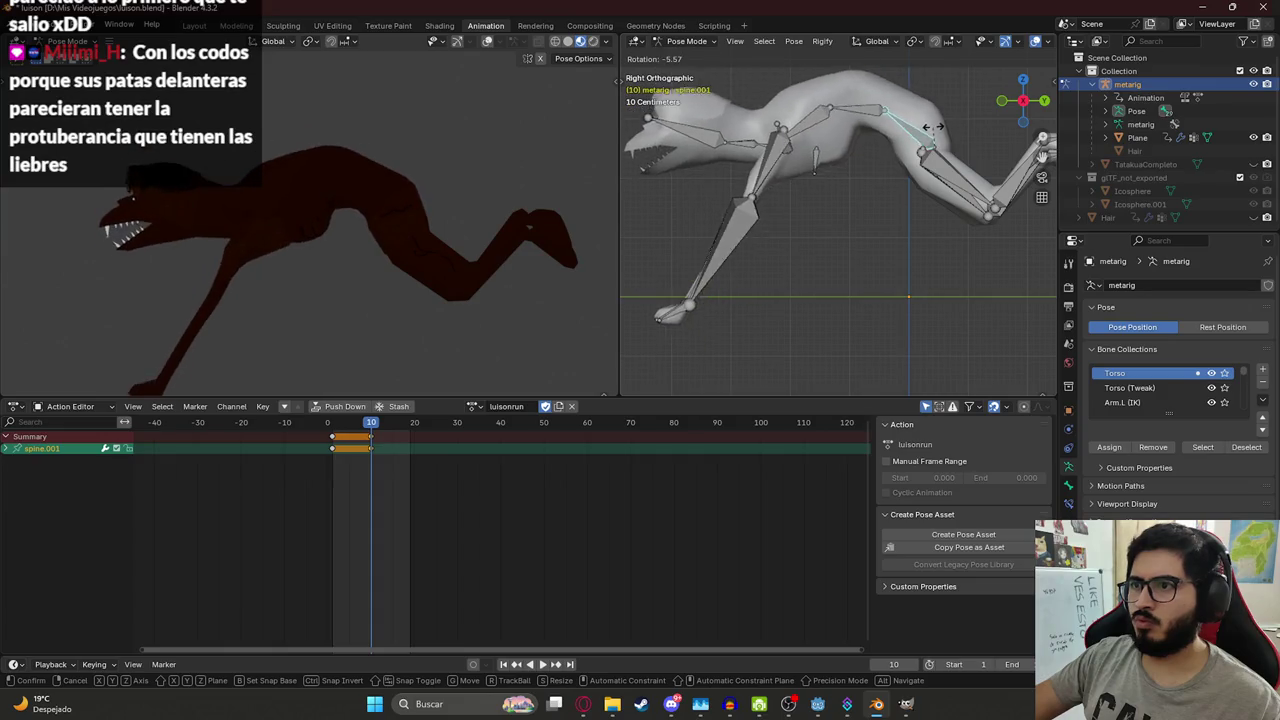
pyautogui.click(938, 132)
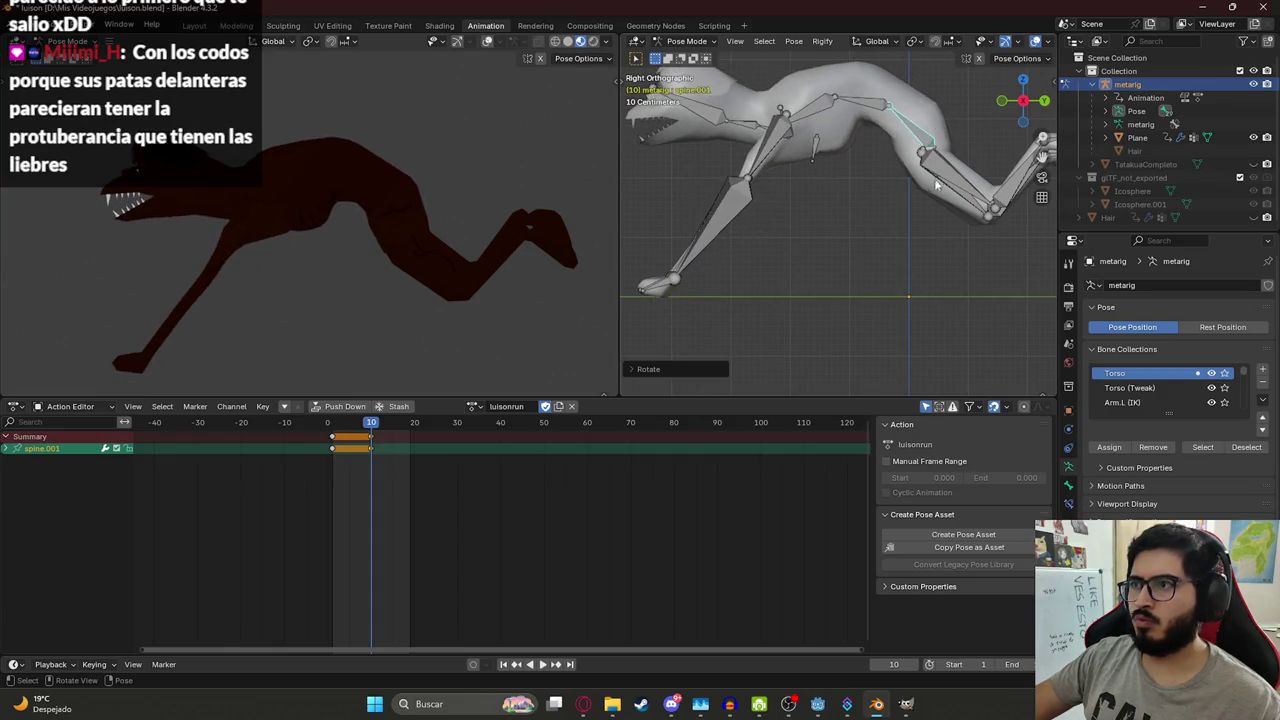
pyautogui.click(879, 115)
pyautogui.press('r')
pyautogui.click(869, 175)
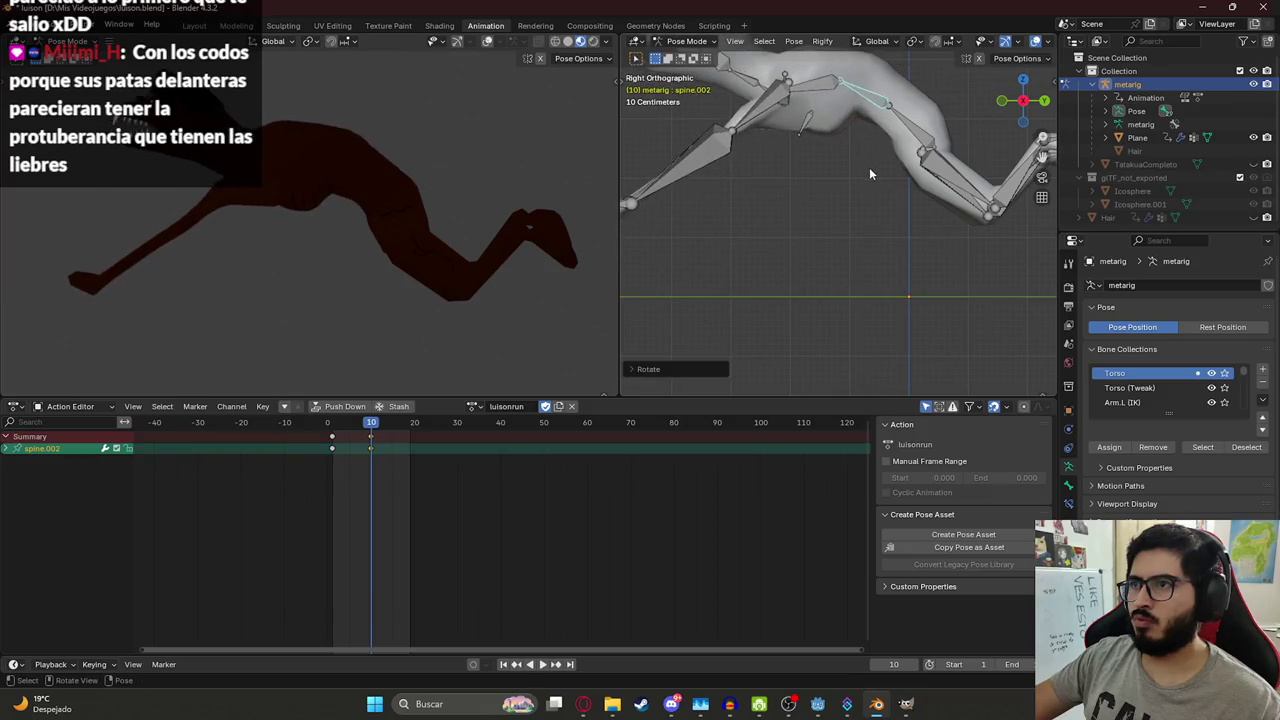
# Step: Copy the full frame-10 pose with all bones selected and move the playhead to frame 19
pyautogui.press('a')
pyautogui.press('r')
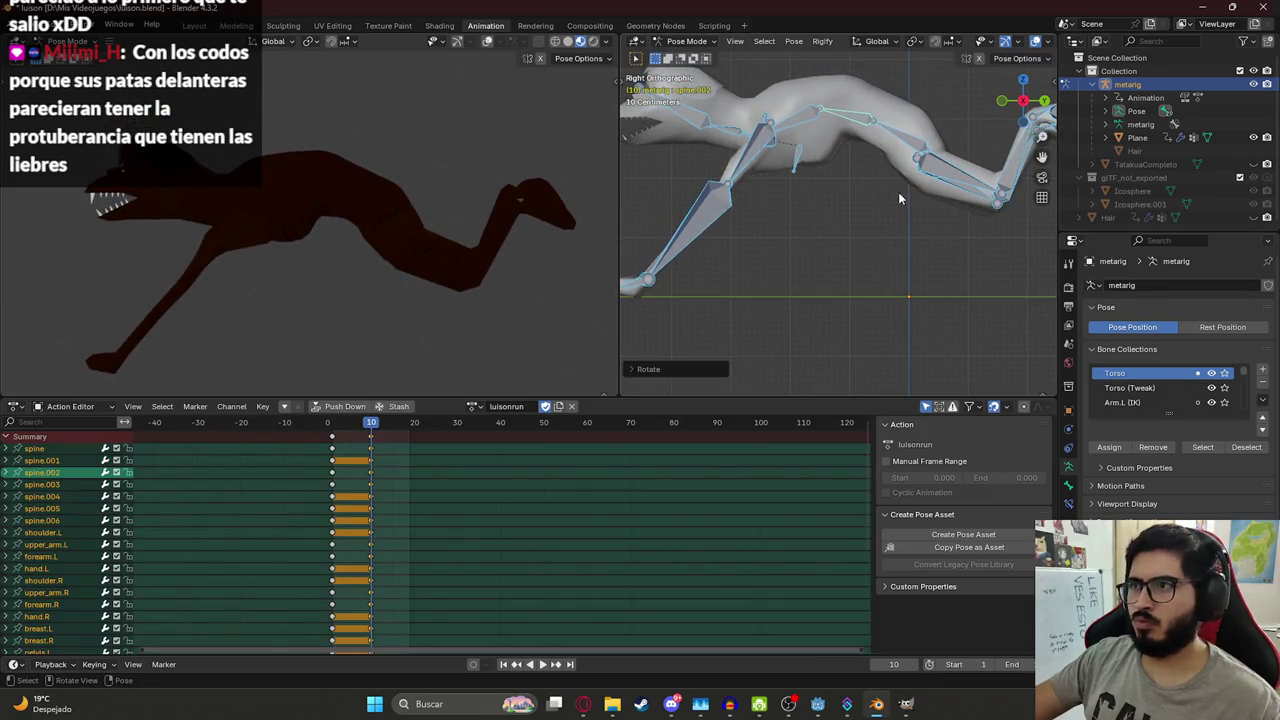
pyautogui.press('Escape')
pyautogui.hotkey('ctrl', 'c')
pyautogui.hotkey('alt', 'a')
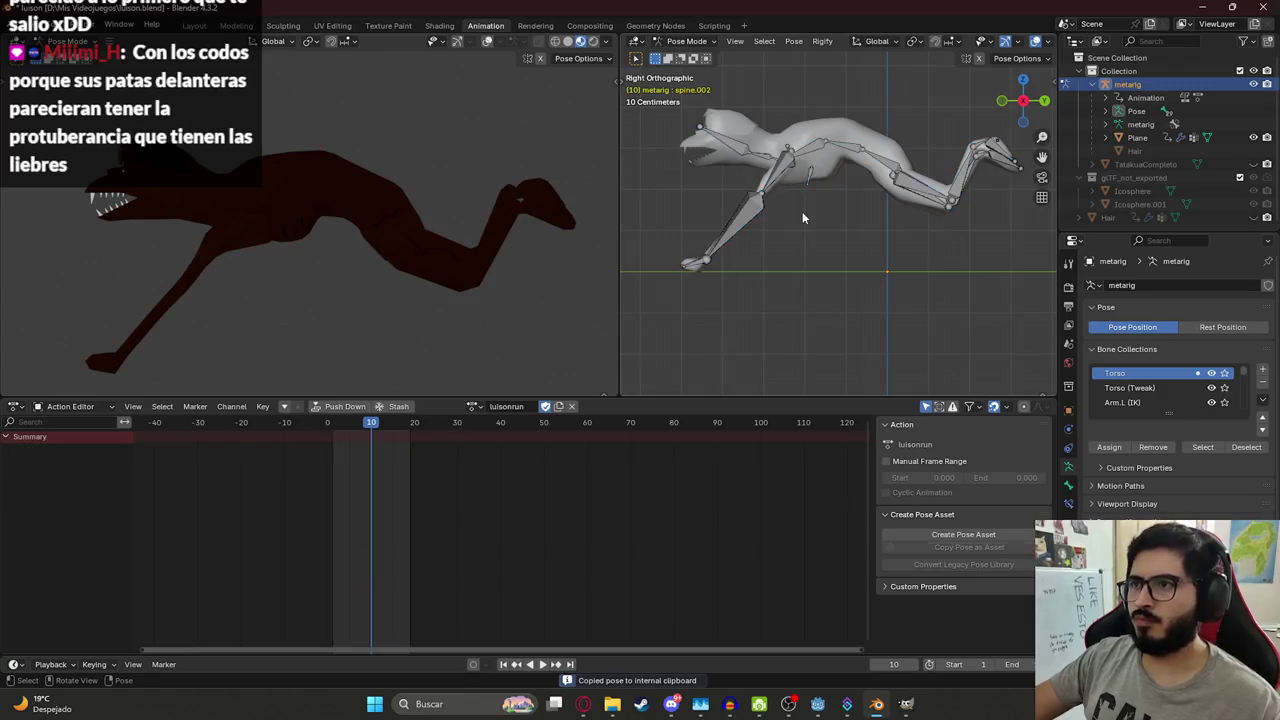
pyautogui.scroll(-1, 911, 179)
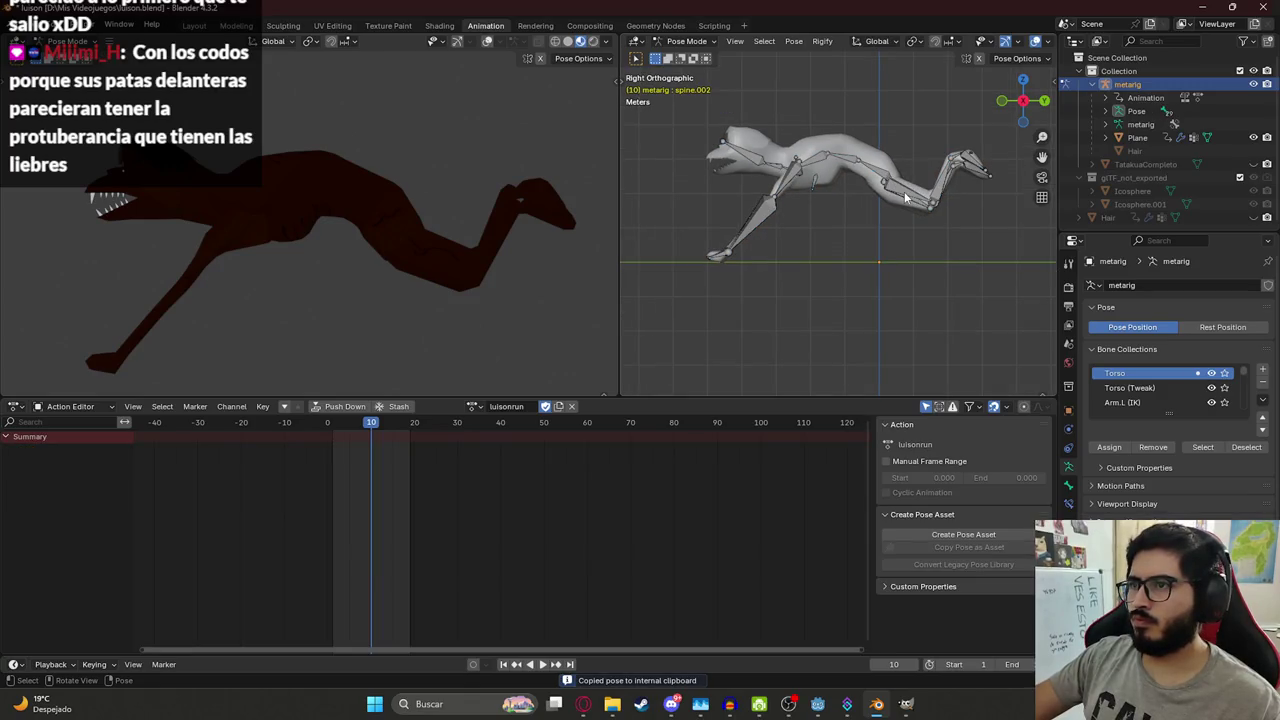
pyautogui.press('a')
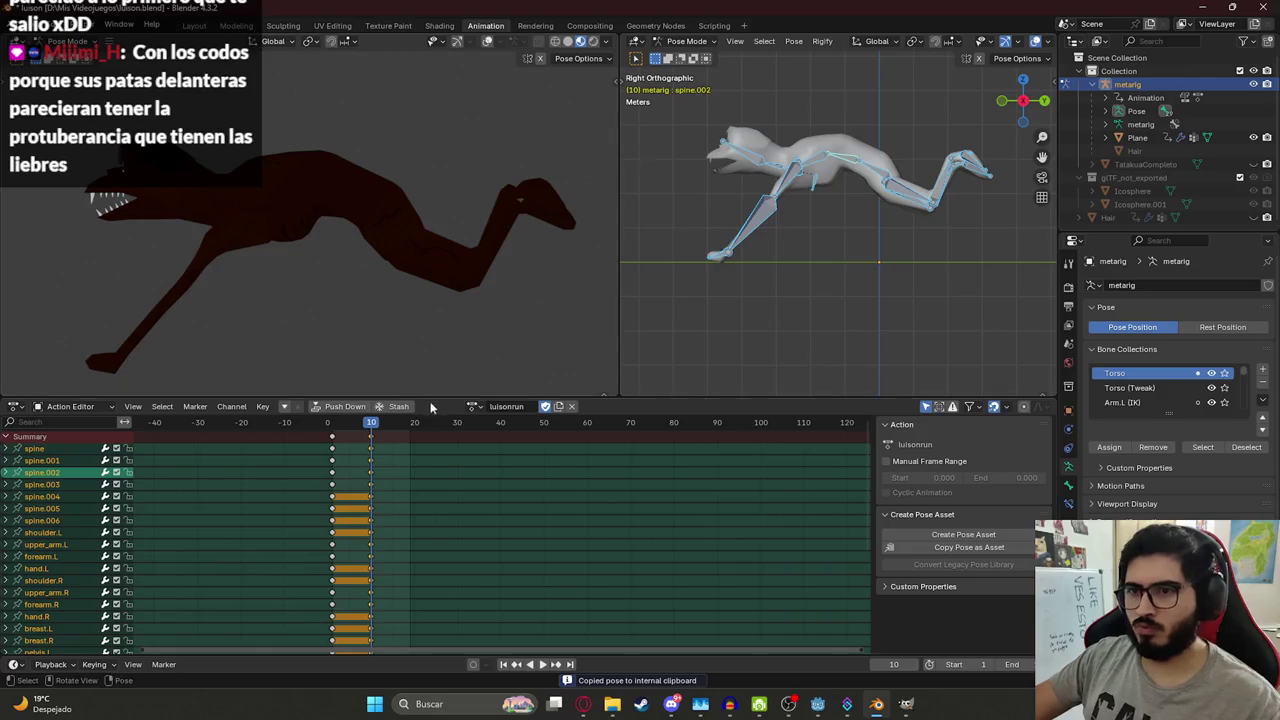
pyautogui.moveTo(372, 424); pyautogui.dragTo(407, 432)
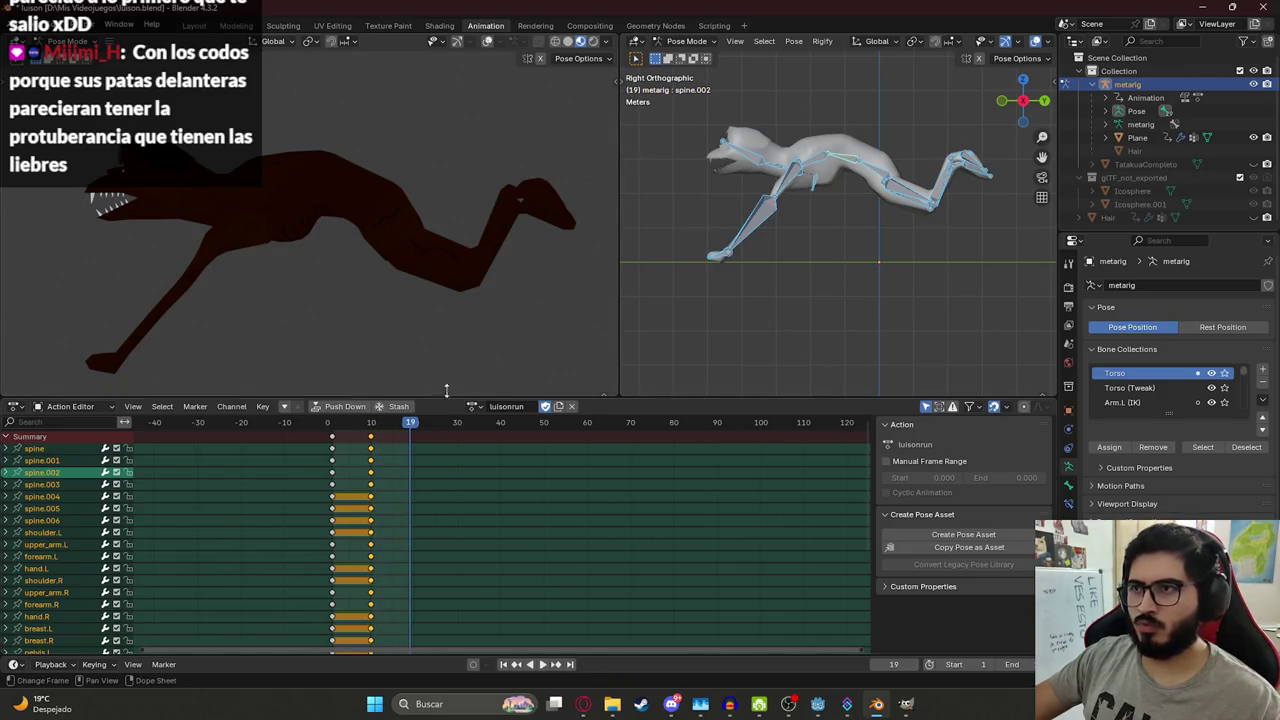
pyautogui.scroll(3, 850, 168)
pyautogui.click(893, 175)
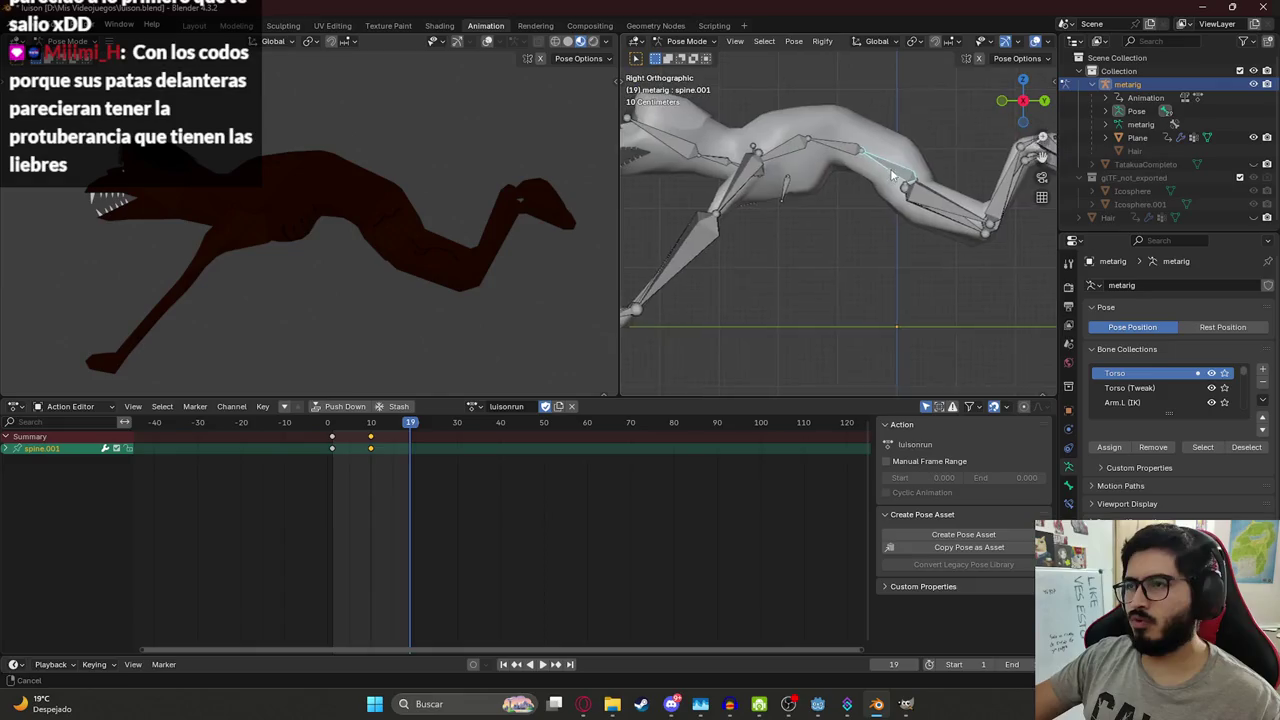
# Step: Delete the frame-10 and frame-0 keys, unlink luisonrun, and reset bone rotations and positions
pyautogui.scroll(-2, 845, 185)
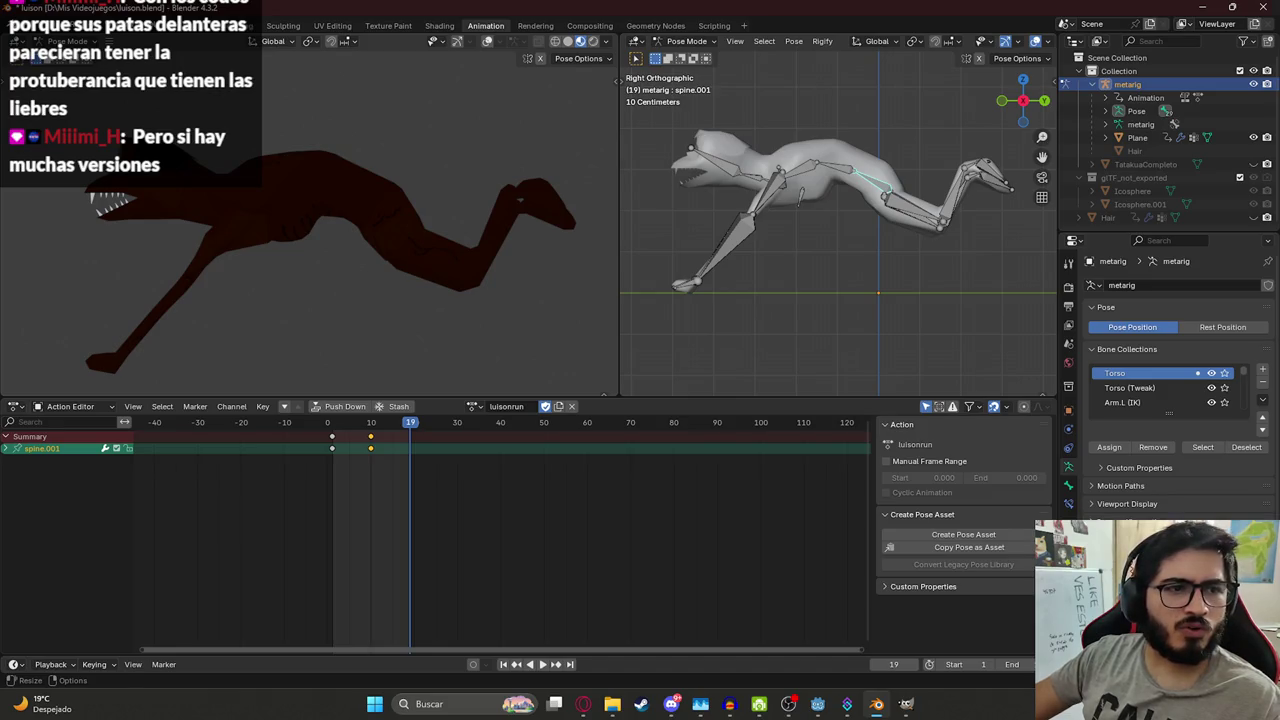
pyautogui.click(705, 254)
pyautogui.press('a')
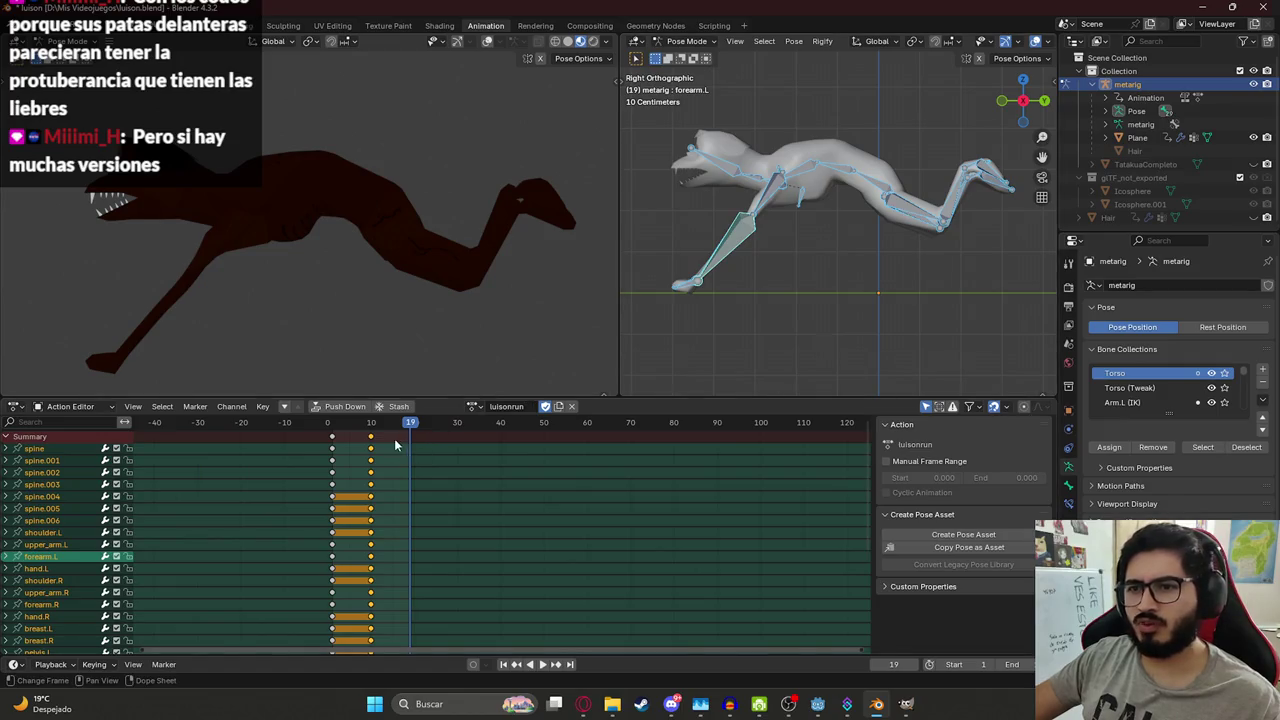
pyautogui.click(370, 440)
pyautogui.press('Delete')
pyautogui.click(338, 437)
pyautogui.press('Delete')
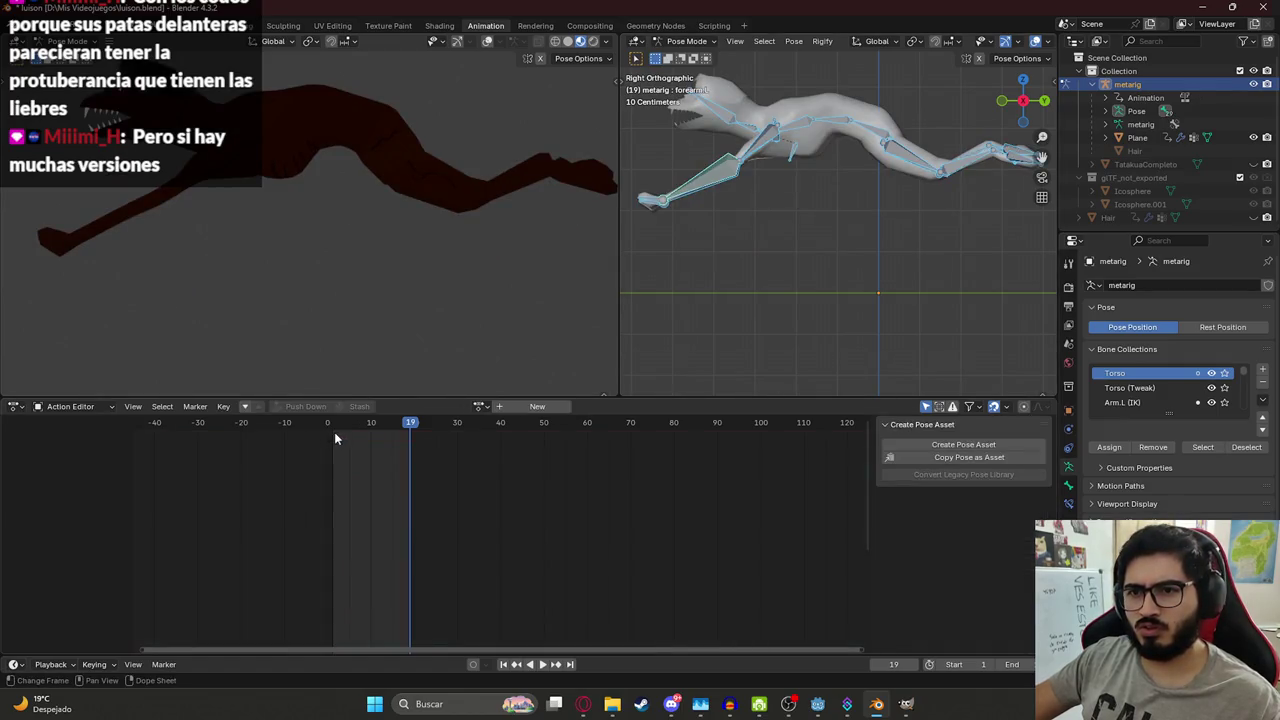
pyautogui.click(334, 428)
pyautogui.hotkey('alt', 'r')
pyautogui.hotkey('alt', 'g')
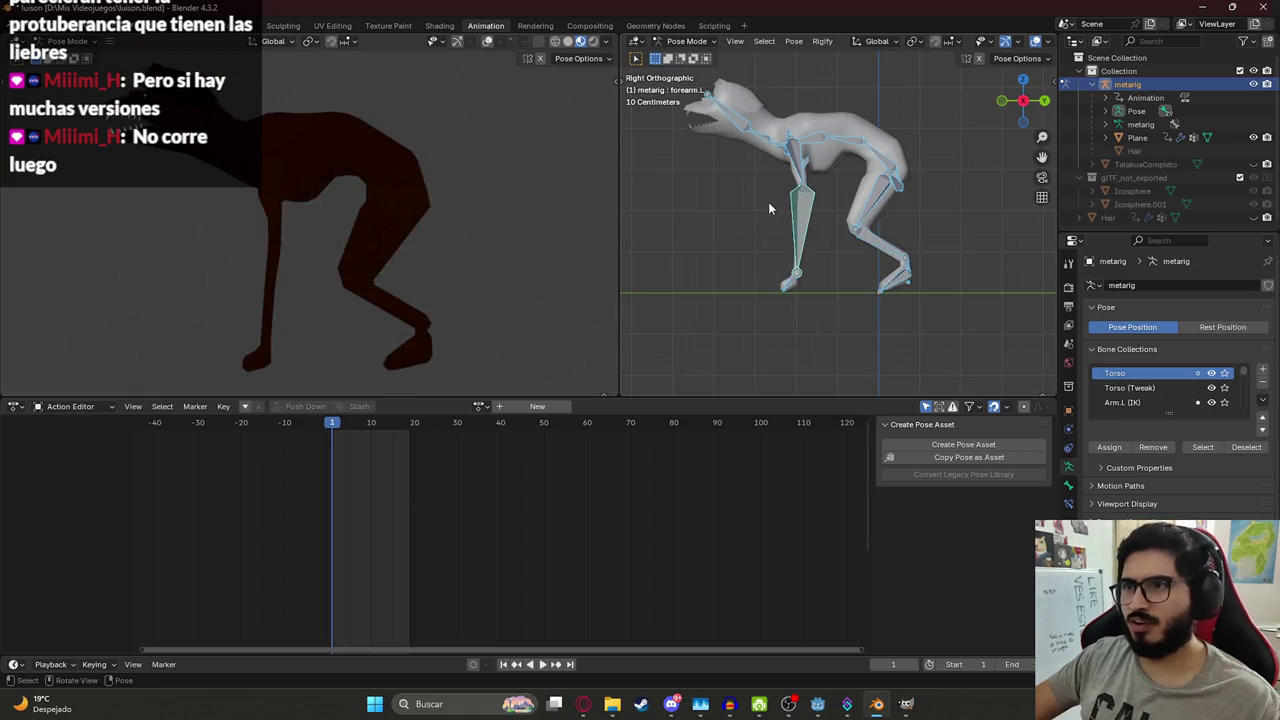
# Step: Reassign the existing luisonrun action to the metarig
pyautogui.press('space')
pyautogui.click(482, 406)
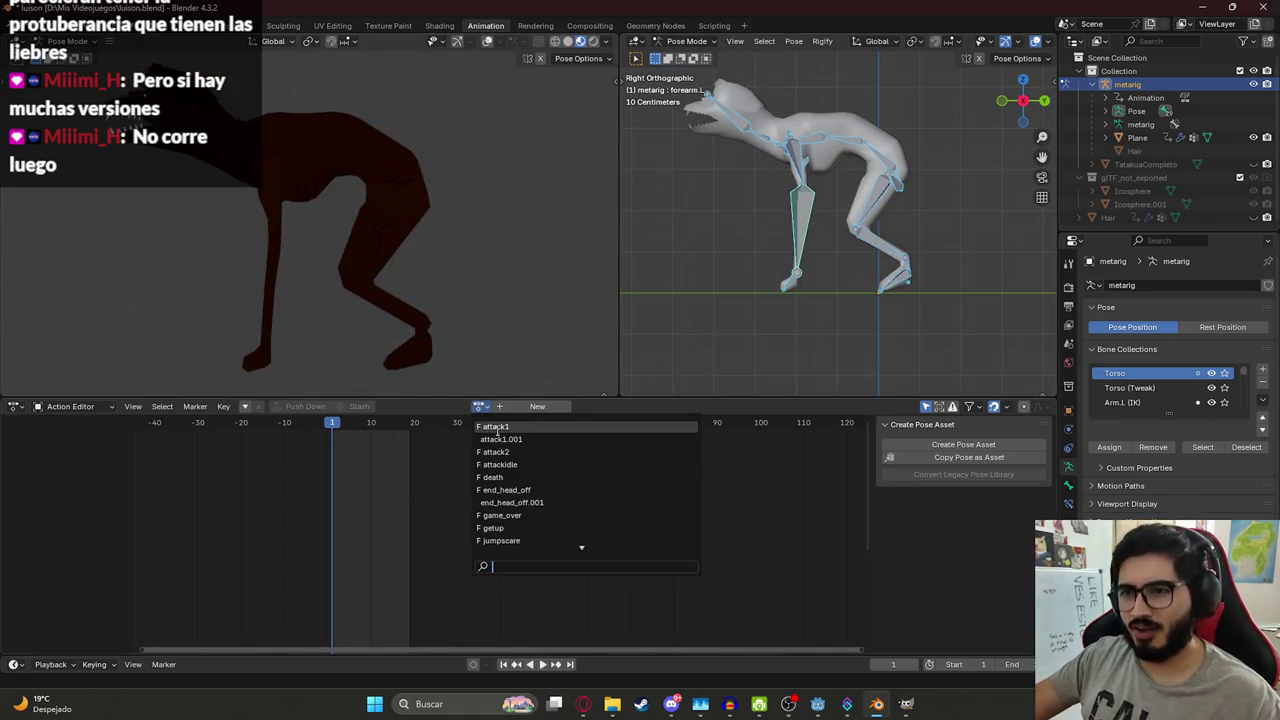
pyautogui.write('lui')
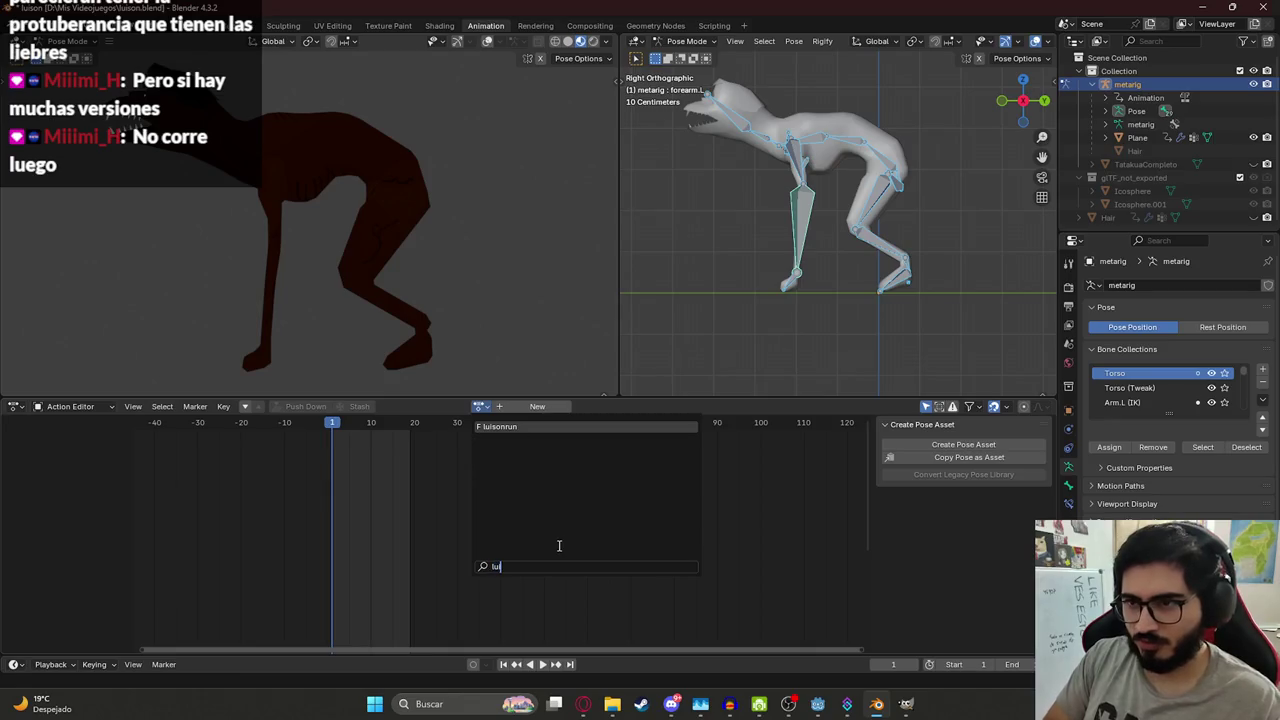
pyautogui.click(521, 428)
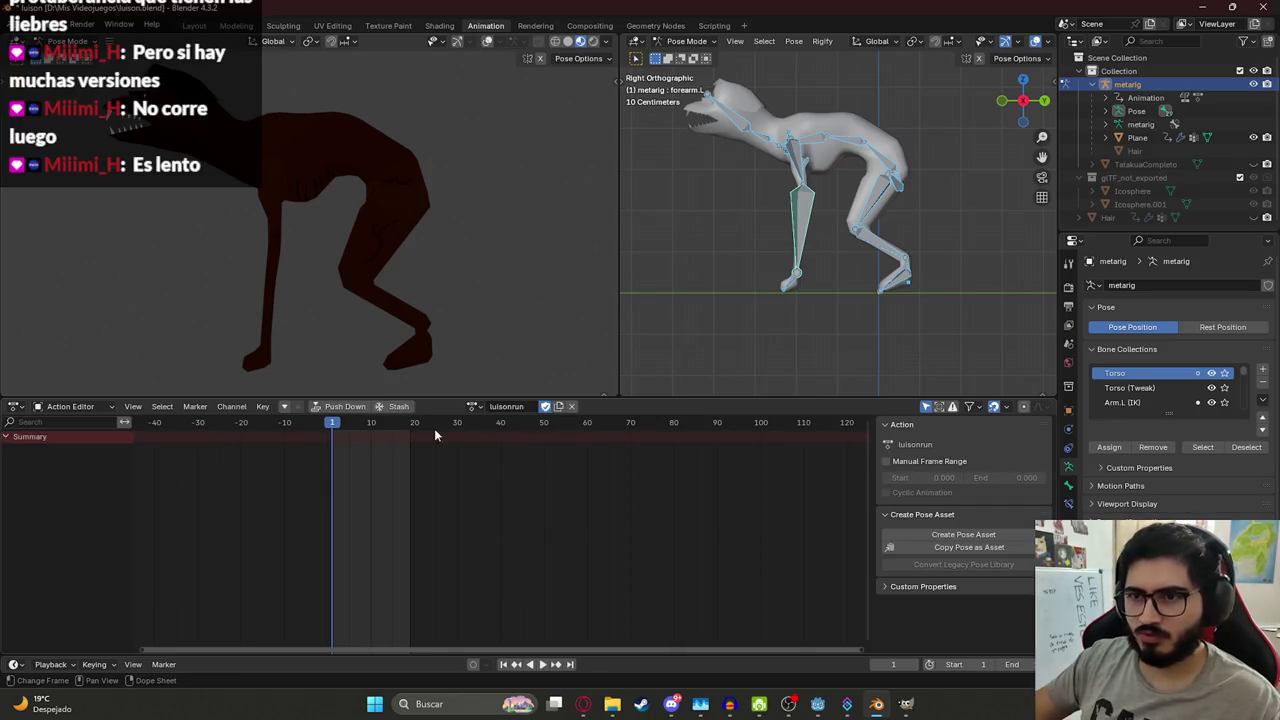
# Step: Key every bone's pose at frame 1 and save luison.blend
pyautogui.press('i')
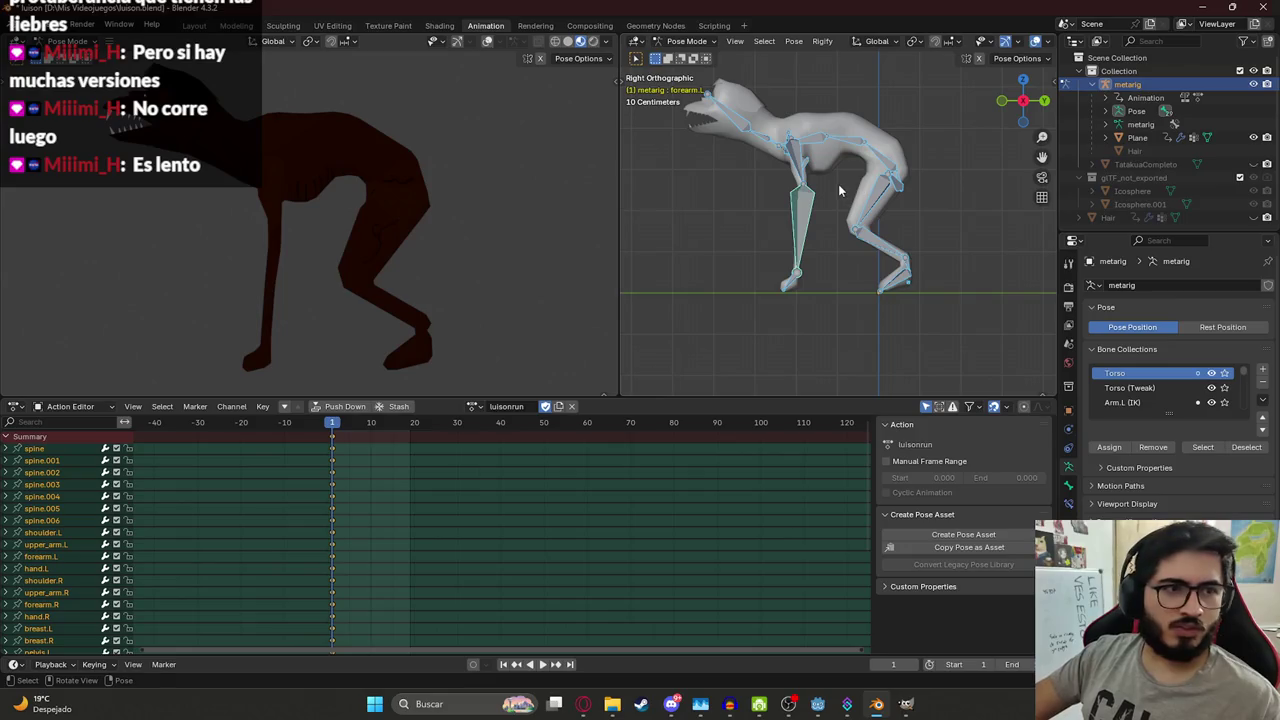
pyautogui.hotkey('ctrl', 's')
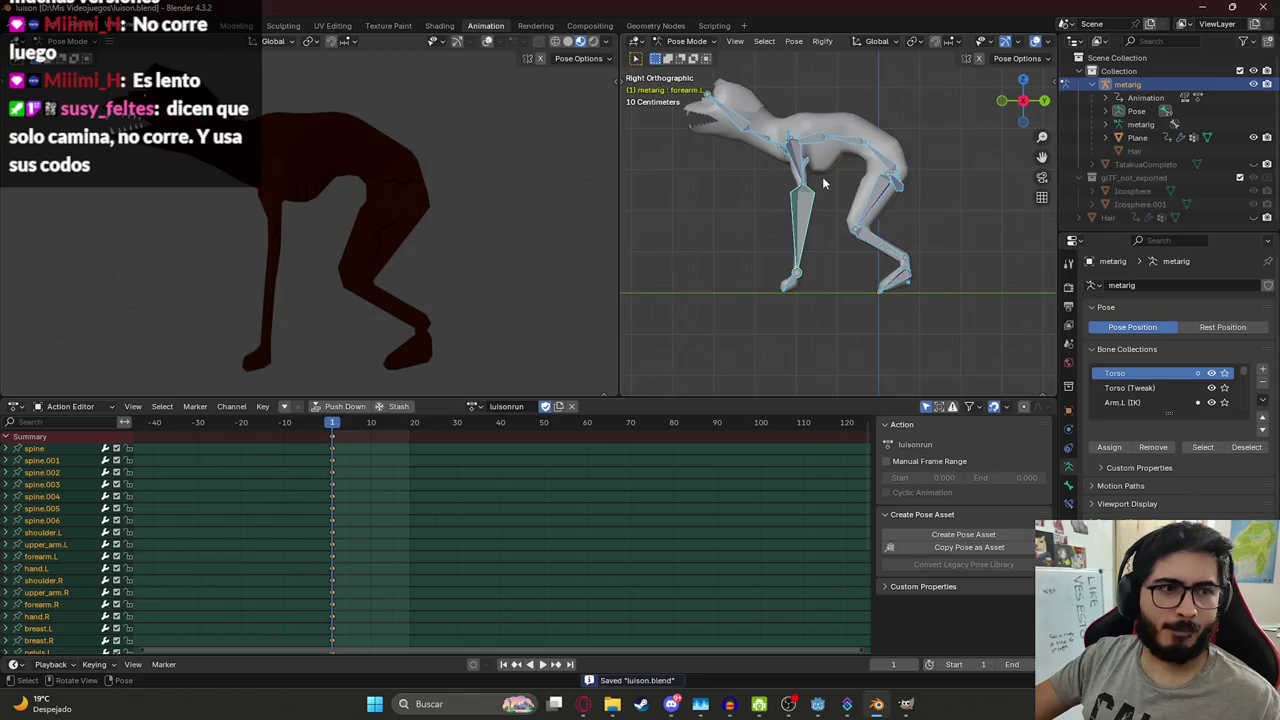
pyautogui.scroll(4, 823, 183)
# Step: Rotate both forearms forward and bend the torso at spine.001
pyautogui.click(752, 248)
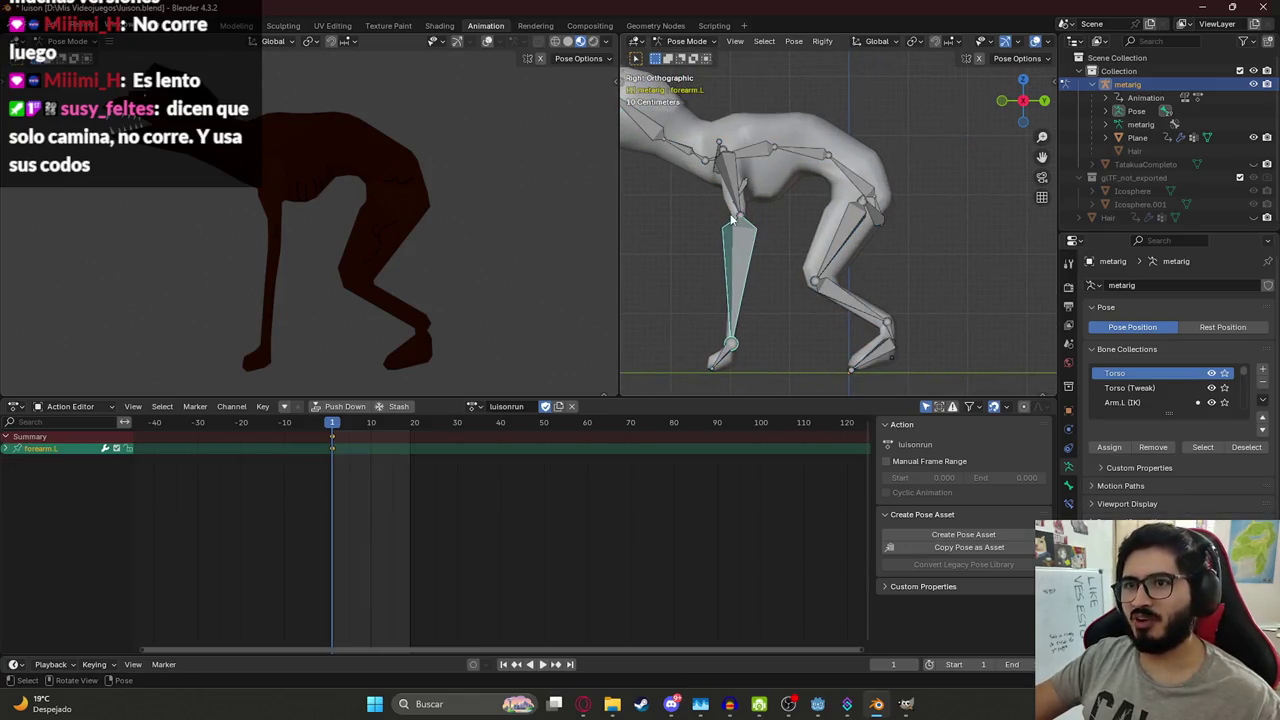
pyautogui.press('KP_1')
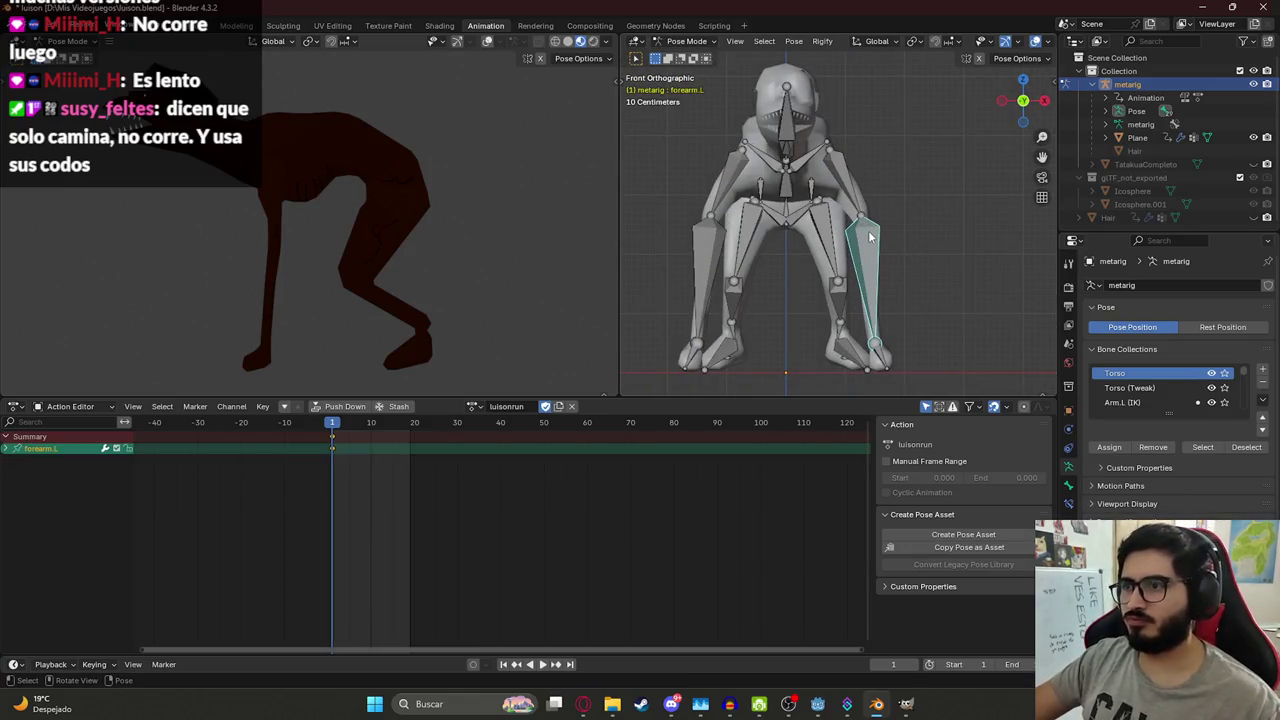
pyautogui.press('KP_3')
pyautogui.press('r')
pyautogui.click(742, 268)
pyautogui.click(742, 268)
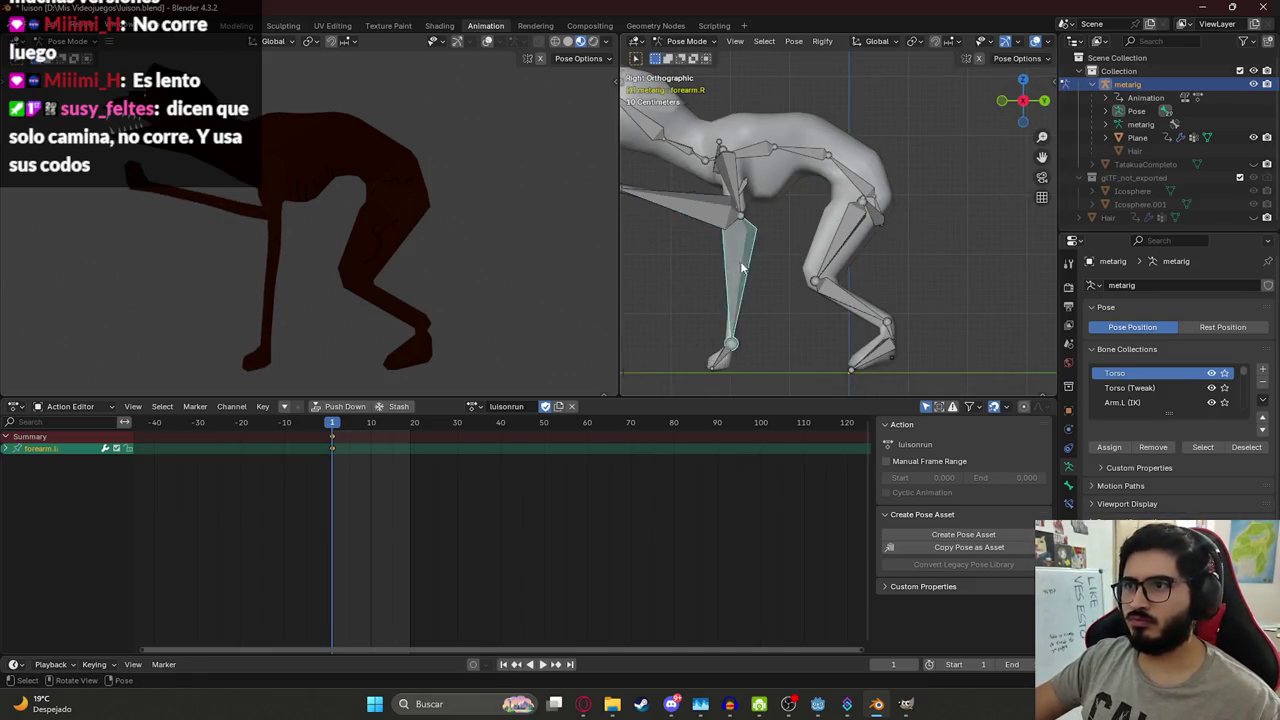
pyautogui.press('r')
pyautogui.click(733, 175)
pyautogui.press('r')
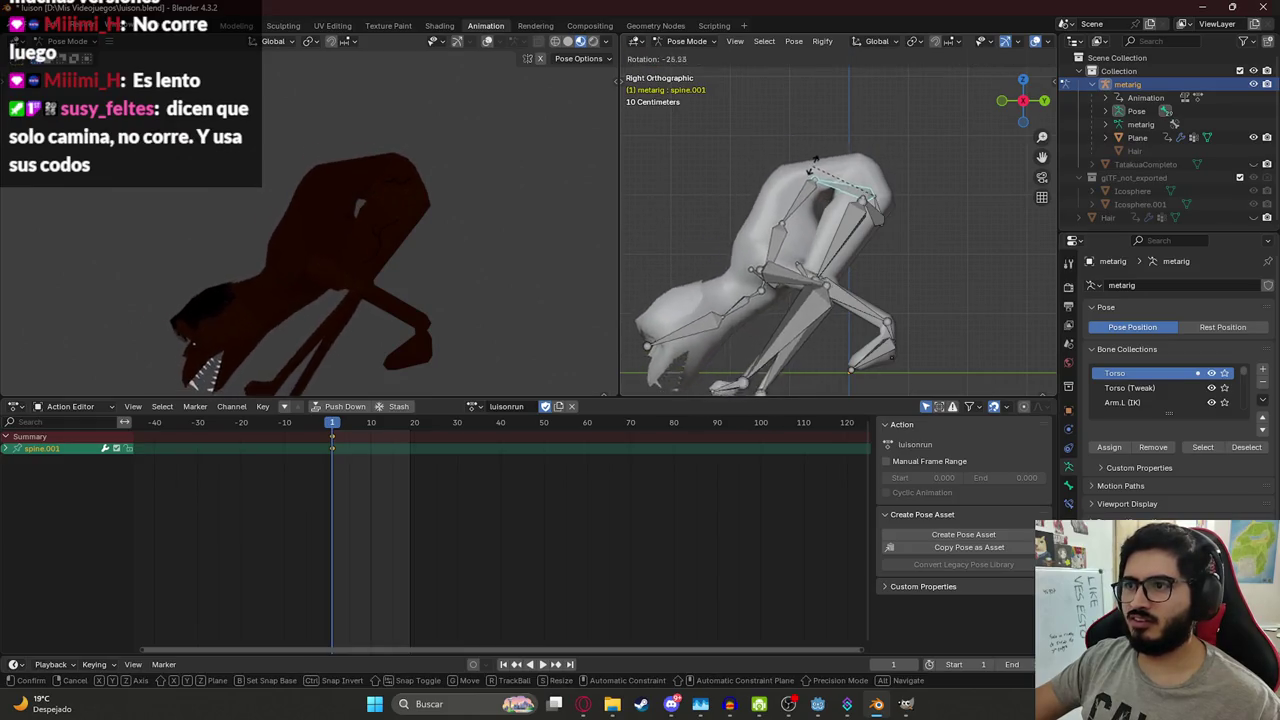
pyautogui.click(806, 213)
pyautogui.press('r')
pyautogui.click(757, 305)
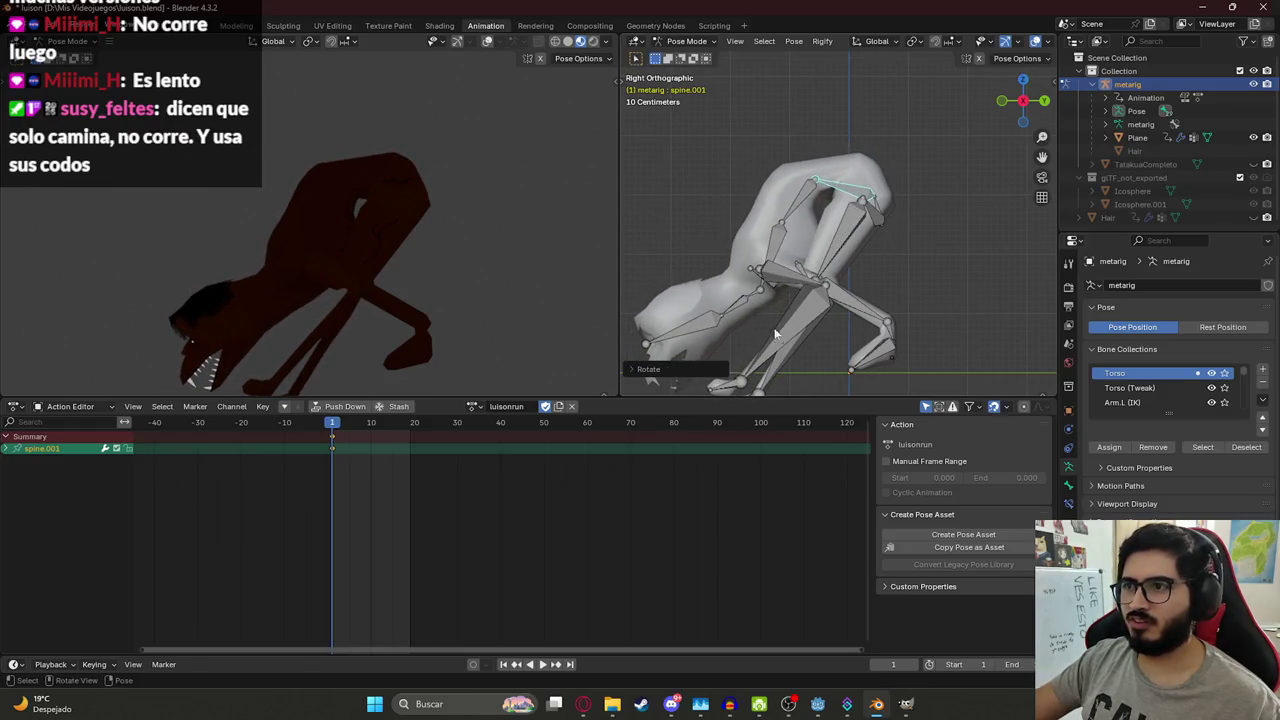
# Step: Raise the neck and head, tuck the right upper arm under the body, and rotate both hands
pyautogui.click(736, 266)
pyautogui.press('r')
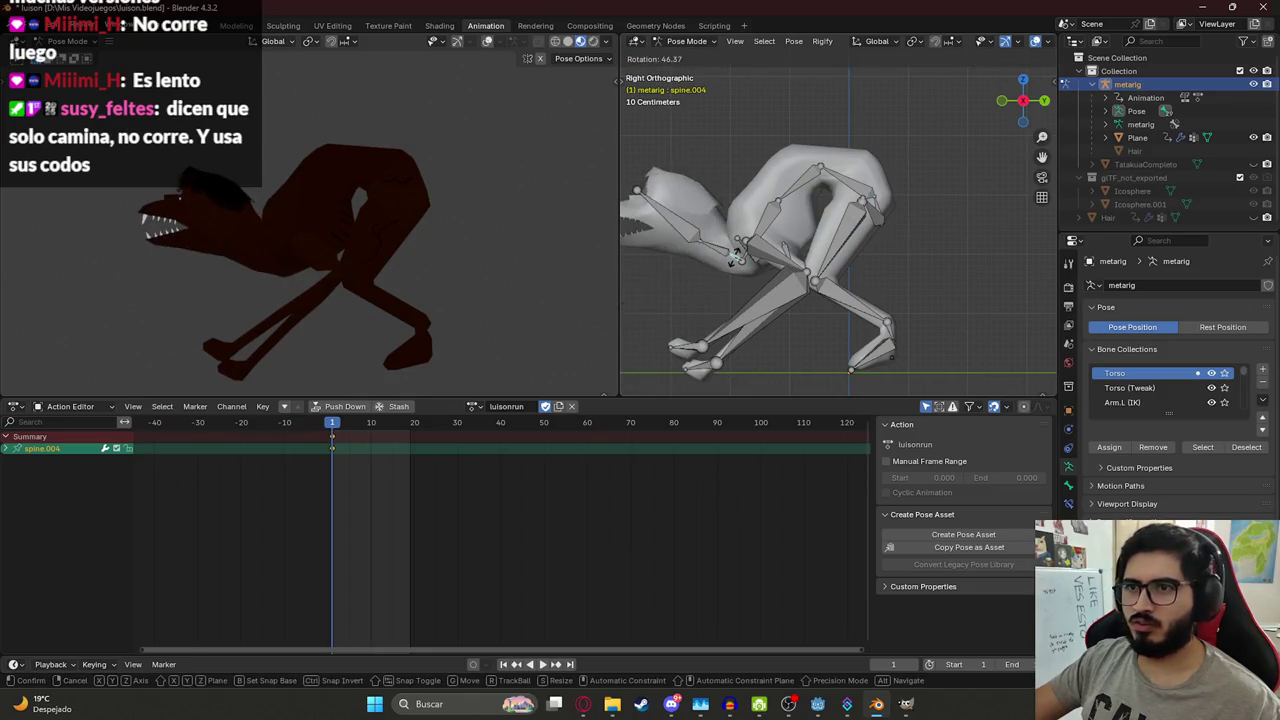
pyautogui.click(735, 262)
pyautogui.click(782, 263)
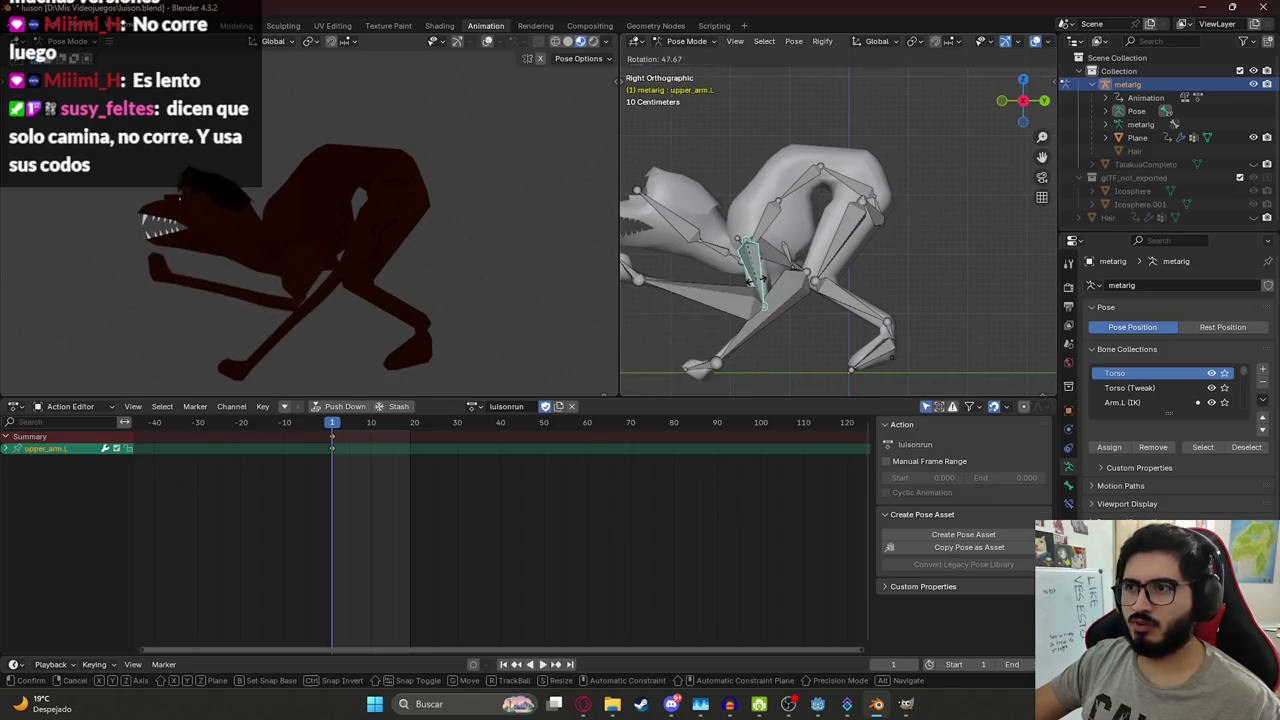
pyautogui.press('r')
pyautogui.click(759, 302)
pyautogui.scroll(-2, 286, 279)
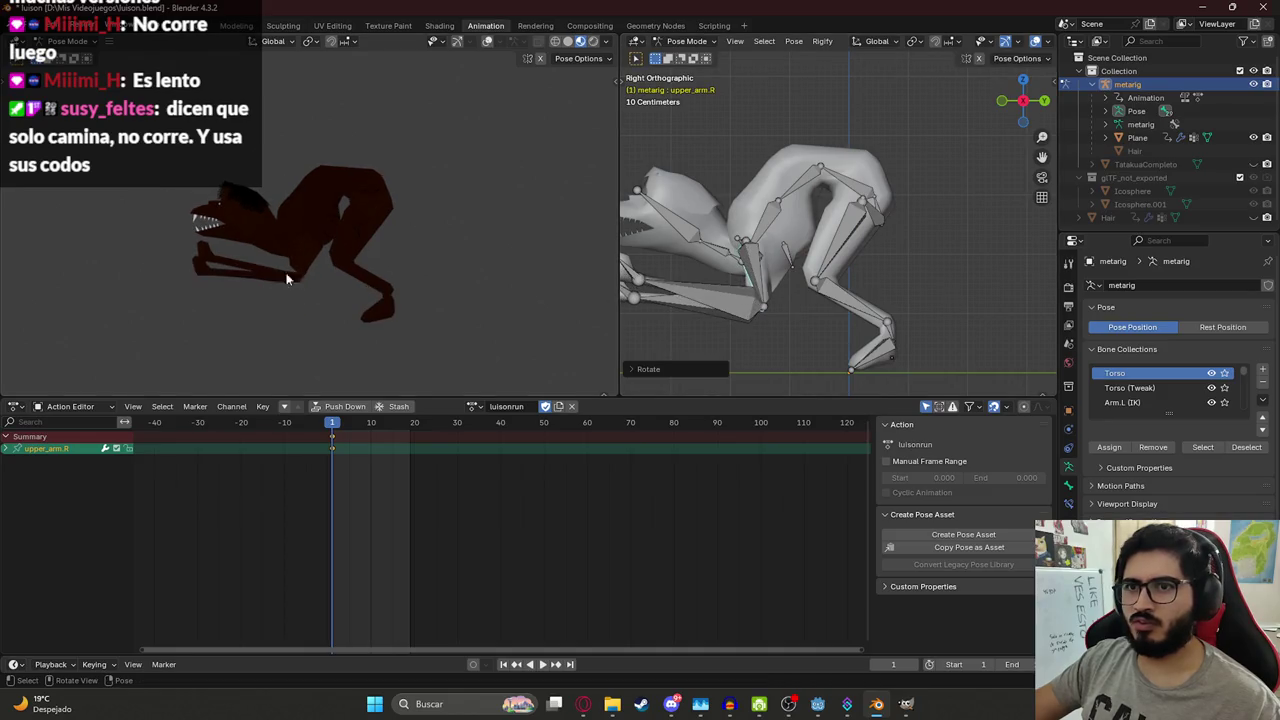
pyautogui.click(631, 285)
pyautogui.press('r')
pyautogui.click(771, 246)
pyautogui.click(688, 200)
pyautogui.press('r')
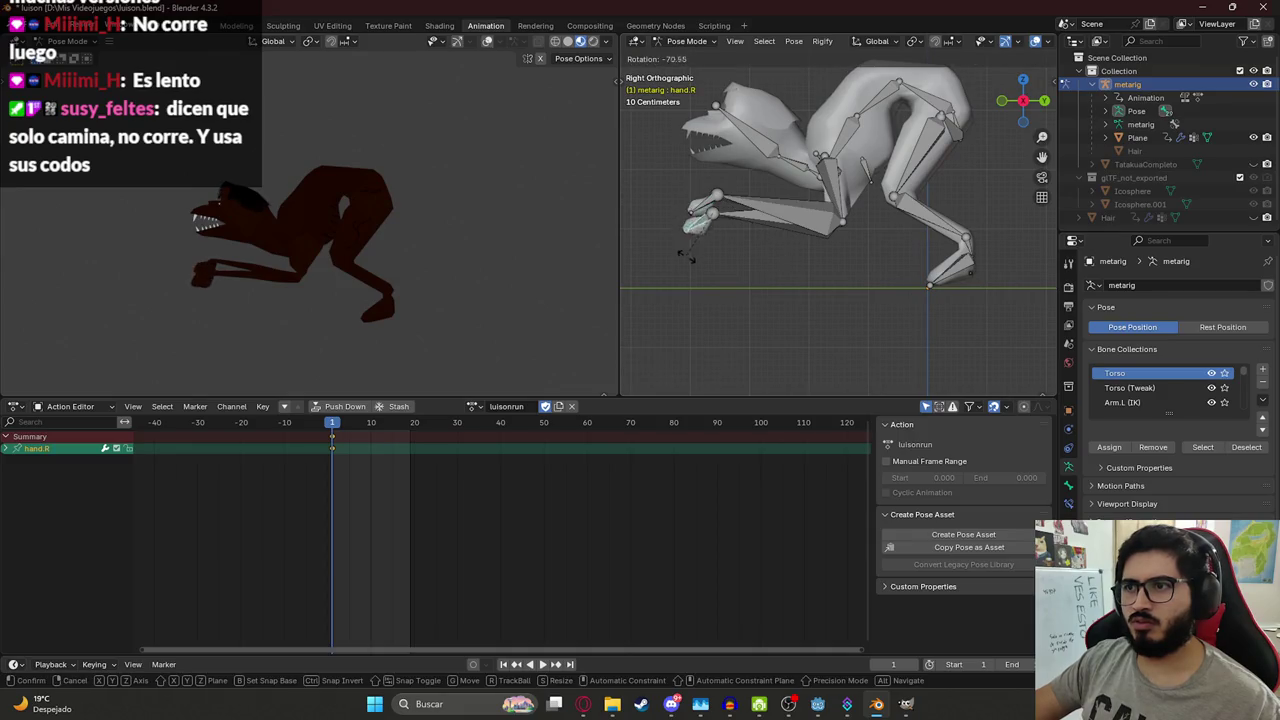
pyautogui.click(701, 275)
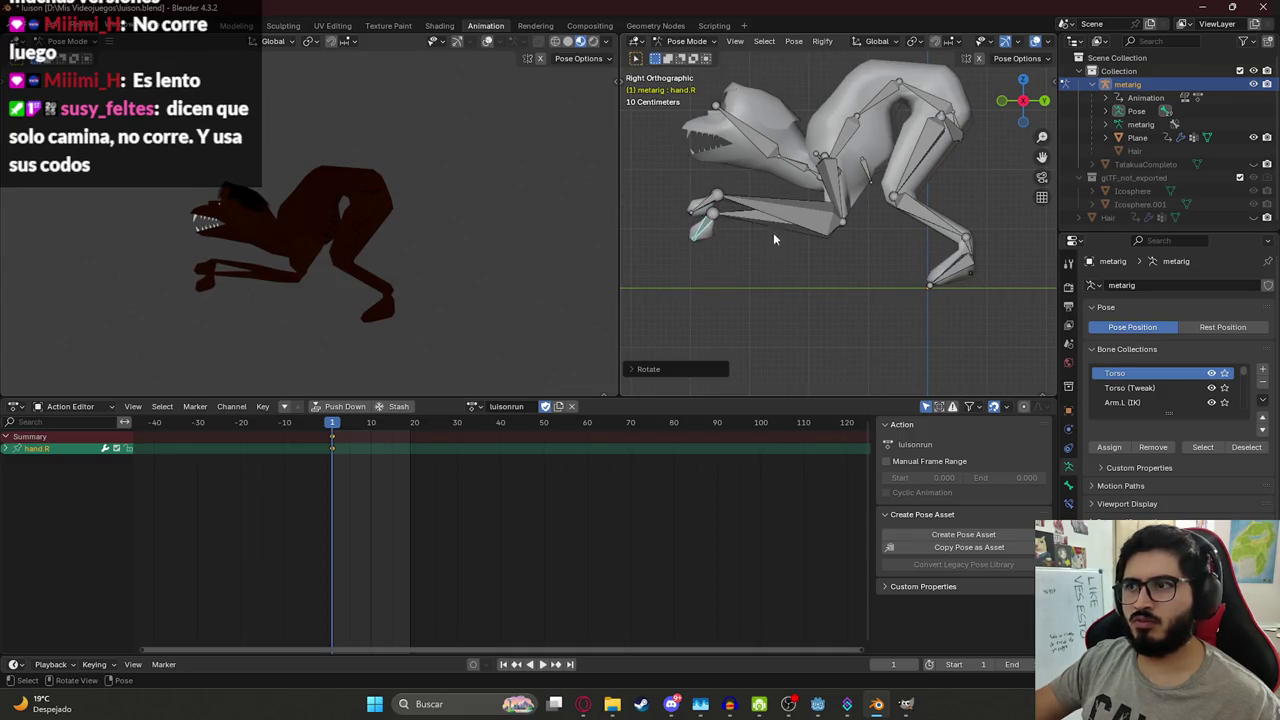
# Step: Bend both thighs forward and lower the whole rig along Z toward the ground
pyautogui.click(932, 145)
pyautogui.press('r')
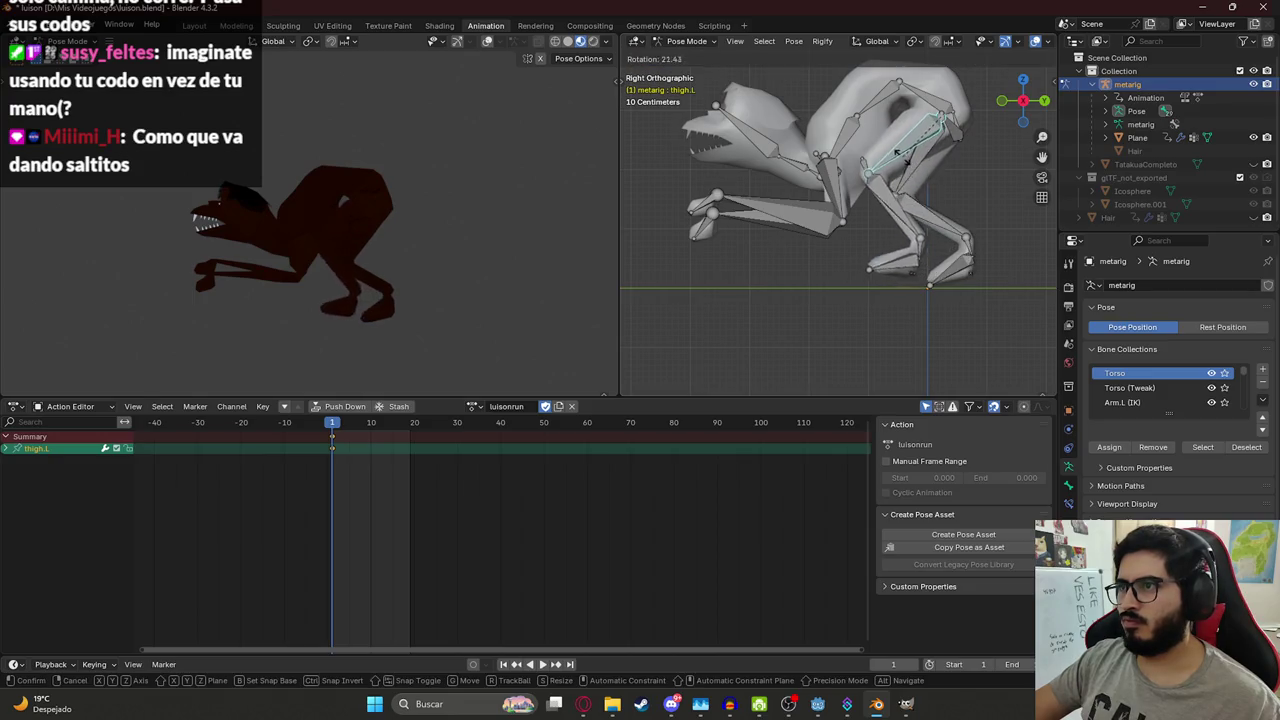
pyautogui.click(912, 160)
pyautogui.click(912, 160)
pyautogui.press('r')
pyautogui.click(891, 188)
pyautogui.press('a')
pyautogui.press('g')
pyautogui.press('z')
pyautogui.click(897, 220)
# Step: Rotate both toes and arch the back upward at spine.001
pyautogui.click(887, 282)
pyautogui.press('r')
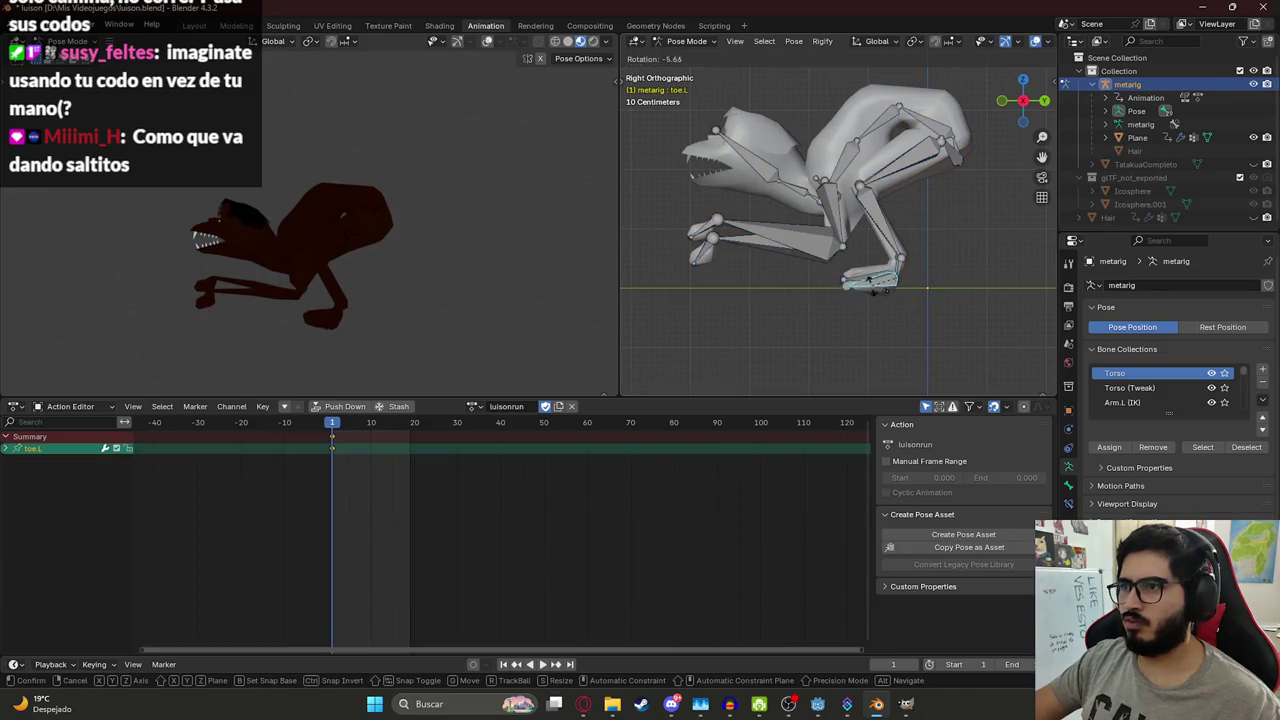
pyautogui.click(871, 280)
pyautogui.click(860, 282)
pyautogui.press('r')
pyautogui.click(860, 282)
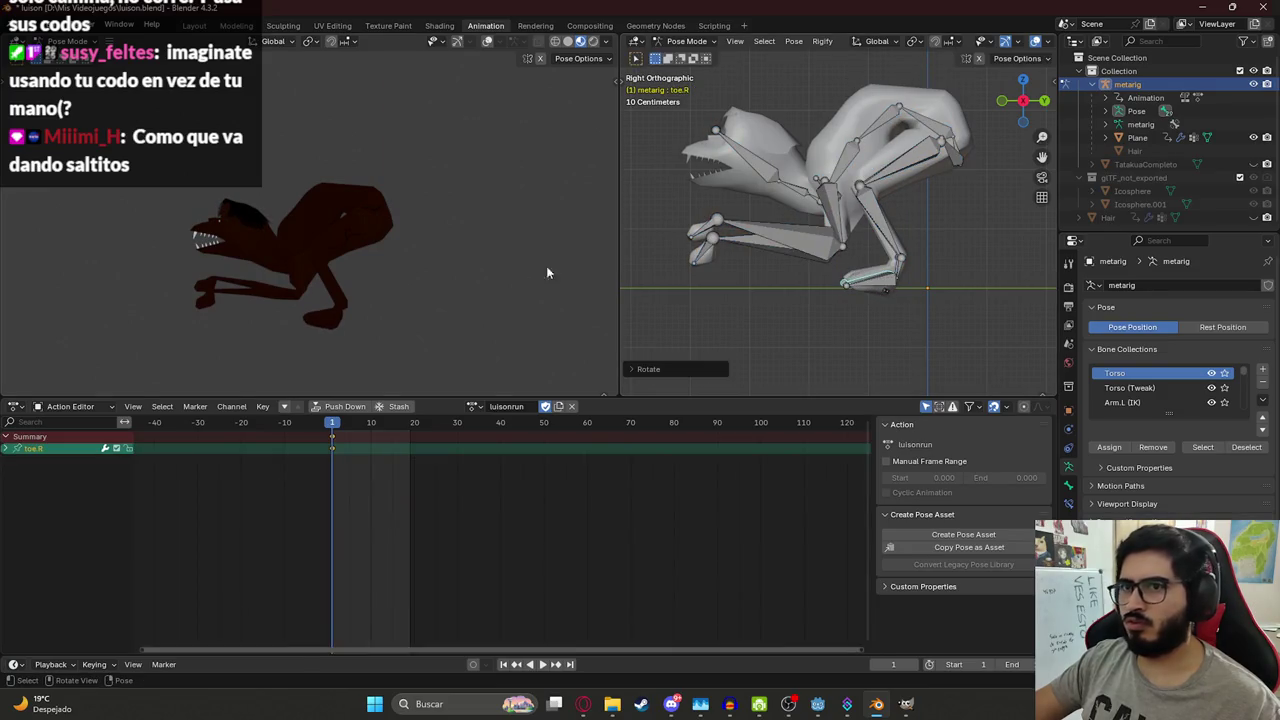
pyautogui.click(882, 126)
pyautogui.press('r')
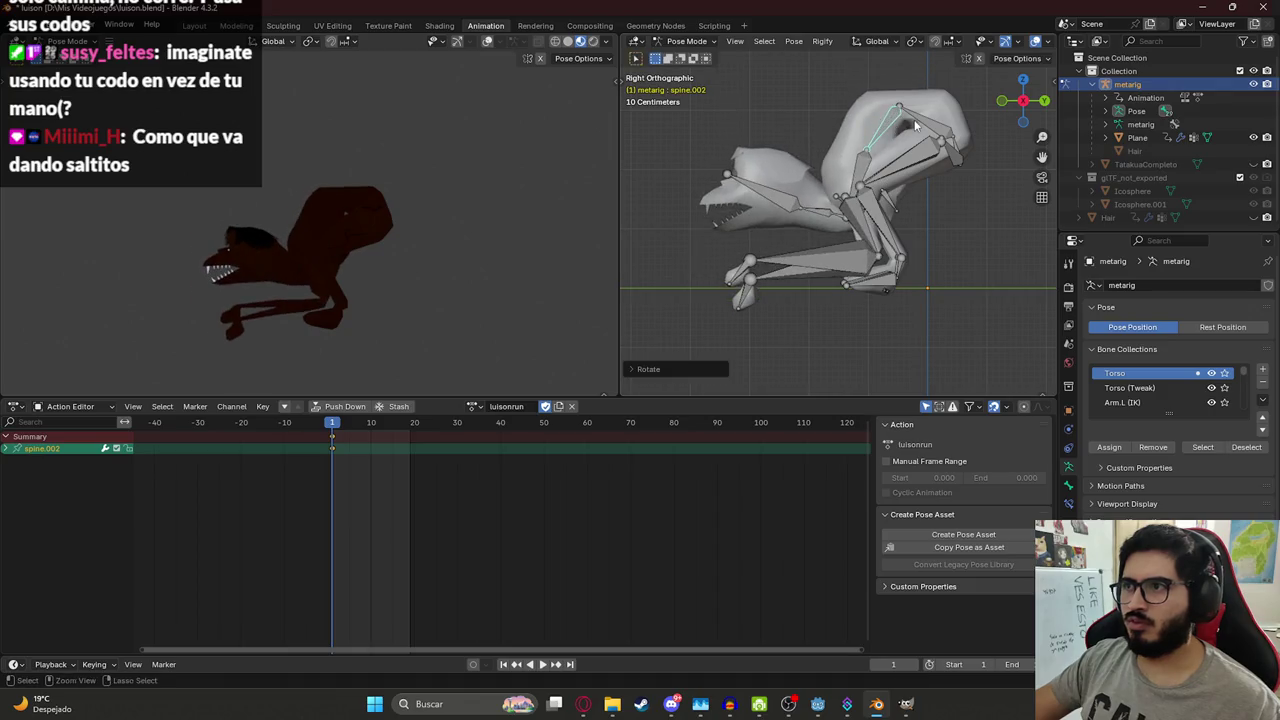
pyautogui.click(897, 177)
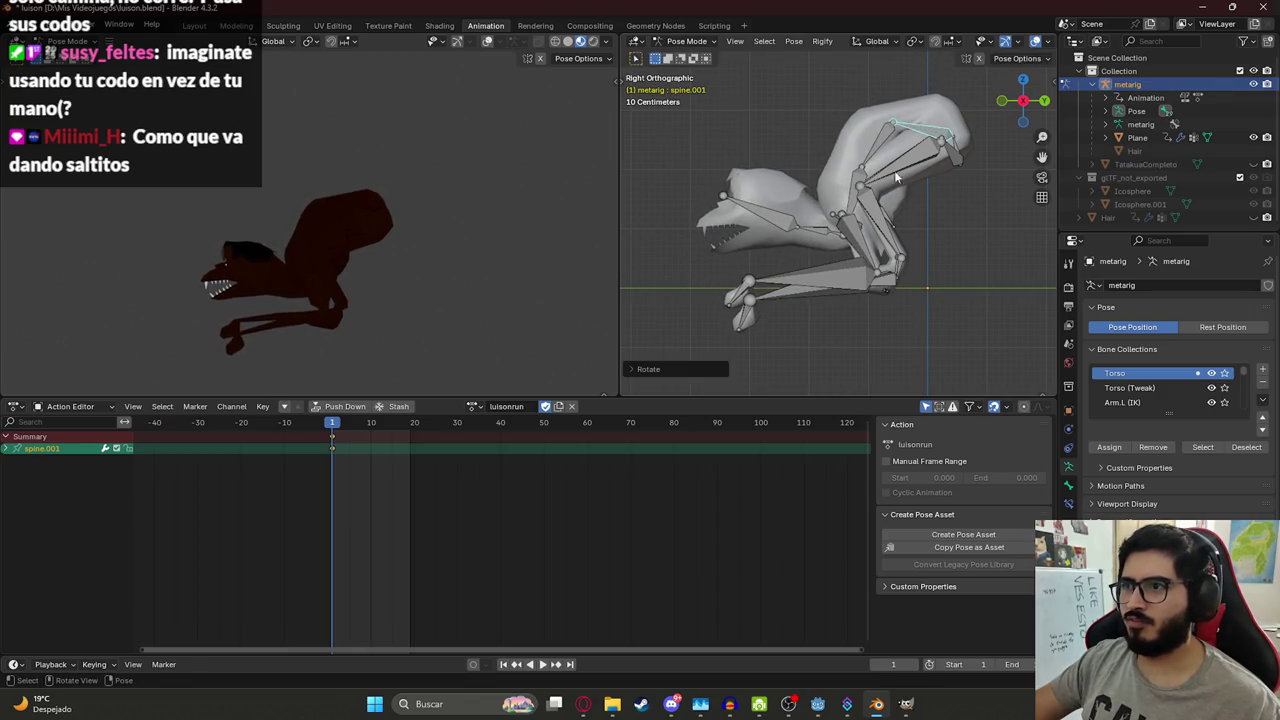
# Step: Lower both front hands so the arms stretch along the ground
pyautogui.moveTo(392, 281)
pyautogui.mouseDown()
pyautogui.moveTo(191, 277)
pyautogui.moveTo(411, 252)
pyautogui.moveTo(384, 264)
pyautogui.moveTo(434, 309)
pyautogui.mouseUp()
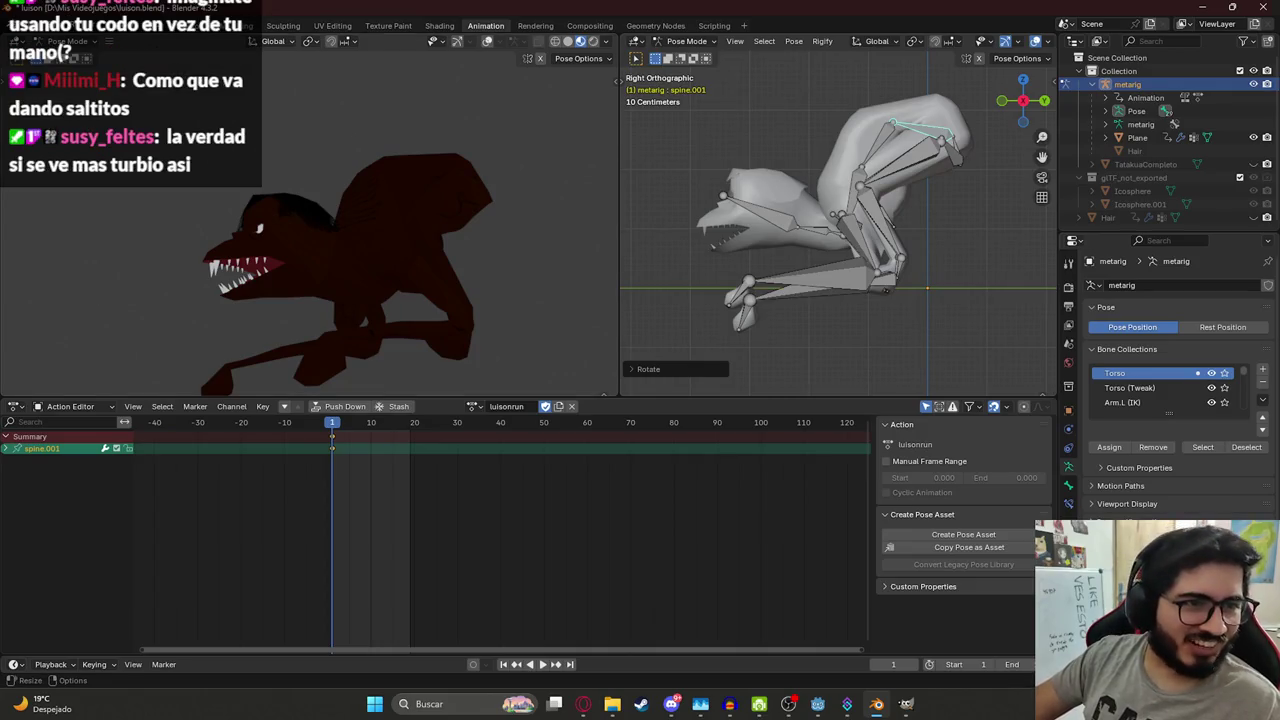
pyautogui.moveTo(600, 270); pyautogui.dragTo(360, 268)
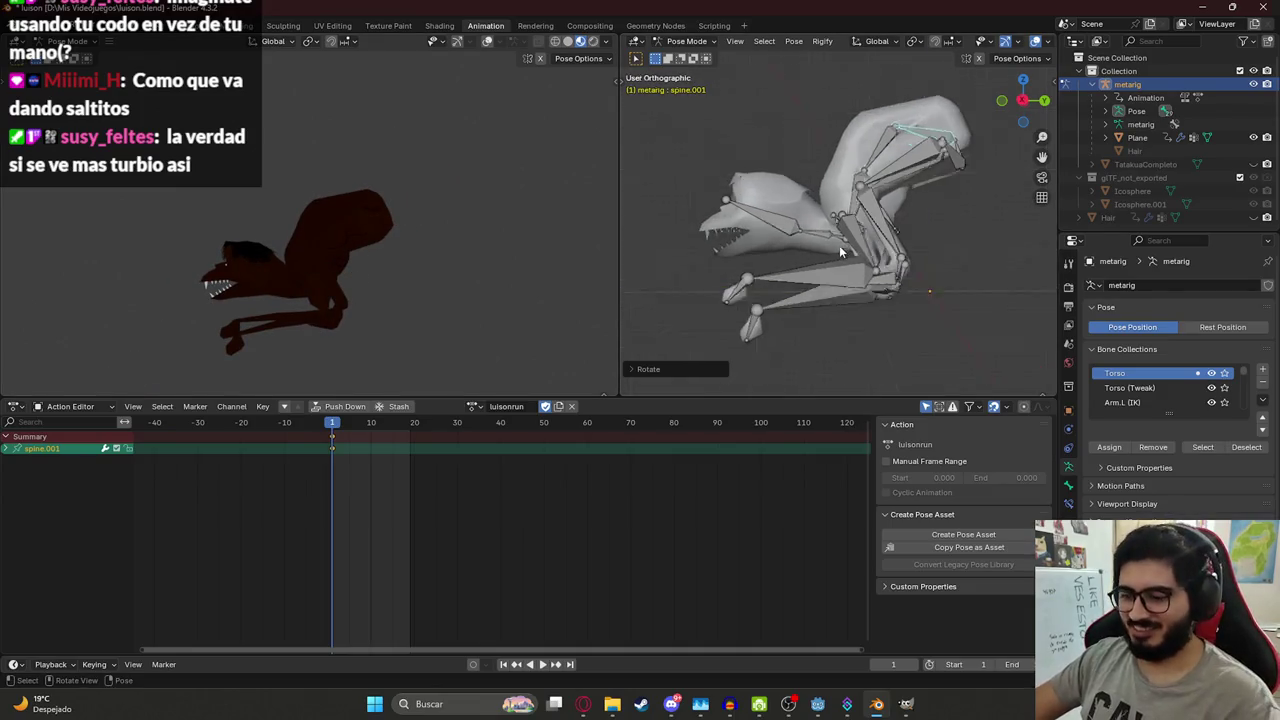
pyautogui.click(772, 305)
pyautogui.click(748, 290)
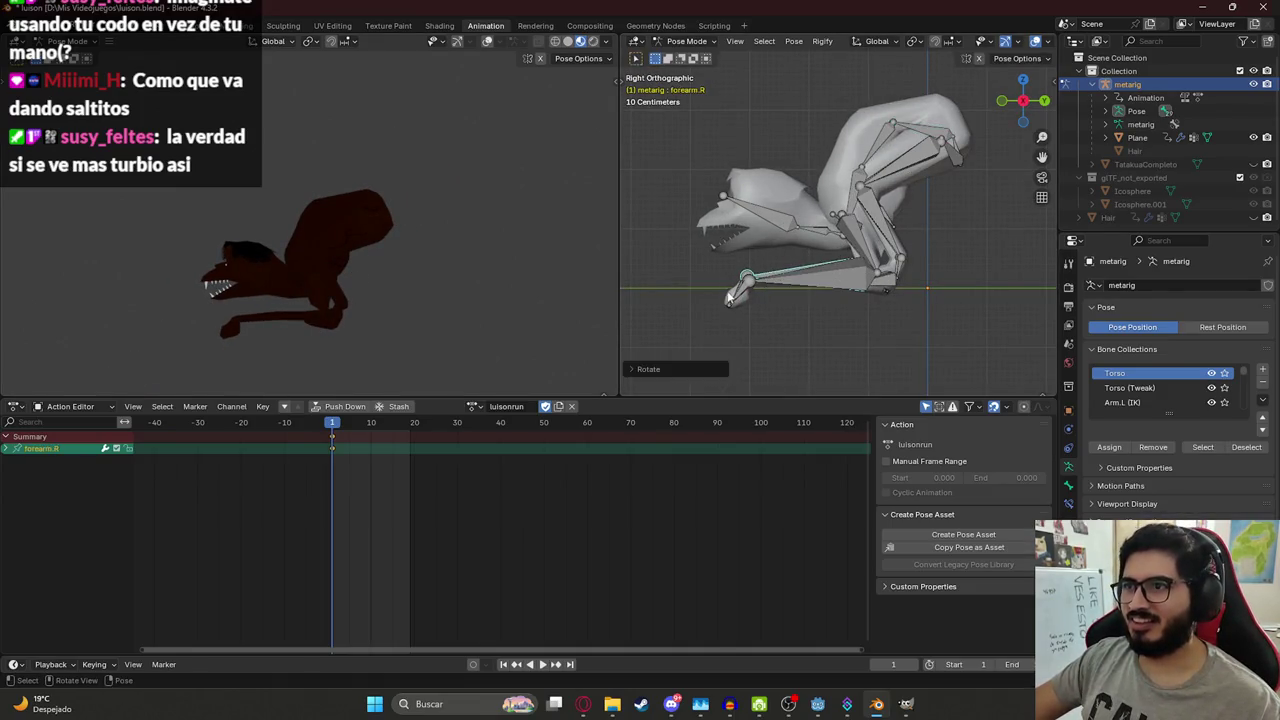
pyautogui.press('r')
pyautogui.click(722, 280)
pyautogui.click(740, 292)
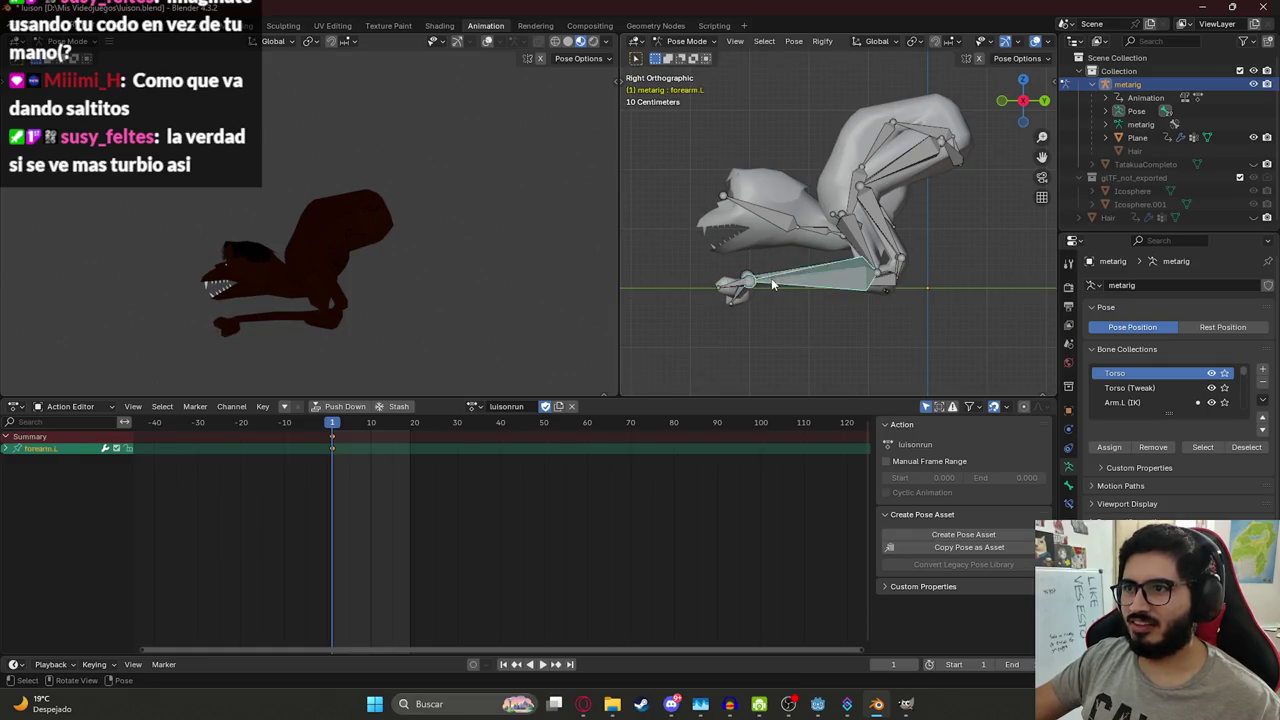
pyautogui.press('r')
pyautogui.click(750, 280)
# Step: Rotate the right forearm forward, then copy the whole crouched pose
pyautogui.click(754, 278)
pyautogui.press('r')
pyautogui.click(766, 270)
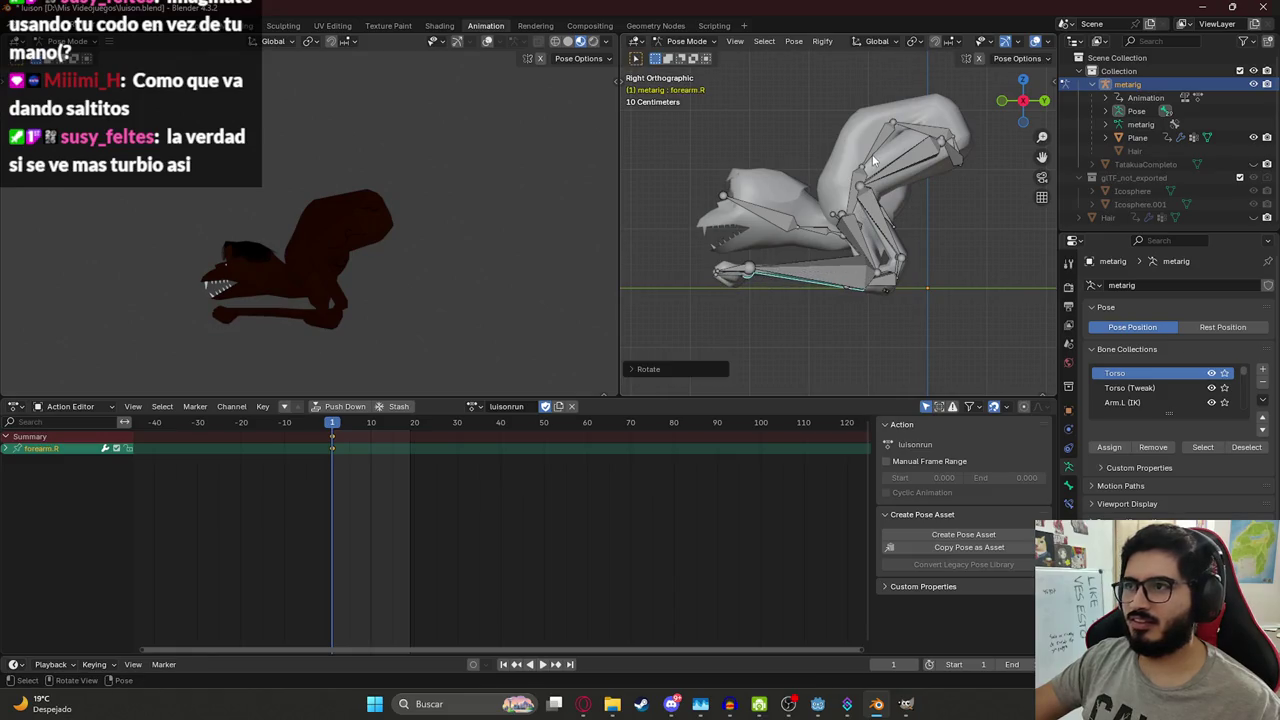
pyautogui.press('a')
pyautogui.hotkey('ctrl', 'c')
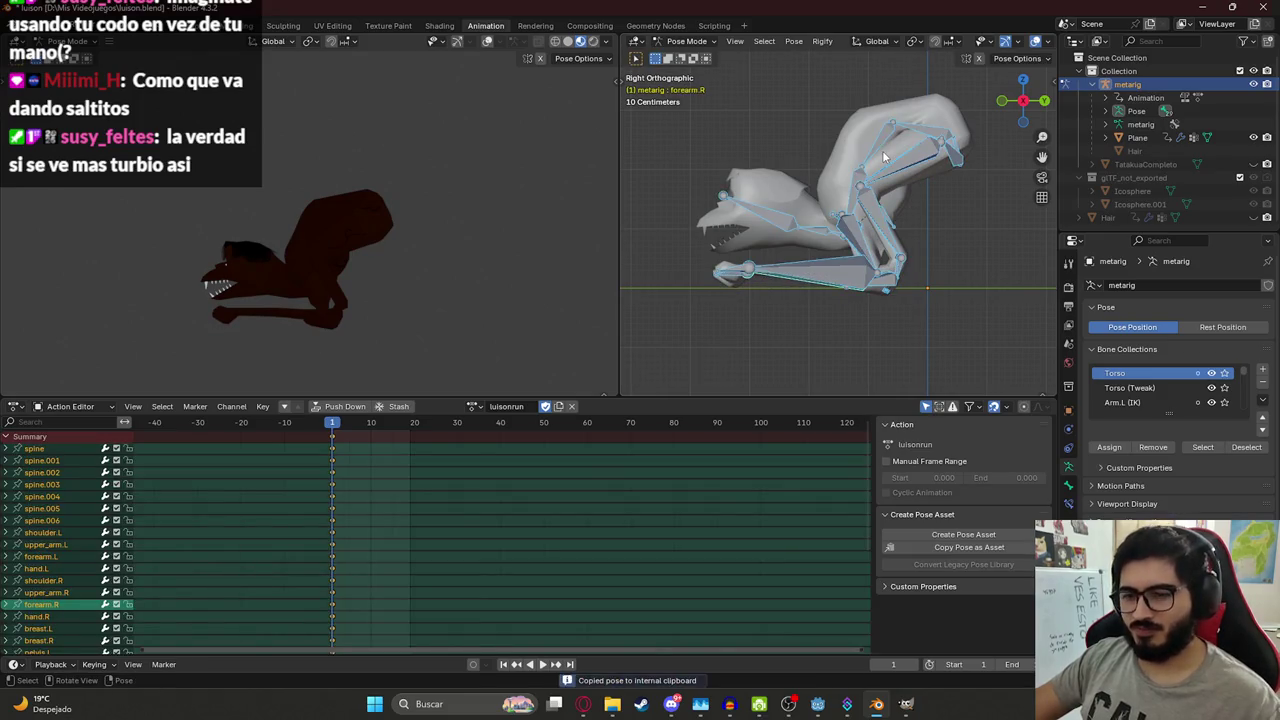
# Step: Move the crouched pose's keys to frame 10 and swing the right thigh backward
pyautogui.press('g')
pyautogui.click(385, 460)
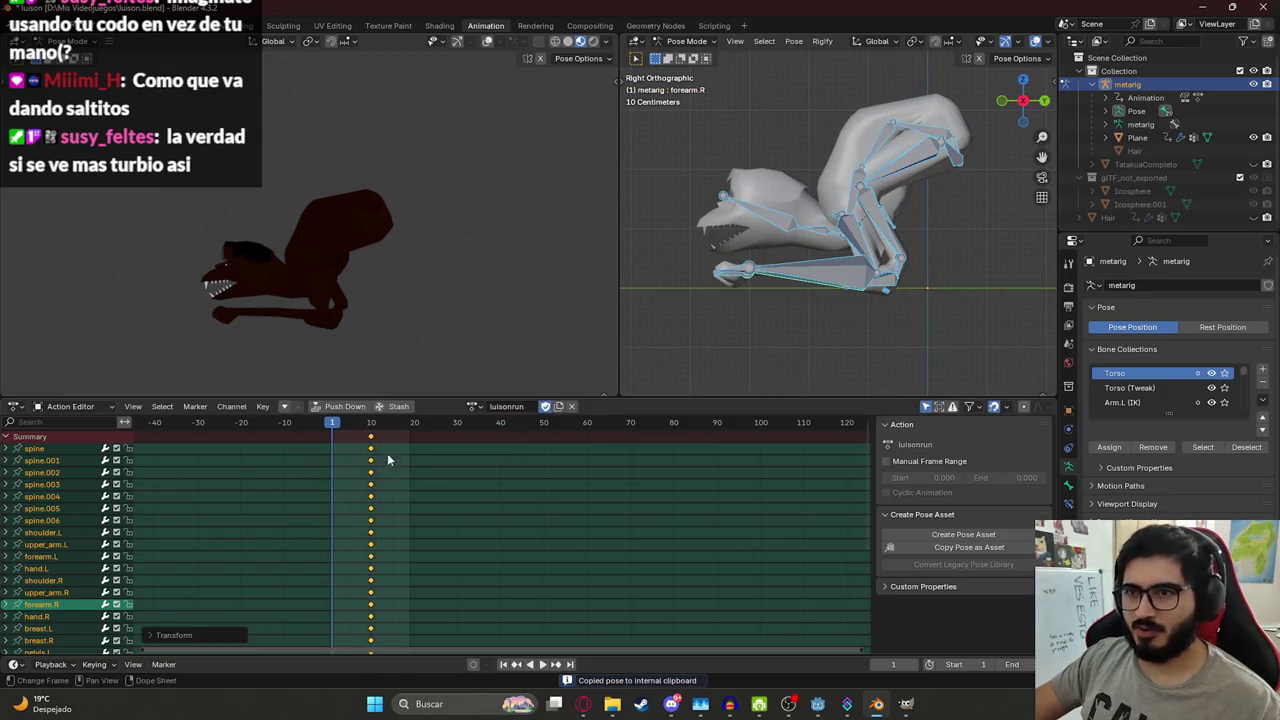
pyautogui.click(897, 160)
pyautogui.press('space')
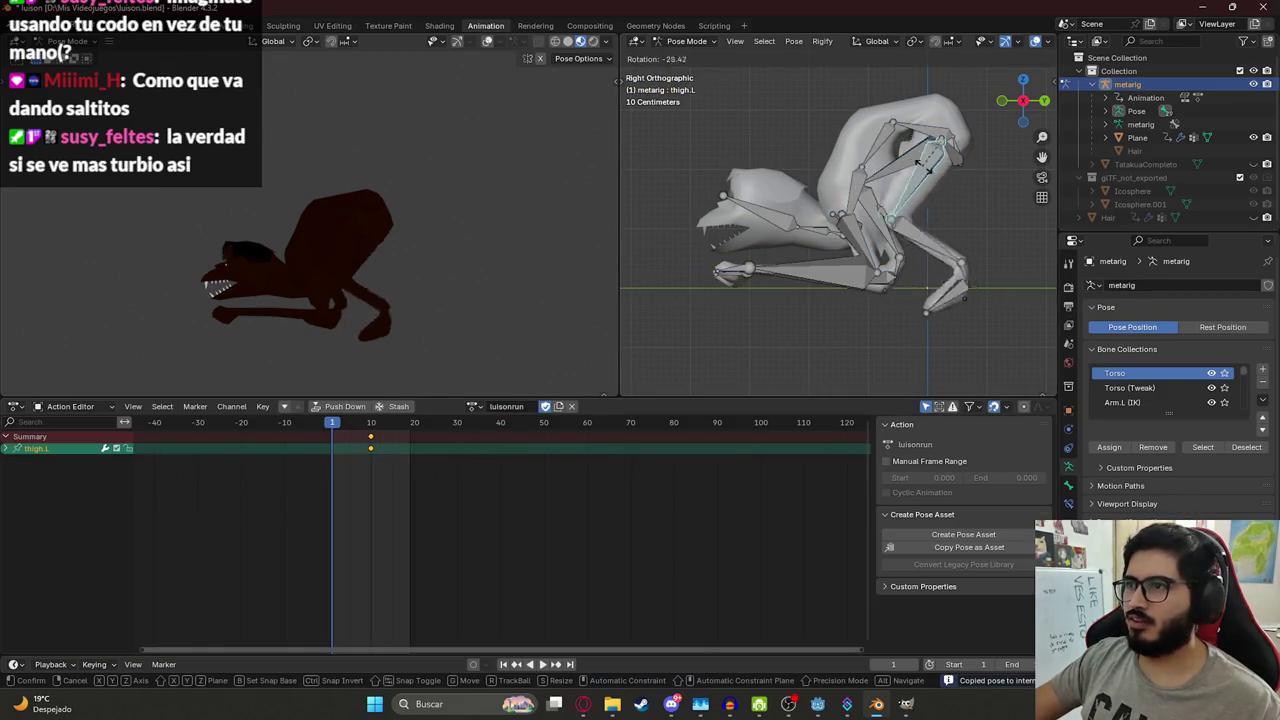
pyautogui.press('Escape')
pyautogui.click(912, 170)
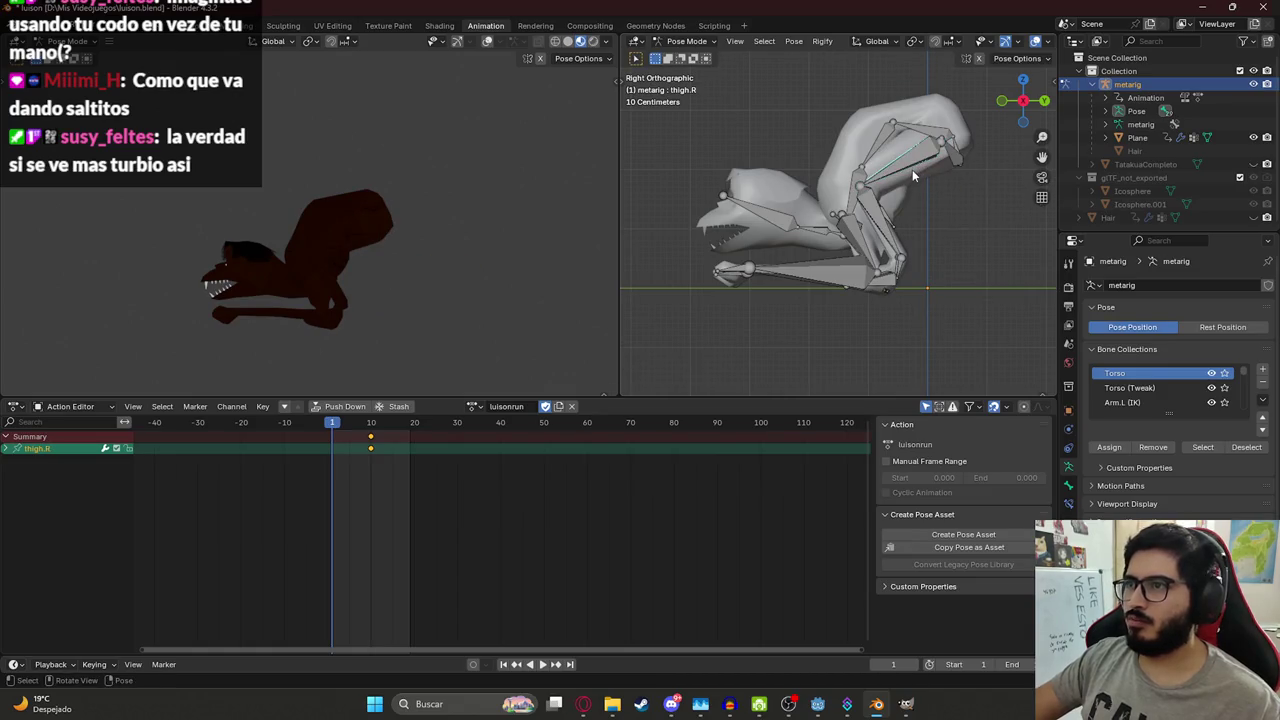
pyautogui.press('r')
pyautogui.click(966, 174)
# Step: Stretch the right shin back and raise the whole rig slightly
pyautogui.click(1004, 218)
pyautogui.press('r')
pyautogui.click(990, 235)
pyautogui.press('a')
pyautogui.press('g')
pyautogui.click(959, 204)
pyautogui.click(990, 213)
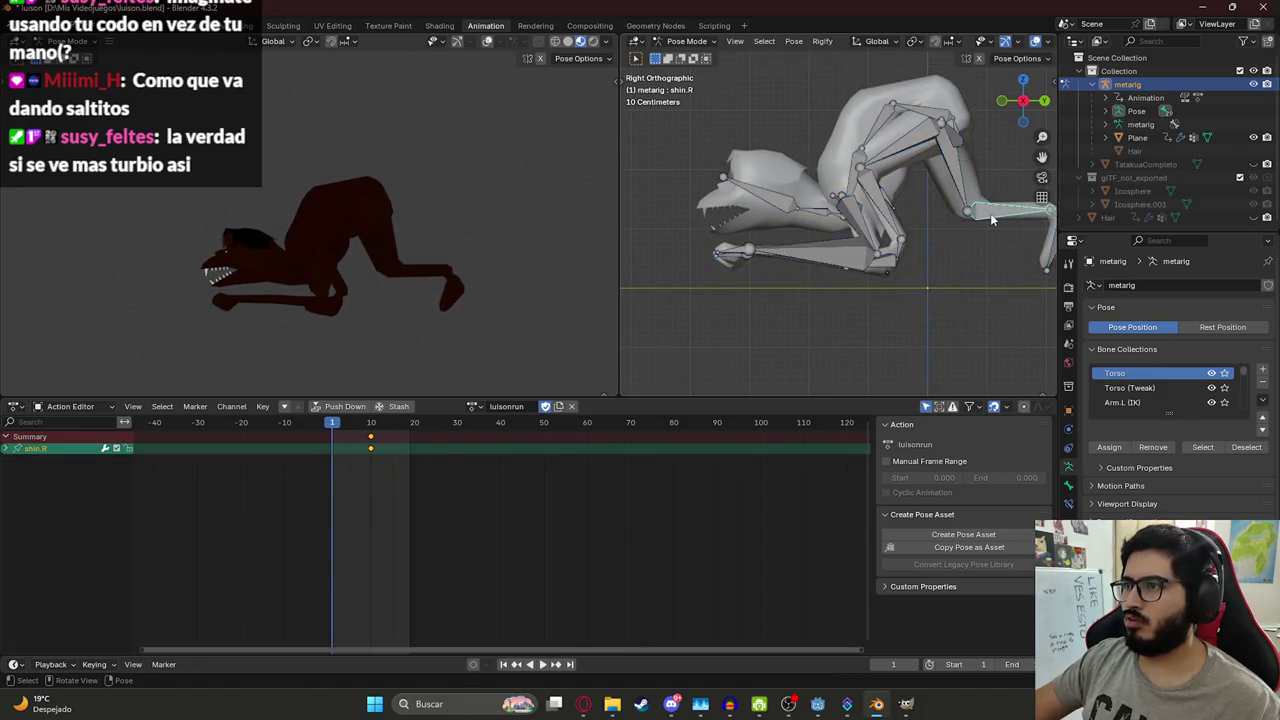
pyautogui.press('r')
pyautogui.click(1003, 240)
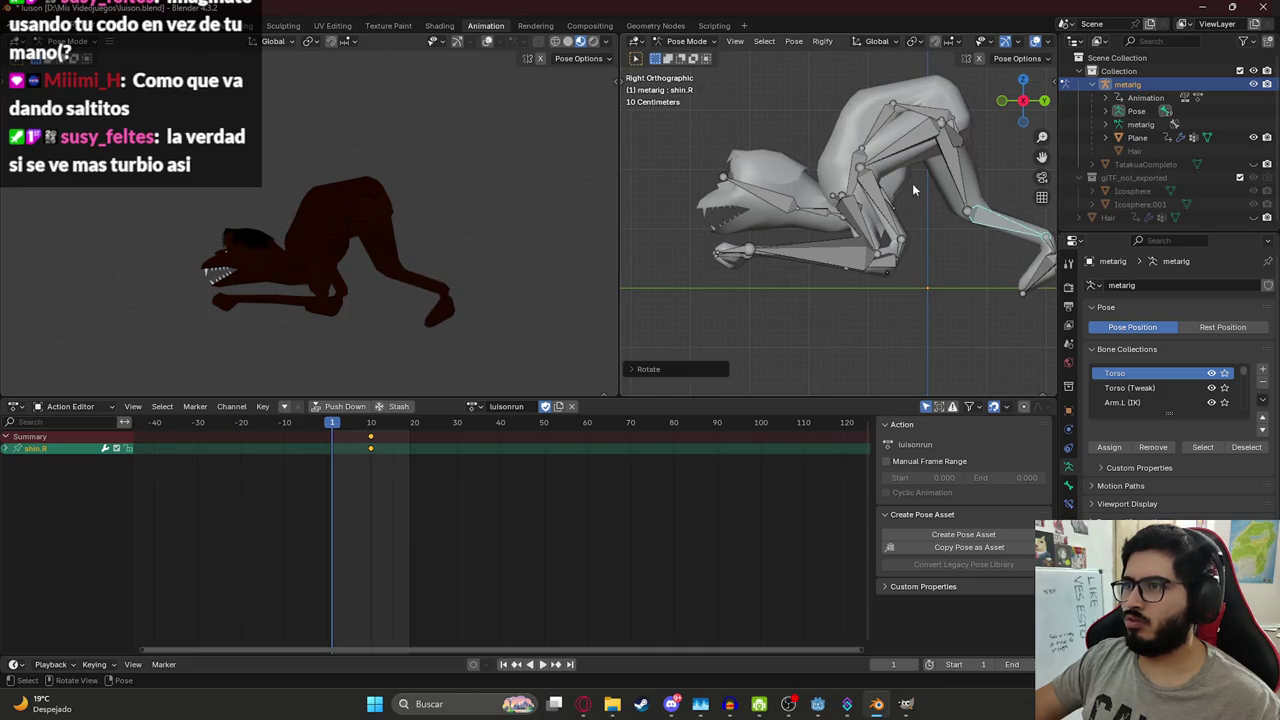
# Step: Rotate the left toe and lower both shoulders, the left one constrained to Z
pyautogui.click(888, 266)
pyautogui.press('r')
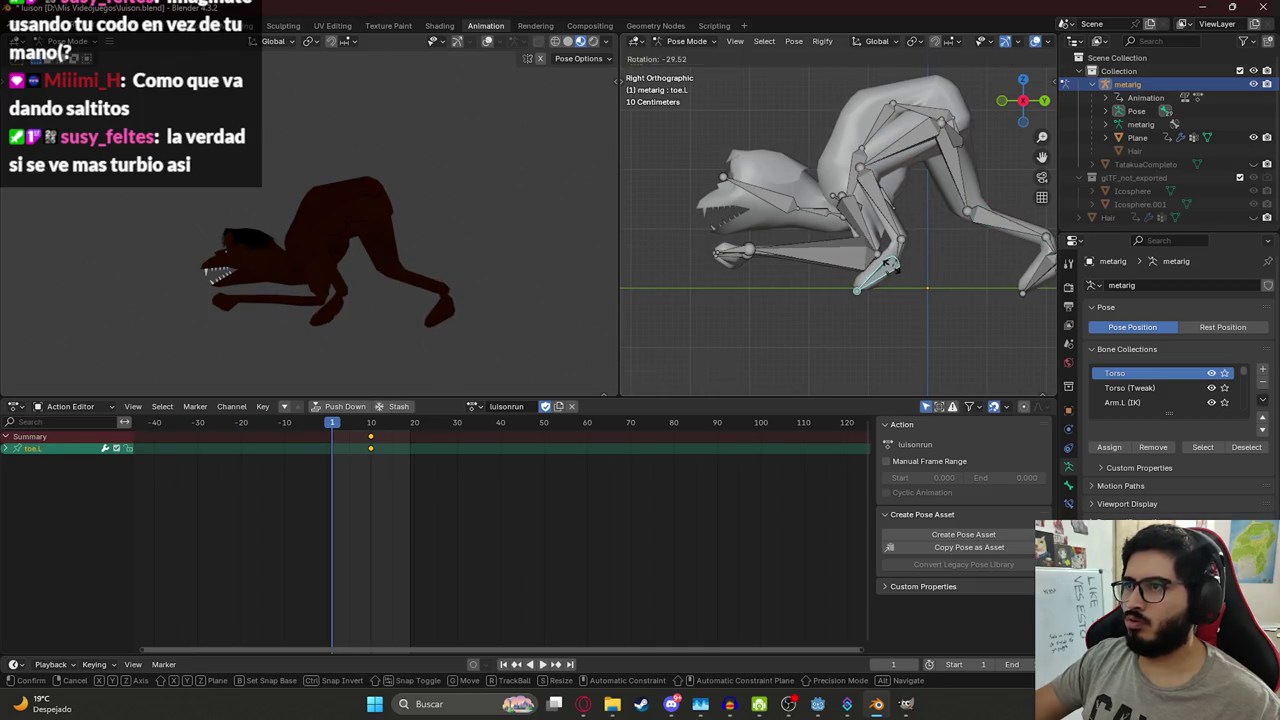
pyautogui.click(888, 266)
pyautogui.click(850, 220)
pyautogui.moveTo(850, 220); pyautogui.dragTo(880, 275)
pyautogui.click(825, 196)
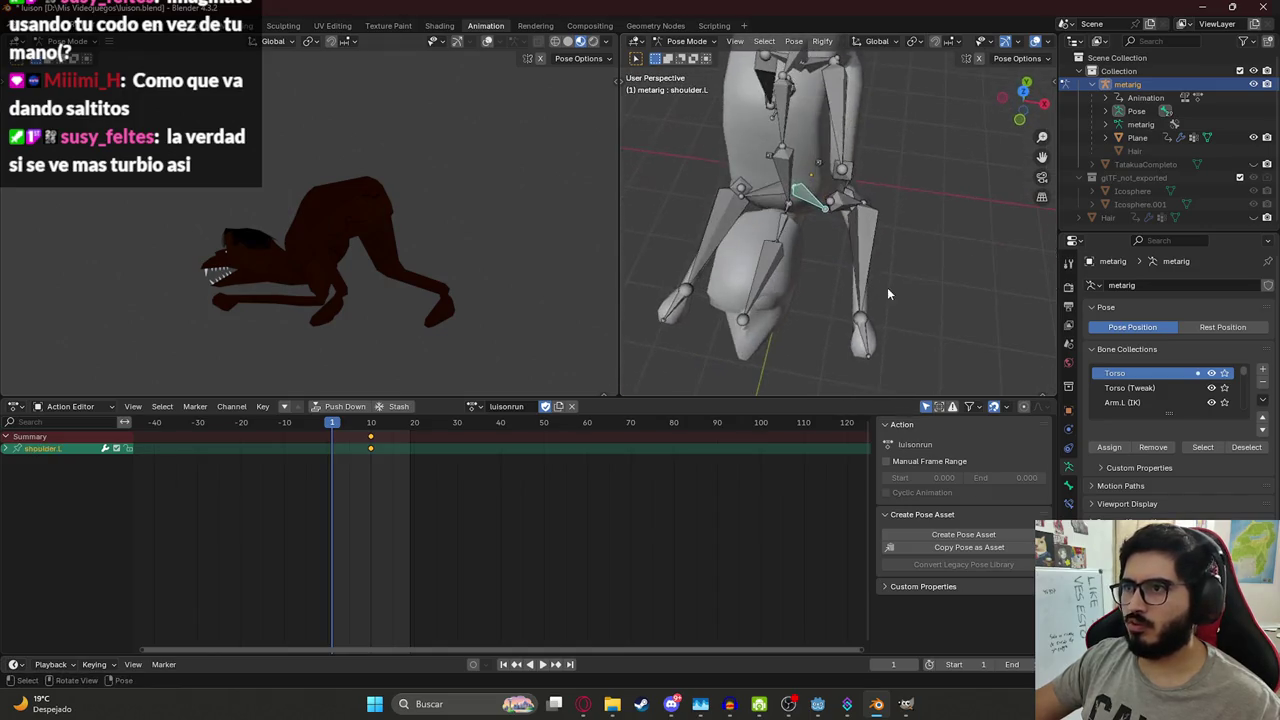
pyautogui.press('r')
pyautogui.press('z')
pyautogui.click(895, 248)
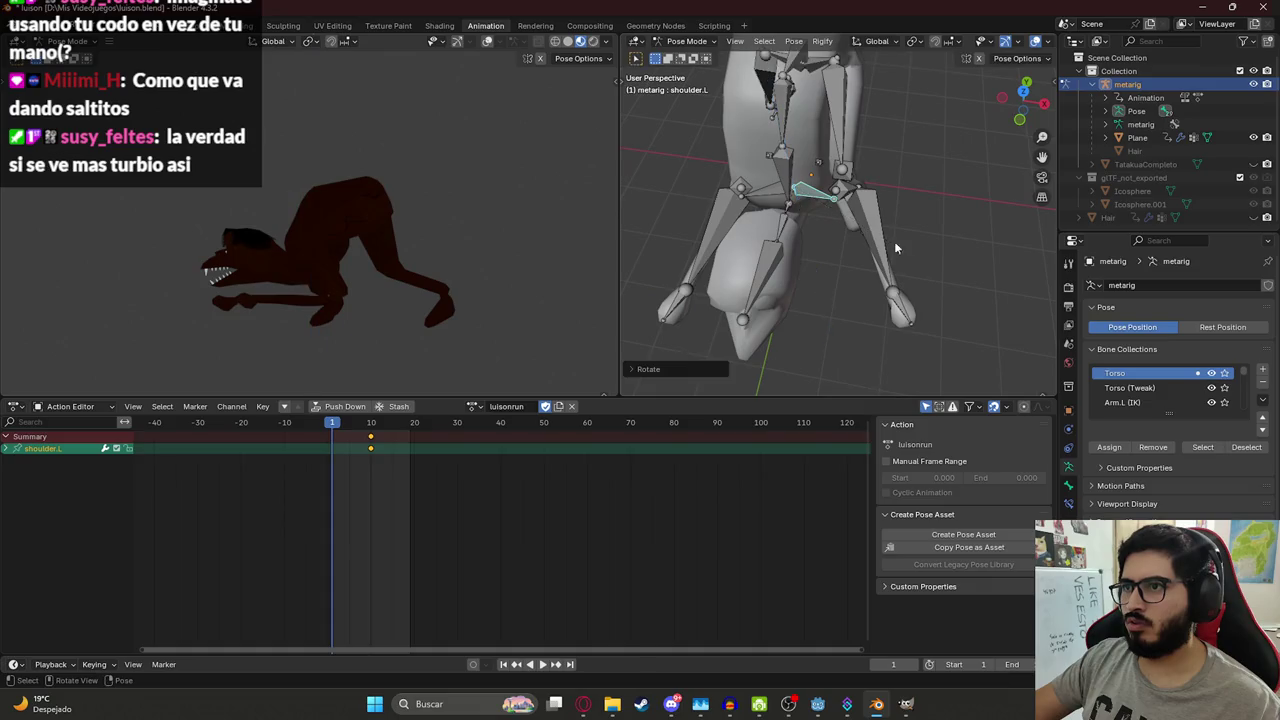
pyautogui.click(768, 200)
pyautogui.press('r')
pyautogui.click(798, 248)
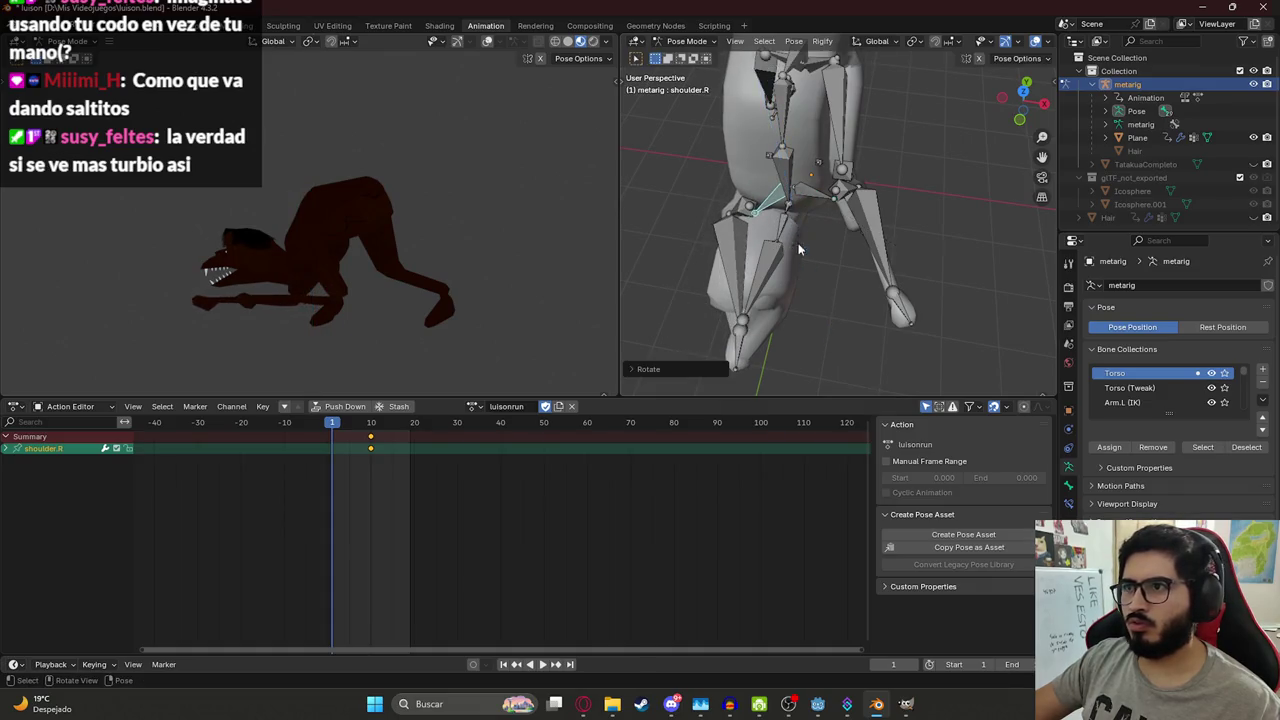
pyautogui.moveTo(834, 220); pyautogui.dragTo(860, 183)
# Step: Key the stride pose at frame 1, then paste it mirrored and key it at frame 19
pyautogui.press('a')
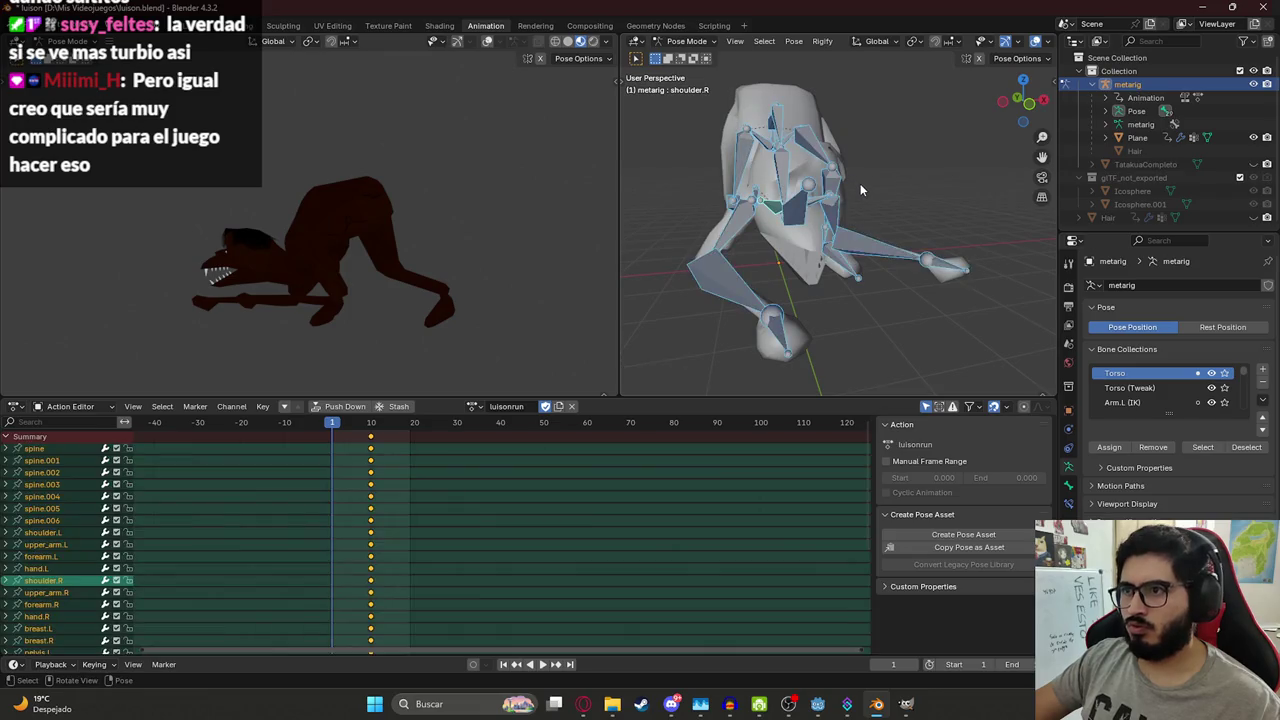
pyautogui.press('KP_3')
pyautogui.press('i')
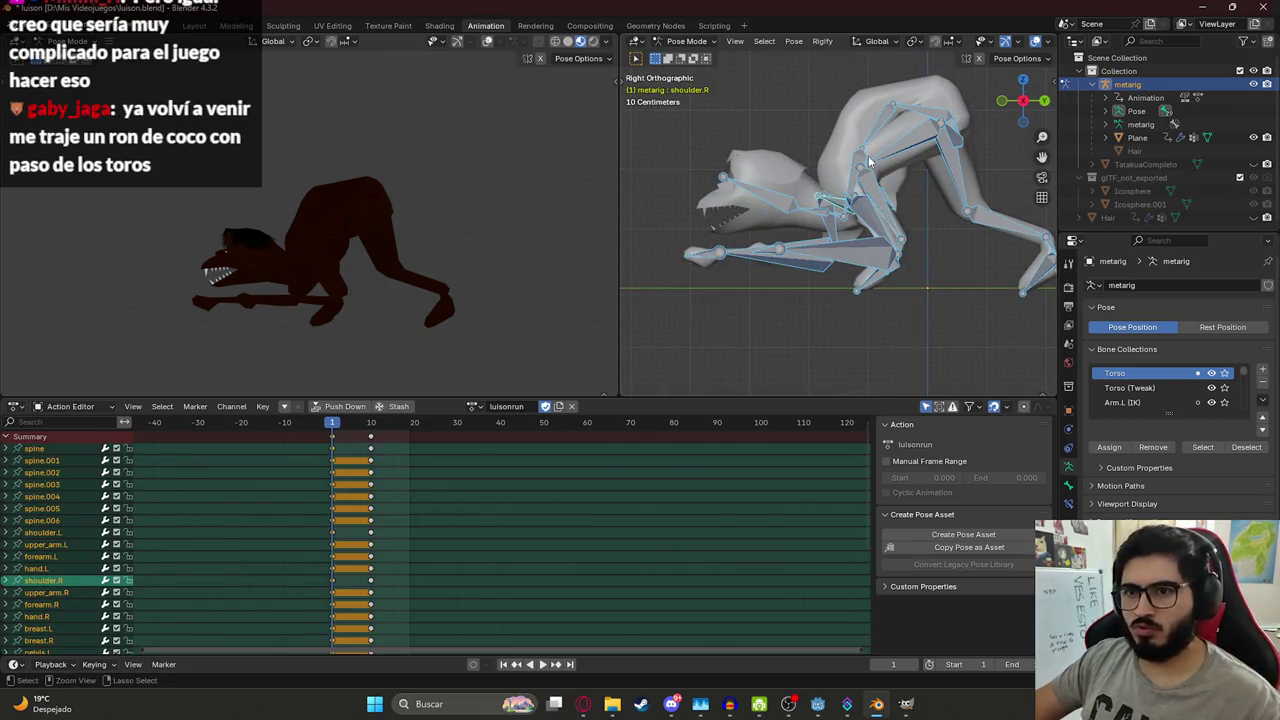
pyautogui.hotkey('ctrl', 'c')
pyautogui.moveTo(344, 430); pyautogui.dragTo(410, 428)
pyautogui.hotkey('ctrl', 'shift', 'v')
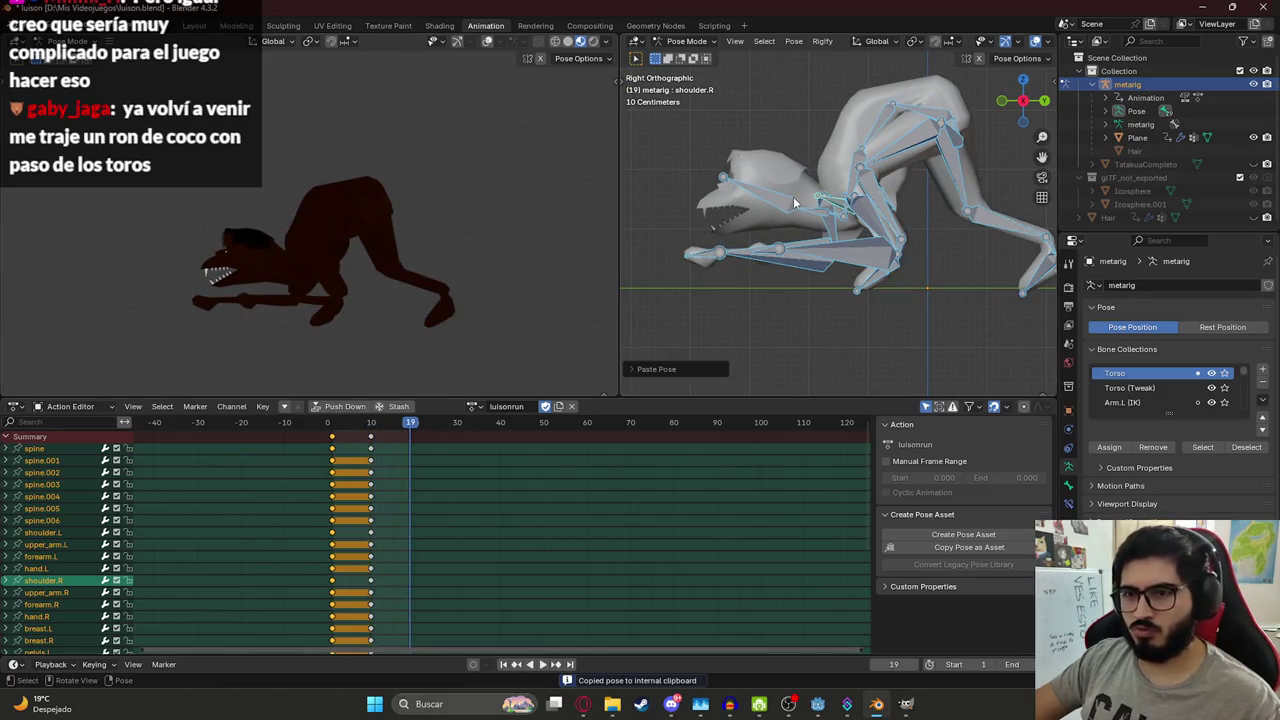
pyautogui.press('i')
# Step: Play the run and retime the middle key column to frame 10
pyautogui.click(342, 428)
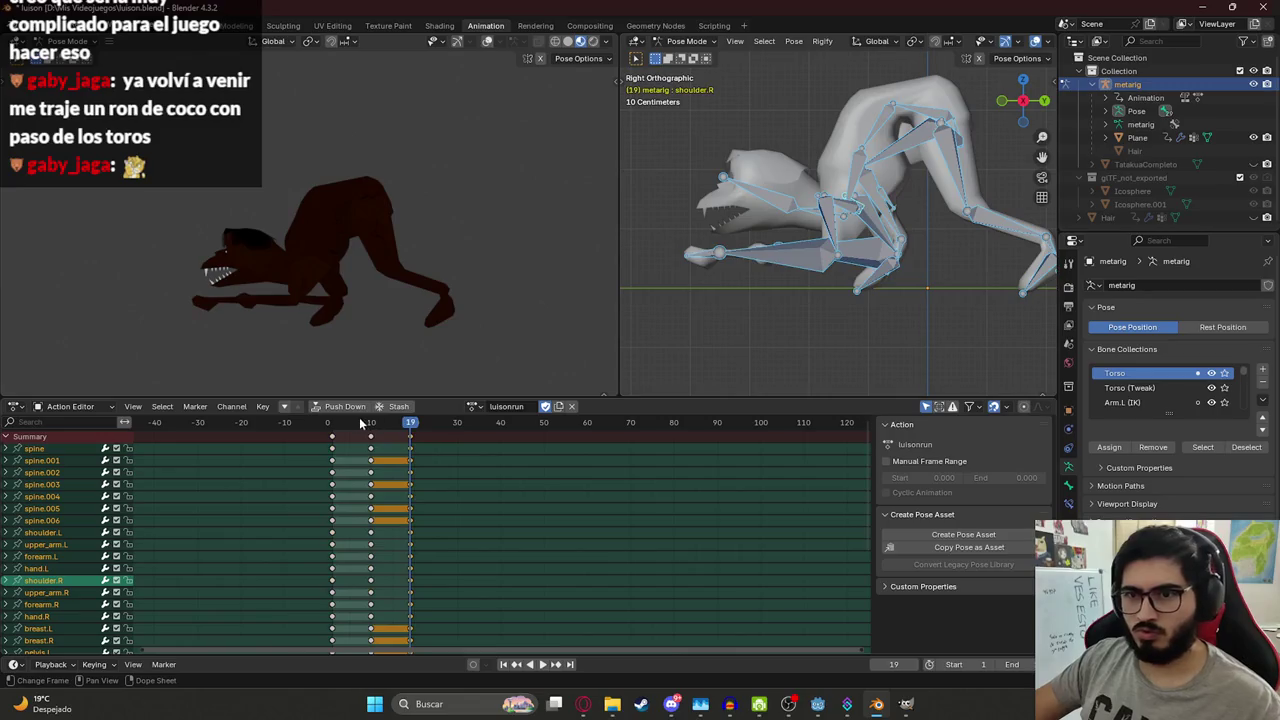
pyautogui.press('space')
pyautogui.press('space')
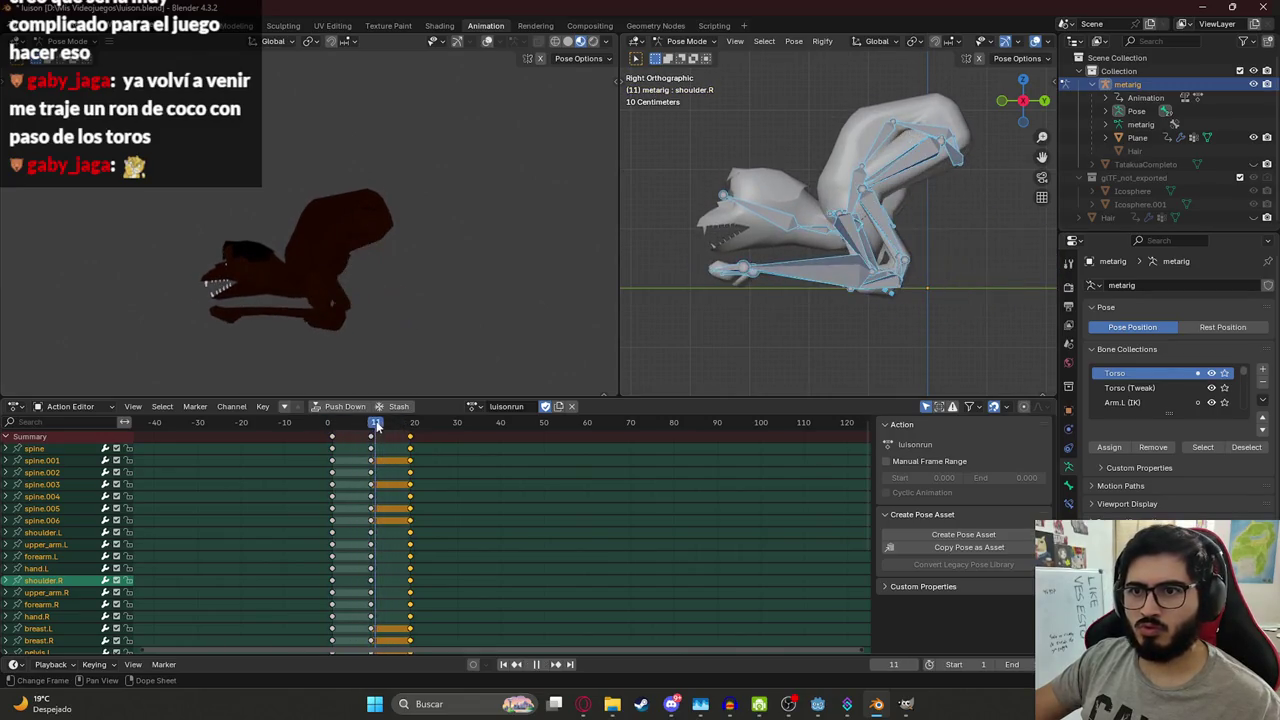
pyautogui.click(372, 437)
pyautogui.press('g')
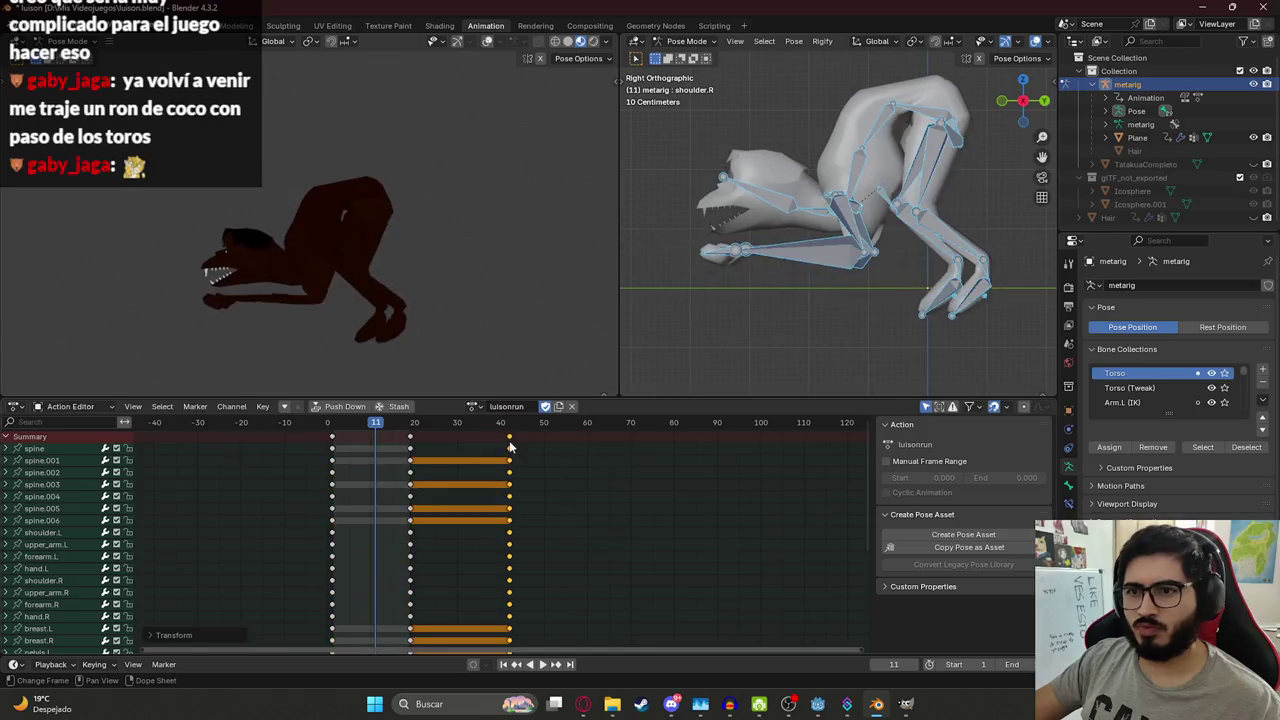
pyautogui.click(362, 450)
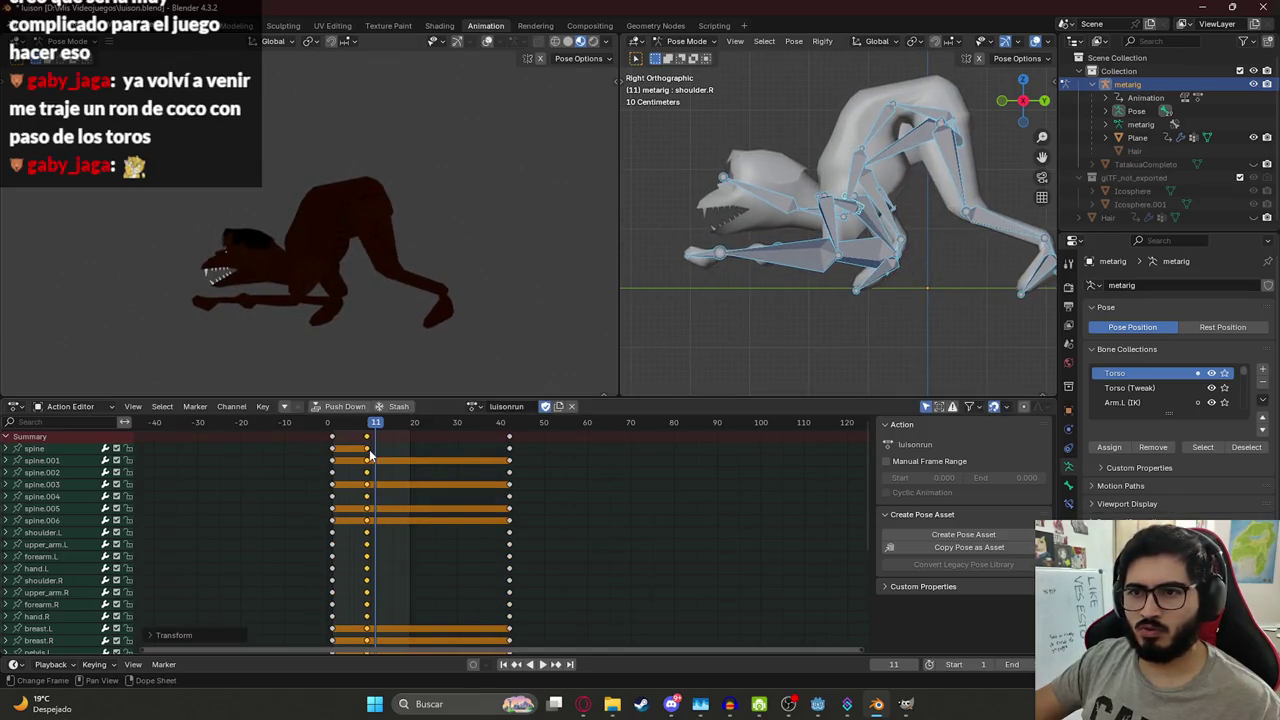
pyautogui.click(334, 424)
pyautogui.press('space')
pyautogui.press('g')
pyautogui.click(370, 430)
# Step: Move the later key column to frame 20 and play back the run to check it
pyautogui.click(333, 424)
pyautogui.press('space')
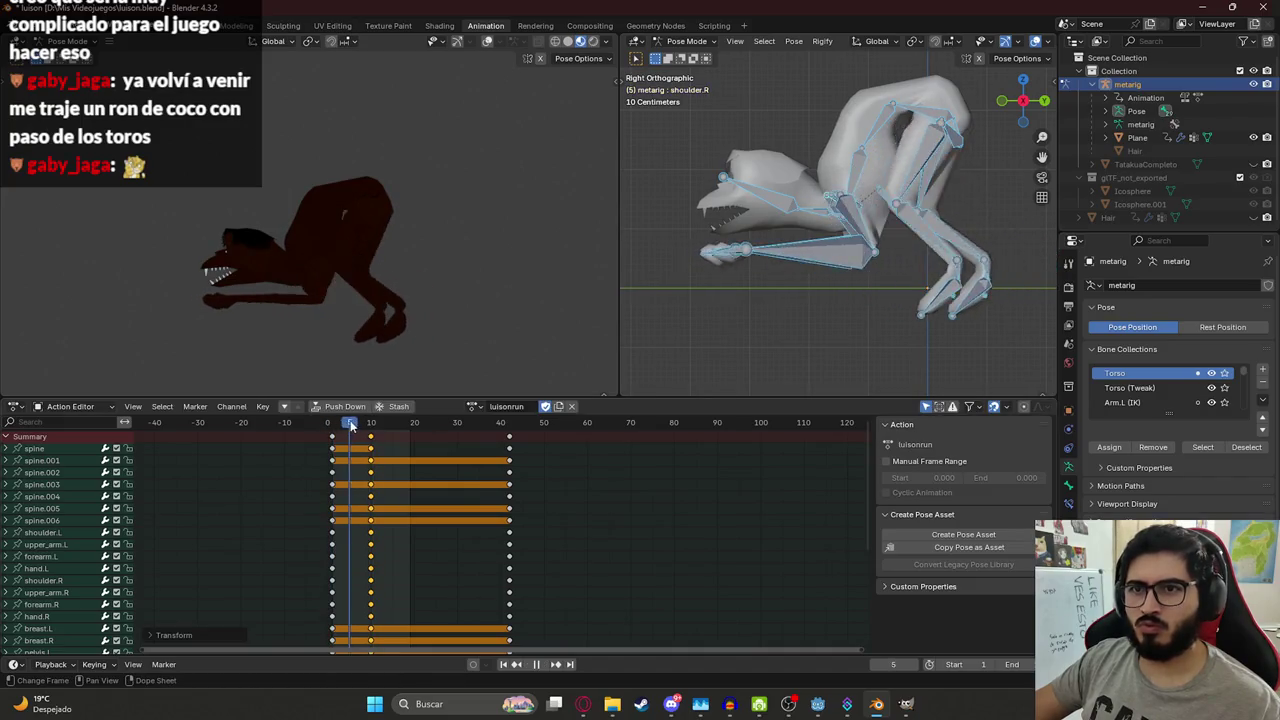
pyautogui.press('g')
pyautogui.click(409, 443)
pyautogui.press('space')
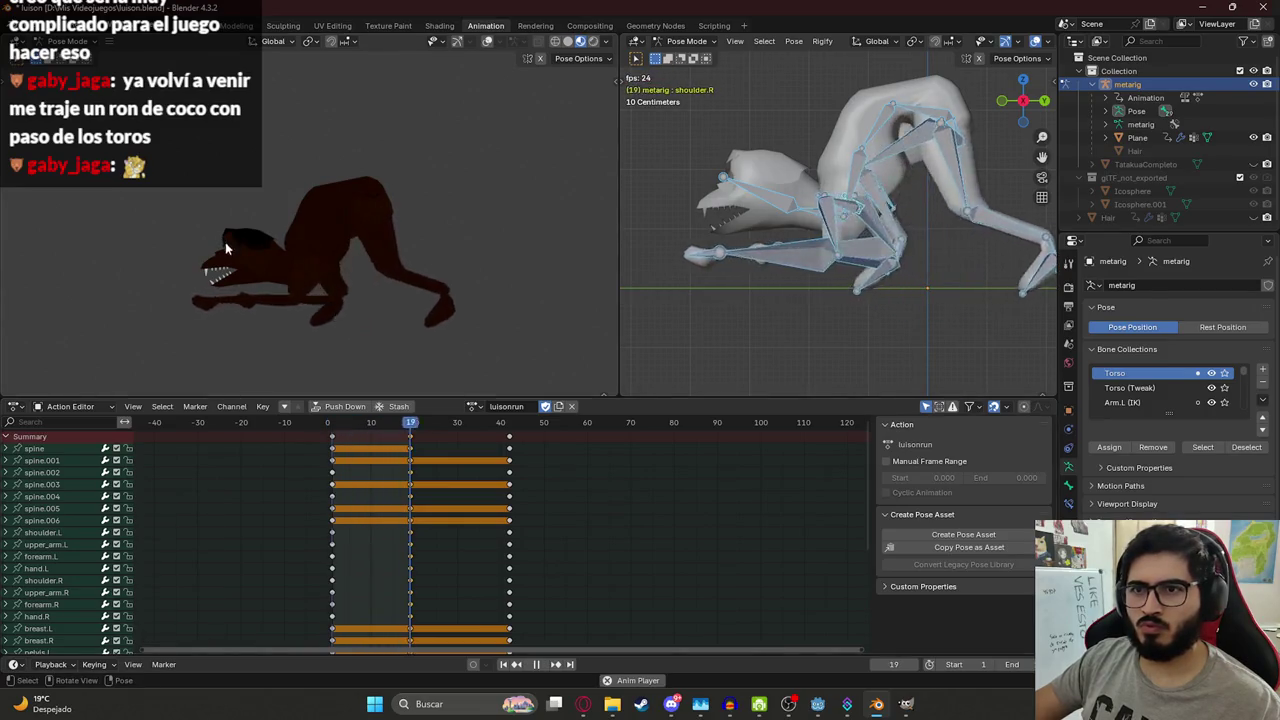
pyautogui.moveTo(380, 425)
pyautogui.mouseDown()
pyautogui.moveTo(366, 425)
pyautogui.moveTo(409, 425)
pyautogui.mouseUp()
pyautogui.press('space')
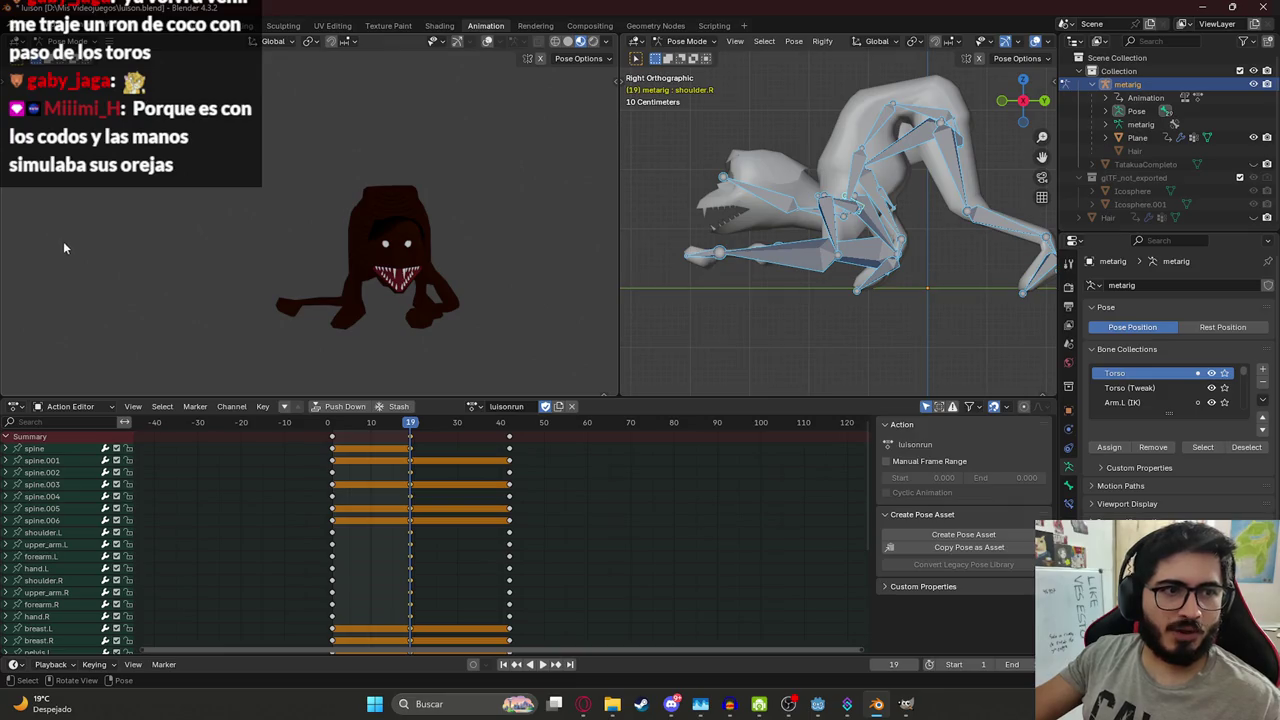
pyautogui.press('KP_1')
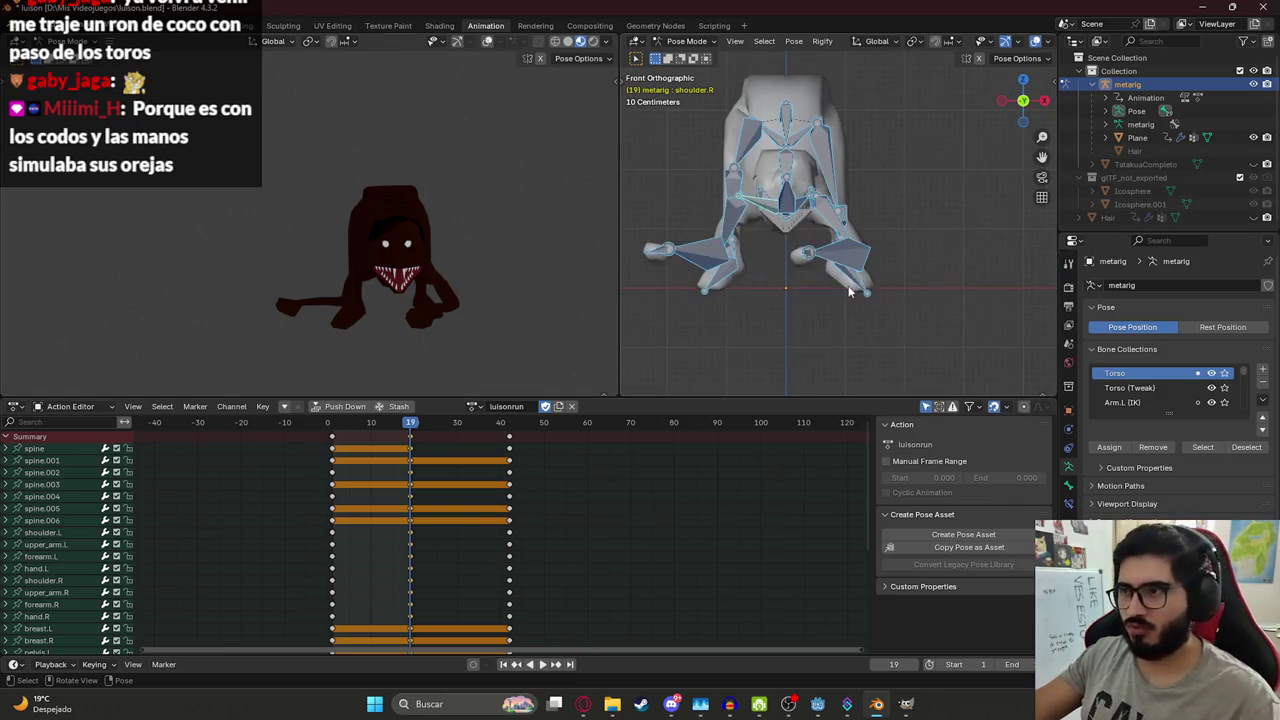
# Step: Return to frame 1 and select the forearm bones in front and side views
pyautogui.click(848, 265)
pyautogui.moveTo(832, 263); pyautogui.dragTo(700, 245)
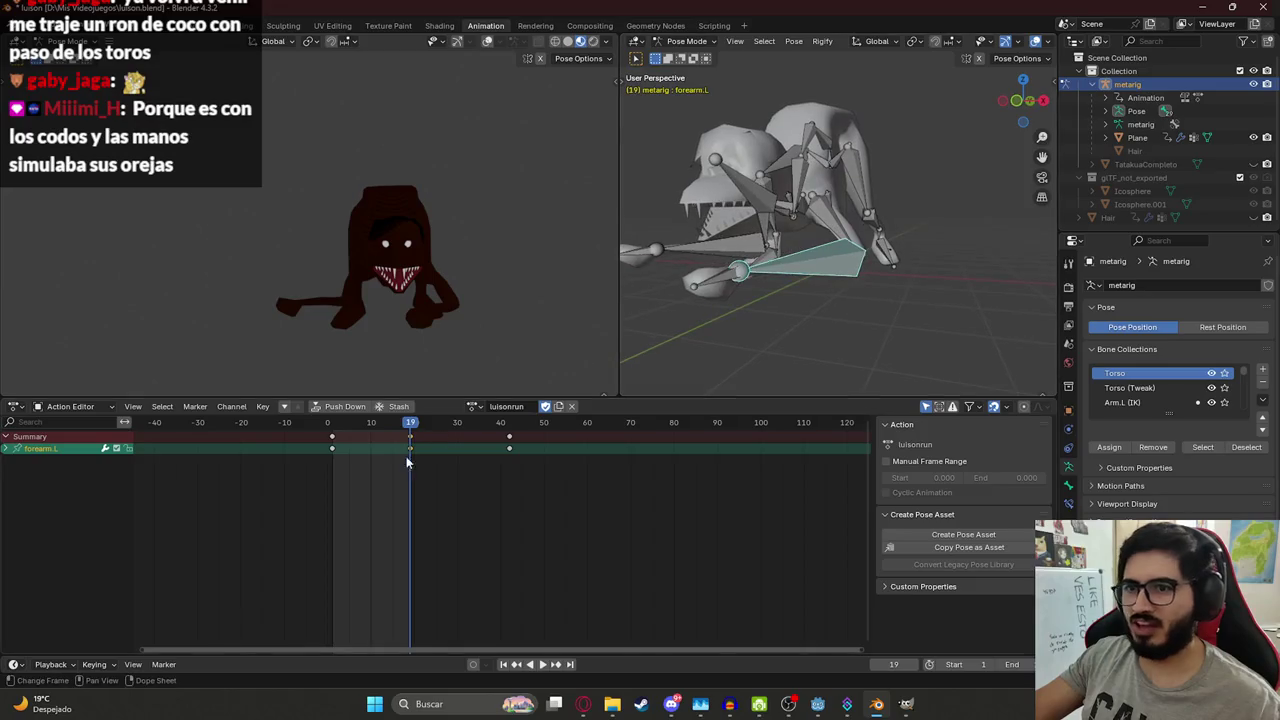
pyautogui.click(333, 424)
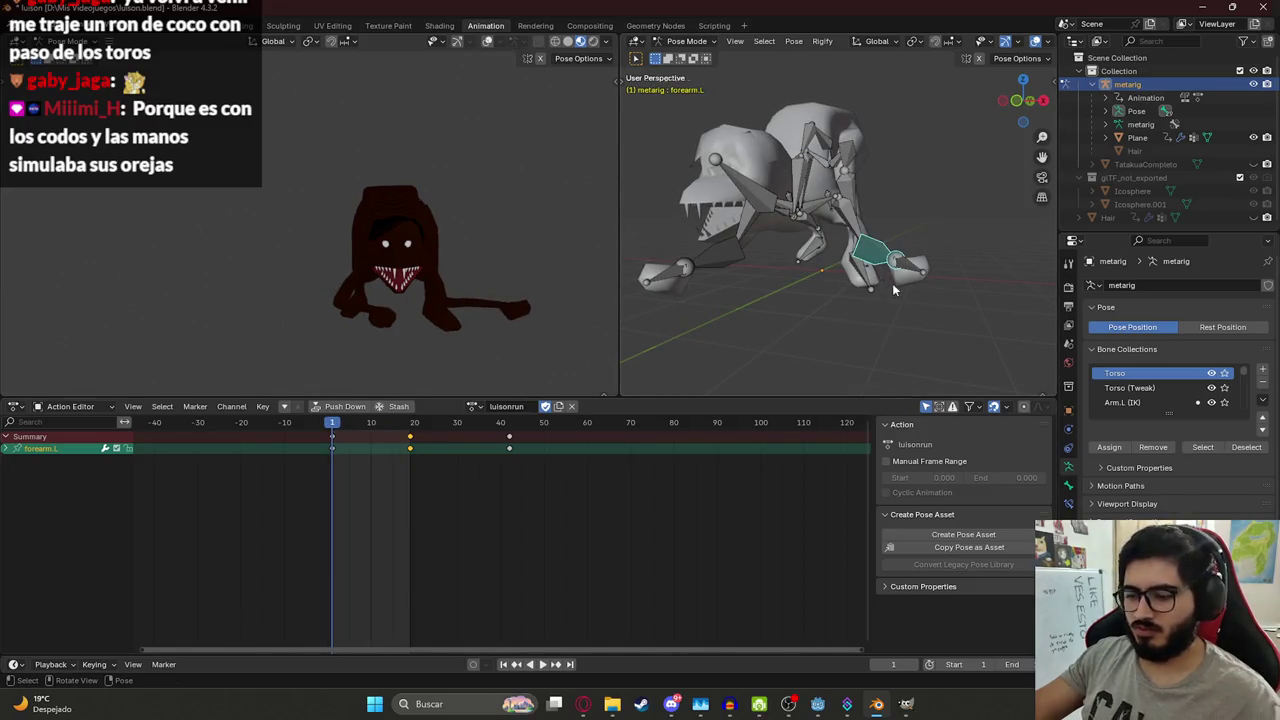
pyautogui.press('KP_1')
pyautogui.click(715, 290)
pyautogui.click(850, 318)
pyautogui.press('KP_3')
pyautogui.keyDown('shift'); pyautogui.click(848, 306); pyautogui.keyUp('shift')
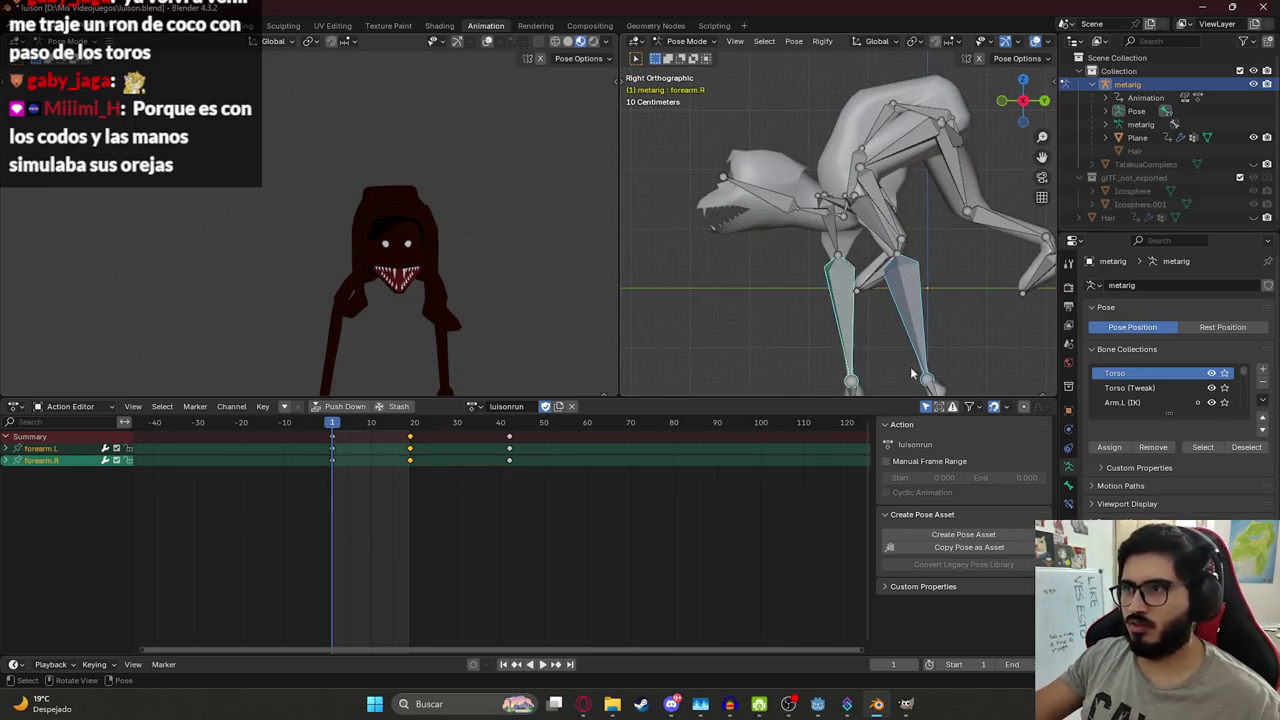
pyautogui.press('r')
pyautogui.press('Escape')
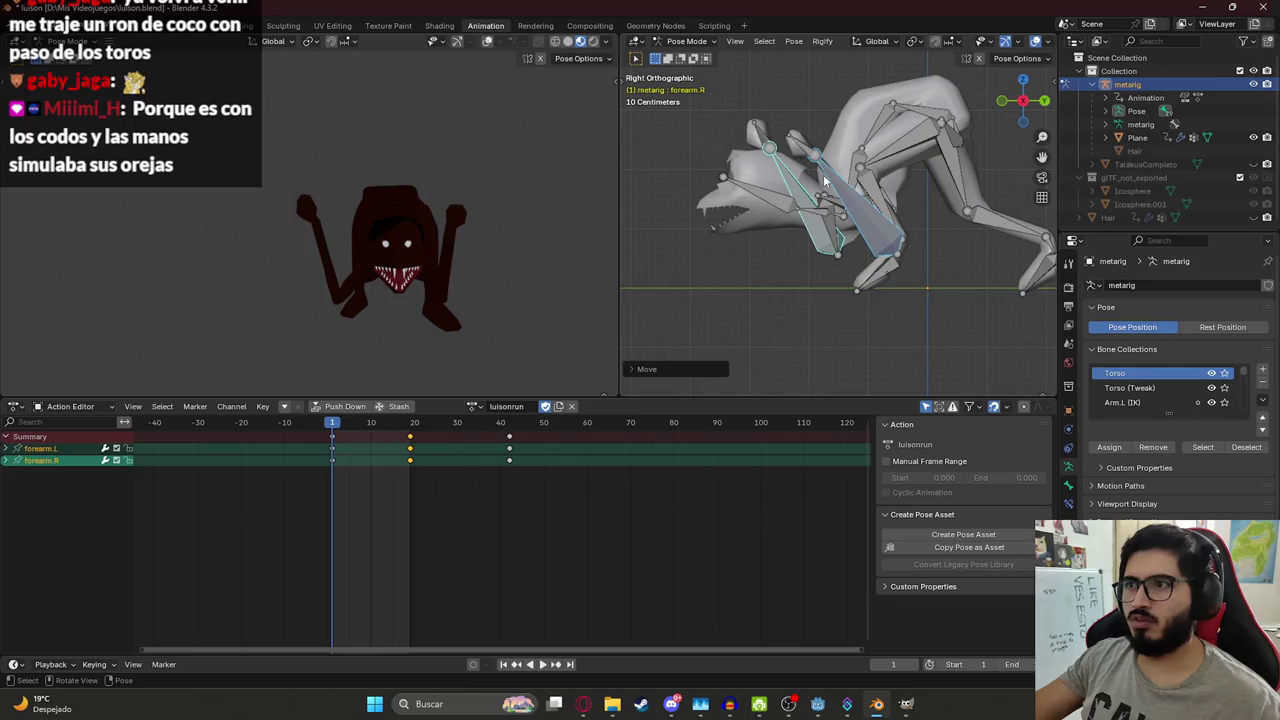
pyautogui.press('KP_1')
# Step: Rotate the left forearm and left hand into a bent front-view pose
pyautogui.click(862, 165)
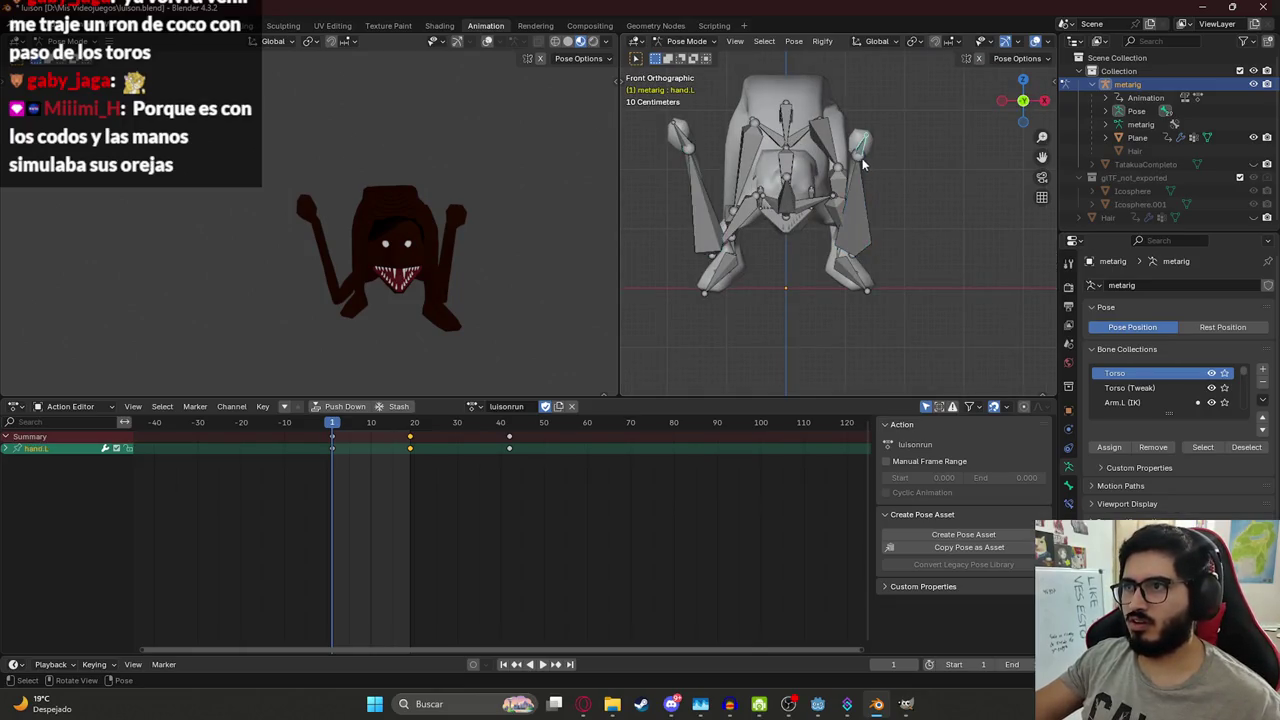
pyautogui.press('r')
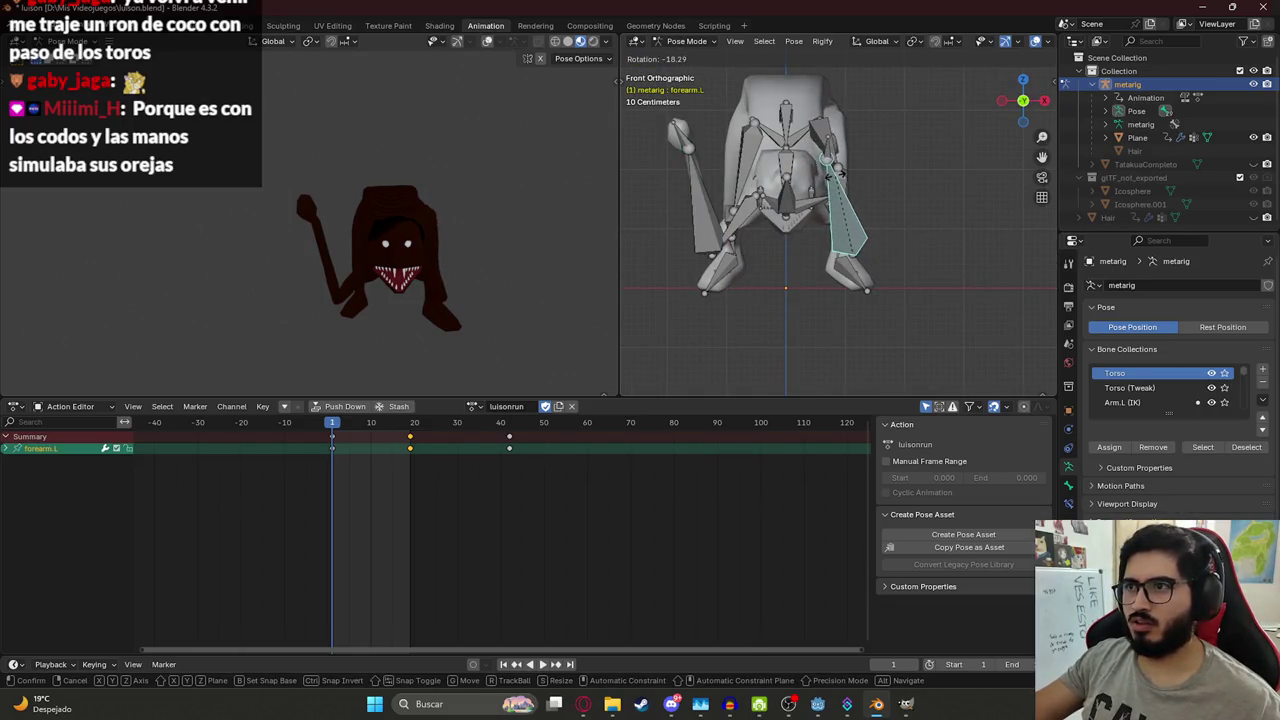
pyautogui.click(819, 155)
pyautogui.click(817, 145)
pyautogui.press('r')
pyautogui.click(830, 142)
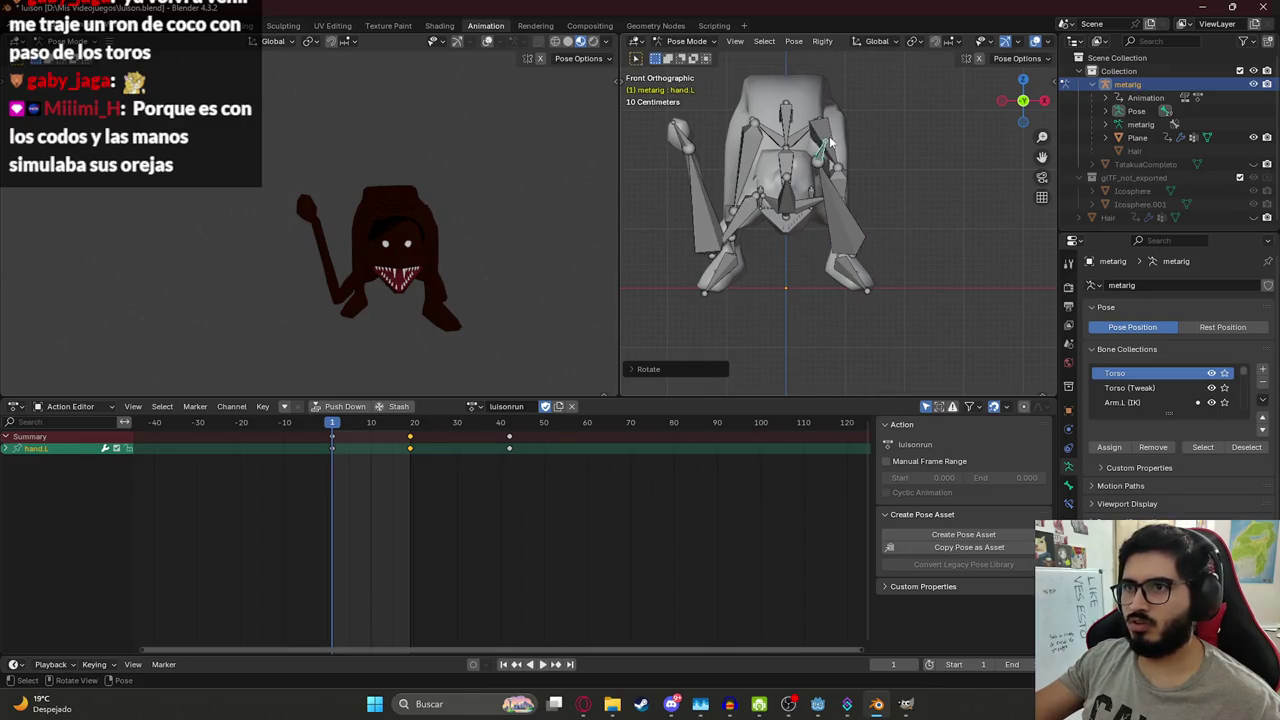
pyautogui.scroll(8, 380, 240)
pyautogui.scroll(-3, 380, 240)
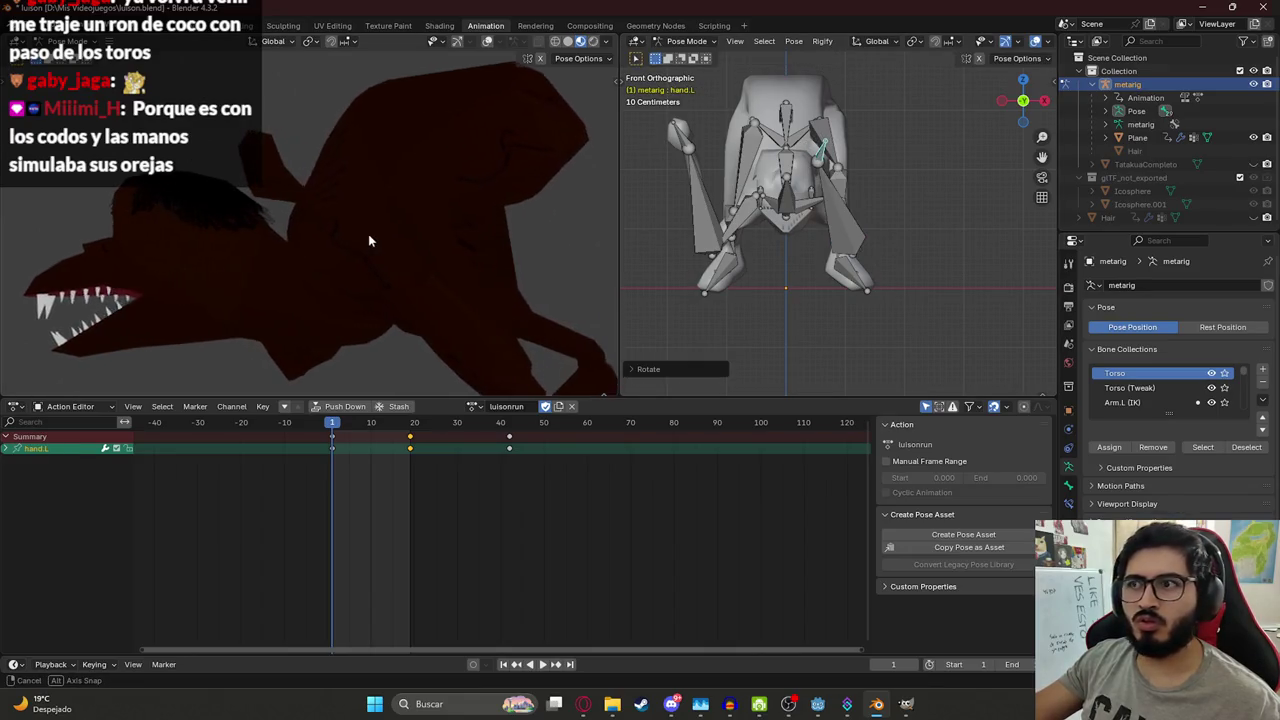
pyautogui.moveTo(988, 221)
pyautogui.mouseDown()
pyautogui.moveTo(932, 204)
pyautogui.moveTo(836, 213)
pyautogui.moveTo(908, 226)
pyautogui.moveTo(824, 207)
pyautogui.moveTo(860, 200)
pyautogui.moveTo(809, 274)
pyautogui.moveTo(842, 236)
pyautogui.mouseUp()
pyautogui.scroll(2, 836, 213)
# Step: Try rotating the left upper arm in front and side views, undoing both attempts
pyautogui.click(800, 203)
pyautogui.click(842, 232)
pyautogui.press('g')
pyautogui.press('r')
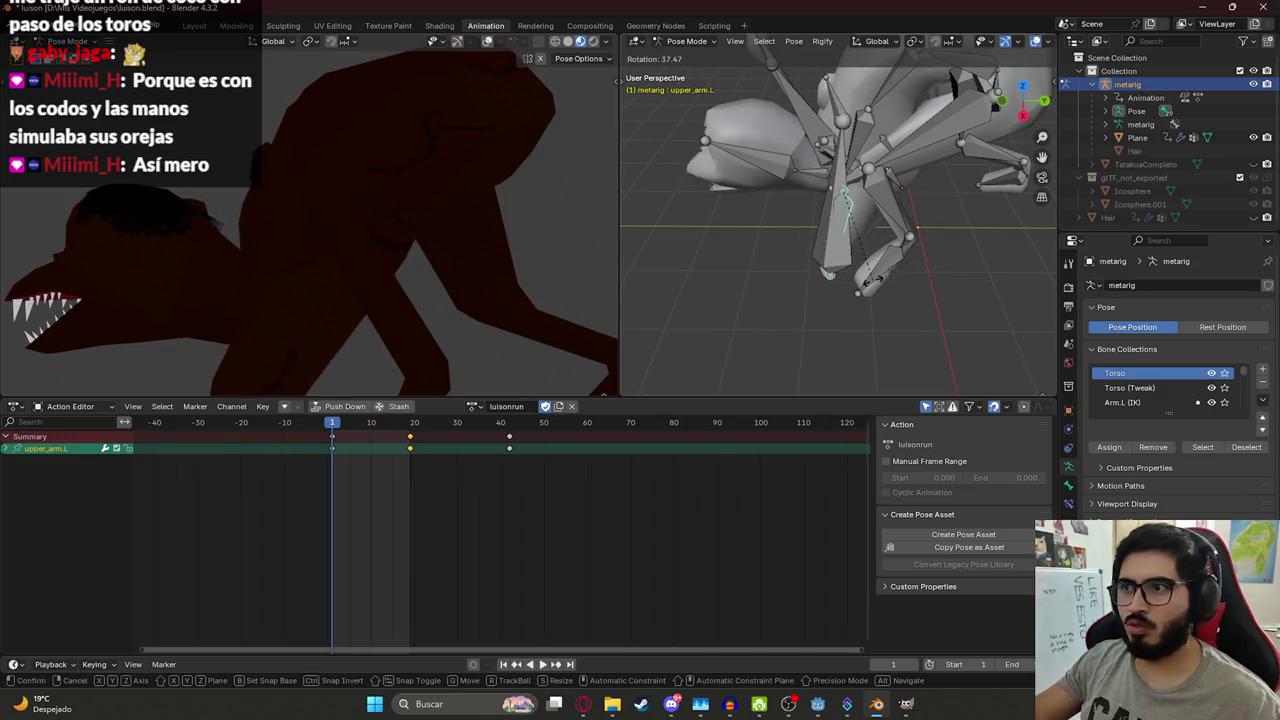
pyautogui.click(846, 195)
pyautogui.hotkey('ctrl', 'z')
pyautogui.hotkey('ctrl', 'z')
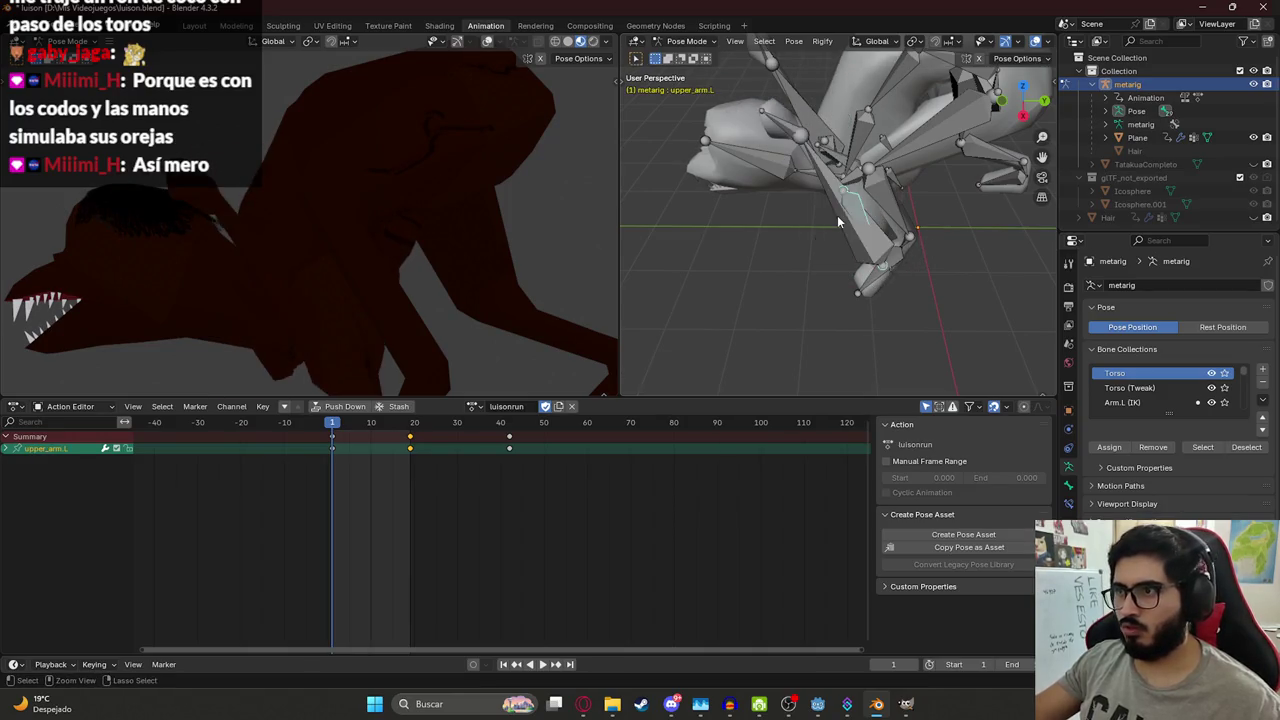
pyautogui.press('KP_3')
pyautogui.press('r')
pyautogui.click(860, 265)
pyautogui.hotkey('ctrl', 'z')
pyautogui.hotkey('ctrl', 'z')
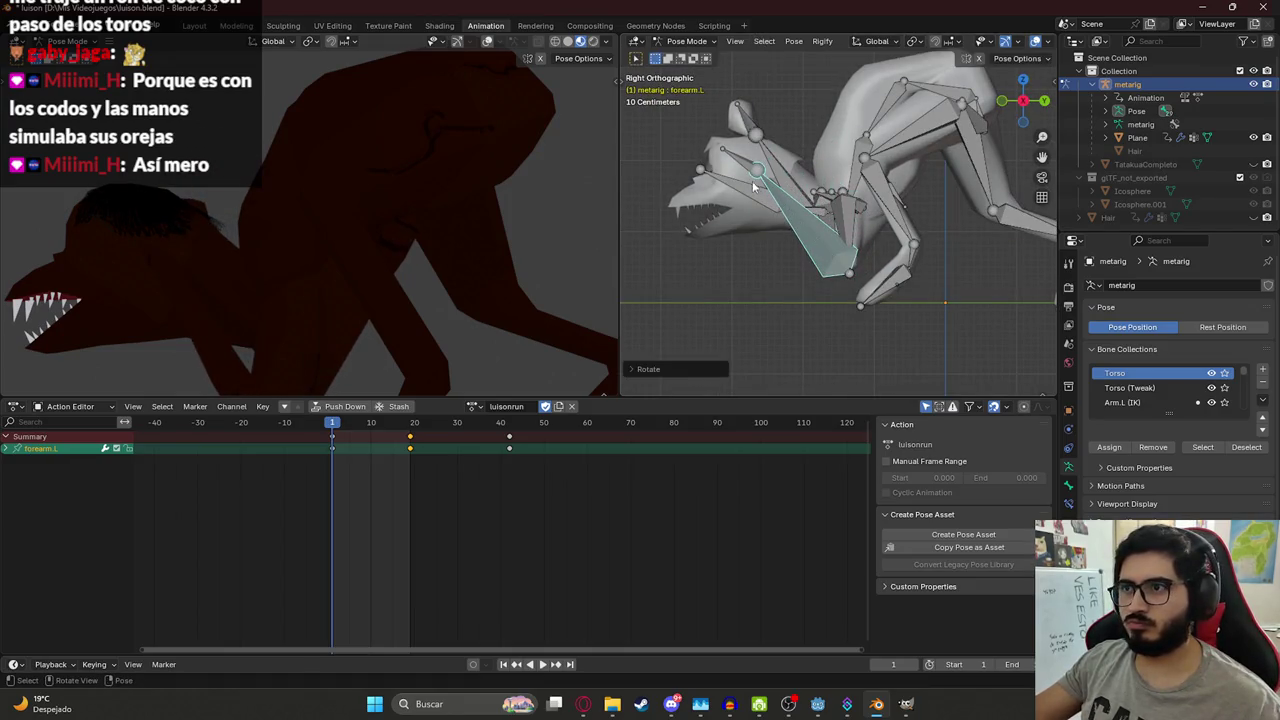
# Step: Re-rotate the left hand and the left forearm into their final bend
pyautogui.press('r')
pyautogui.click(770, 147)
pyautogui.click(786, 215)
pyautogui.press('KP_1')
pyautogui.press('r')
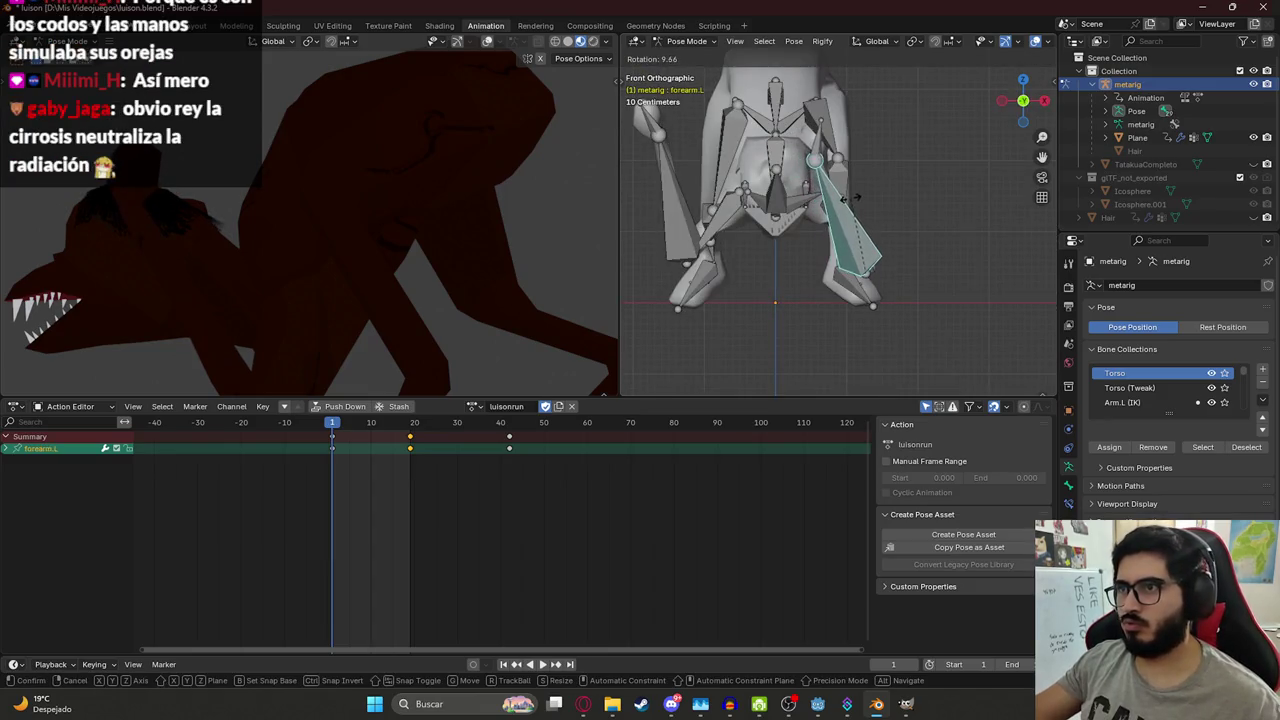
pyautogui.click(852, 198)
# Step: Select the left upper arm and rest of the left arm and copy the pose
pyautogui.moveTo(852, 198); pyautogui.dragTo(755, 135)
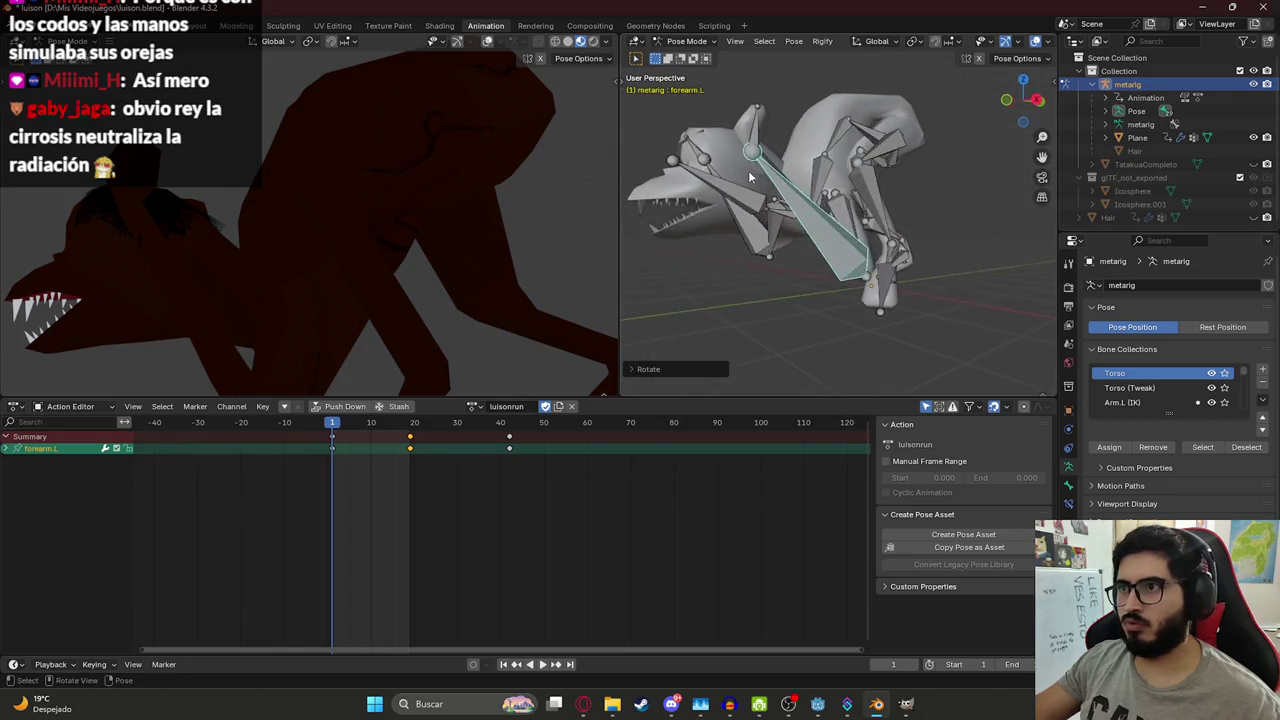
pyautogui.keyDown('shift'); pyautogui.click(755, 135); pyautogui.keyUp('shift')
pyautogui.keyDown('shift'); pyautogui.click(845, 225); pyautogui.keyUp('shift')
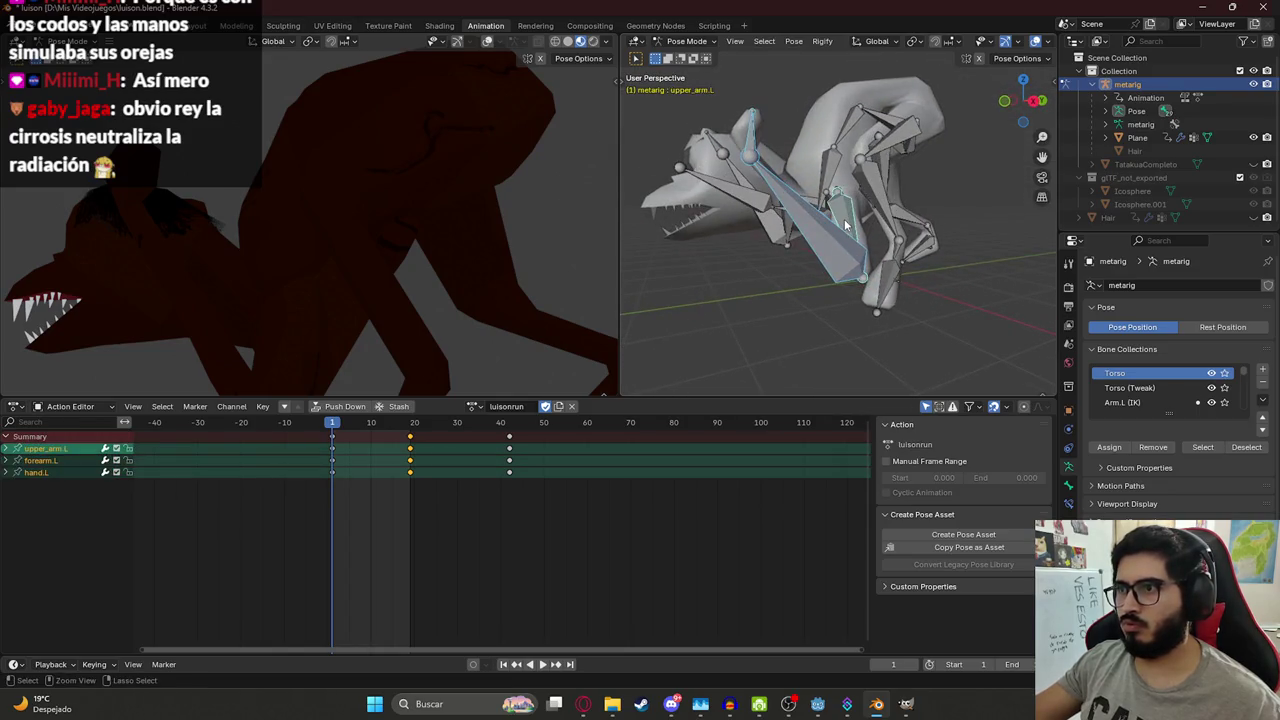
pyautogui.hotkey('ctrl', 'c')
pyautogui.hotkey('ctrl', 'v')
# Step: Select all of the rig's bones and copy the full frame-1 pose
pyautogui.press('a')
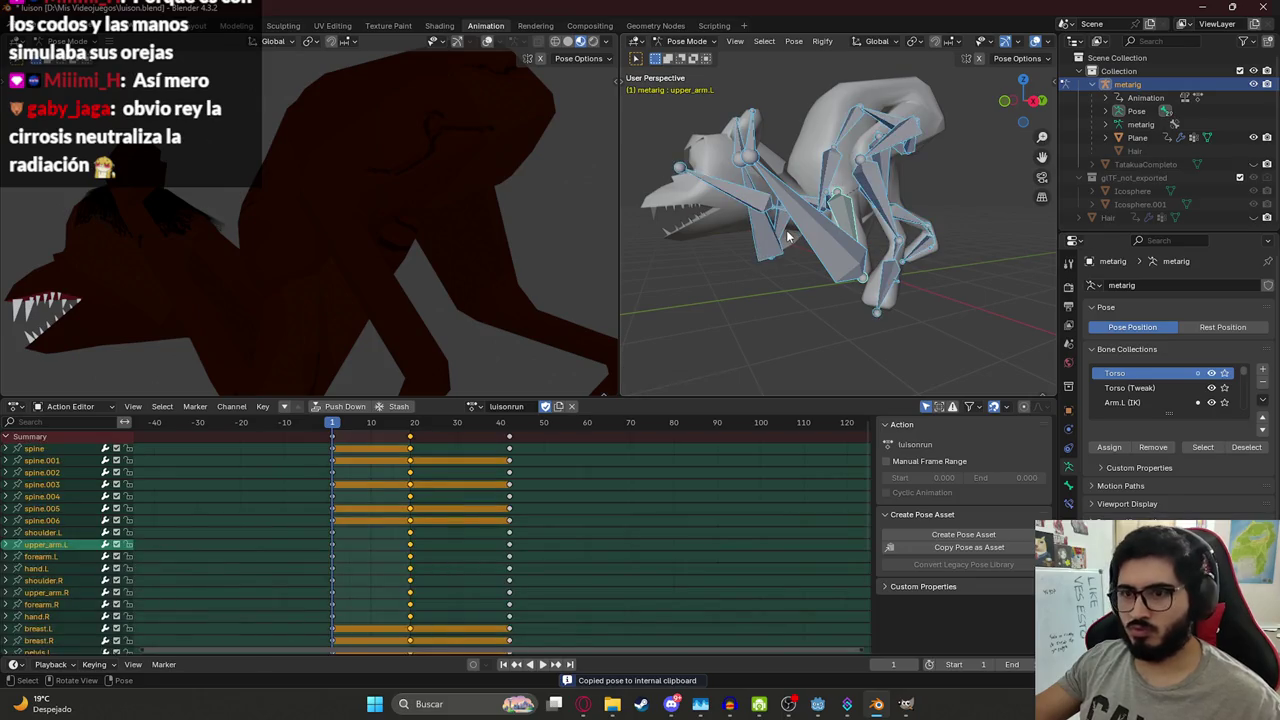
pyautogui.press('KP_1')
pyautogui.scroll(2, 440, 275)
pyautogui.moveTo(453, 296)
pyautogui.mouseDown()
pyautogui.moveTo(326, 152)
pyautogui.moveTo(354, 208)
pyautogui.moveTo(450, 203)
pyautogui.mouseUp()
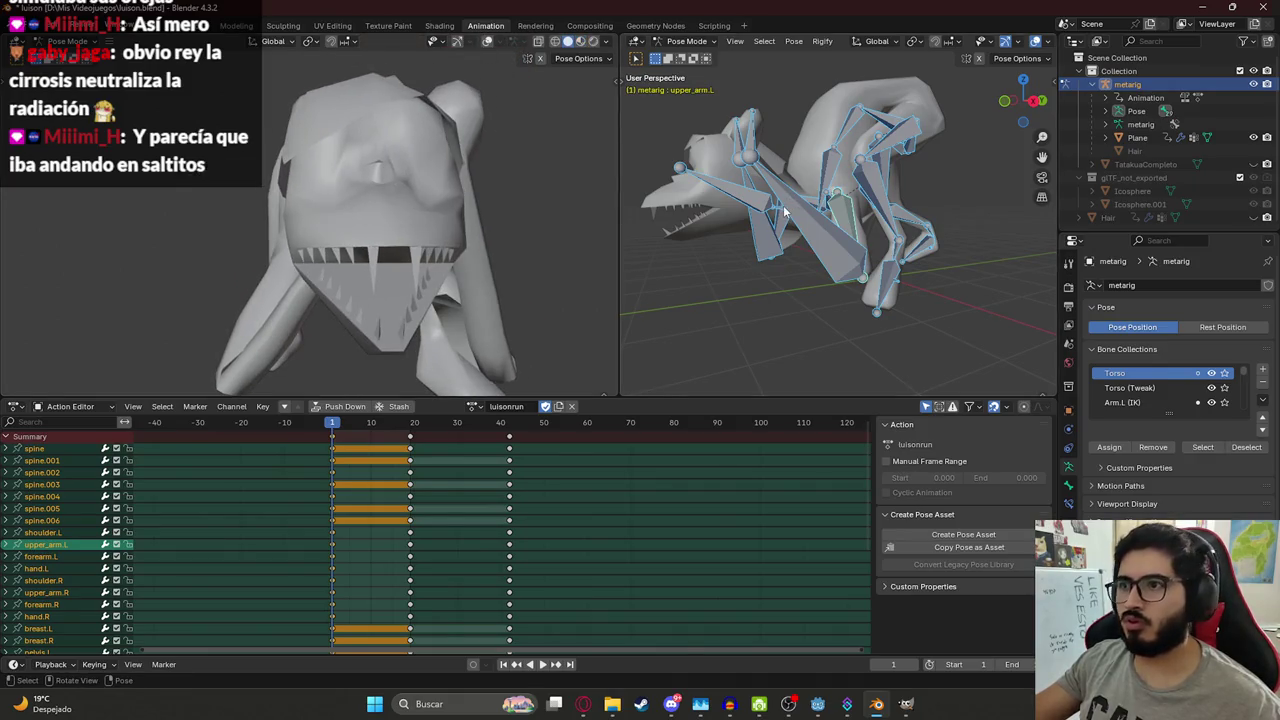
pyautogui.press('KP_1')
pyautogui.click(753, 216)
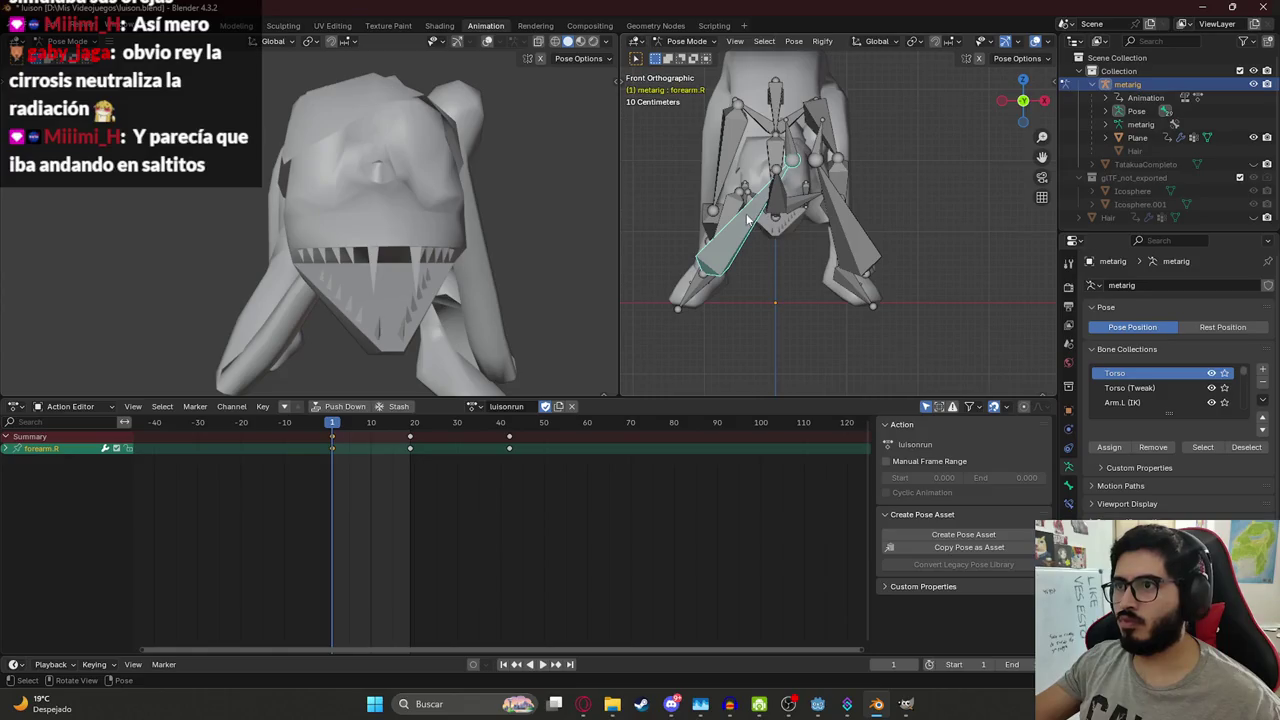
pyautogui.moveTo(748, 220); pyautogui.dragTo(784, 210)
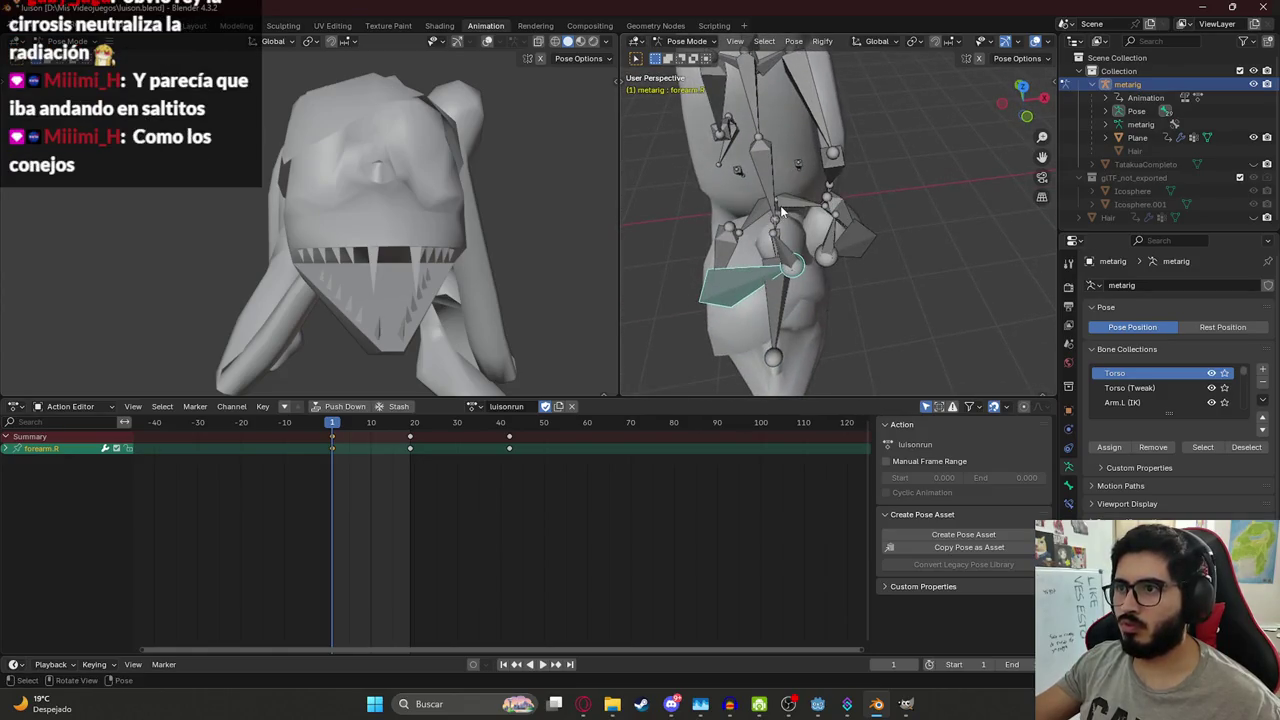
pyautogui.hotkey('ctrl', 'c')
pyautogui.press('a')
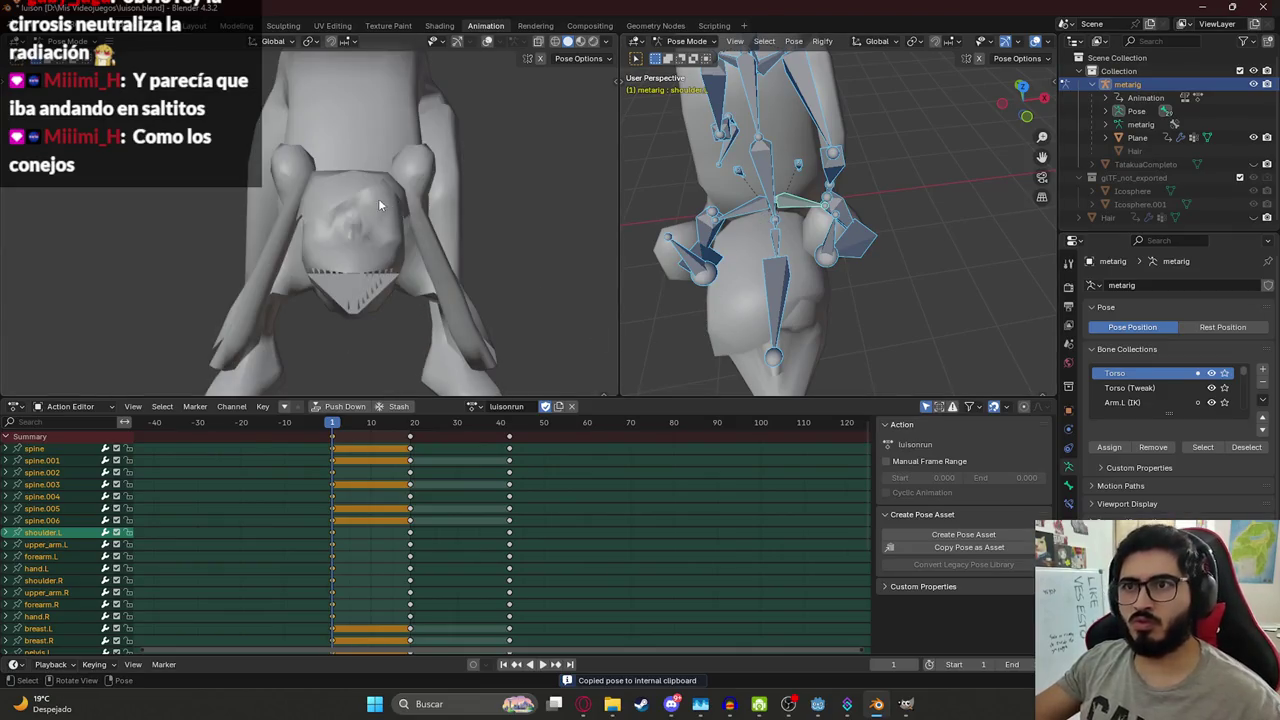
# Step: Switch the viewport to Material Preview shading and preview the animation playback
pyautogui.press('z')
pyautogui.press('2')
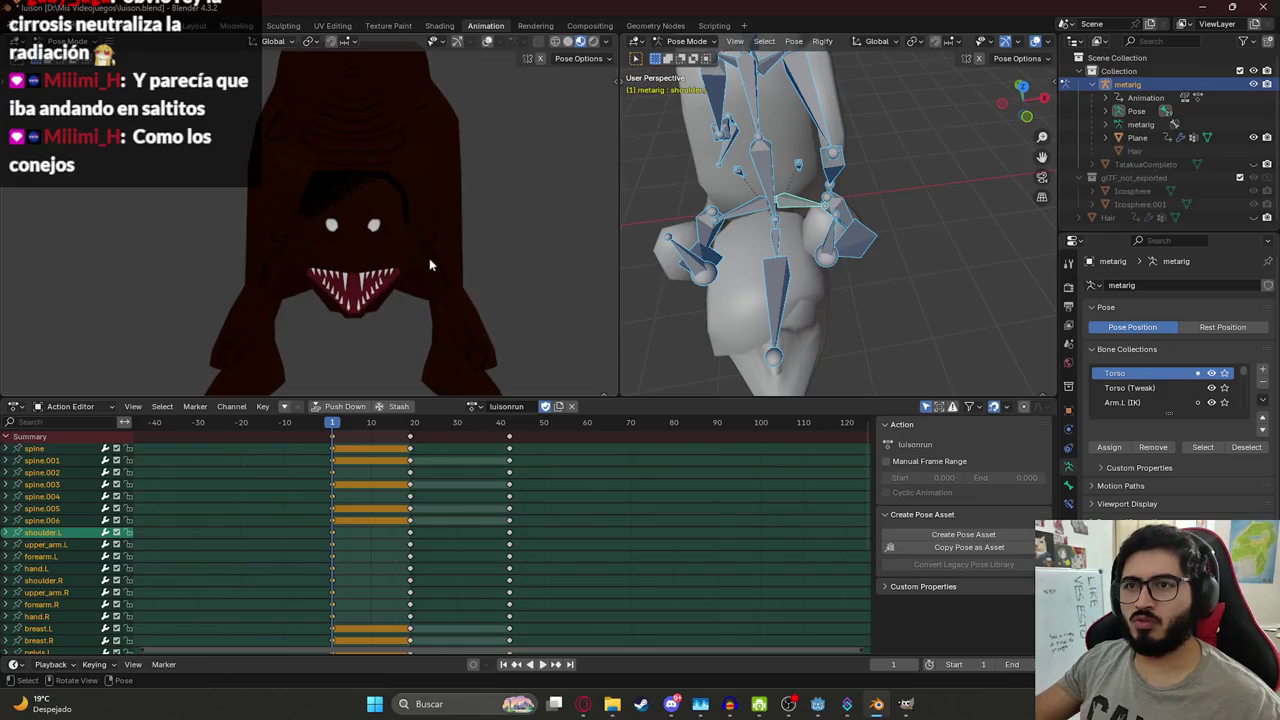
pyautogui.press('space')
pyautogui.press('Escape')
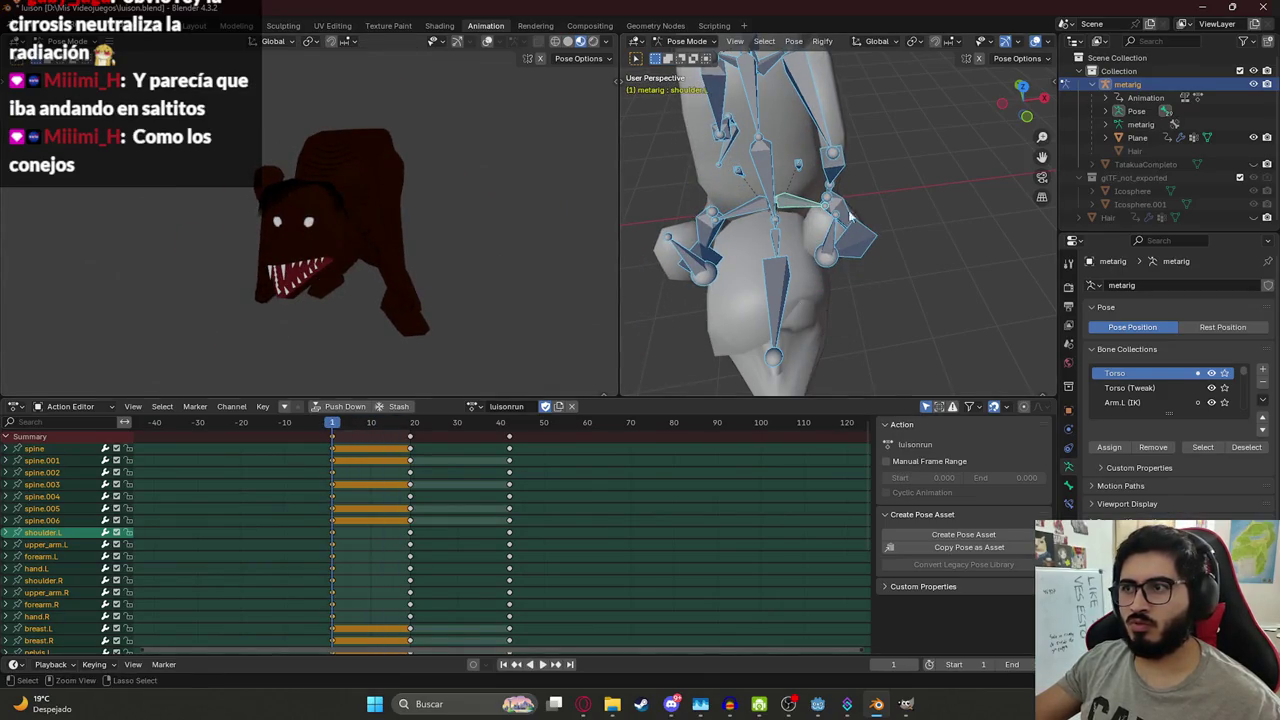
# Step: Remove the old frame-20 and 40 keys, then paste the mirrored pose and key it at frame 10
pyautogui.hotkey('ctrl', 'c')
pyautogui.hotkey('ctrl', 'z')
pyautogui.hotkey('ctrl', 'z')
pyautogui.hotkey('ctrl', 'z')
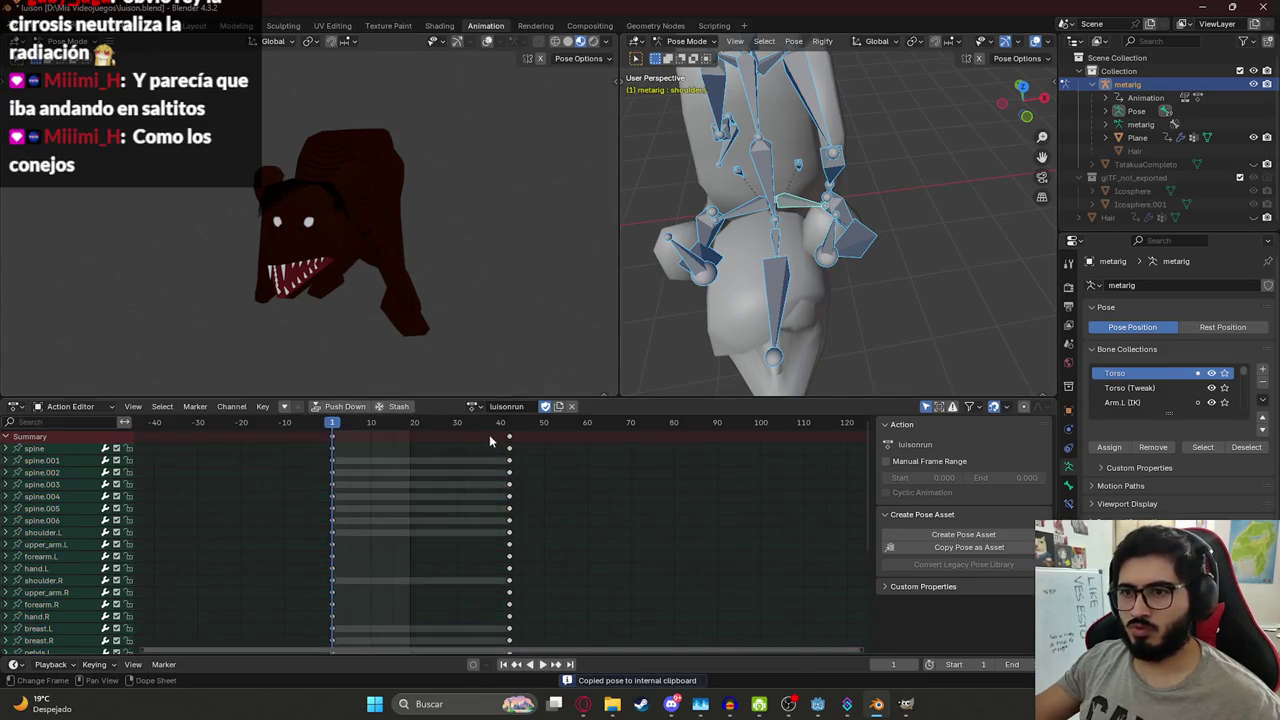
pyautogui.press('a')
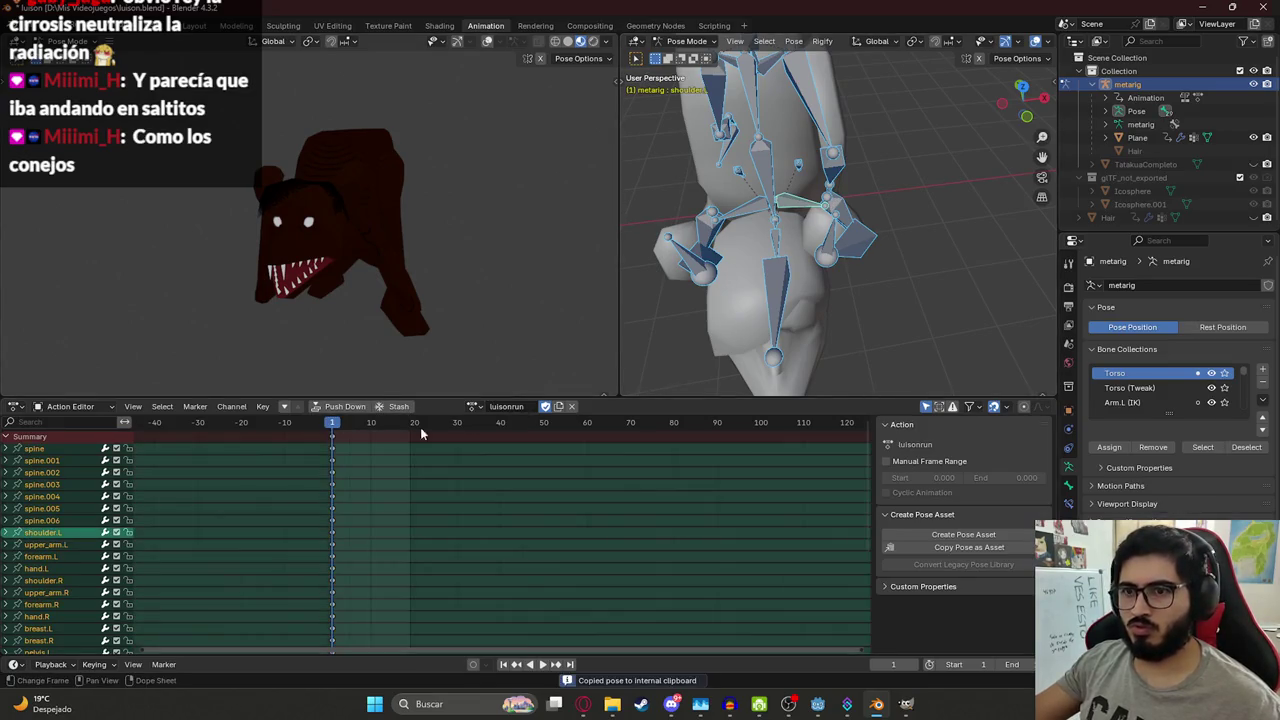
pyautogui.click(371, 424)
pyautogui.hotkey('ctrl', 'shift', 'v')
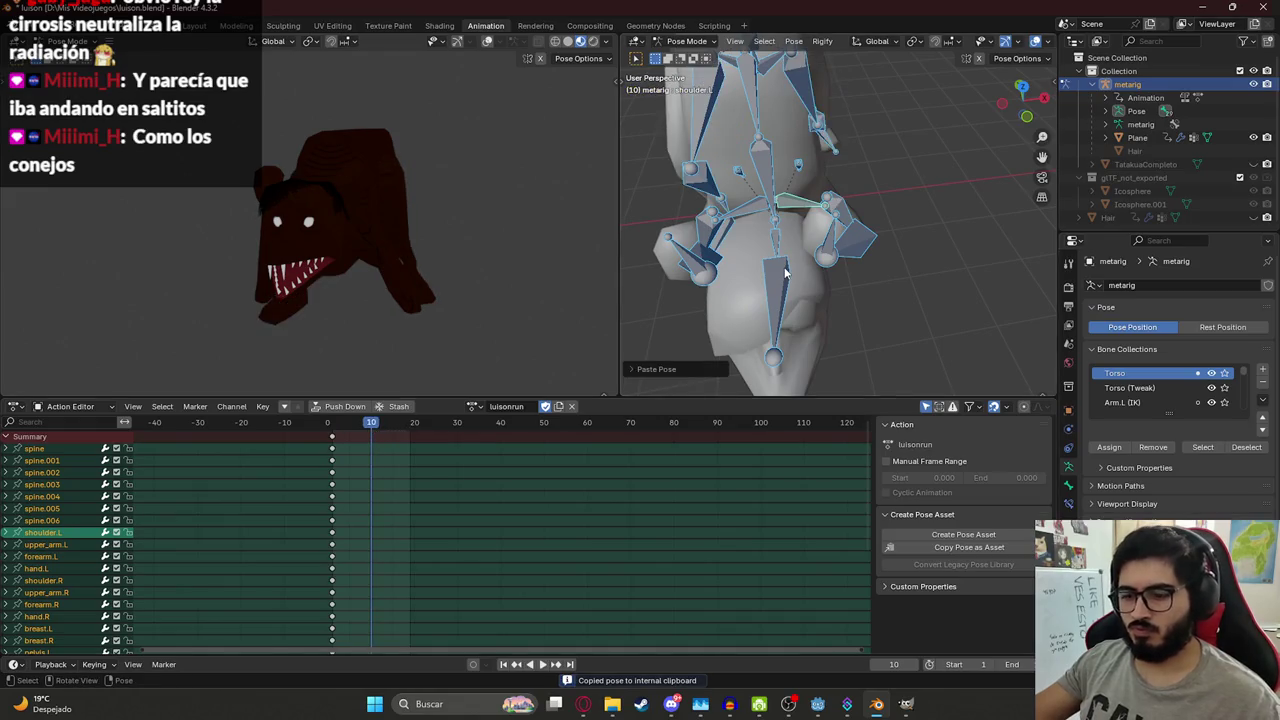
pyautogui.press('i')
# Step: Paste the mirrored pose at frame 19 and key every bone
pyautogui.click(328, 424)
pyautogui.moveTo(330, 424); pyautogui.dragTo(411, 426)
pyautogui.hotkey('ctrl', 'shift', 'v')
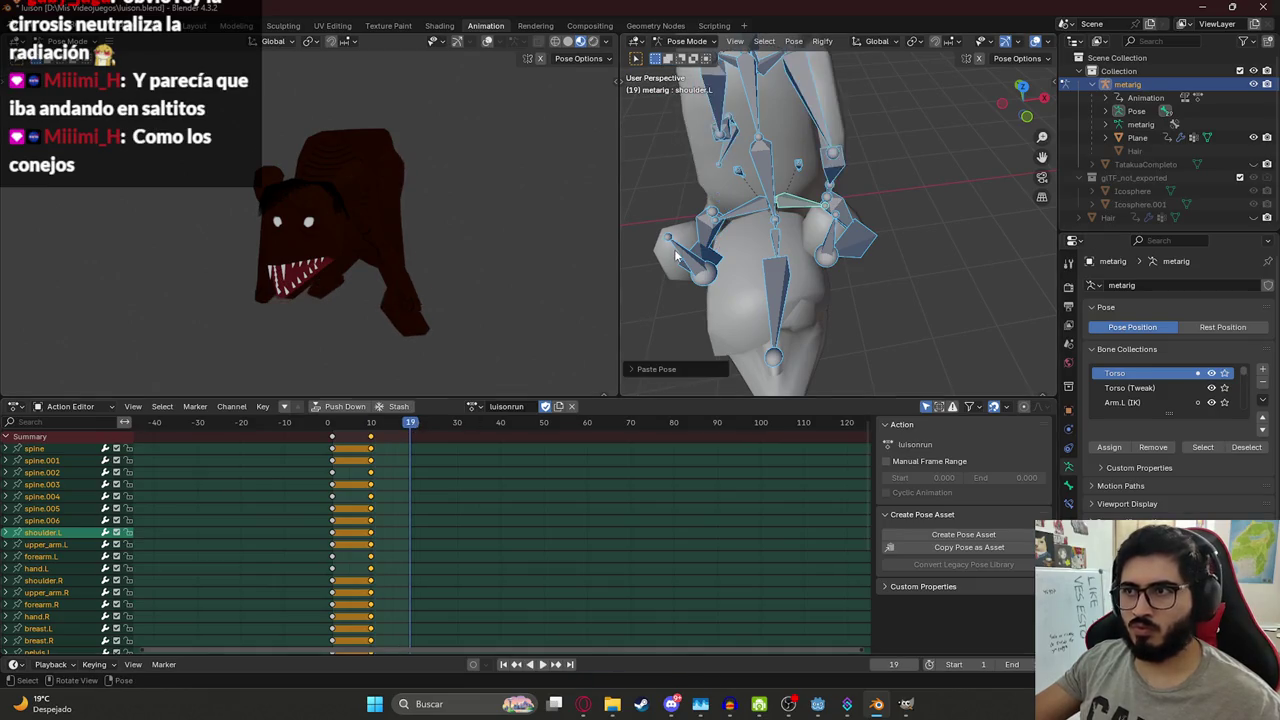
pyautogui.press('i')
# Step: Return to frame 1, check front and right side views, and save luison.blend
pyautogui.hotkey('shift', 'Left')
pyautogui.moveTo(365, 374)
pyautogui.mouseDown()
pyautogui.moveTo(306, 230)
pyautogui.moveTo(269, 240)
pyautogui.moveTo(294, 242)
pyautogui.mouseUp()
pyautogui.press('KP_1')
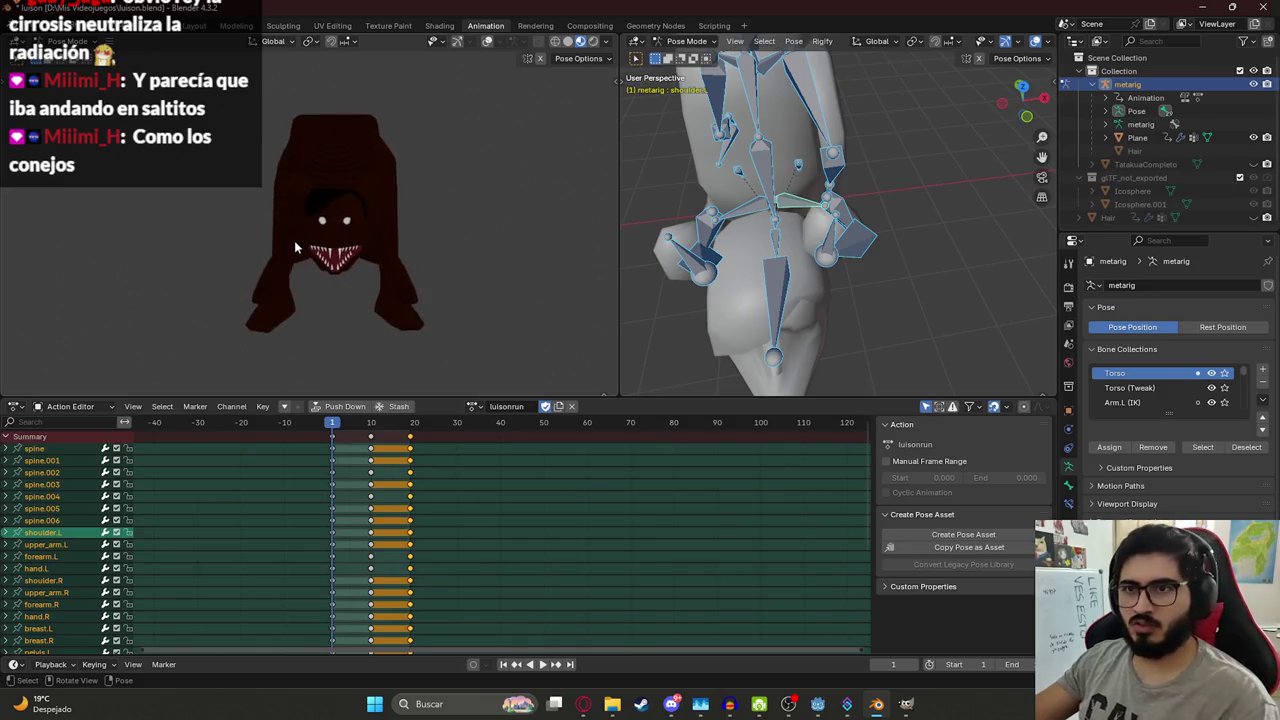
pyautogui.press('KP_3')
pyautogui.hotkey('ctrl', 's')
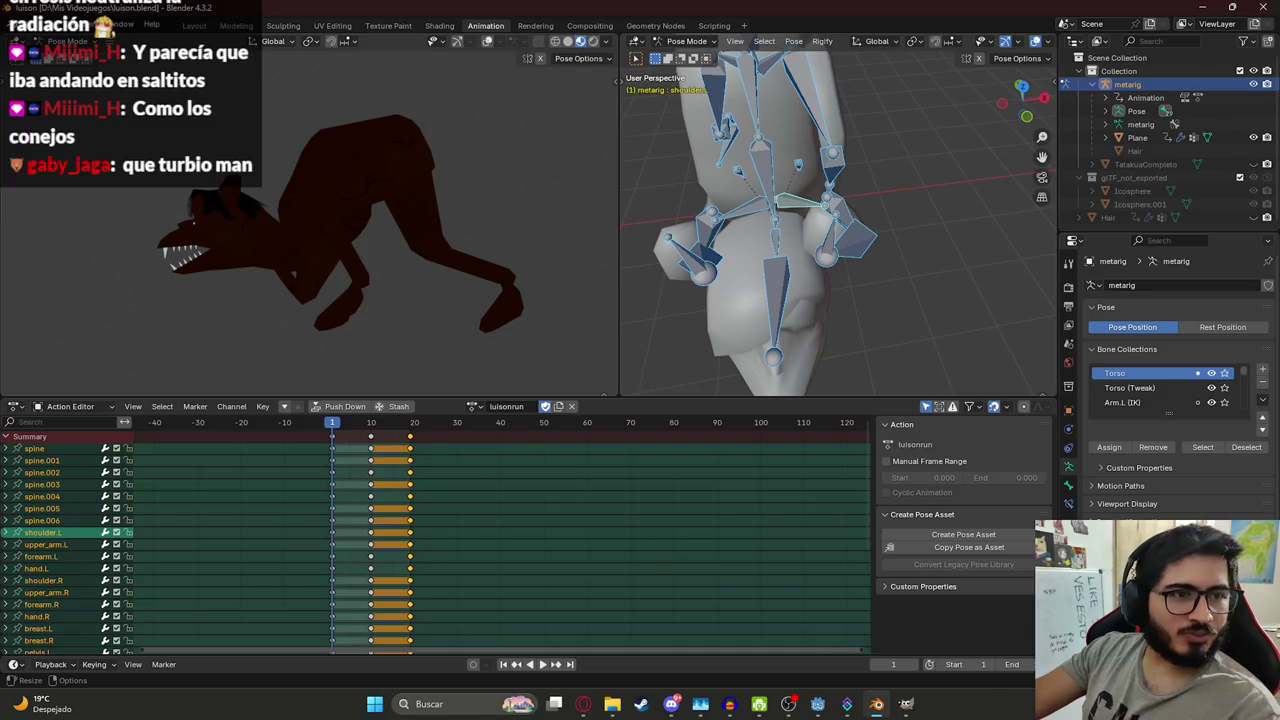
# Step: Orbit the left viewport, then switch to Right Orthographic view of the crouched rig
pyautogui.moveTo(422, 261)
pyautogui.mouseDown()
pyautogui.moveTo(315, 260)
pyautogui.moveTo(412, 248)
pyautogui.moveTo(317, 237)
pyautogui.moveTo(380, 235)
pyautogui.mouseUp()
pyautogui.press('KP_3')
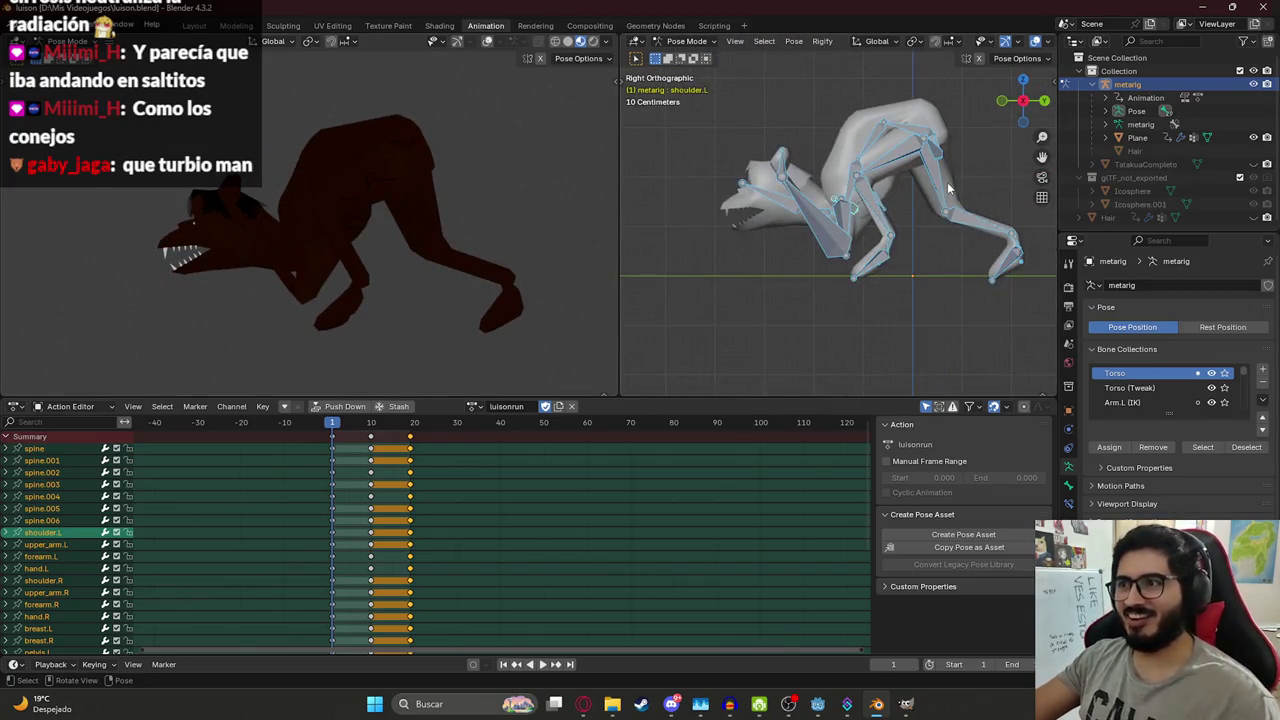
# Step: Stop playback, lift the whole rig upward and keyframe the raised pose
pyautogui.press('space')
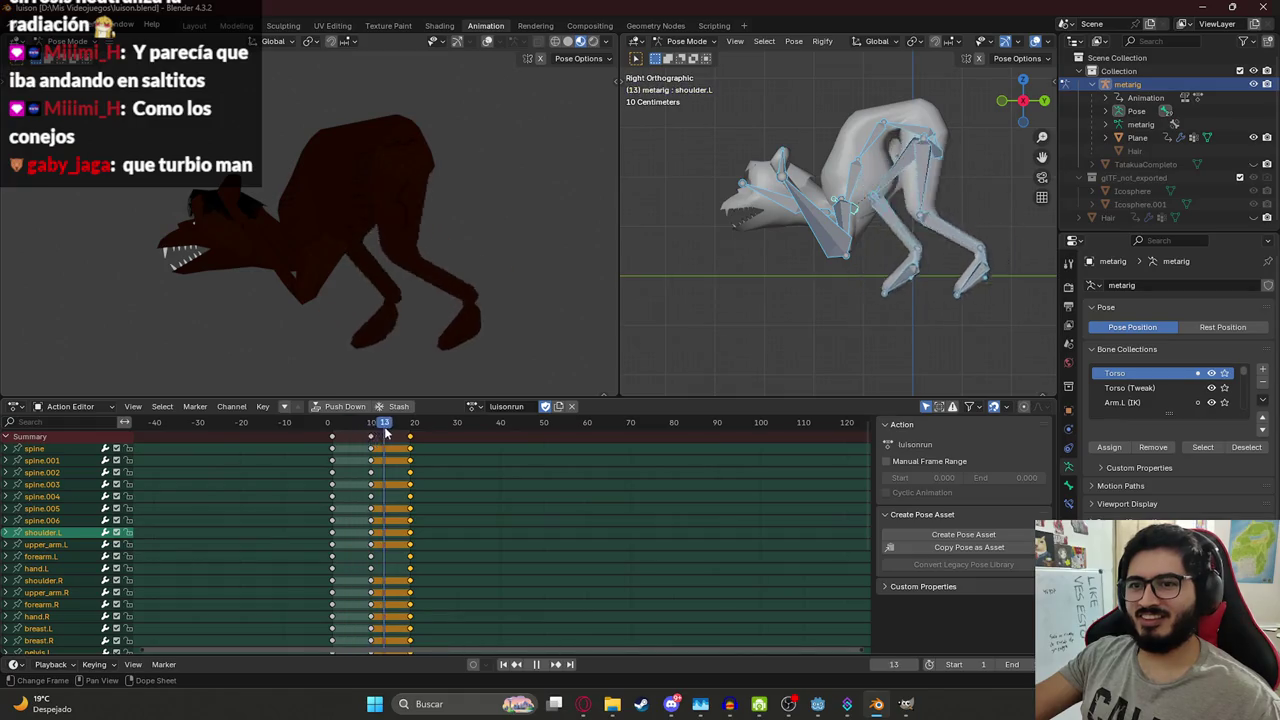
pyautogui.press('space')
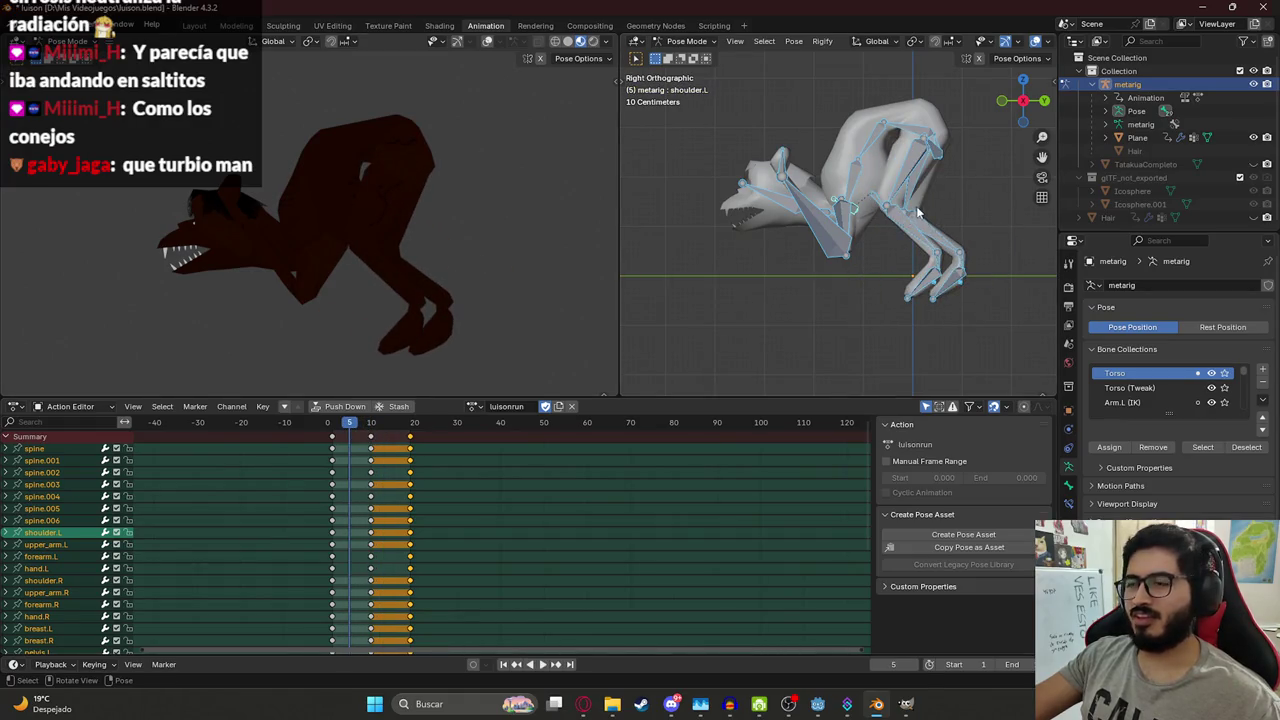
pyautogui.press('g')
pyautogui.click(925, 173)
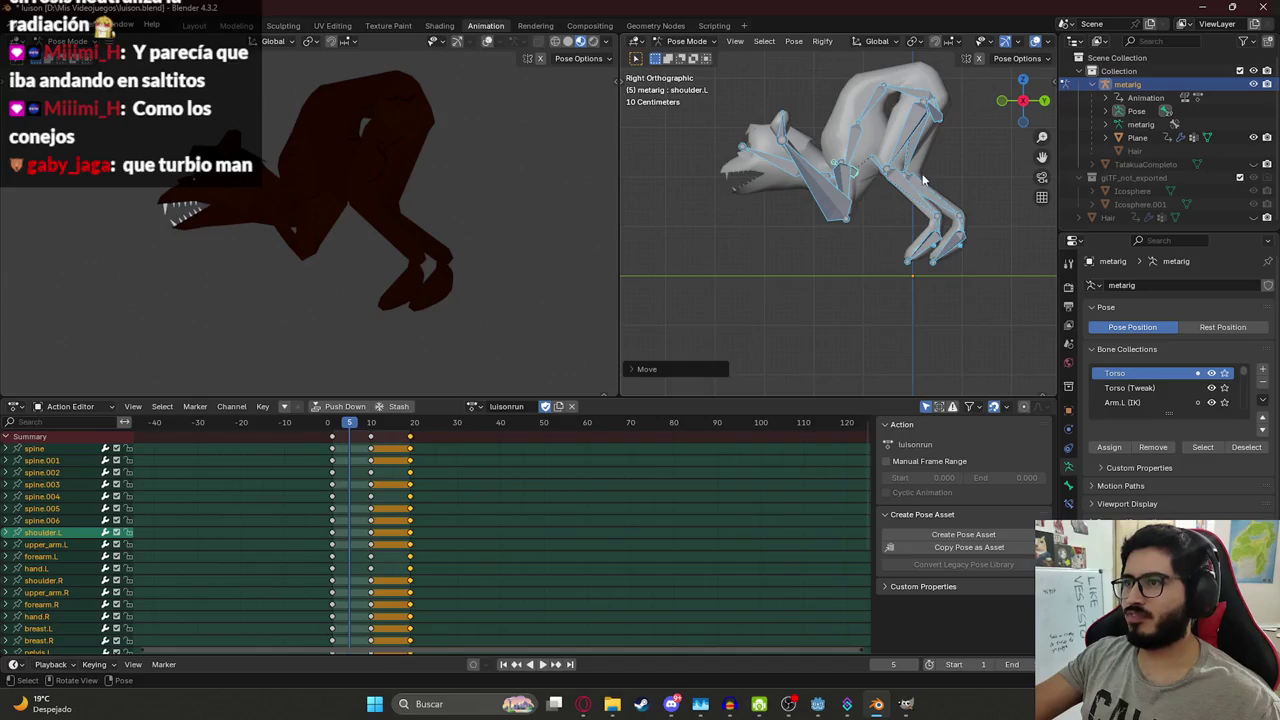
pyautogui.press('i')
# Step: At frame 5, rotate thigh.L twice and swing shin.L forward
pyautogui.moveTo(349, 425); pyautogui.dragTo(332, 430)
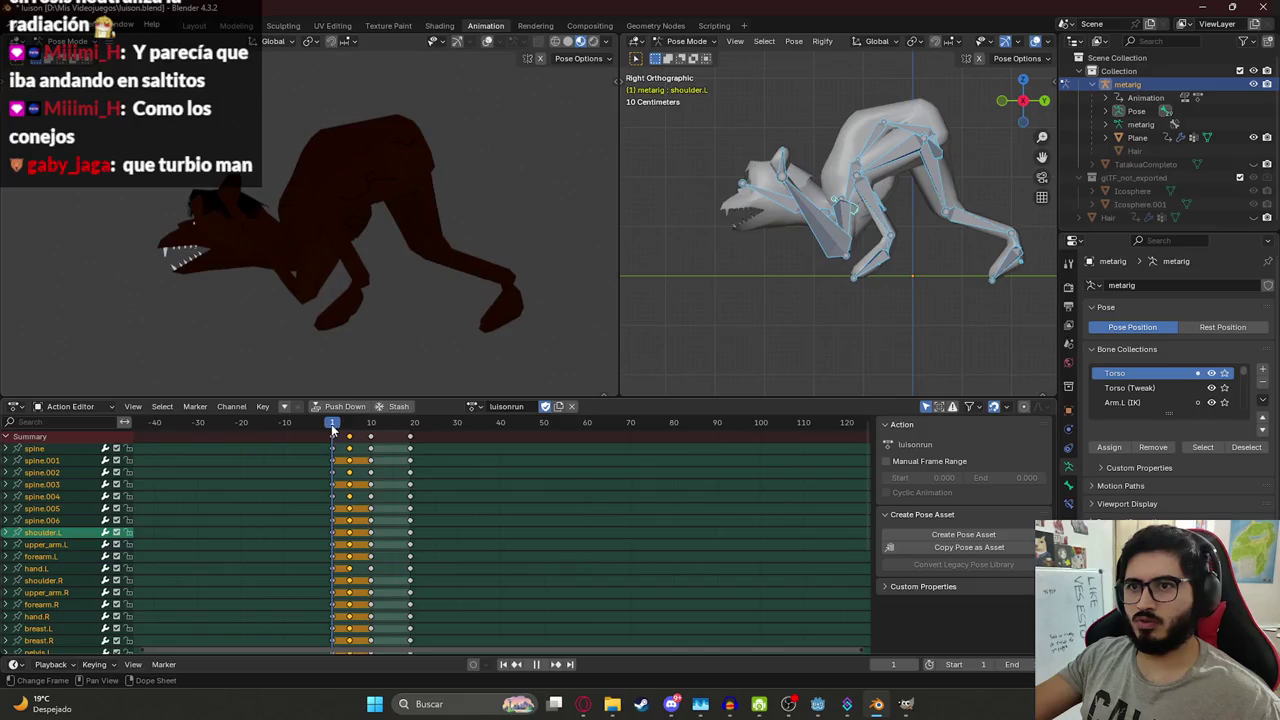
pyautogui.click(888, 162)
pyautogui.press('Right')
pyautogui.press('Right')
pyautogui.press('Right')
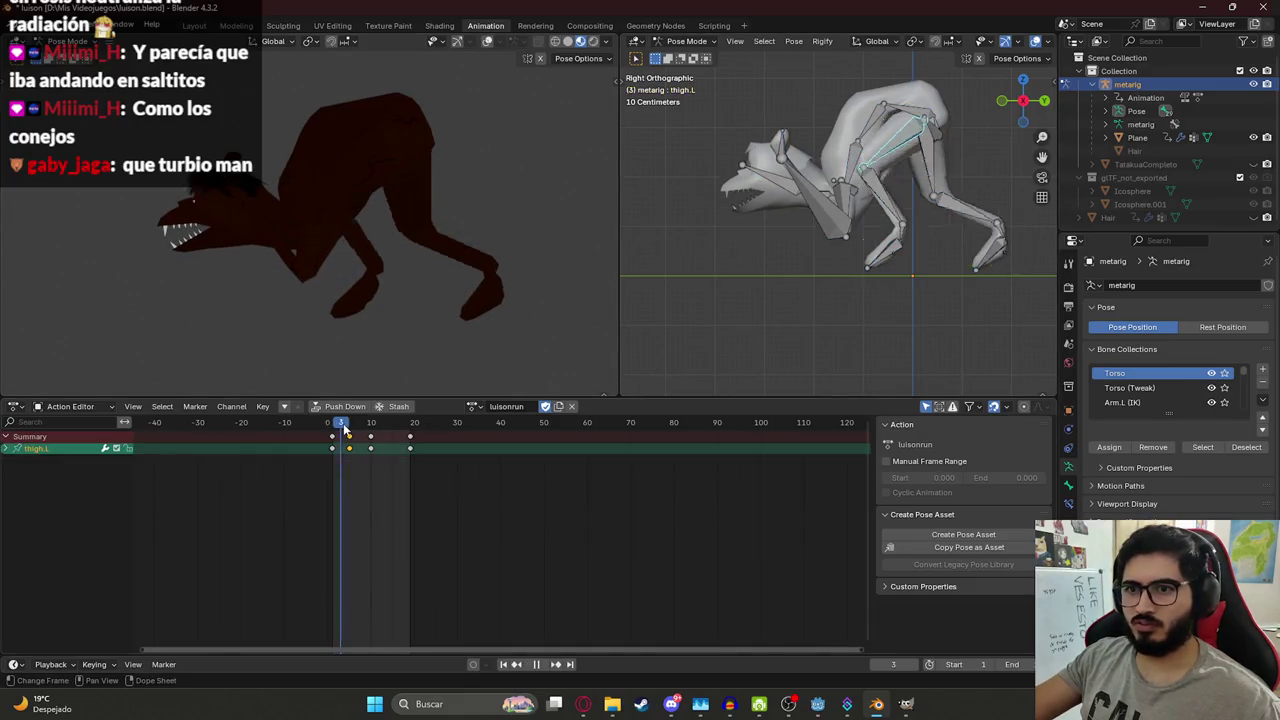
pyautogui.scroll(3, 978, 210)
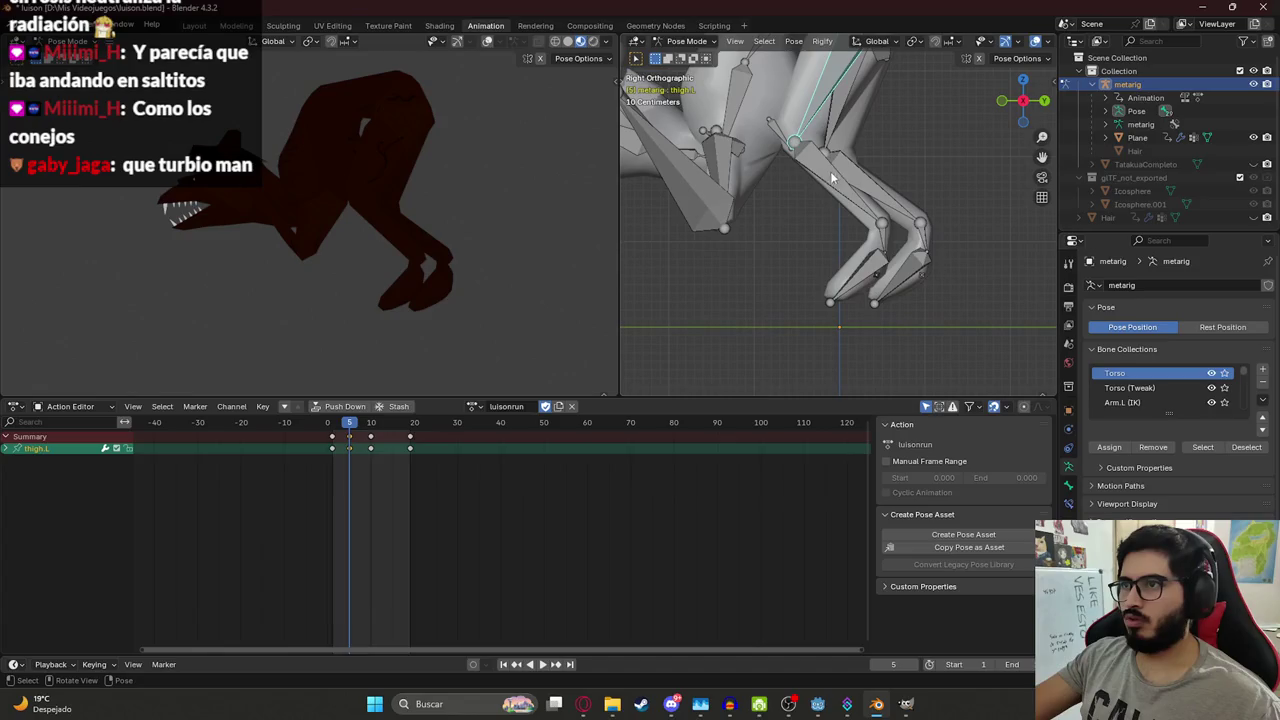
pyautogui.press('r')
pyautogui.click(845, 195)
pyautogui.press('r')
pyautogui.click(857, 203)
pyautogui.click(857, 203)
pyautogui.press('r')
pyautogui.click(836, 287)
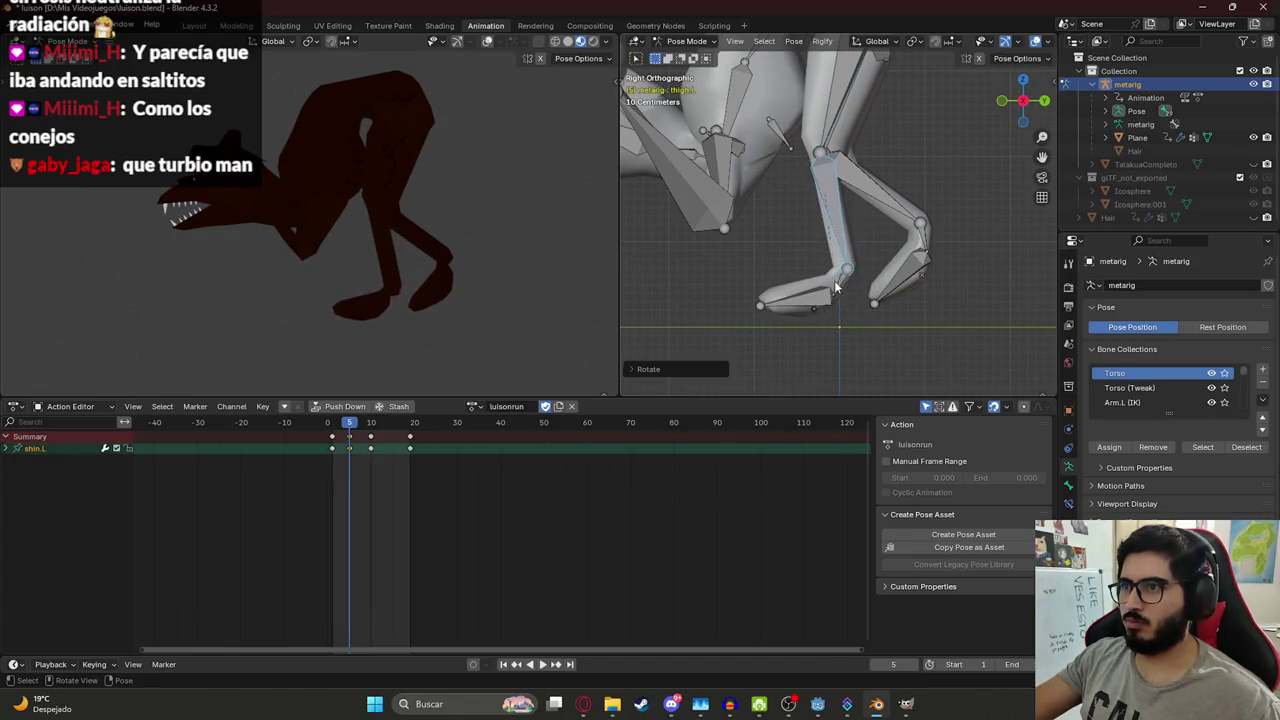
# Step: Select all bones and raise the whole rig vertically along Z
pyautogui.press('a')
pyautogui.press('g')
pyautogui.click(817, 222)
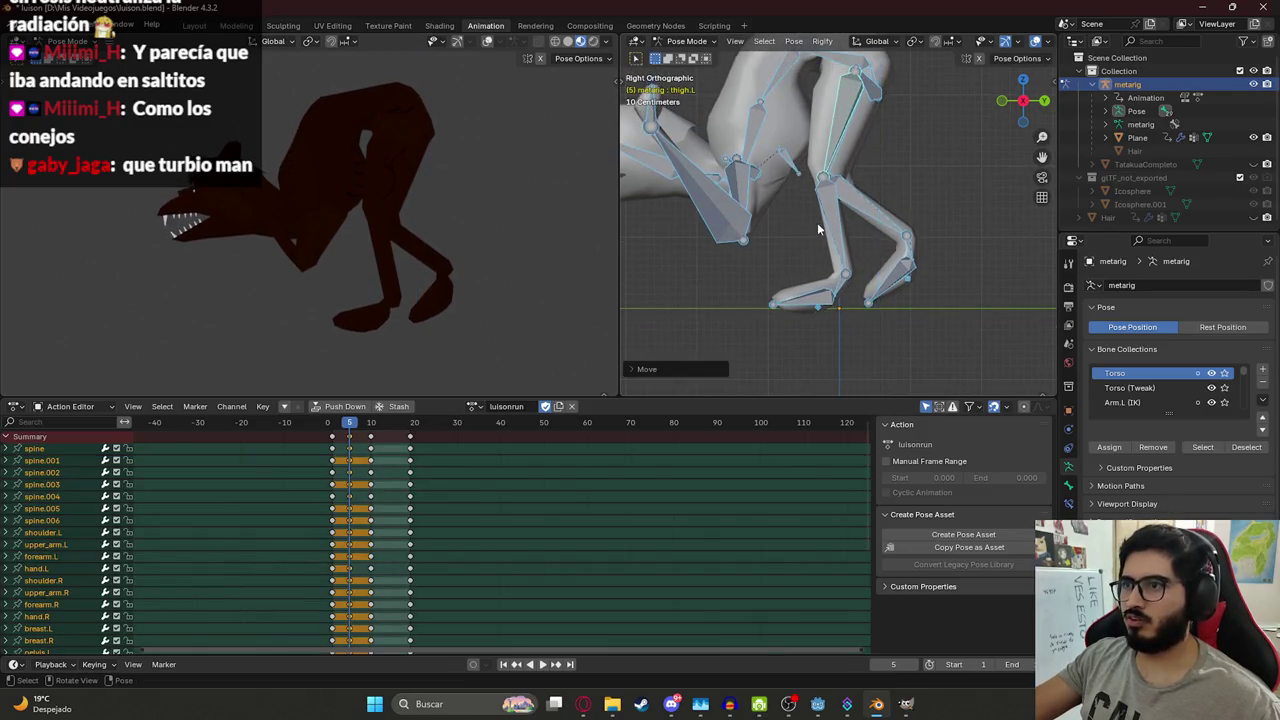
pyautogui.click(822, 283)
pyautogui.press('a')
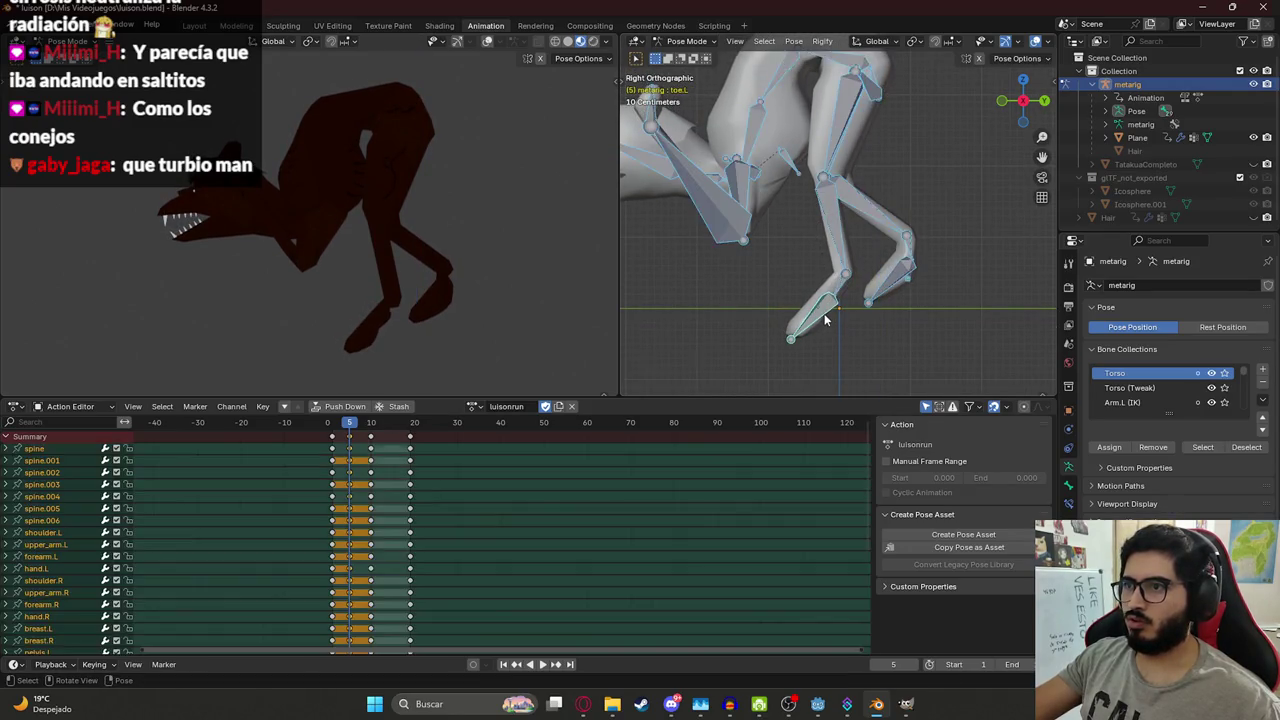
pyautogui.press('g')
pyautogui.press('z')
pyautogui.click(833, 288)
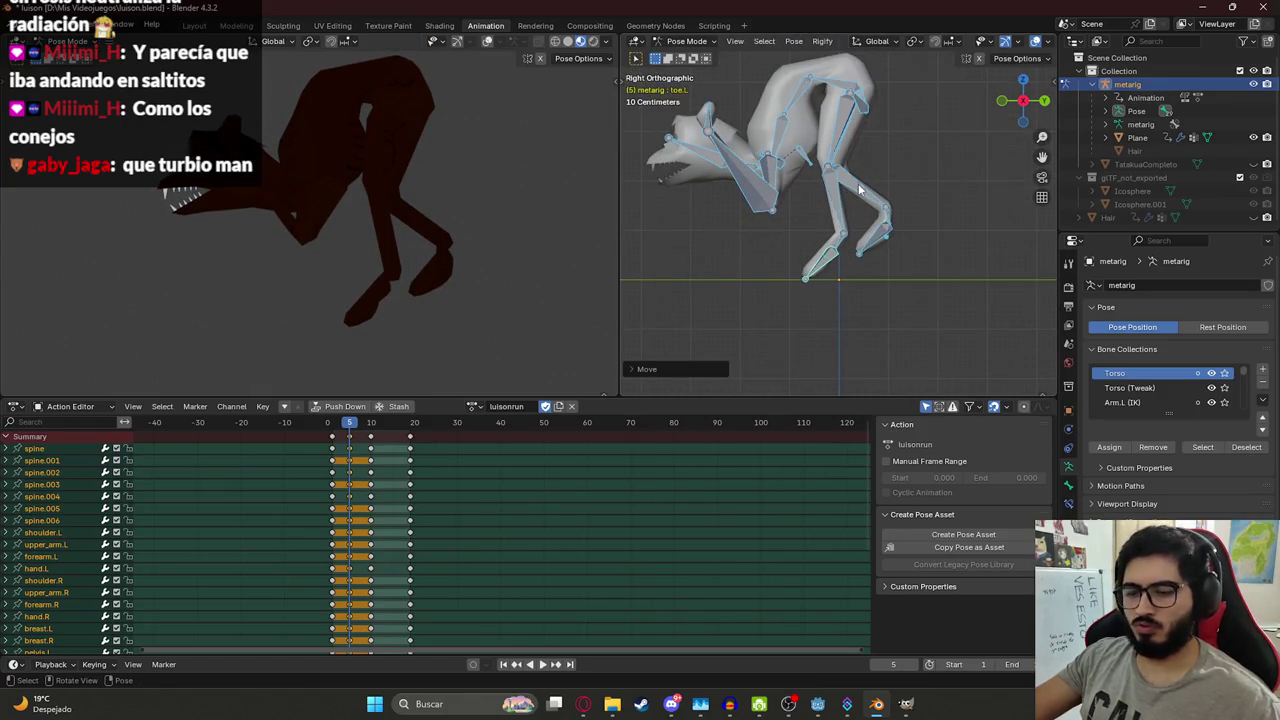
# Step: Copy the pose, paste and key it at frame 15, then replay the hop
pyautogui.press('space')
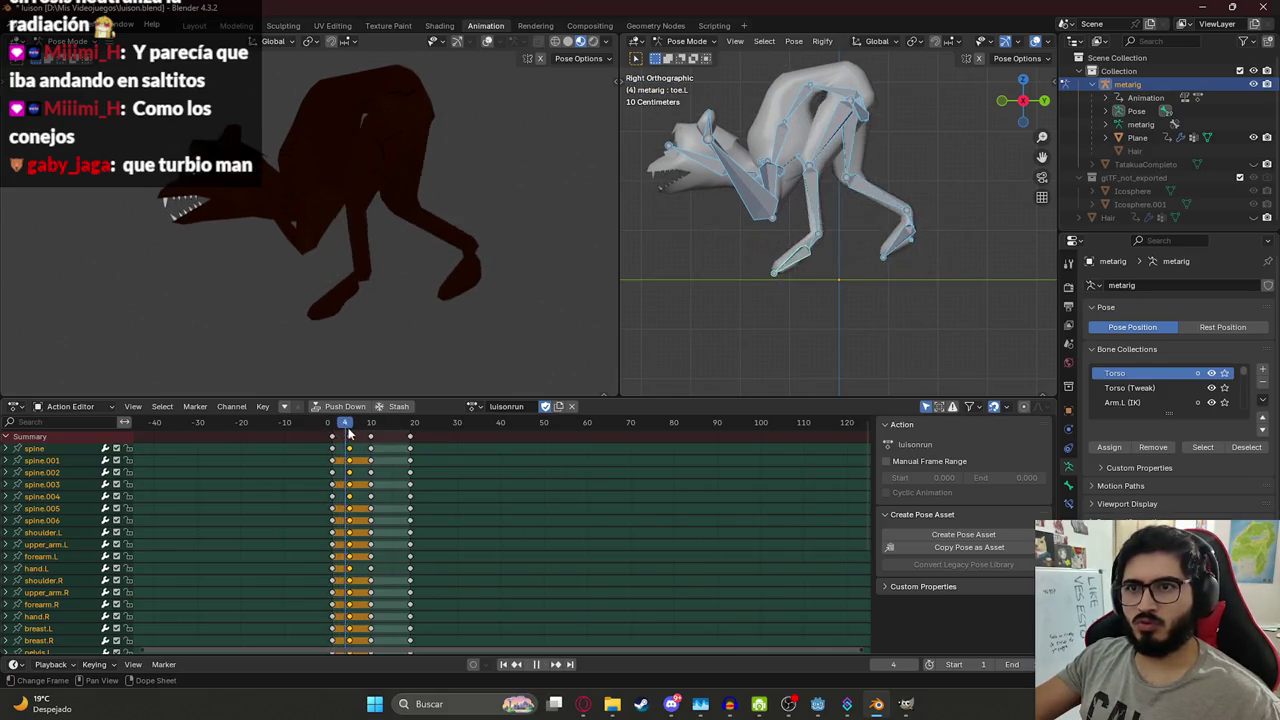
pyautogui.press('space')
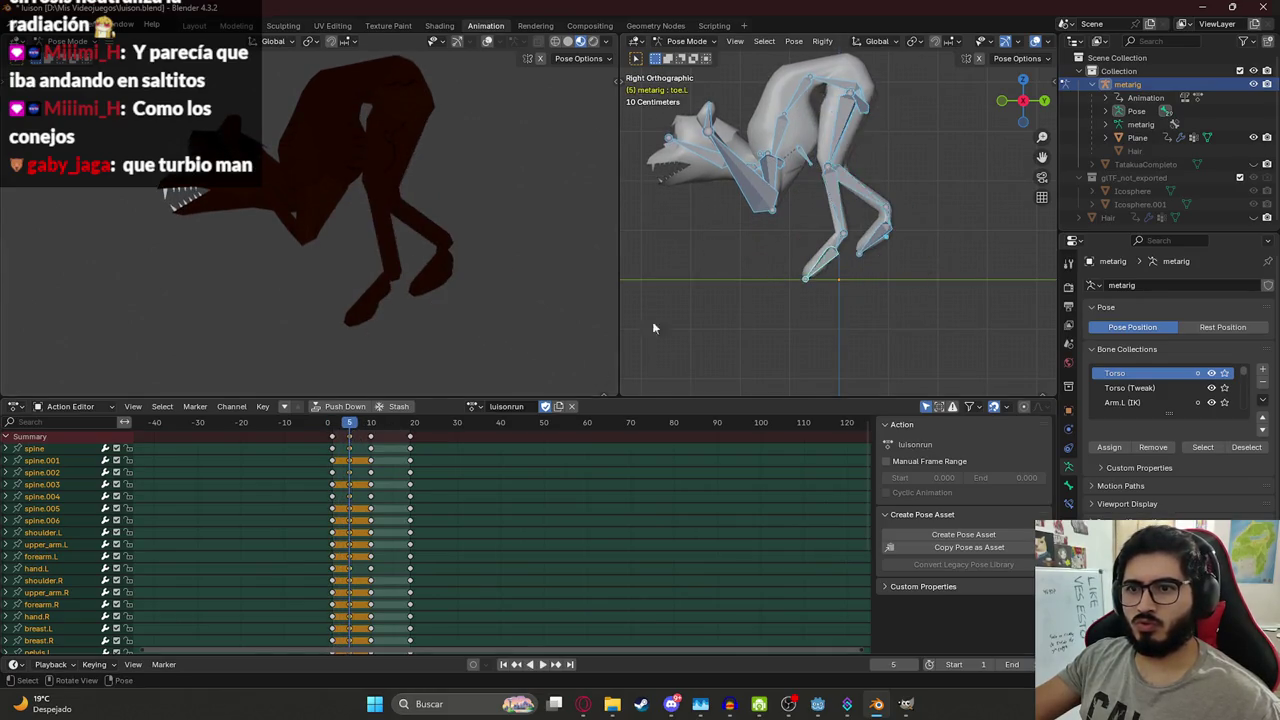
pyautogui.hotkey('ctrl', 'c')
pyautogui.hotkey('ctrl', 'shift', 'v')
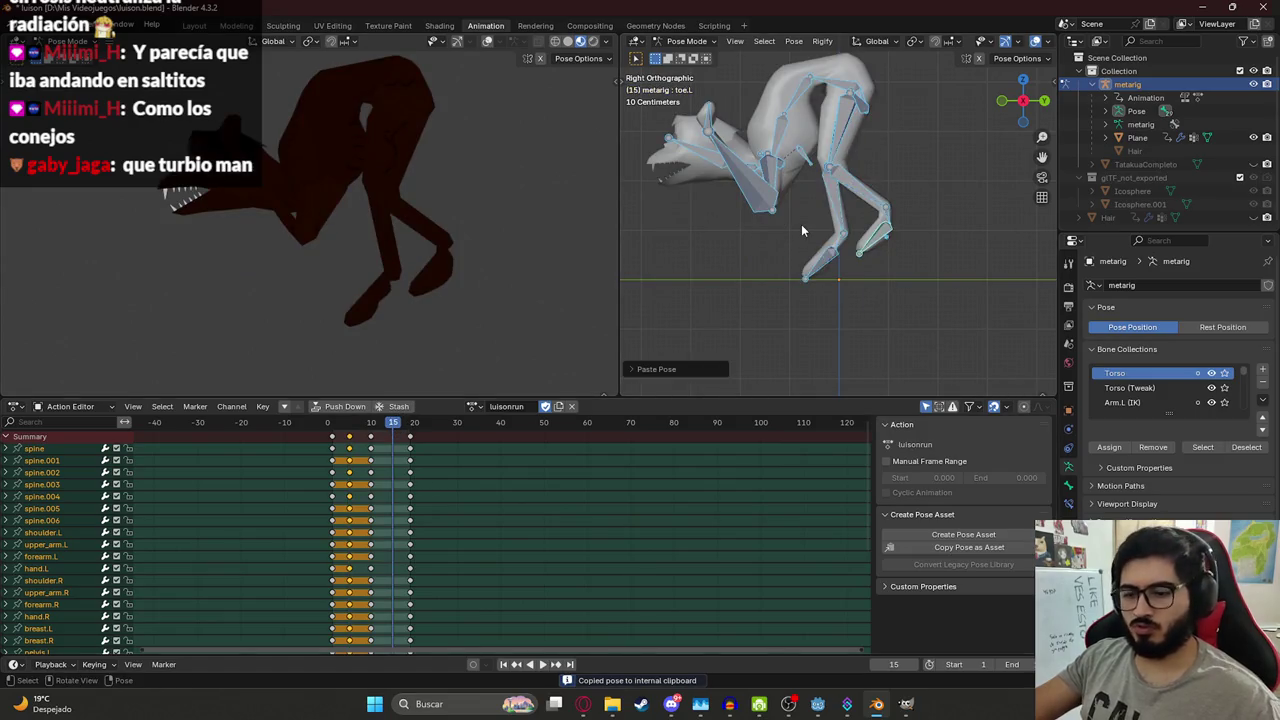
pyautogui.press('i')
pyautogui.press('space')
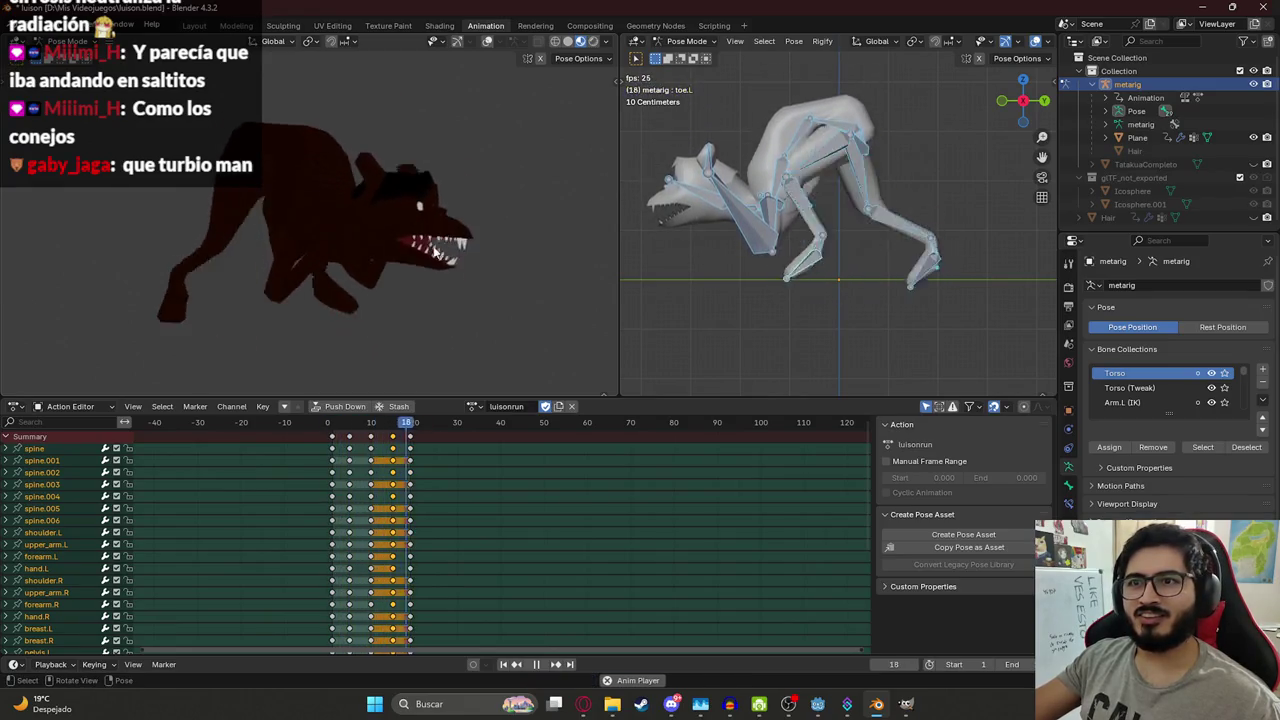
# Step: Save luison.blend, deselect the bones and view the creature from the front
pyautogui.hotkey('ctrl', 's')
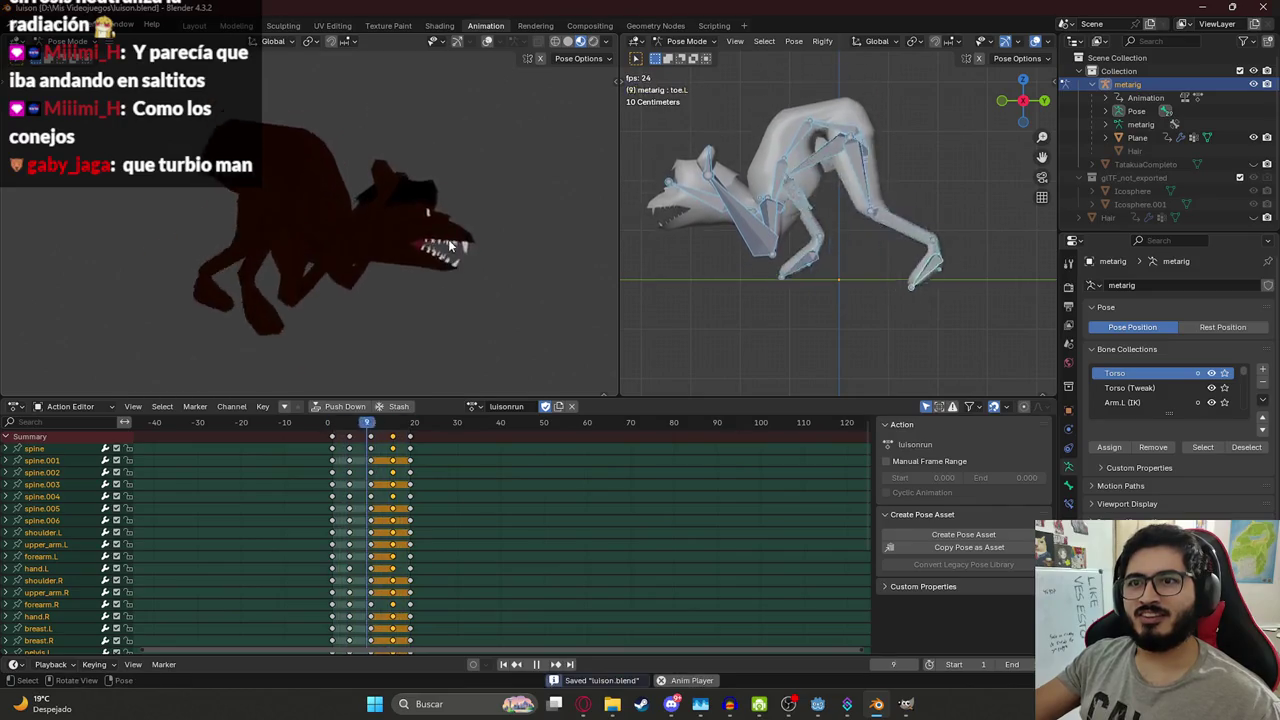
pyautogui.click(450, 244)
pyautogui.moveTo(508, 270); pyautogui.dragTo(351, 256)
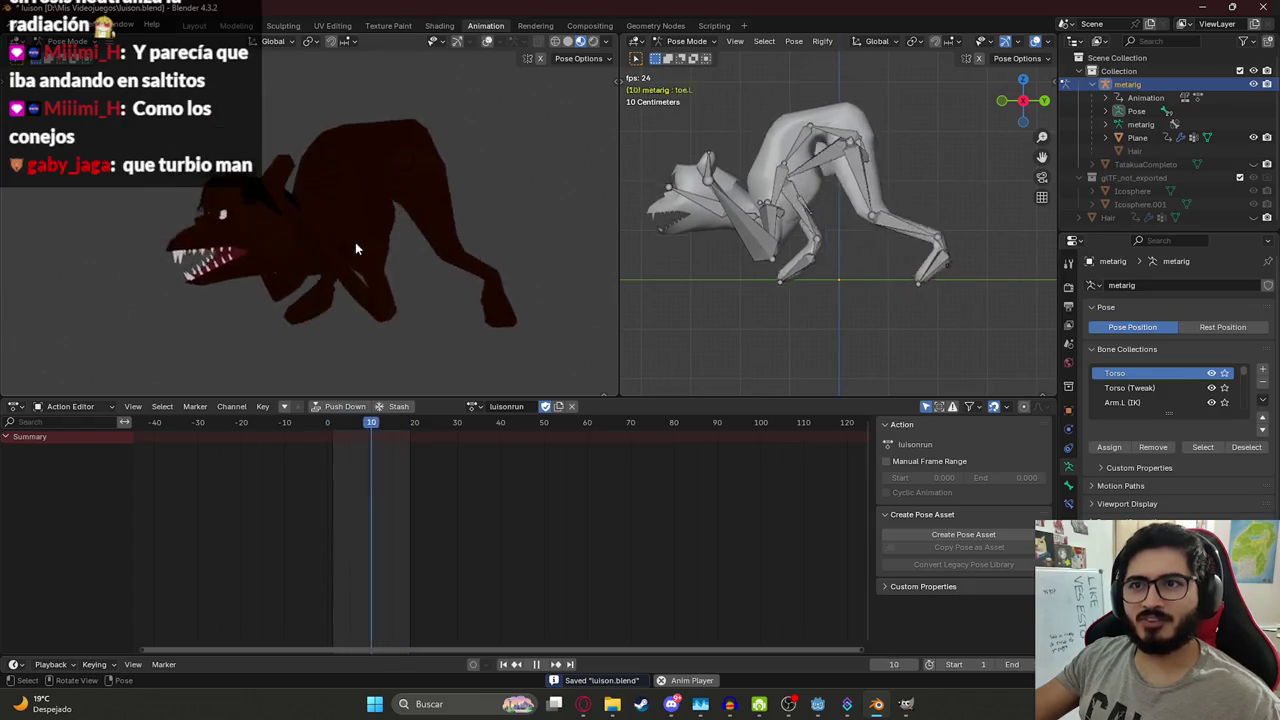
pyautogui.press('KP_1')
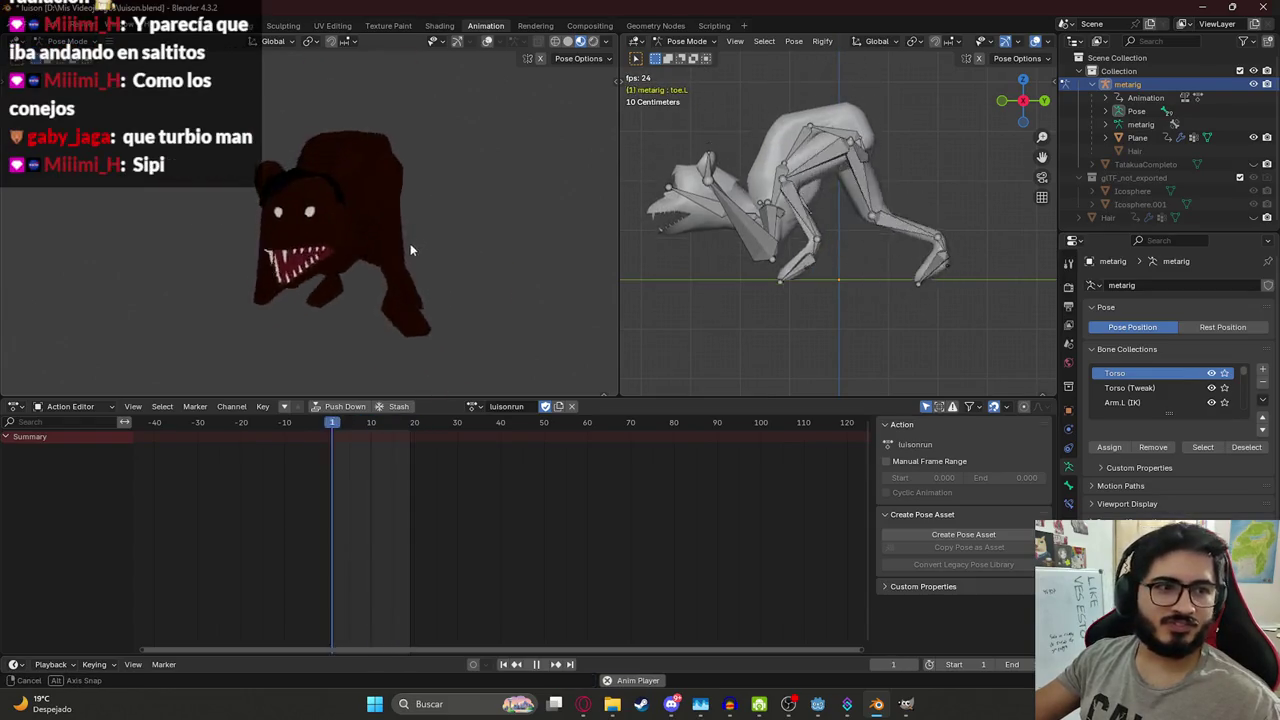
# Step: Orbit around the running creature from side and front angles during playback
pyautogui.scroll(3, 382, 176)
pyautogui.moveTo(382, 176)
pyautogui.mouseDown()
pyautogui.moveTo(458, 210)
pyautogui.moveTo(515, 200)
pyautogui.moveTo(517, 240)
pyautogui.moveTo(289, 176)
pyautogui.moveTo(516, 199)
pyautogui.moveTo(363, 226)
pyautogui.moveTo(426, 190)
pyautogui.moveTo(465, 202)
pyautogui.mouseUp()
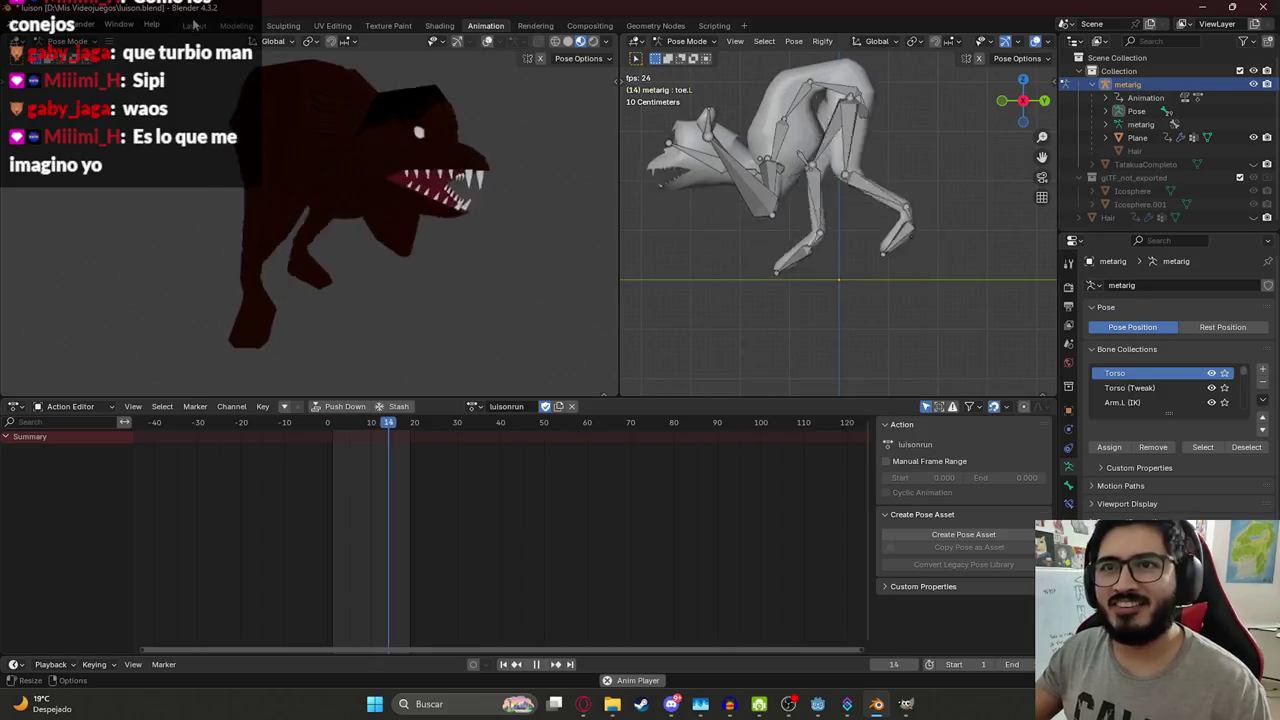
pyautogui.moveTo(456, 198)
pyautogui.mouseDown()
pyautogui.moveTo(340, 192)
pyautogui.moveTo(354, 163)
pyautogui.moveTo(409, 141)
pyautogui.moveTo(480, 190)
pyautogui.mouseUp()
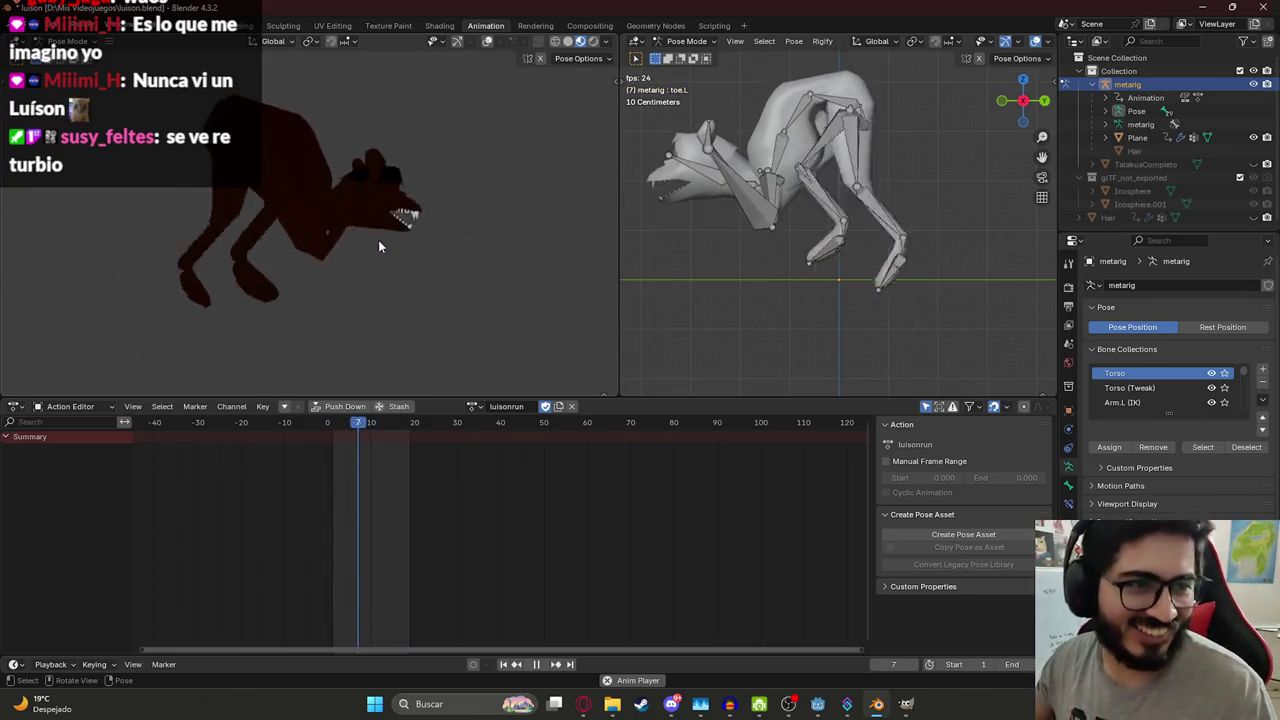
pyautogui.moveTo(378, 240)
pyautogui.mouseDown()
pyautogui.moveTo(343, 218)
pyautogui.moveTo(429, 198)
pyautogui.mouseUp()
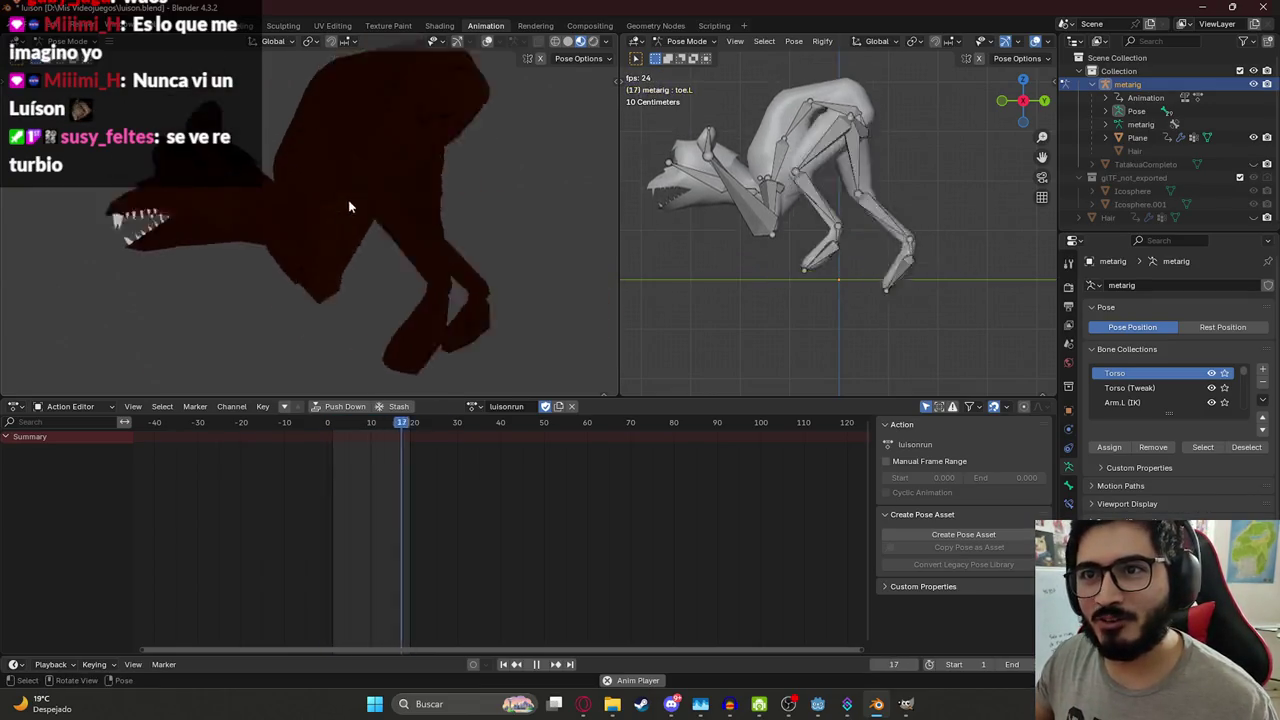
pyautogui.click(348, 428)
# Step: Save the file and duplicate the current action as a new action named 'luisonidle'
pyautogui.press('Escape')
pyautogui.press('a')
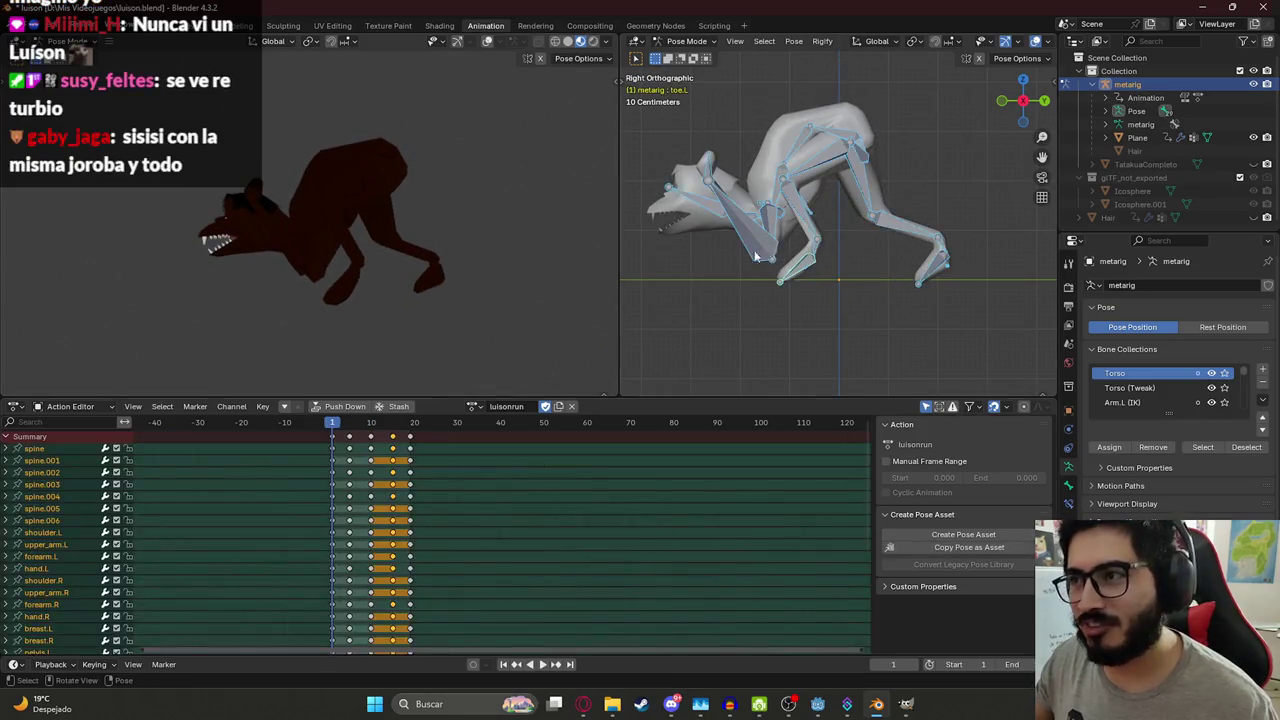
pyautogui.hotkey('ctrl', 's')
pyautogui.click(560, 407)
pyautogui.click(529, 408)
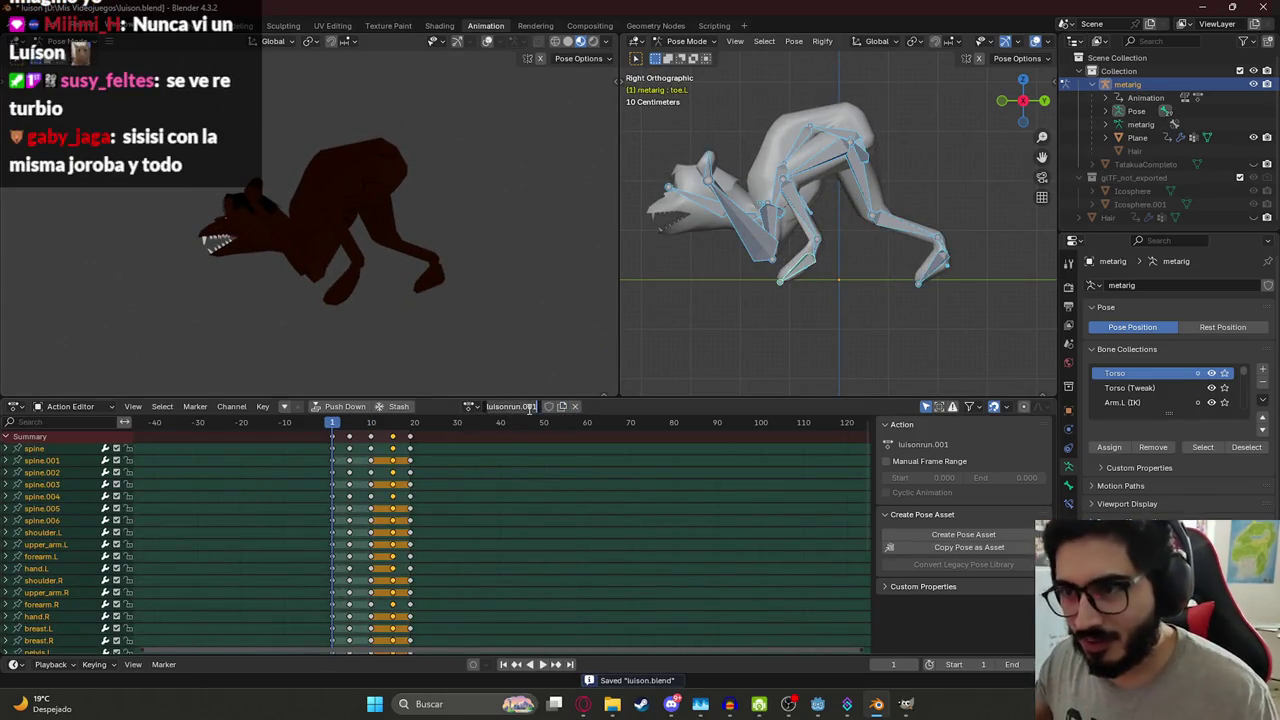
pyautogui.press('BackSpace')
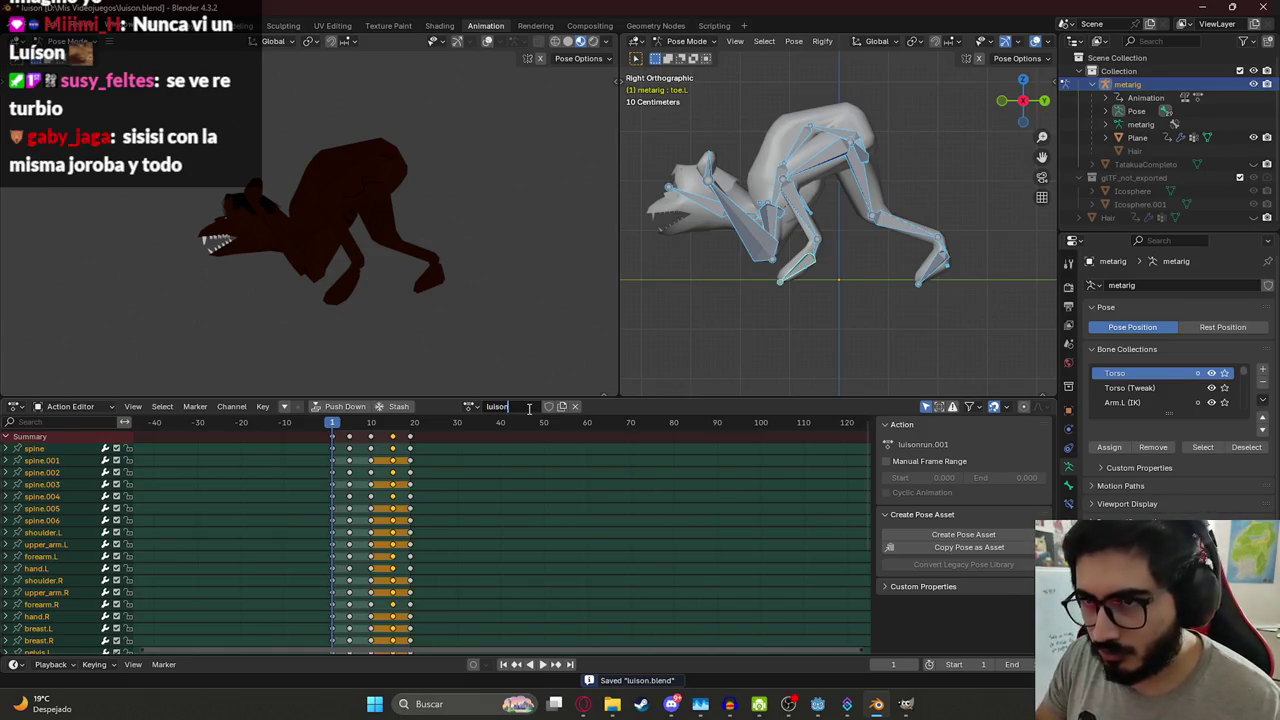
pyautogui.write('idle')
pyautogui.press('Return')
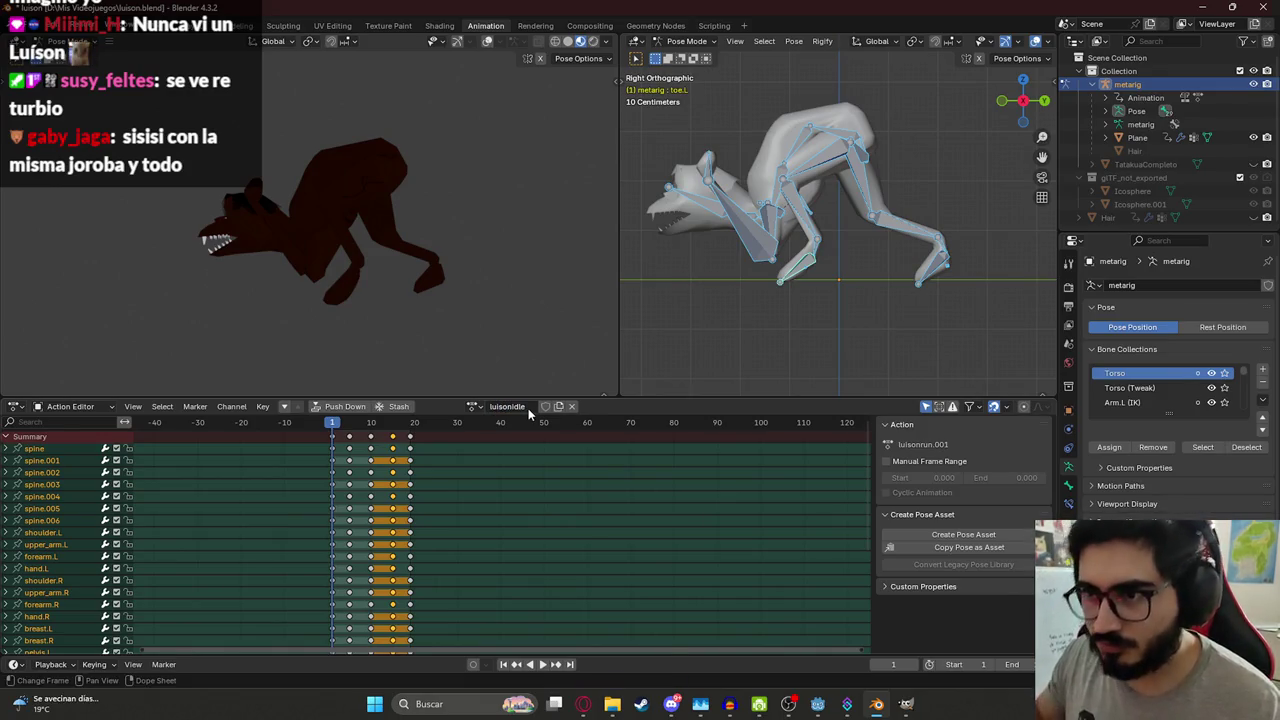
# Step: Delete the later keyframes, clear the rig's pose, and set the playback End to 40
pyautogui.press('a')
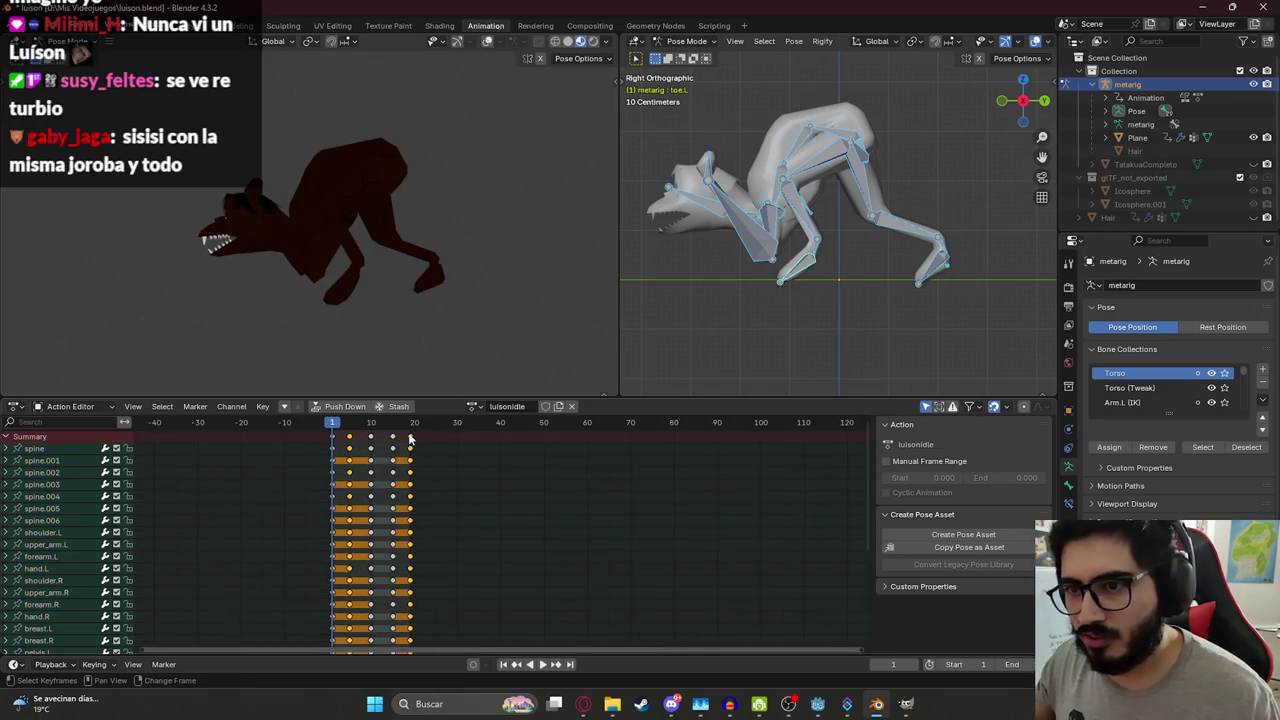
pyautogui.press('Delete')
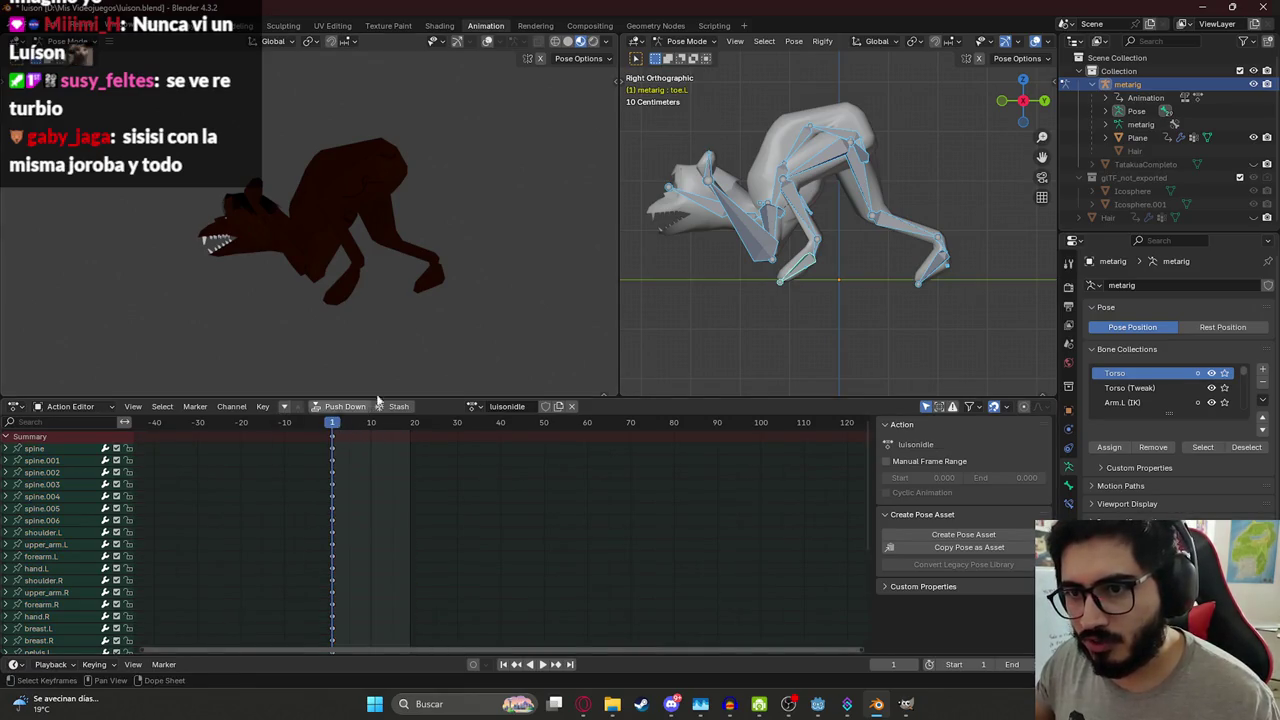
pyautogui.hotkey('alt', 'r')
pyautogui.hotkey('alt', 'g')
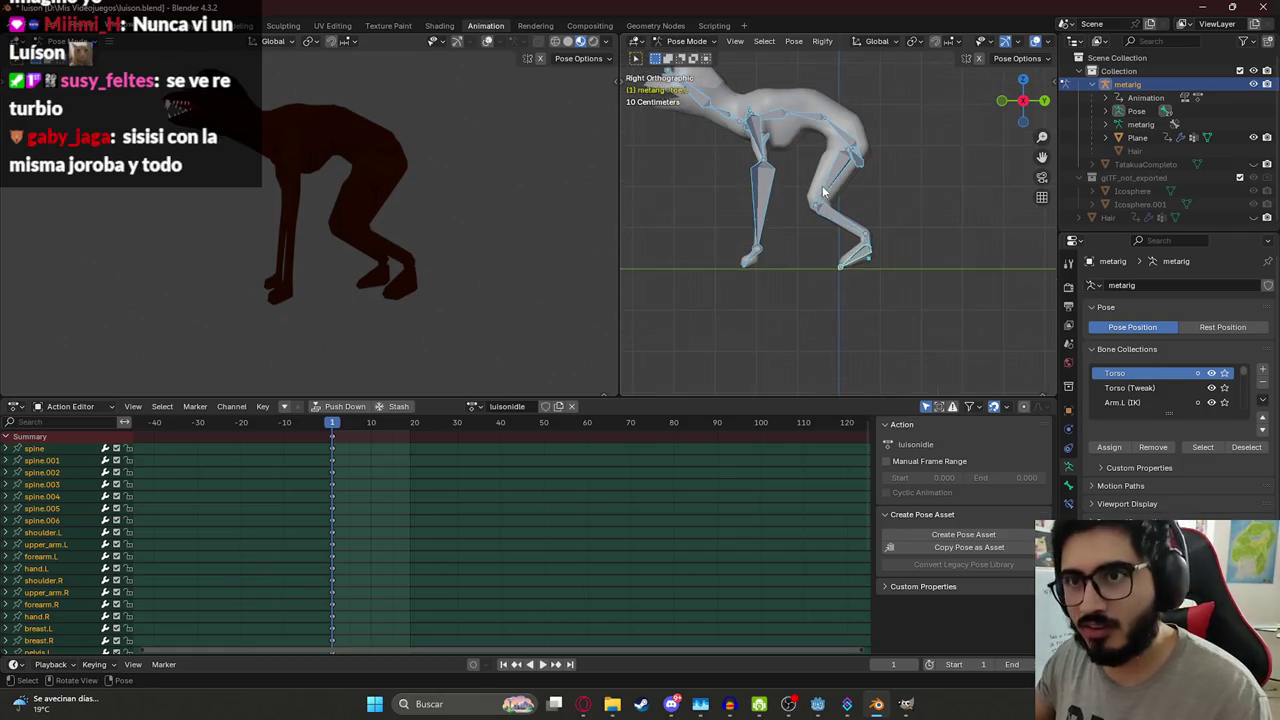
pyautogui.press('KP_Decimal')
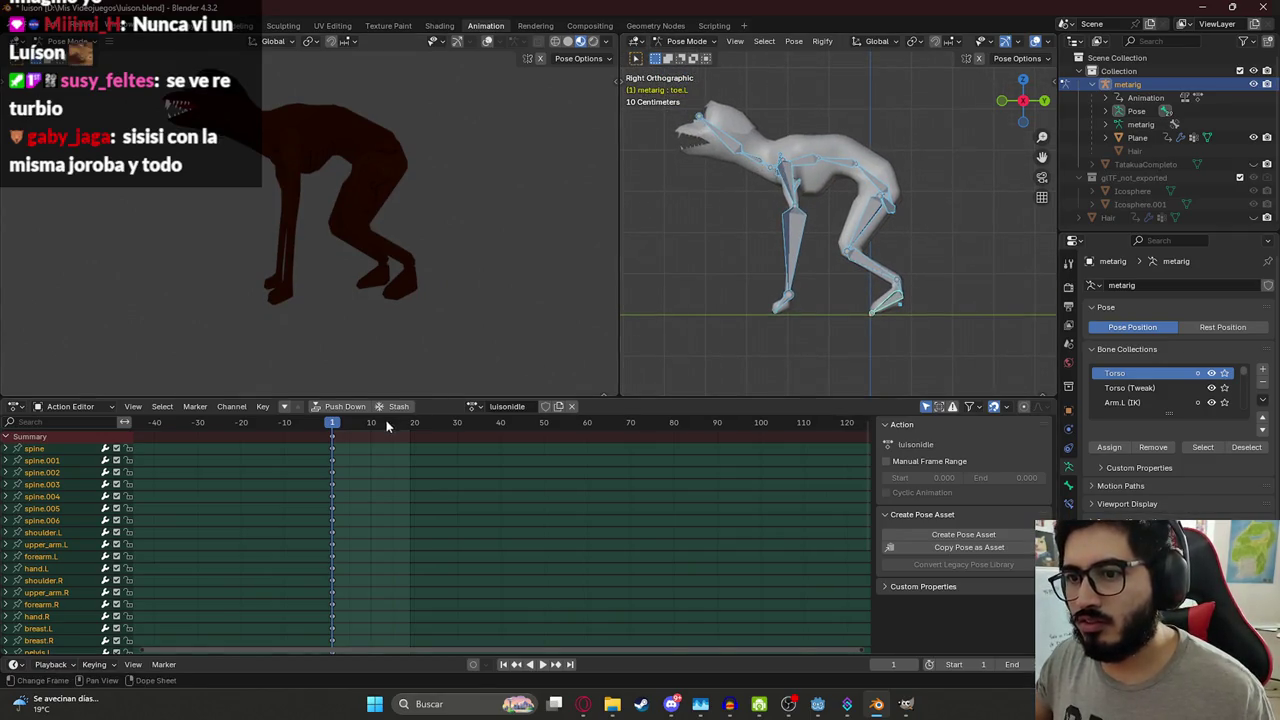
pyautogui.write('40')
pyautogui.press('Return')
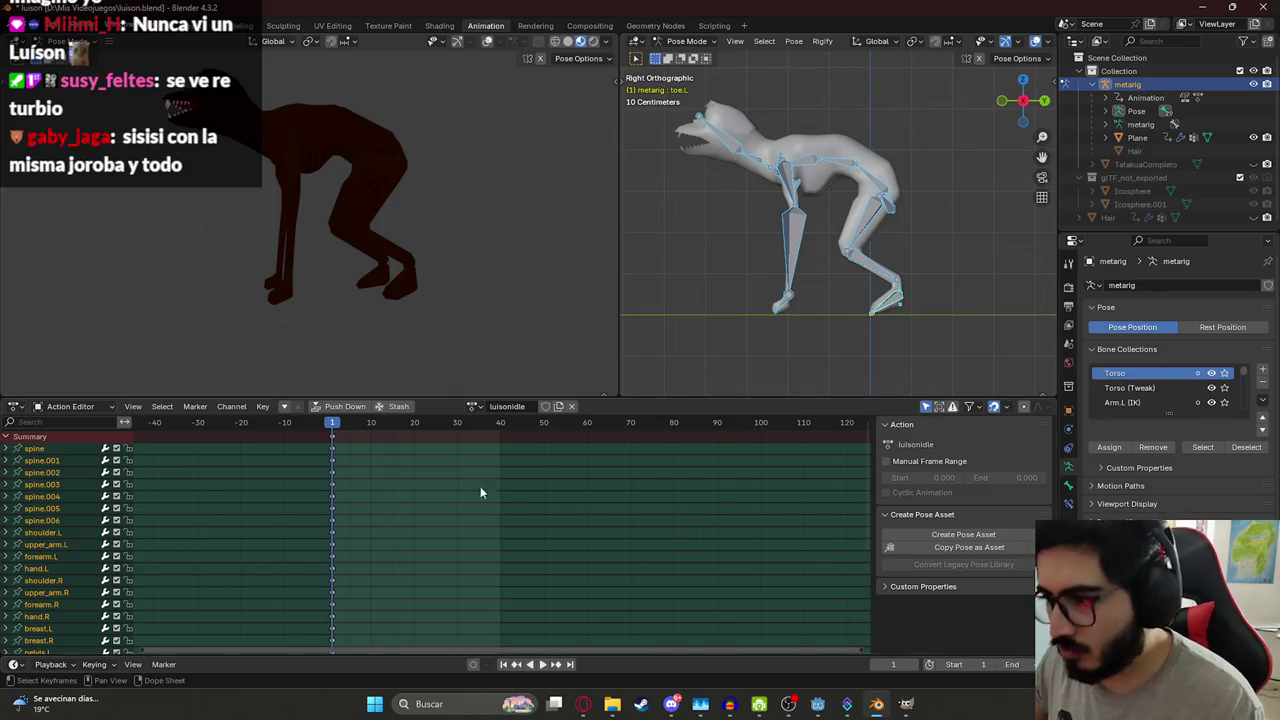
# Step: At frame 20, rotate the spine.005 neck bone to raise the head
pyautogui.click(414, 425)
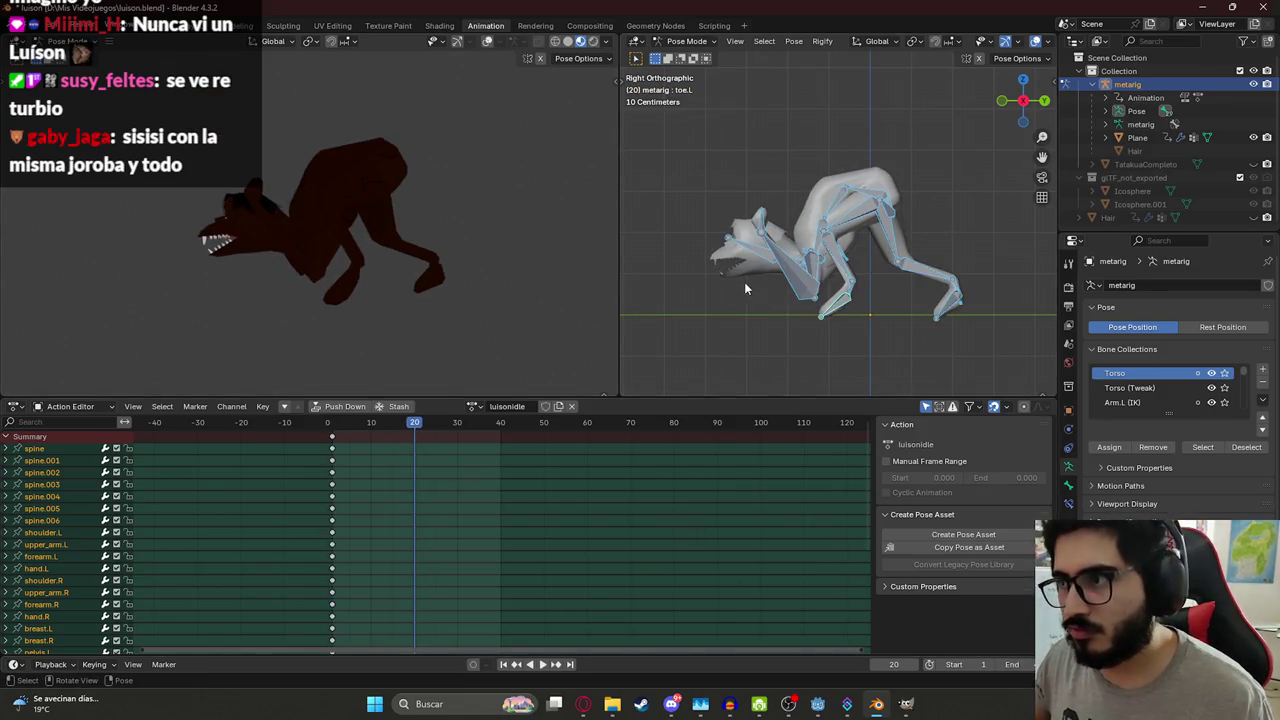
pyautogui.click(333, 433)
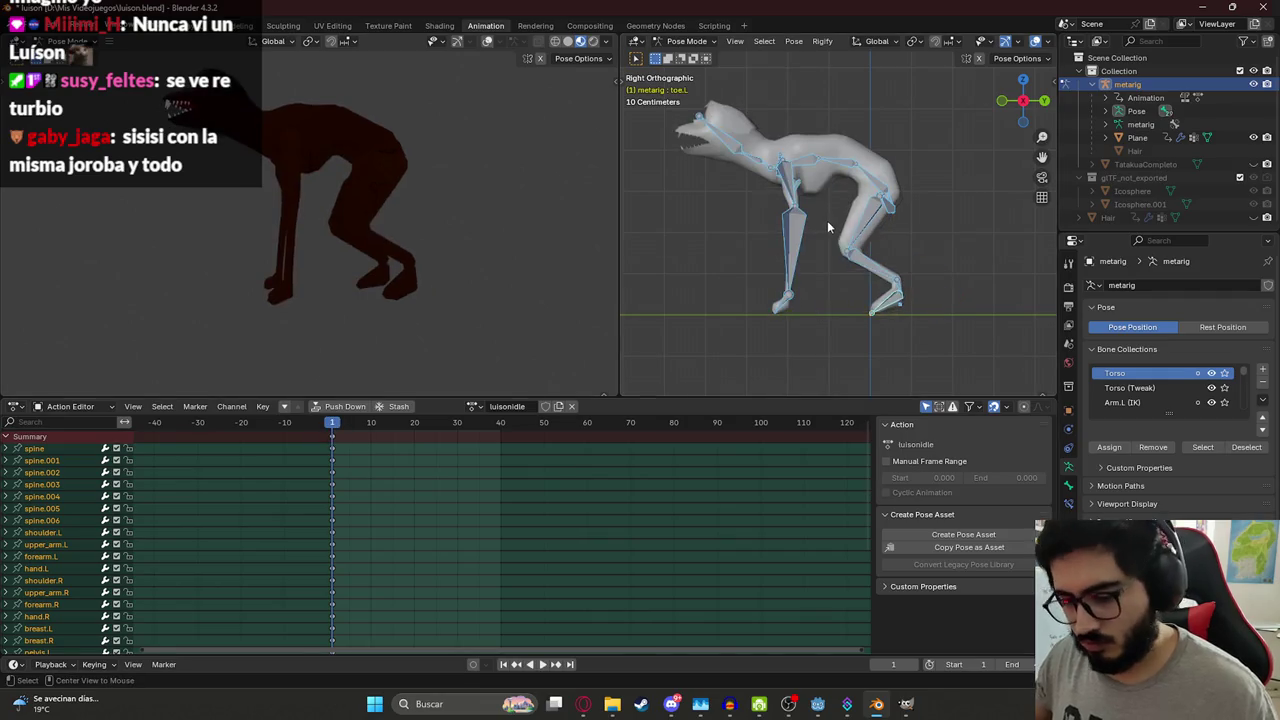
pyautogui.click(413, 424)
pyautogui.click(799, 167)
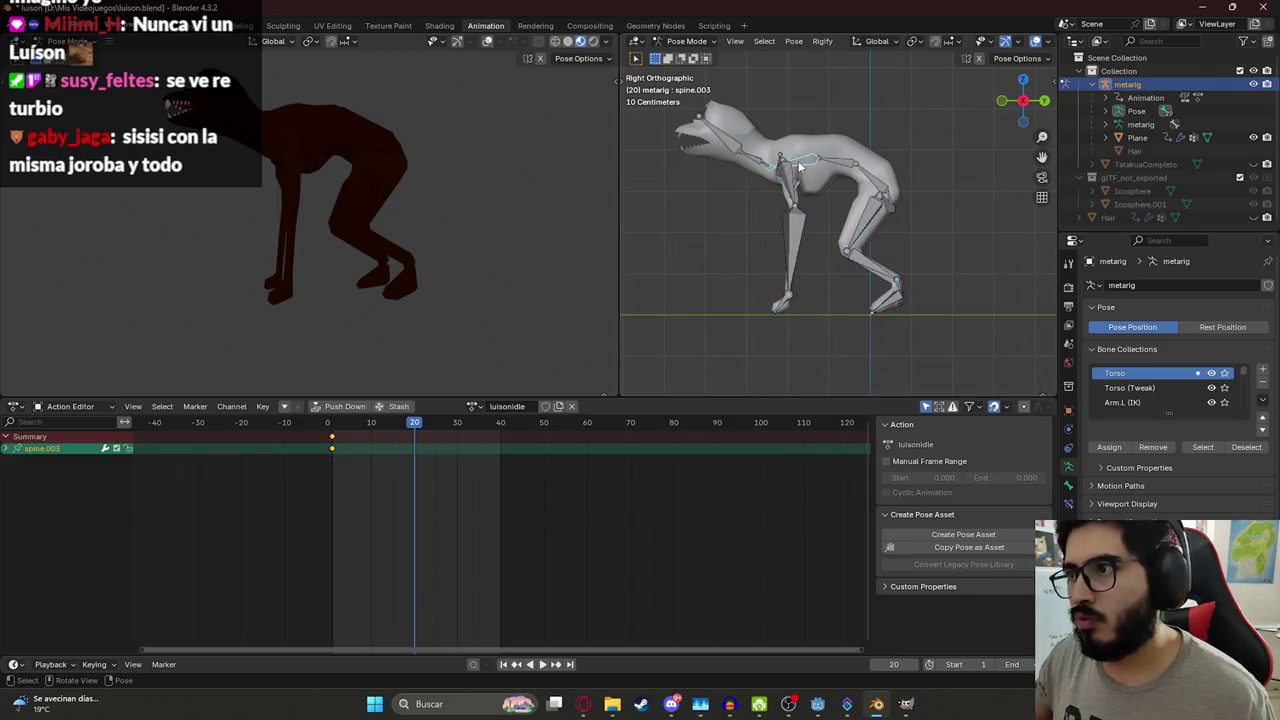
pyautogui.press('r')
pyautogui.click(768, 178)
pyautogui.hotkey('ctrl', 'z')
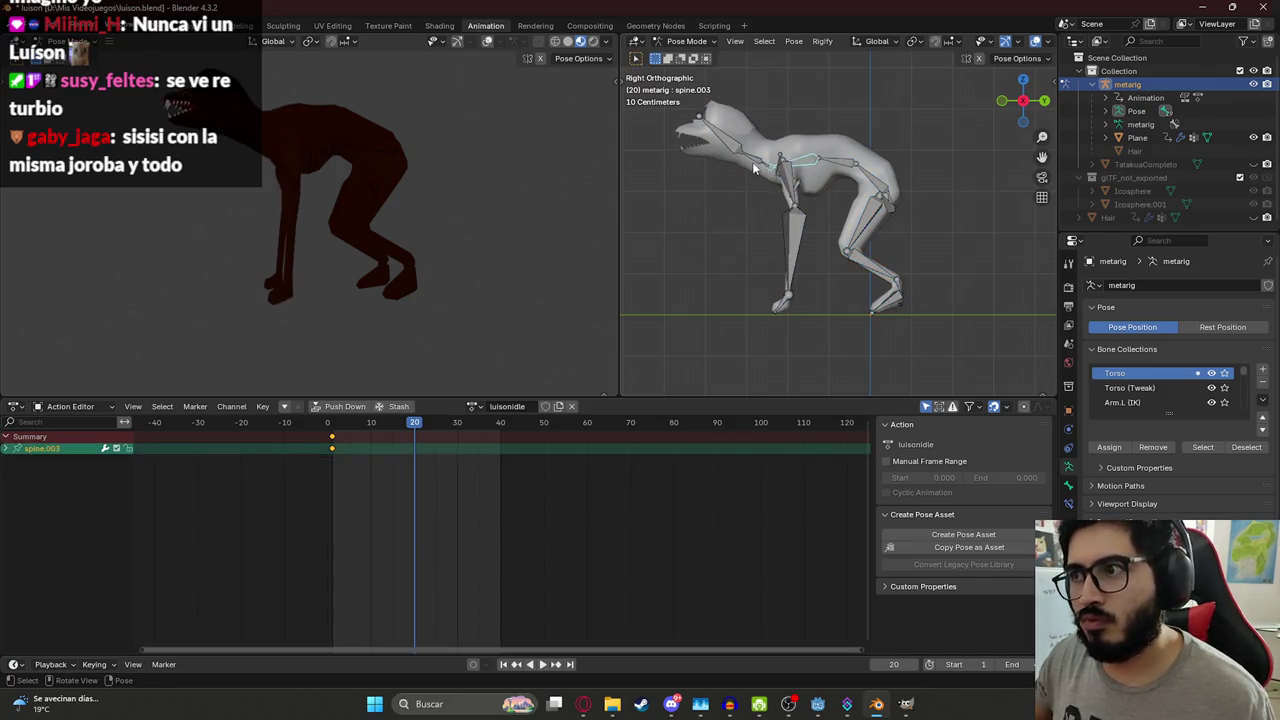
pyautogui.click(752, 162)
pyautogui.press('r')
pyautogui.click(737, 182)
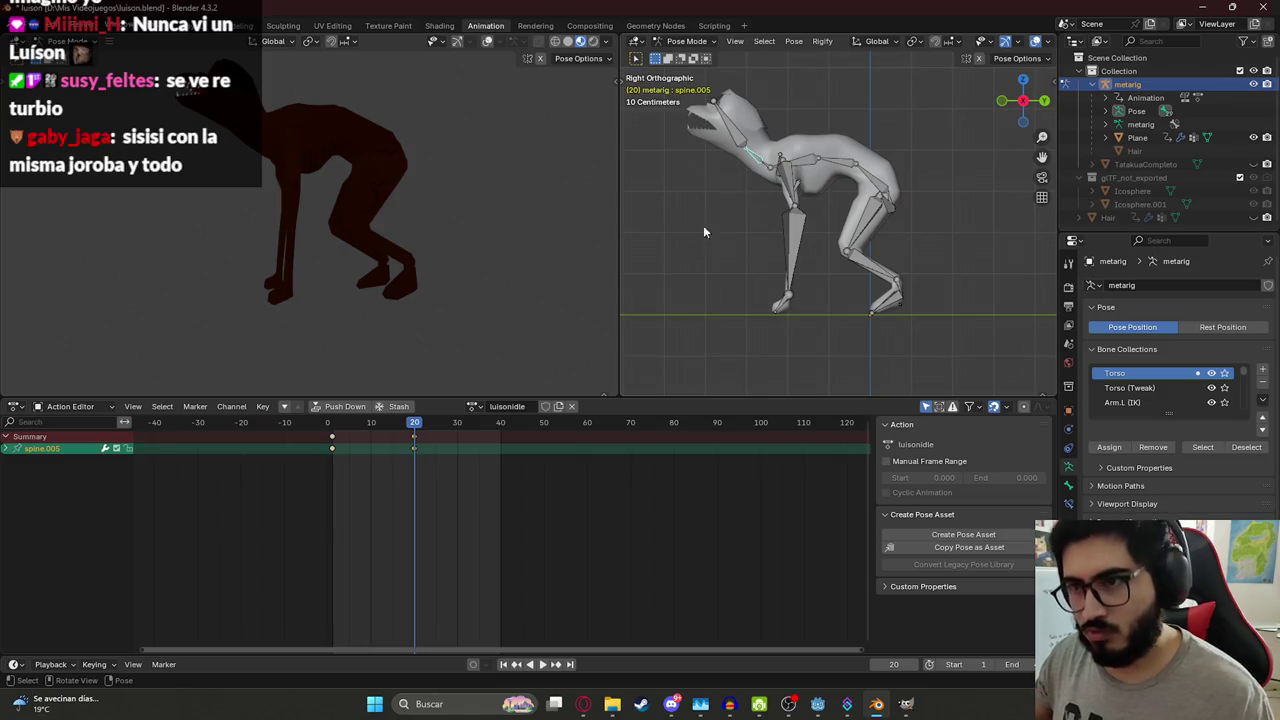
# Step: Copy the frame 1 pose, paste it at frame 40 and keyframe it
pyautogui.hotkey('shift', 'Left')
pyautogui.hotkey('ctrl', 'c')
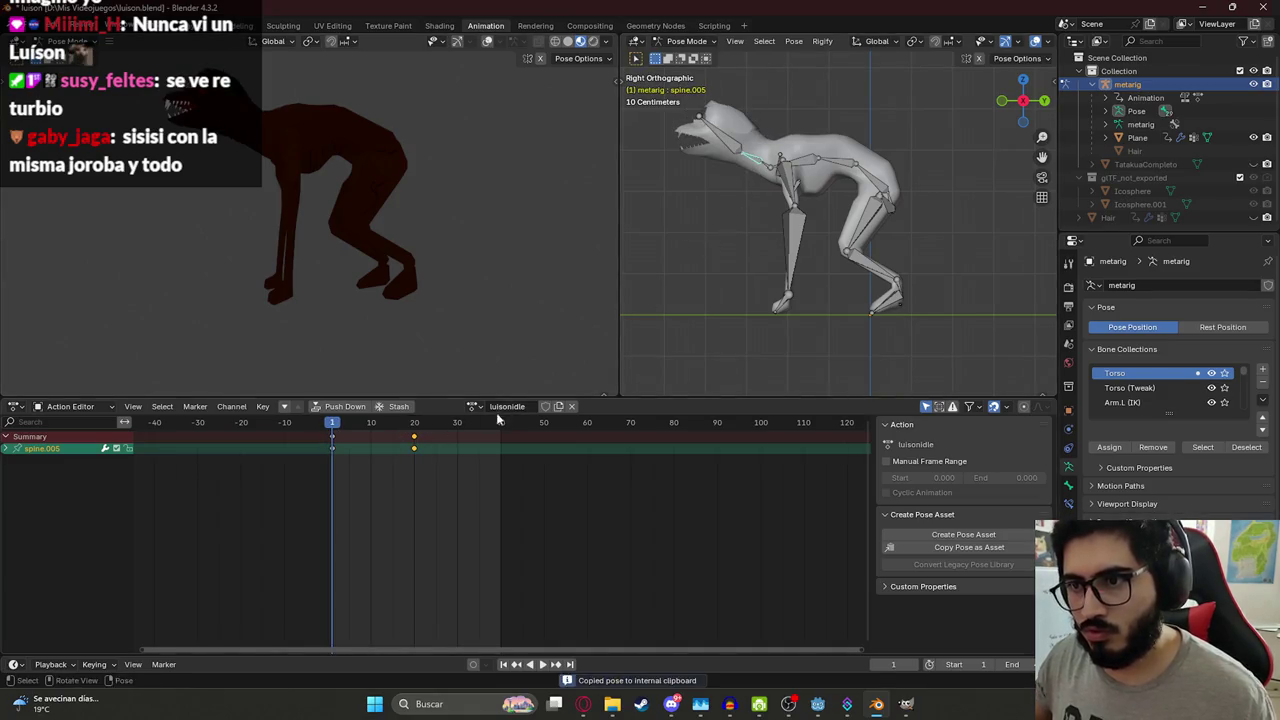
pyautogui.click(502, 425)
pyautogui.hotkey('ctrl', 'v')
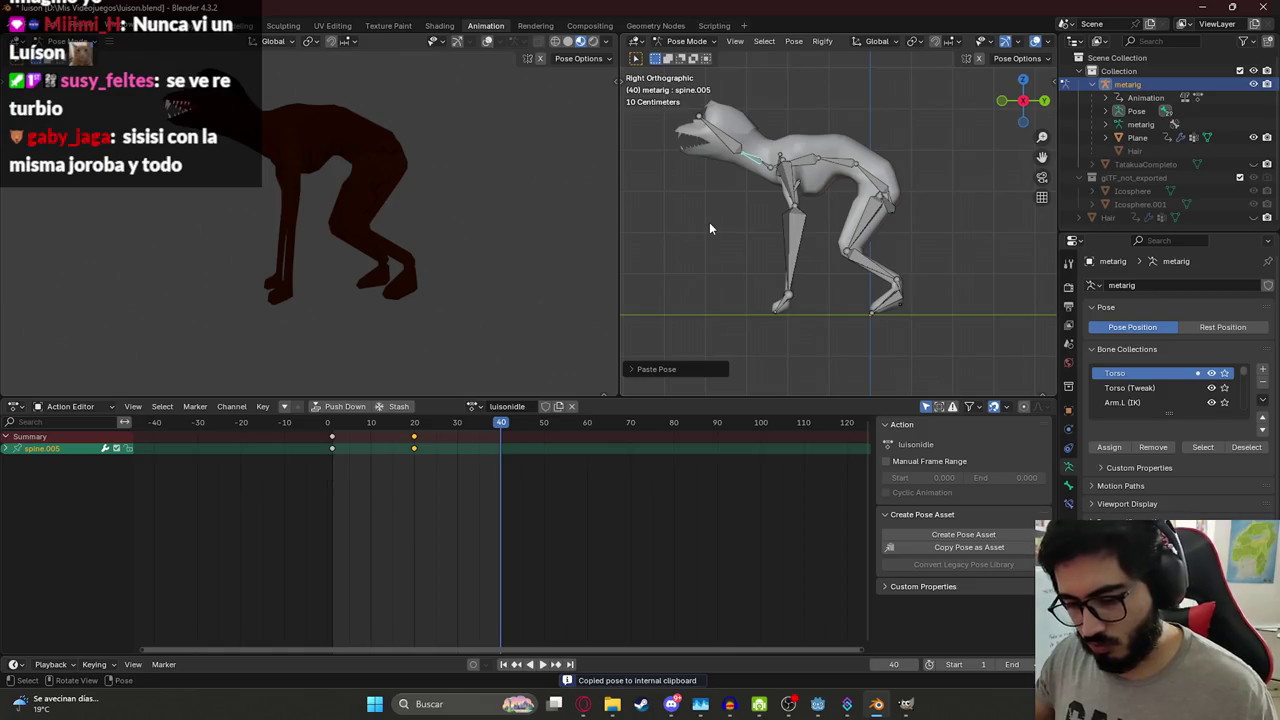
pyautogui.press('i')
# Step: Play the idle loop, save, key frame 20, and replay from frame 1
pyautogui.press('space')
pyautogui.hotkey('ctrl', 's')
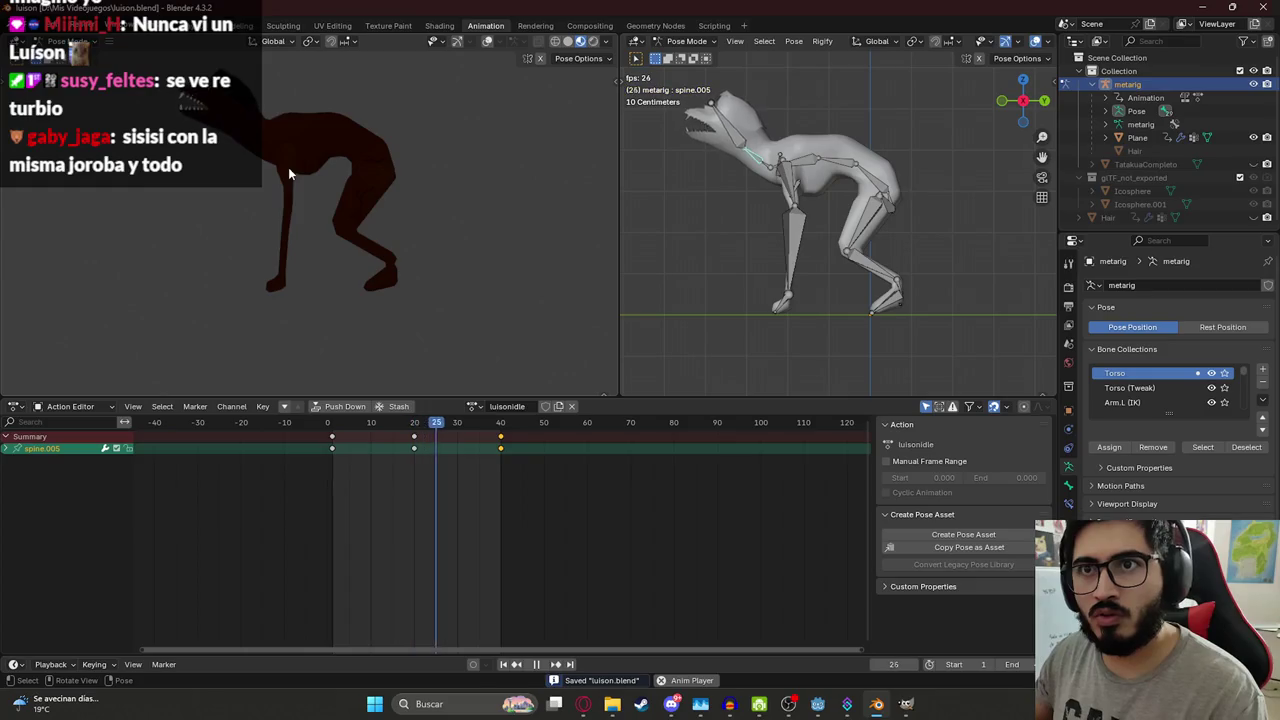
pyautogui.press('Escape')
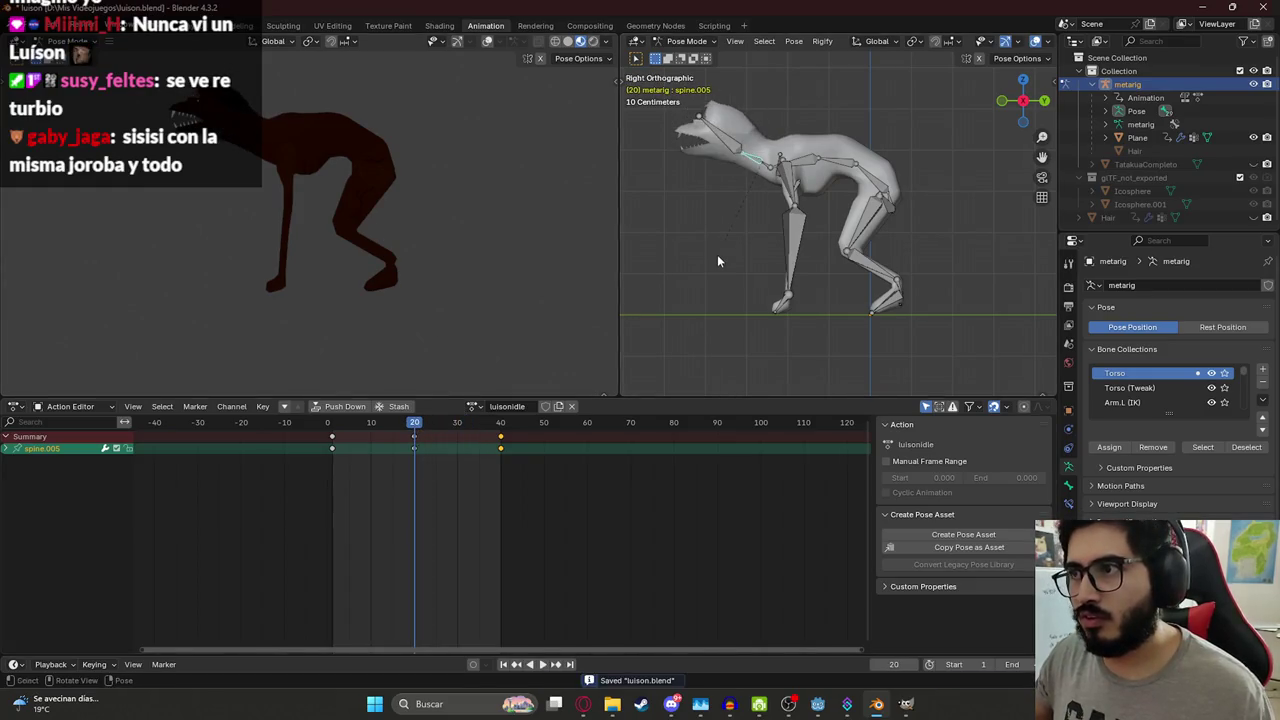
pyautogui.press('i')
pyautogui.click(336, 427)
pyautogui.press('space')
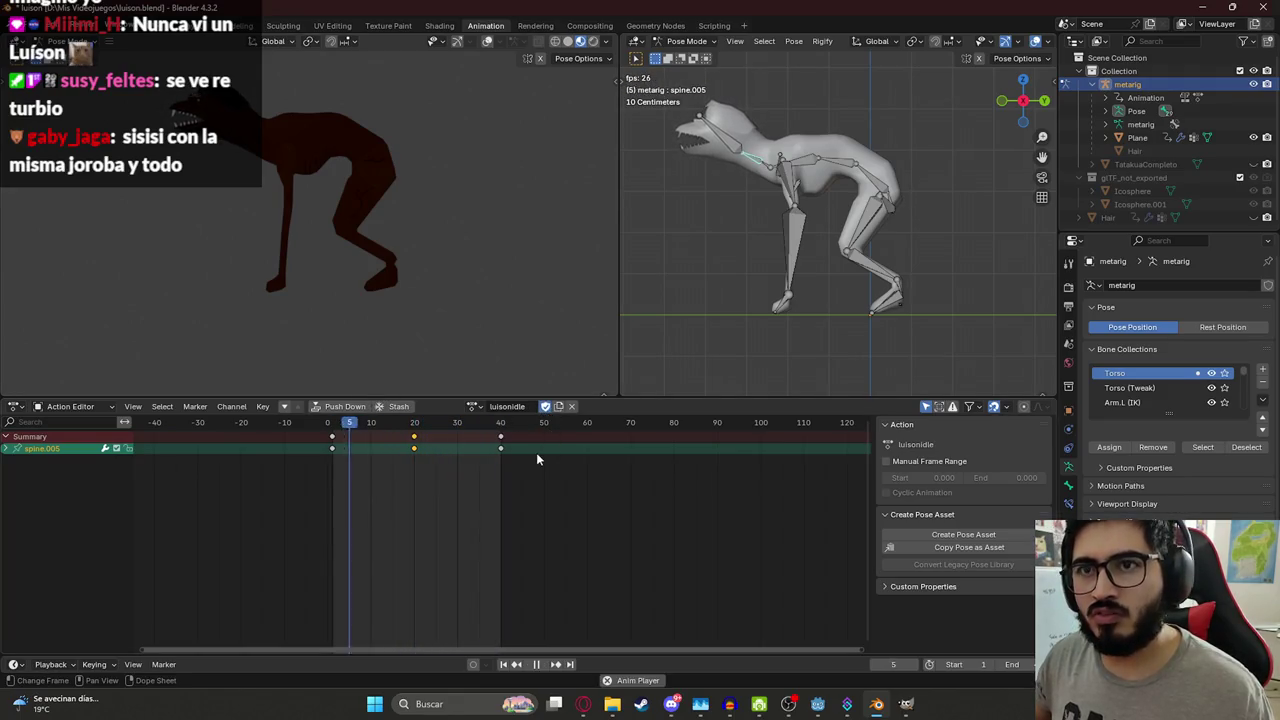
# Step: Save, then duplicate the luisonidle action as a new action named 'luisonattack'
pyautogui.moveTo(251, 206)
pyautogui.mouseDown()
pyautogui.moveTo(415, 232)
pyautogui.moveTo(354, 222)
pyautogui.moveTo(469, 339)
pyautogui.mouseUp()
pyautogui.press('Escape')
pyautogui.hotkey('ctrl', 's')
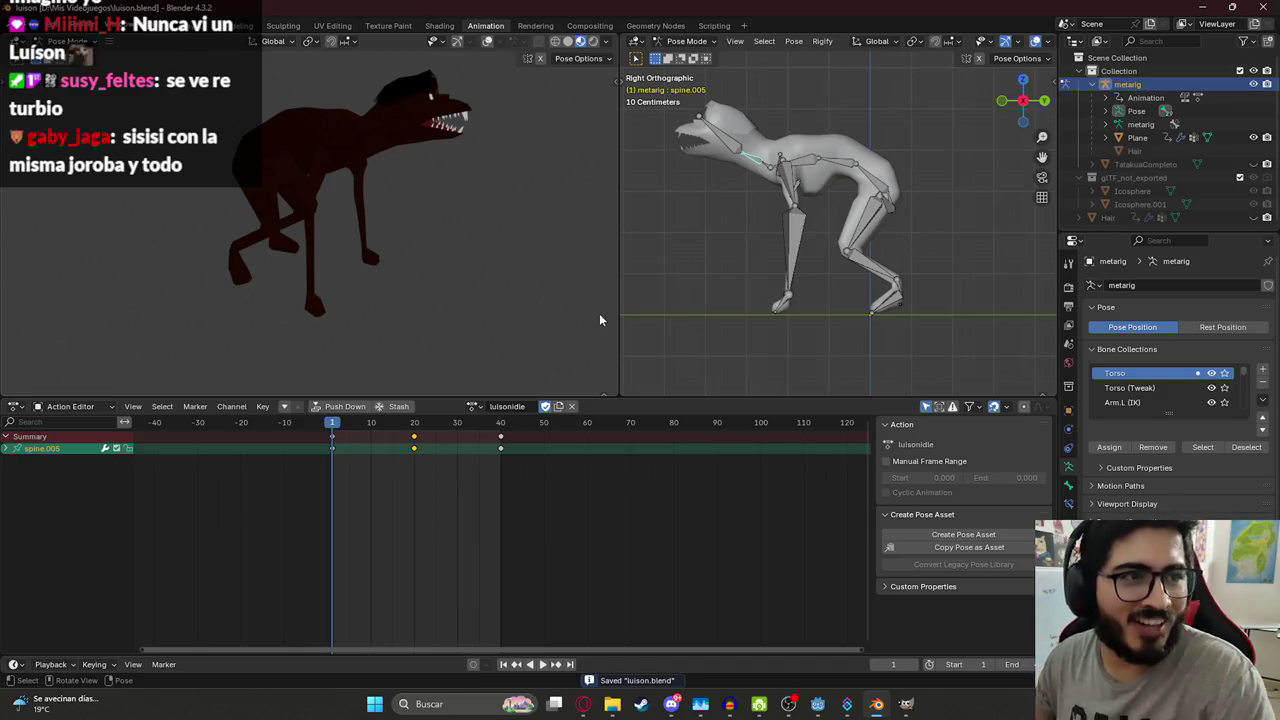
pyautogui.click(558, 406)
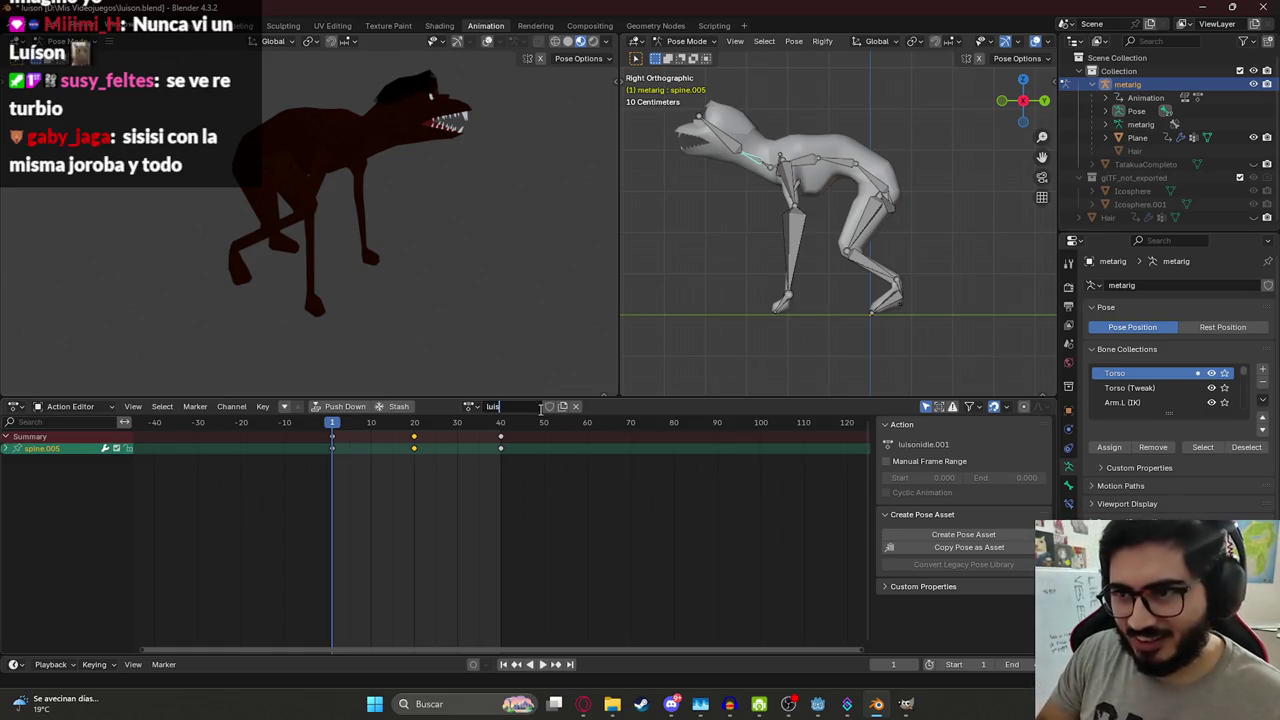
pyautogui.write('k')
pyautogui.press('Return')
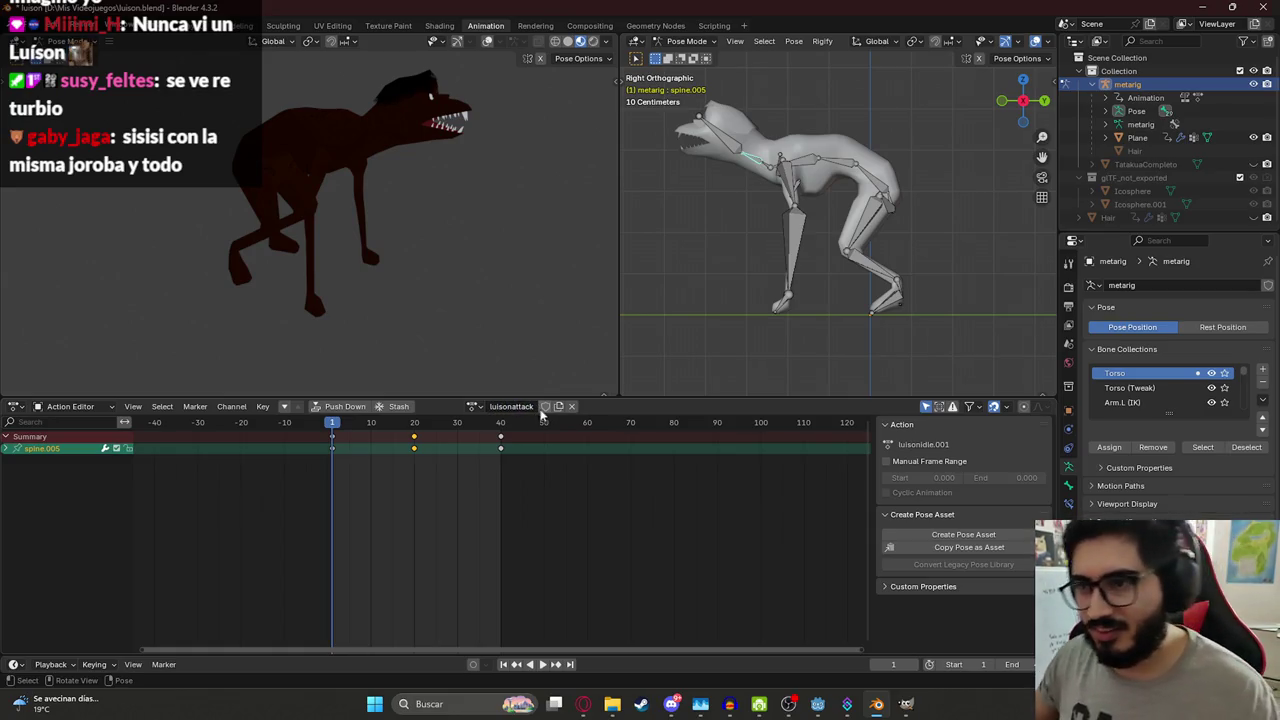
# Step: Delete the luisonattack keyframes at frames 20 and 40, keeping only frame 1
pyautogui.moveTo(522, 488); pyautogui.dragTo(416, 426)
pyautogui.press('x')
pyautogui.click(406, 438)
pyautogui.press('ctrl+KP_Add')
pyautogui.hotkey('alt', 'Tab')
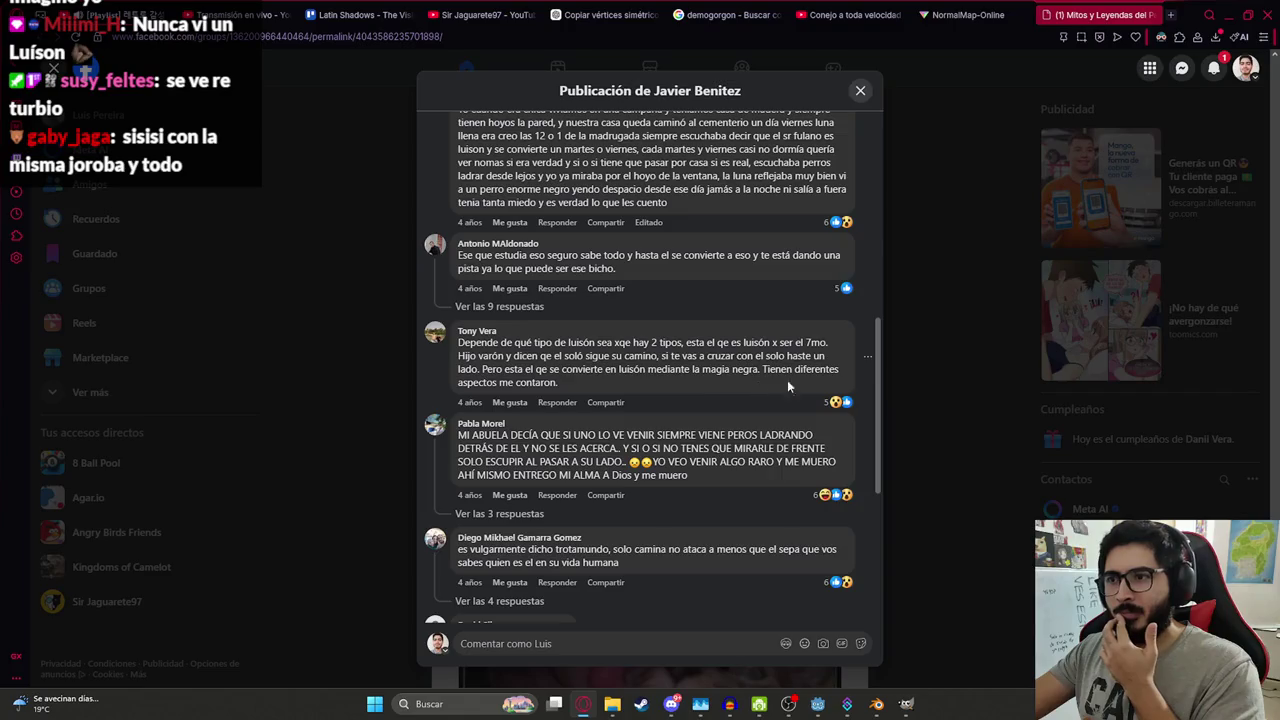
# Step: Scroll down through the readers' comments on the Facebook luison legends post
pyautogui.scroll(-1, 476, 404)
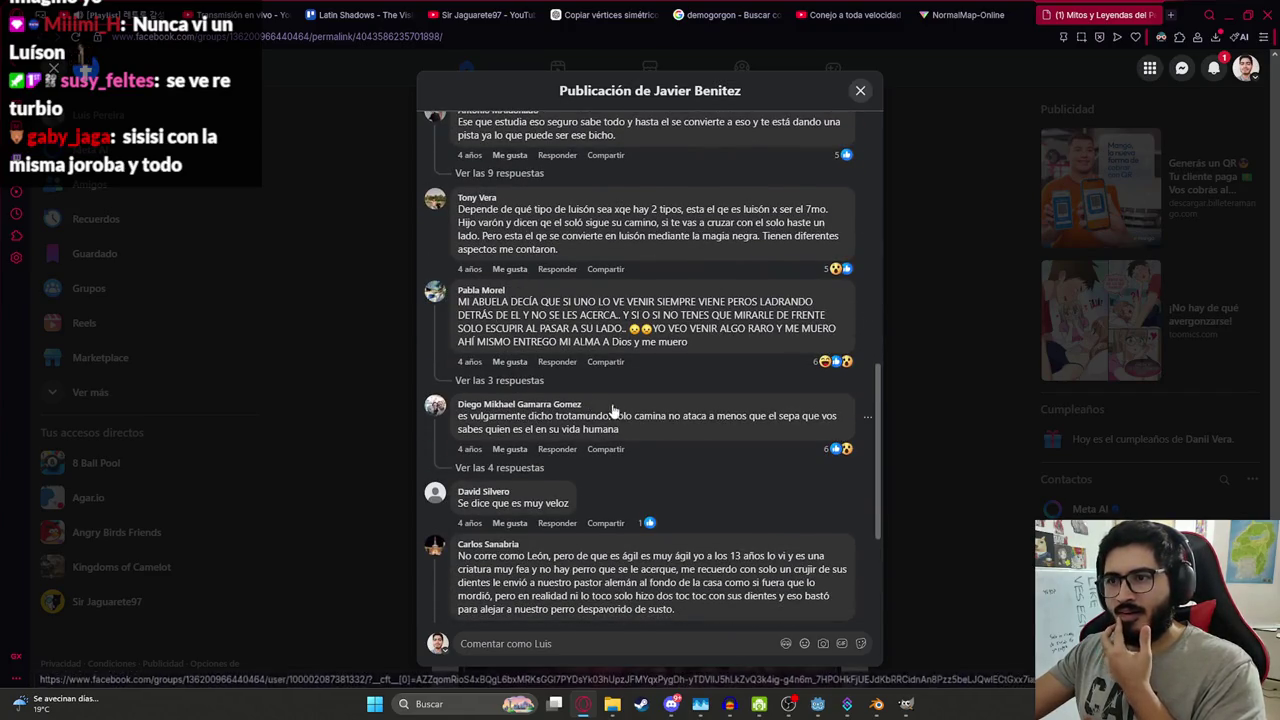
pyautogui.scroll(-1, 650, 406)
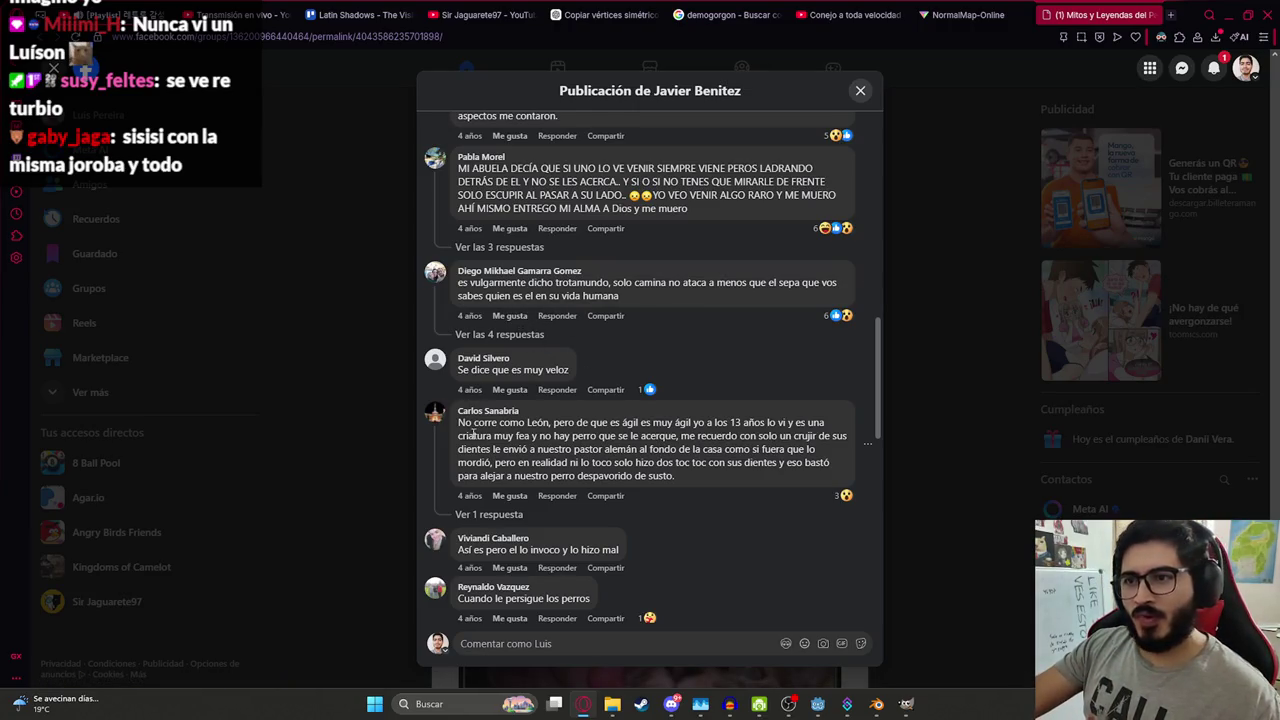
pyautogui.scroll(-2, 470, 429)
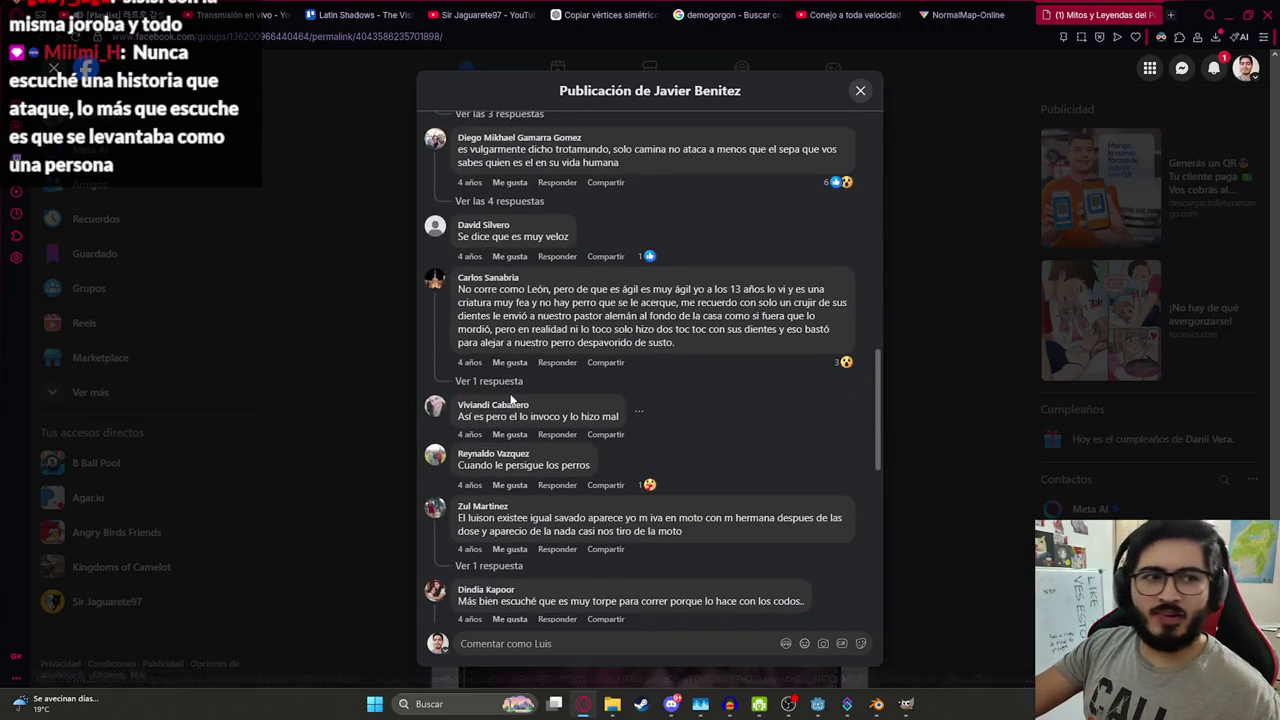
pyautogui.moveTo(510, 402)
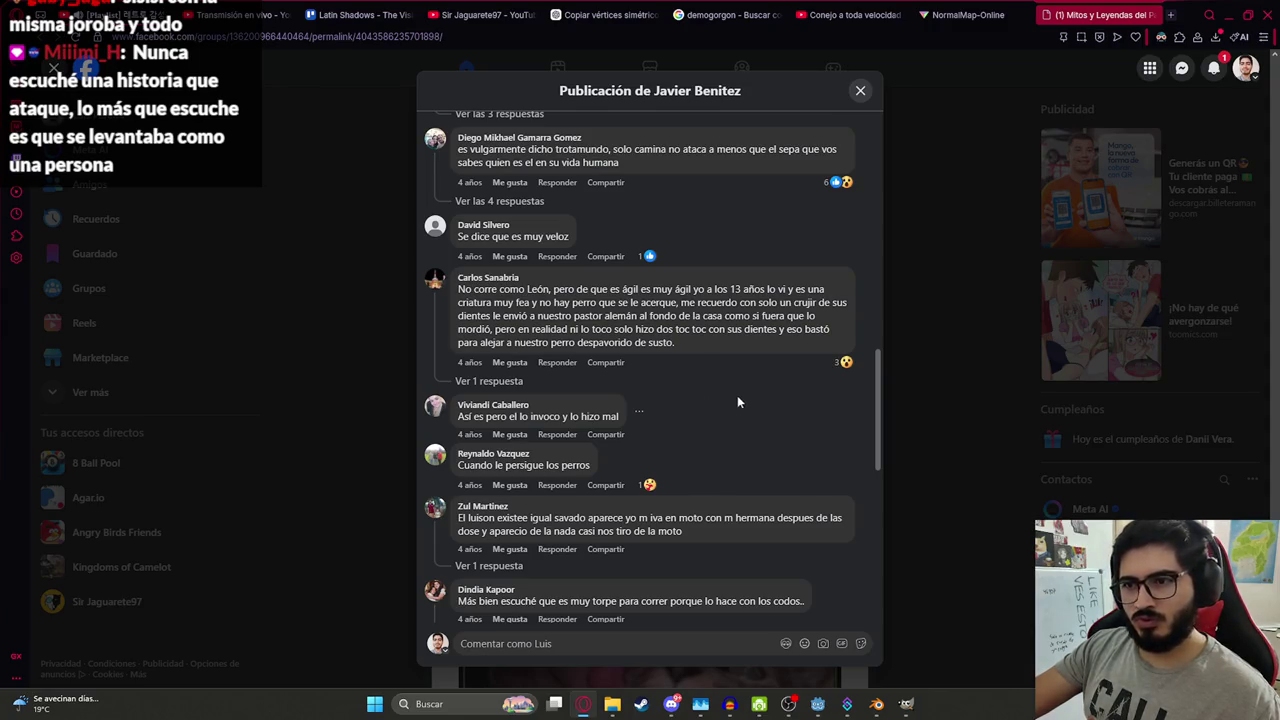
pyautogui.scroll(-1, 738, 395)
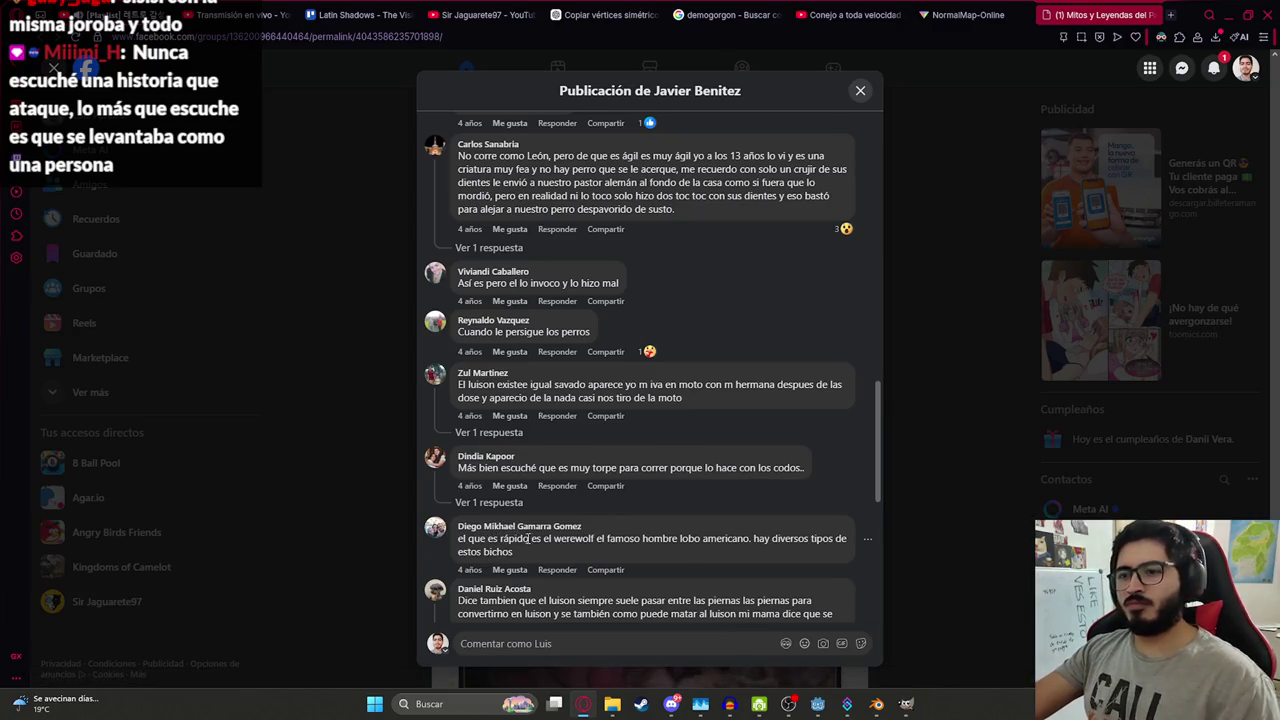
pyautogui.scroll(-2, 608, 497)
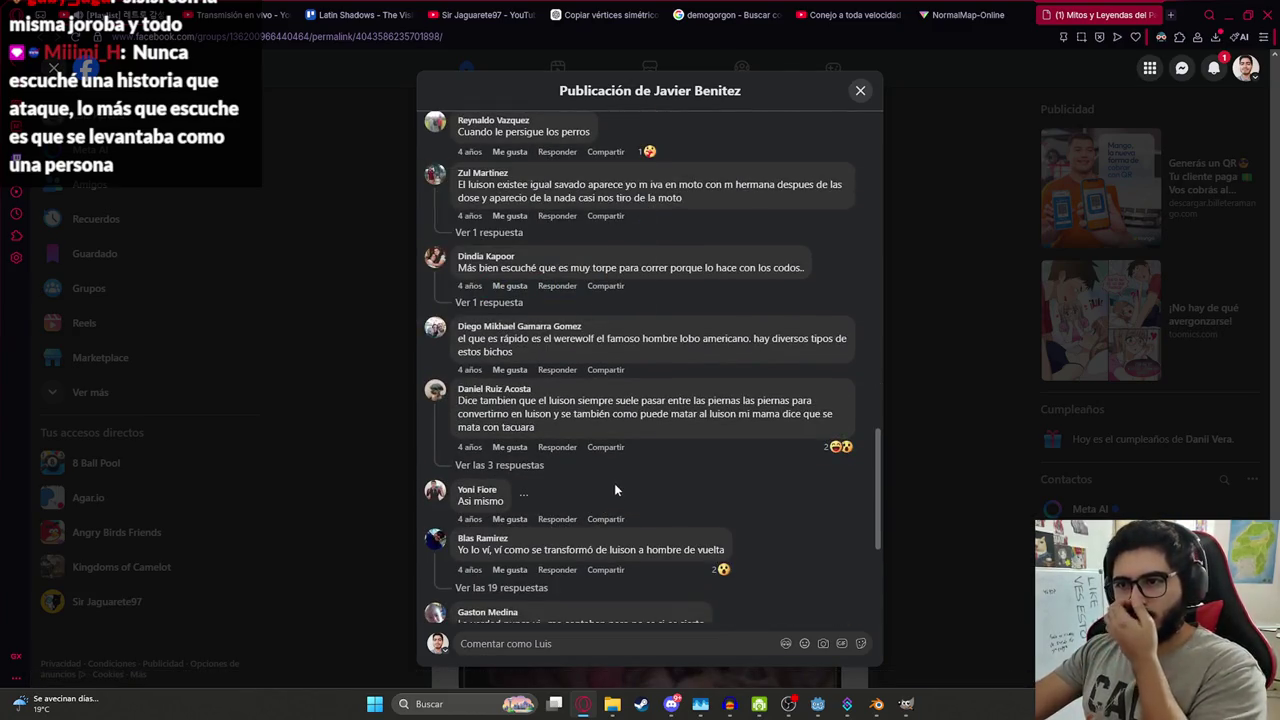
pyautogui.scroll(-2, 716, 414)
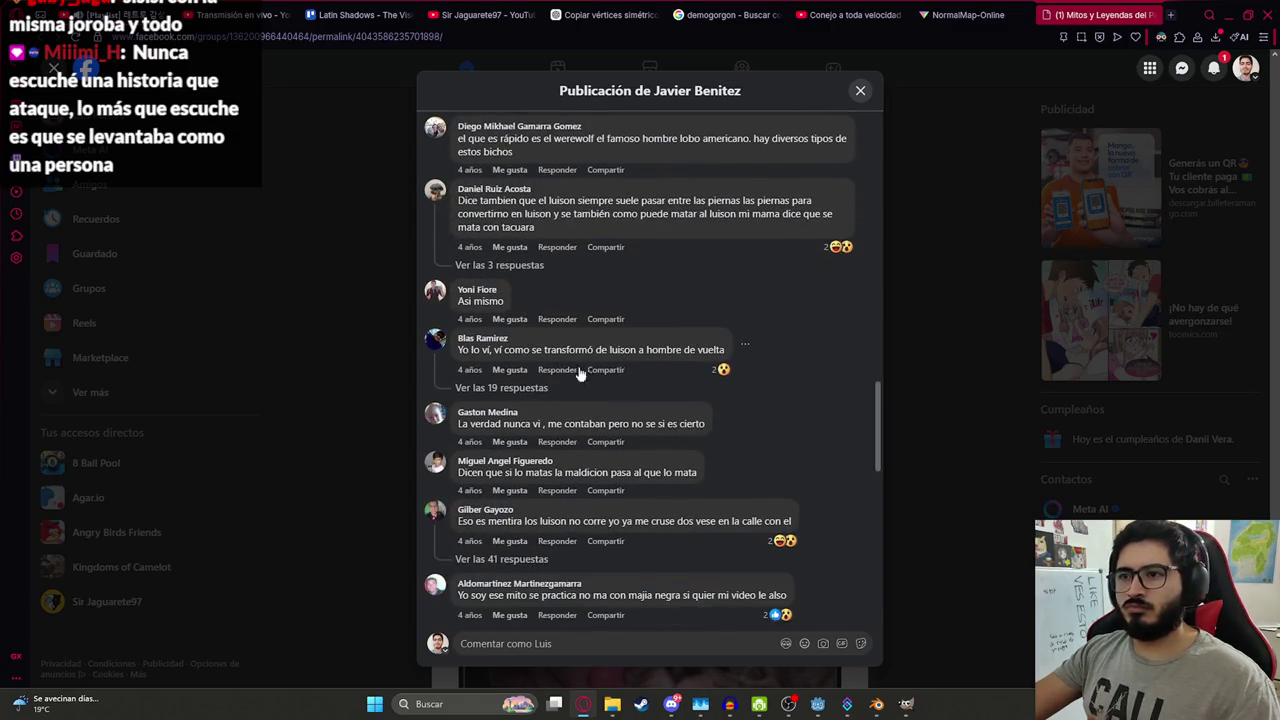
# Step: Open ChatGPT in a new tab and send the question 'como ataca el luison?'
pyautogui.click(1170, 15)
pyautogui.press('Return')
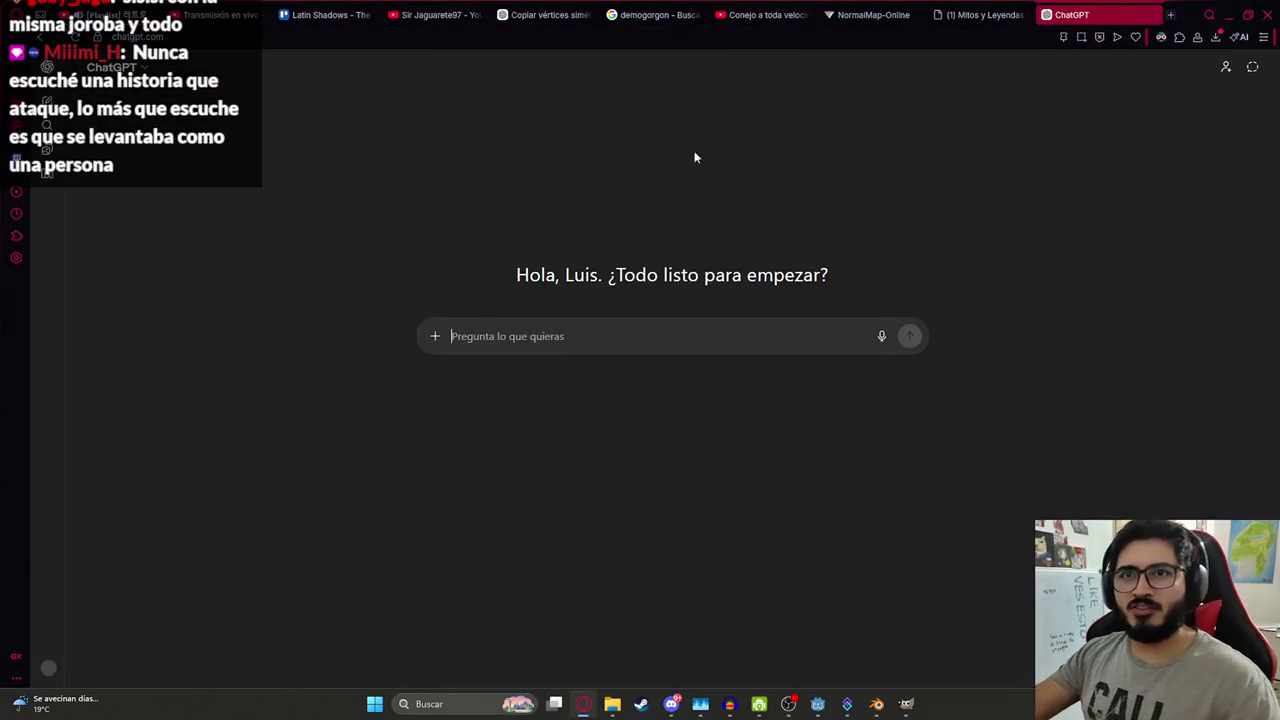
pyautogui.write('como ataca e')
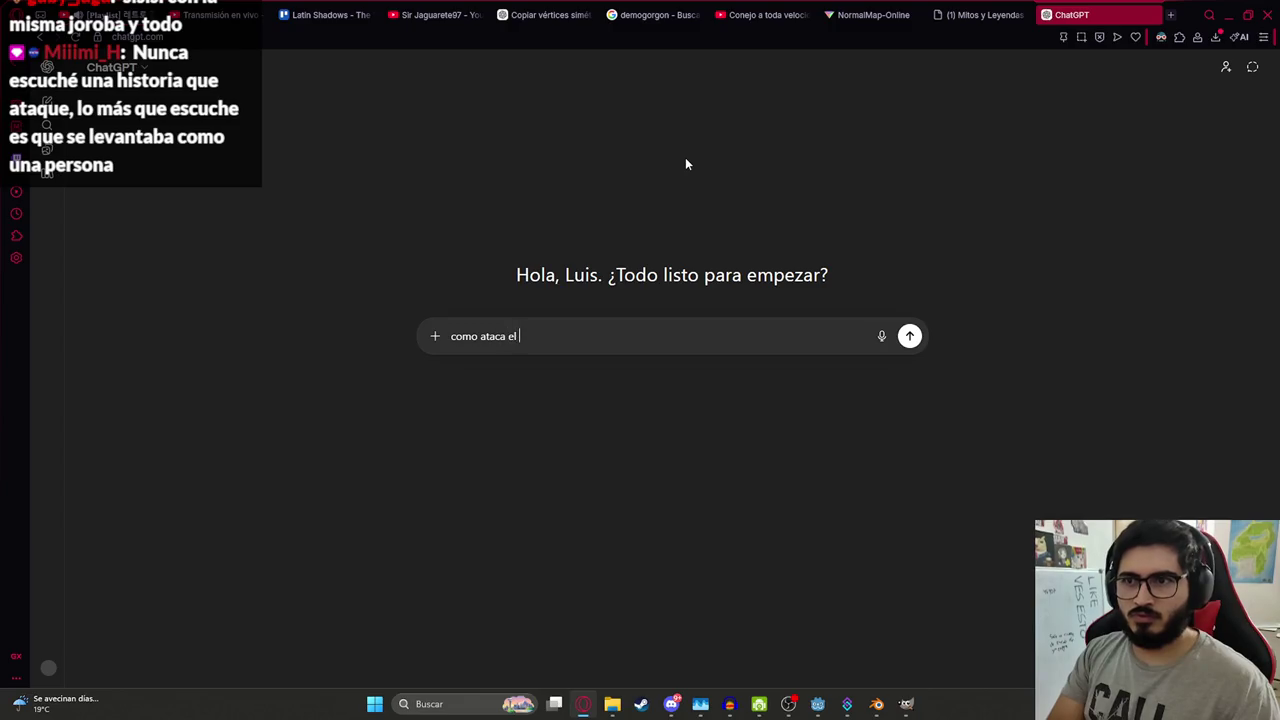
pyautogui.write('lu')
pyautogui.write('?')
pyautogui.press('Return')
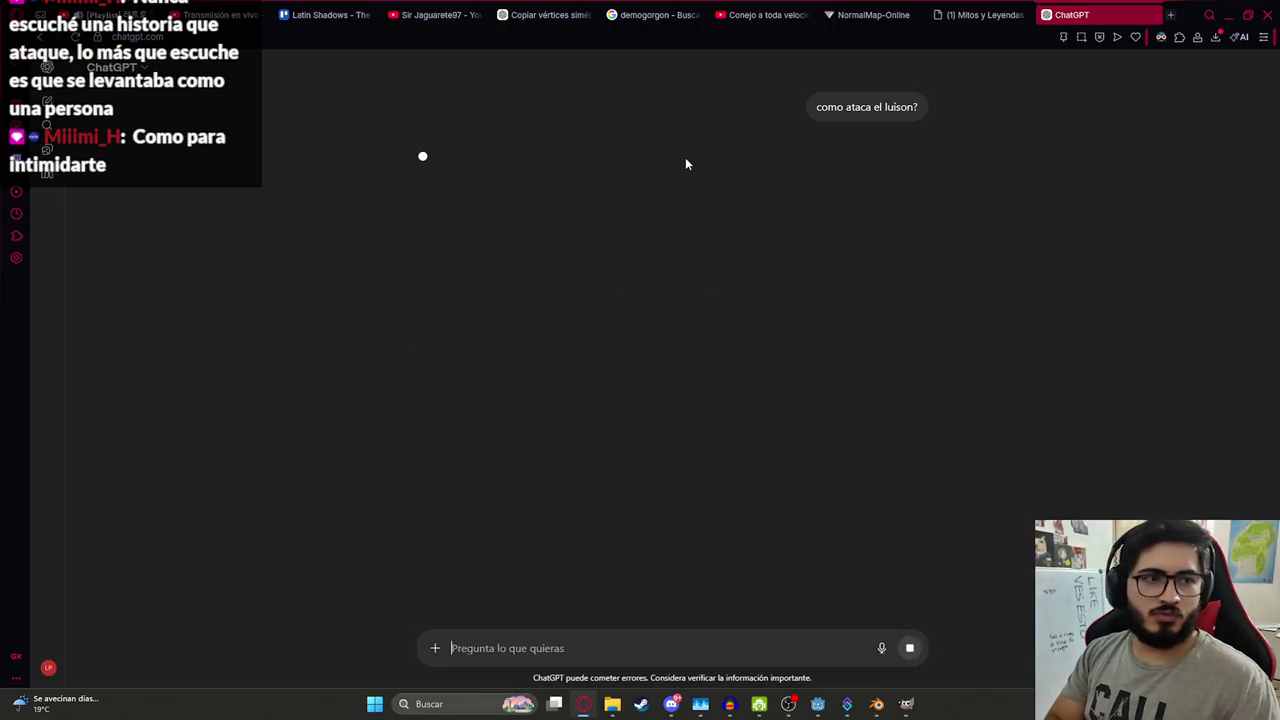
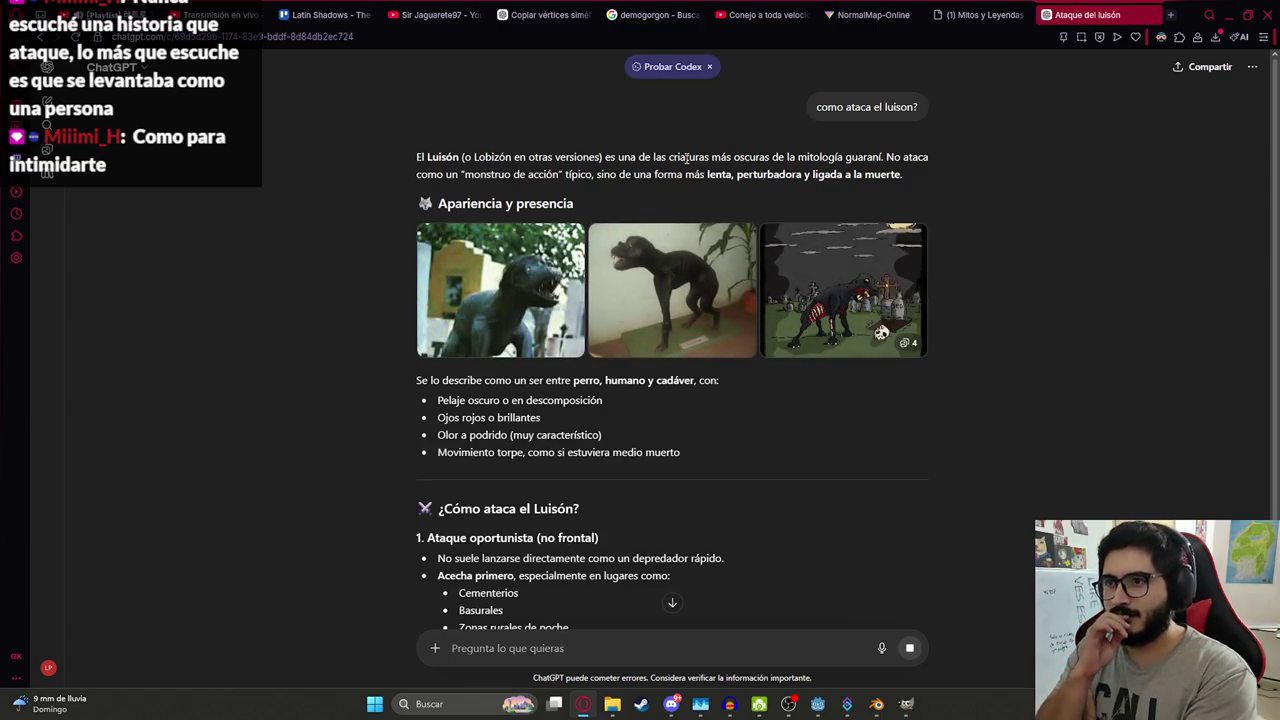
# Step: Switch to Blender and view the rig from the right side at frame 10
pyautogui.scroll(-3, 484, 375)
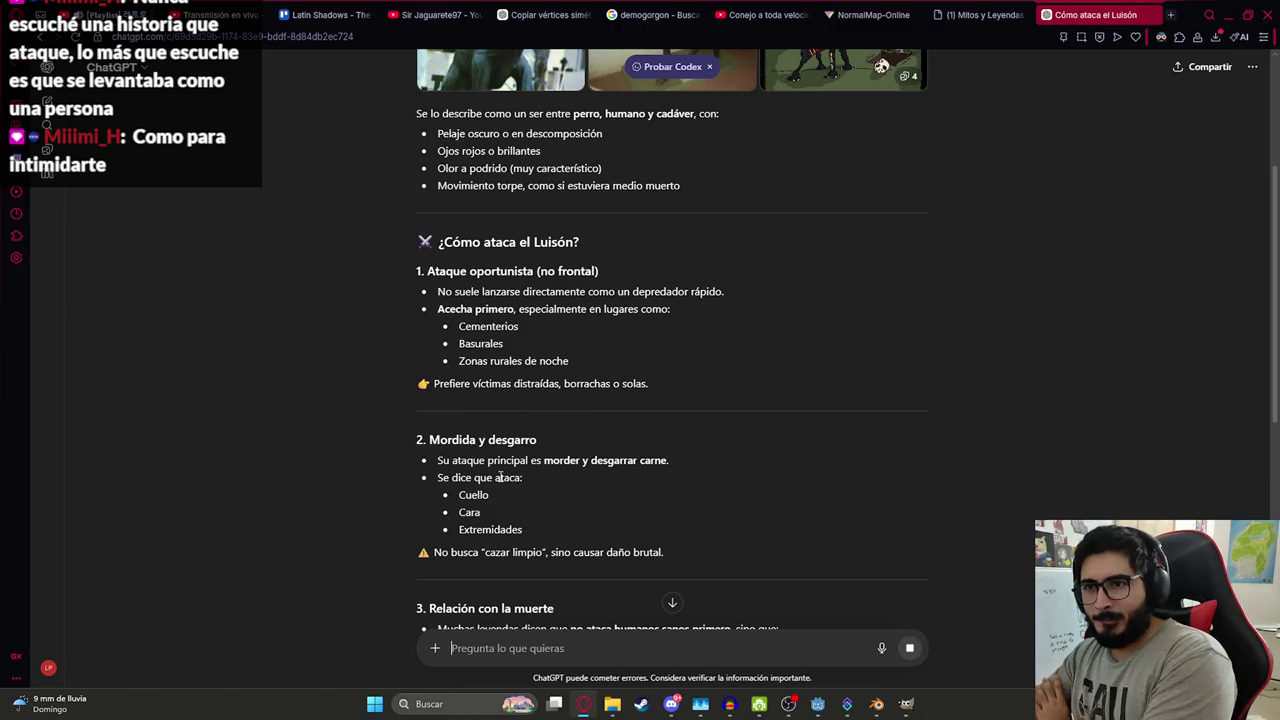
pyautogui.scroll(-1, 524, 487)
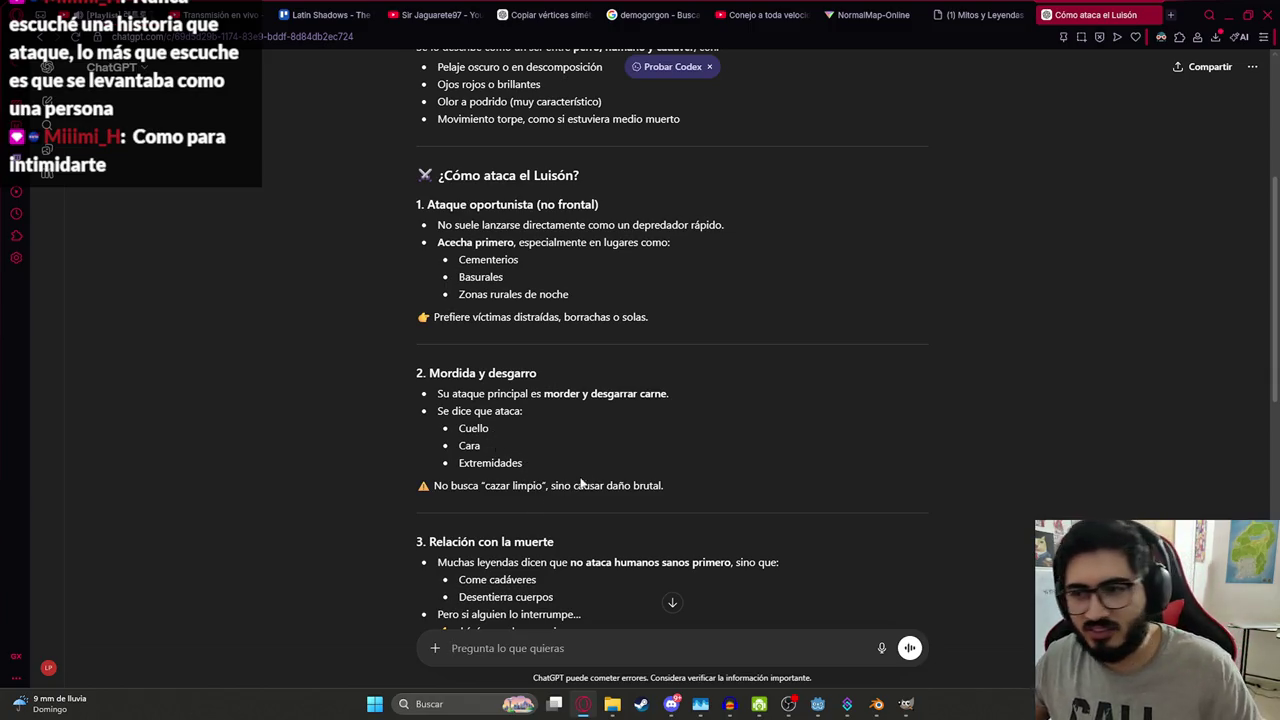
pyautogui.scroll(-2, 600, 420)
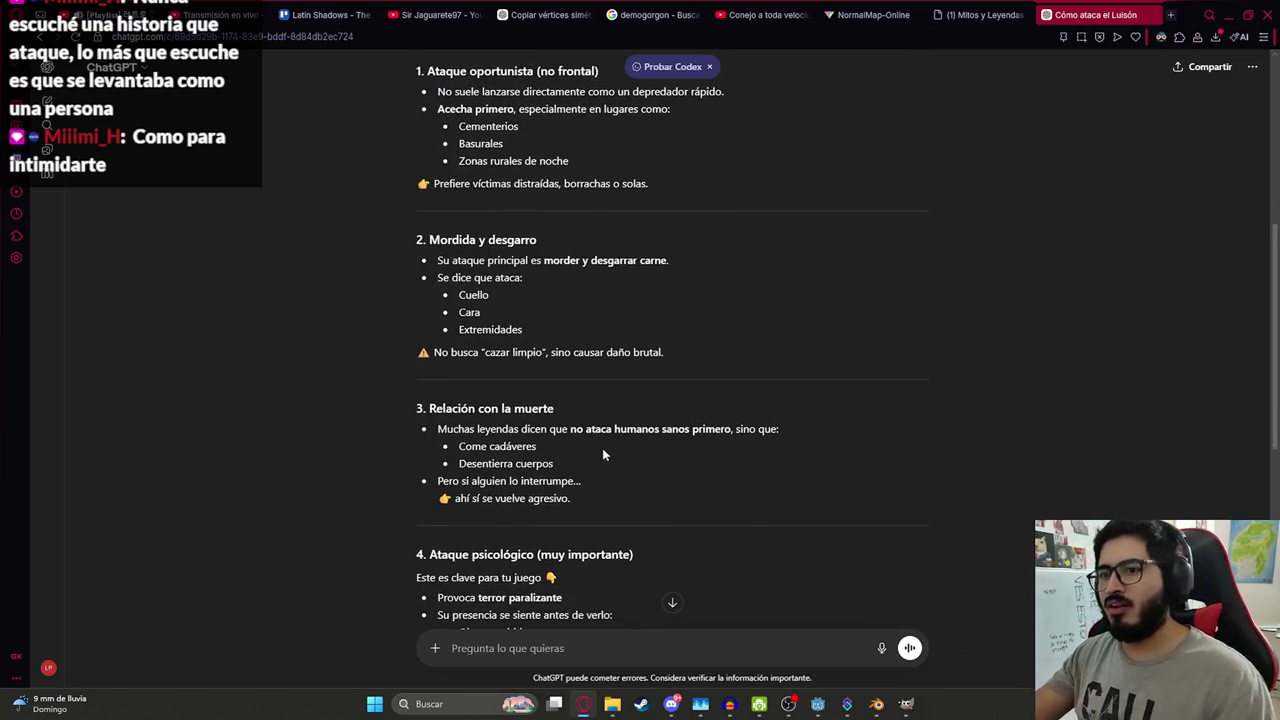
pyautogui.hotkey('alt', 'Tab')
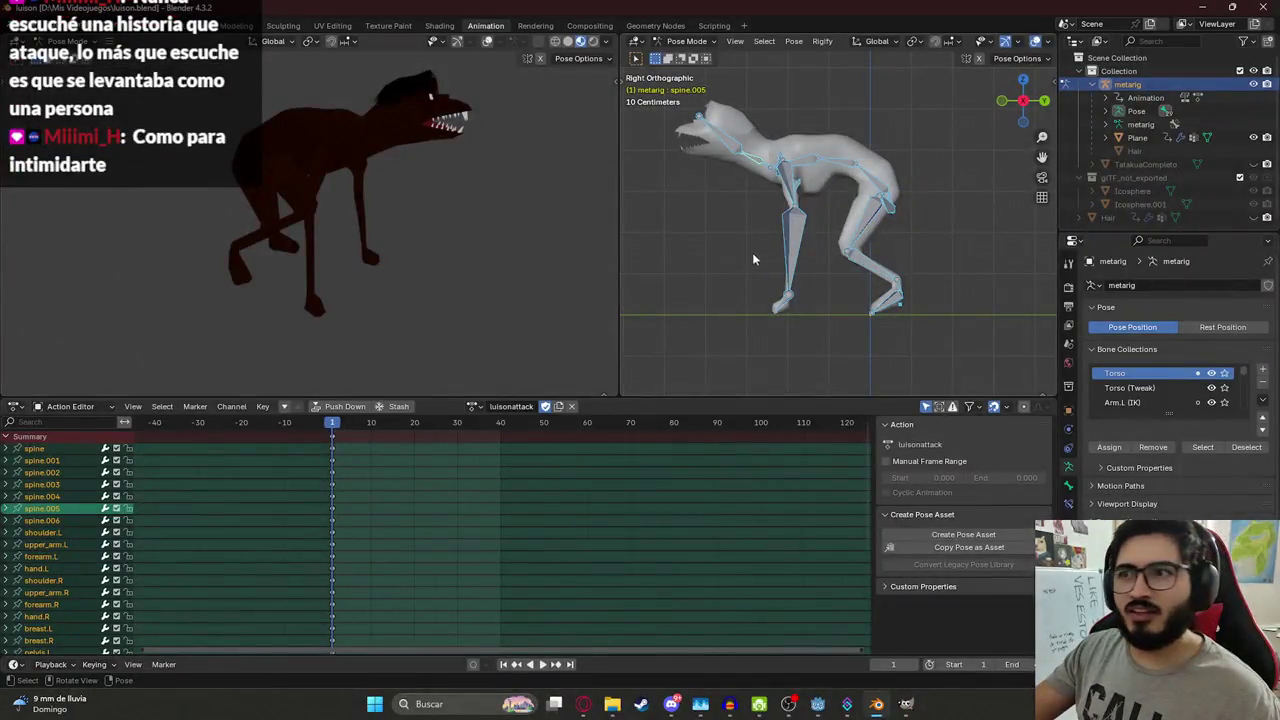
pyautogui.moveTo(623, 274); pyautogui.dragTo(693, 204)
pyautogui.press('KP_3')
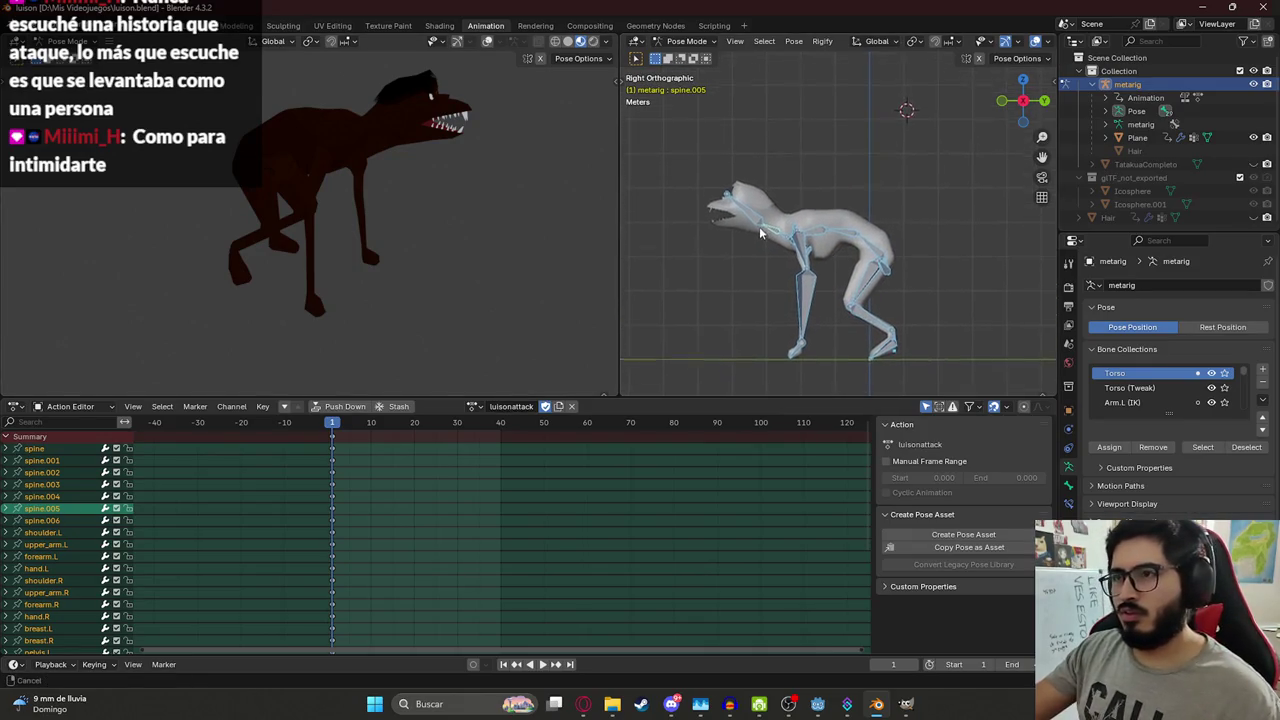
pyautogui.press('Right')
pyautogui.press('Right')
pyautogui.press('Right')
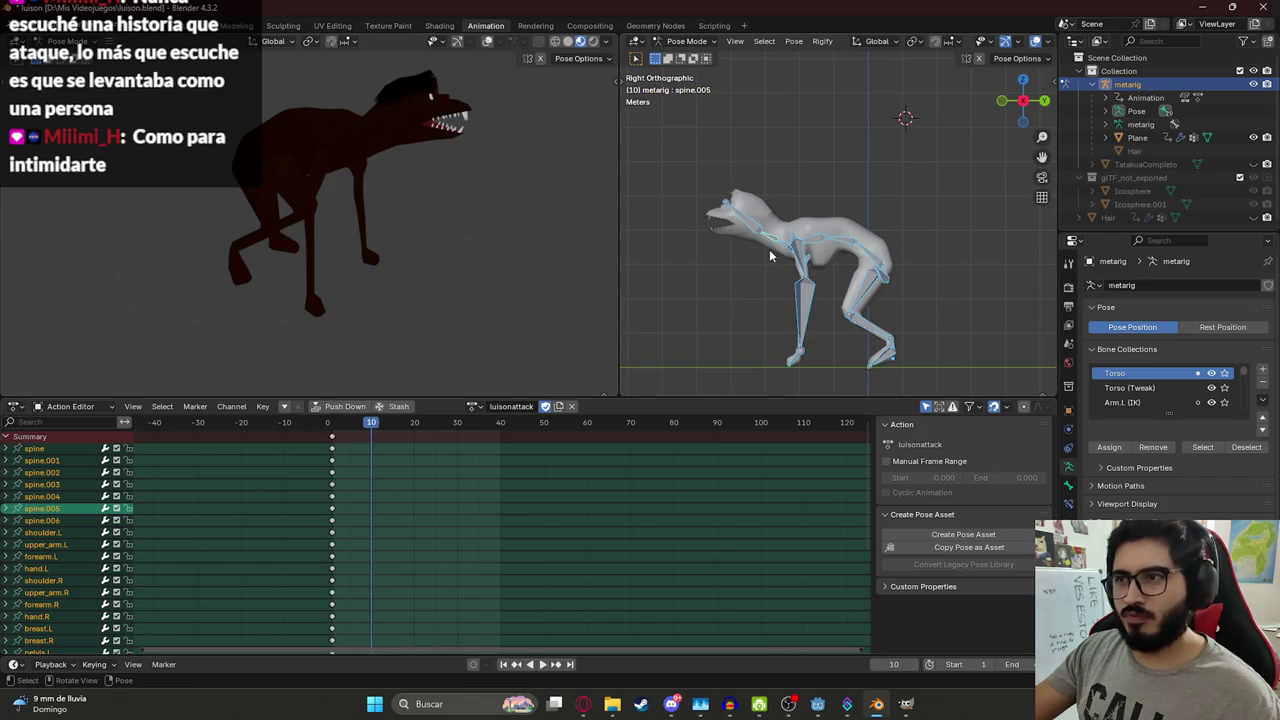
# Step: Tilt the spine.005 neck and bend spine.003 and spine.002 down into a crouch
pyautogui.click(806, 244)
pyautogui.click(776, 244)
pyautogui.press('r')
pyautogui.click(761, 248)
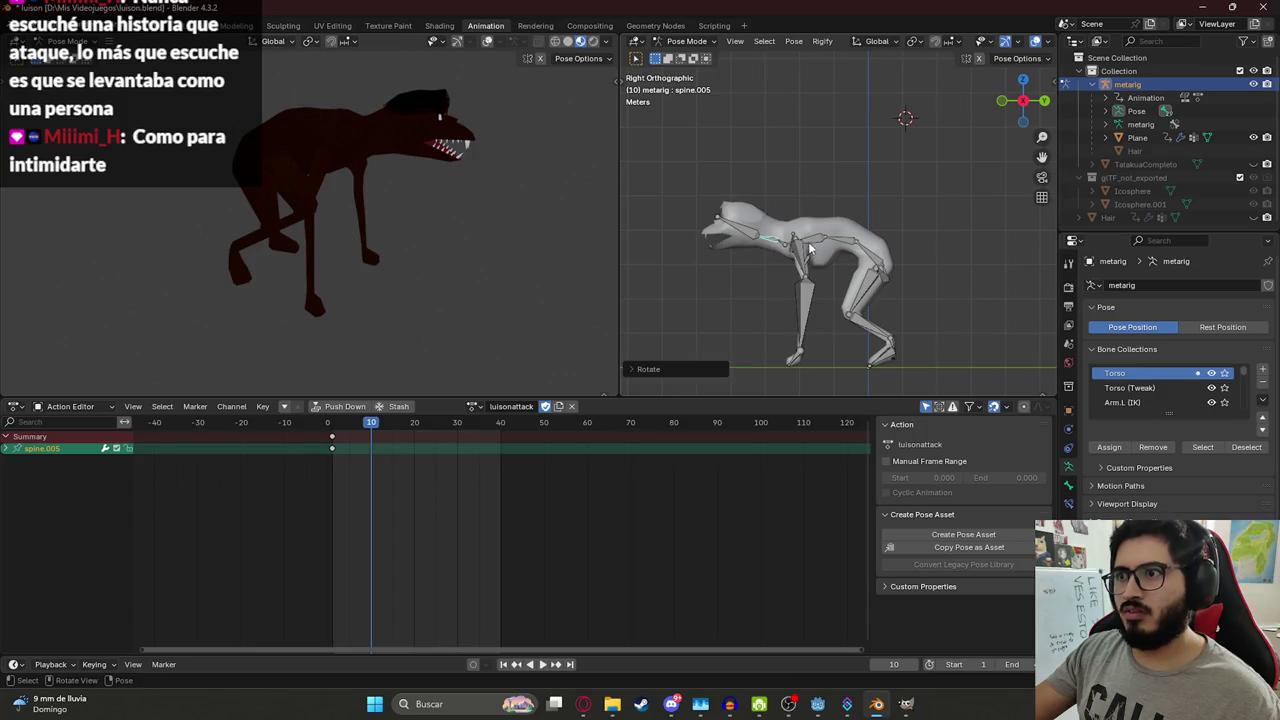
pyautogui.click(809, 244)
pyautogui.press('r')
pyautogui.click(856, 260)
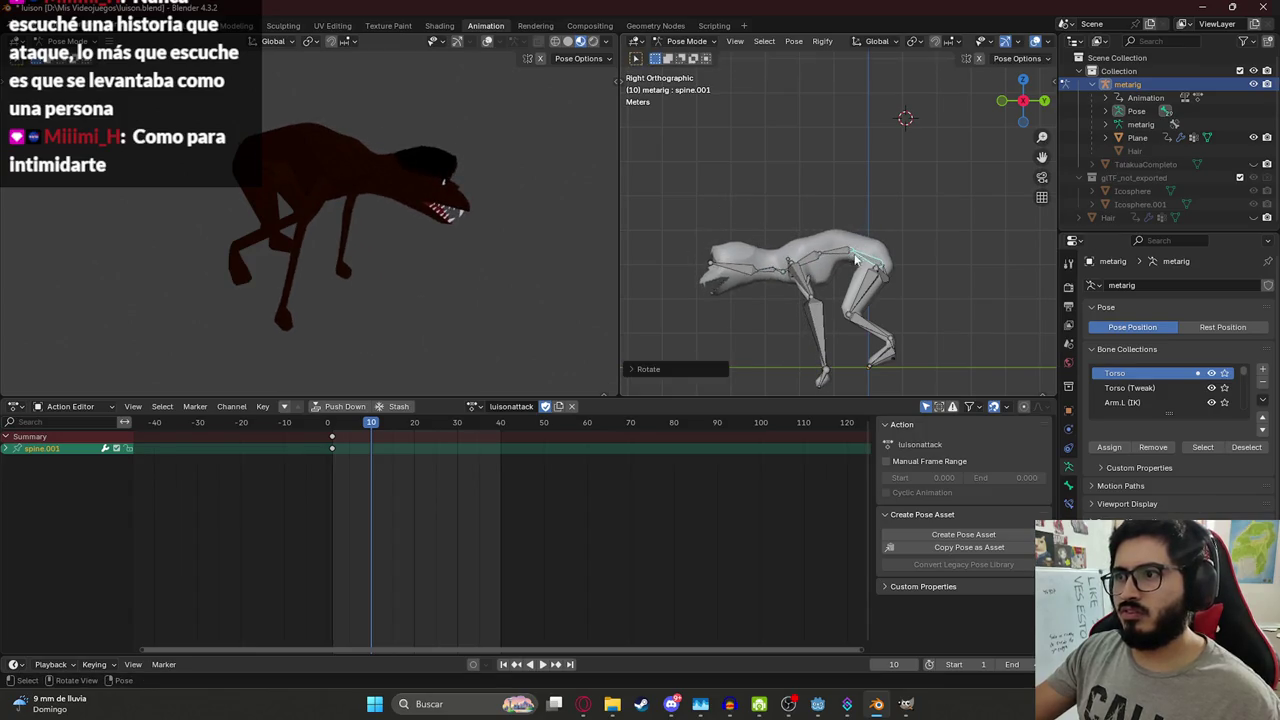
pyautogui.click(834, 254)
pyautogui.press('r')
pyautogui.click(812, 249)
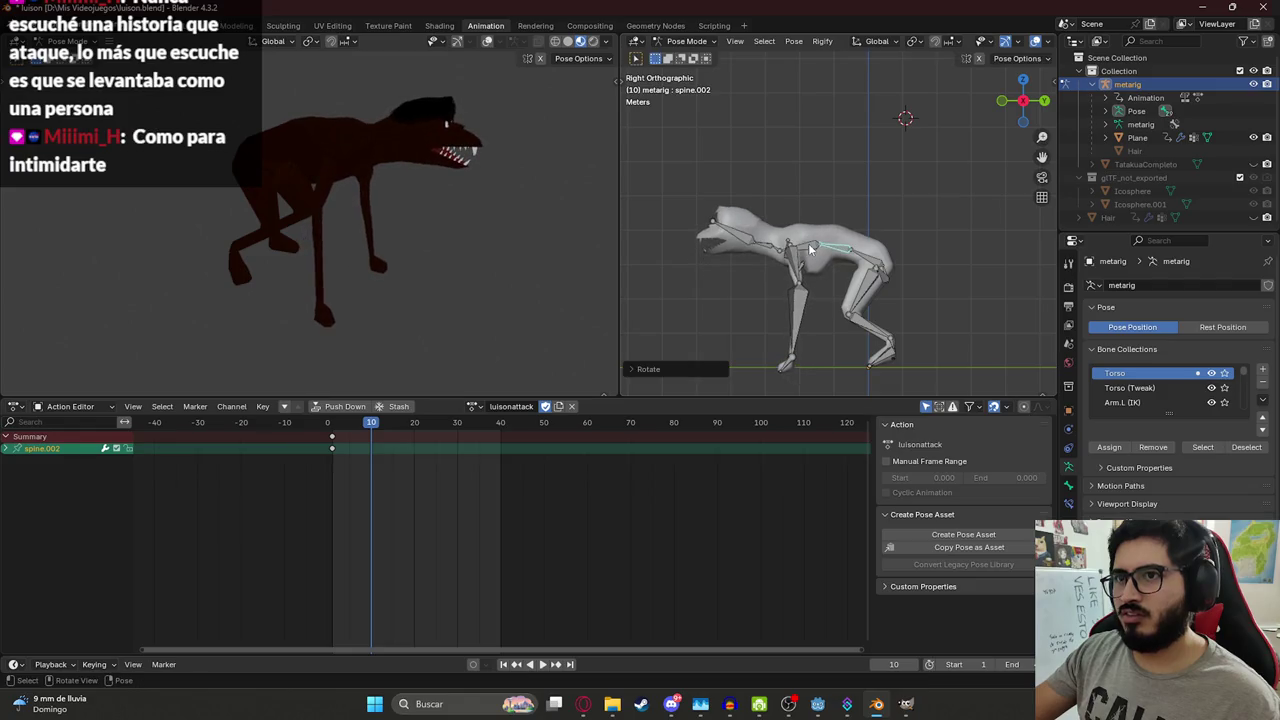
# Step: Swing the front upper_arm.L forward and the upper_arm.R leg backward
pyautogui.click(797, 280)
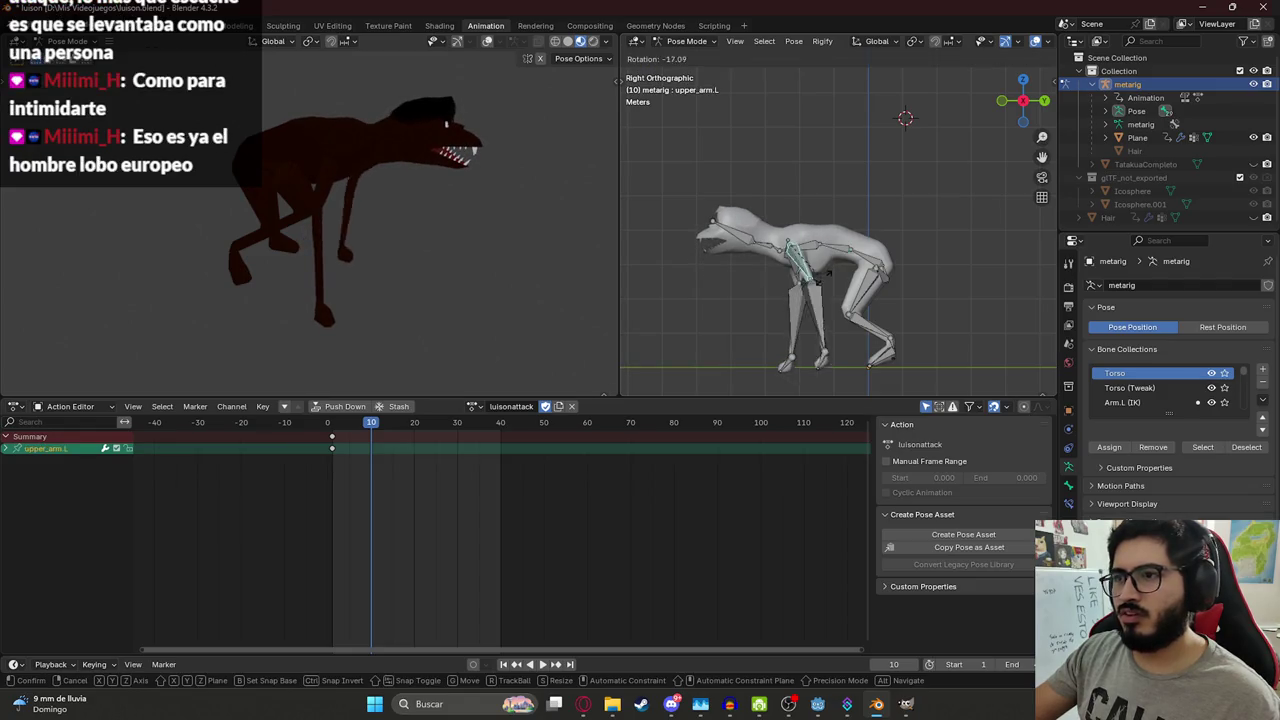
pyautogui.press('r')
pyautogui.click(833, 278)
pyautogui.hotkey('ctrl', 'z')
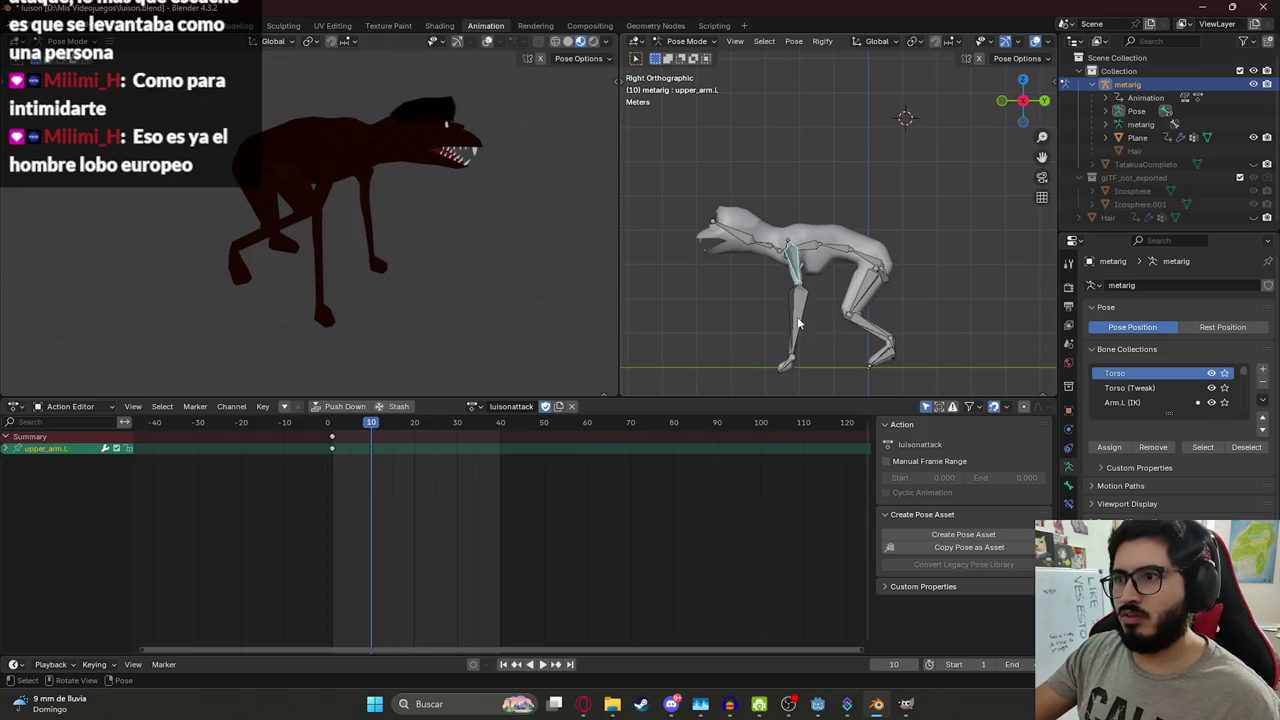
pyautogui.press('r')
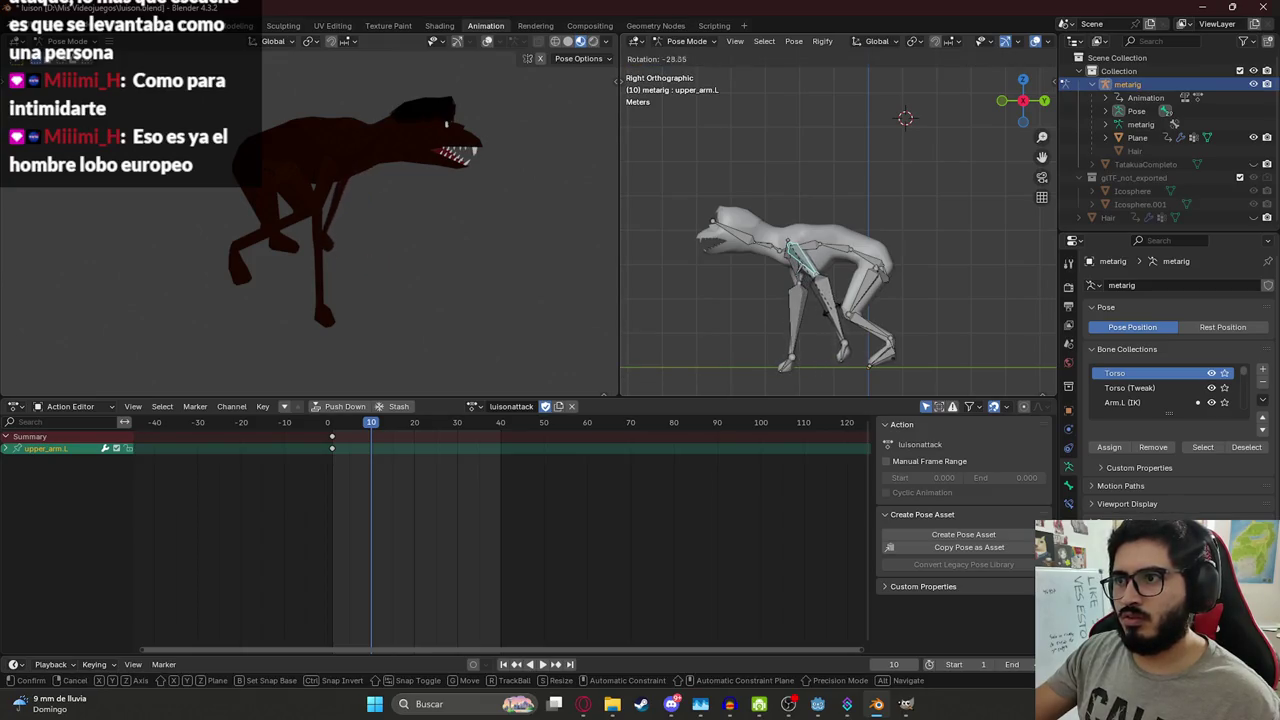
pyautogui.click(801, 285)
pyautogui.click(799, 272)
pyautogui.click(795, 270)
pyautogui.press('r')
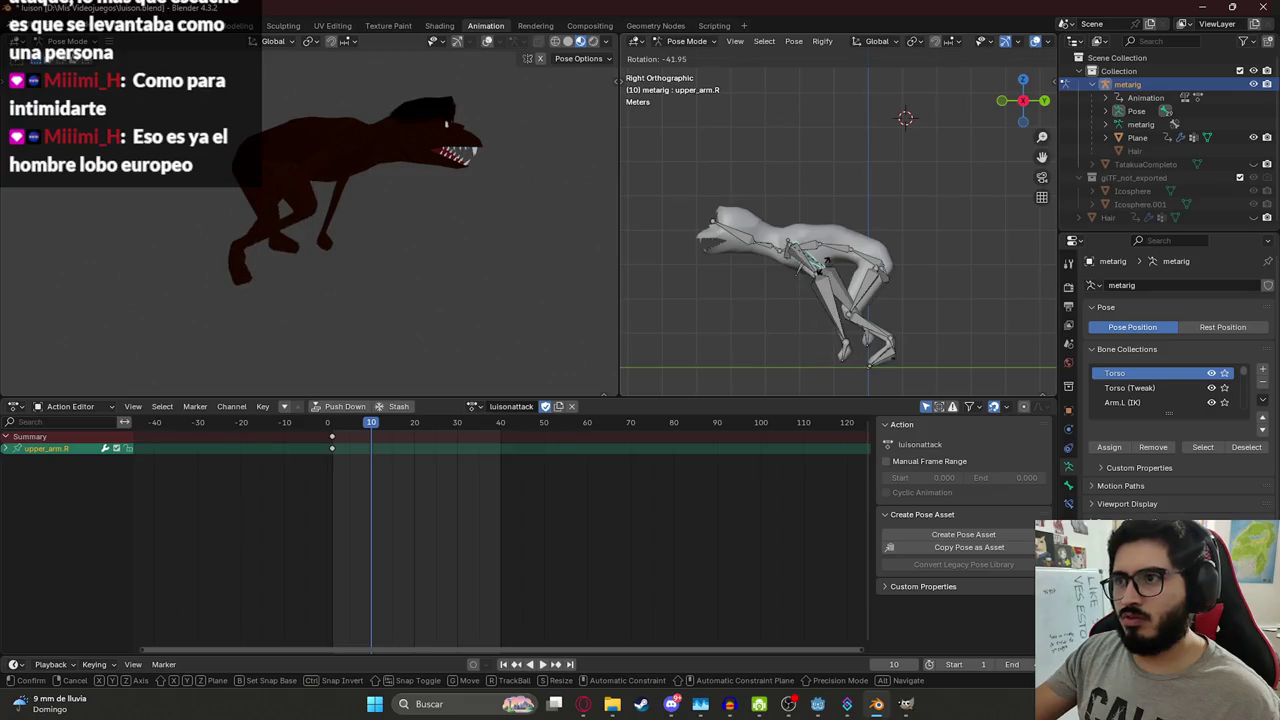
pyautogui.click(820, 273)
pyautogui.click(875, 263)
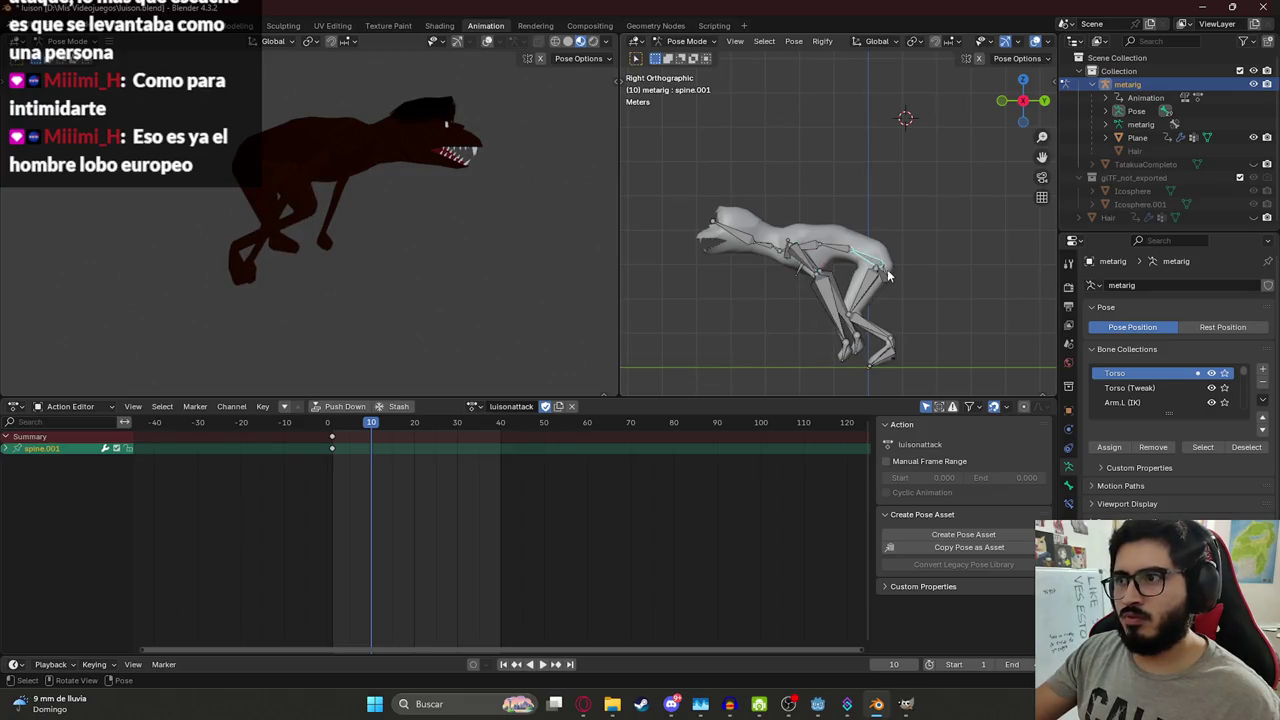
pyautogui.hotkey('ctrl', 'z')
pyautogui.hotkey('ctrl', 'shift', 'z')
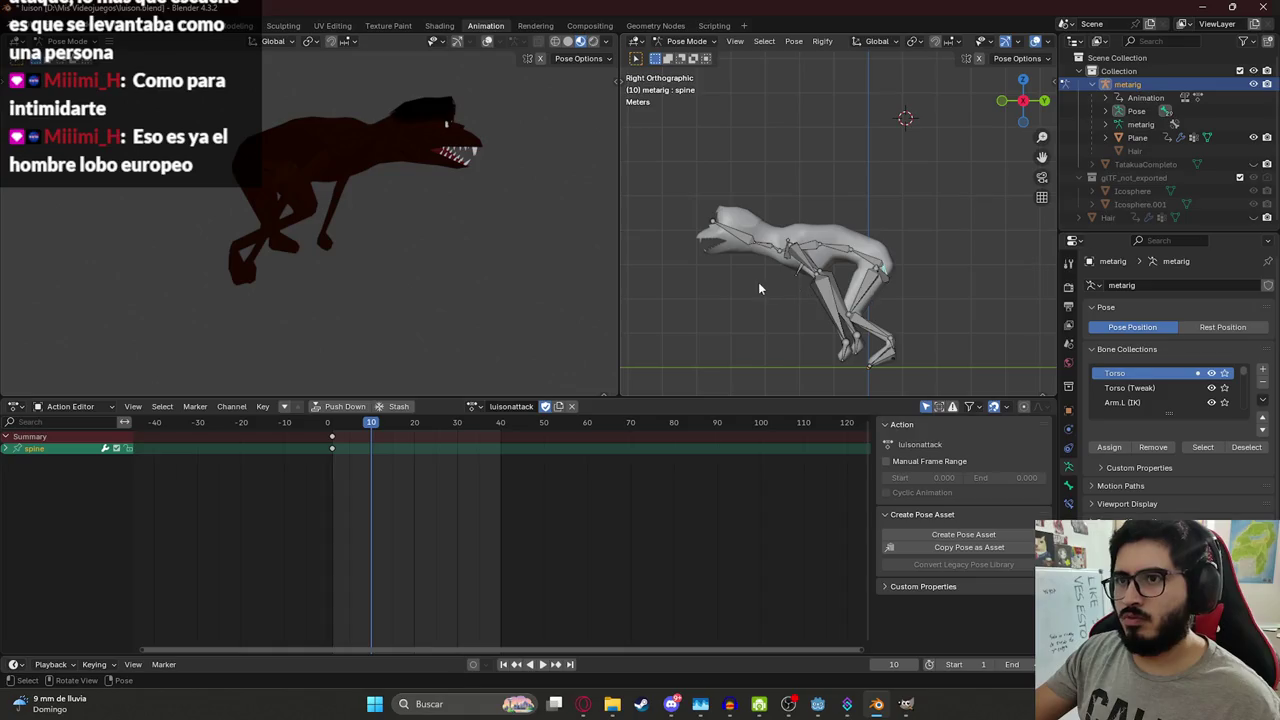
# Step: Key every bone's pose at frame 10 and play the animation from frame 1
pyautogui.press('a')
pyautogui.press('i')
pyautogui.click(332, 424)
pyautogui.press('space')
pyautogui.click(334, 424)
pyautogui.press('space')
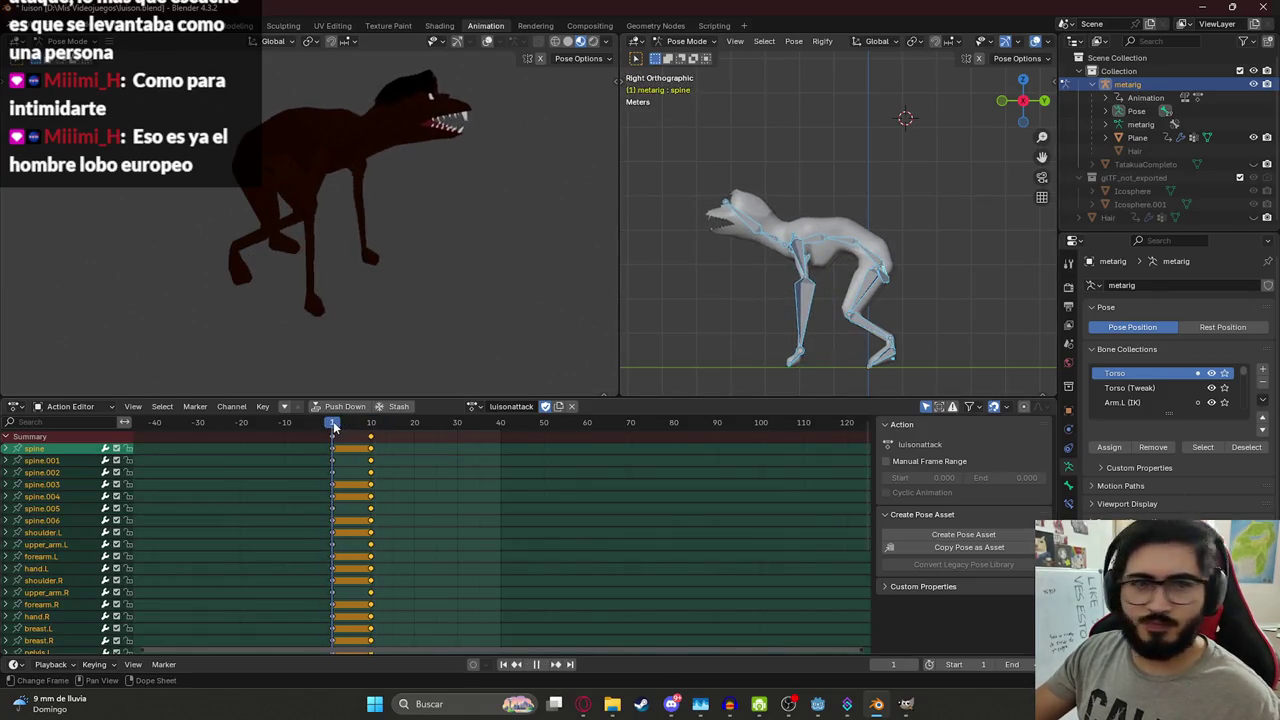
# Step: Play the attack animation from the front, comparing the poses at frames 1 and 10
pyautogui.moveTo(458, 165)
pyautogui.mouseDown()
pyautogui.moveTo(361, 118)
pyautogui.moveTo(375, 157)
pyautogui.mouseUp()
pyautogui.scroll(4, 295, 152)
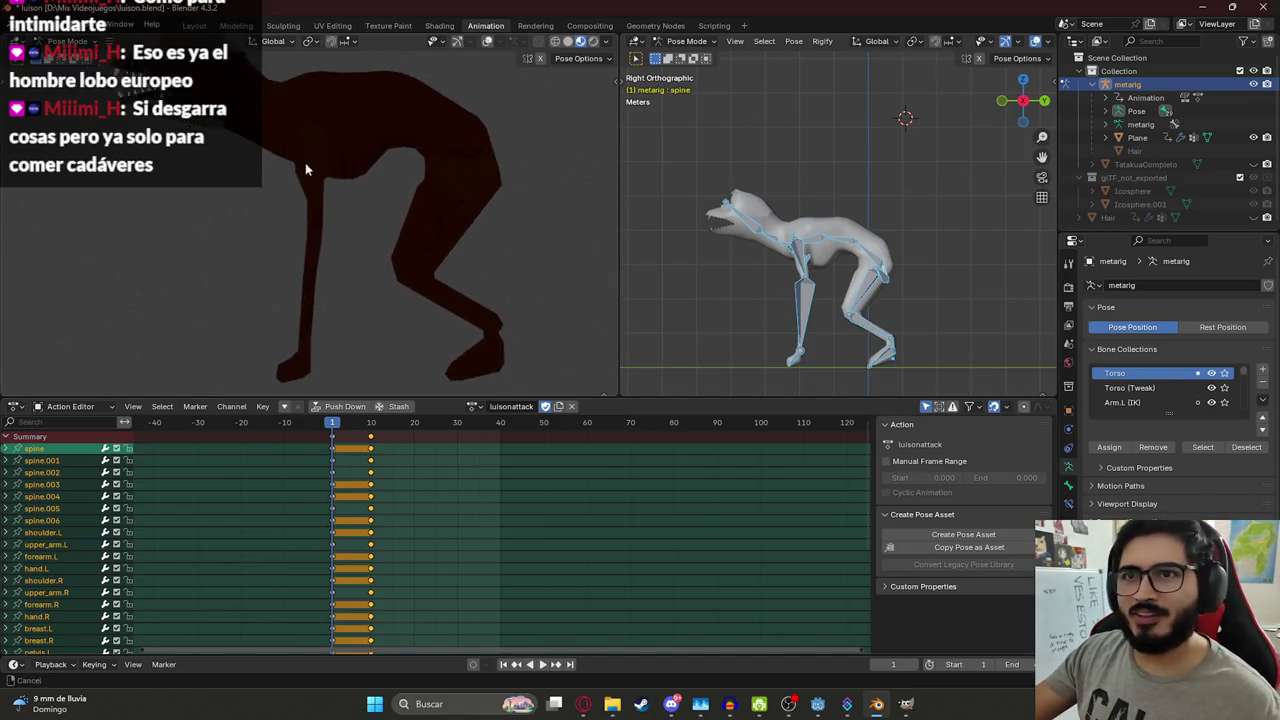
pyautogui.press('space')
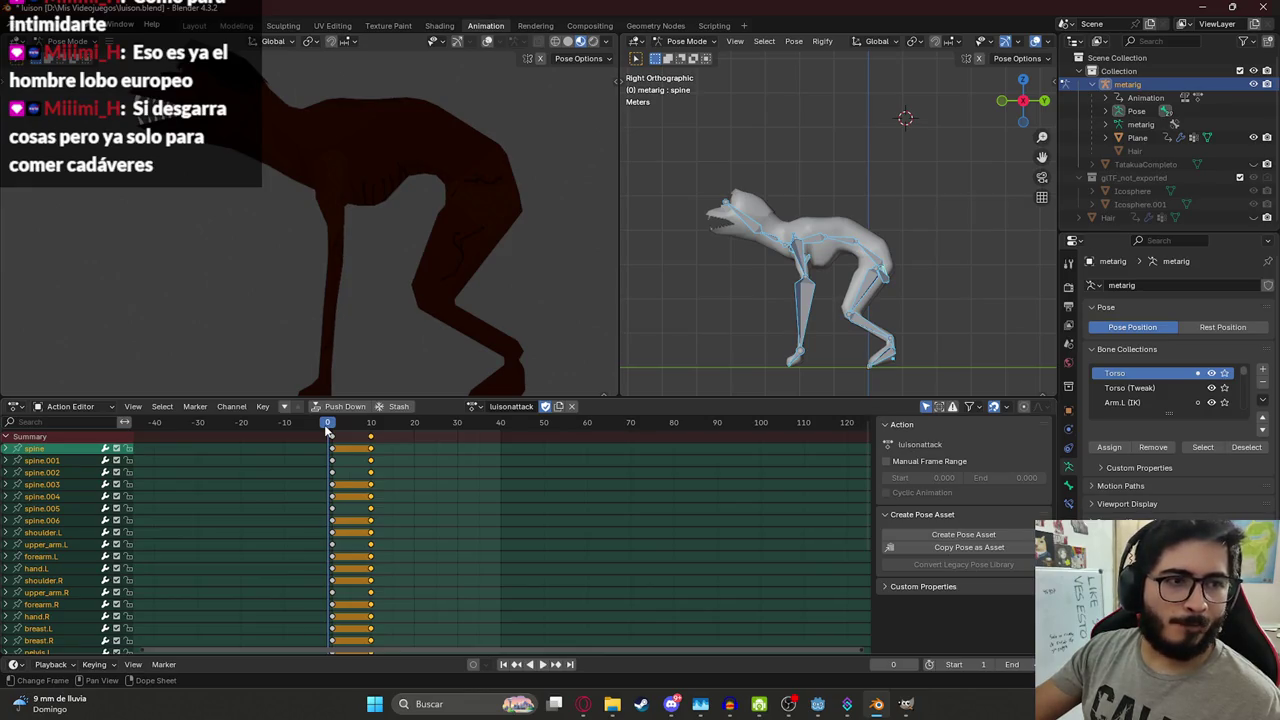
pyautogui.click(371, 432)
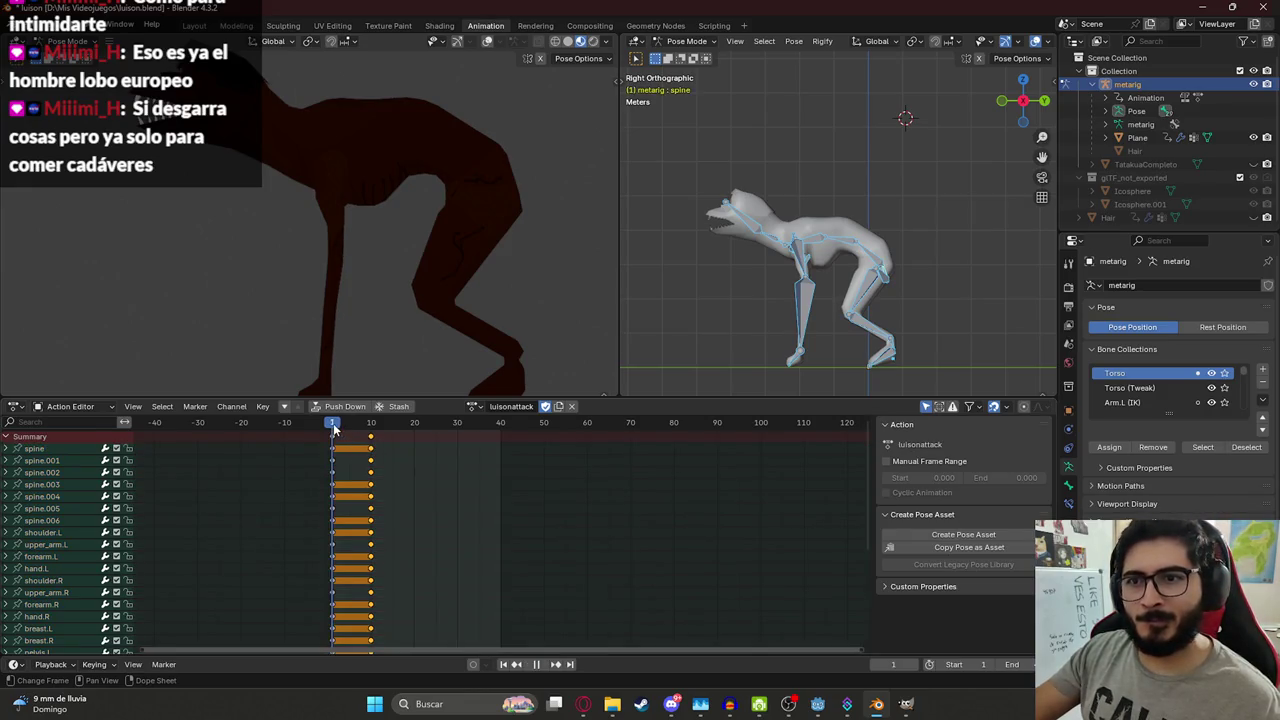
pyautogui.moveTo(371, 432); pyautogui.dragTo(335, 437)
# Step: Delete the frame 10 keyframes and view the rig from the front
pyautogui.press('x')
pyautogui.click(371, 437)
pyautogui.click(371, 432)
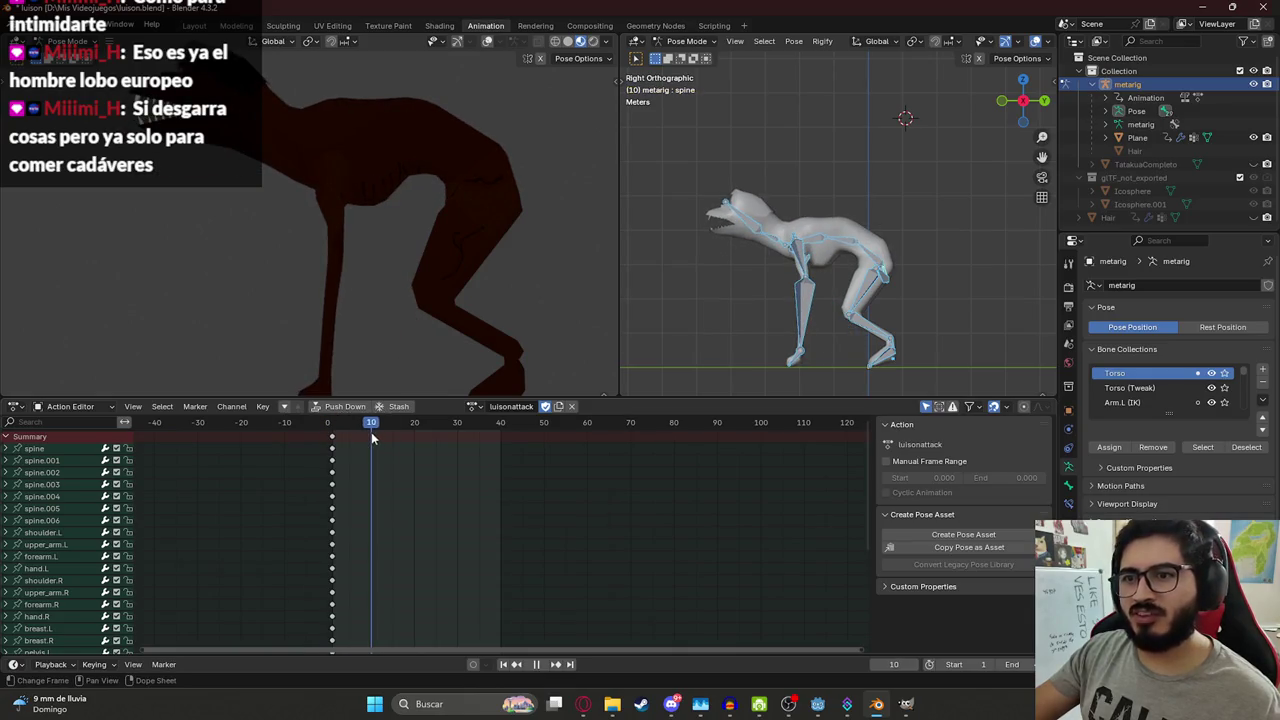
pyautogui.press('KP_1')
pyautogui.scroll(2, 797, 268)
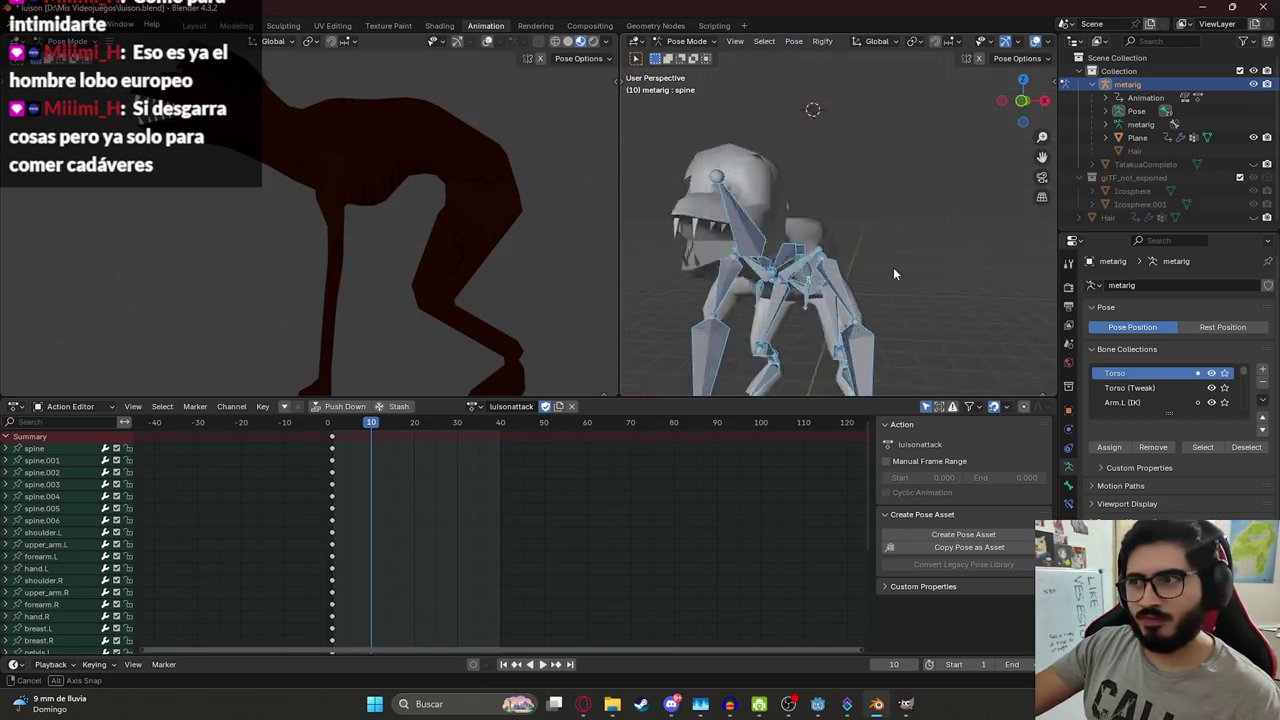
# Step: Rotate spine.002 and spine.003 to raise the torso upright at frame 10
pyautogui.click(854, 249)
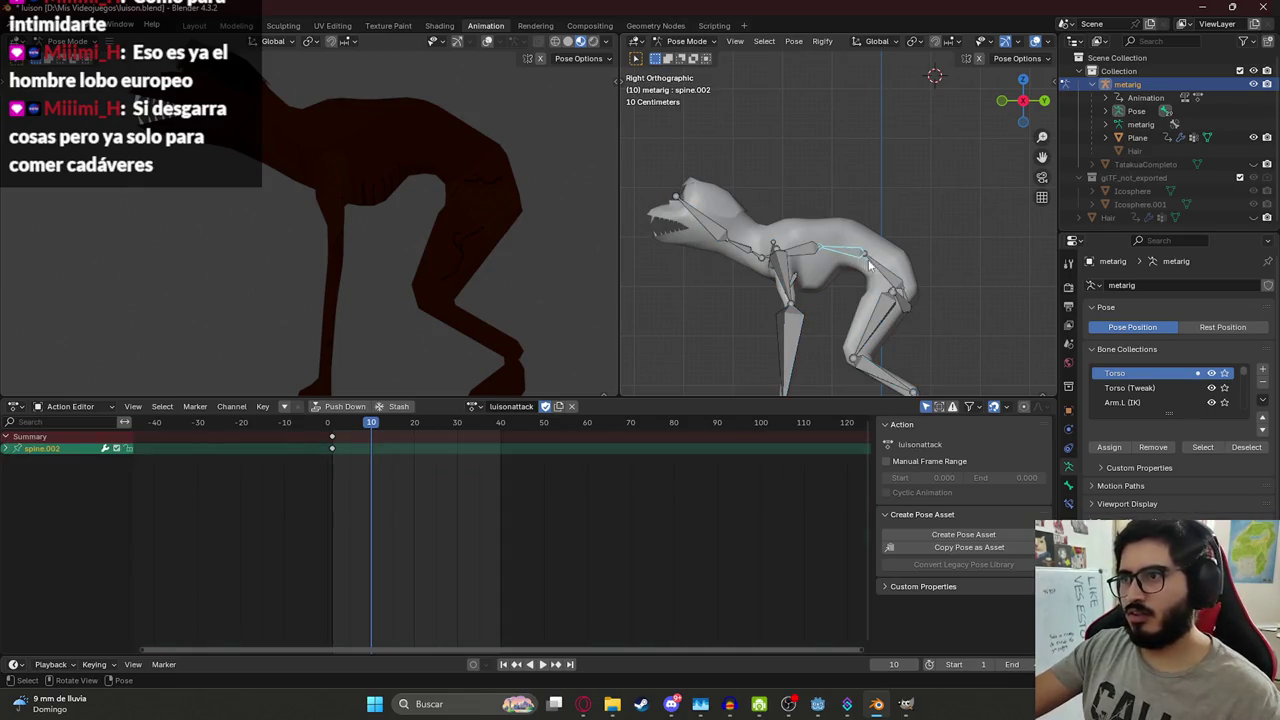
pyautogui.press('r')
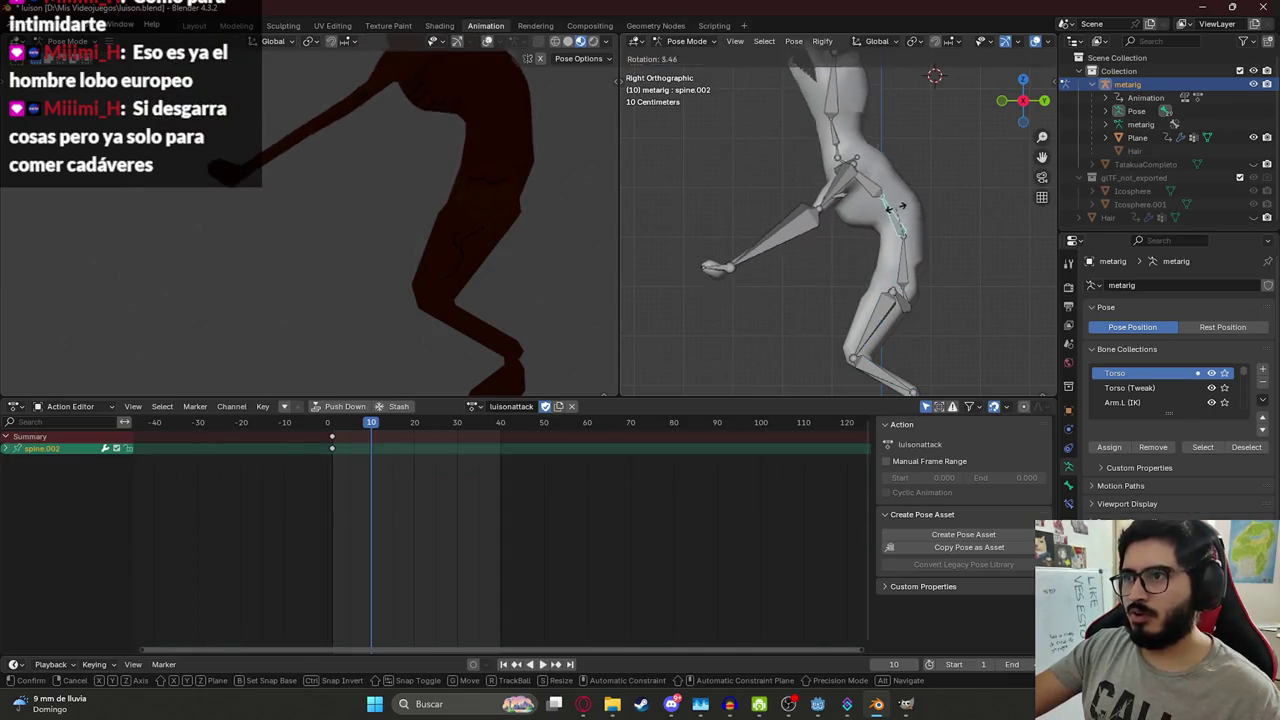
pyautogui.click(908, 186)
pyautogui.click(906, 178)
pyautogui.press('r')
pyautogui.click(906, 176)
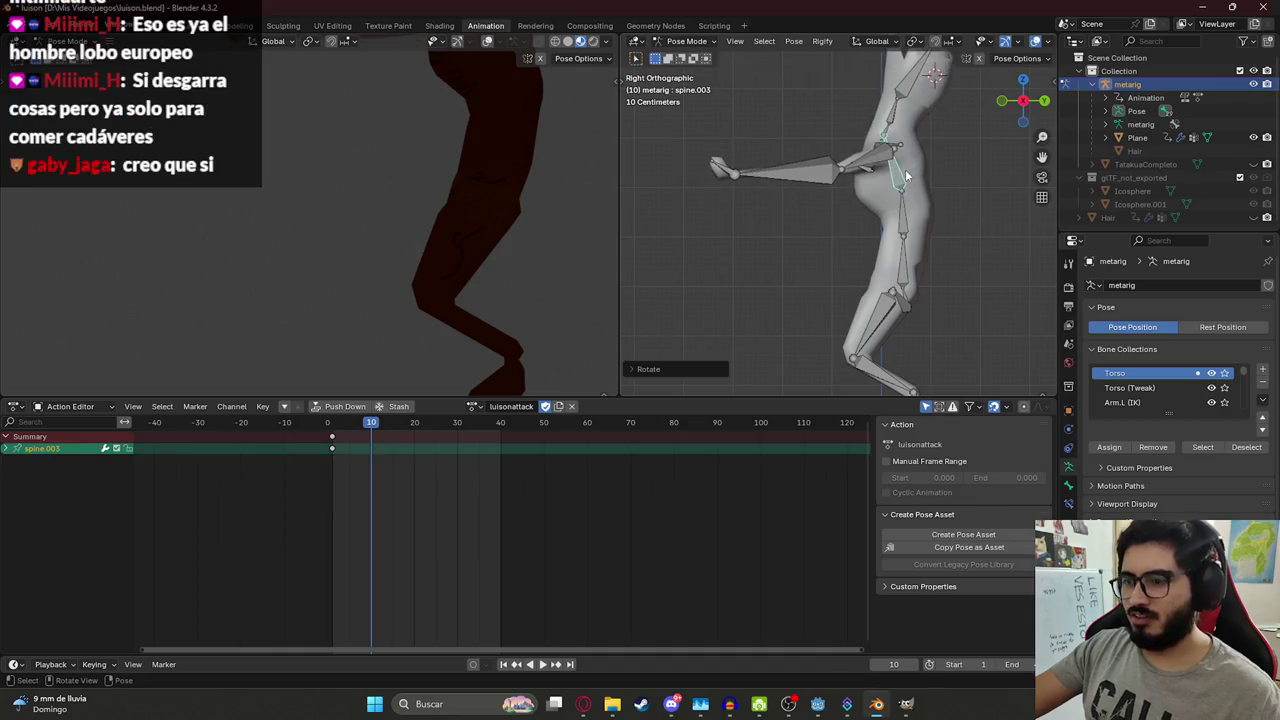
pyautogui.press('KP_1')
pyautogui.scroll(2, 799, 176)
# Step: Try raising the upper_arm.L forward from the side view, then undo it
pyautogui.click(838, 150)
pyautogui.press('r')
pyautogui.rightClick(855, 184)
pyautogui.press('KP_3')
pyautogui.press('r')
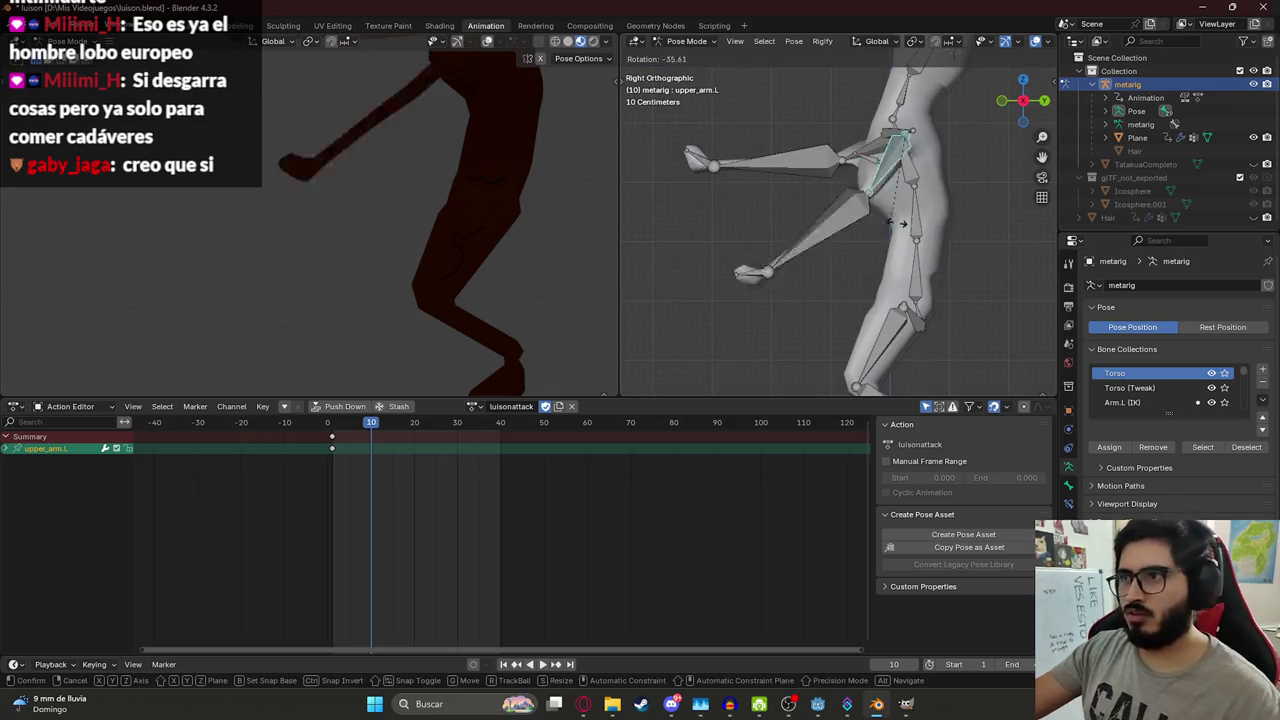
pyautogui.click(884, 148)
pyautogui.hotkey('ctrl', 'z')
pyautogui.hotkey('ctrl', 'z')
pyautogui.hotkey('ctrl', 'z')
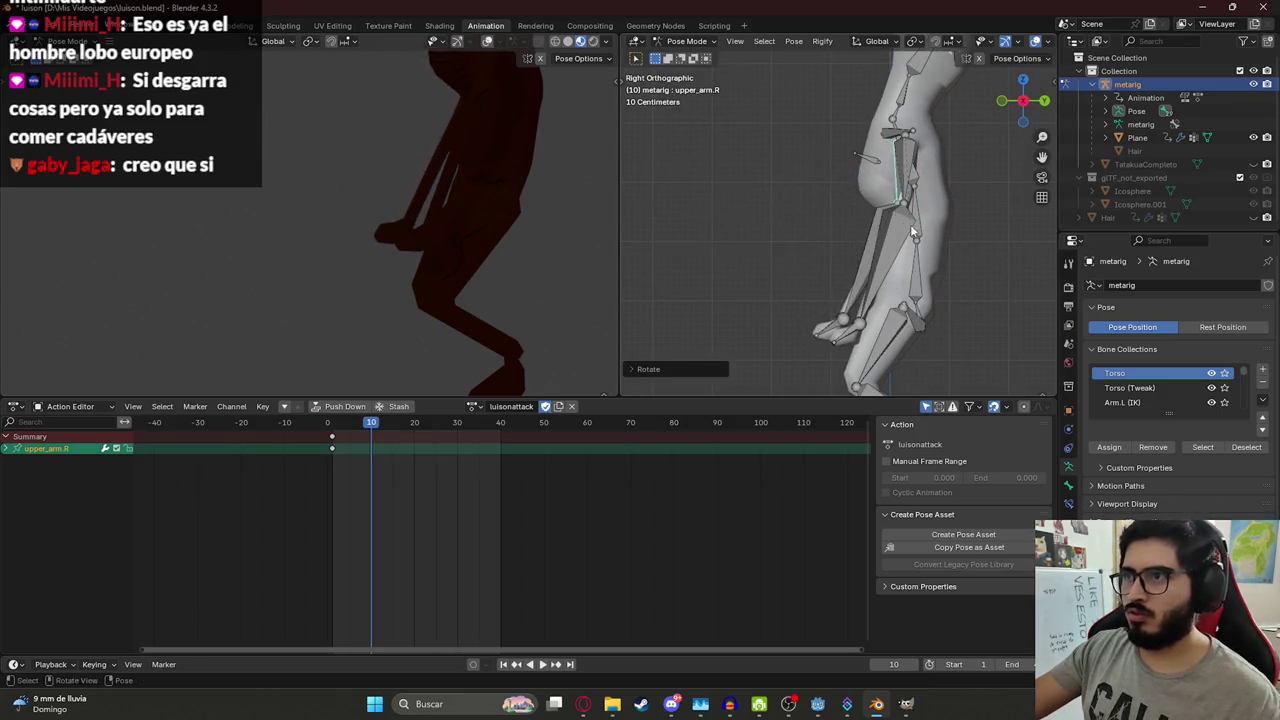
# Step: Tilt the spine.006 head forward and rotate the spine.005 neck bone
pyautogui.press('r')
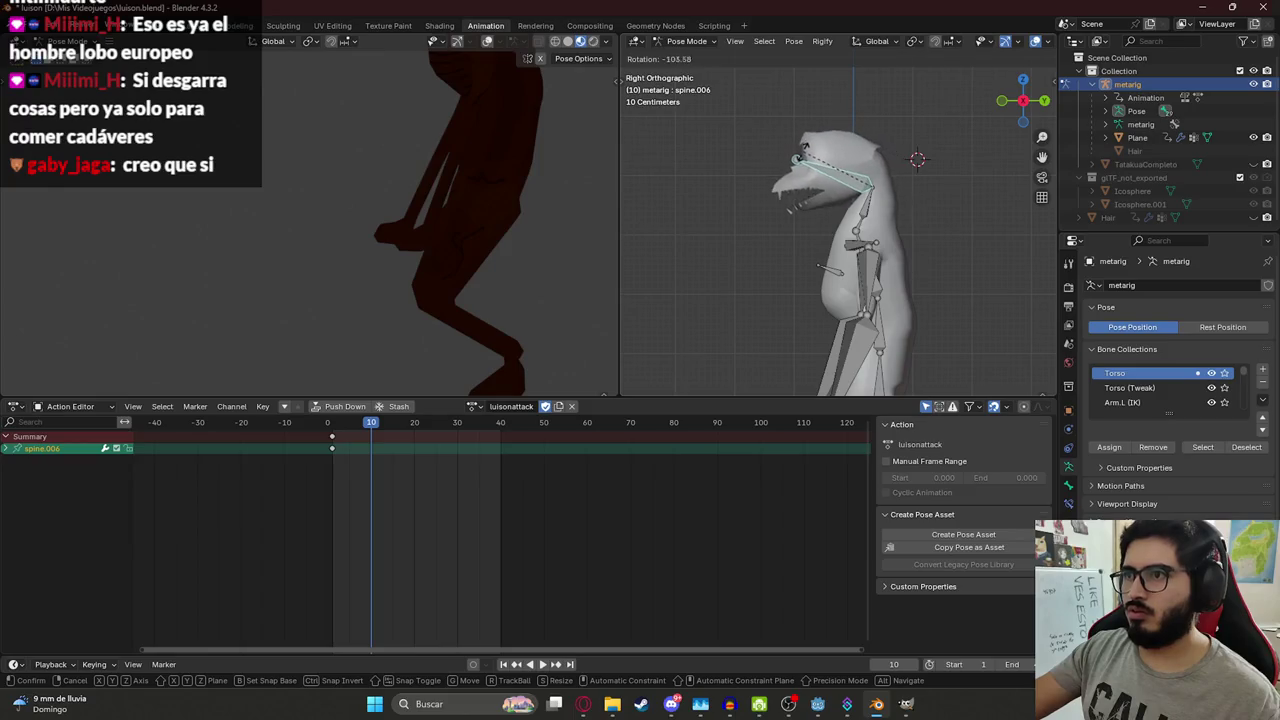
pyautogui.click(860, 214)
pyautogui.hotkey('ctrl', 'z')
pyautogui.press('r')
pyautogui.click(860, 214)
pyautogui.click(862, 200)
pyautogui.press('r')
pyautogui.click(487, 188)
pyautogui.moveTo(487, 188)
pyautogui.mouseDown()
pyautogui.moveTo(475, 169)
pyautogui.moveTo(284, 141)
pyautogui.moveTo(338, 215)
pyautogui.moveTo(350, 202)
pyautogui.mouseUp()
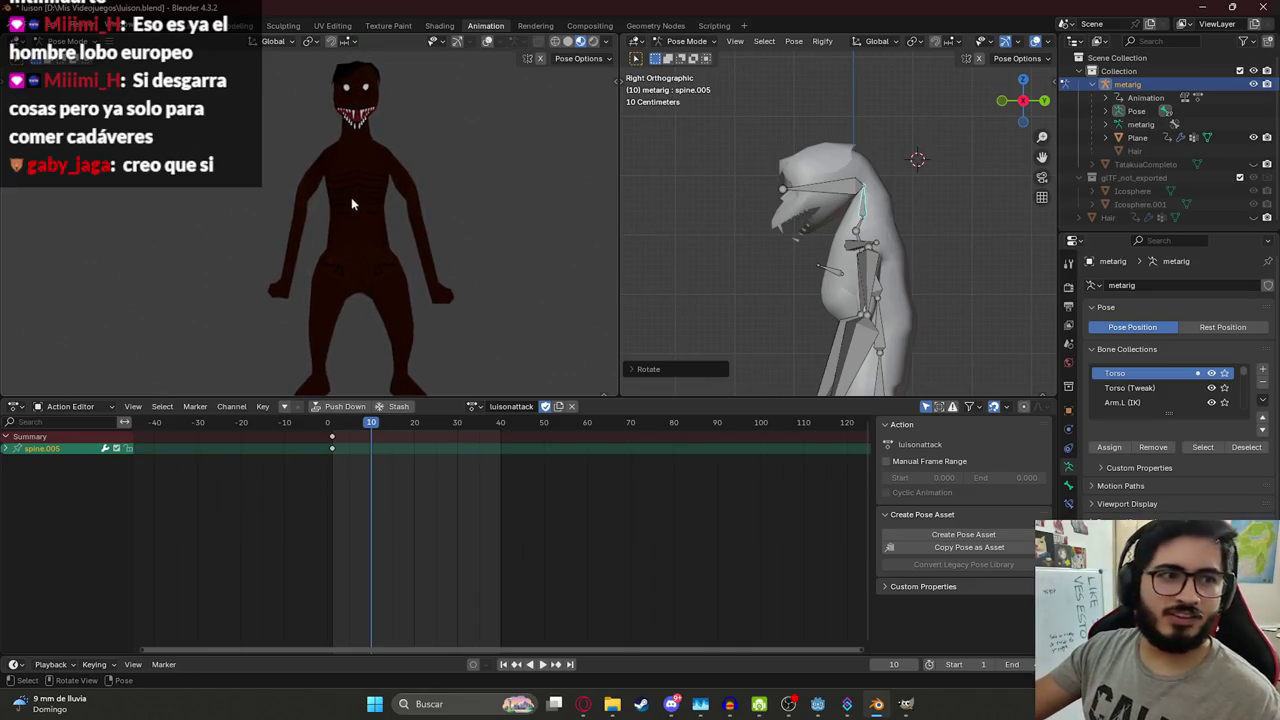
# Step: Key all bones in the new pose at frame 10 and play the animation
pyautogui.press('a')
pyautogui.press('i')
pyautogui.press('space')
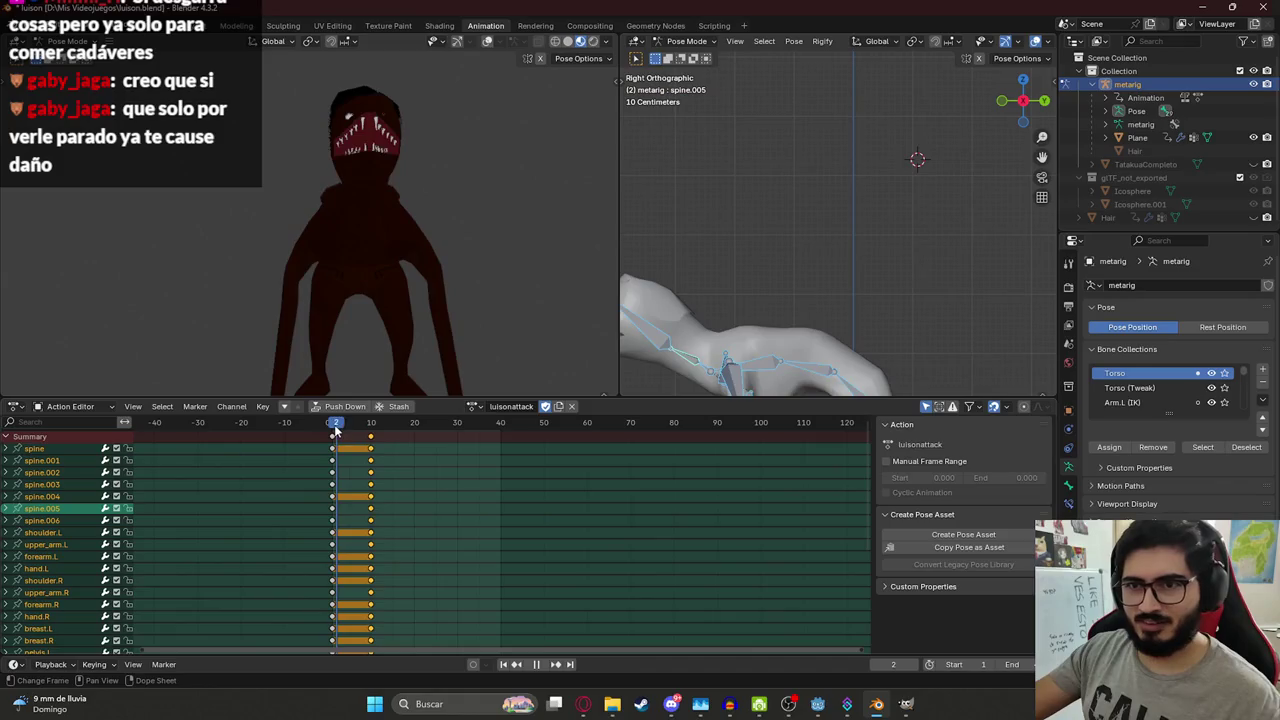
# Step: Replay the attack animation and select both toe bones in the right side view
pyautogui.press('space')
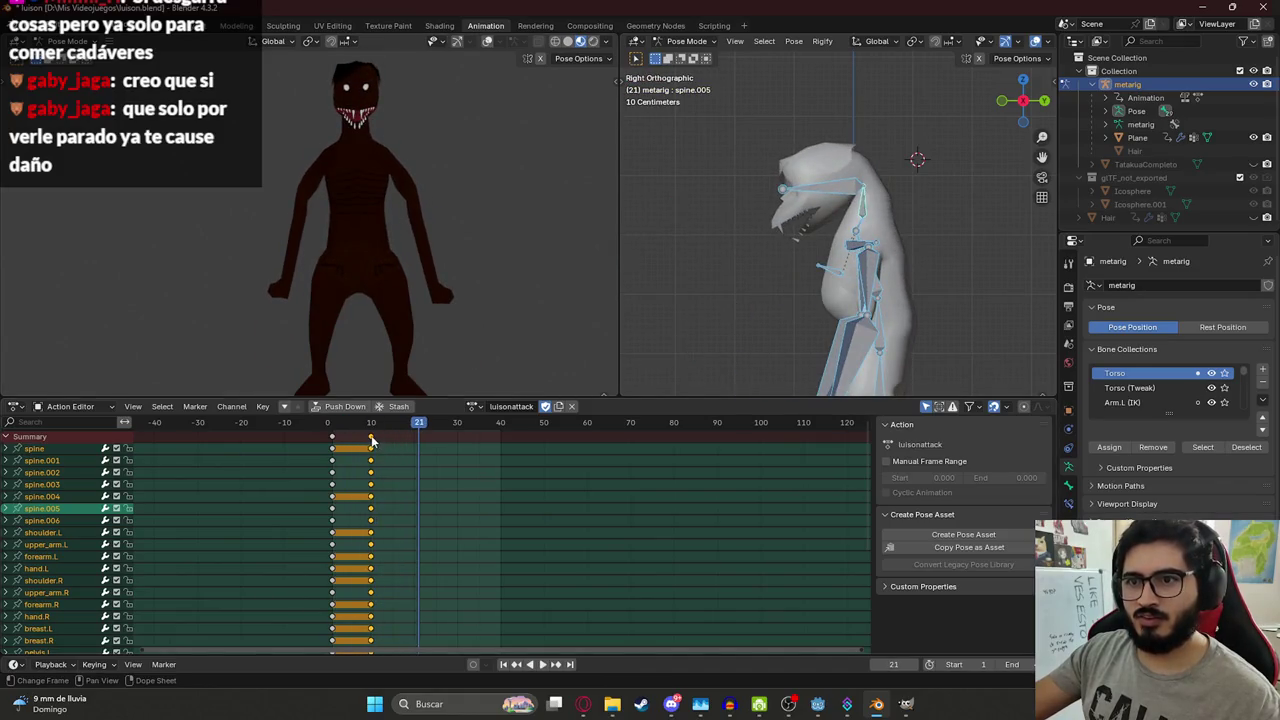
pyautogui.press('space')
pyautogui.press('space')
pyautogui.scroll(-2, 400, 250)
pyautogui.scroll(-1, 746, 337)
pyautogui.moveTo(450, 280)
pyautogui.mouseDown()
pyautogui.moveTo(303, 285)
pyautogui.moveTo(372, 243)
pyautogui.moveTo(405, 250)
pyautogui.mouseUp()
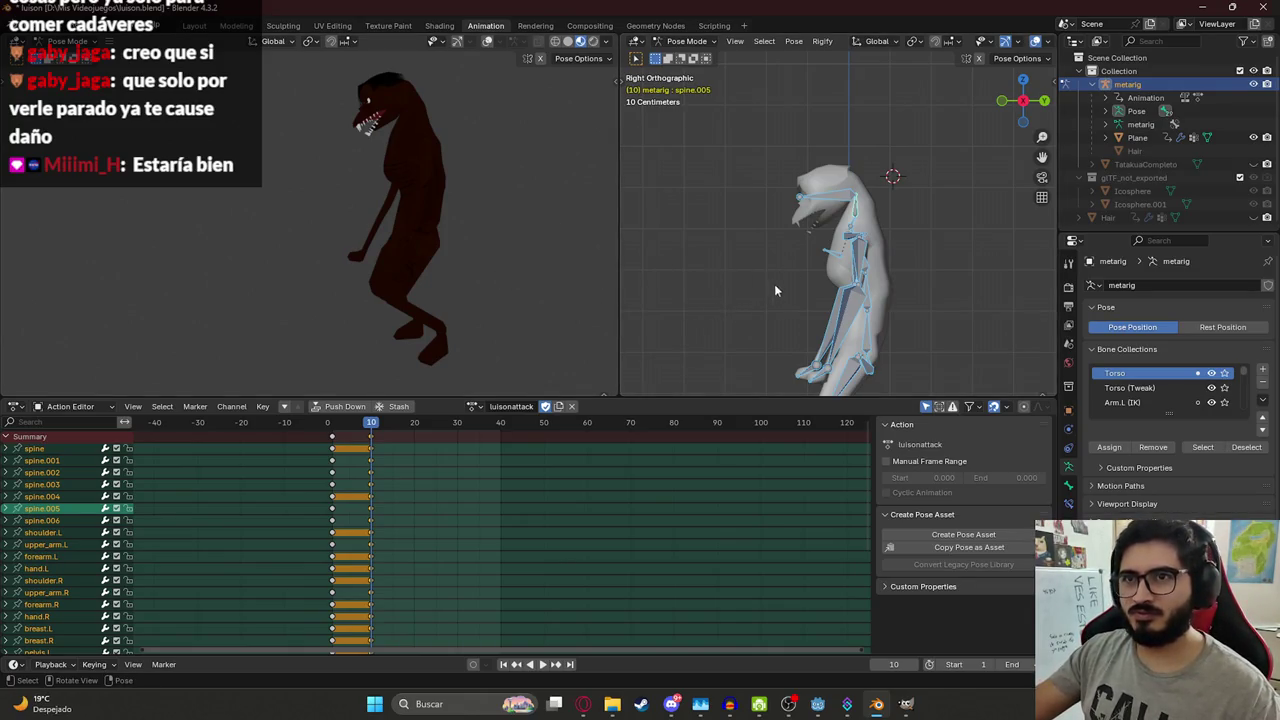
pyautogui.scroll(-5, 808, 260)
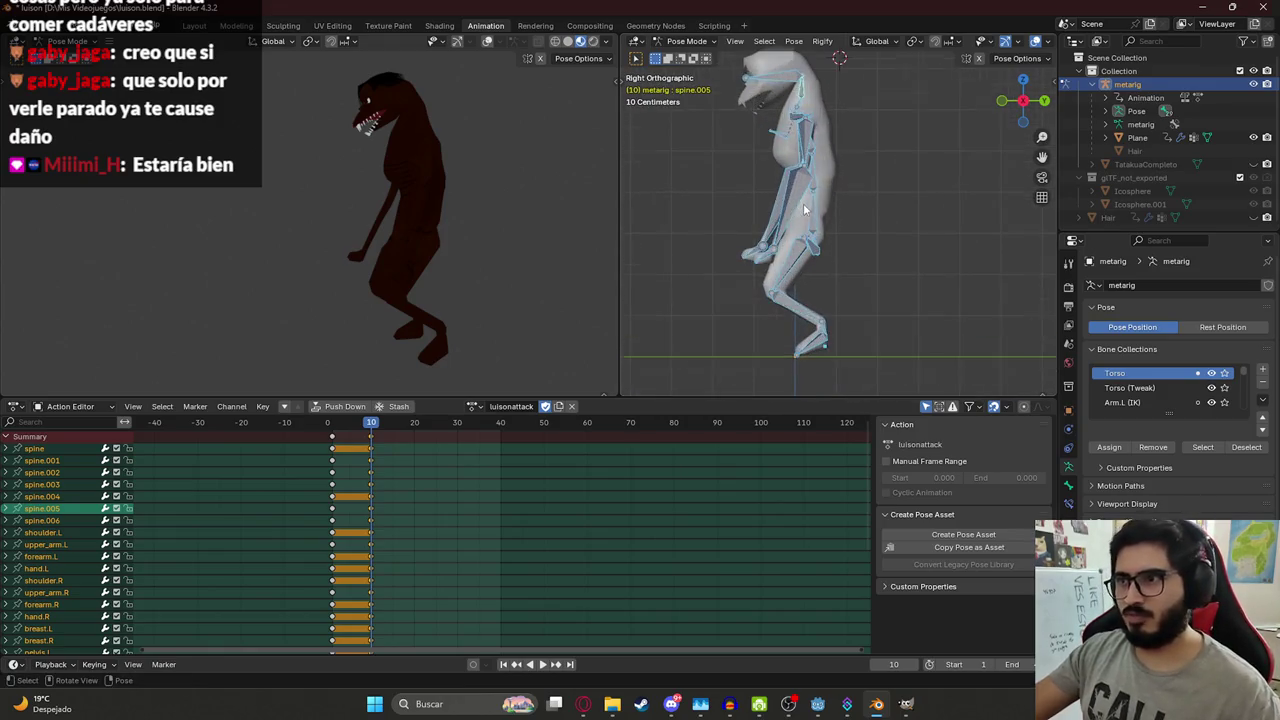
pyautogui.click(811, 345)
pyautogui.moveTo(790, 357)
pyautogui.mouseDown()
pyautogui.moveTo(805, 342)
pyautogui.moveTo(778, 325)
pyautogui.mouseUp()
pyautogui.keyDown('shift'); pyautogui.click(776, 323); pyautogui.keyUp('shift')
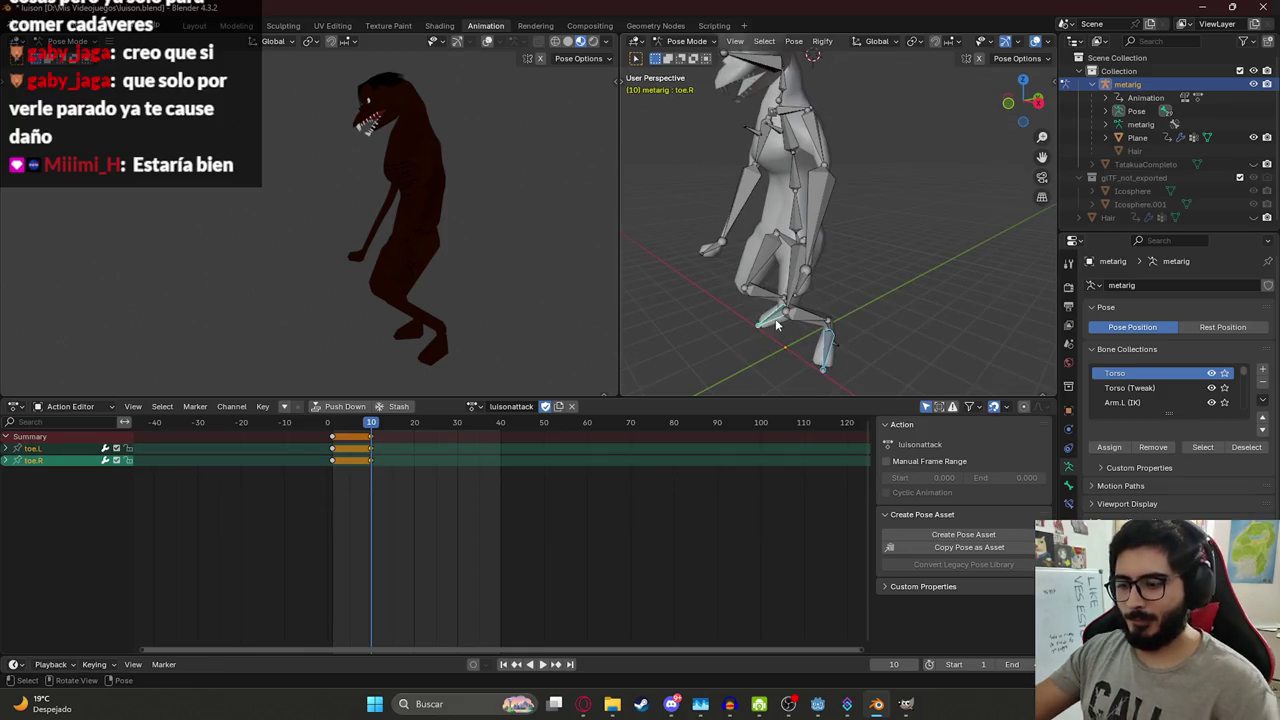
pyautogui.press('KP_3')
# Step: Clear all bones' rotation and location at frame 10, key them, and replay
pyautogui.press('a')
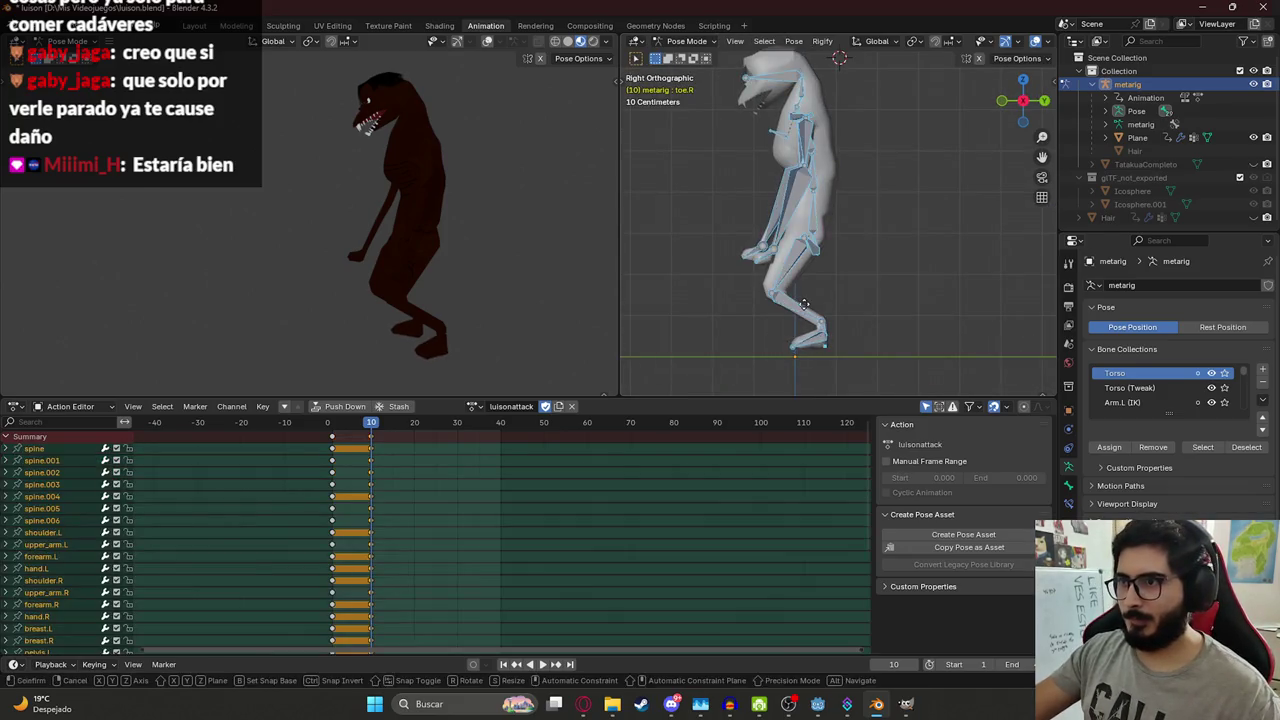
pyautogui.hotkey('alt', 'r')
pyautogui.hotkey('alt', 'g')
pyautogui.press('i')
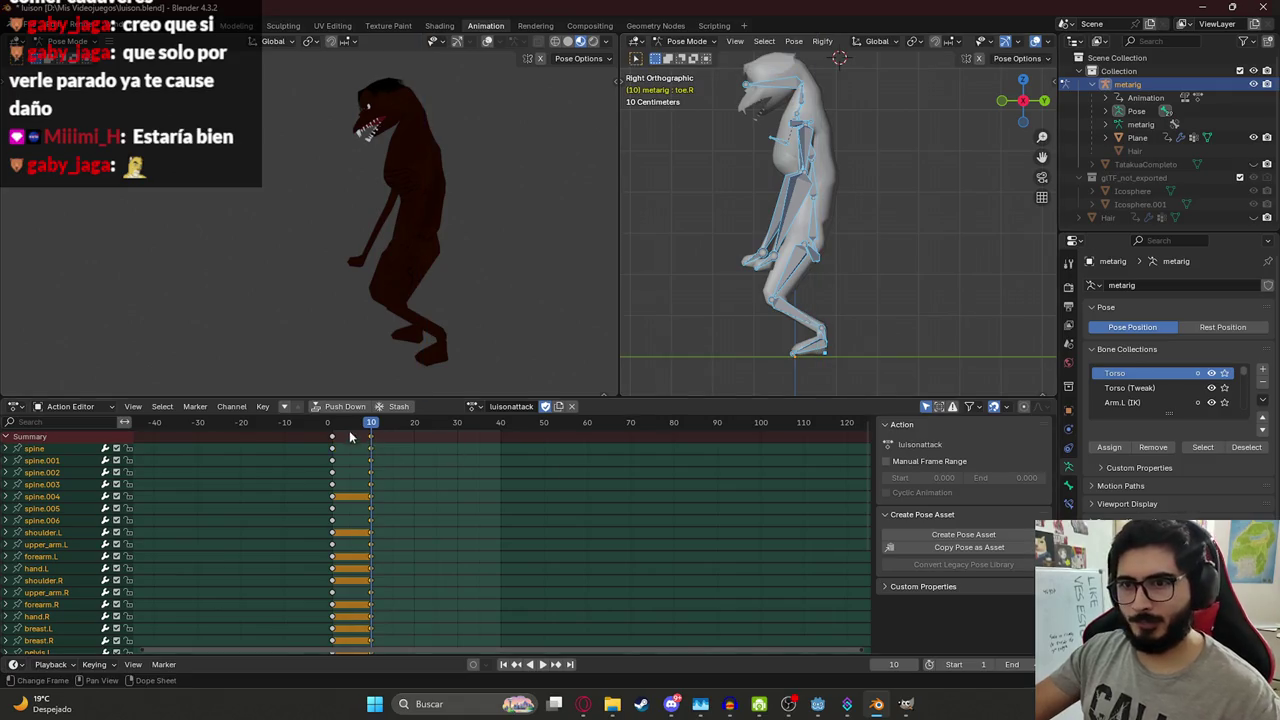
pyautogui.press('space')
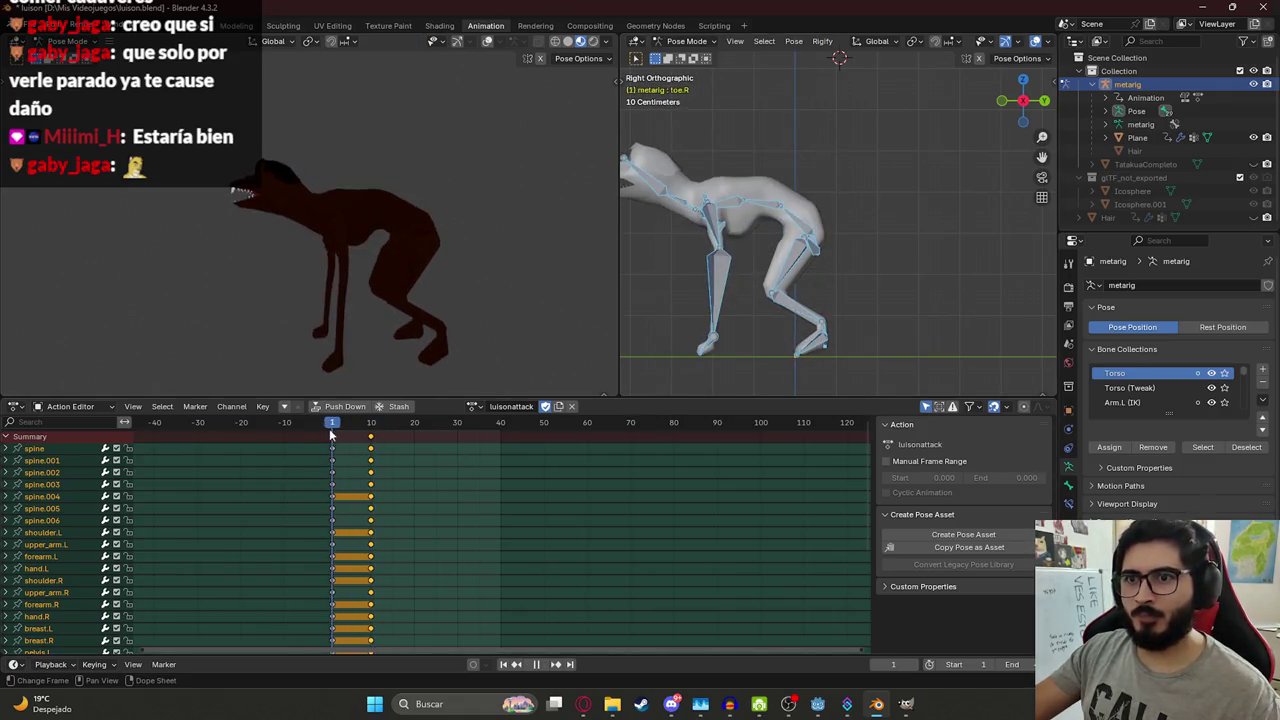
pyautogui.press('space')
pyautogui.click(374, 443)
# Step: Move the frame 10 keys to frame 20 and replay from the start
pyautogui.moveTo(374, 443); pyautogui.dragTo(415, 443)
pyautogui.click(330, 425)
pyautogui.press('space')
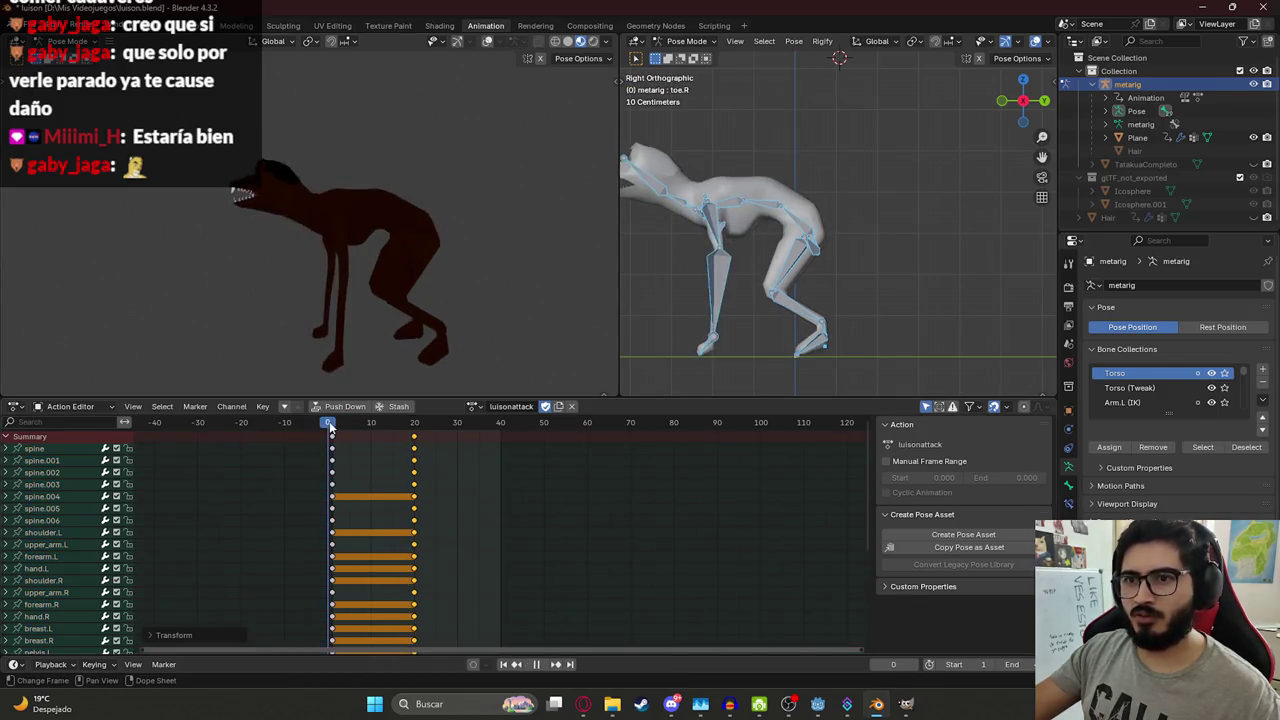
pyautogui.press('space')
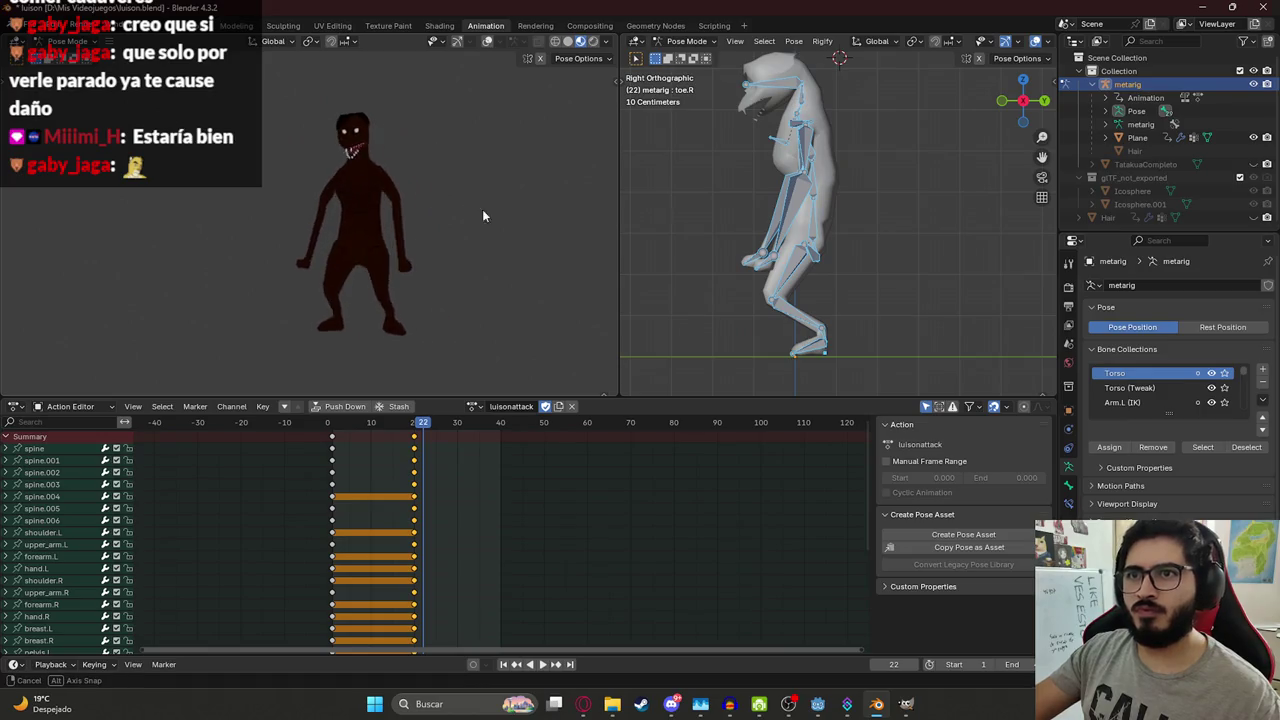
pyautogui.click(332, 428)
pyautogui.press('space')
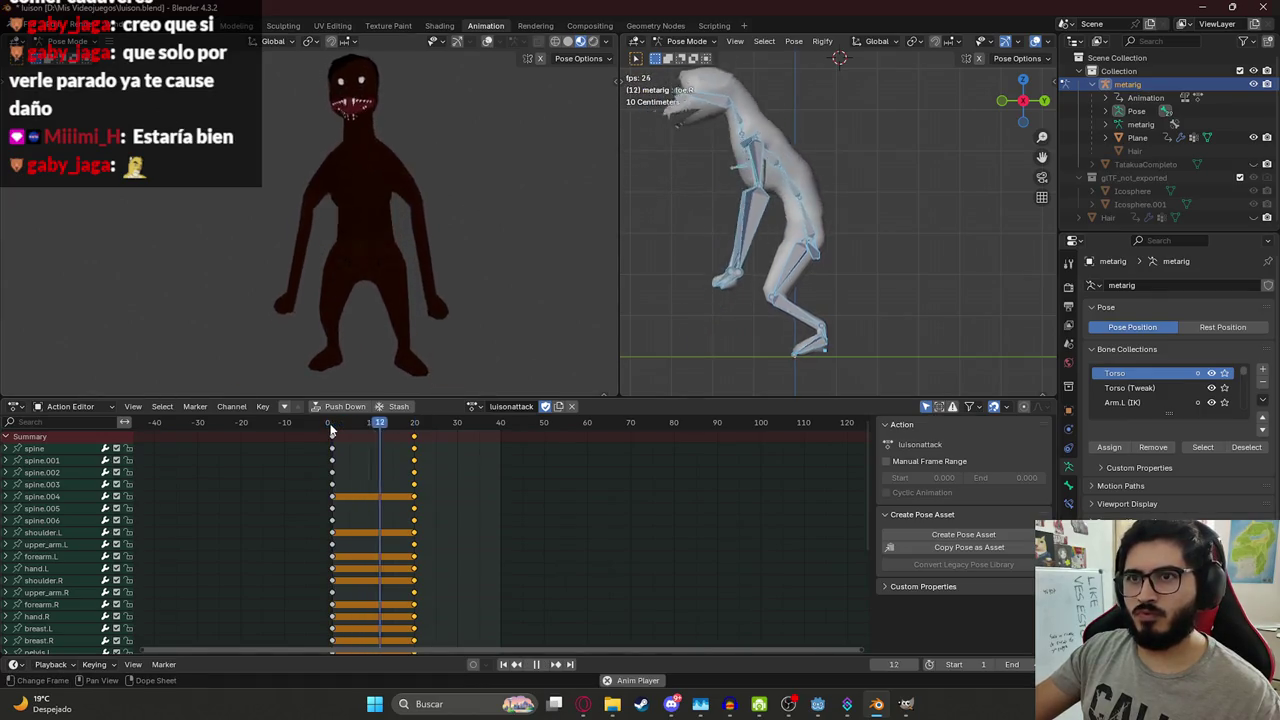
pyautogui.press('space')
pyautogui.press('space')
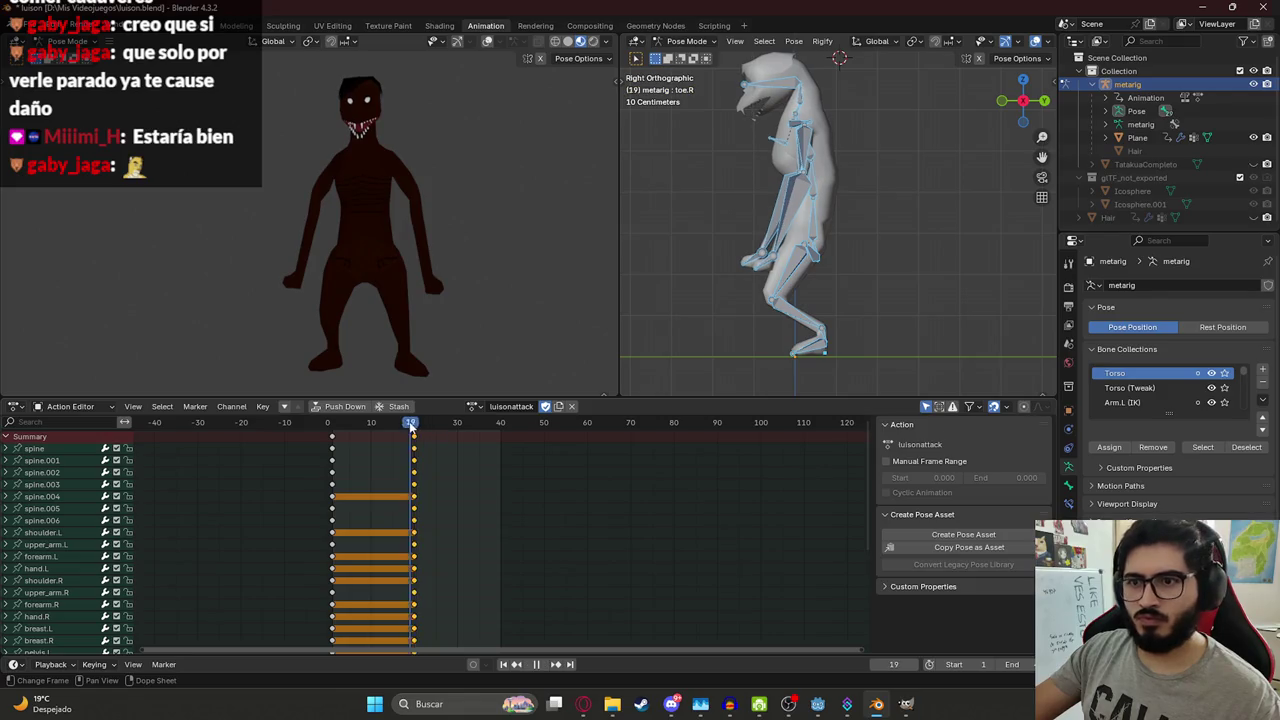
# Step: Key the spine bone's pose at frame 30
pyautogui.moveTo(422, 432); pyautogui.dragTo(457, 433)
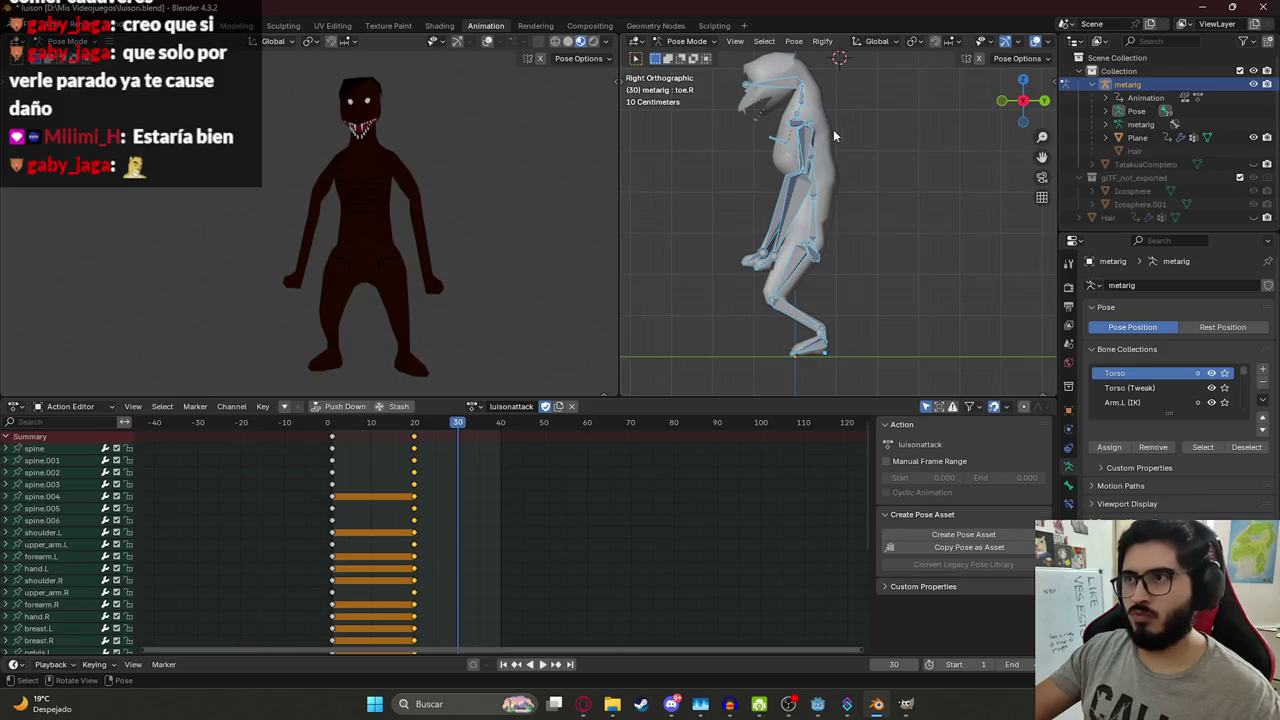
pyautogui.moveTo(834, 129); pyautogui.dragTo(826, 175)
pyautogui.click(826, 175)
pyautogui.press('KP_3')
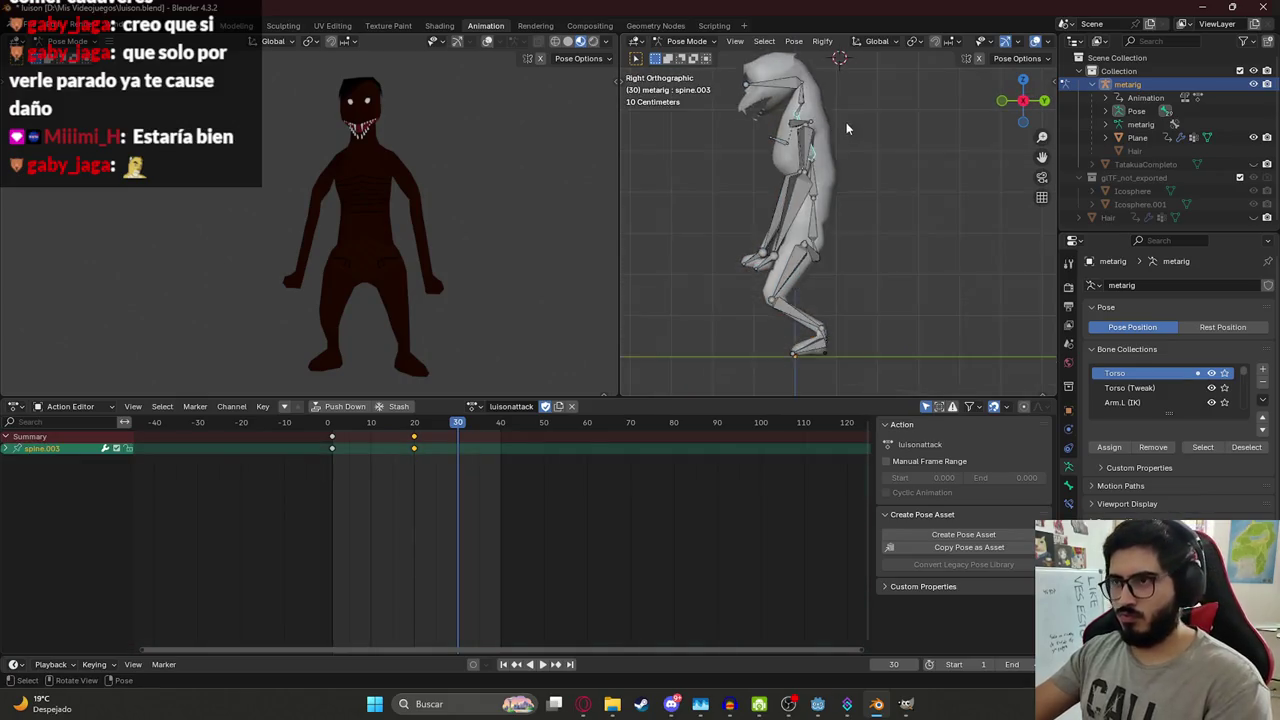
pyautogui.scroll(3, 880, 135)
pyautogui.press('i')
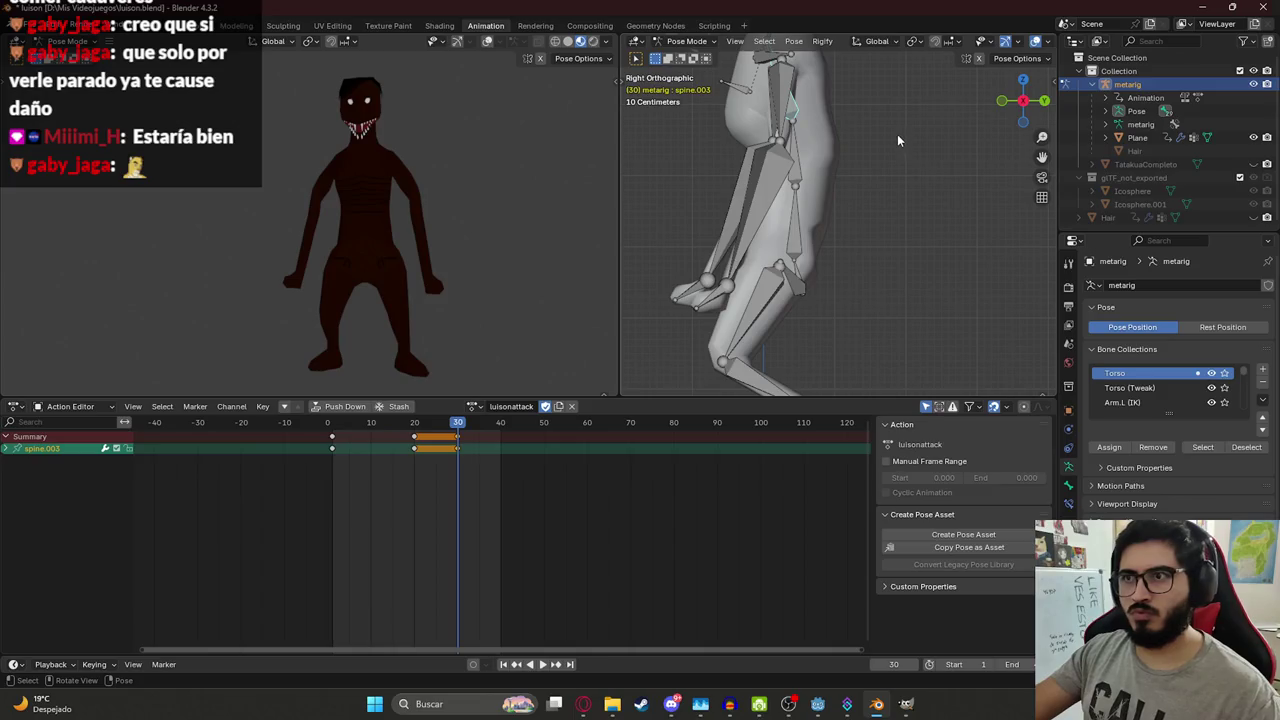
pyautogui.press('space')
pyautogui.press('Escape')
pyautogui.press('space')
# Step: Copy the frame 20 pose, paste it mirrored at frame 40, and key it
pyautogui.click(414, 424)
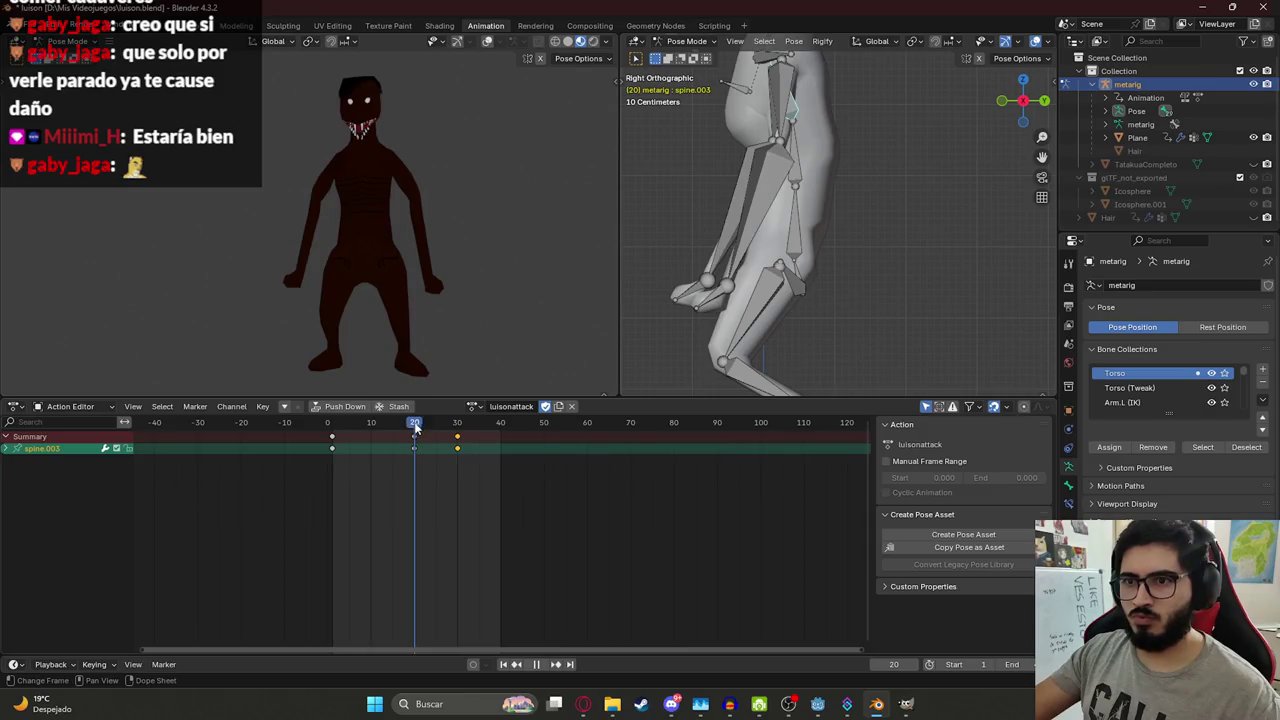
pyautogui.hotkey('ctrl', 'c')
pyautogui.press('space')
pyautogui.click(497, 424)
pyautogui.click(500, 422)
pyautogui.hotkey('ctrl', 'shift', 'v')
pyautogui.press('i')
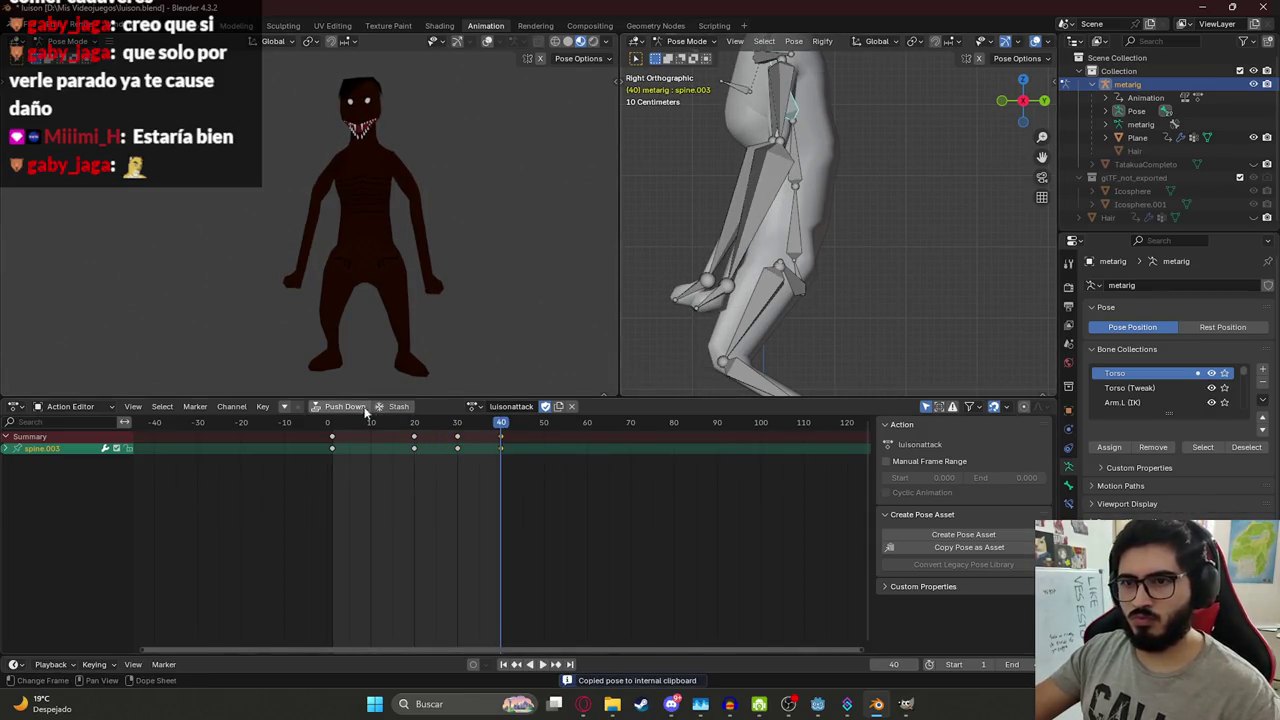
pyautogui.press('space')
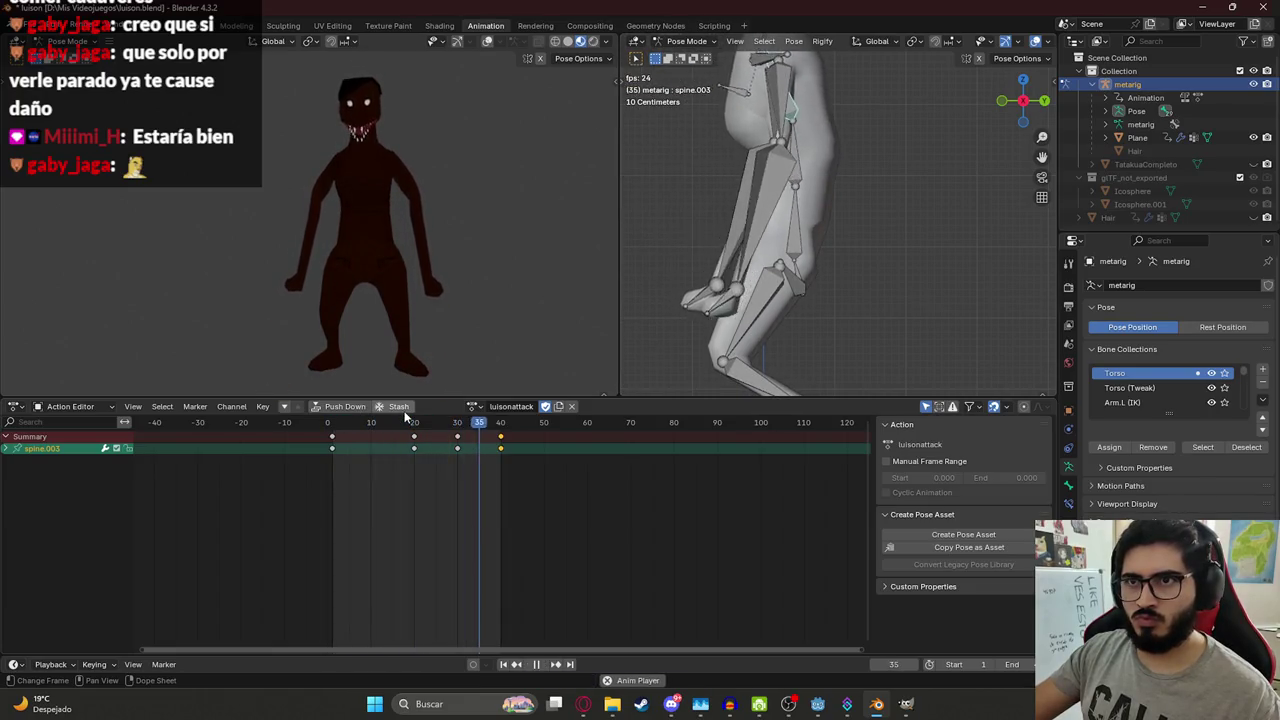
# Step: Save luison.blend and return the playhead to frame 0
pyautogui.hotkey('ctrl', 's')
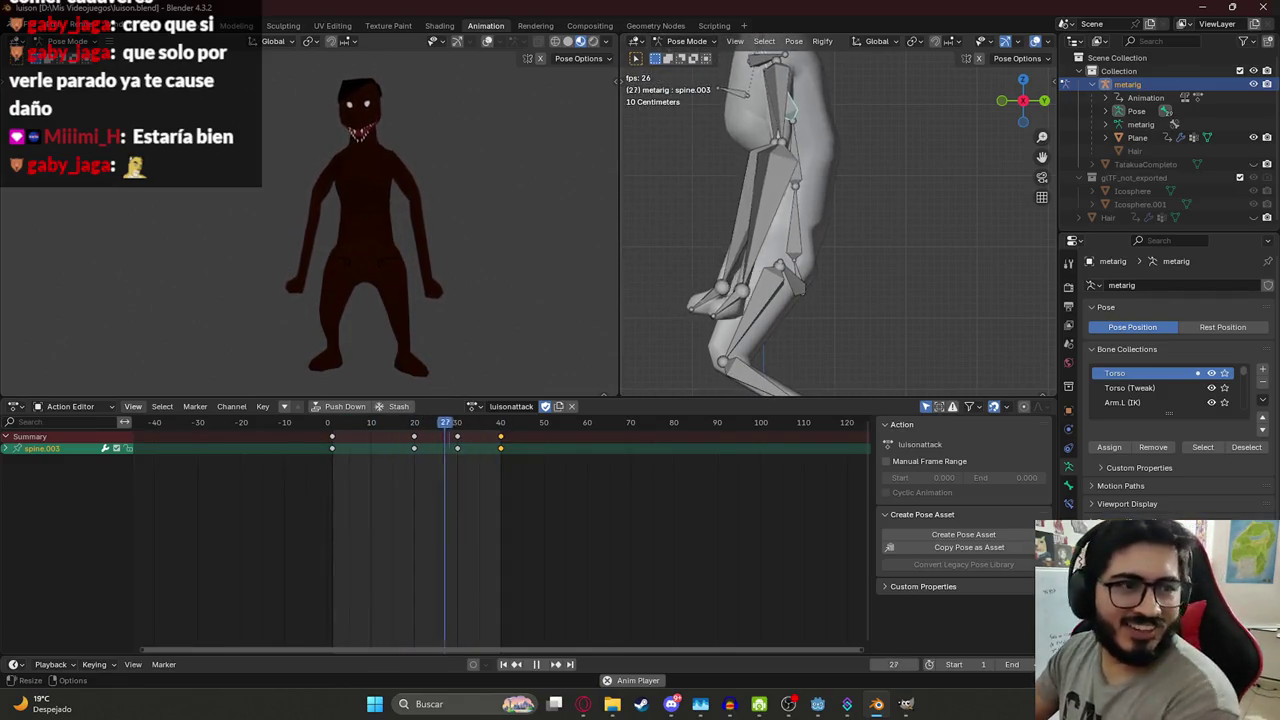
pyautogui.click(328, 428)
pyautogui.press('Escape')
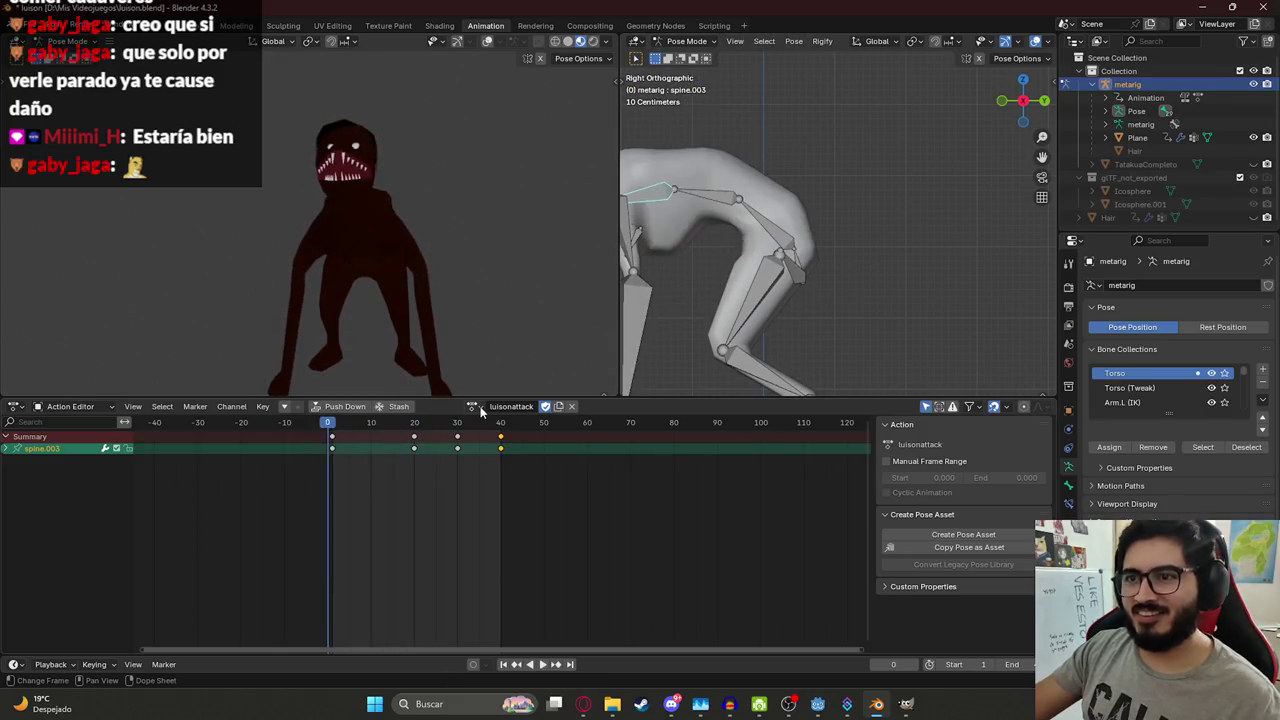
# Step: Switch the rig to the luisonrun action and preview it up to frame 19
pyautogui.click(476, 407)
pyautogui.click(520, 446)
pyautogui.press('space')
pyautogui.click(336, 427)
pyautogui.moveTo(336, 427); pyautogui.dragTo(410, 427)
pyautogui.press('Escape')
pyautogui.scroll(-4, 777, 300)
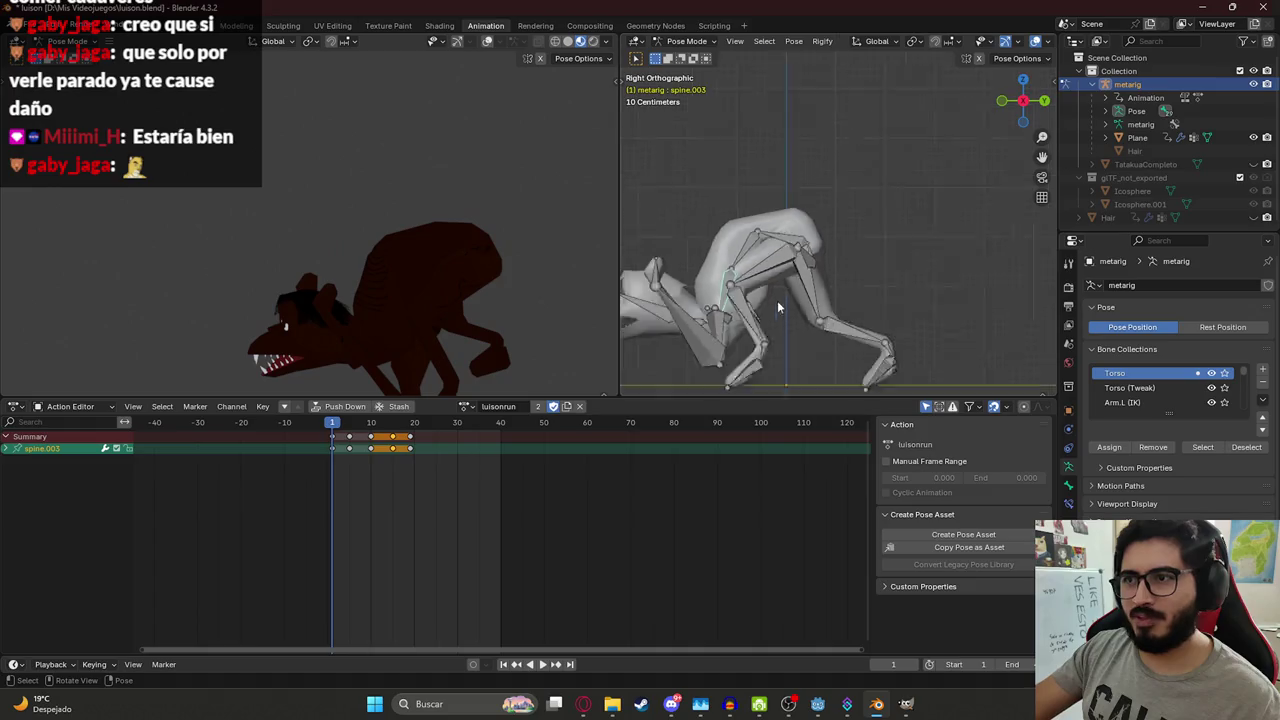
# Step: Reassign luisonattack, play it to frame 37, save luison.blend, and return to Layout
pyautogui.click(467, 406)
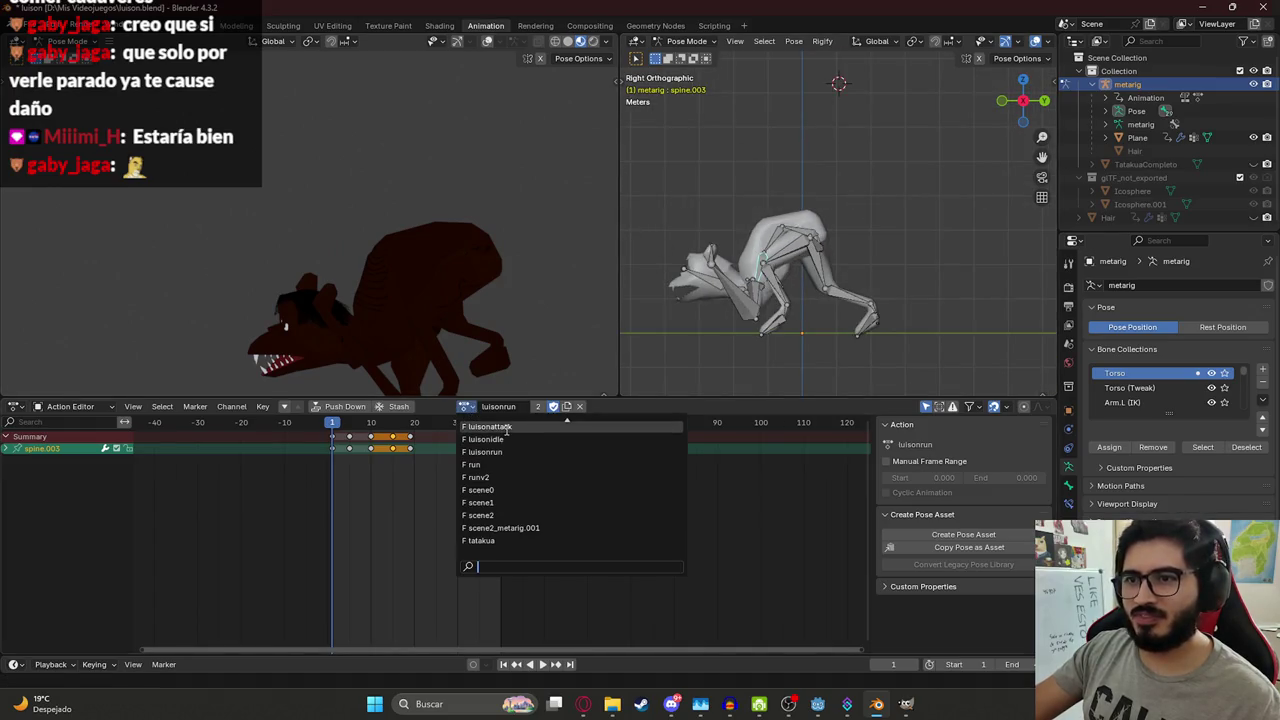
pyautogui.click(488, 426)
pyautogui.press('space')
pyautogui.moveTo(378, 430); pyautogui.dragTo(492, 433)
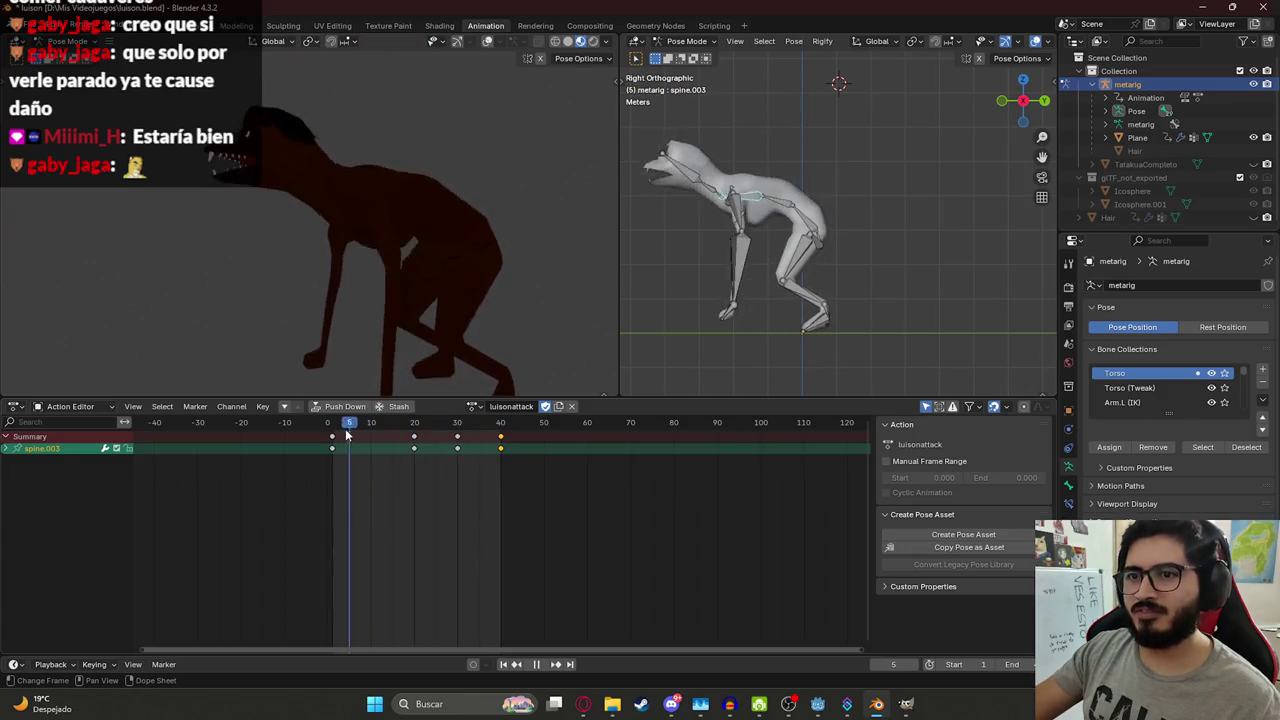
pyautogui.press('space')
pyautogui.hotkey('ctrl', 's')
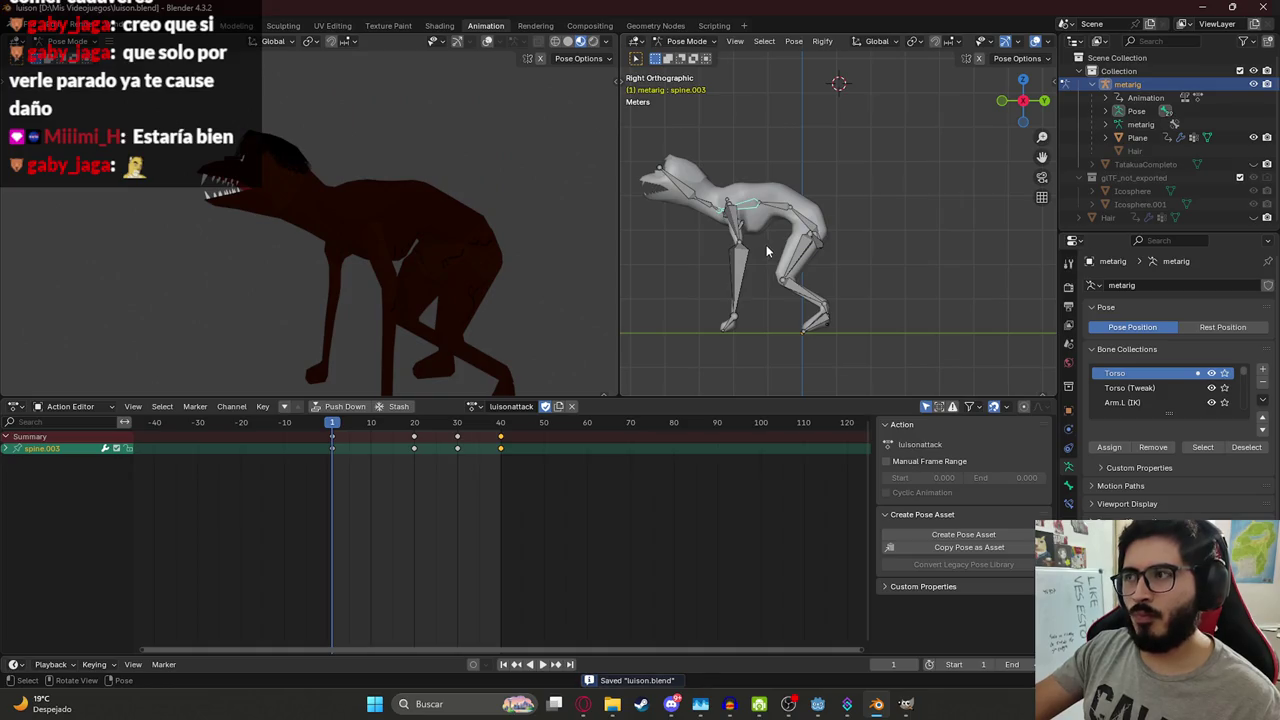
pyautogui.click(197, 25)
pyautogui.hotkey('shift', ']')
# Step: Export the character from Blender as glTF 2.0 with Include expanded, overwriting luison.glb
pyautogui.click(38, 25)
pyautogui.moveTo(109, 231)
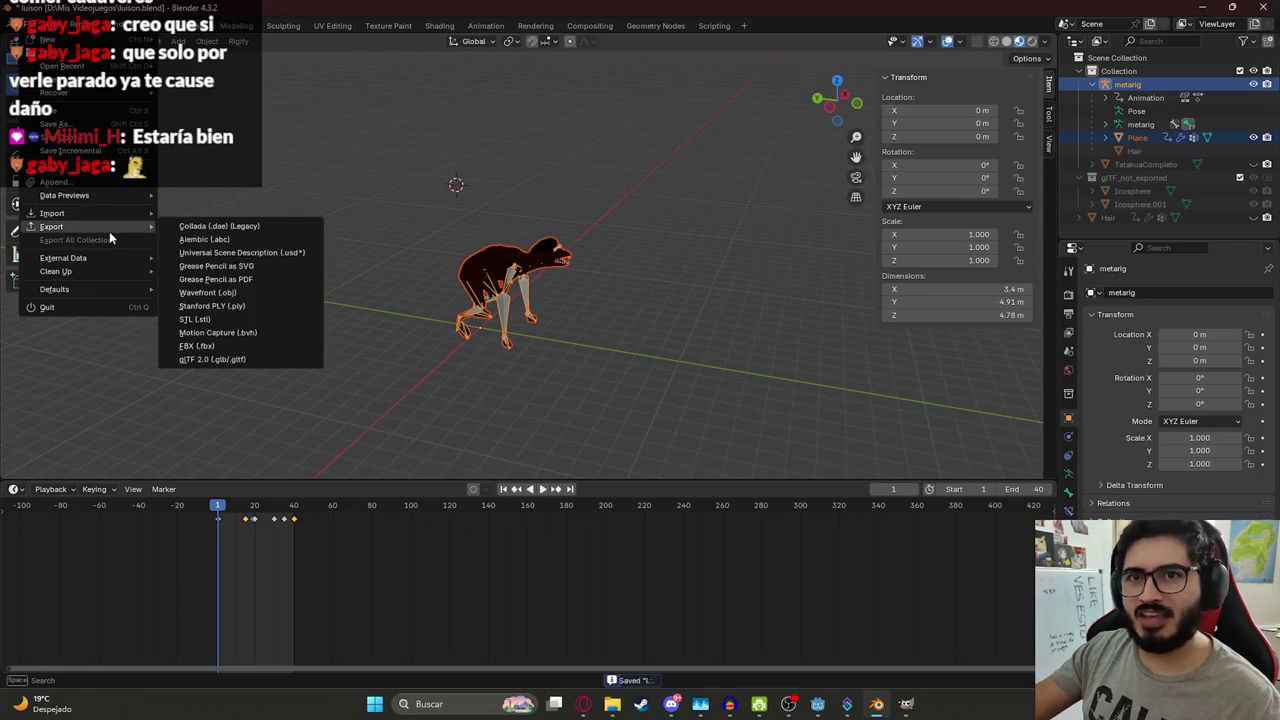
pyautogui.click(190, 347)
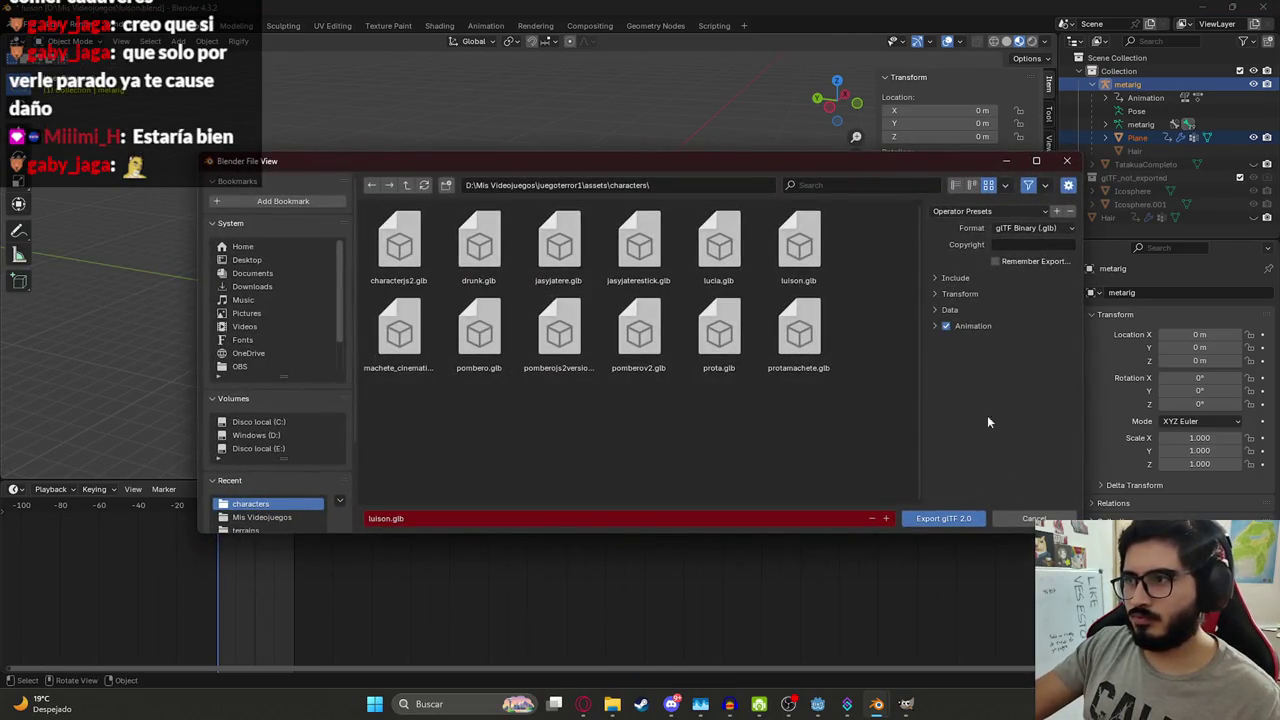
pyautogui.click(1030, 518)
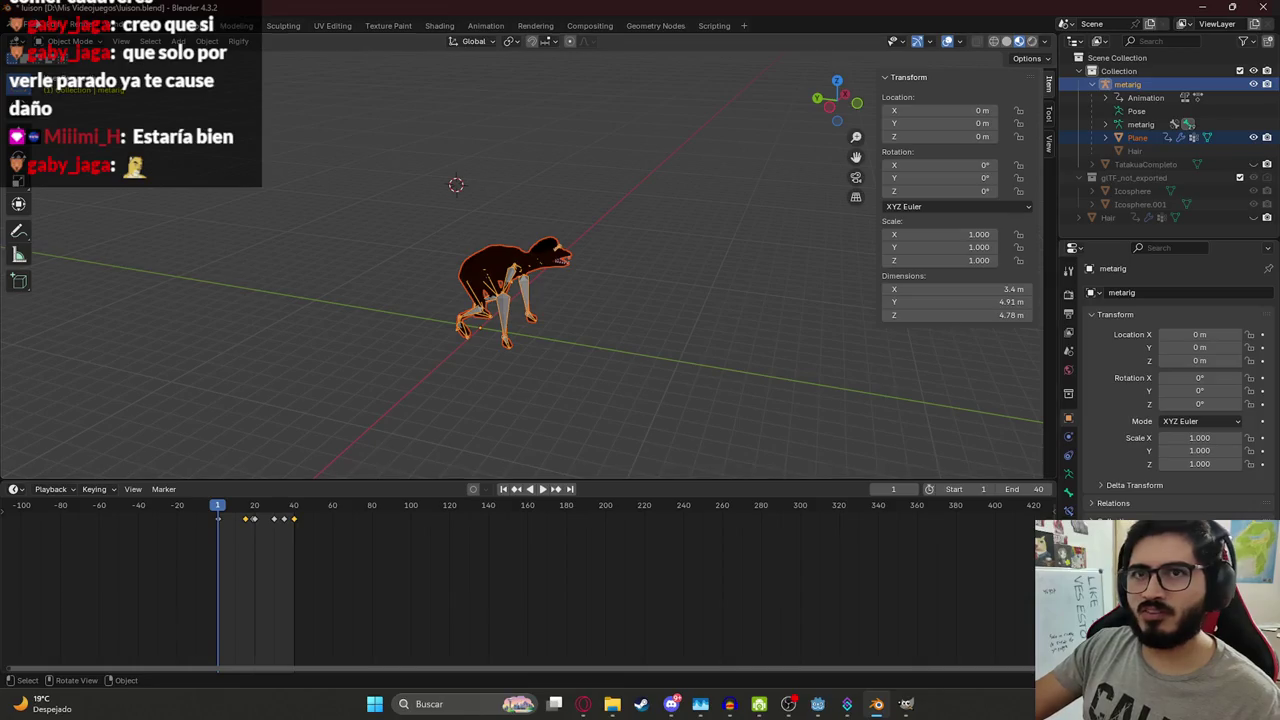
pyautogui.click(38, 25)
pyautogui.moveTo(91, 228)
pyautogui.click(240, 359)
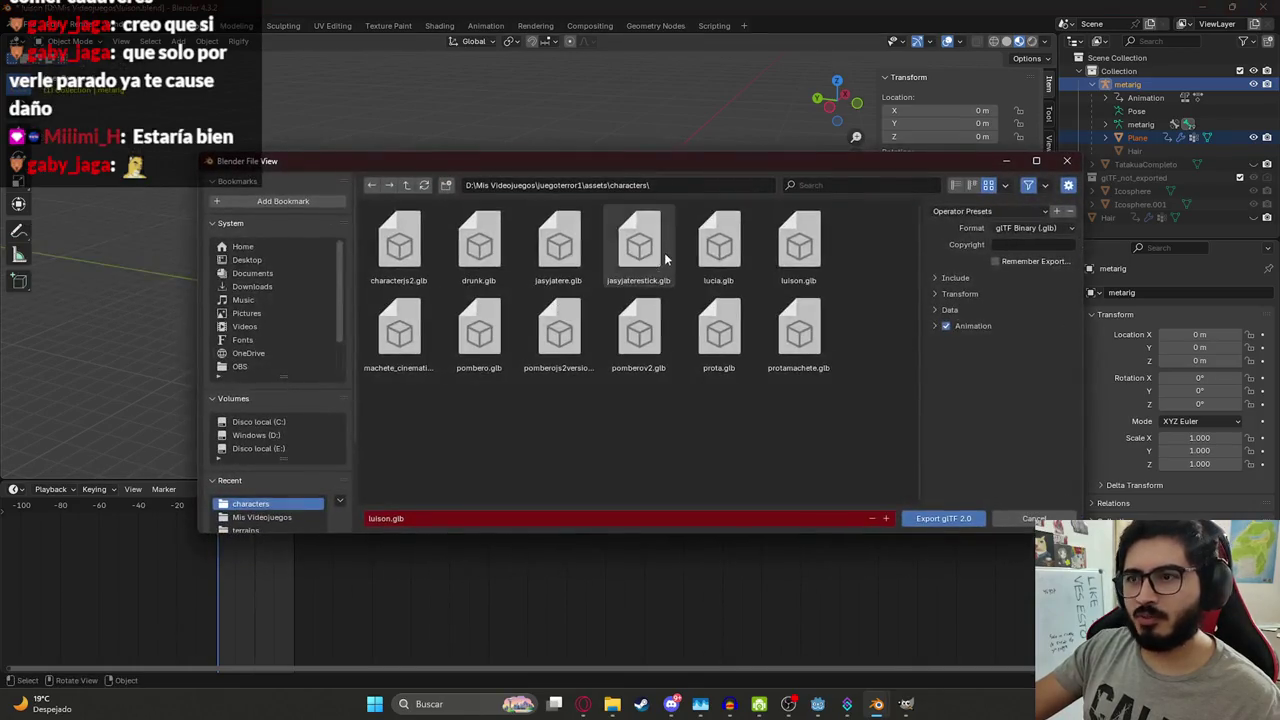
pyautogui.click(950, 277)
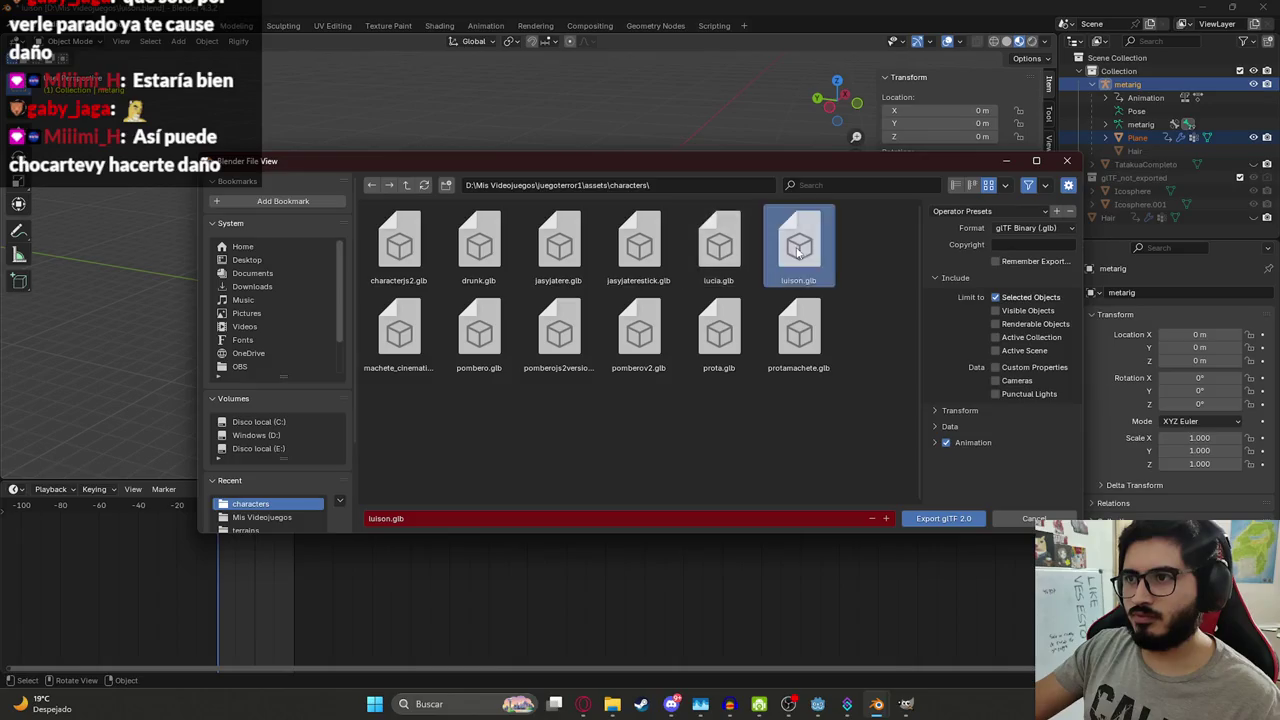
pyautogui.doubleClick(798, 253)
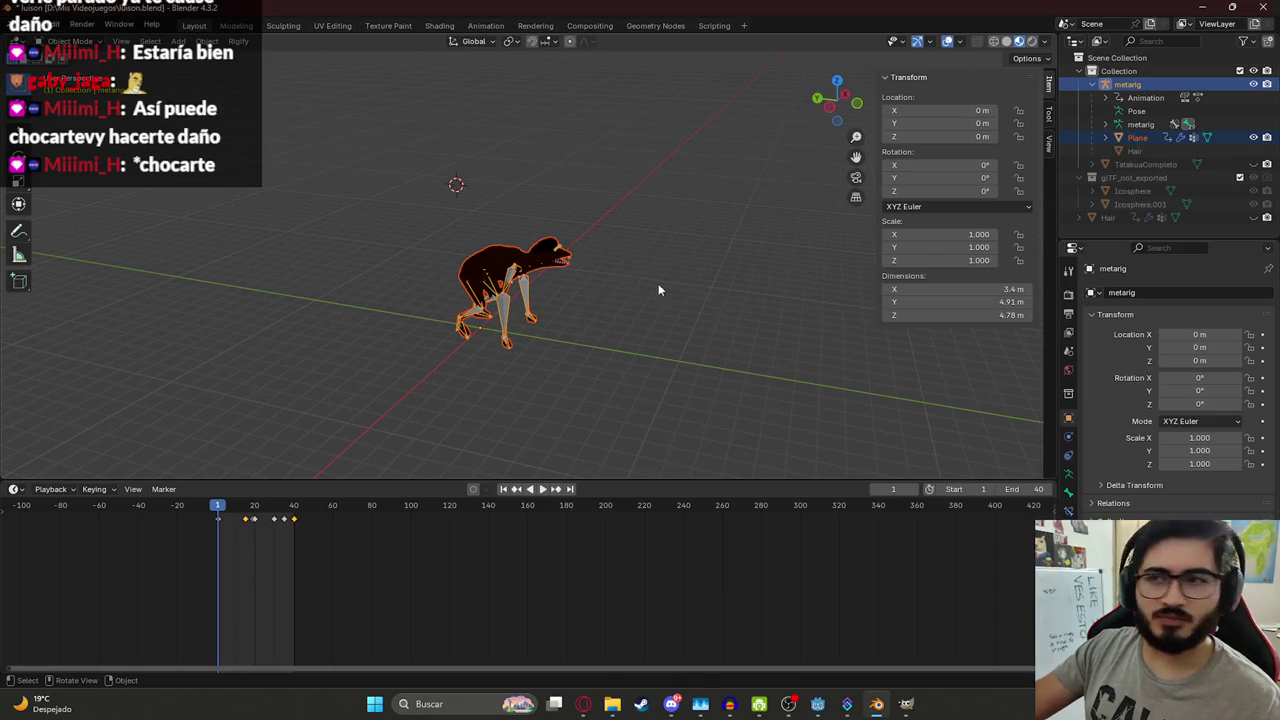
# Step: Switch Blender to front view and return to the Godot editor's Luison script
pyautogui.press('KP_1')
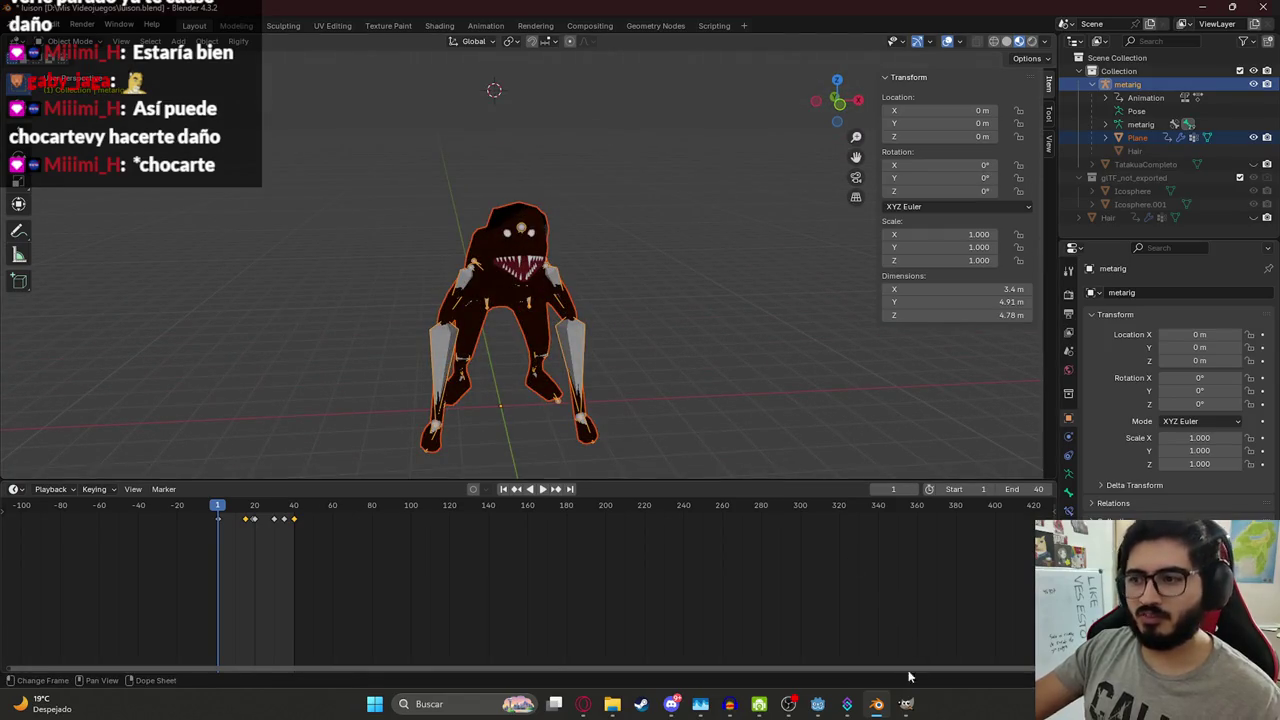
pyautogui.click(818, 704)
pyautogui.click(640, 340)
pyautogui.click(720, 245)
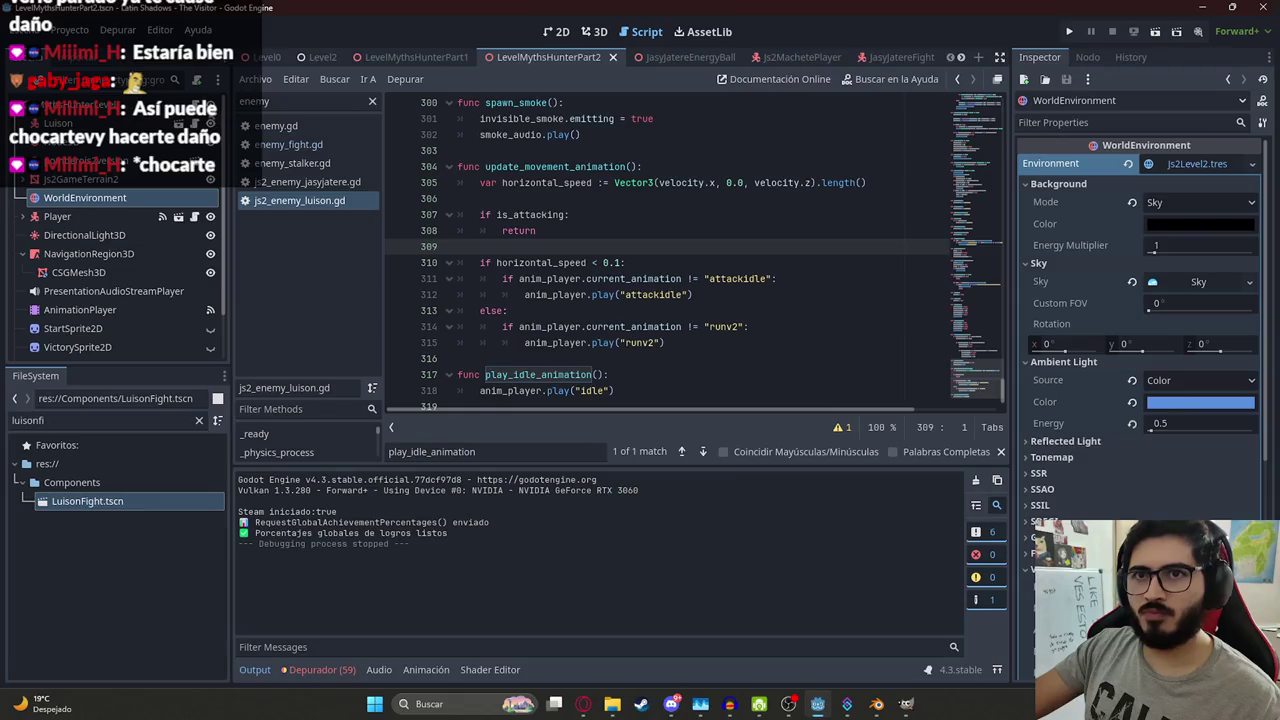
# Step: Open the LuisonFight scene and the js2_enemy_luison.gd script at its exported settings
pyautogui.hotkey('alt', 'Left')
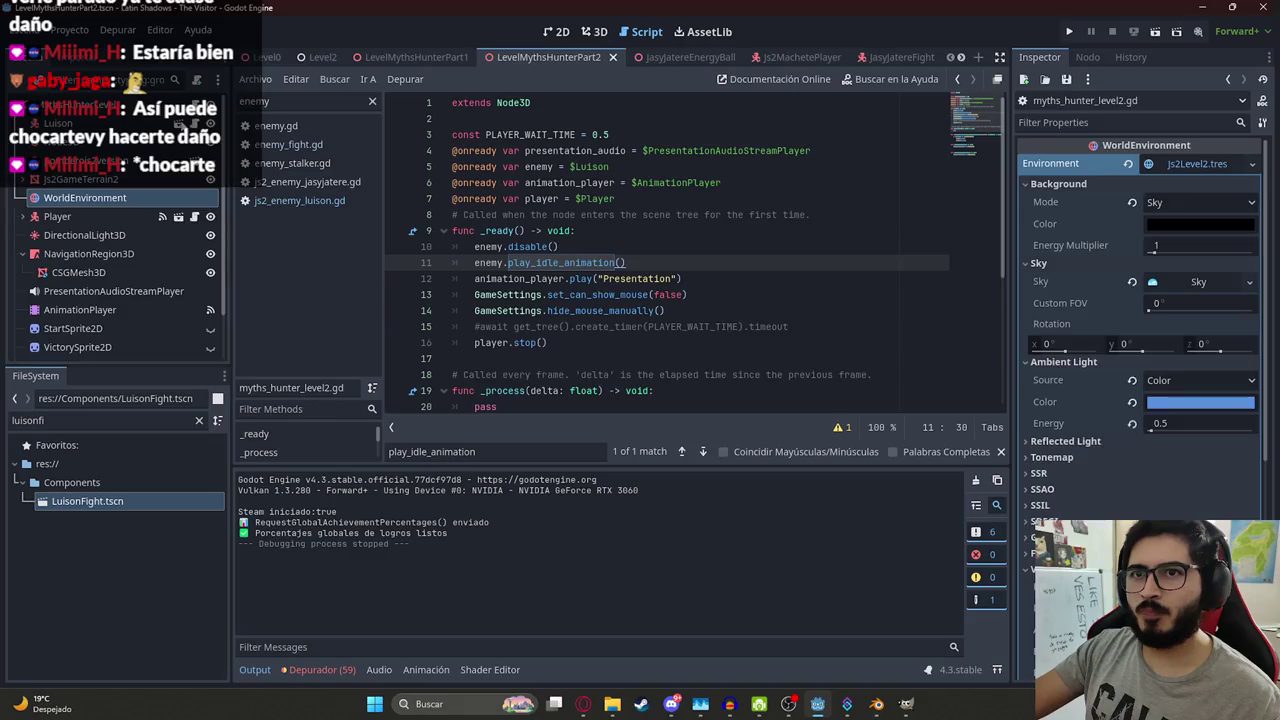
pyautogui.doubleClick(87, 501)
pyautogui.hotkey('alt', 'Right')
pyautogui.moveTo(984, 250)
pyautogui.mouseDown()
pyautogui.moveTo(984, 104)
pyautogui.moveTo(982, 125)
pyautogui.mouseUp()
pyautogui.click(670, 209)
pyautogui.scroll(2, 638, 232)
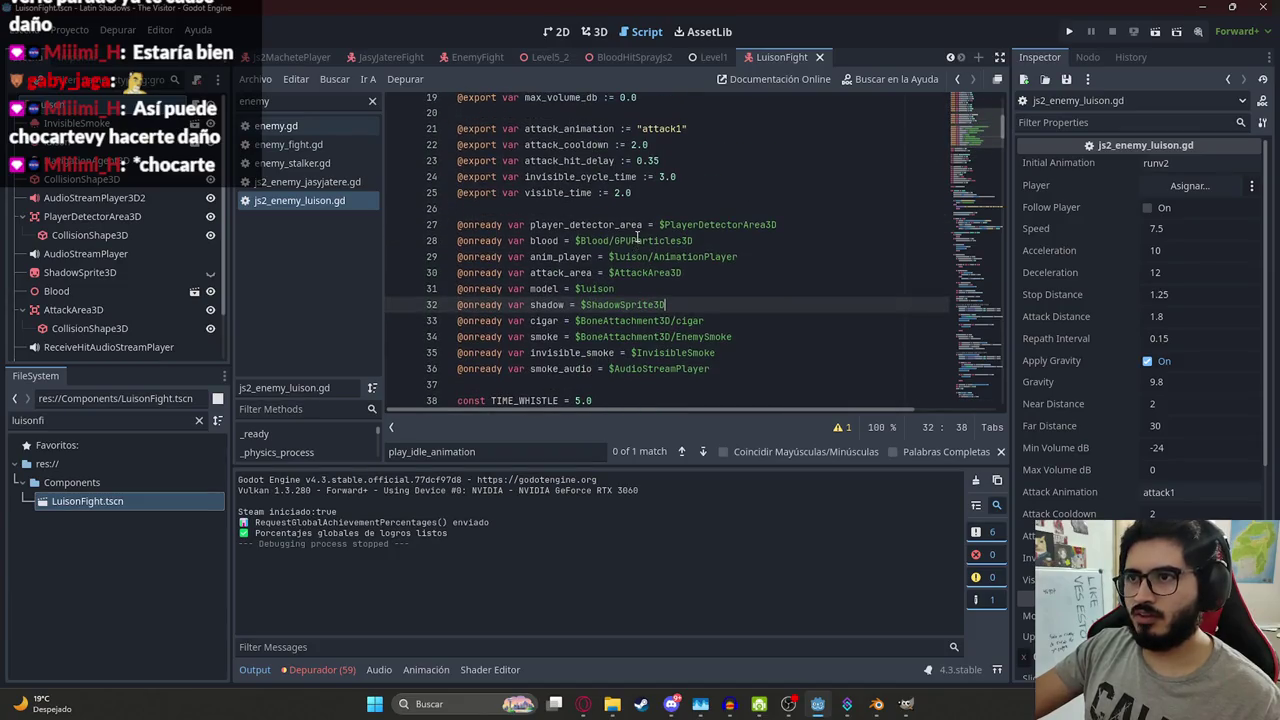
pyautogui.click(610, 300)
pyautogui.scroll(-2, 638, 255)
pyautogui.scroll(4, 638, 255)
pyautogui.scroll(-4, 638, 255)
# Step: Search the script for .play and retype the attack1 animation name as 'Luison'
pyautogui.hotkey('ctrl', 'f')
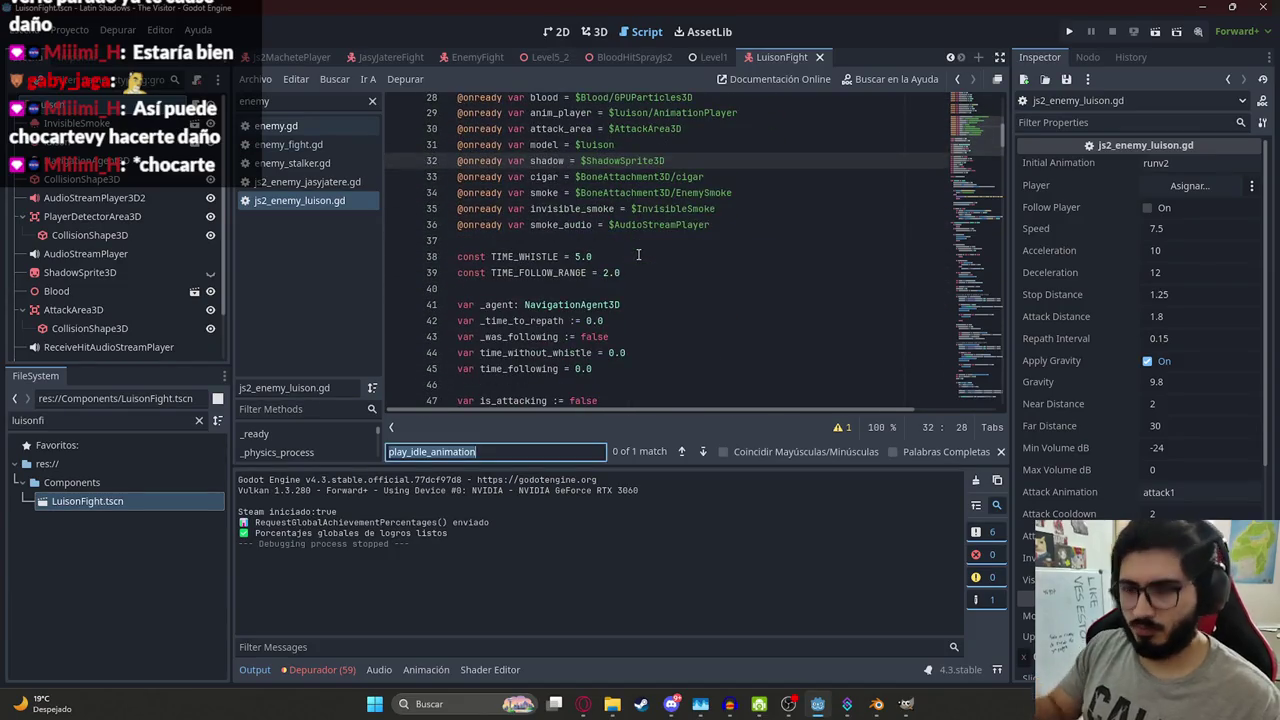
pyautogui.write('.playu')
pyautogui.press('BackSpace')
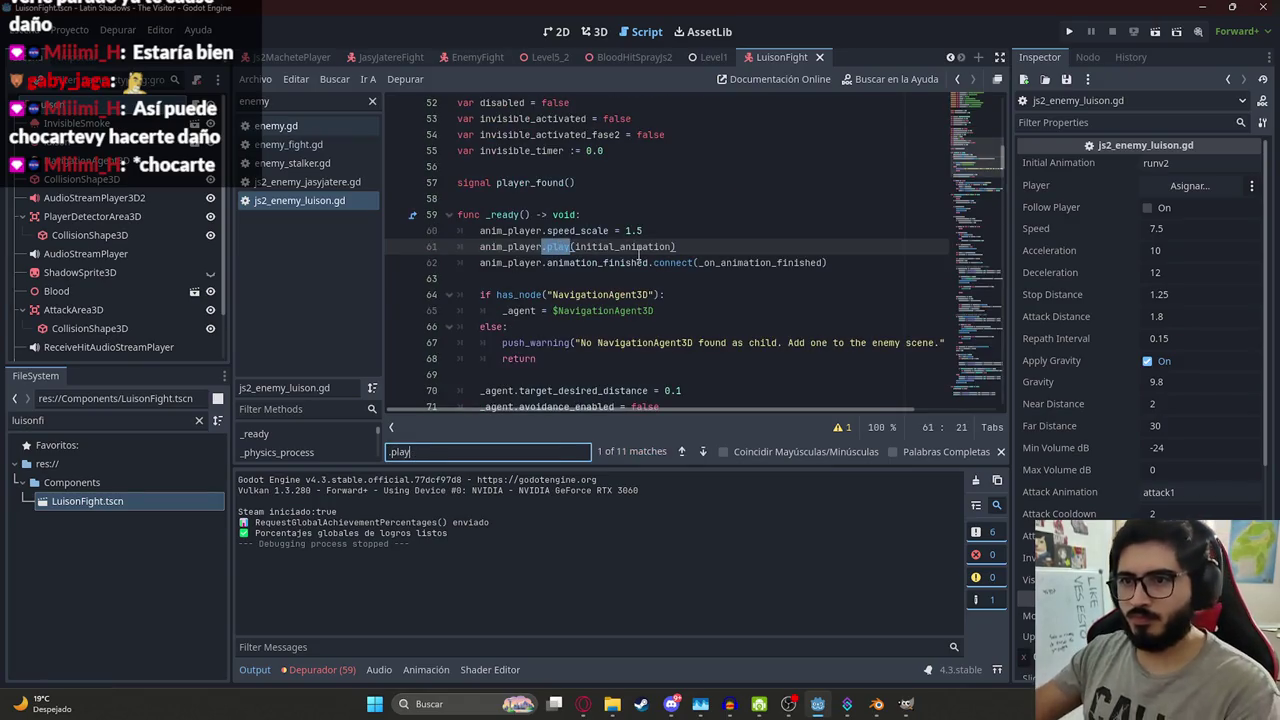
pyautogui.press('Return')
pyautogui.keyDown('ctrl'); pyautogui.click(603, 246); pyautogui.keyUp('ctrl')
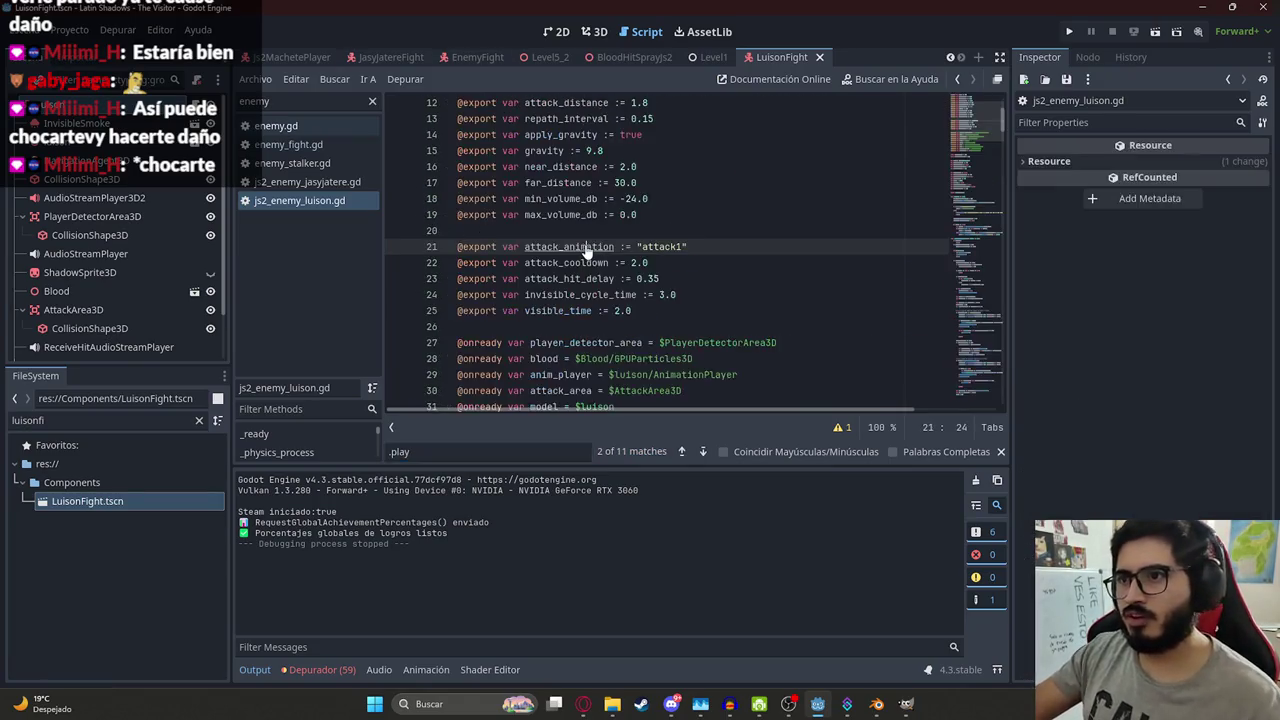
pyautogui.doubleClick(657, 246)
pyautogui.write('Luison')
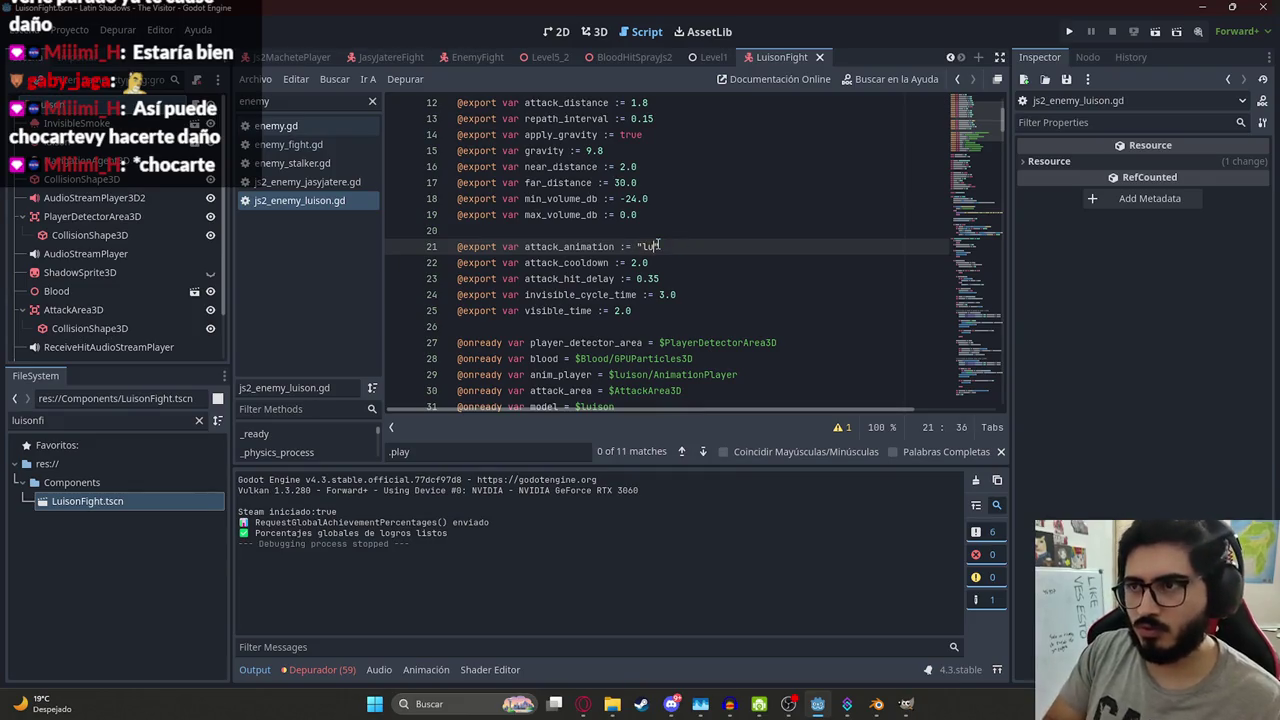
# Step: Change the initial_animation default on line 4 from runv2 to luisonidle
pyautogui.click(480, 450)
pyautogui.press('Return')
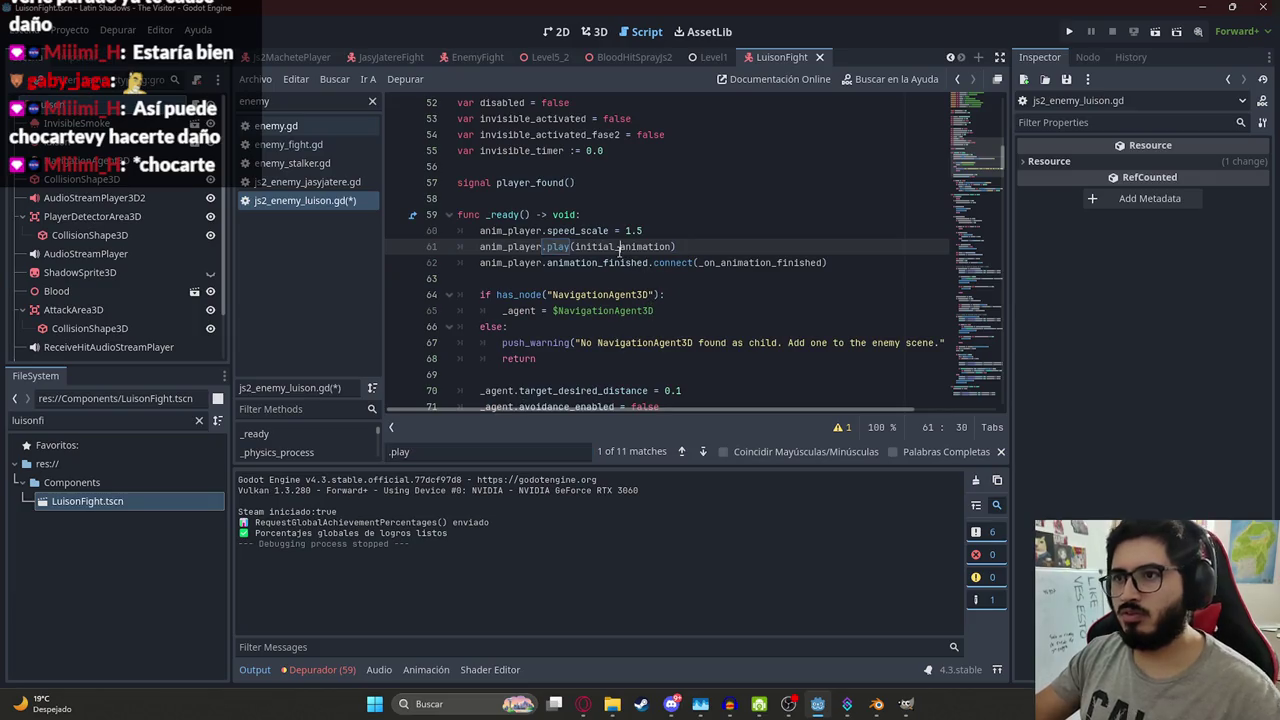
pyautogui.keyDown('ctrl'); pyautogui.click(620, 247); pyautogui.keyUp('ctrl')
pyautogui.doubleClick(663, 150)
pyautogui.write('Luisonidle')
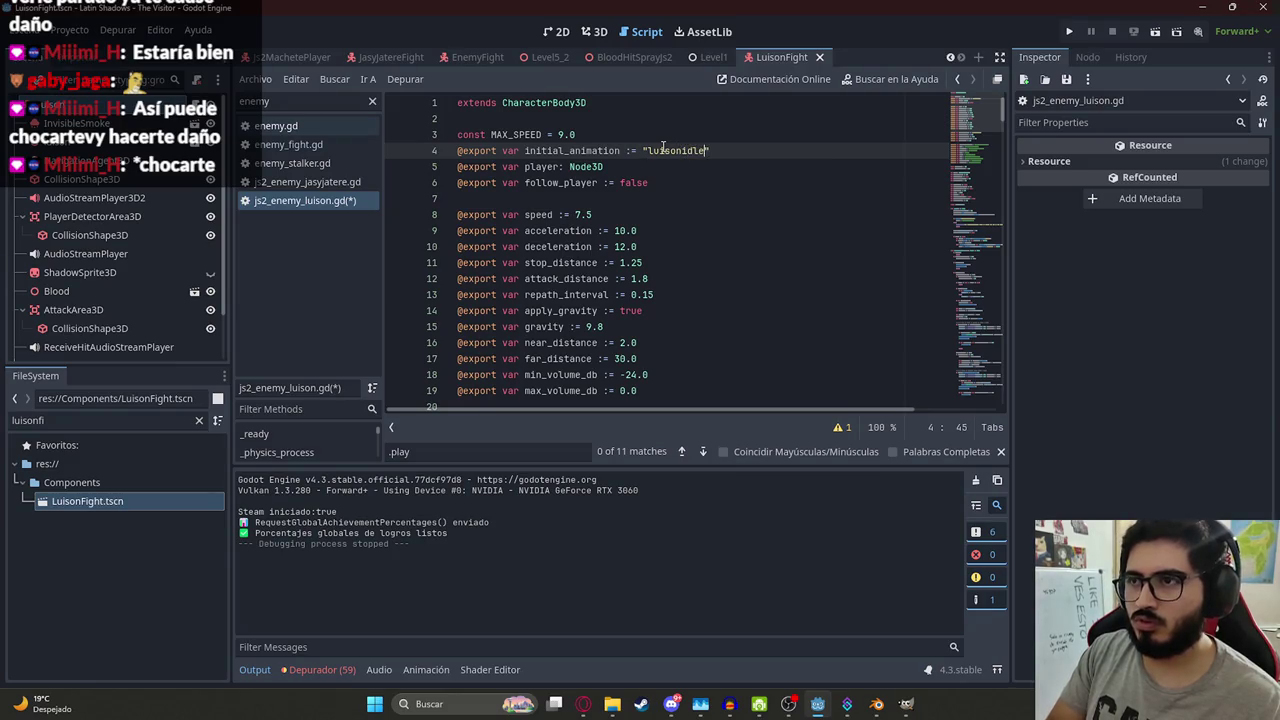
# Step: Step through the .play calls to play_run and select its runv2 name
pyautogui.click(497, 452)
pyautogui.press('Return')
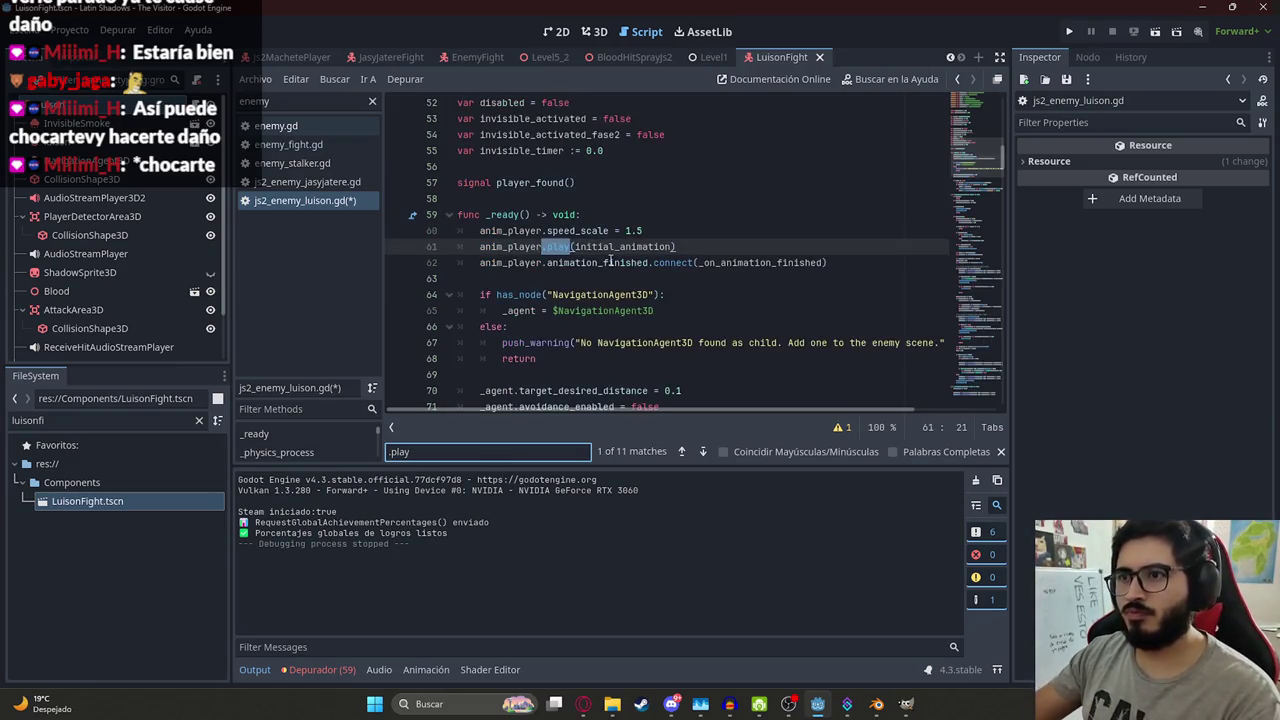
pyautogui.press('Return')
pyautogui.press('Return')
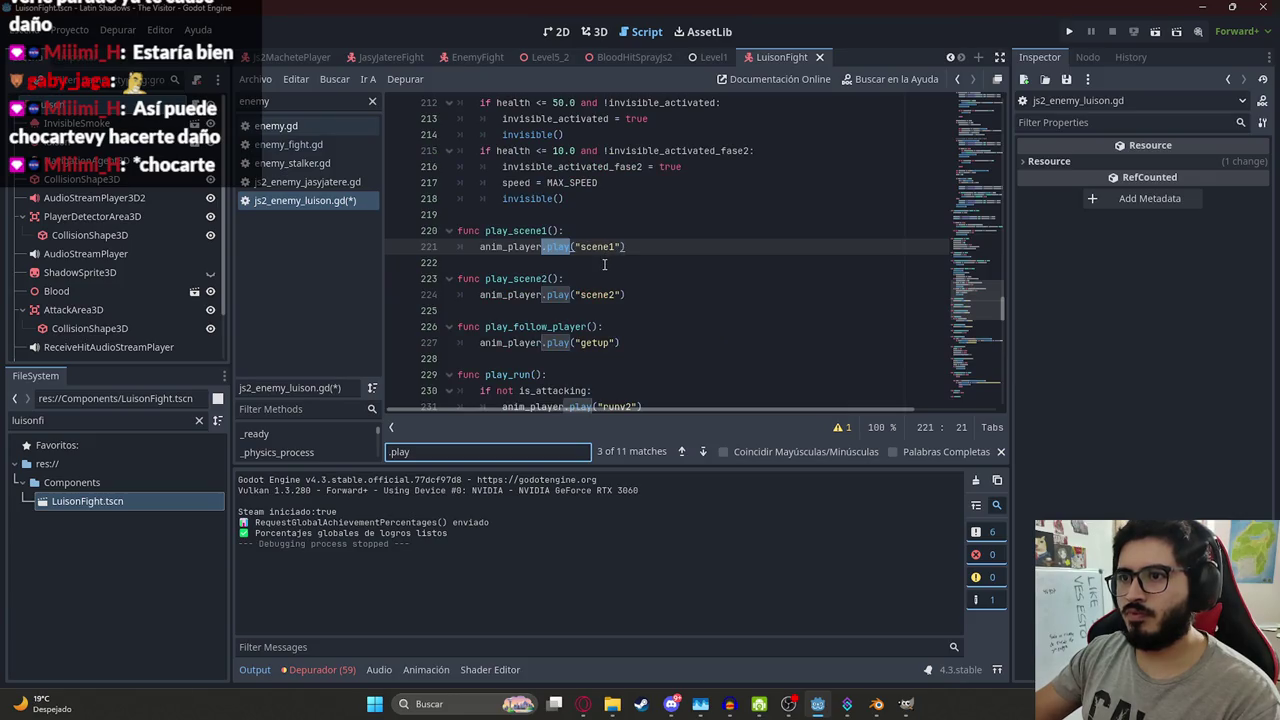
pyautogui.press('Return')
pyautogui.press('Return')
pyautogui.press('Return')
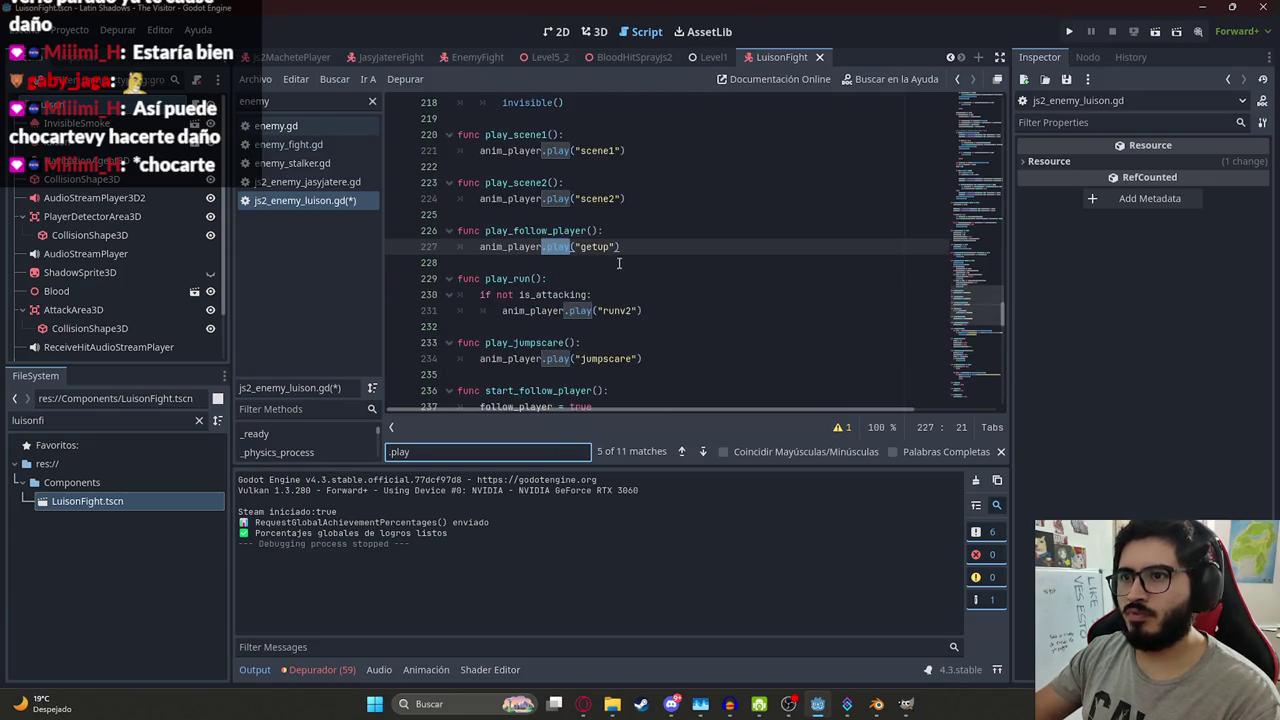
pyautogui.doubleClick(620, 247)
# Step: Replace play_run's runv2 name and declare a new run_animation variable
pyautogui.press('BackSpace')
pyautogui.press('BackSpace')
pyautogui.write('_')
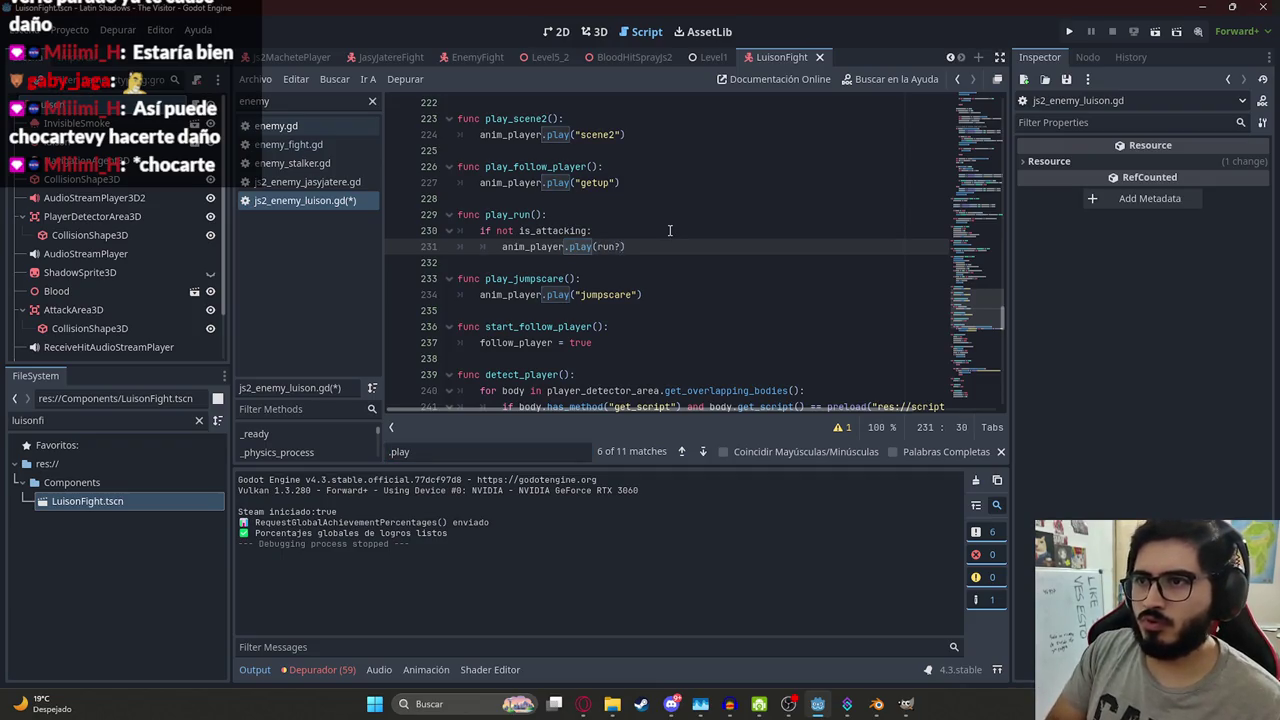
pyautogui.write('animation')
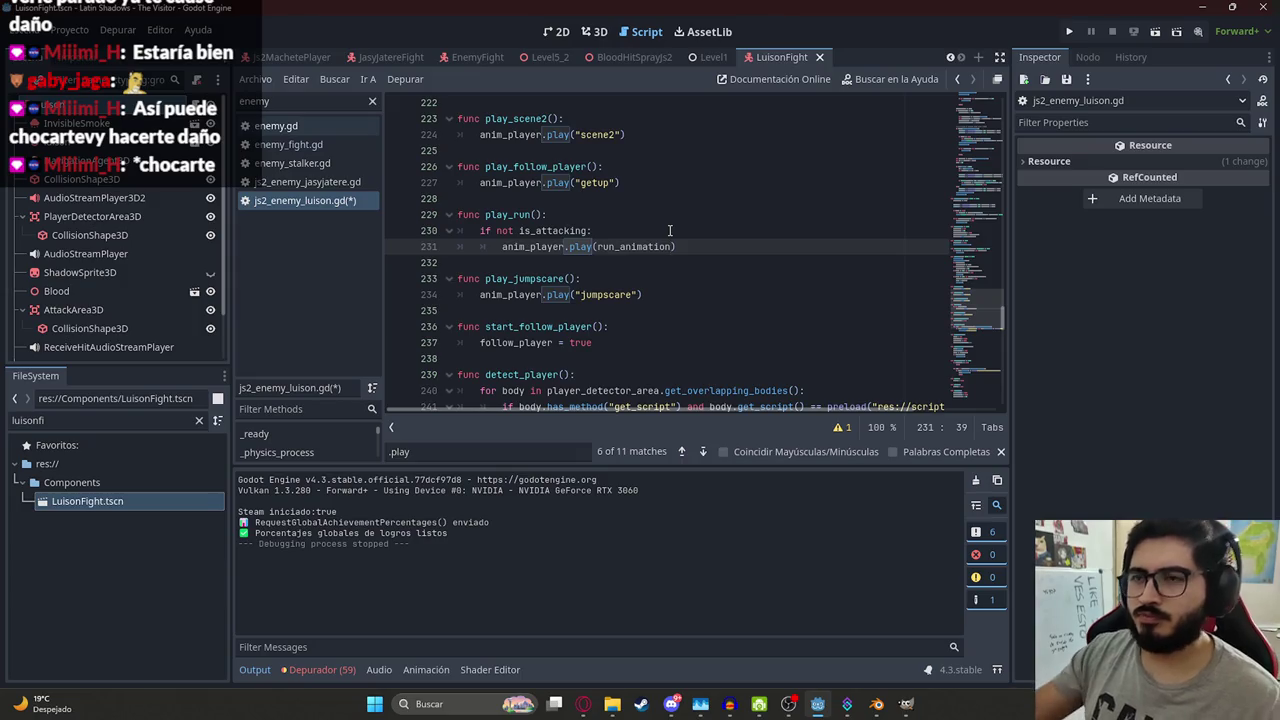
pyautogui.scroll(20, 903, 300)
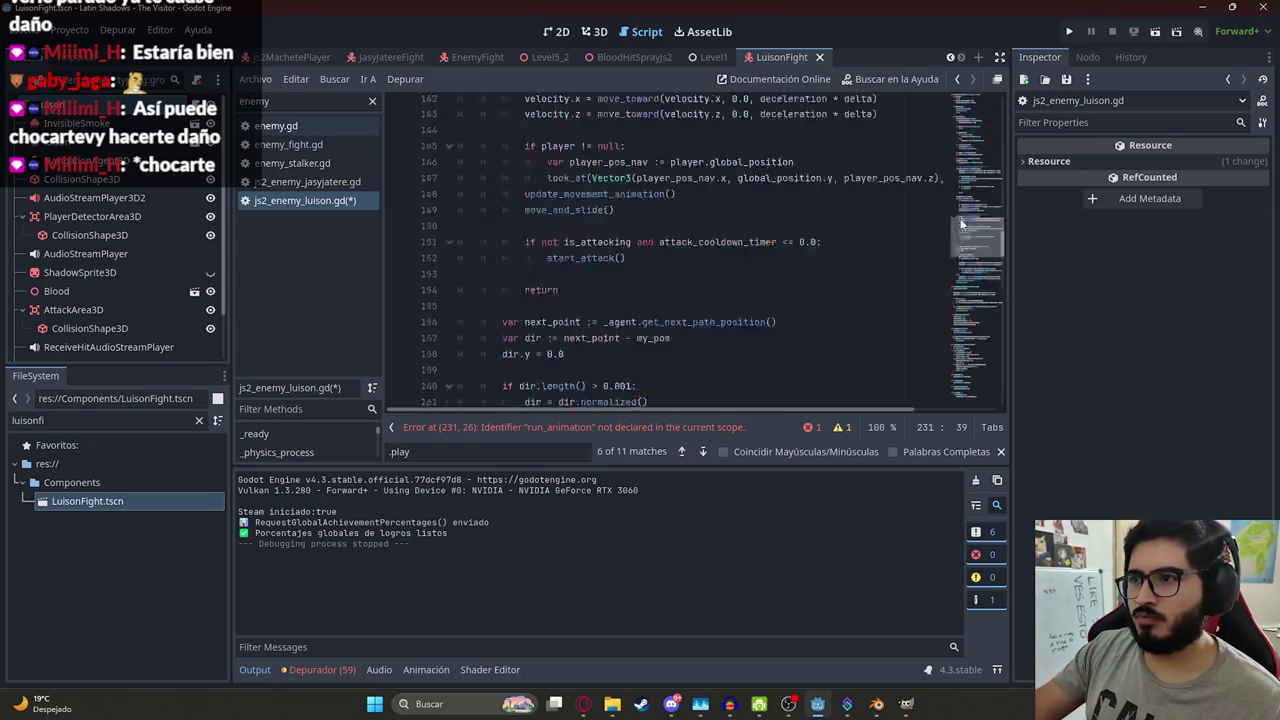
pyautogui.scroll(-10, 957, 104)
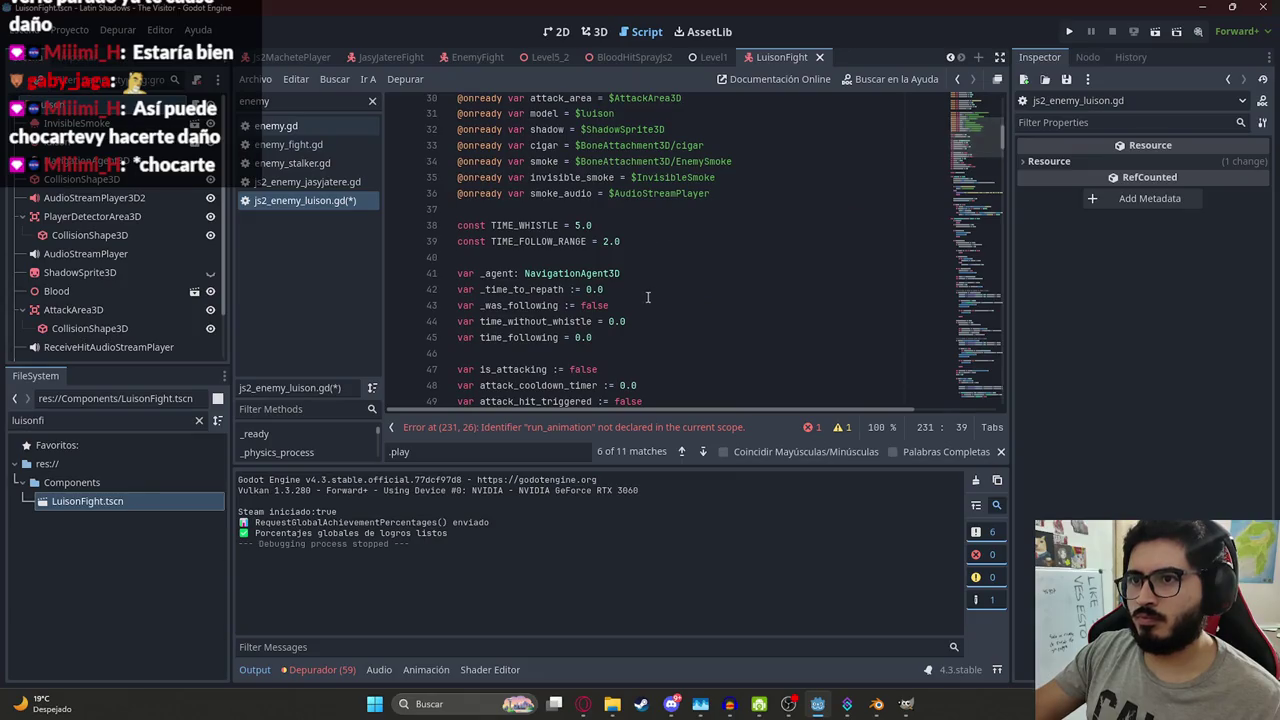
pyautogui.scroll(-4, 650, 292)
pyautogui.click(656, 209)
pyautogui.press('Return')
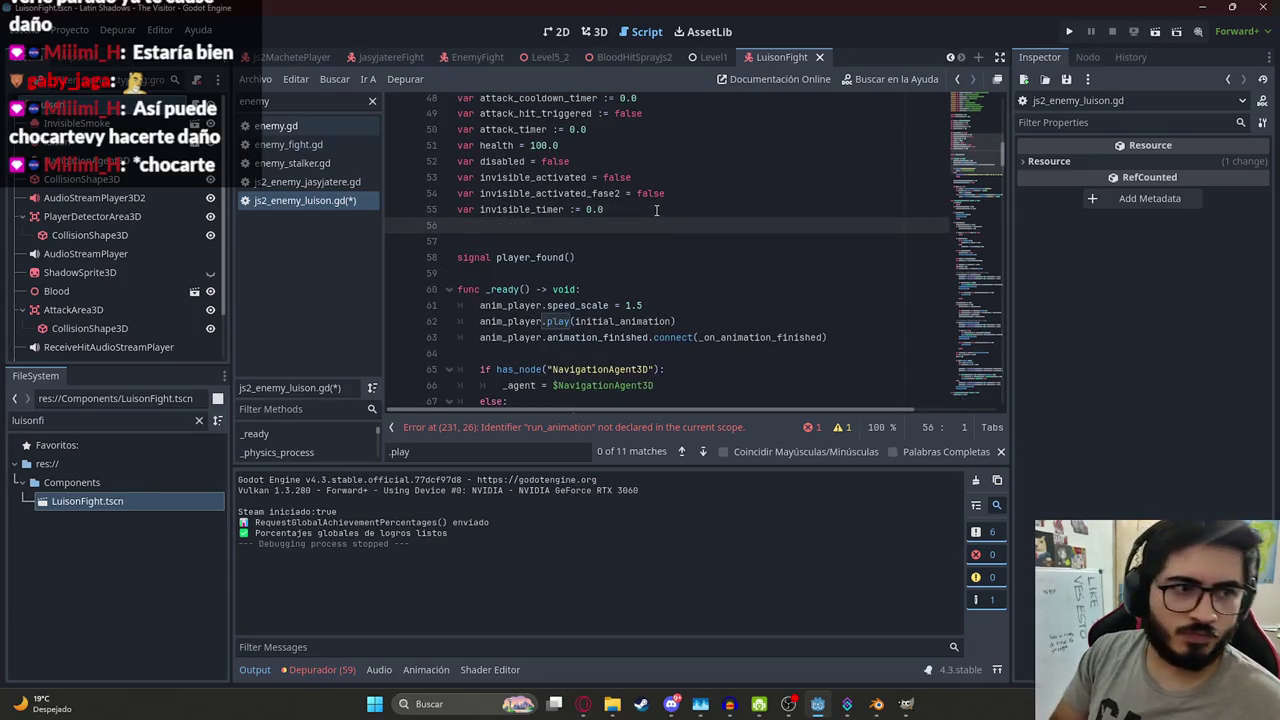
pyautogui.write('var run_animation : ')
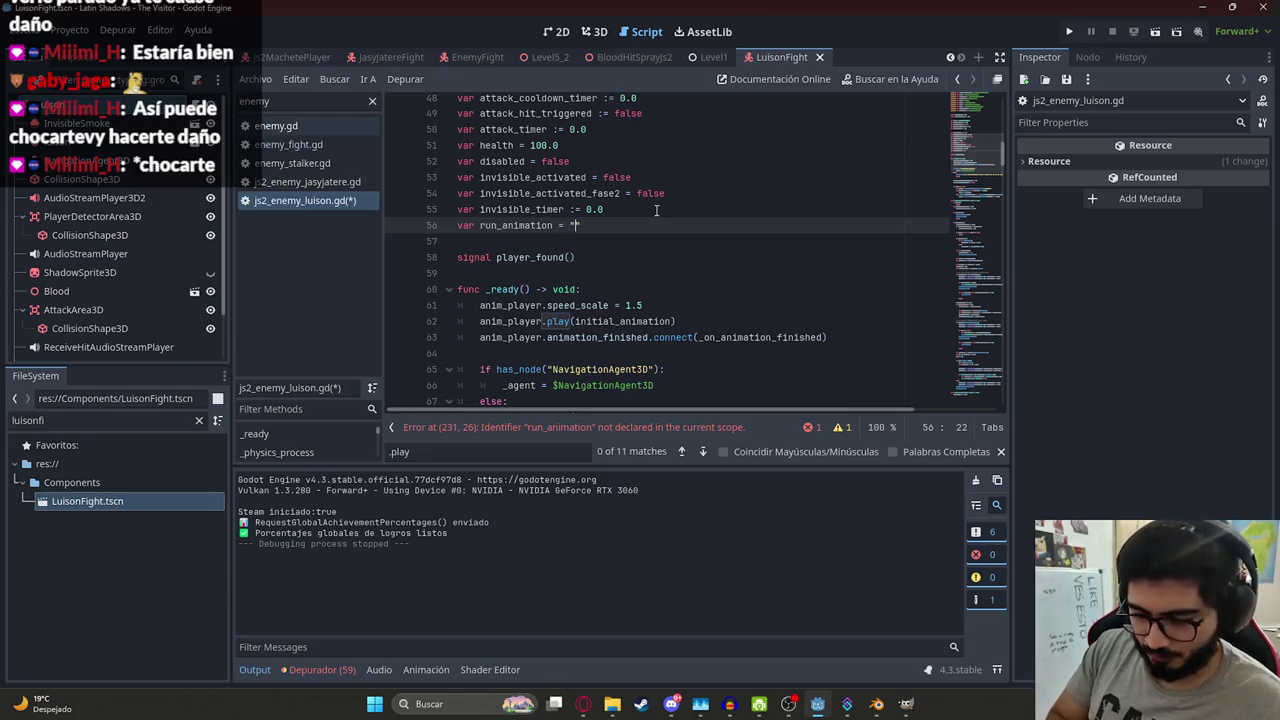
pyautogui.write('luisonrun')
# Step: Replace the hard-coded runv2 with run_animation on lines 315 and 316
pyautogui.click(534, 225)
pyautogui.hotkey('ctrl', 'f')
pyautogui.press('Return')
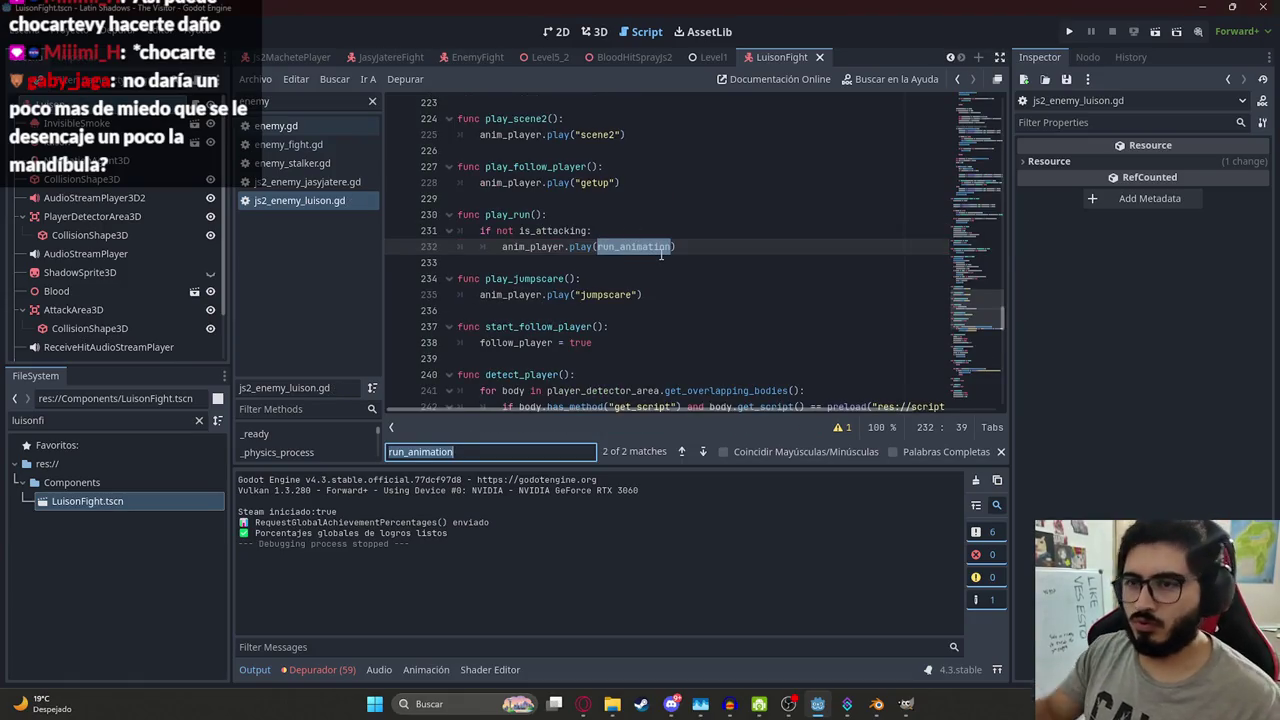
pyautogui.write('runv2')
pyautogui.click(705, 262)
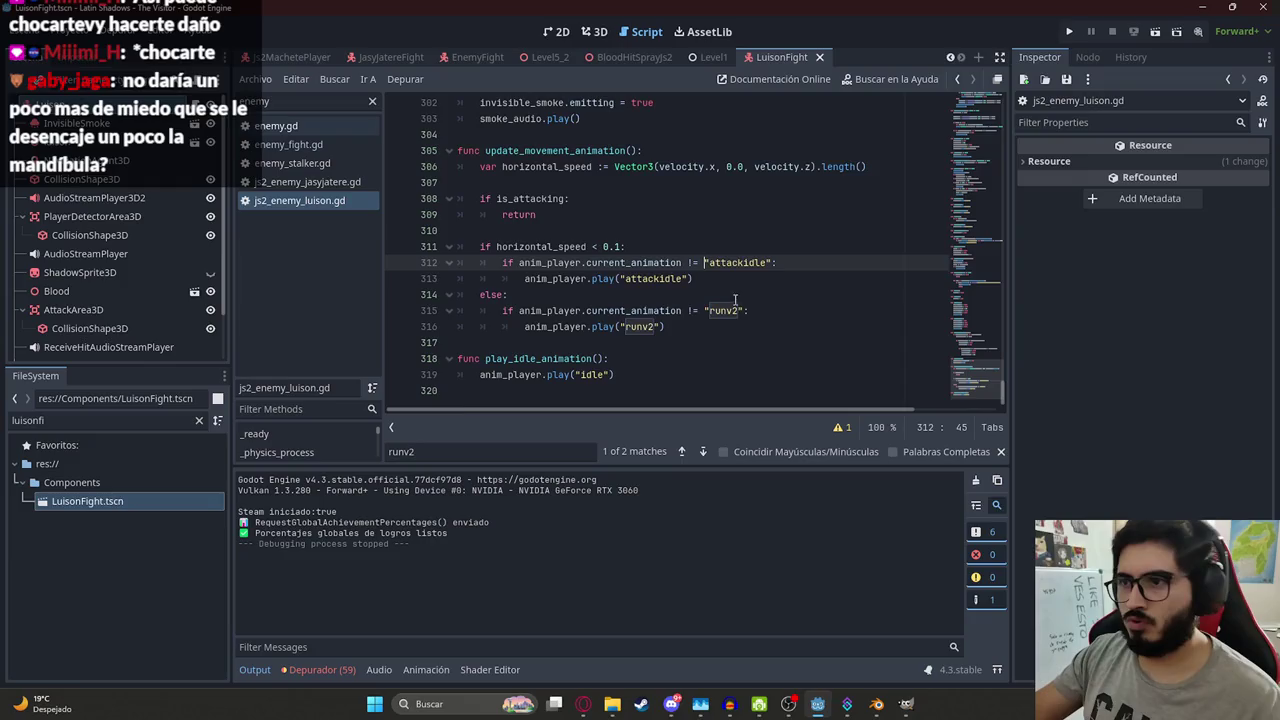
pyautogui.moveTo(746, 310); pyautogui.dragTo(707, 310)
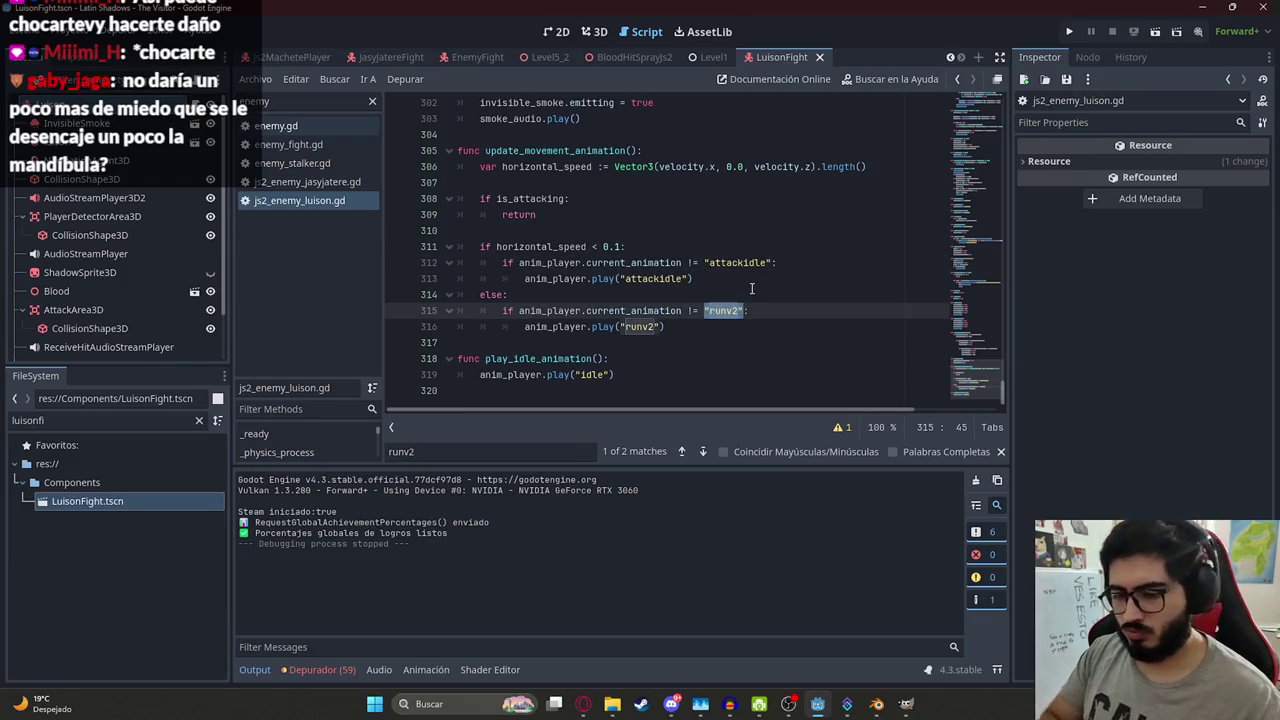
pyautogui.write('run')
pyautogui.press('Return')
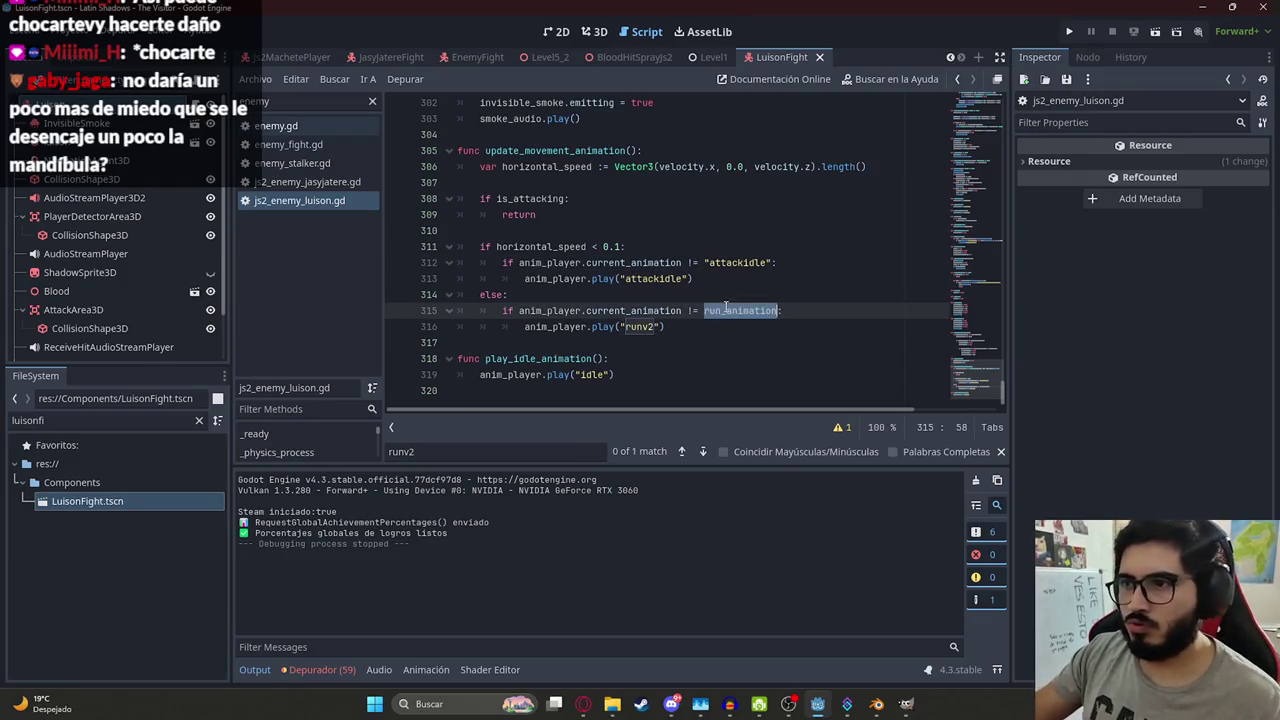
pyautogui.moveTo(662, 326); pyautogui.dragTo(619, 326)
pyautogui.write('run_animation')
pyautogui.click(510, 453)
pyautogui.click(751, 310)
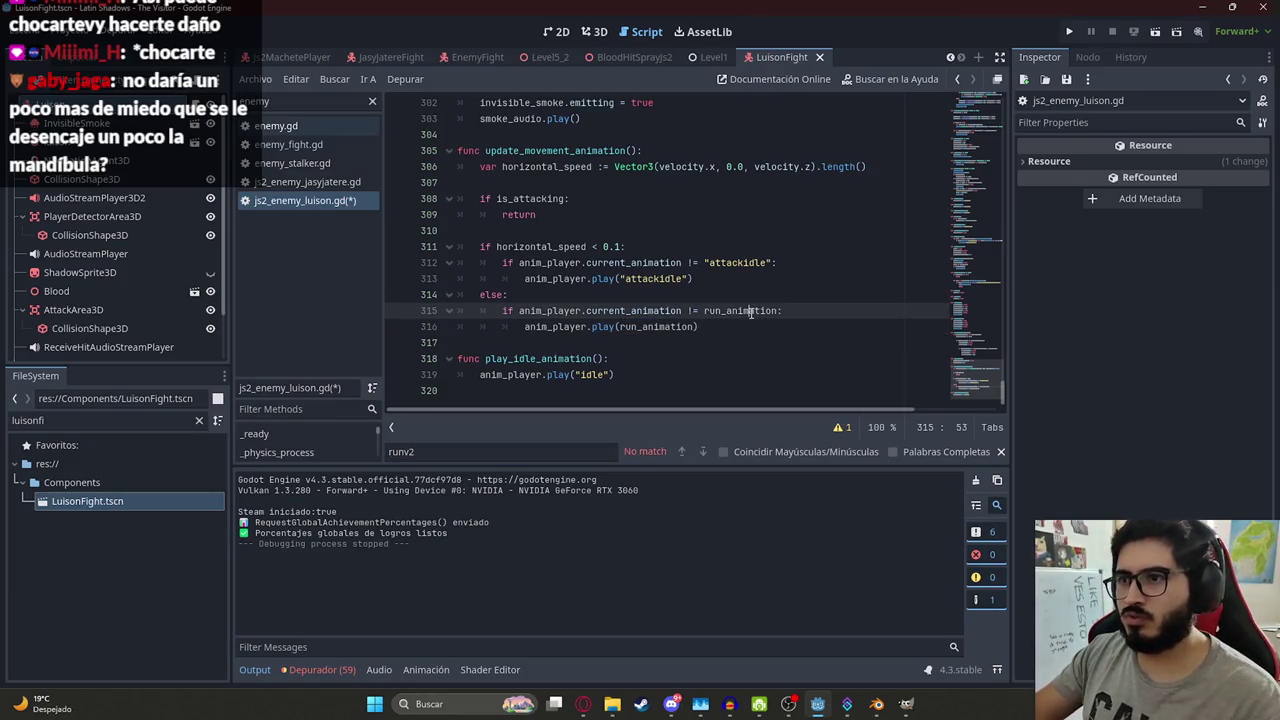
# Step: Replace attackidle with idle_animation on lines 312 and 313
pyautogui.click(741, 262)
pyautogui.doubleClick(741, 262)
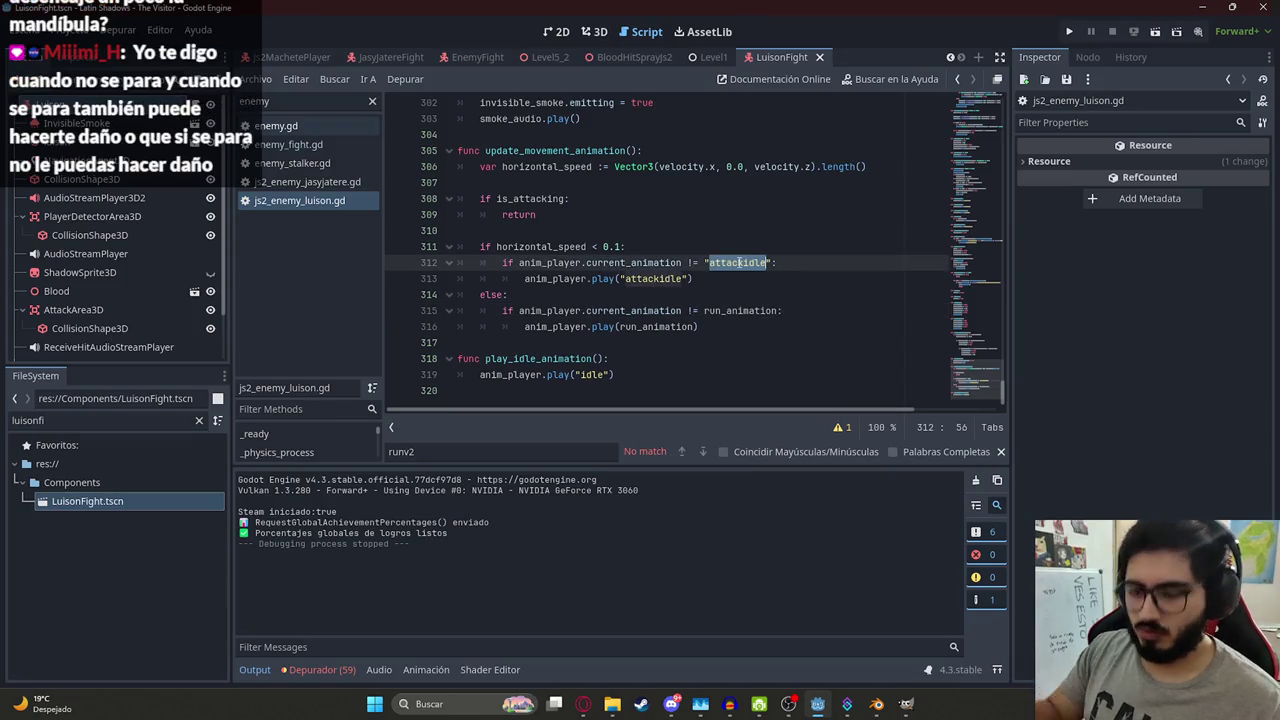
pyautogui.write('att')
pyautogui.hotkey('ctrl', 'z')
pyautogui.press('BackSpace')
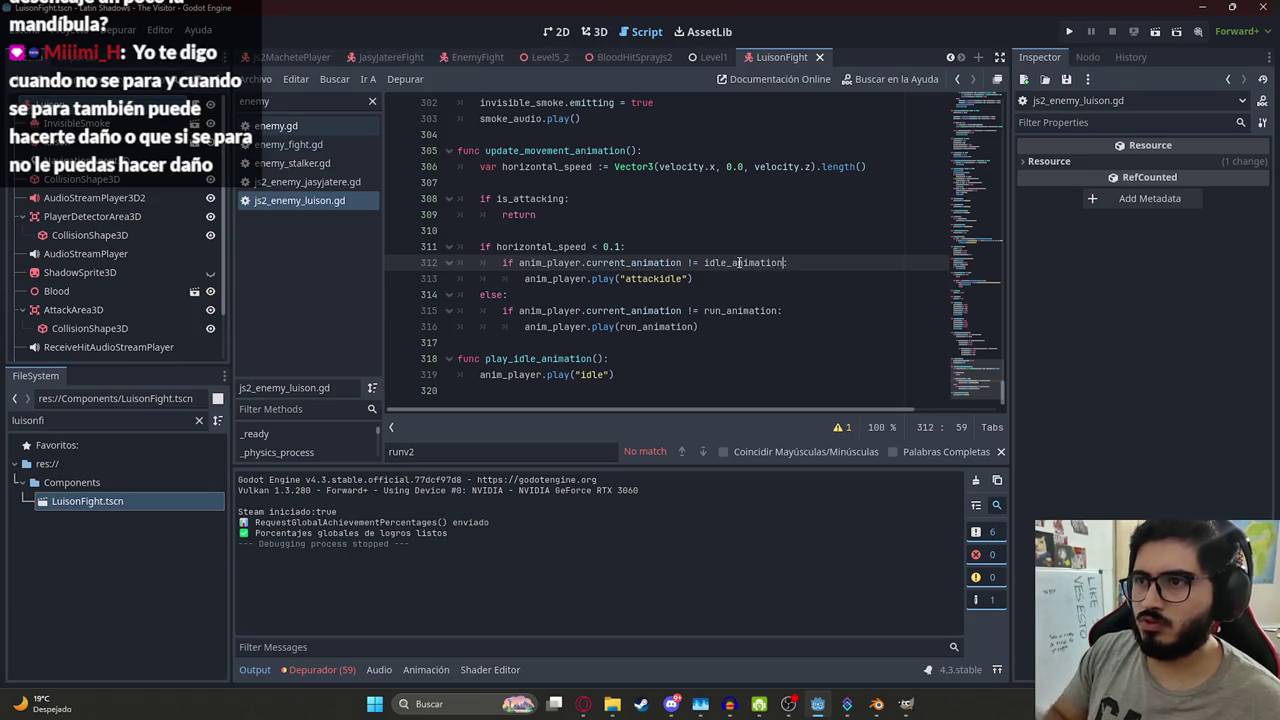
pyautogui.doubleClick(626, 279)
pyautogui.write('idle_animation')
# Step: Declare var idle_animation = "luisonidle" and save the Luison script
pyautogui.keyDown('ctrl'); pyautogui.click(723, 311); pyautogui.keyUp('ctrl')
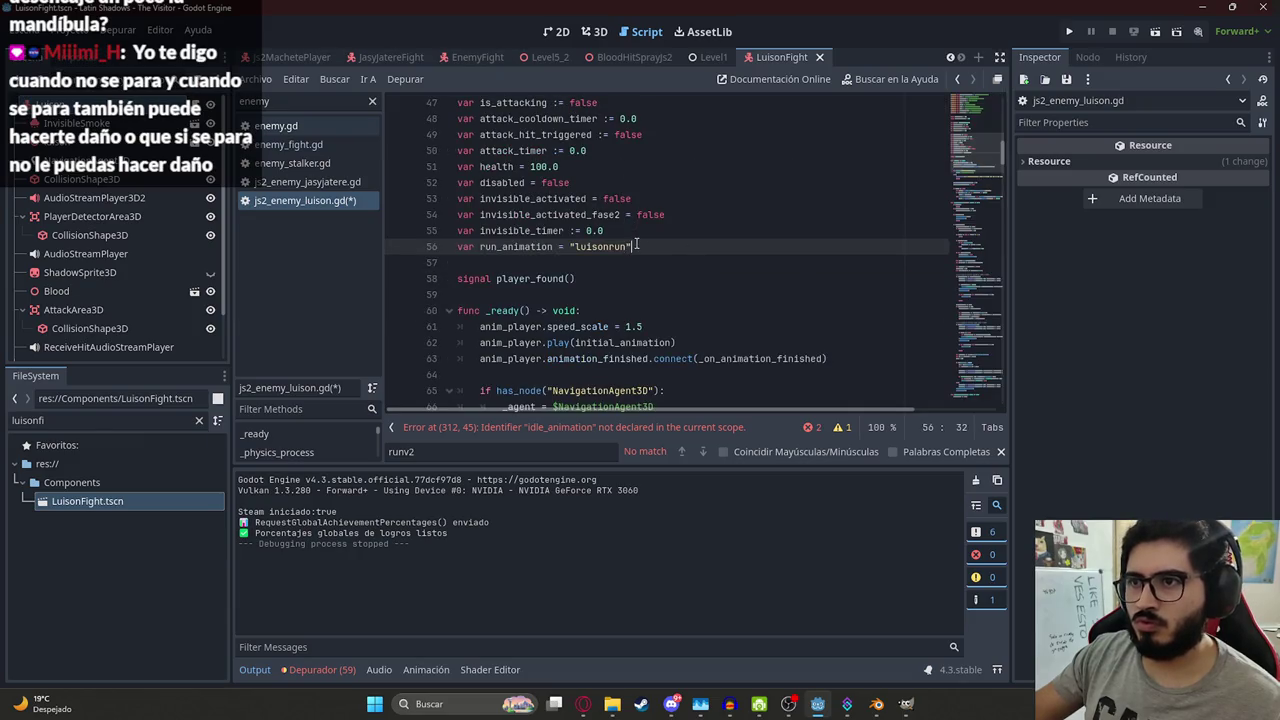
pyautogui.press('Return')
pyautogui.write('var idle_animation = "luisonidle')
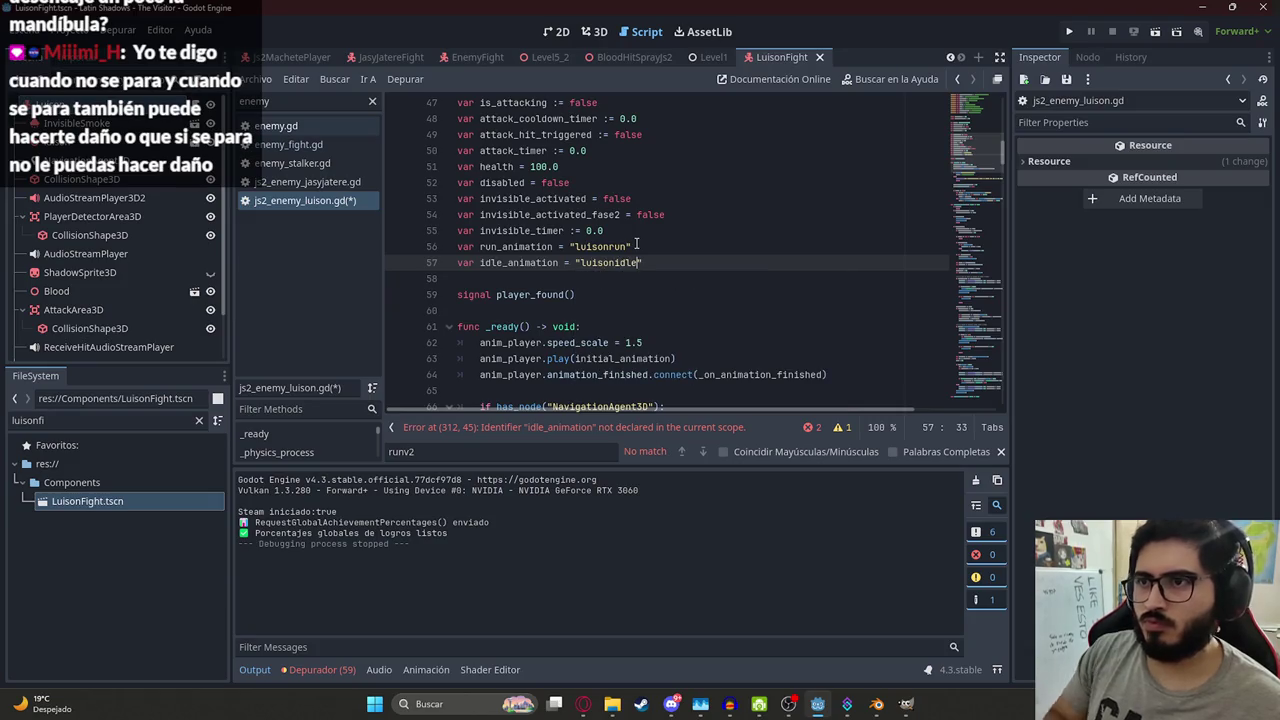
pyautogui.hotkey('ctrl', 's')
# Step: Find the .play calls and swap the hard-coded "idle" on line 320 for idle_animation
pyautogui.hotkey('ctrl', 'f')
pyautogui.write('.playu')
pyautogui.press('BackSpace')
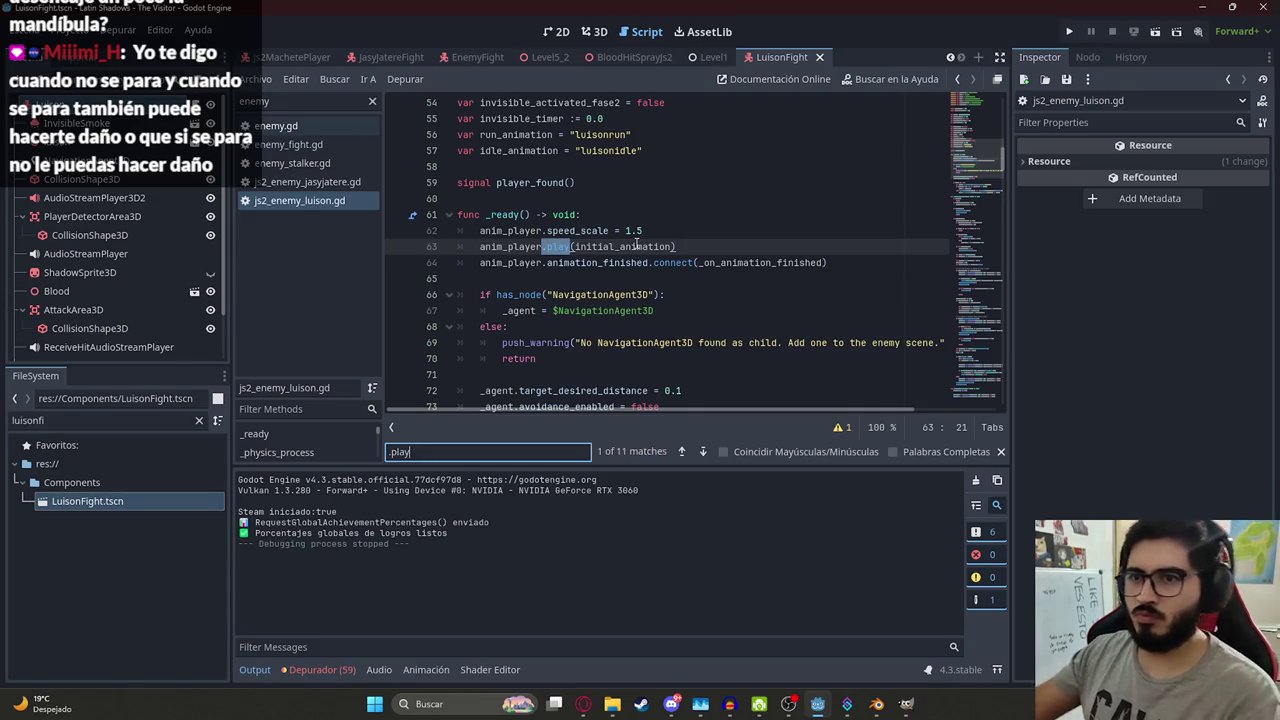
pyautogui.press('Return')
pyautogui.press('Return')
pyautogui.press('Return')
pyautogui.press('Return')
pyautogui.press('Return')
pyautogui.press('Return')
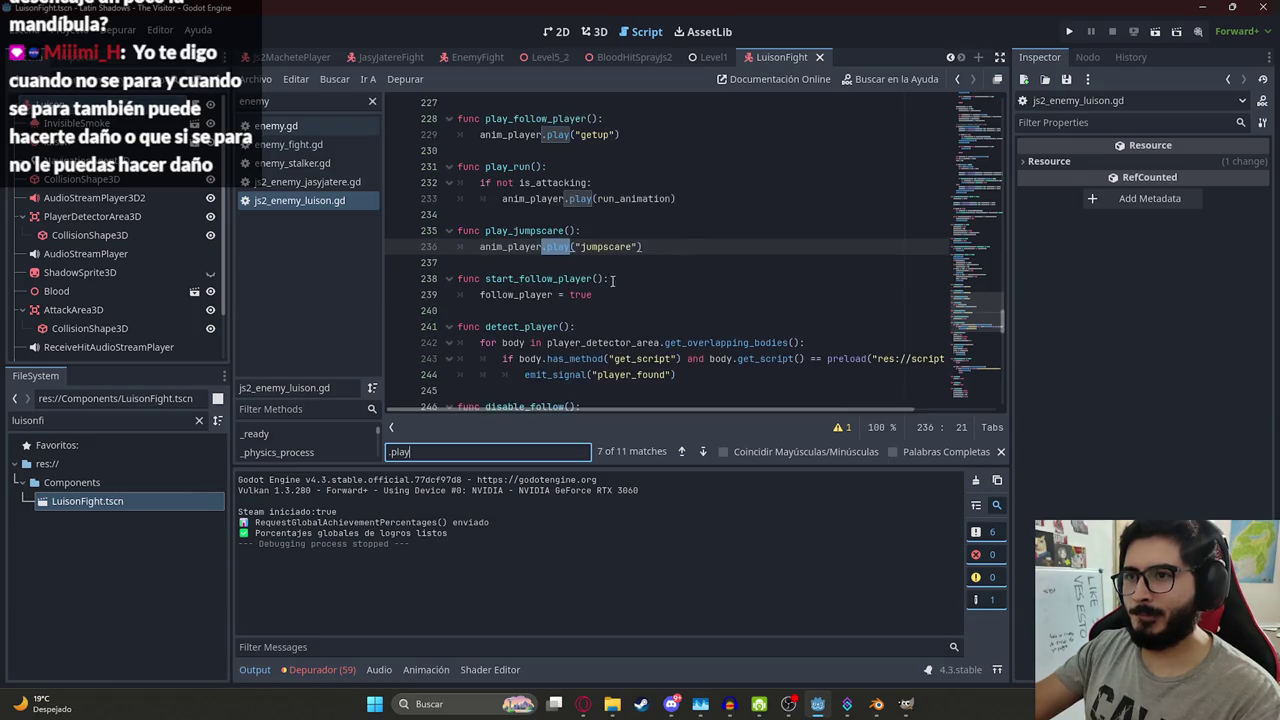
pyautogui.press('Return')
pyautogui.press('Return')
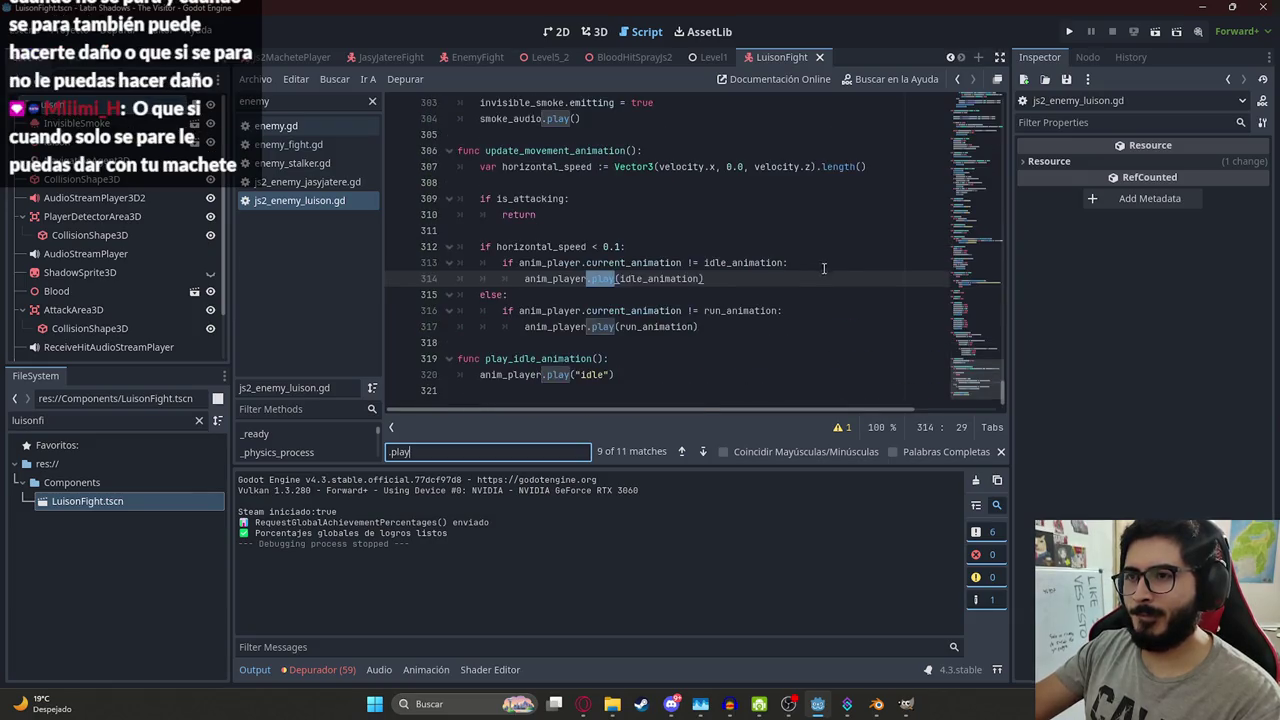
pyautogui.press('Return')
pyautogui.press('Return')
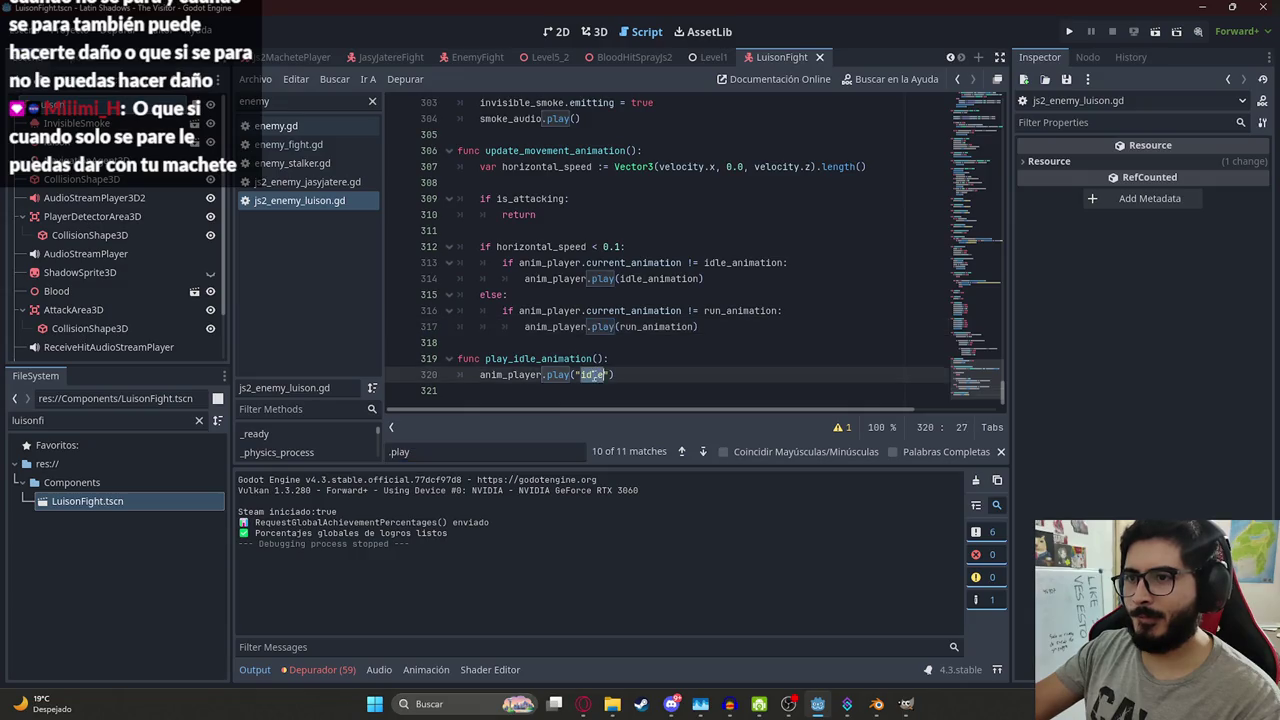
pyautogui.click(594, 373)
pyautogui.press('BackSpace')
pyautogui.press('BackSpace')
pyautogui.press('BackSpace')
pyautogui.write('id')
pyautogui.press('Return')
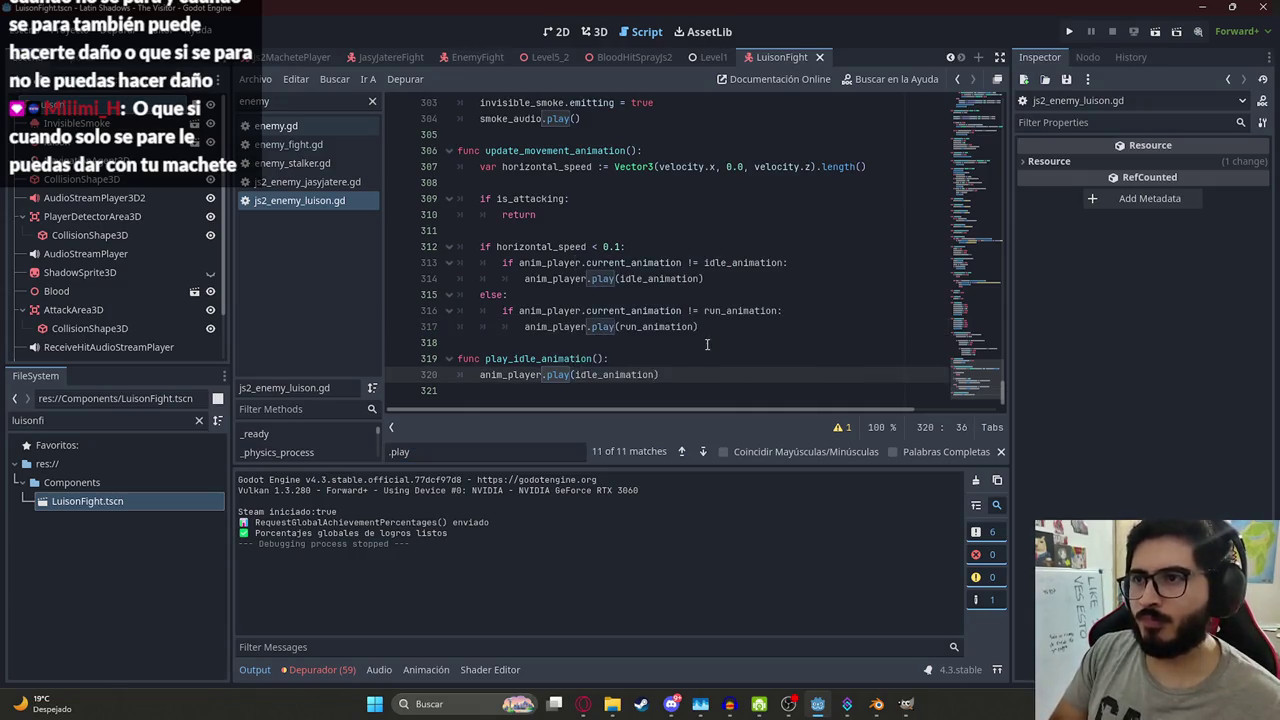
# Step: Switch through the scene tabs to the LevelMythsHunterPart2 level
pyautogui.click(637, 57)
pyautogui.click(481, 57)
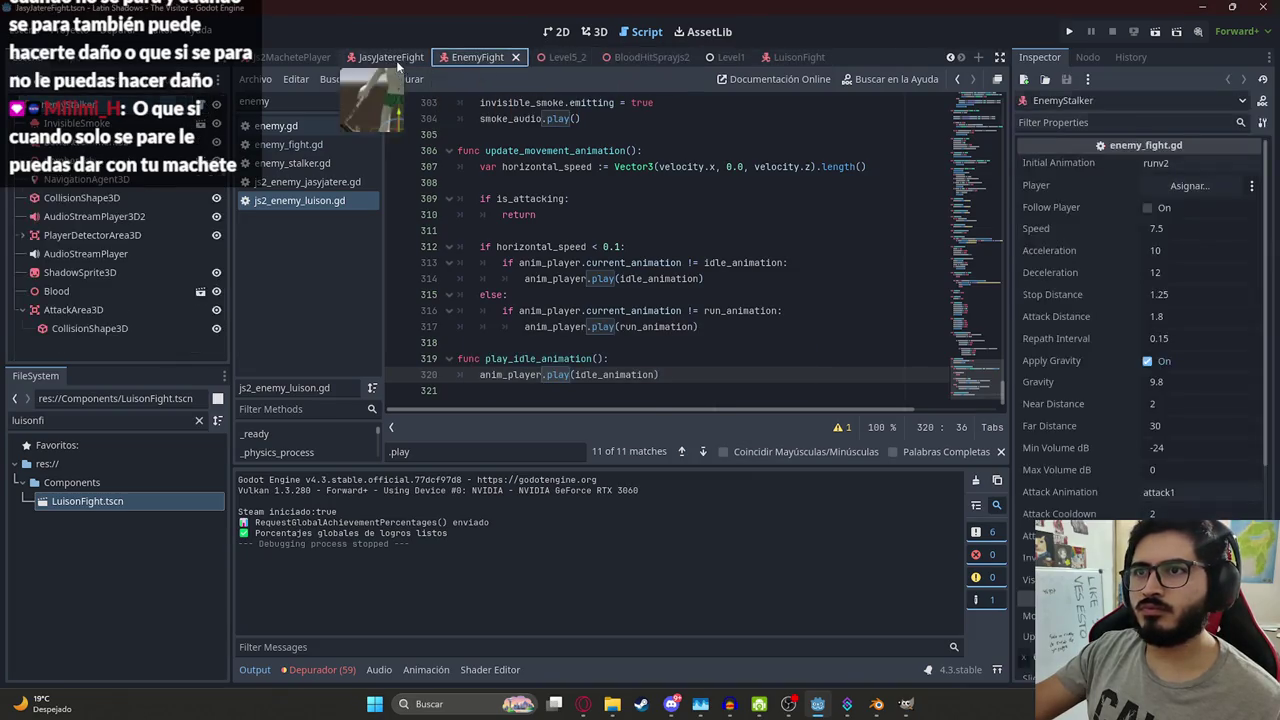
pyautogui.click(272, 57)
pyautogui.click(411, 58)
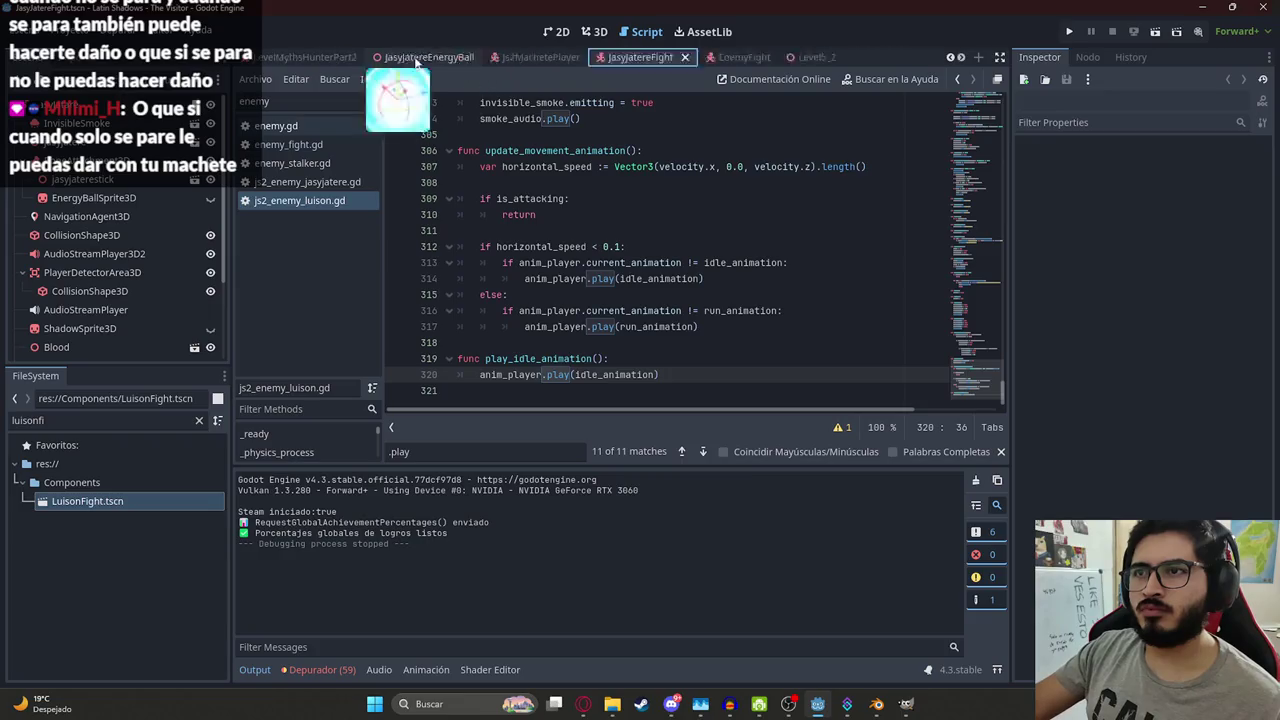
pyautogui.scroll(3, 373, 60)
pyautogui.click(514, 57)
pyautogui.rightClick(522, 57)
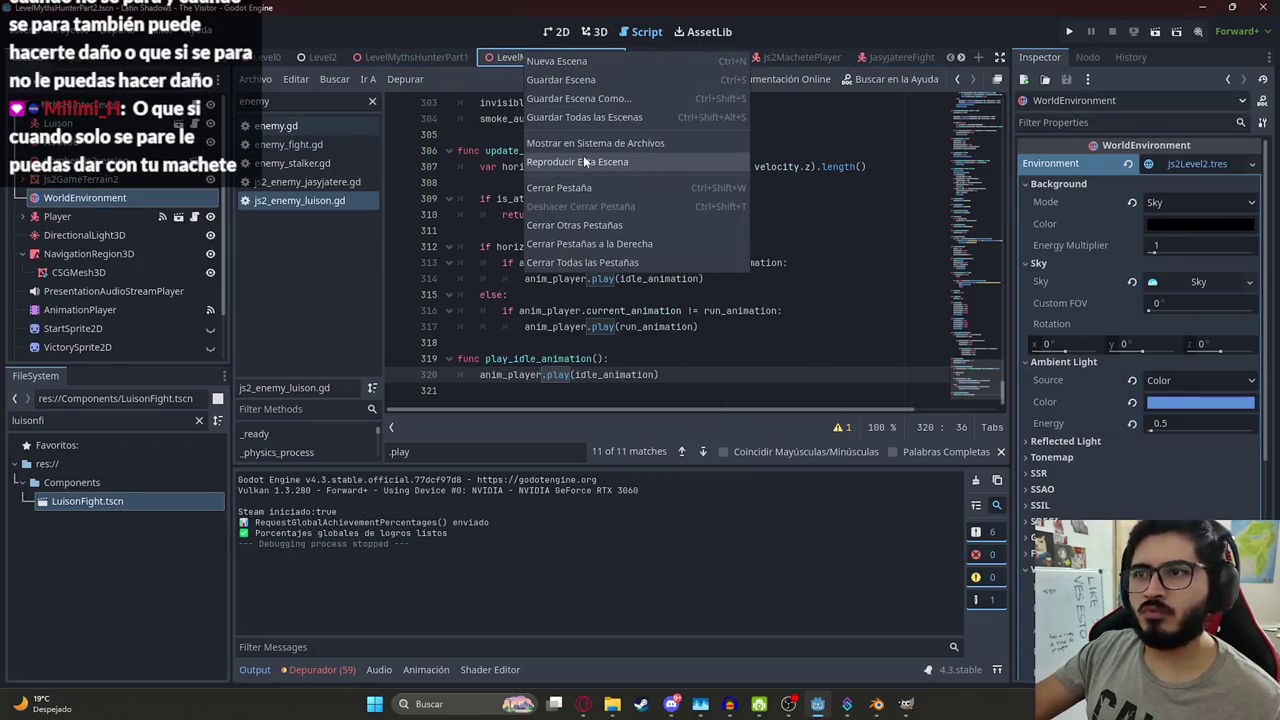
pyautogui.click(603, 374)
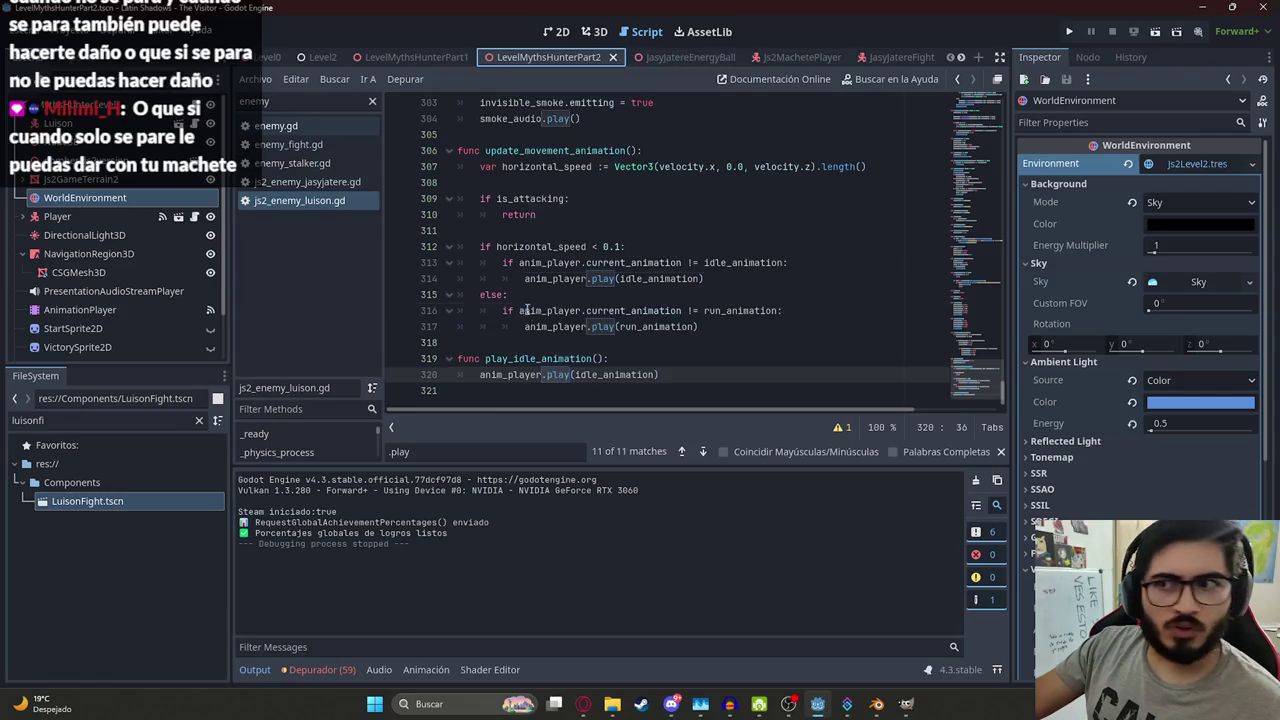
# Step: Run LevelMythsHunterPart2 with F6, test the Luisón enemy, then close the game
pyautogui.moveTo(603, 374); pyautogui.dragTo(519, 310)
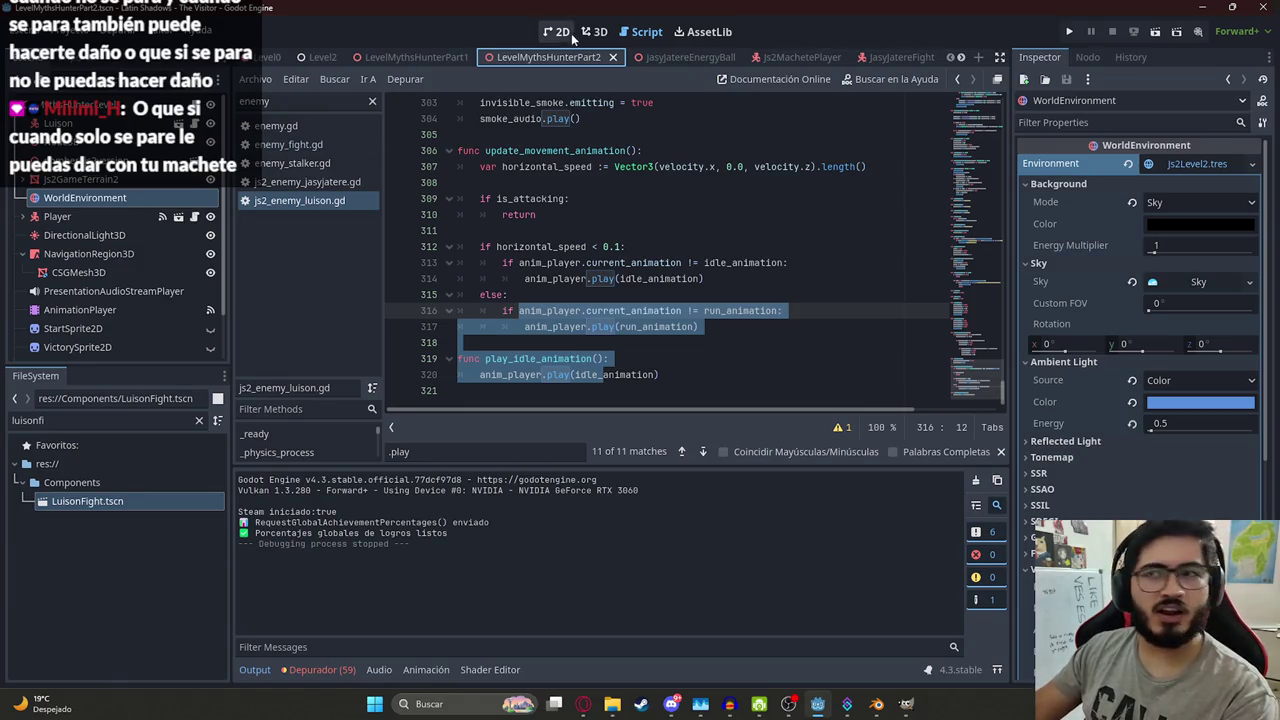
pyautogui.rightClick(570, 62)
pyautogui.click(582, 168)
pyautogui.press('BackSpace')
pyautogui.hotkey('ctrl', 'z')
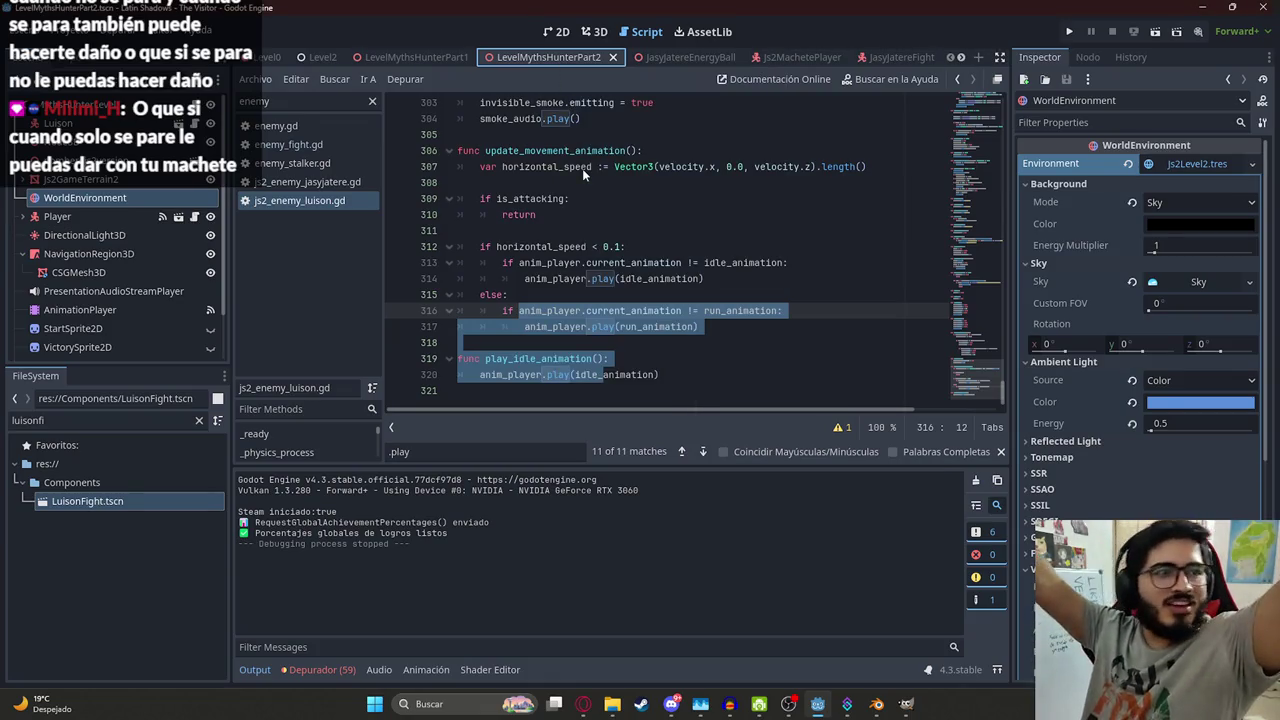
pyautogui.press('F6')
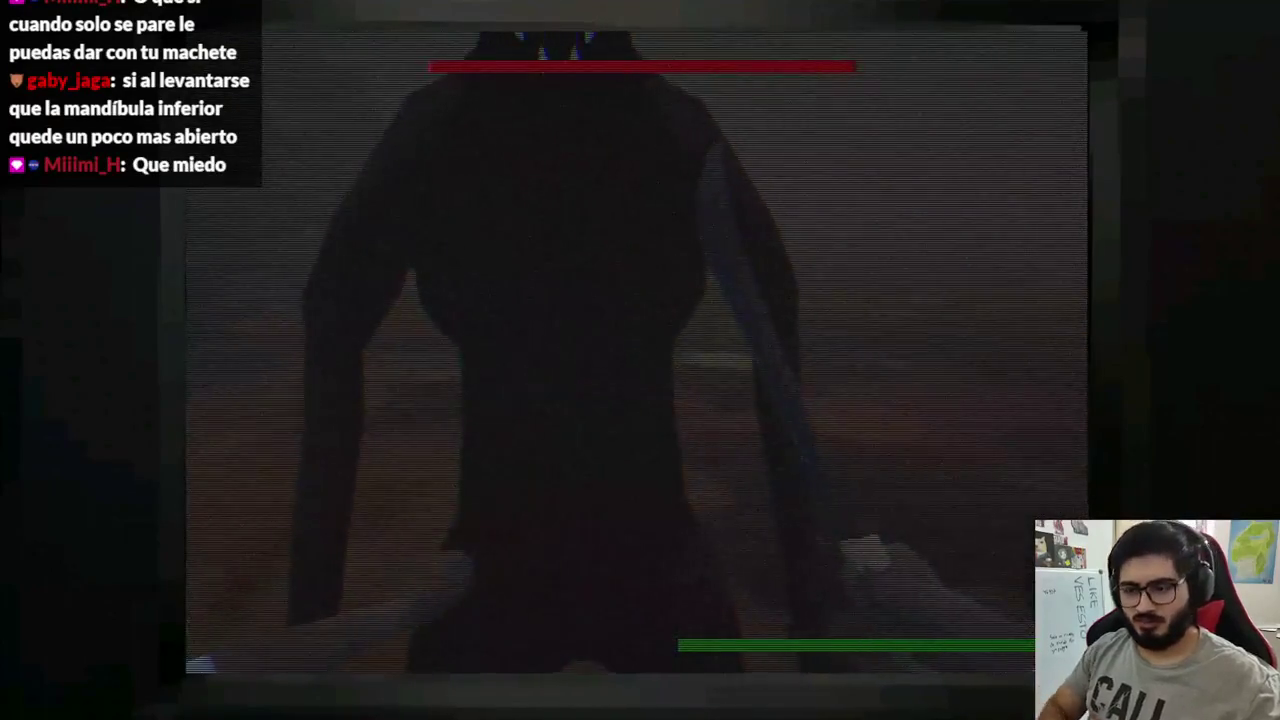
pyautogui.hotkey('alt', 'F4')
pyautogui.click(727, 311)
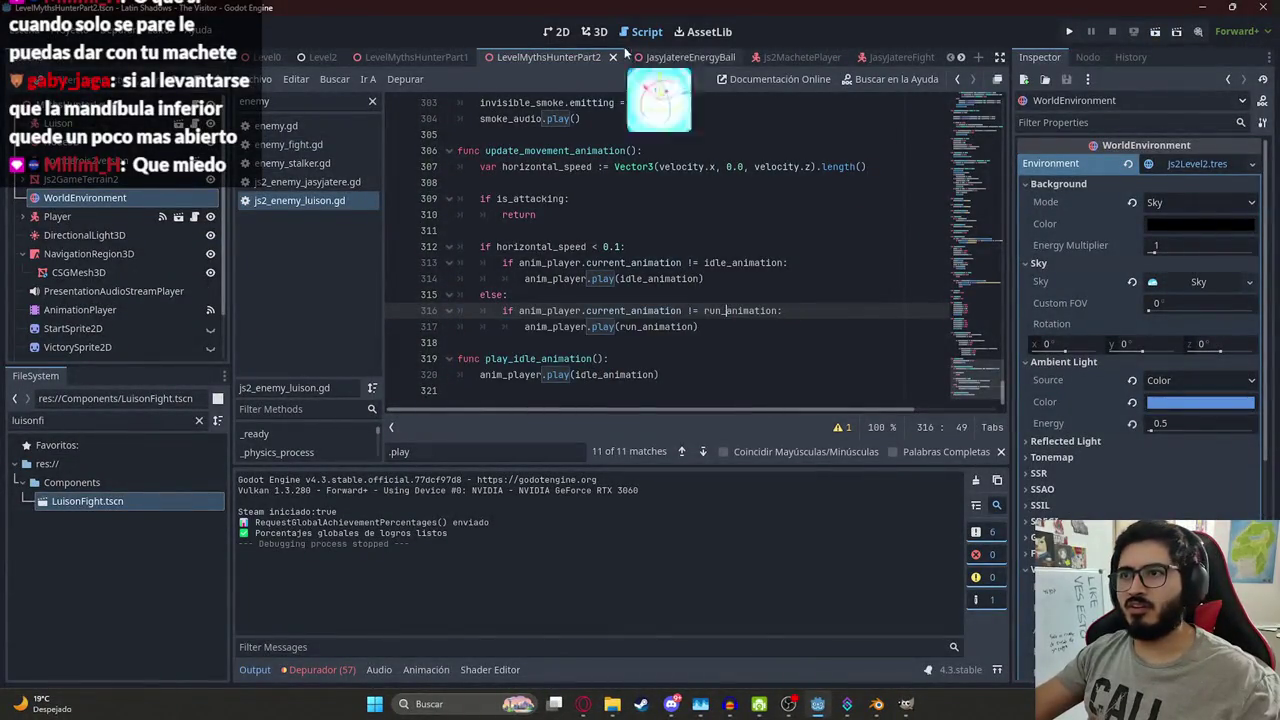
# Step: In LuisonFight, set the luison node's Transform scale to 0.4 and save the scene
pyautogui.click(680, 57)
pyautogui.click(780, 56)
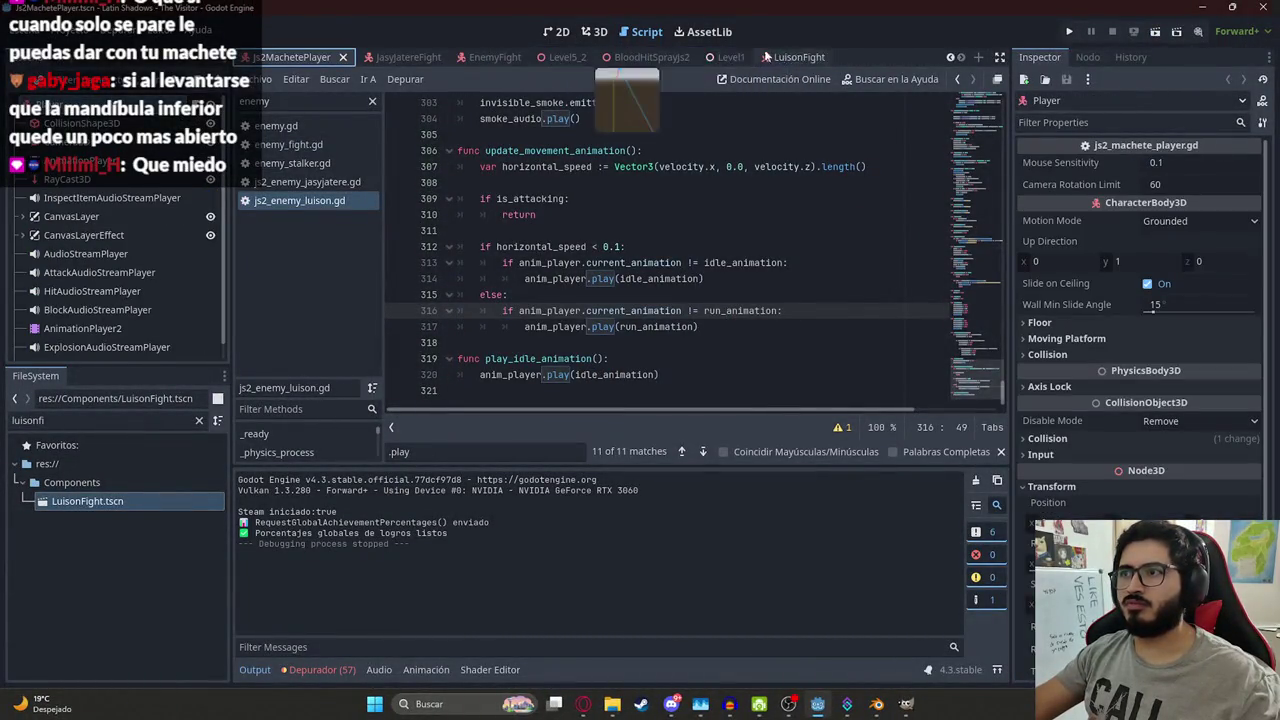
pyautogui.click(782, 57)
pyautogui.click(600, 32)
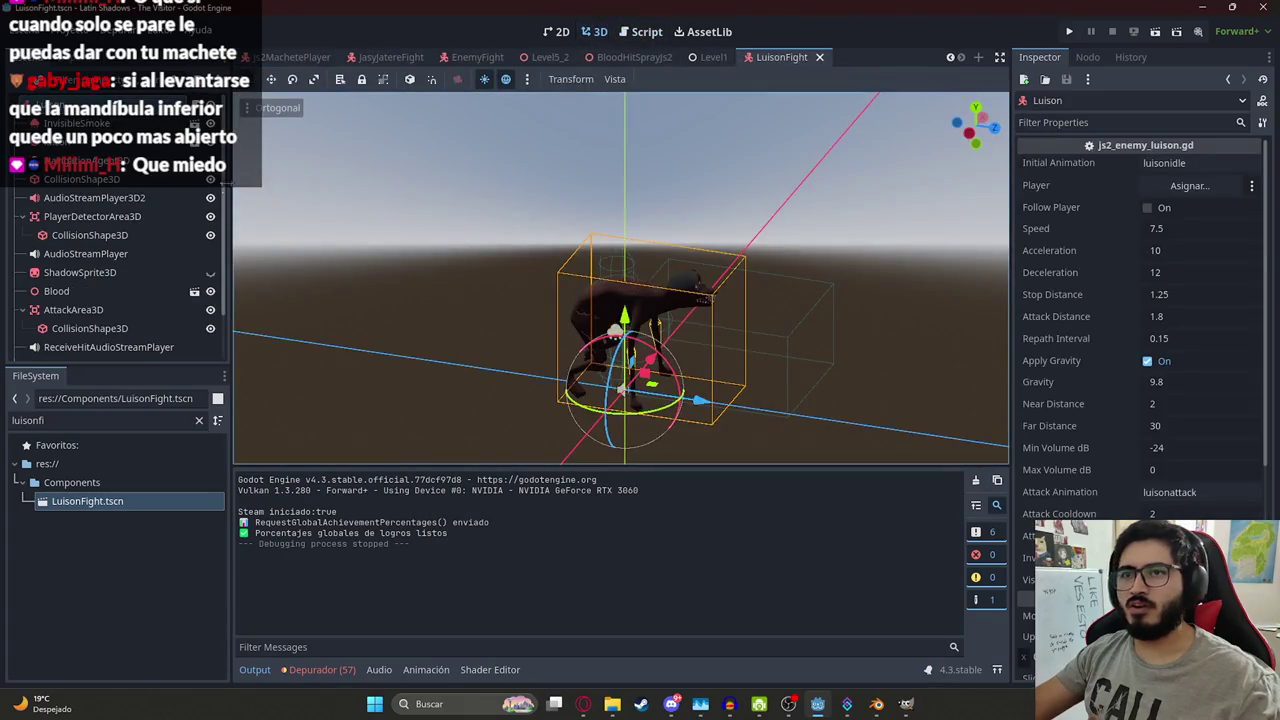
pyautogui.click(628, 310)
pyautogui.click(665, 307)
pyautogui.click(1052, 161)
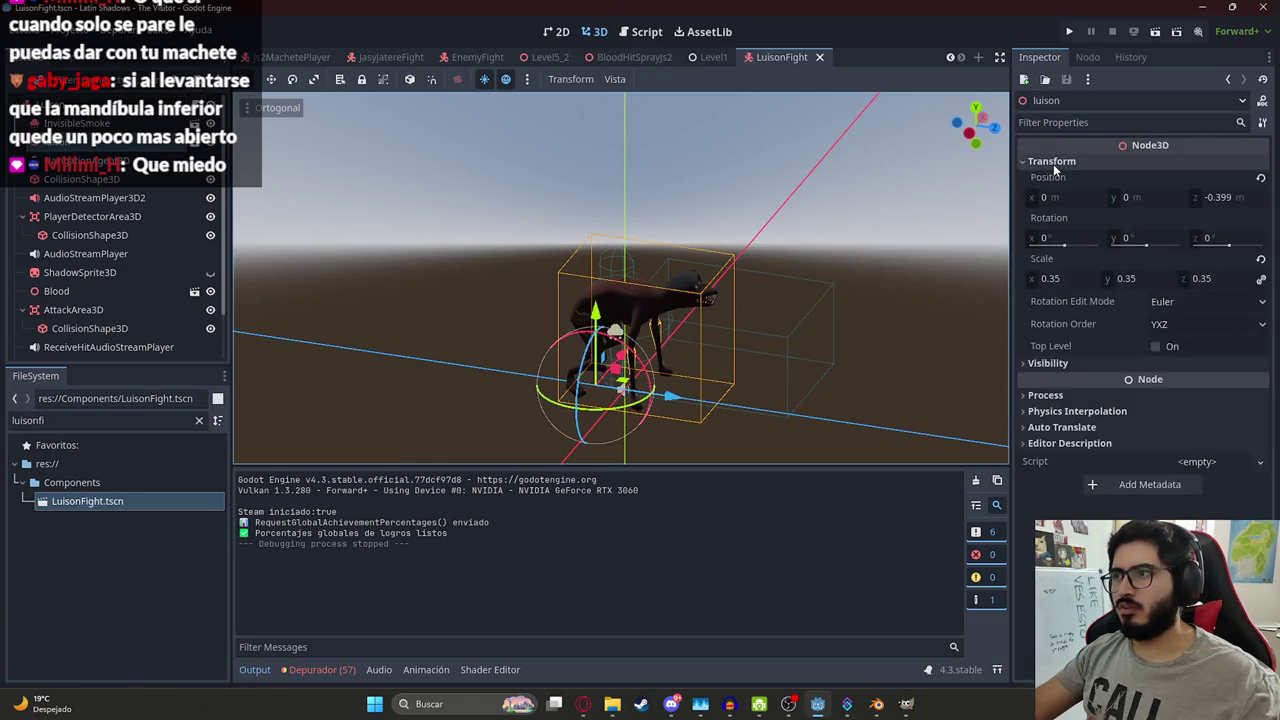
pyautogui.click(1052, 278)
pyautogui.write('0.4')
pyautogui.press('Return')
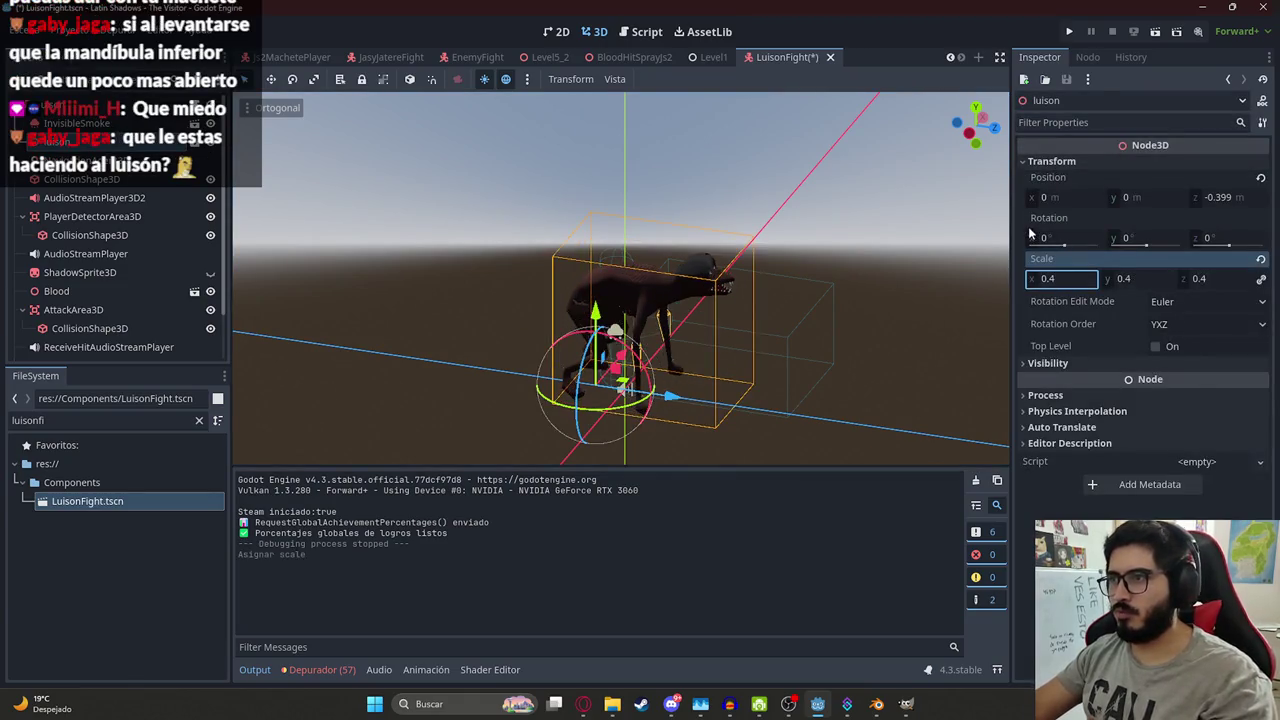
pyautogui.hotkey('ctrl', 's')
# Step: Move the LuisonFight tab to second place and run the LevelMythsHunterPart2 scene
pyautogui.moveTo(787, 57)
pyautogui.mouseDown()
pyautogui.moveTo(352, 62)
pyautogui.moveTo(730, 66)
pyautogui.moveTo(480, 66)
pyautogui.moveTo(565, 62)
pyautogui.mouseUp()
pyautogui.rightClick(565, 62)
pyautogui.click(602, 175)
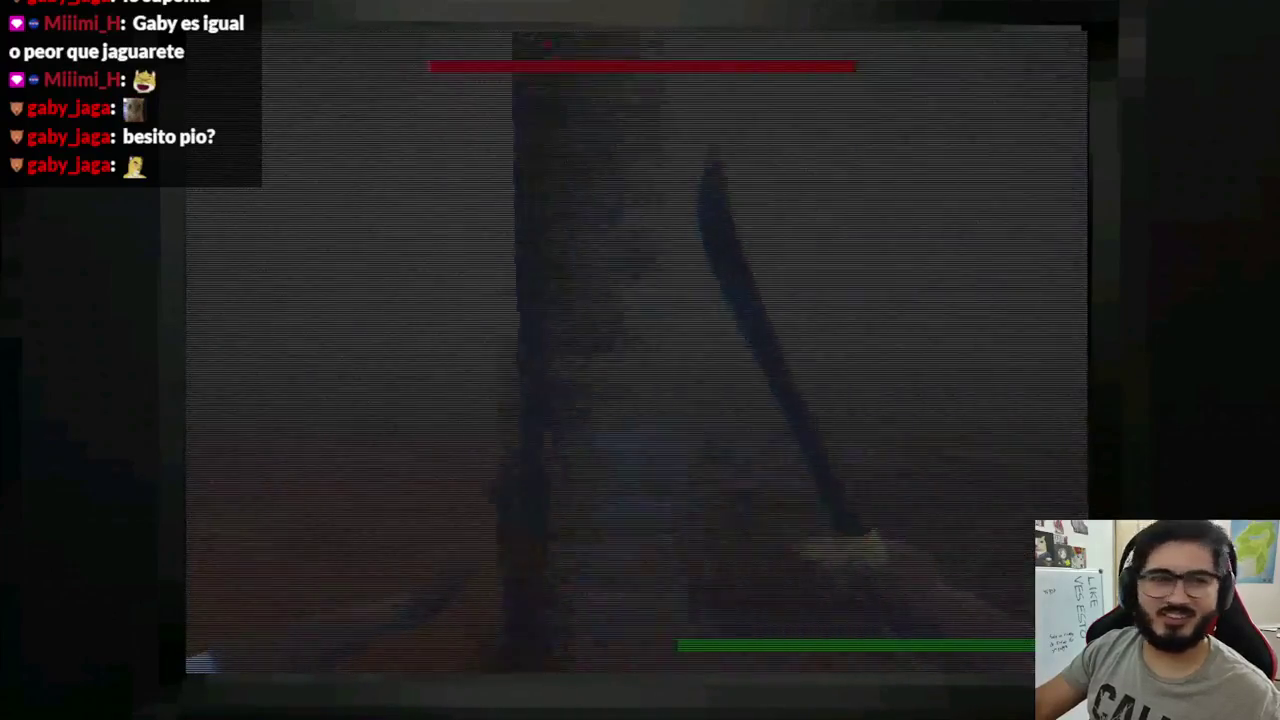
# Step: Stop the playtest with F8 and return to the LuisonFight scene tab
pyautogui.press('F8')
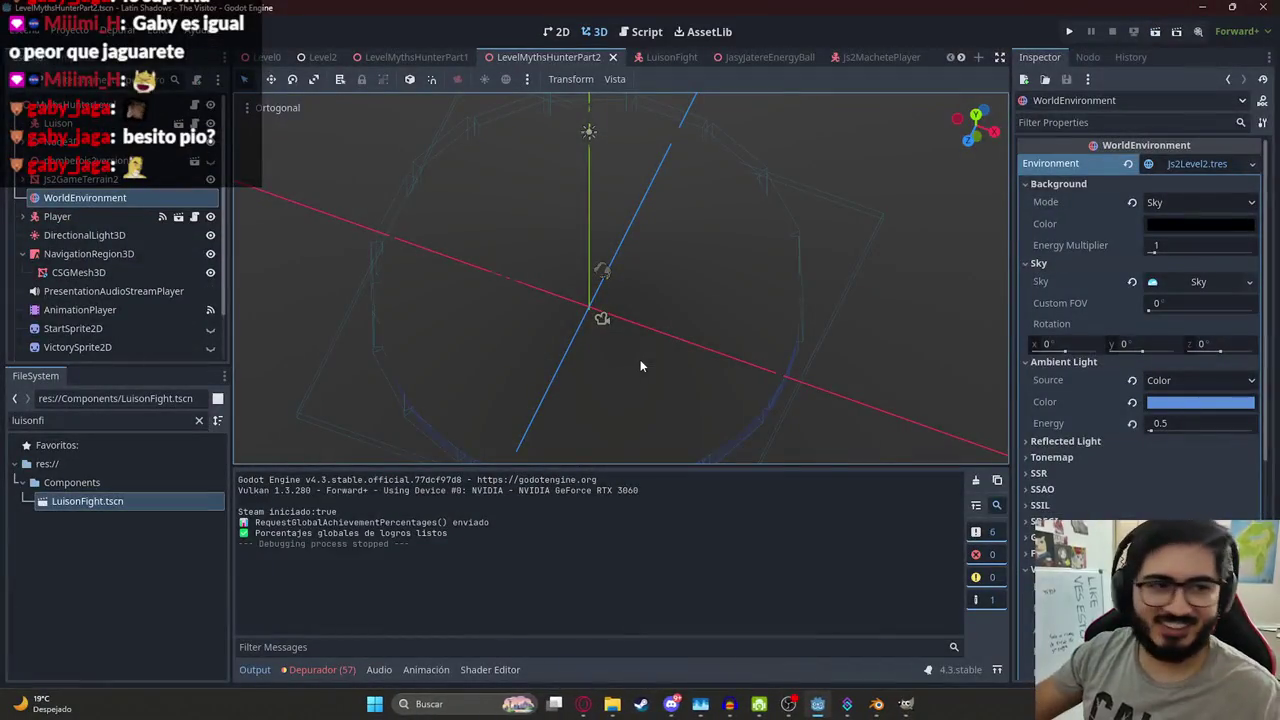
pyautogui.click(668, 60)
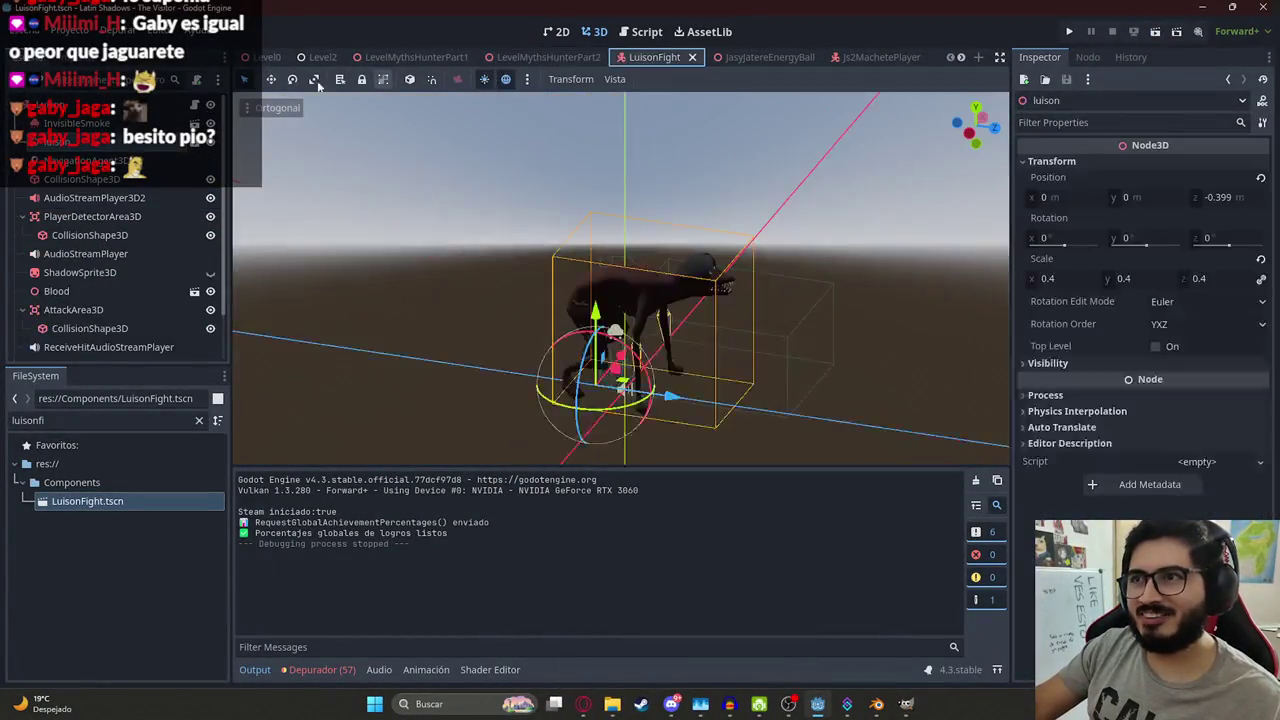
# Step: Open the Luisón script and select all of it, briefly checking the ChatGPT window
pyautogui.click(645, 31)
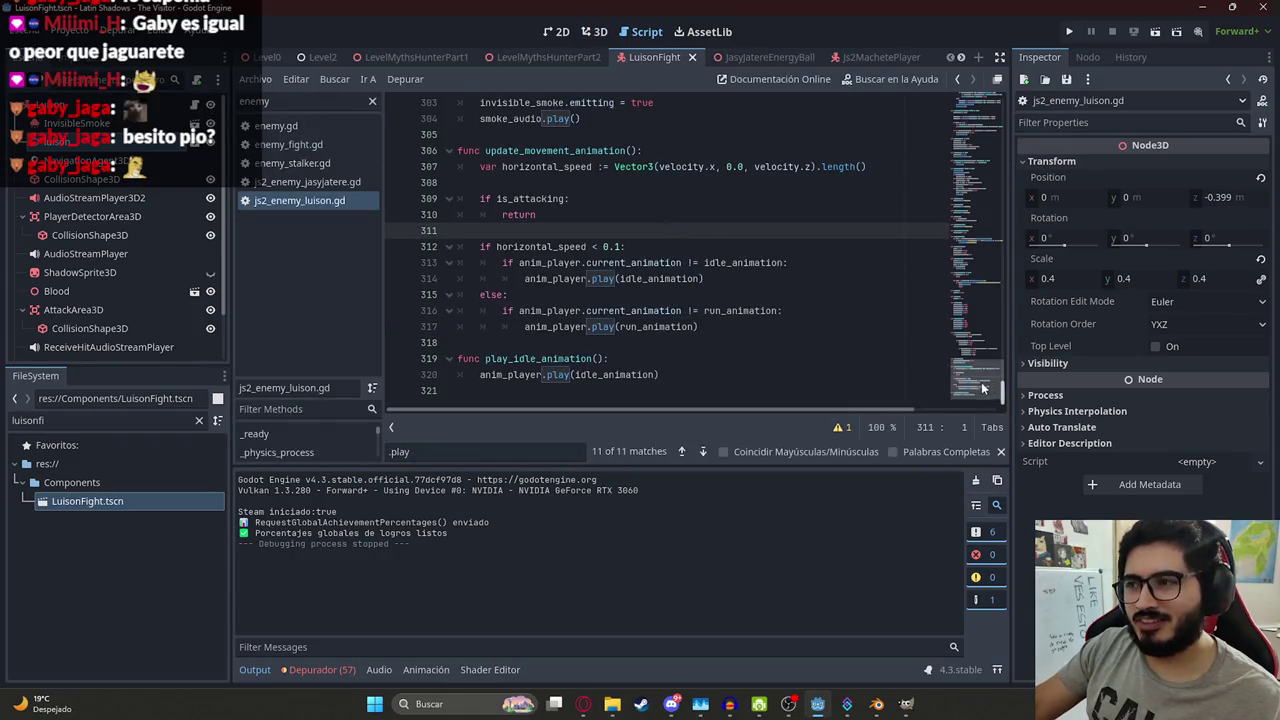
pyautogui.hotkey('ctrl', 'a')
pyautogui.moveTo(573, 706)
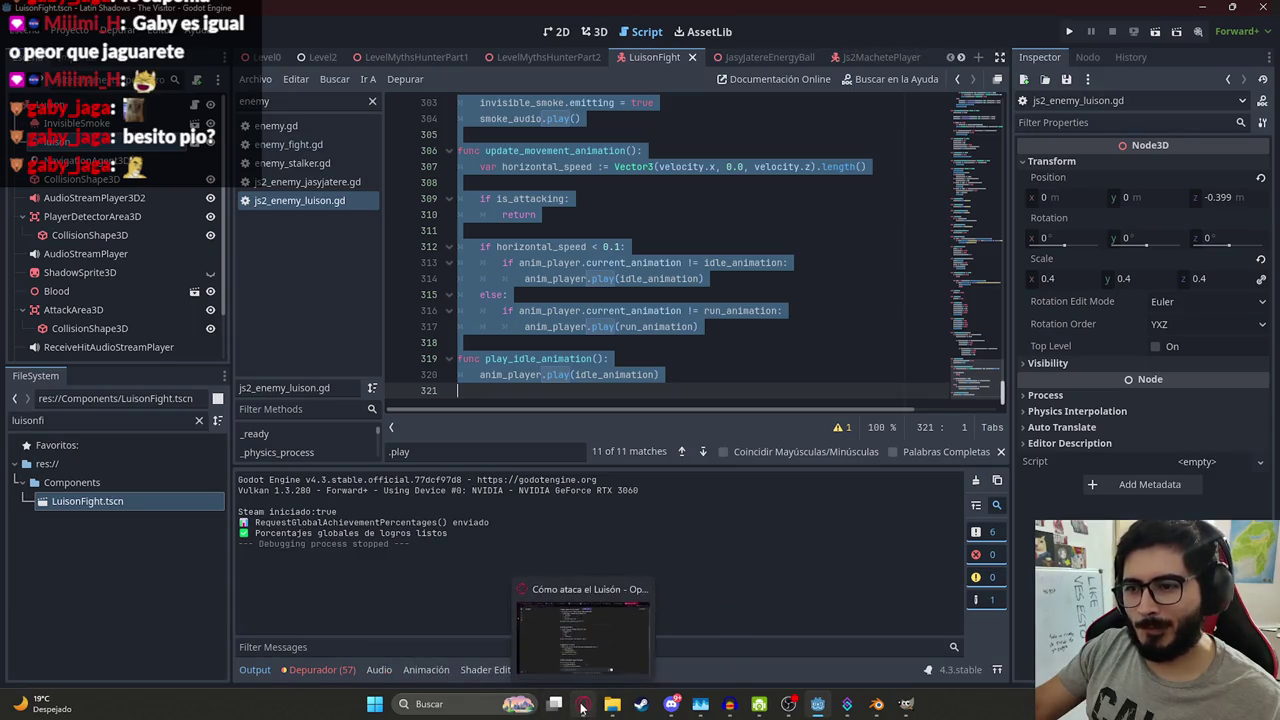
pyautogui.click(583, 707)
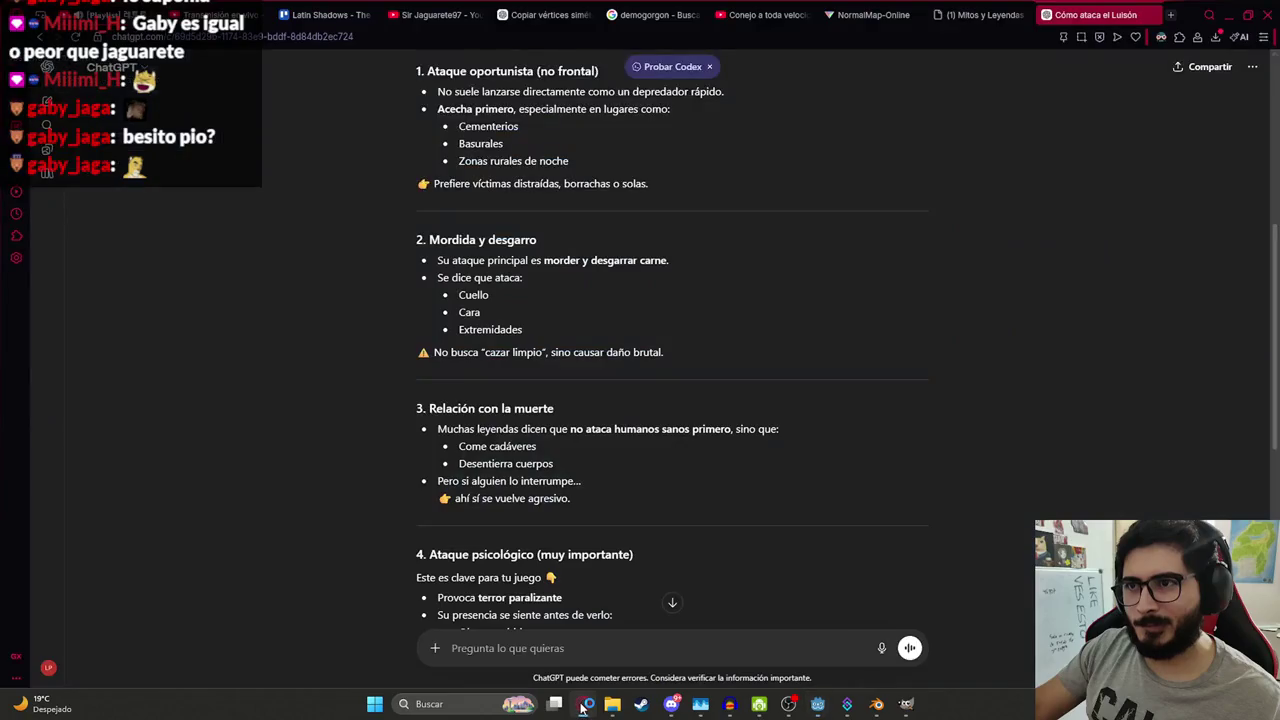
pyautogui.click(583, 707)
# Step: Search the script for attack_hit_delay and find where it is checked
pyautogui.hotkey('ctrl', 'f')
pyautogui.write('a')
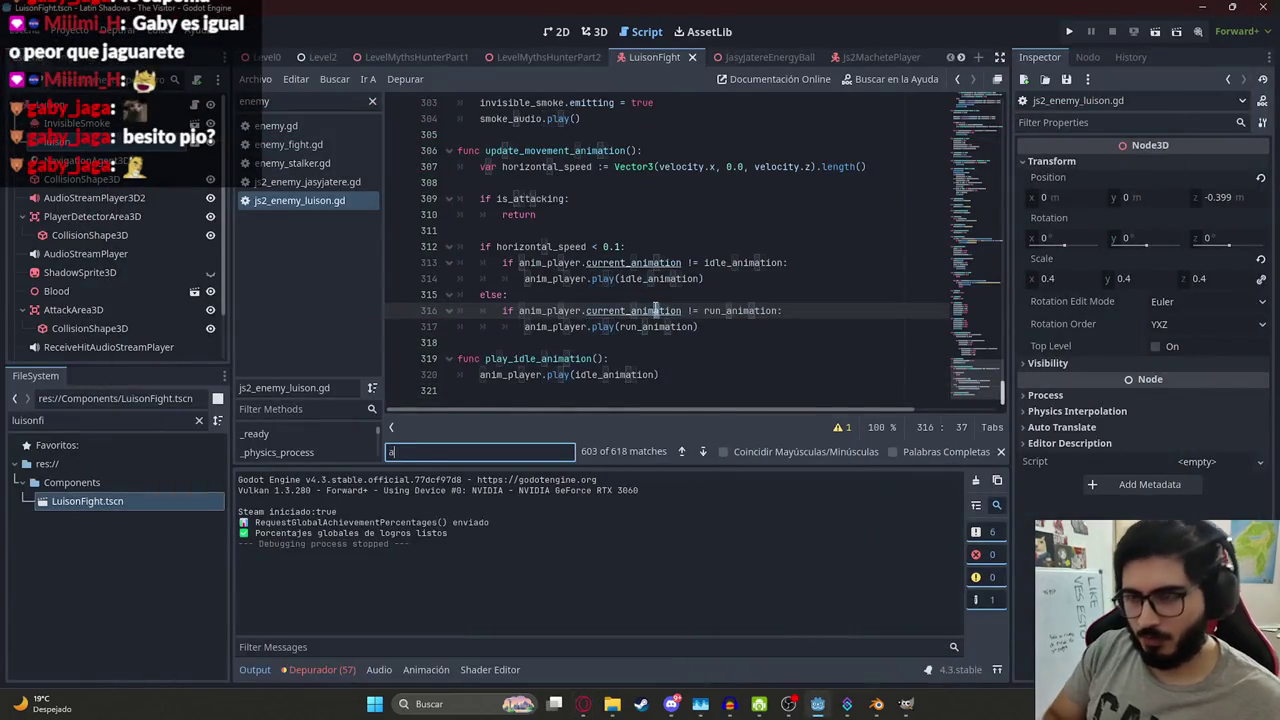
pyautogui.write('ttack')
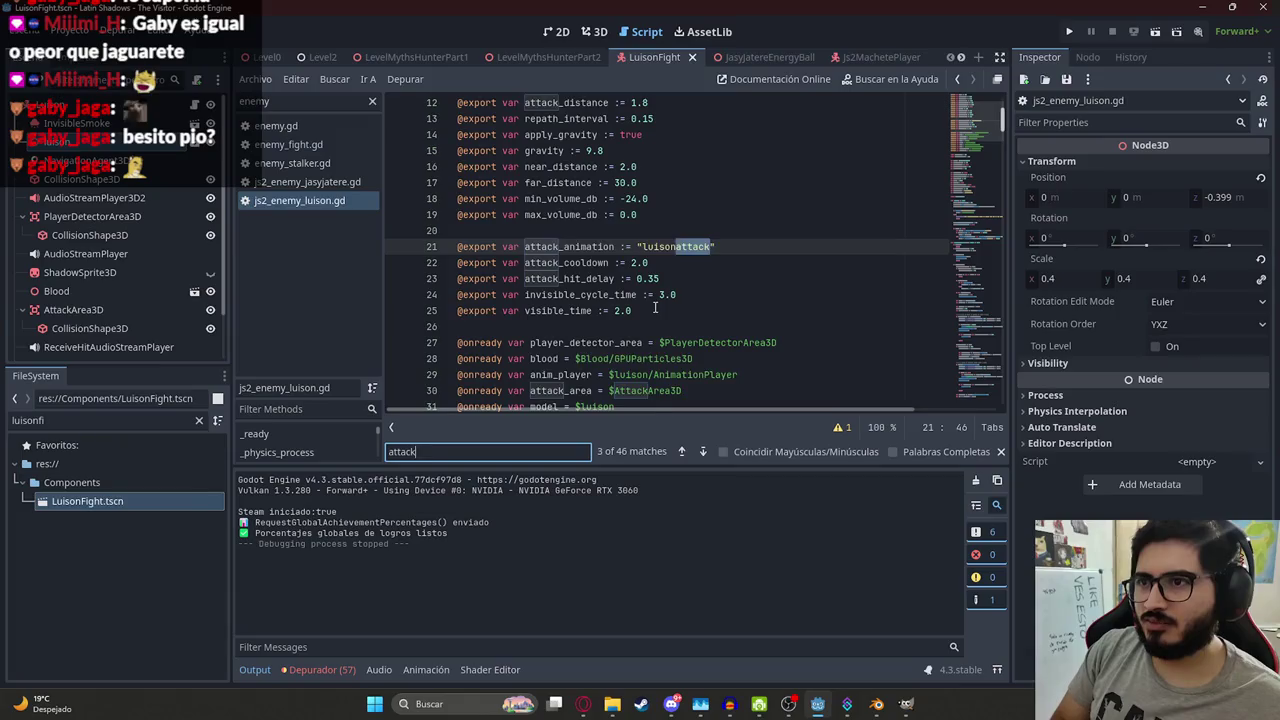
pyautogui.press('Return')
pyautogui.doubleClick(585, 262)
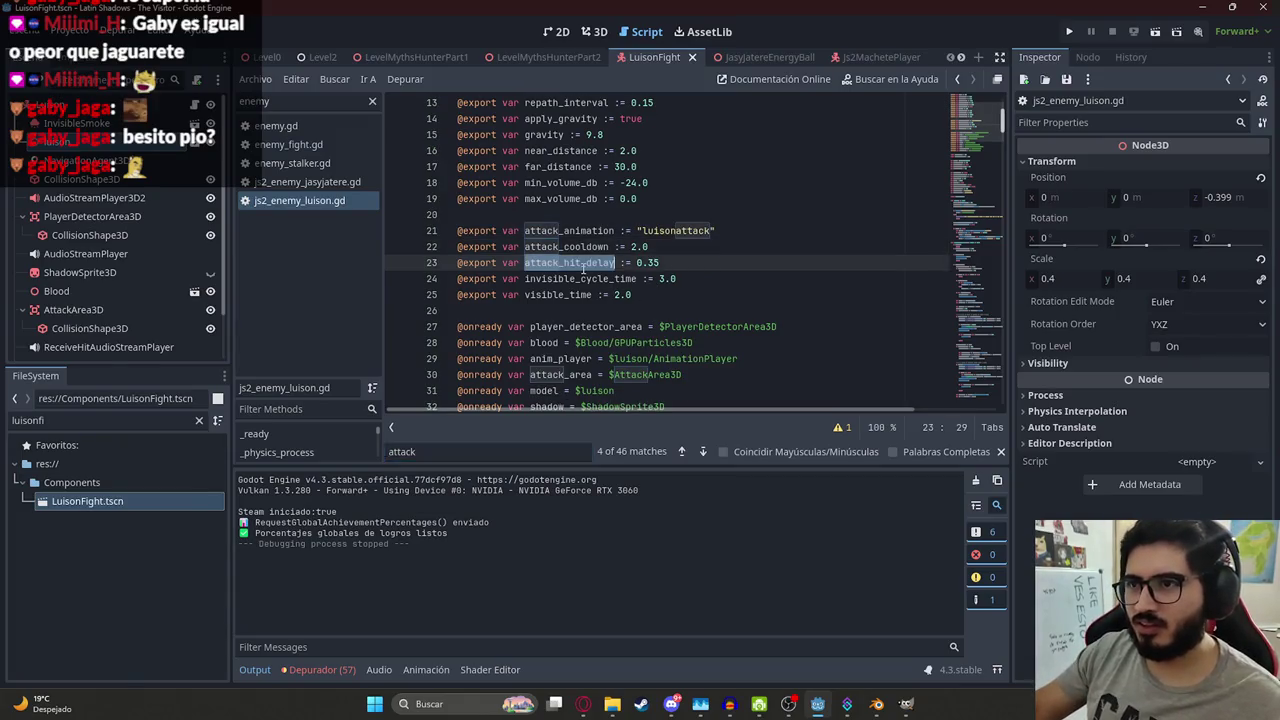
pyautogui.hotkey('ctrl', 'f')
pyautogui.press('Return')
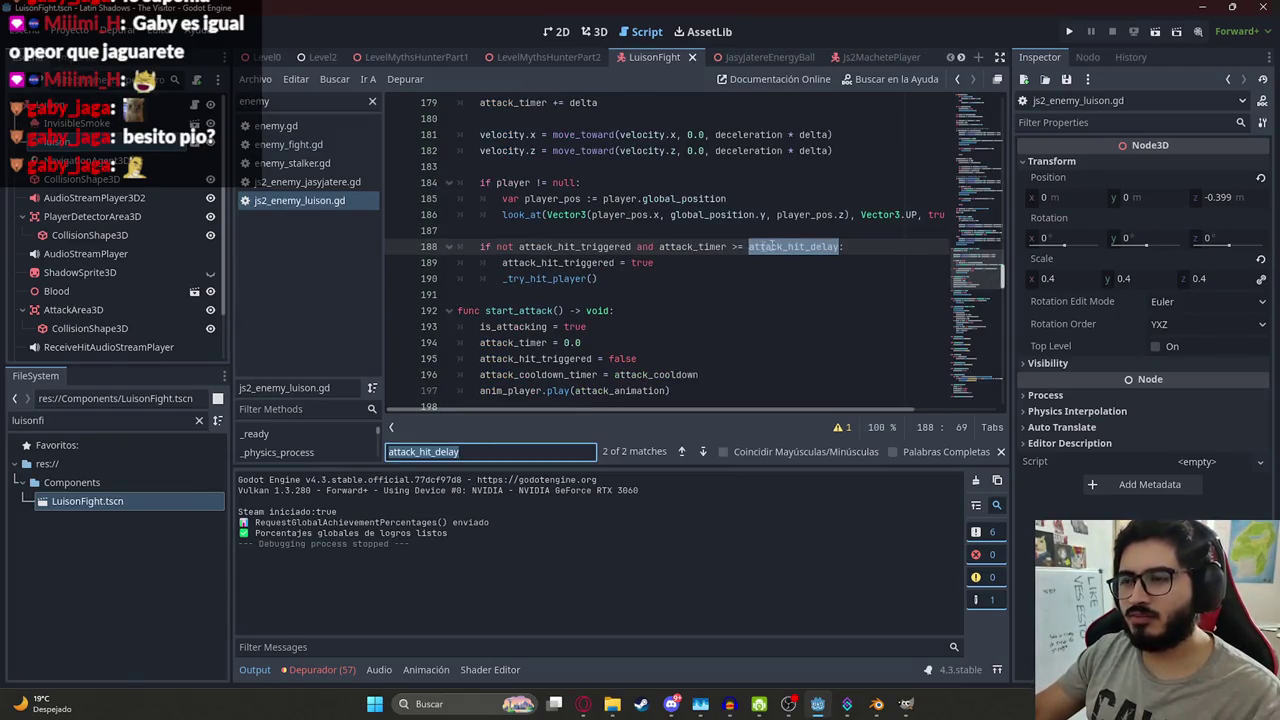
pyautogui.click(649, 290)
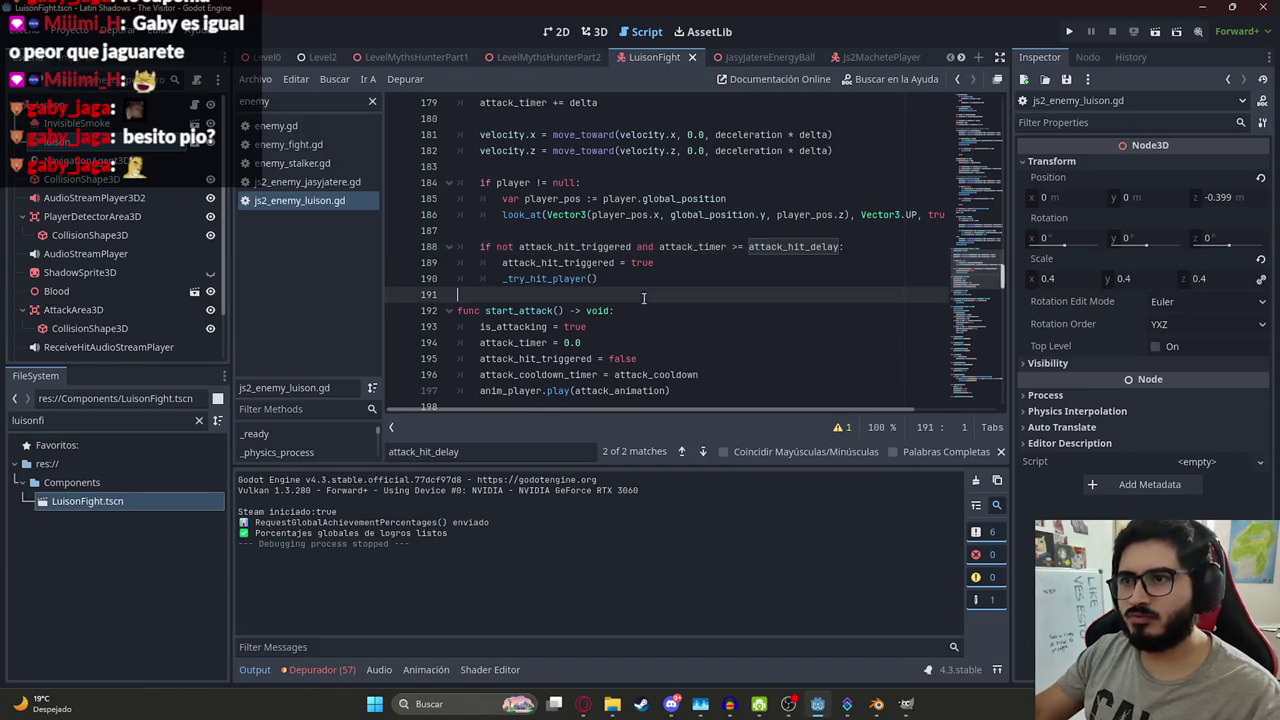
# Step: Select the whole script and start a new ChatGPT chat in the browser
pyautogui.hotkey('ctrl', 'a')
pyautogui.click(588, 706)
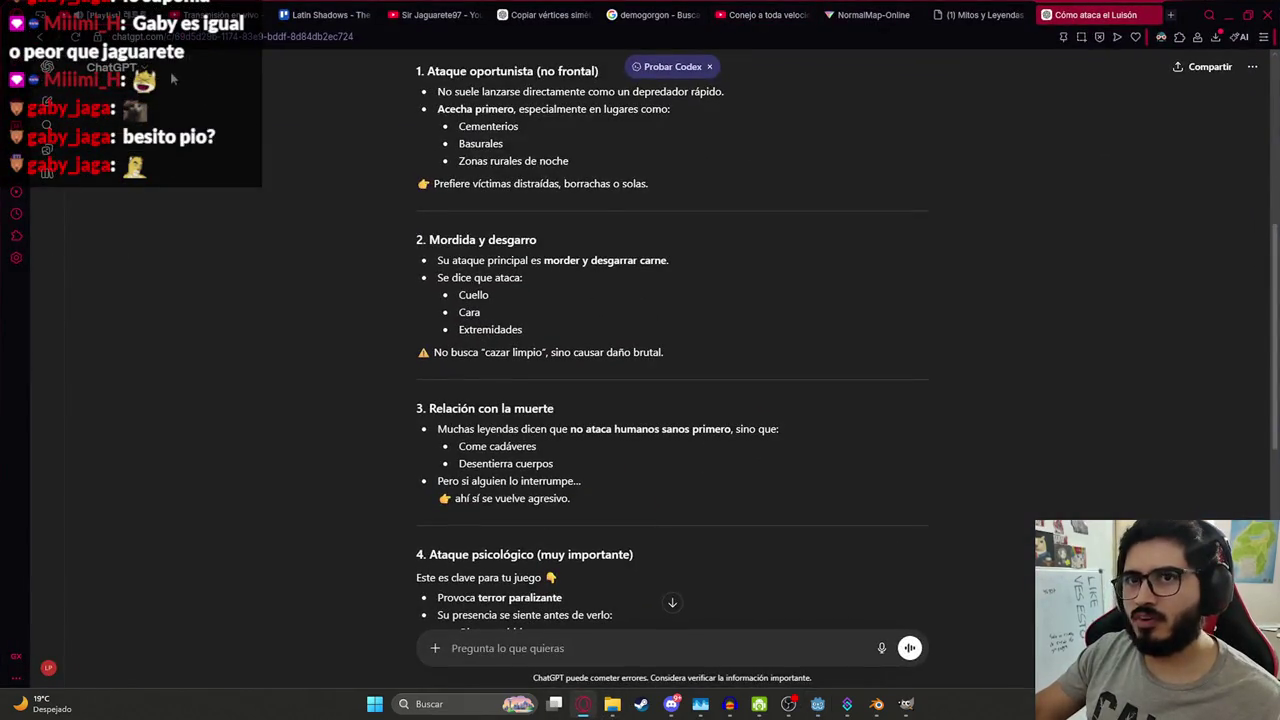
pyautogui.click(47, 101)
pyautogui.write('Quiero que el ataque se ejecute una vez nada')
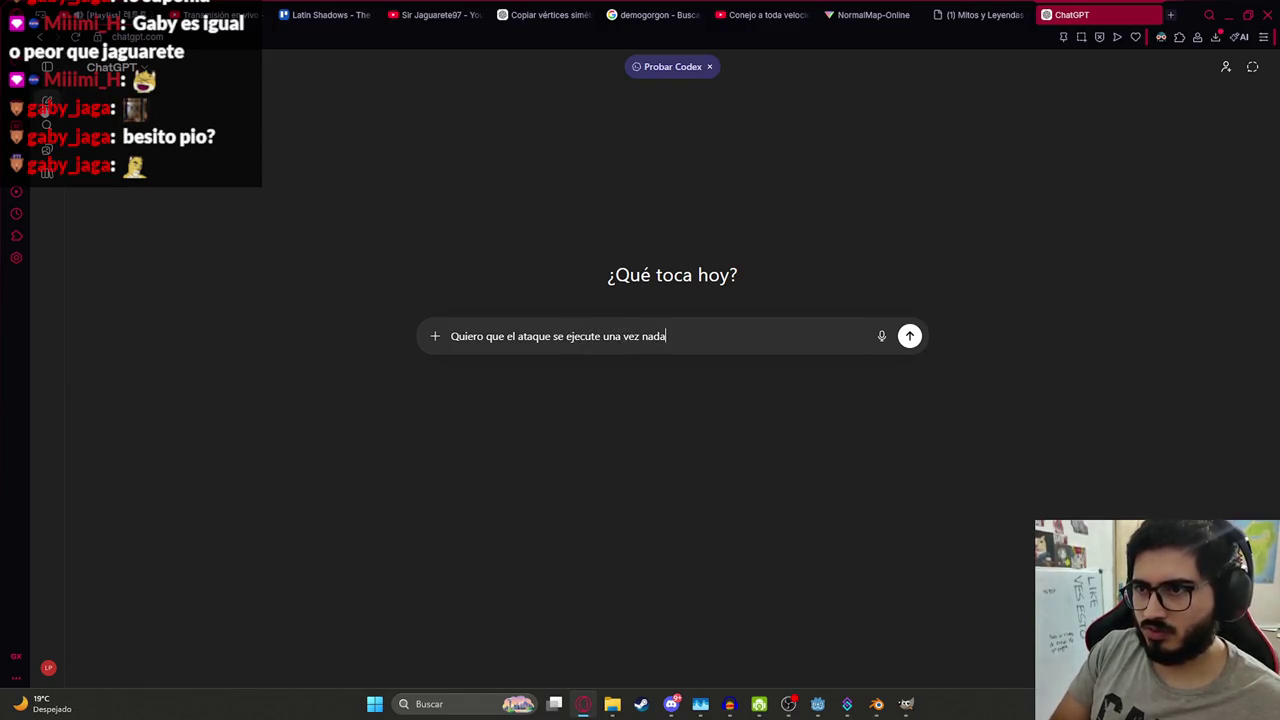
# Step: Paste the Luisón script into the ChatGPT prompt and send the attack question
pyautogui.write('mas')
pyautogui.hotkey('ctrl', 'a')
pyautogui.press('End')
pyautogui.hotkey('ctrl', 'v')
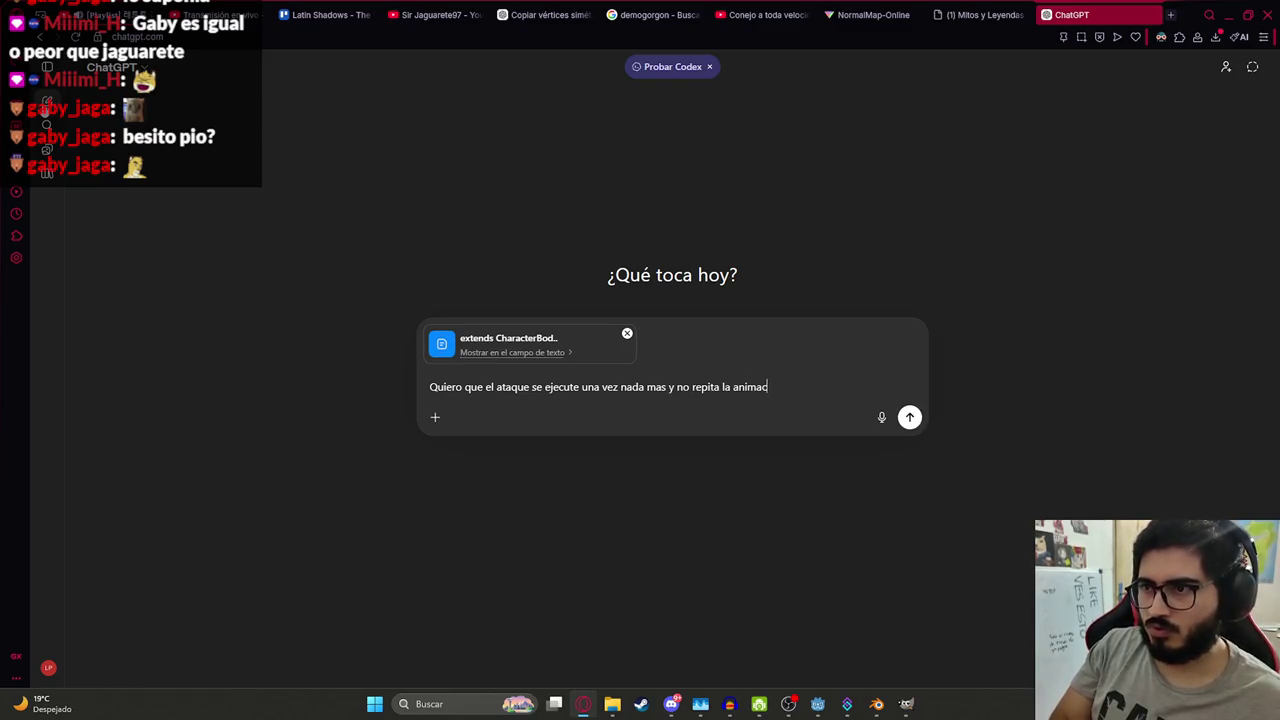
pyautogui.write('ue')
pyautogui.press('Return')
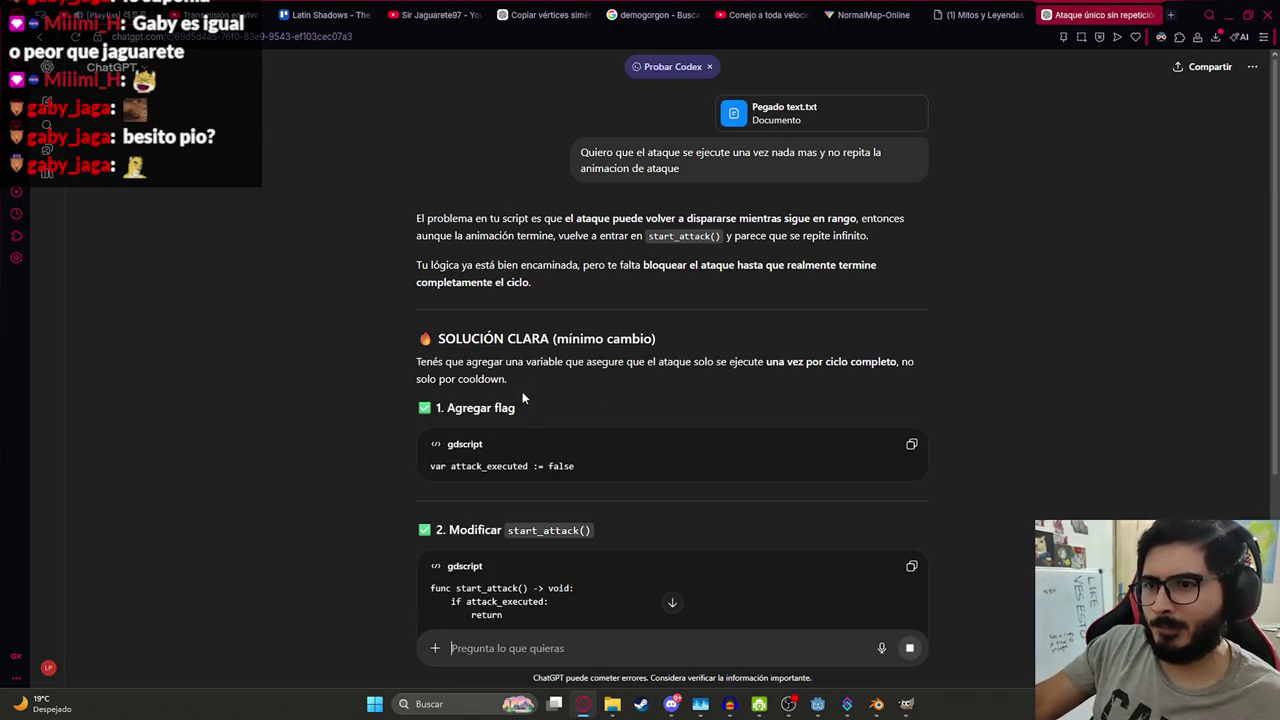
# Step: Scroll the reply back up to the attack_executed fix and return to the Godot script
pyautogui.scroll(-7, 526, 416)
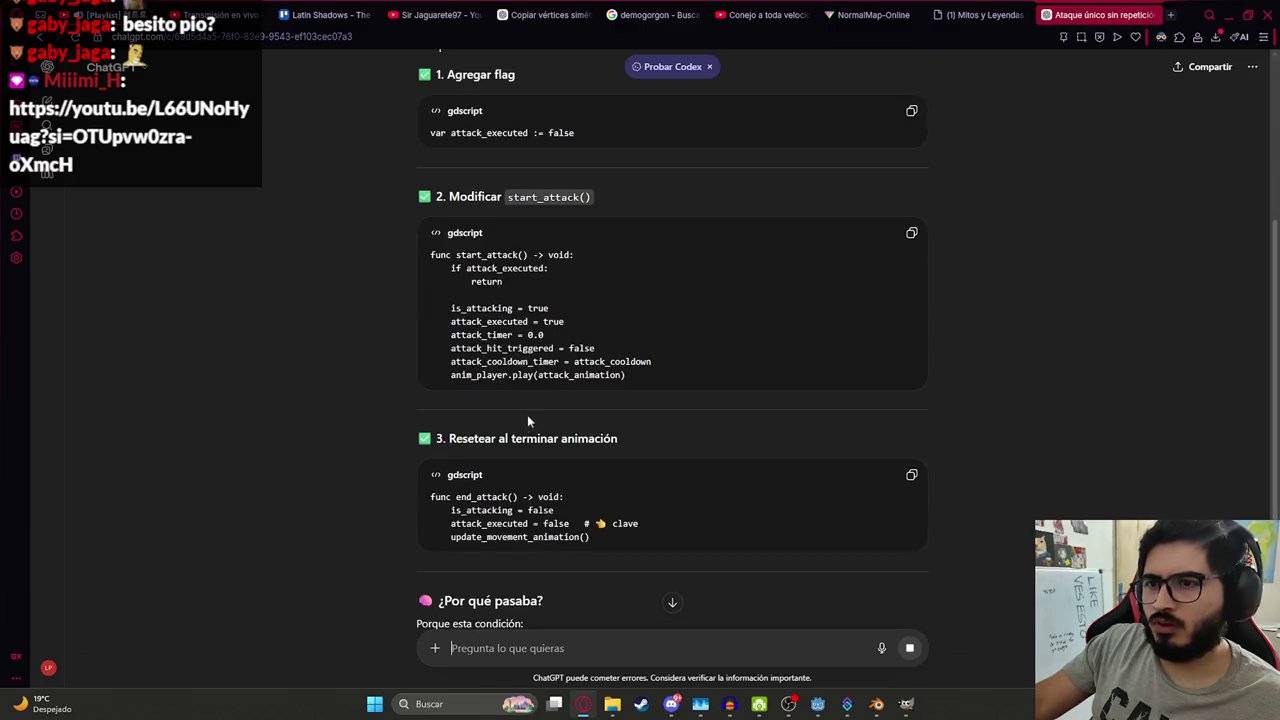
pyautogui.scroll(5, 578, 403)
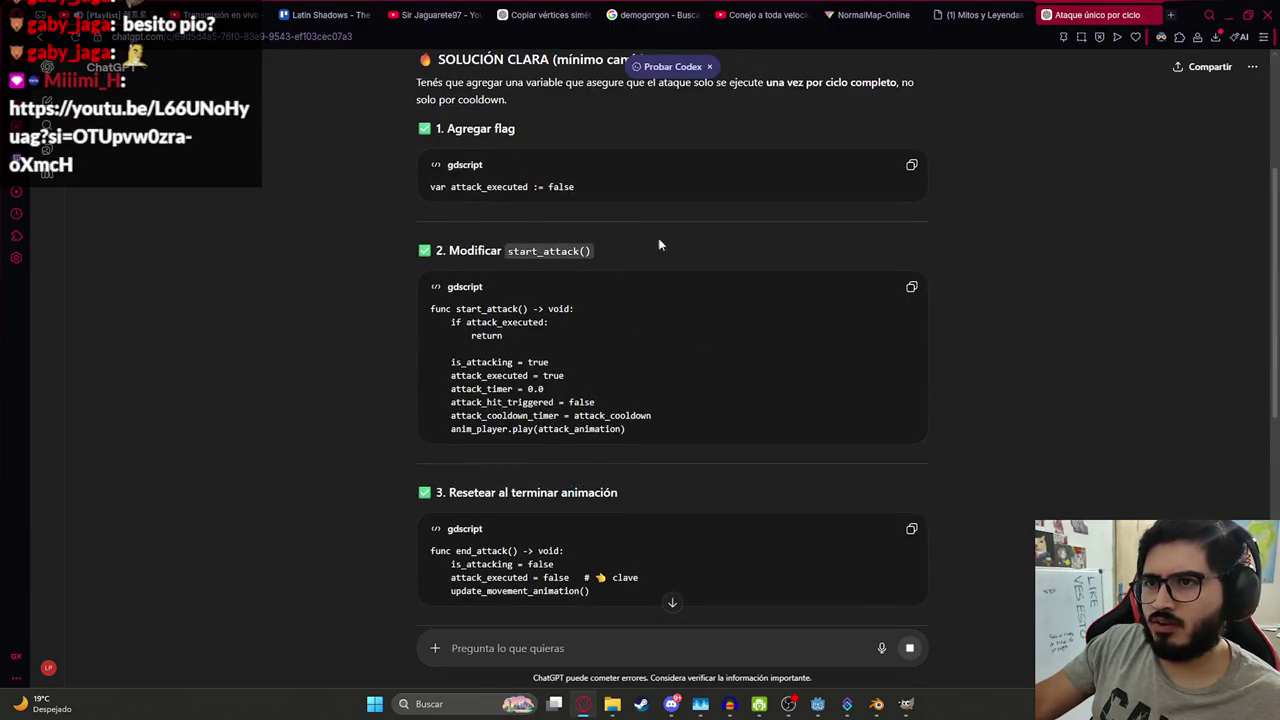
pyautogui.hotkey('alt', 'Tab')
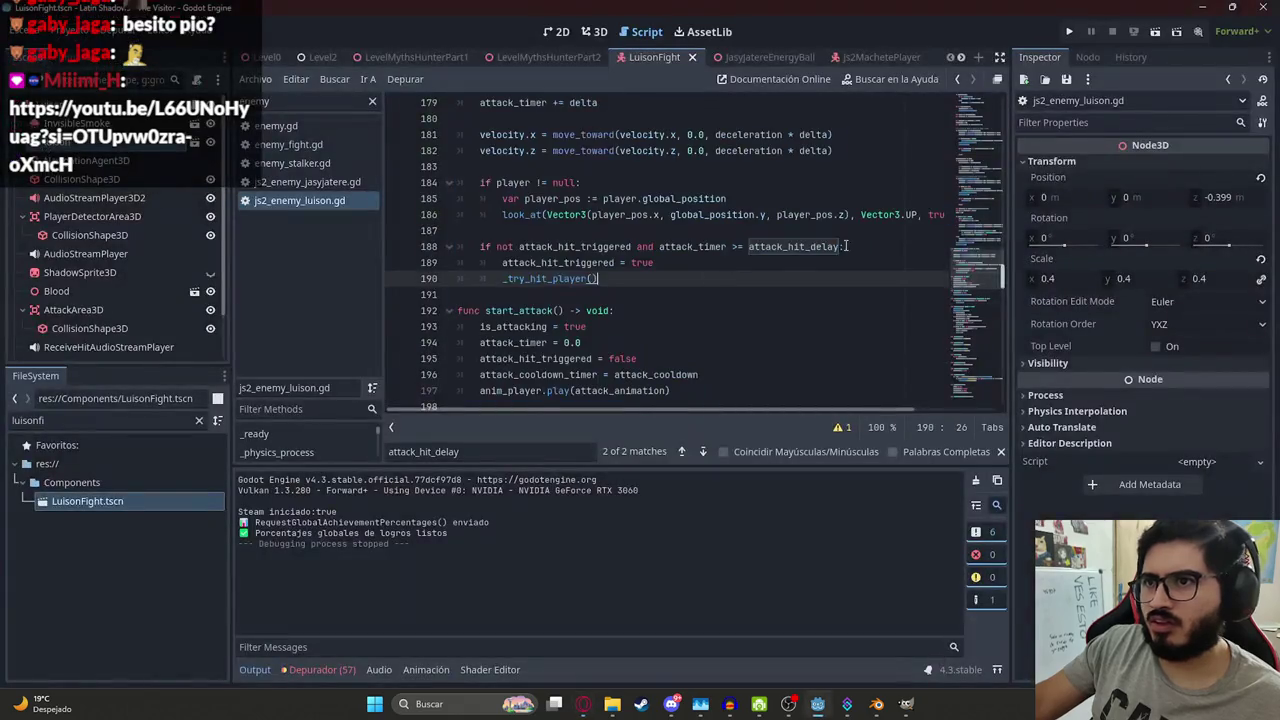
# Step: Add a new line after idle_animation for the attack_executed variable
pyautogui.moveTo(984, 251); pyautogui.dragTo(984, 129)
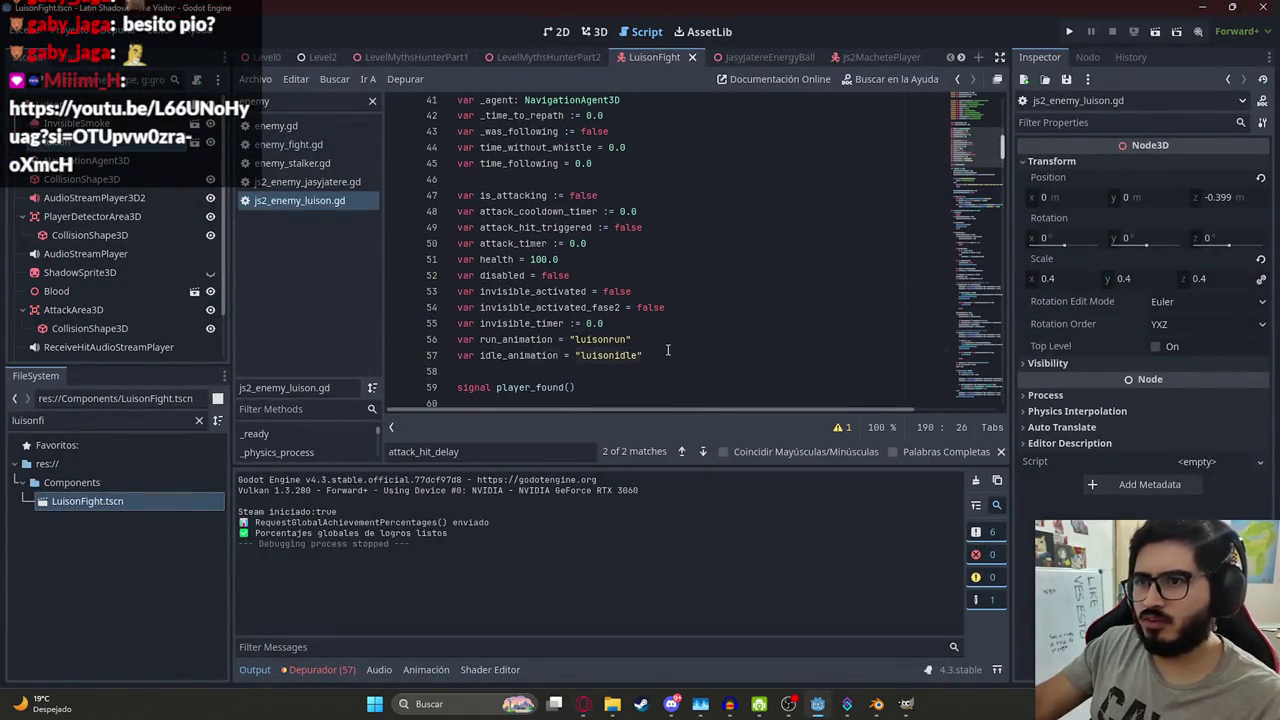
pyautogui.click(668, 349)
pyautogui.press('Return')
# Step: Replace start_attack's old body with ChatGPT's version that checks attack_executed
pyautogui.hotkey('alt', 'Tab')
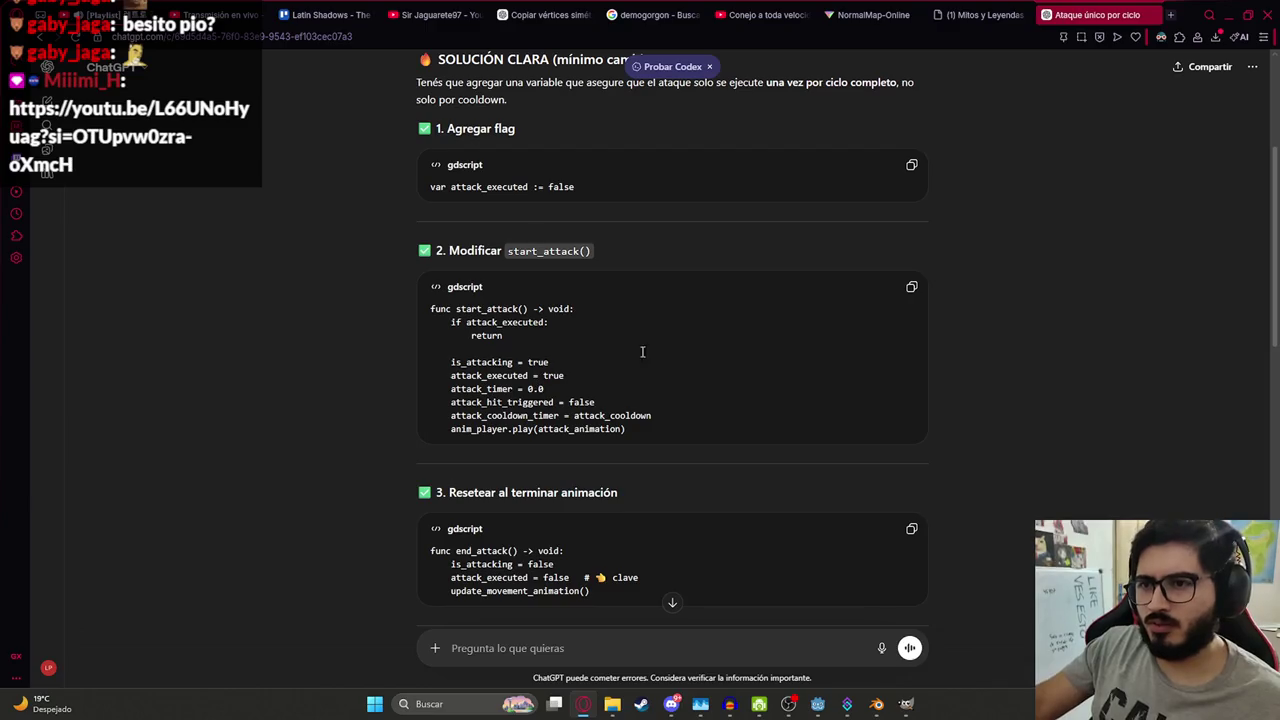
pyautogui.doubleClick(553, 252)
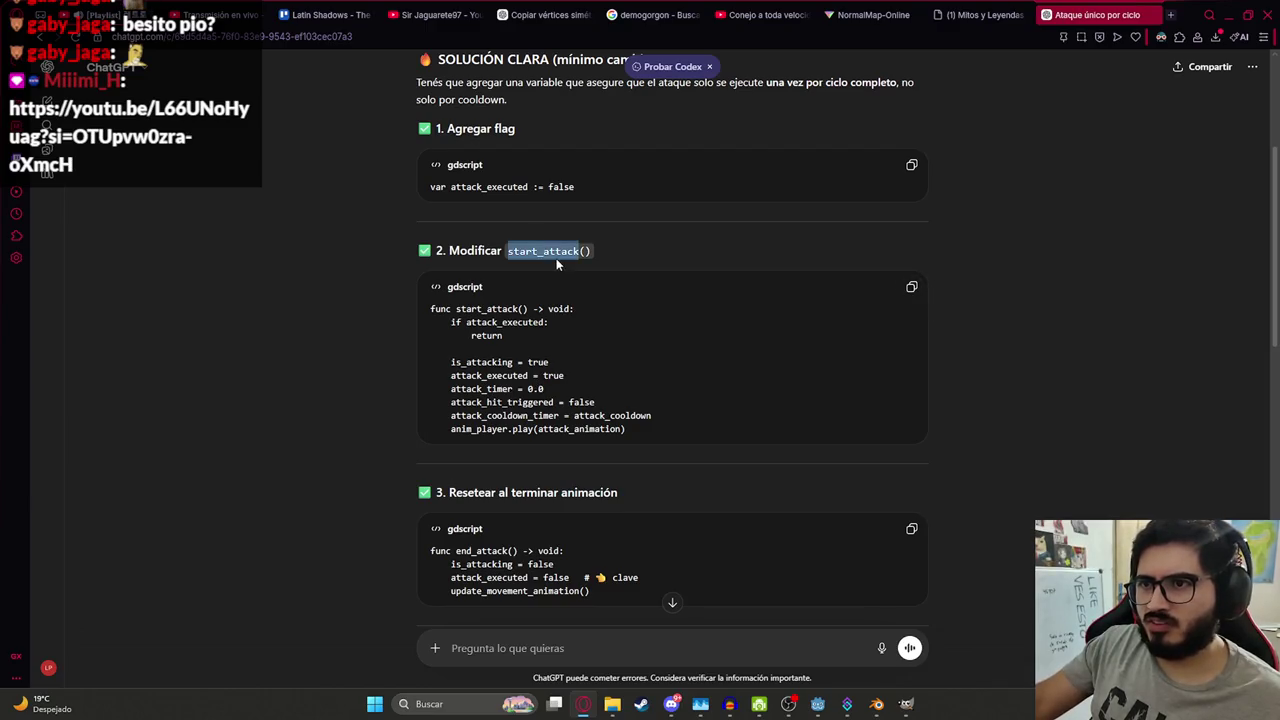
pyautogui.hotkey('ctrl', 'c')
pyautogui.hotkey('alt', 'Tab')
pyautogui.hotkey('ctrl', 'f')
pyautogui.hotkey('ctrl', 'v')
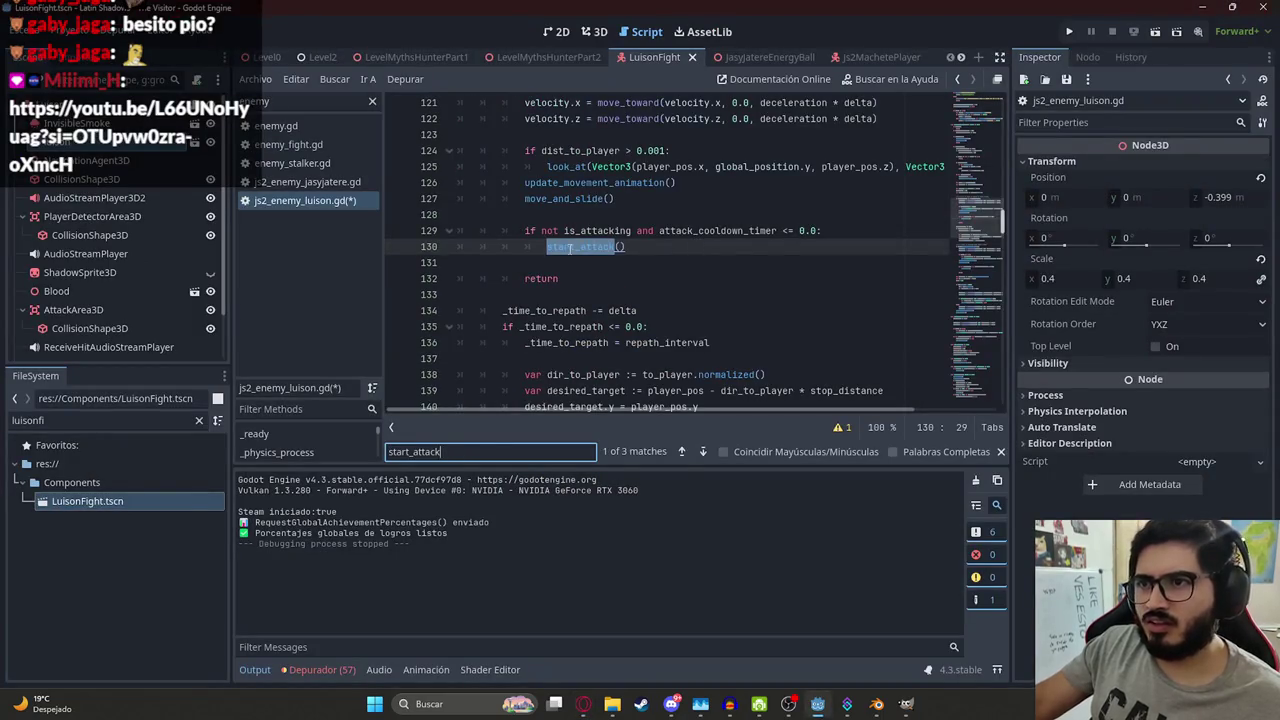
pyautogui.press('Return')
pyautogui.hotkey('alt', 'Tab')
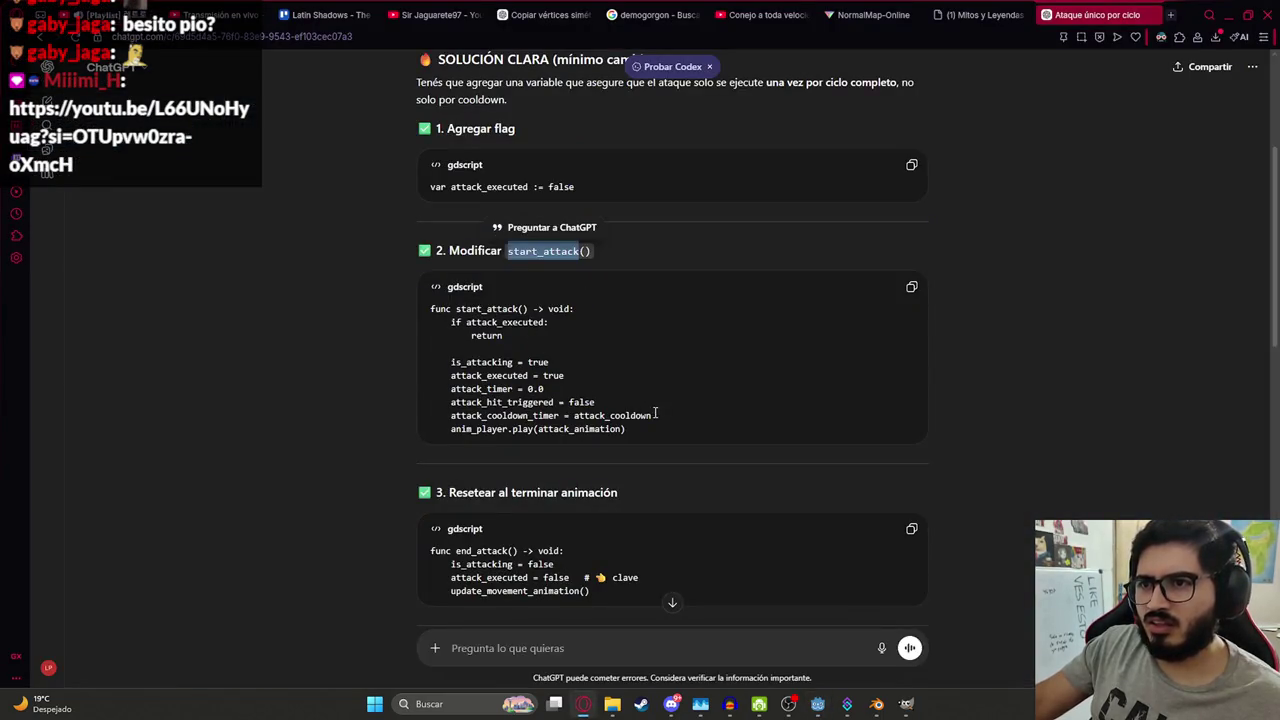
pyautogui.hotkey('alt', 'Tab')
pyautogui.moveTo(703, 328); pyautogui.dragTo(481, 263)
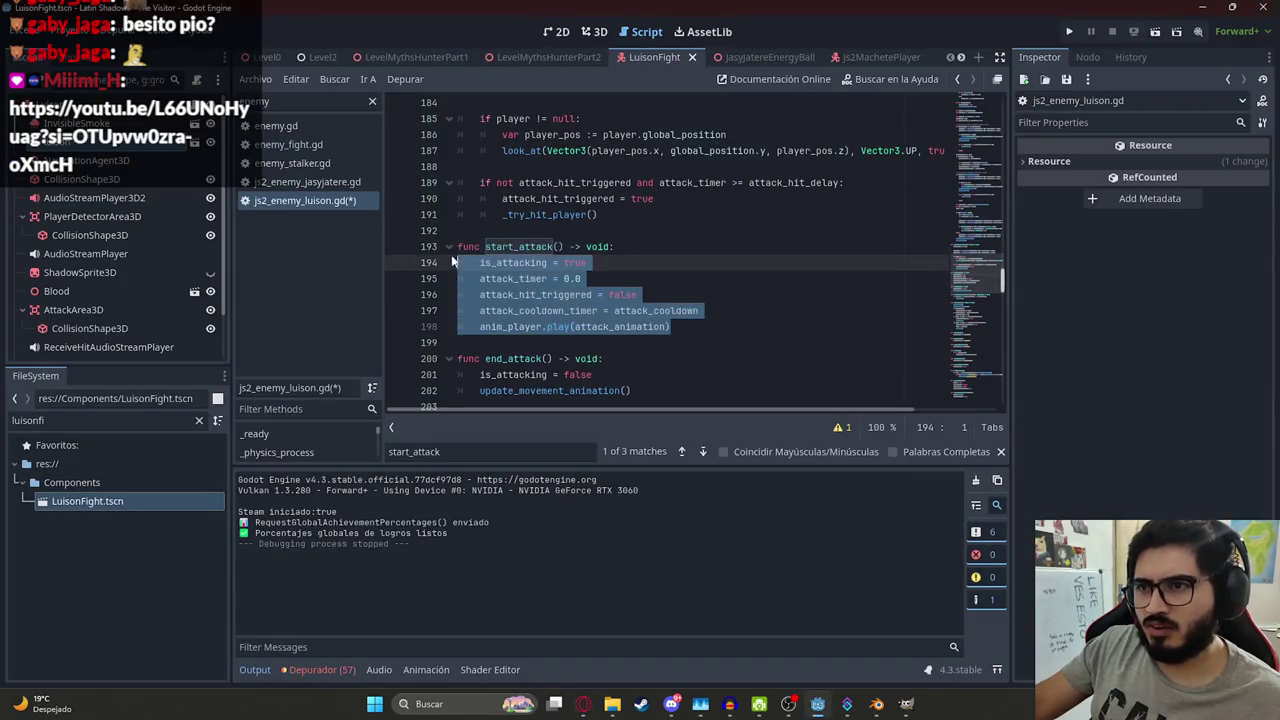
pyautogui.hotkey('ctrl', 'v')
# Step: Replace the old end_attack function with ChatGPT's version that resets attack_executed
pyautogui.hotkey('alt', 'Tab')
pyautogui.scroll(-2, 555, 369)
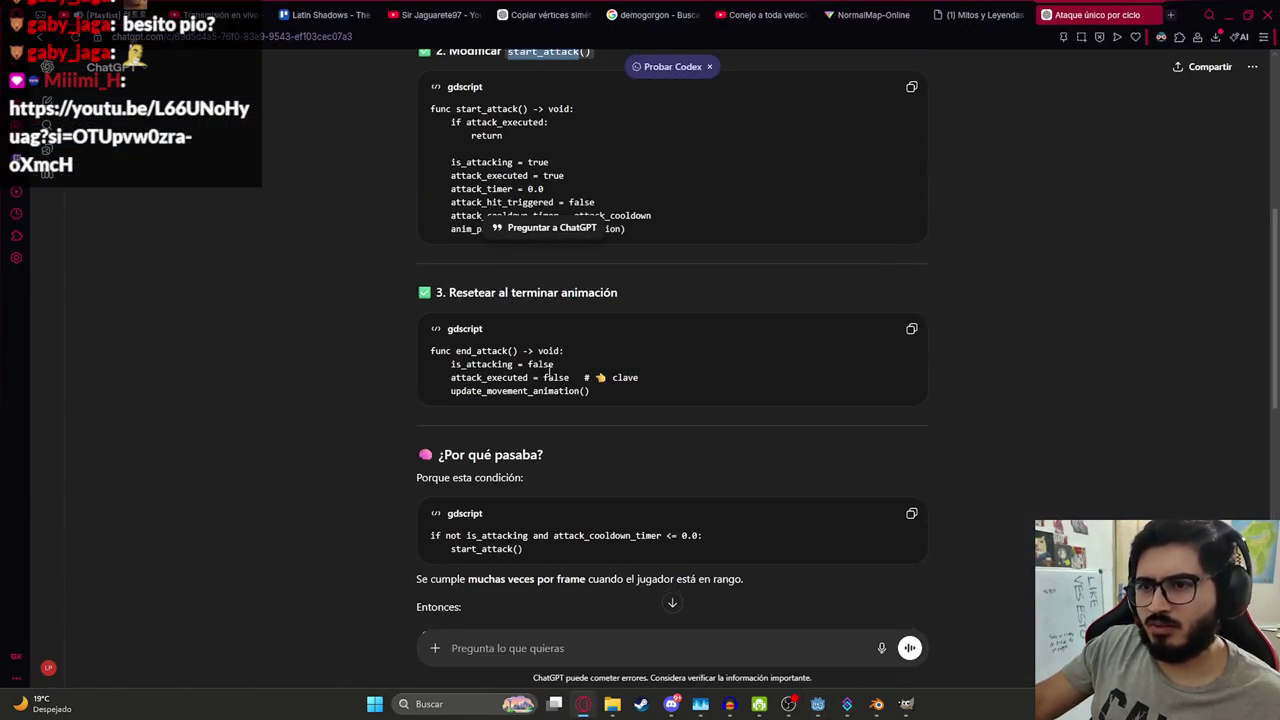
pyautogui.doubleClick(480, 351)
pyautogui.hotkey('ctrl', 'c')
pyautogui.hotkey('alt', 'Tab')
pyautogui.hotkey('ctrl', 'f')
pyautogui.hotkey('ctrl', 'v')
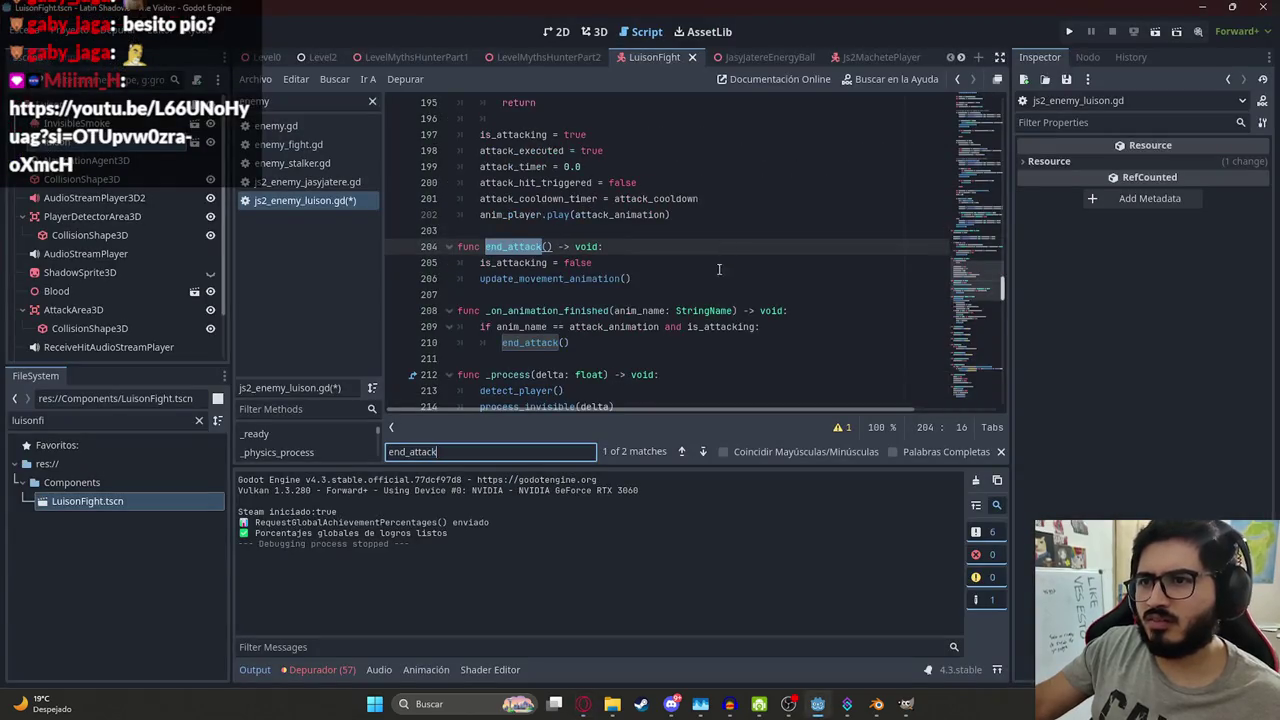
pyautogui.hotkey('alt', 'Tab')
pyautogui.hotkey('alt', 'Tab')
pyautogui.moveTo(671, 295); pyautogui.dragTo(402, 248)
pyautogui.hotkey('ctrl', 'v')
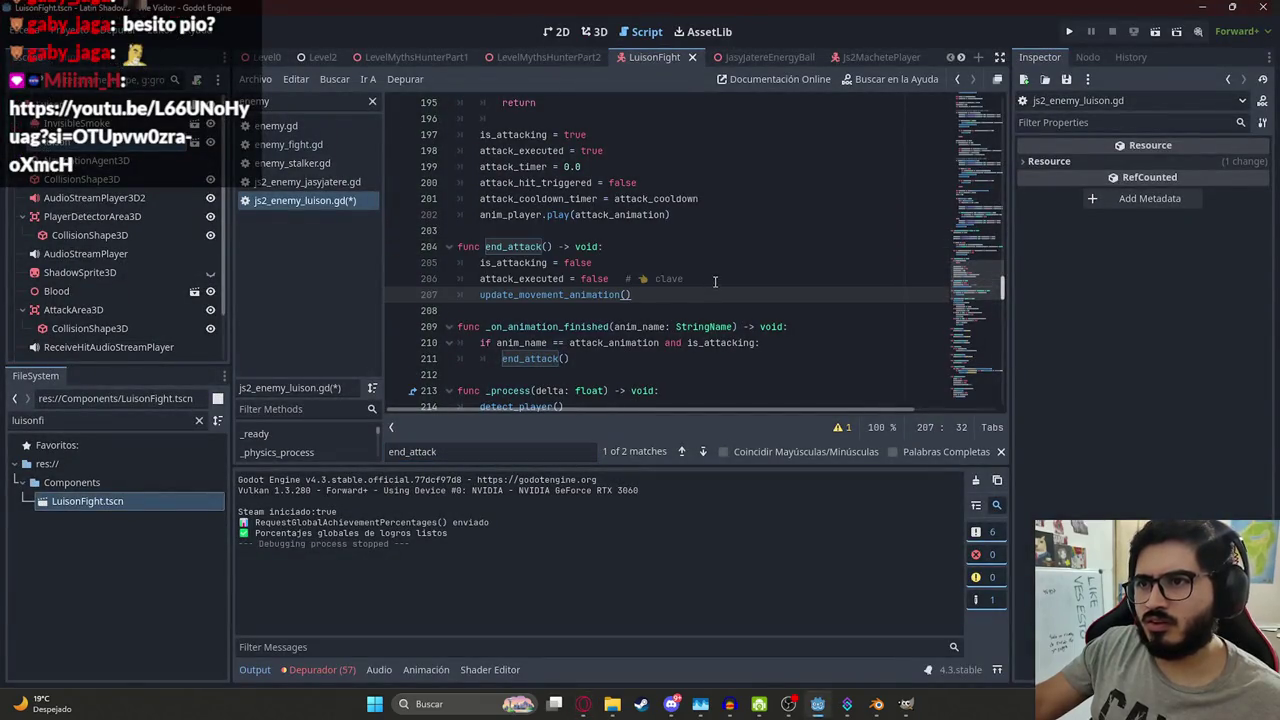
# Step: Select the '# clave' comment on line 206 and read ChatGPT's attack_recovery_time tip
pyautogui.moveTo(715, 283); pyautogui.dragTo(626, 279)
pyautogui.hotkey('alt', 'Tab')
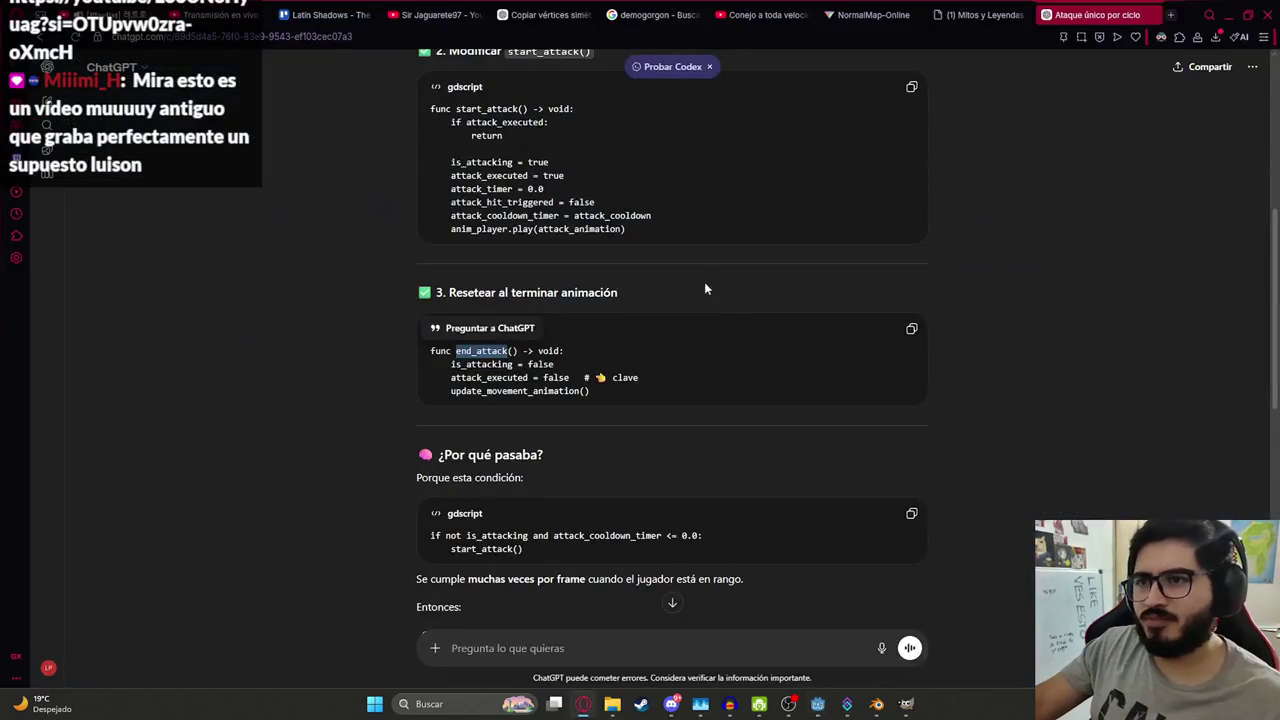
pyautogui.scroll(-2, 665, 323)
pyautogui.click(555, 333)
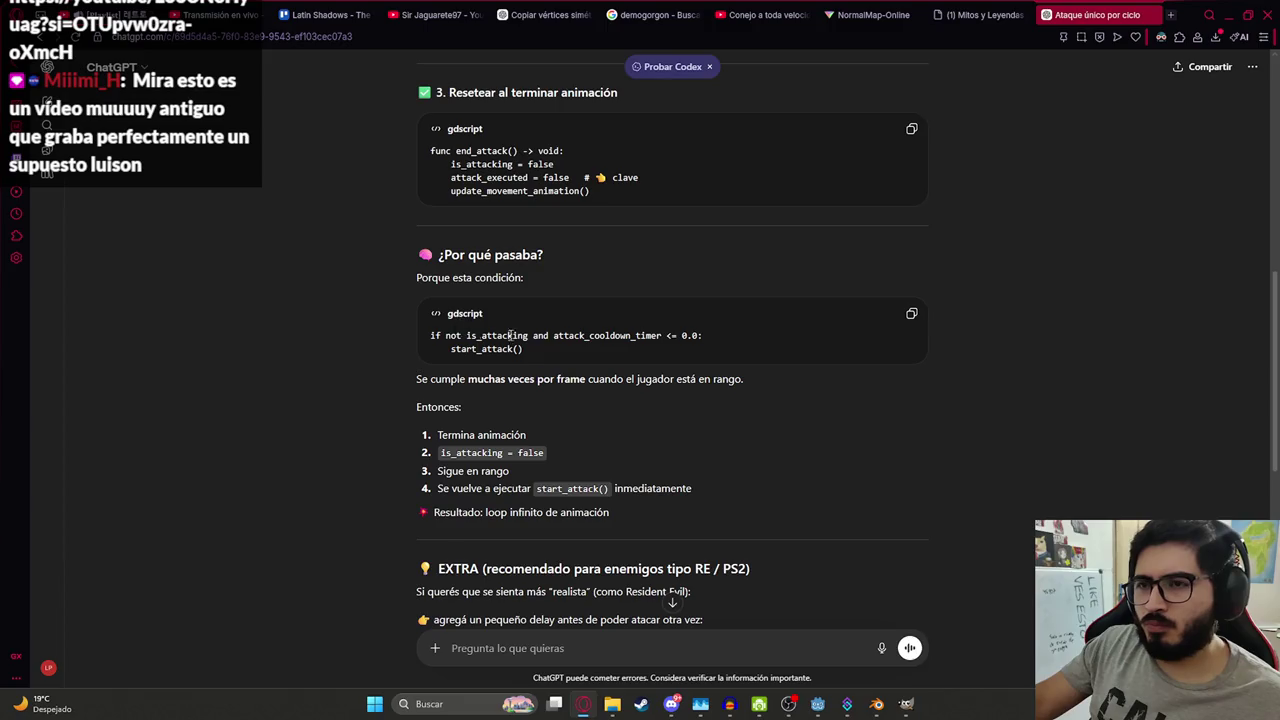
pyautogui.scroll(-2, 492, 337)
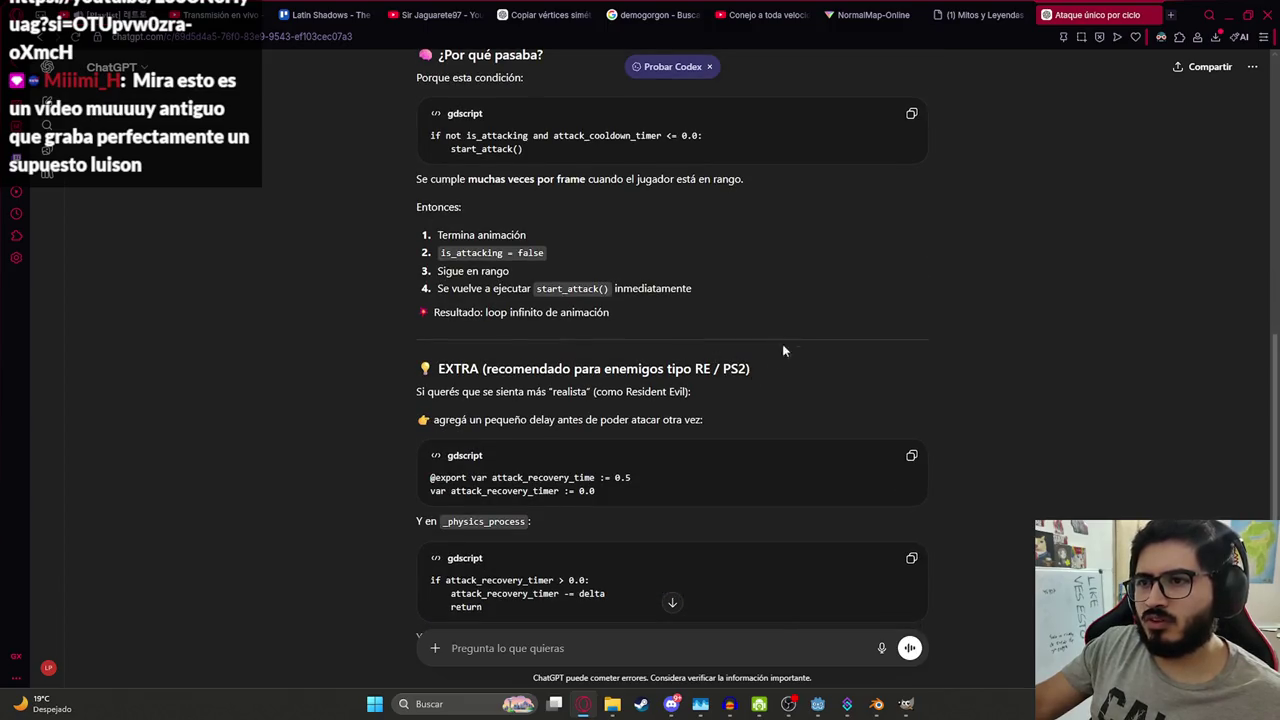
pyautogui.hotkey('alt', 'Tab')
pyautogui.click(693, 247)
pyautogui.click(680, 278)
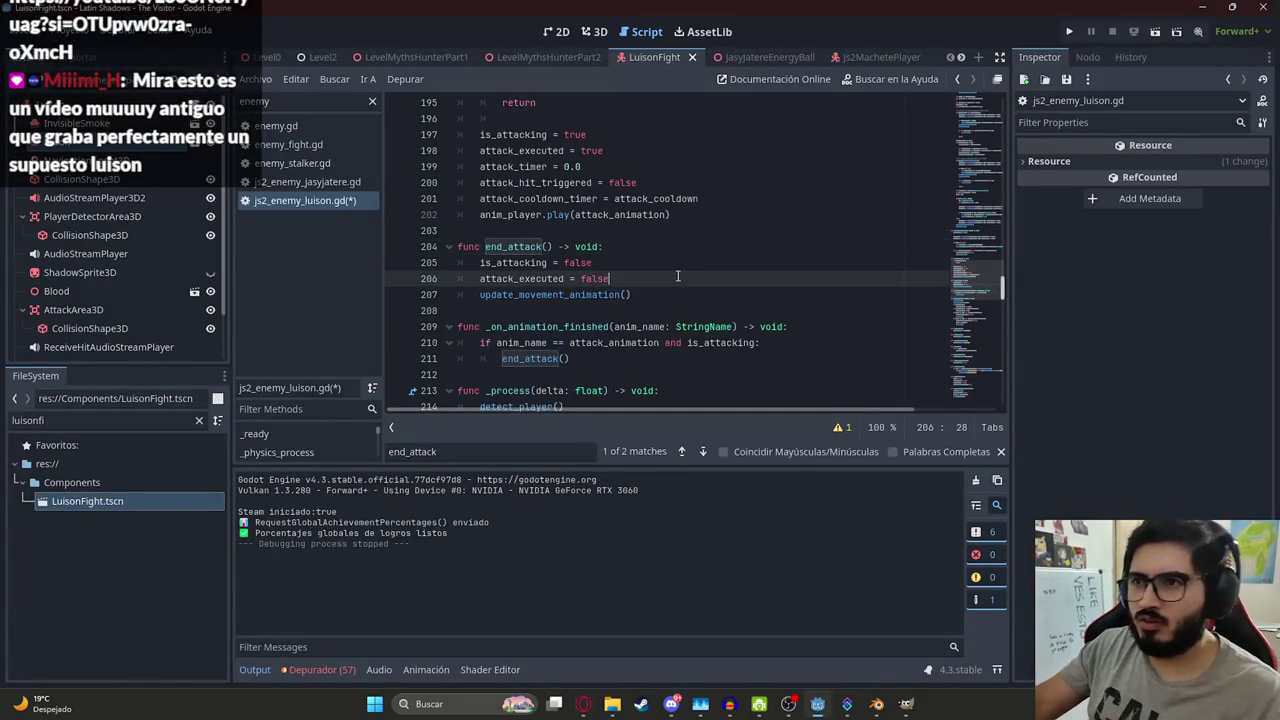
pyautogui.hotkey('alt', 'Tab')
pyautogui.scroll(-2, 533, 398)
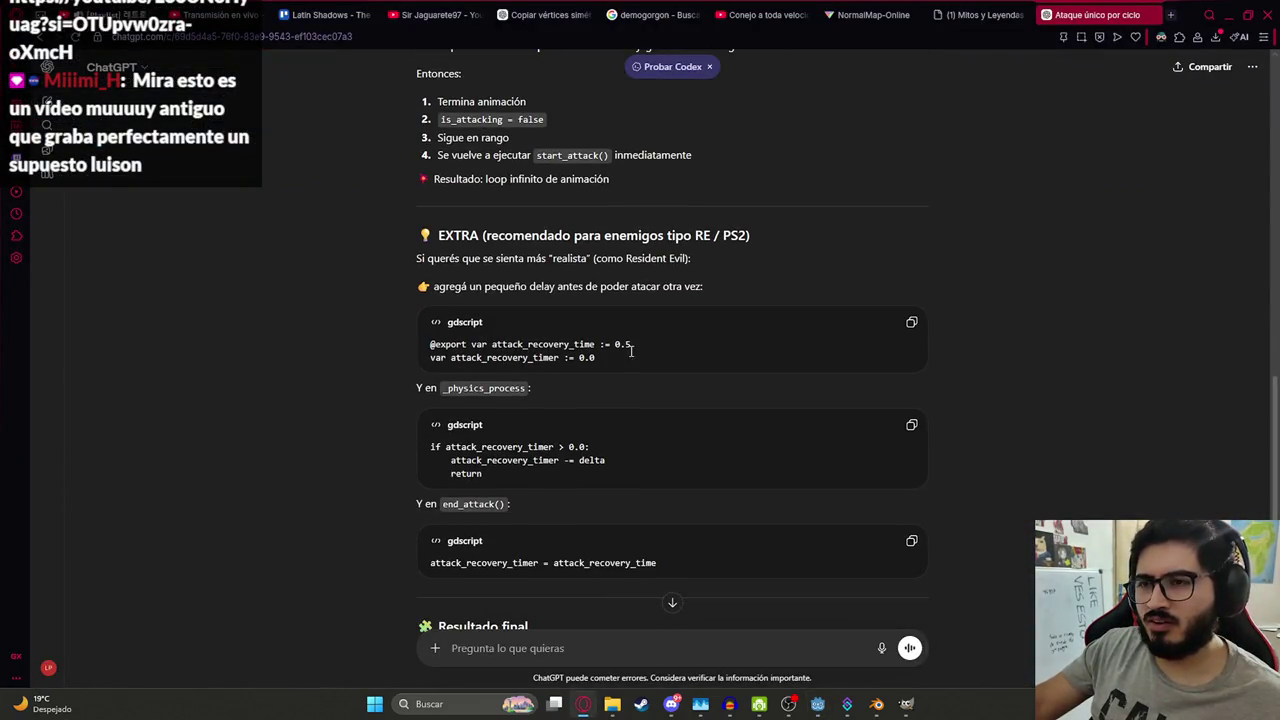
# Step: Open the LevelMythsHunterPart2 scene and play-test the enemy attack, then stop
pyautogui.hotkey('alt', 'Tab')
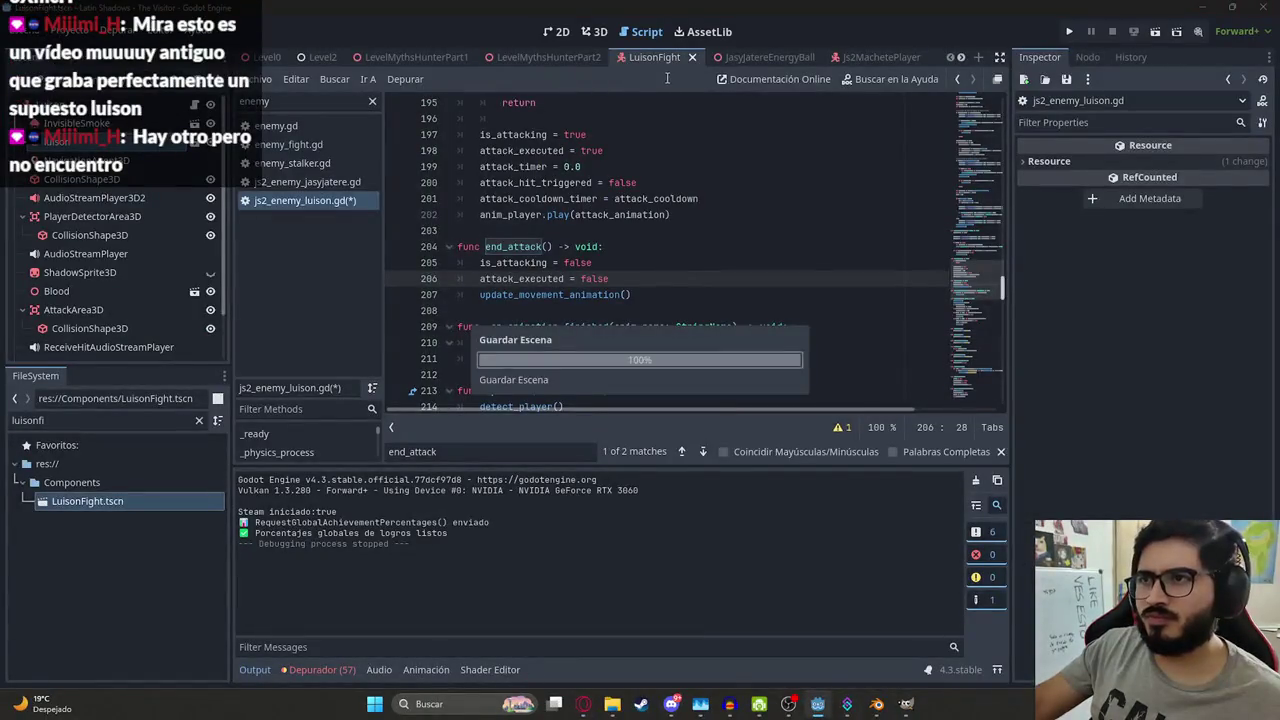
pyautogui.click(541, 56)
pyautogui.rightClick(541, 56)
pyautogui.click(604, 195)
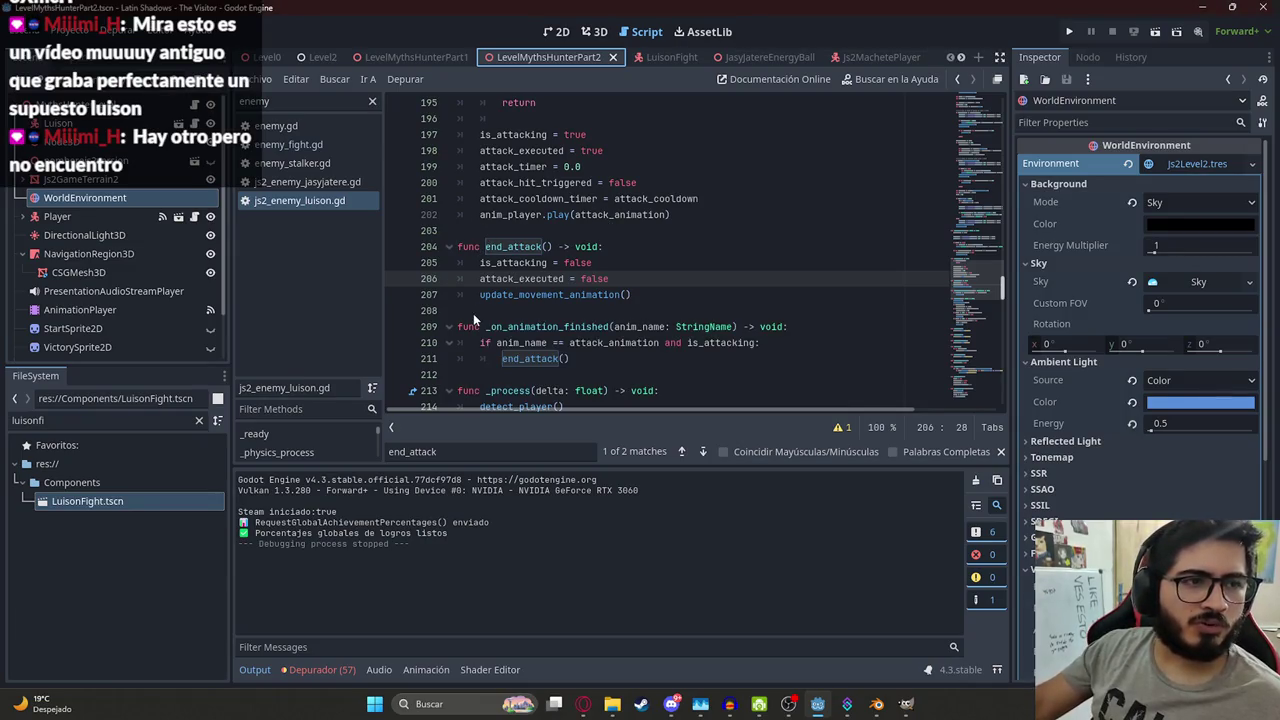
pyautogui.press('F5')
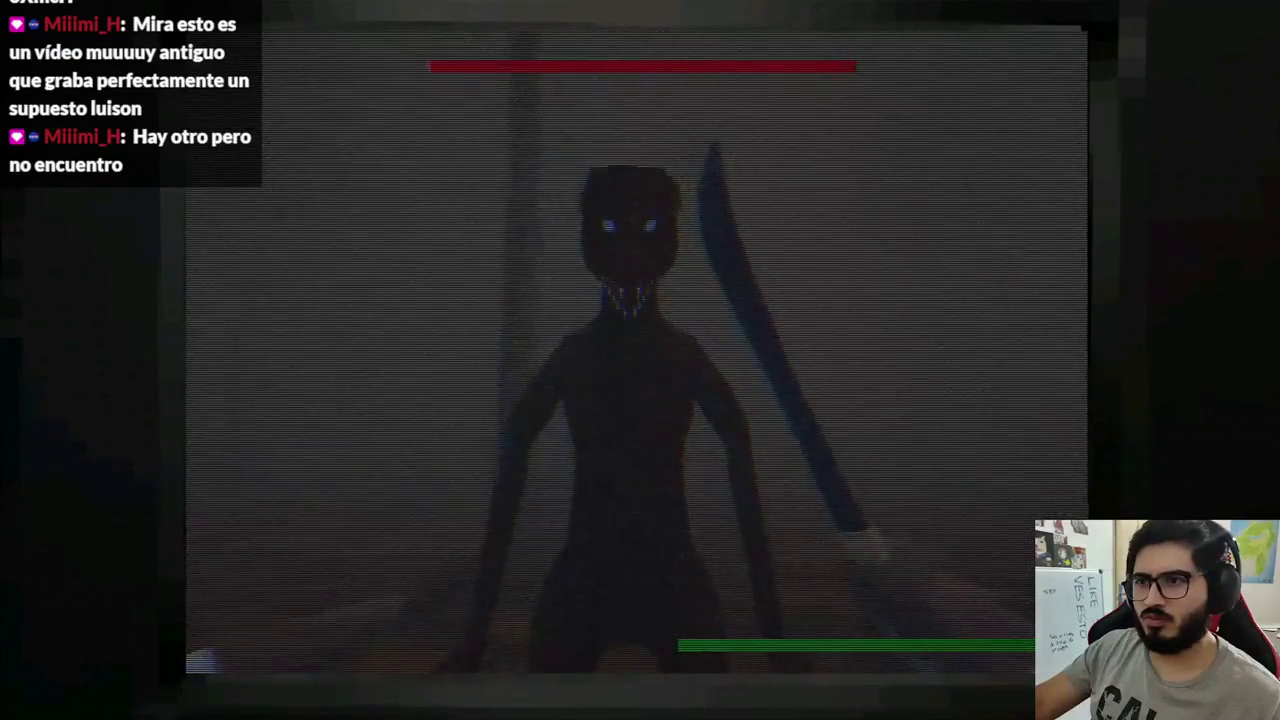
pyautogui.press('F8')
# Step: Select the entire Luison enemy script to share with ChatGPT
pyautogui.click(632, 348)
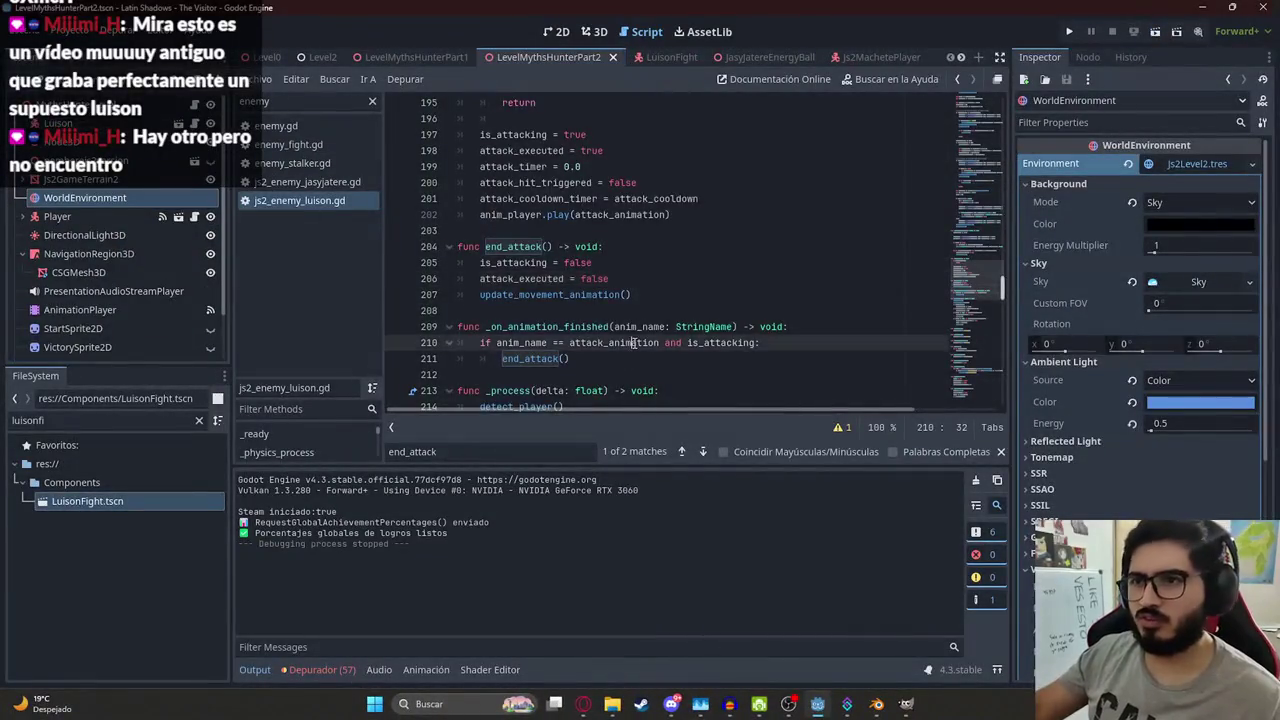
pyautogui.hotkey('ctrl', 'a')
pyautogui.click(579, 705)
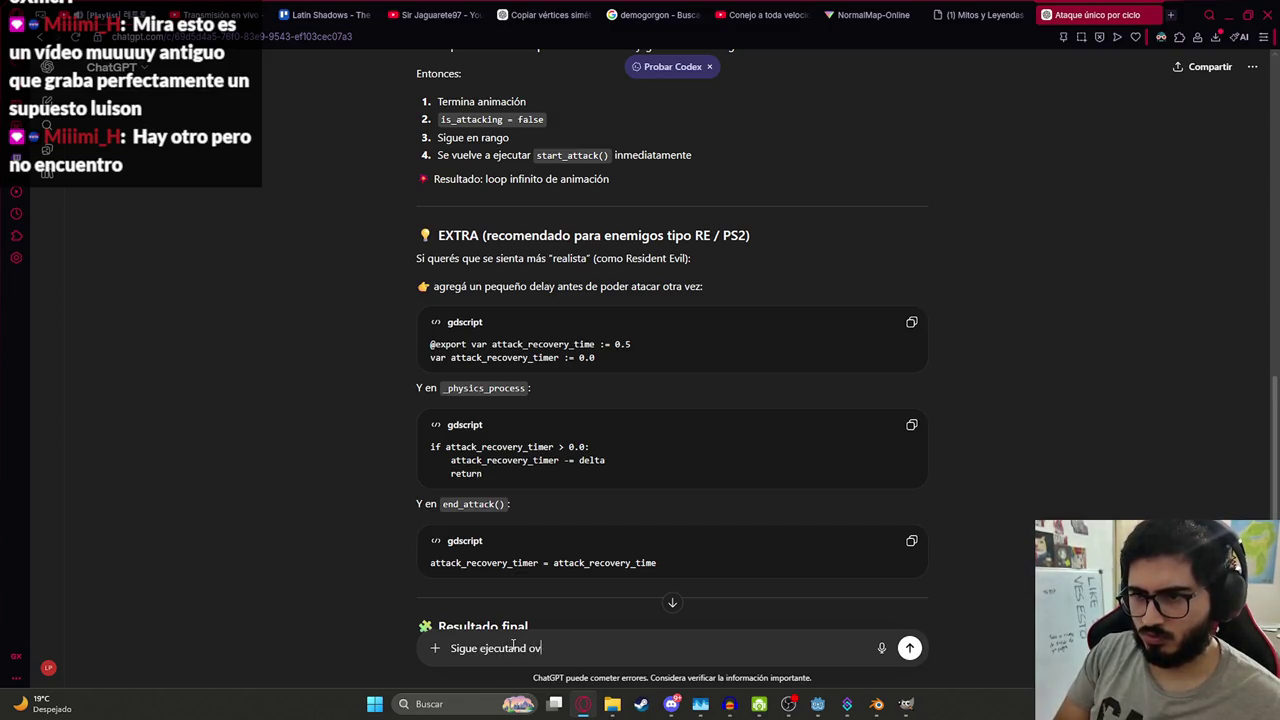
# Step: Send ChatGPT the full script with the note 'Sigue ejecutando varias veces'
pyautogui.write('es')
pyautogui.hotkey('ctrl', 'v')
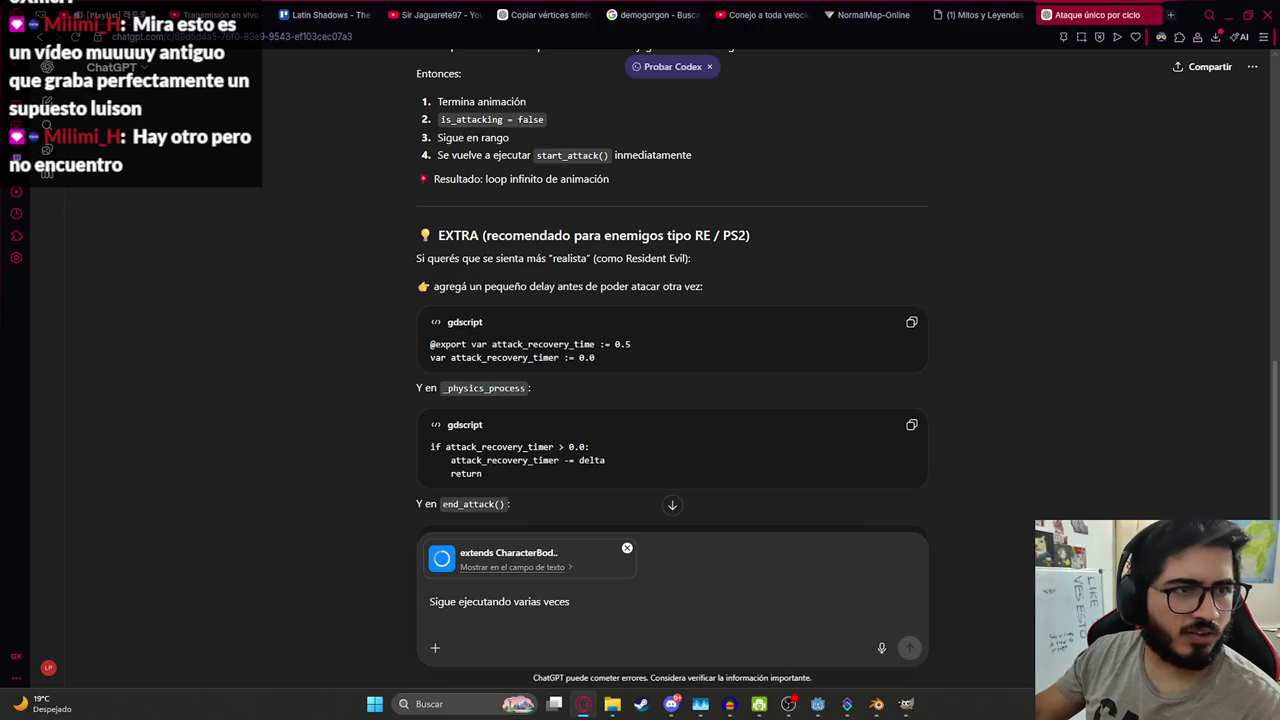
pyautogui.press('Return')
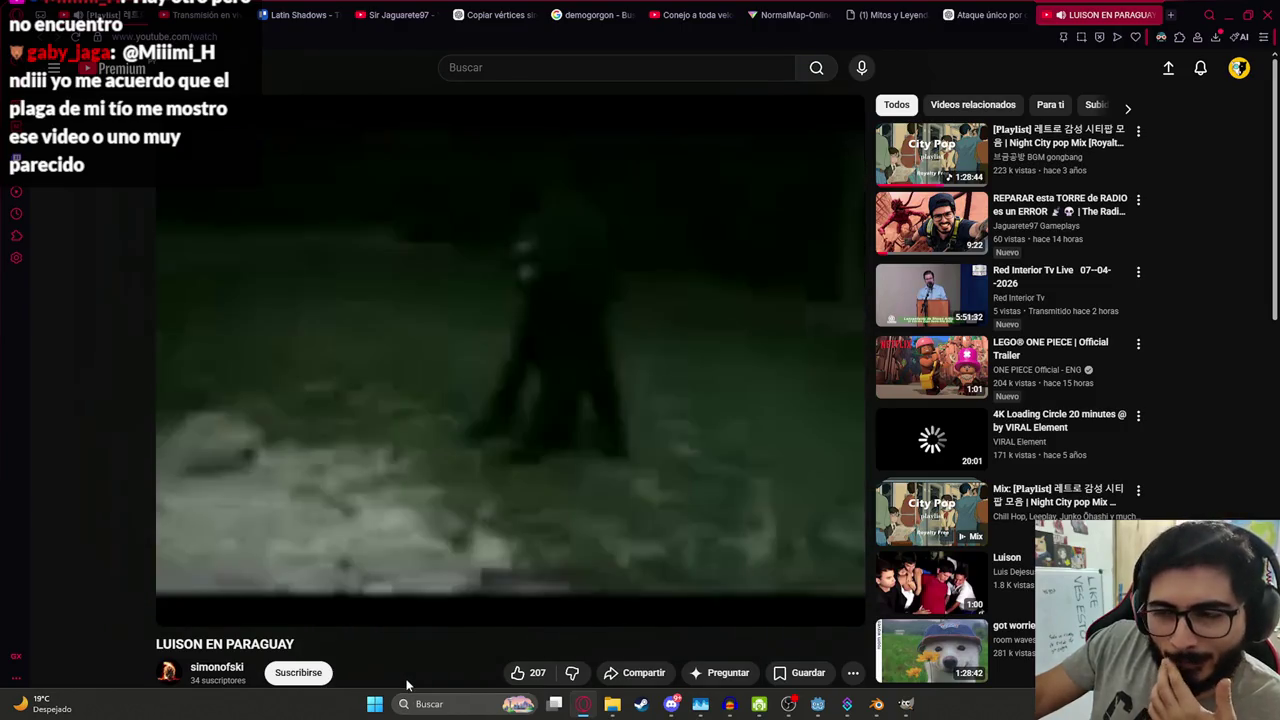
# Step: Replay the LUISON EN PARAGUAY video and pause it at 0:00
pyautogui.moveTo(540, 485)
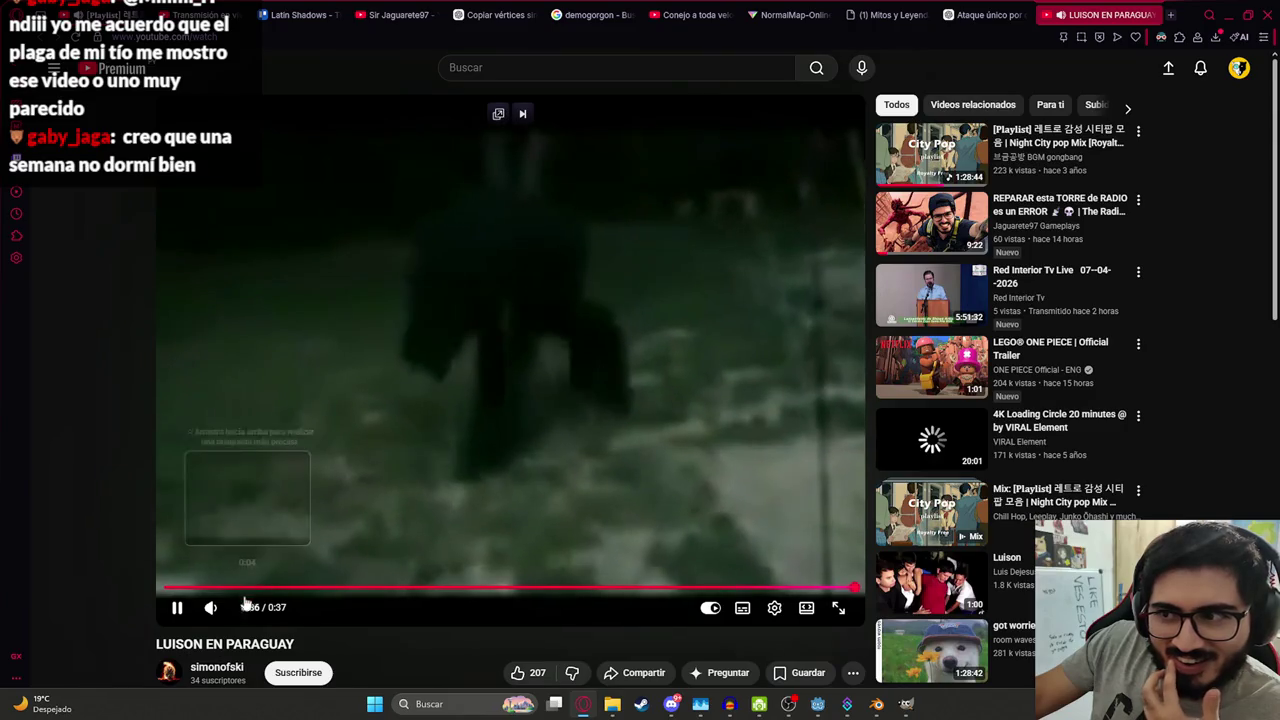
pyautogui.click(177, 608)
pyautogui.click(412, 370)
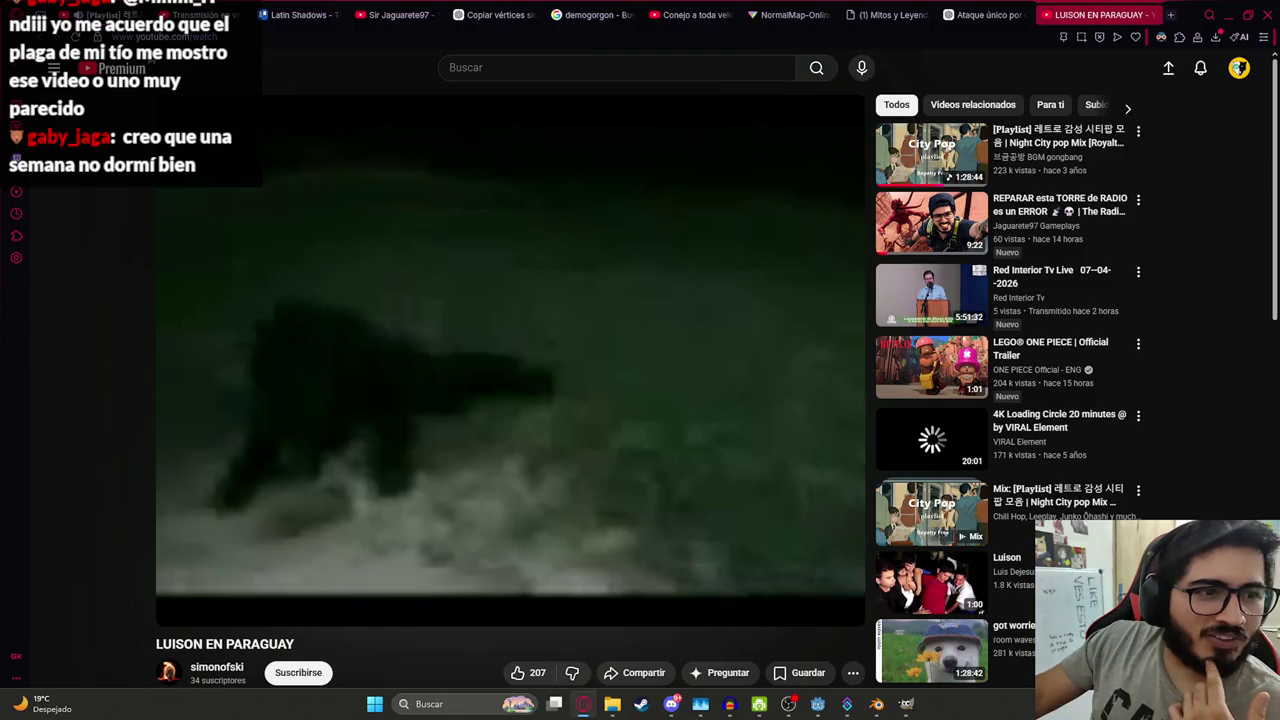
# Step: Cycle through the Blender, browser and Godot windows
pyautogui.scroll(-3, 392, 670)
pyautogui.scroll(3, 449, 551)
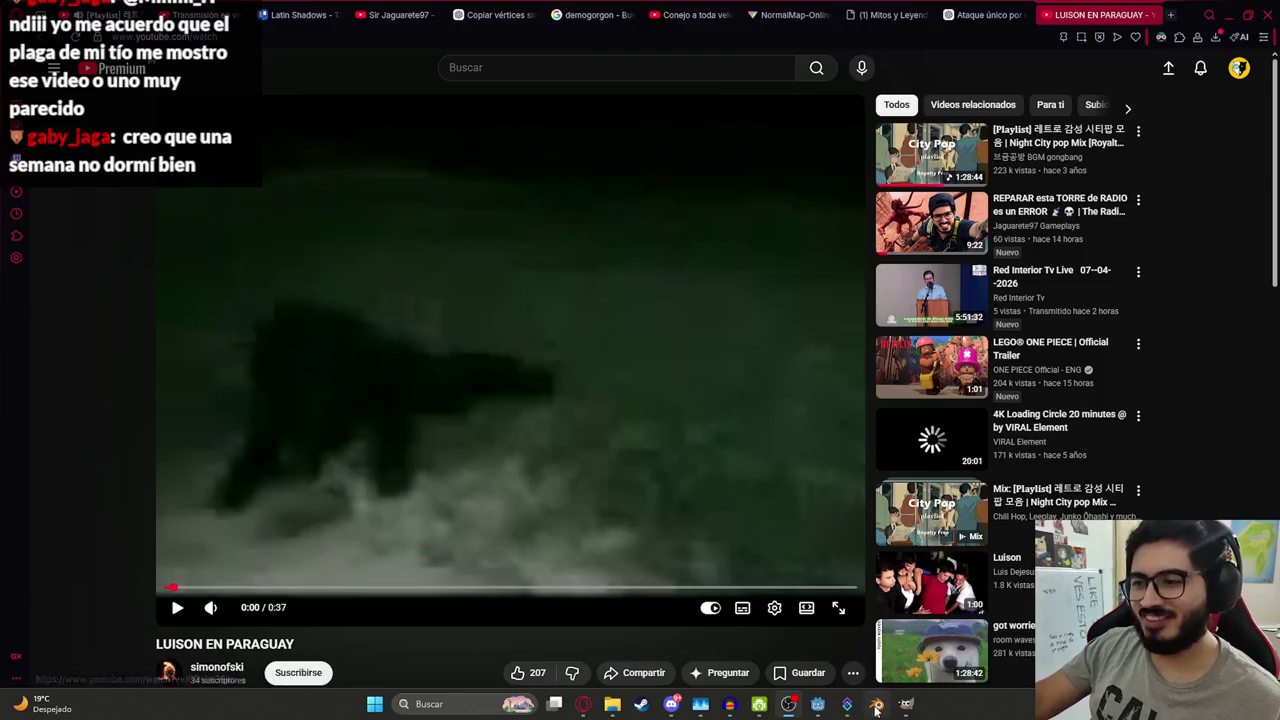
pyautogui.click(876, 706)
pyautogui.click(788, 704)
pyautogui.click(847, 704)
# Step: Ask ChatGPT 'pasame completo' in the Ataque único por ciclo chat for the full script
pyautogui.click(788, 704)
pyautogui.click(968, 8)
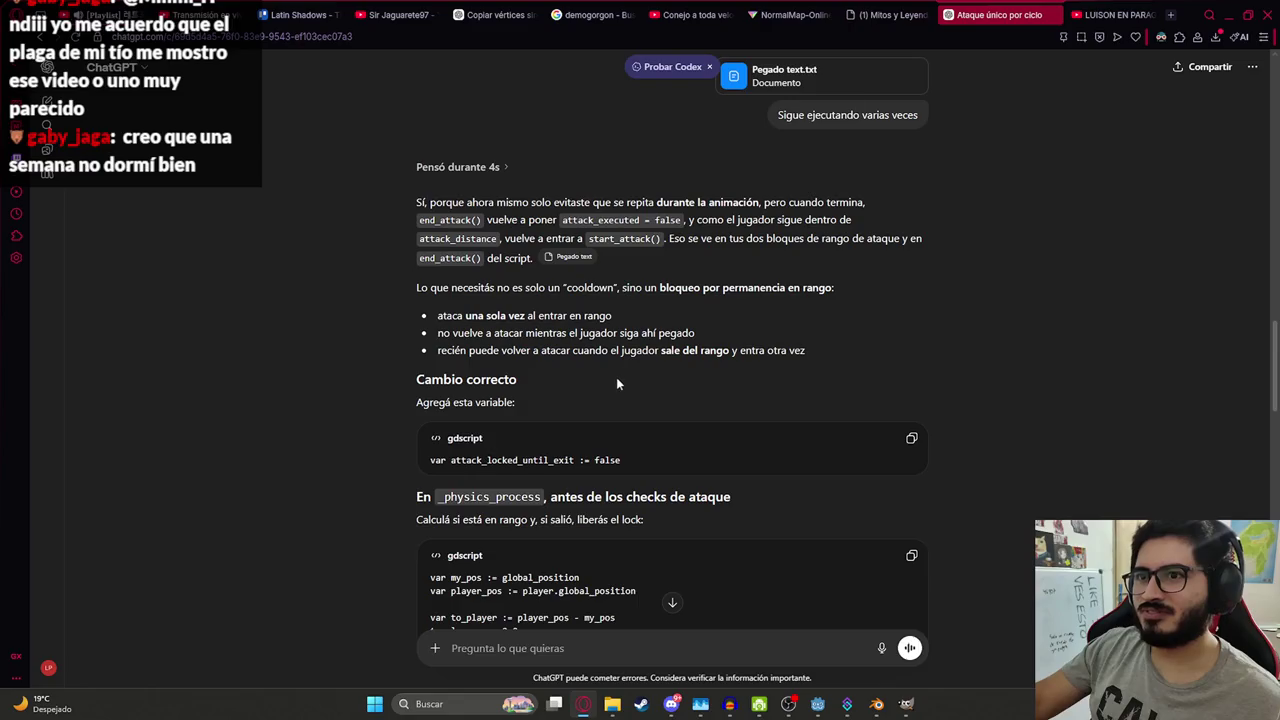
pyautogui.scroll(-15, 633, 378)
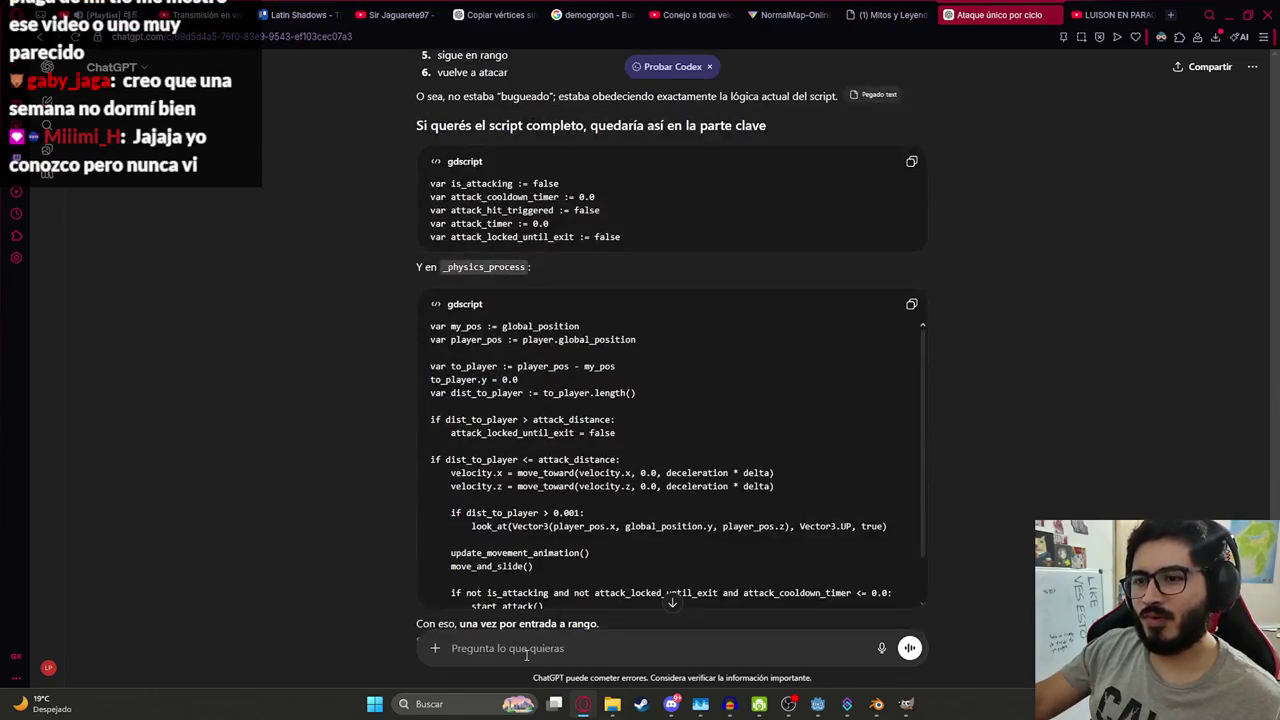
pyautogui.scroll(-3, 577, 472)
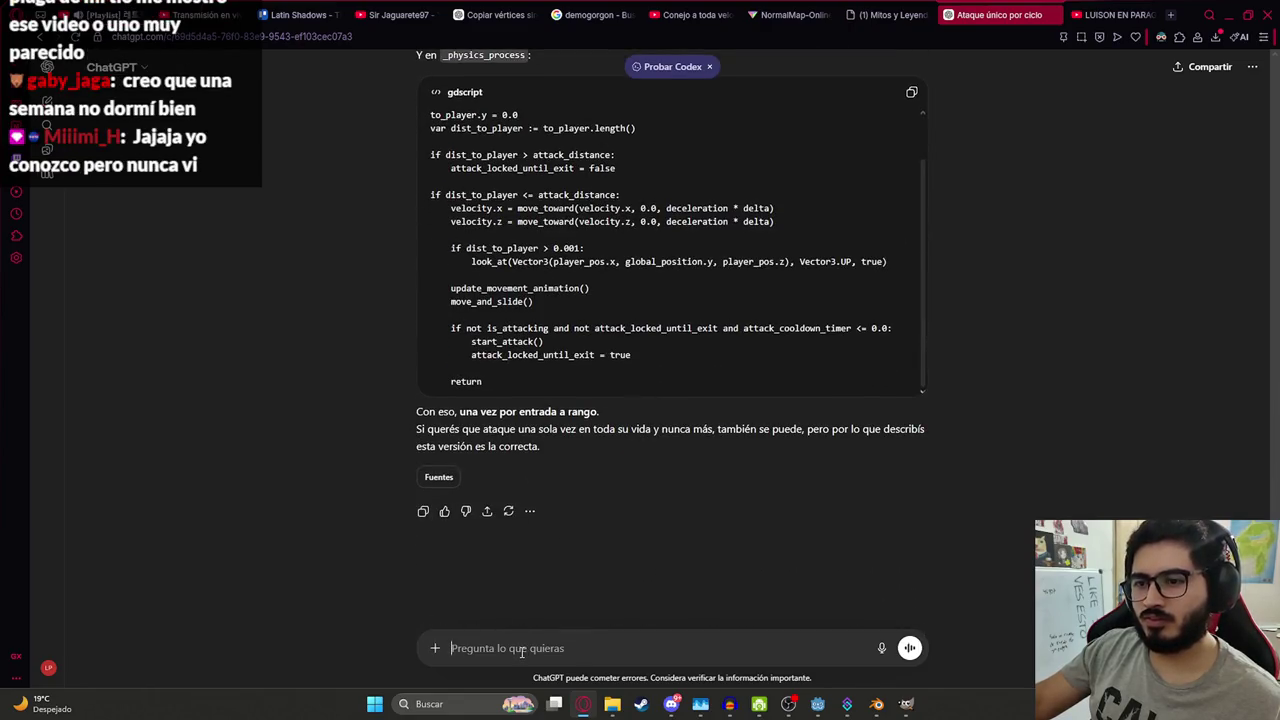
pyautogui.write('pasame completo')
pyautogui.press('Return')
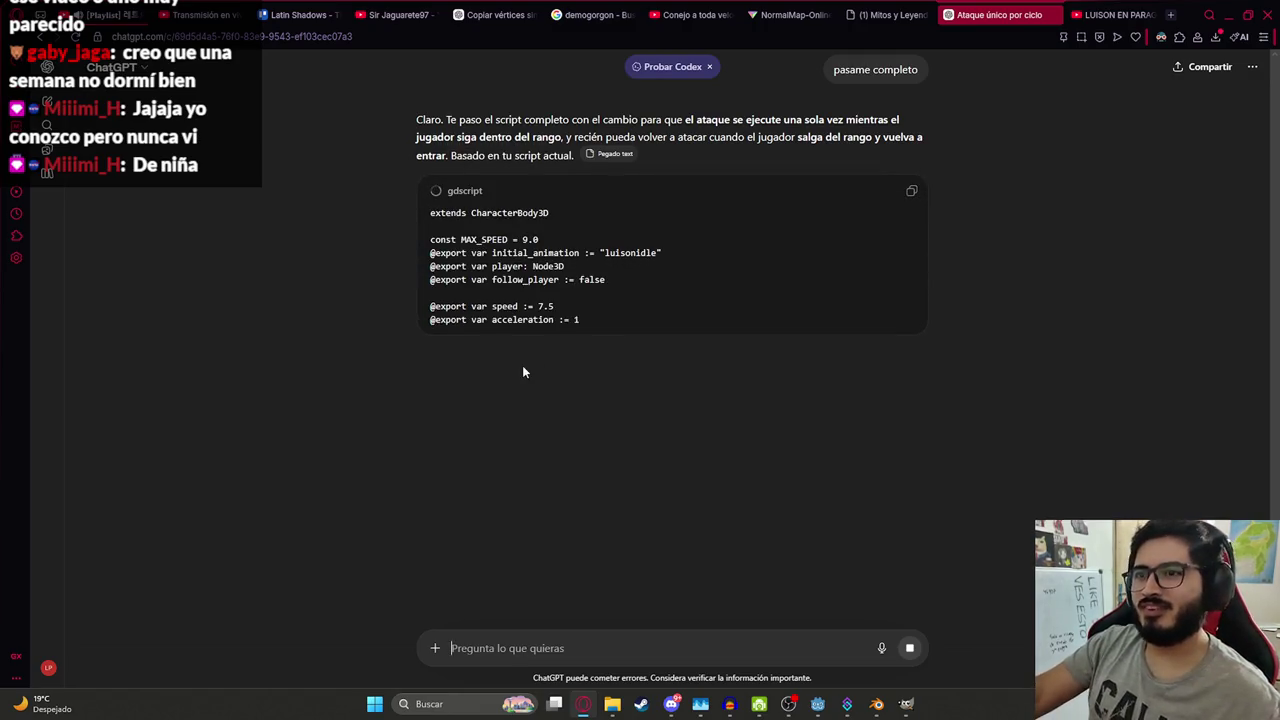
pyautogui.moveTo(815, 712)
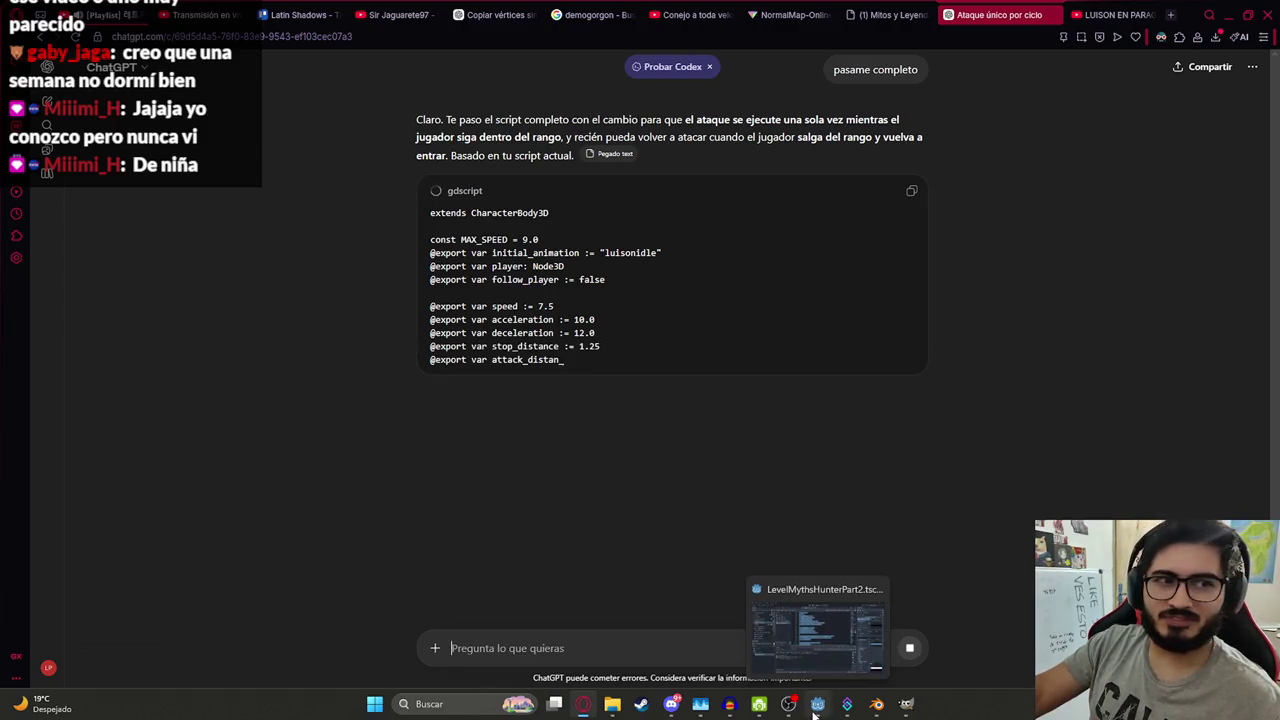
pyautogui.click(815, 712)
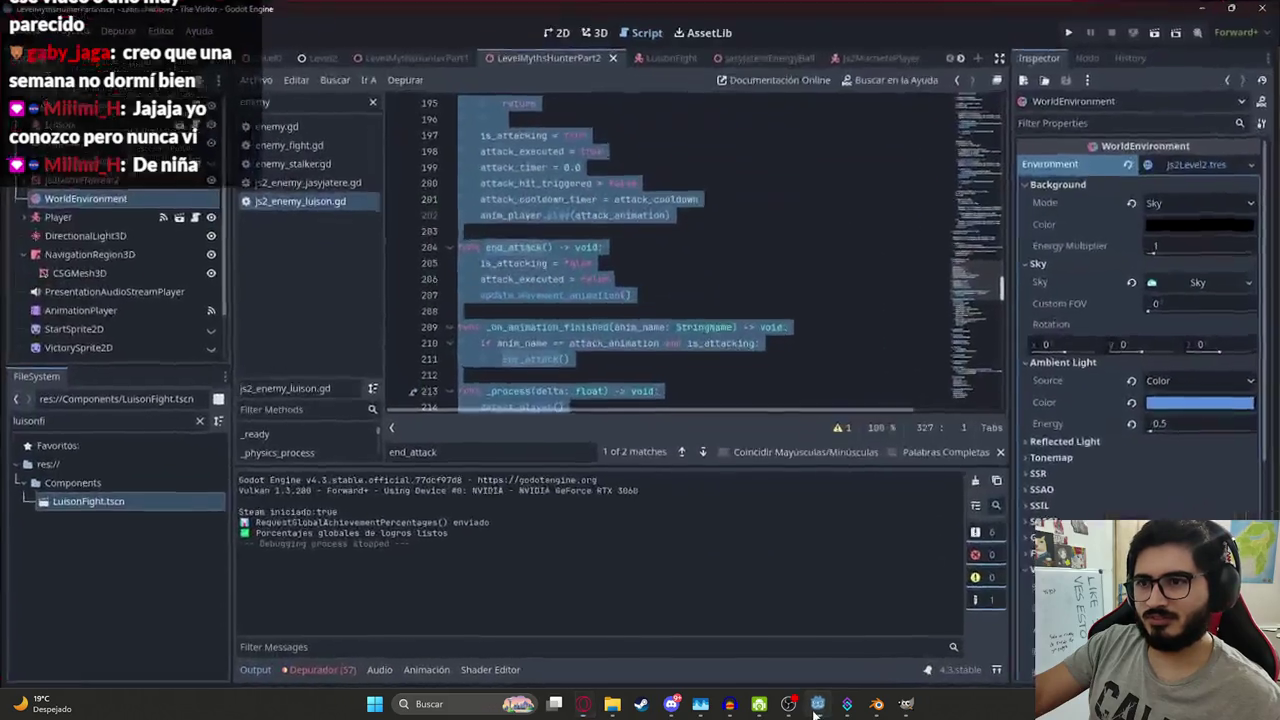
# Step: Minimize Godot and switch to the LUISON EN PARAGUAY YouTube tab
pyautogui.click(815, 712)
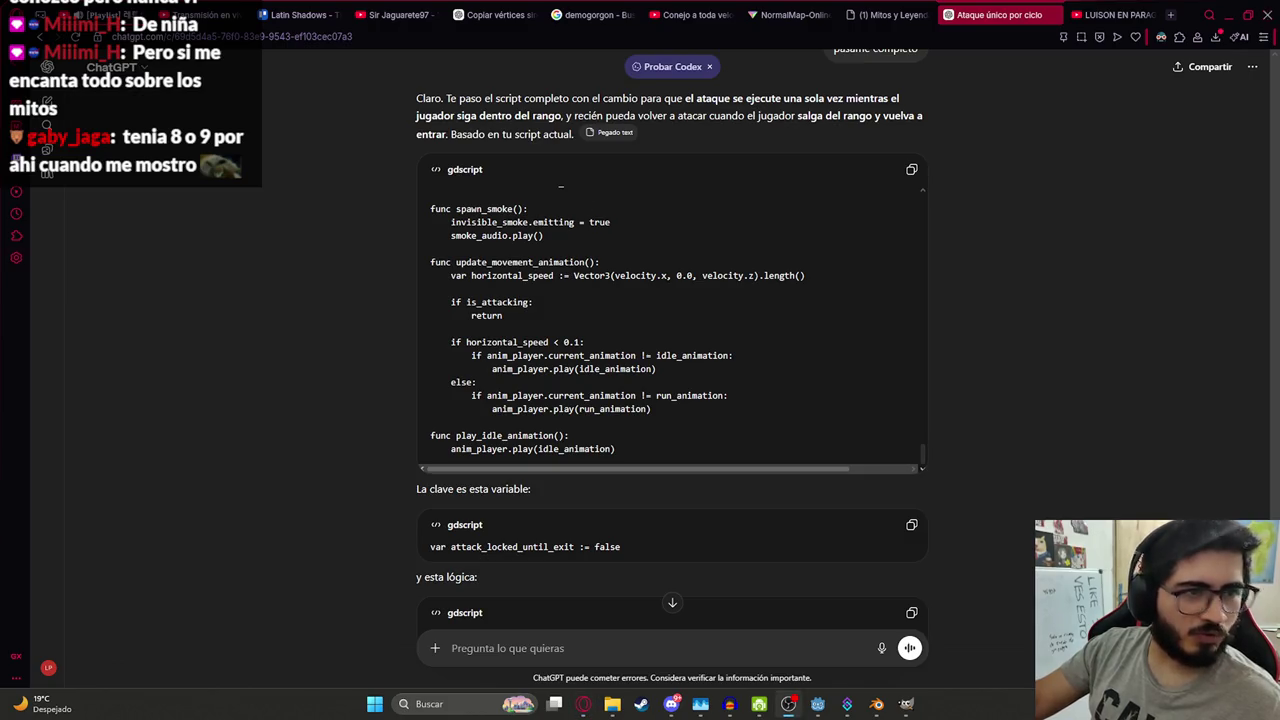
pyautogui.click(1170, 16)
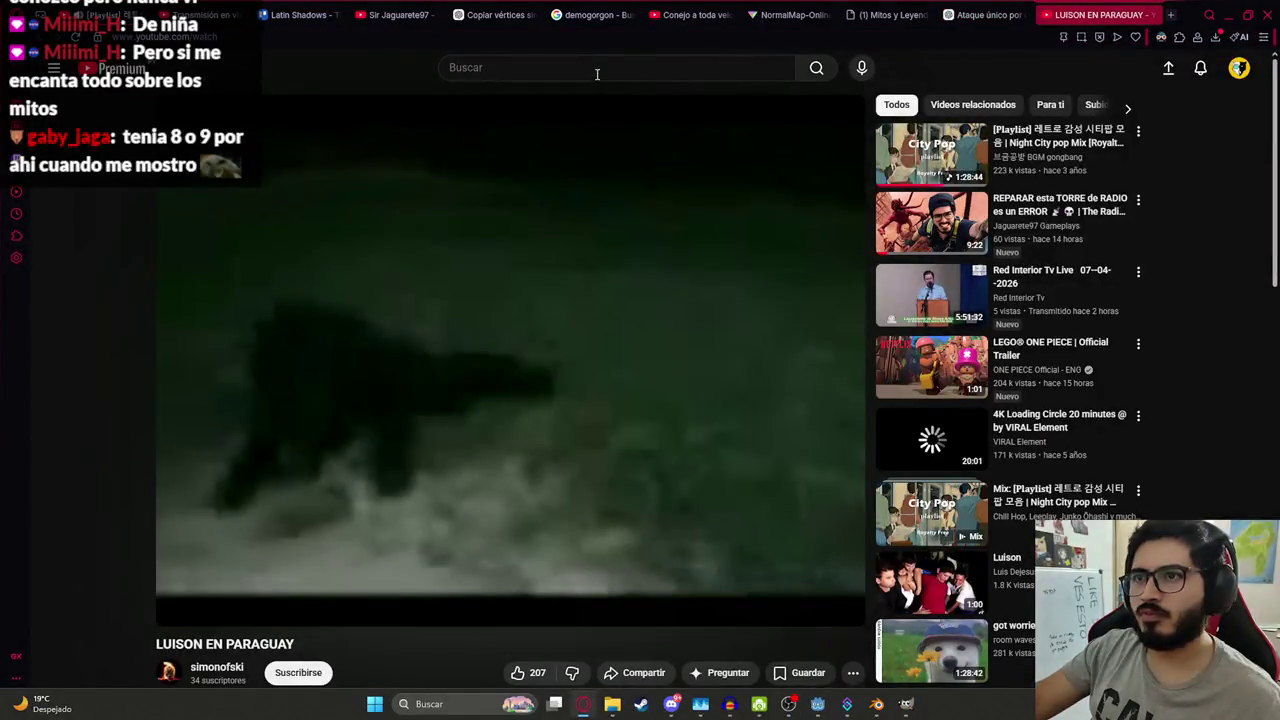
# Step: Search YouTube for 'Varkolac re8' and open the Resident Evil 8 Varcolac boss fight
pyautogui.click(598, 75)
pyautogui.write('Varkolac re8')
pyautogui.press('Return')
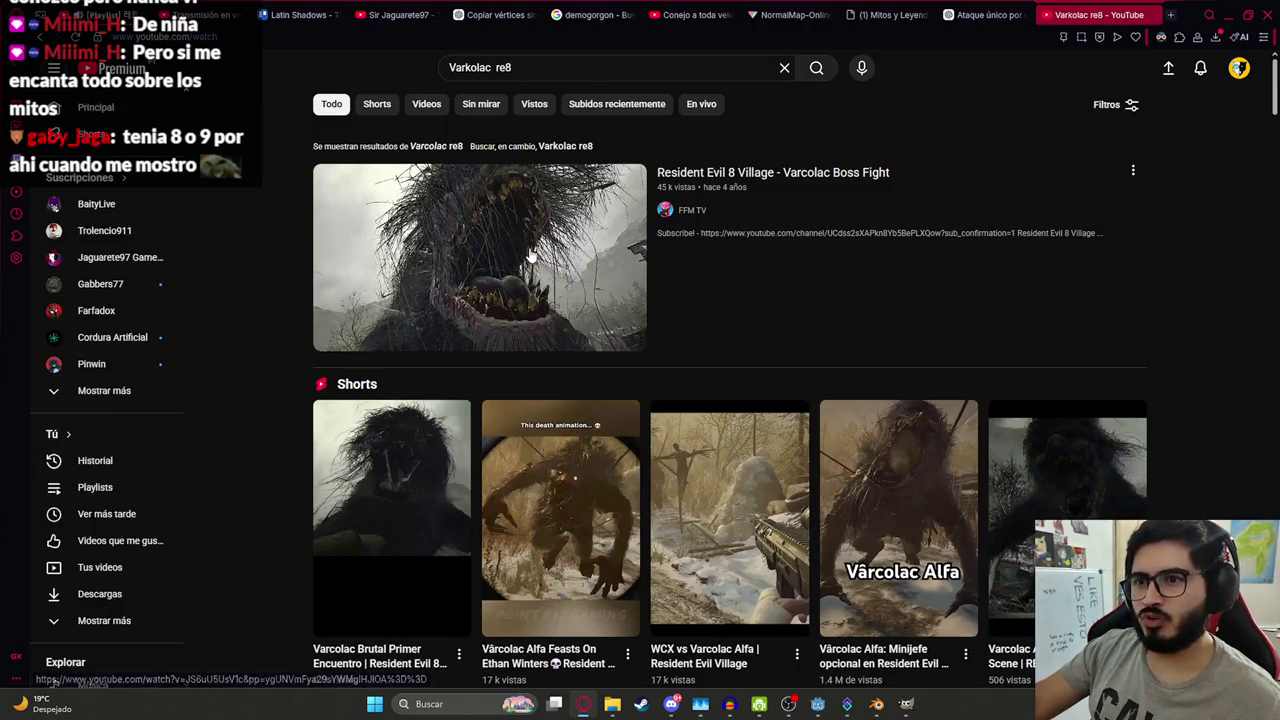
pyautogui.click(528, 257)
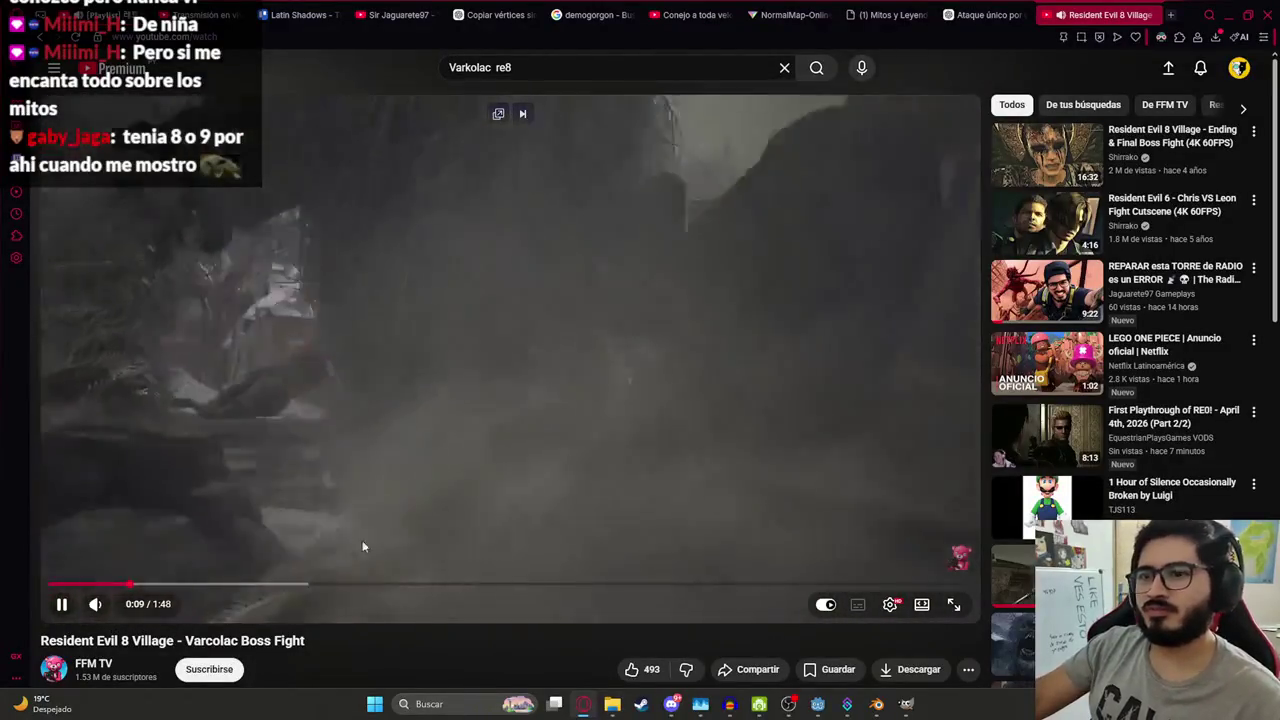
# Step: Skip through the boss fight to about 1:18, pause, and return to the Ataque único por ciclo chat
pyautogui.click(257, 584)
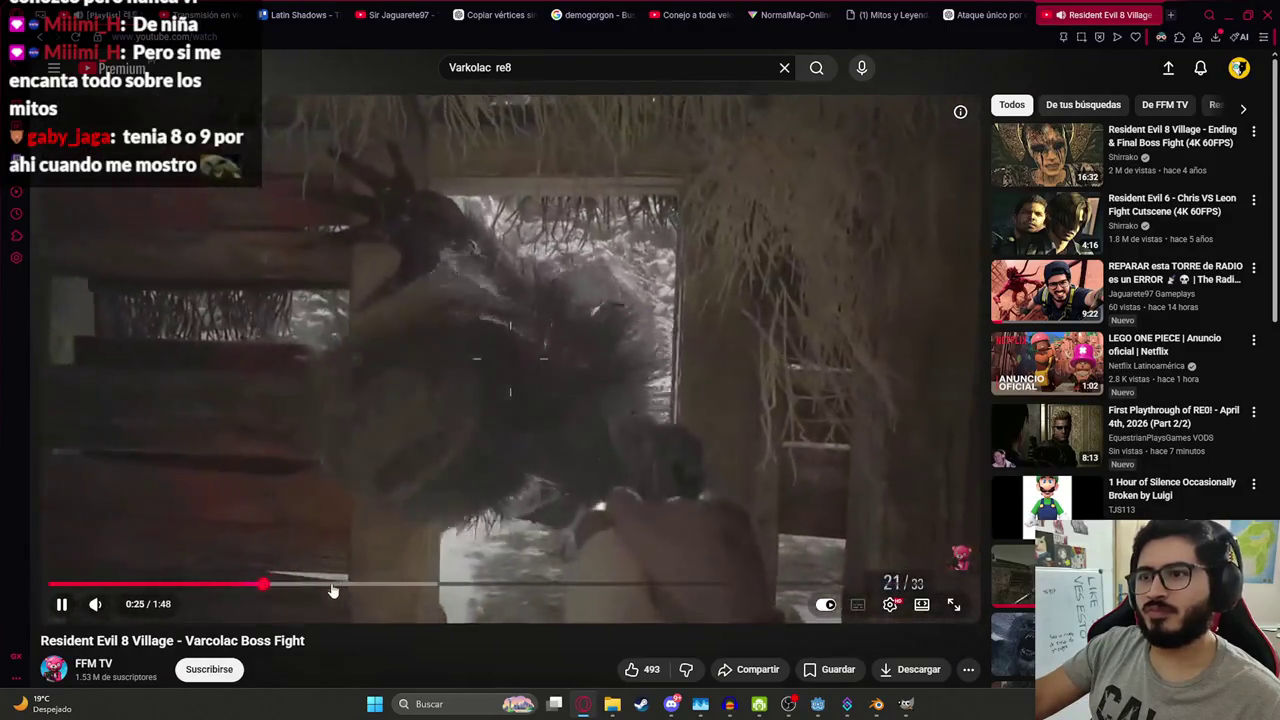
pyautogui.click(333, 591)
pyautogui.click(360, 587)
pyautogui.click(396, 591)
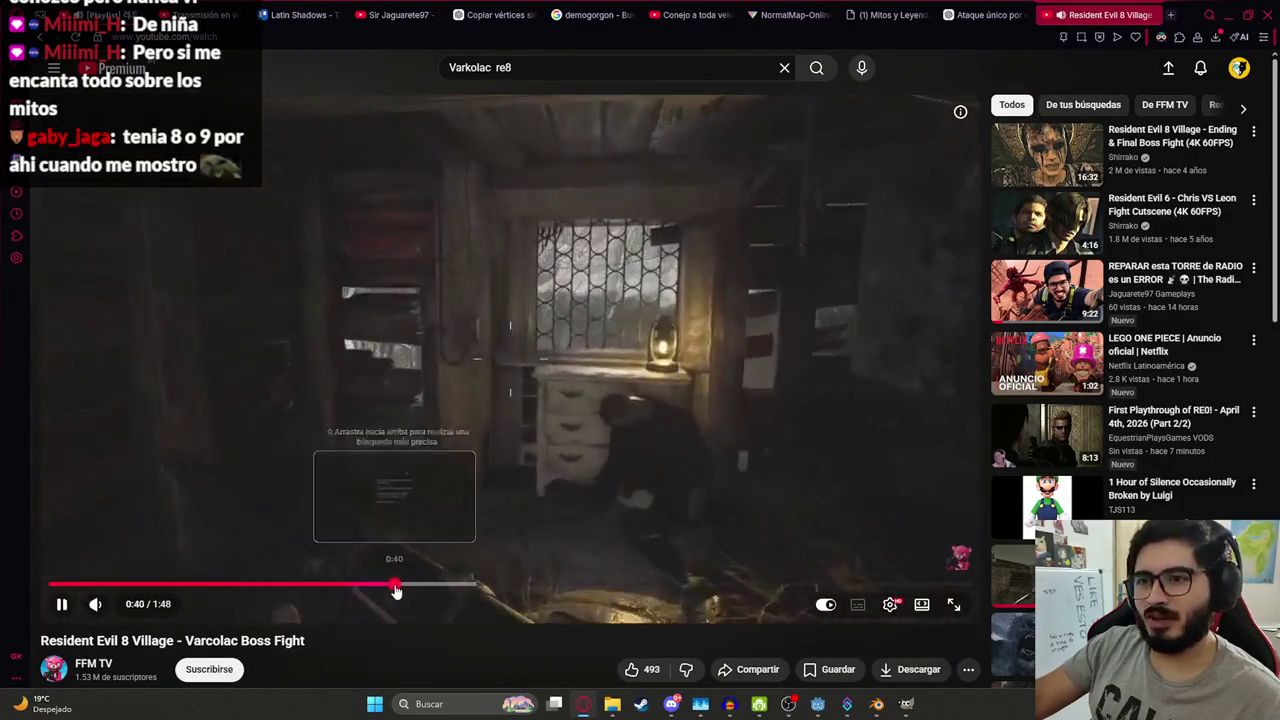
pyautogui.click(466, 589)
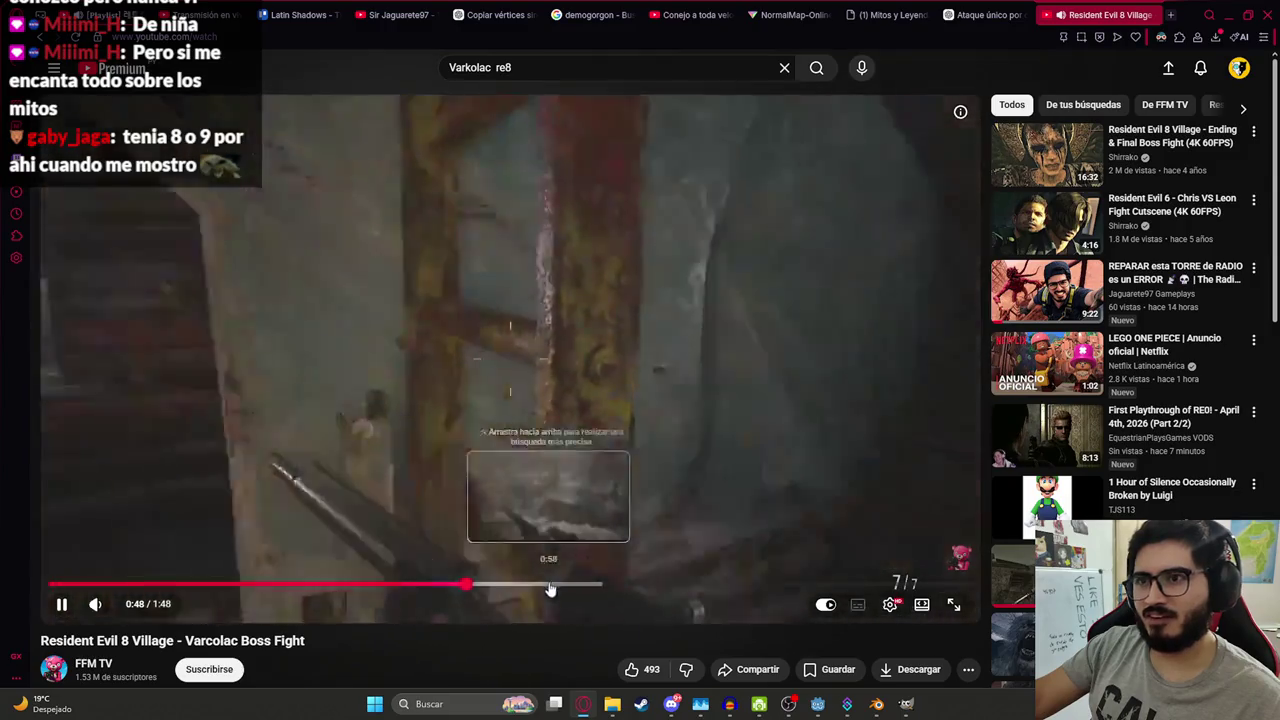
pyautogui.click(550, 590)
pyautogui.click(655, 590)
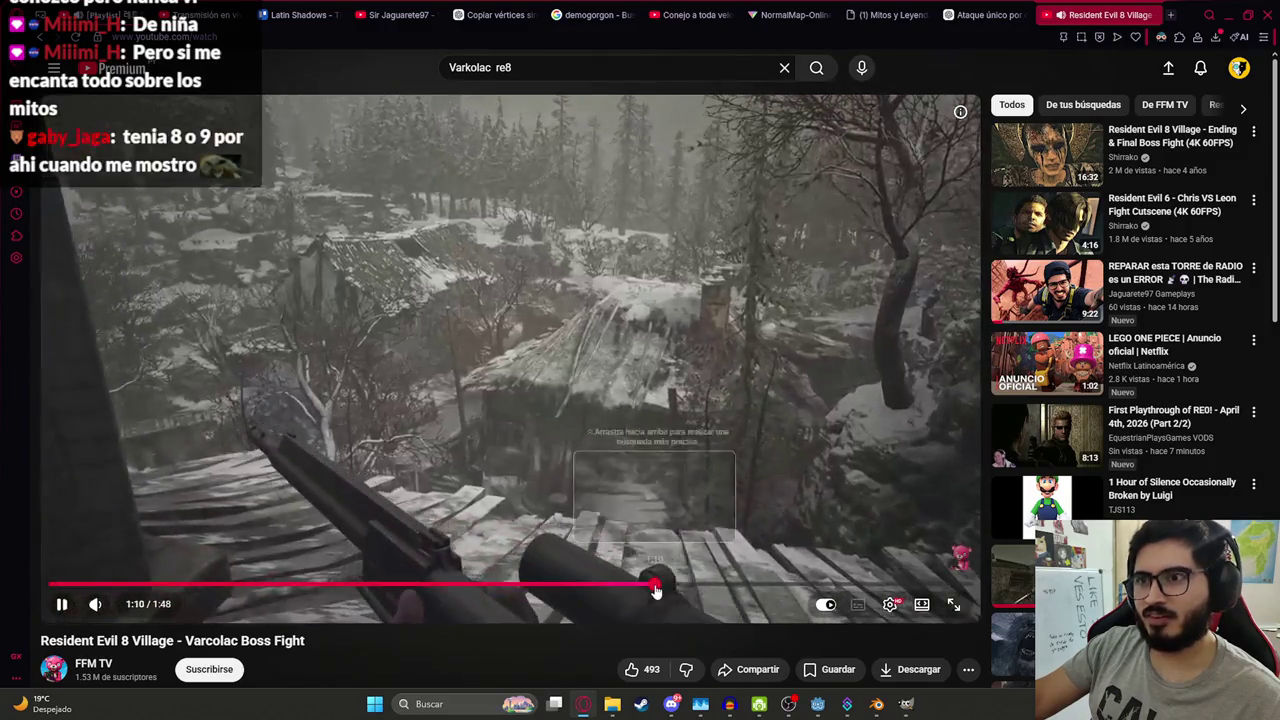
pyautogui.click(720, 591)
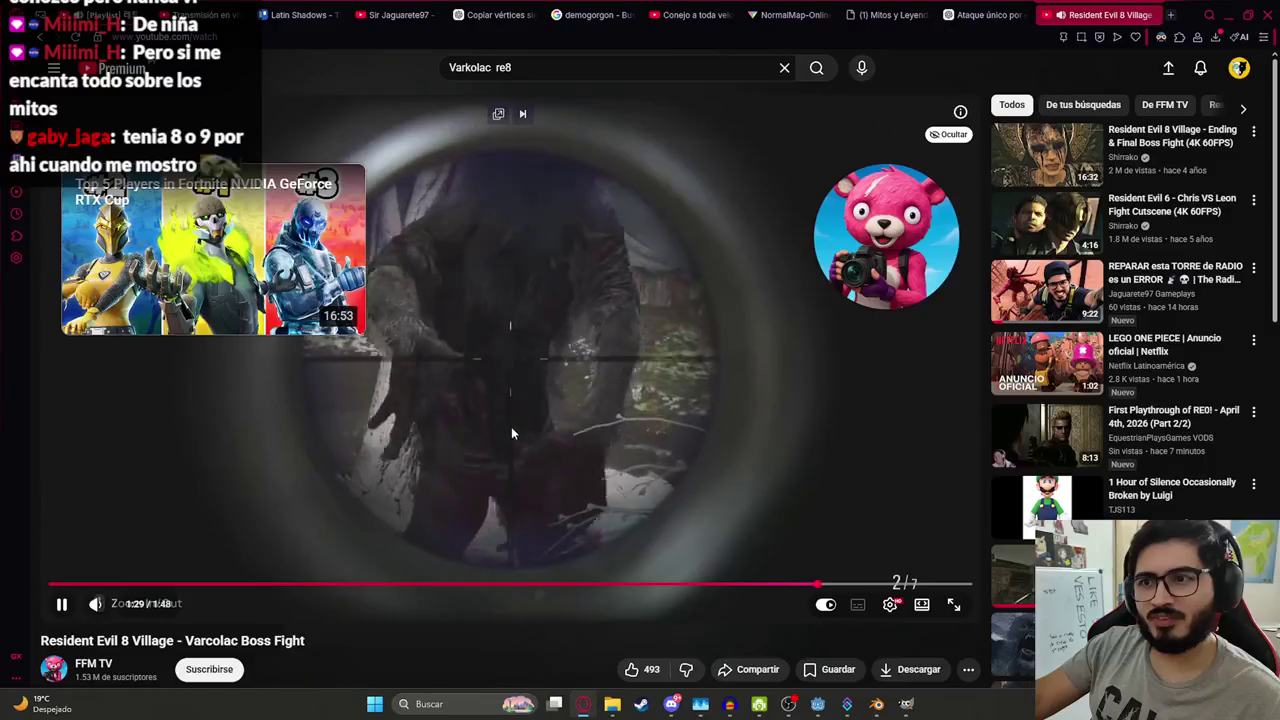
pyautogui.click(579, 312)
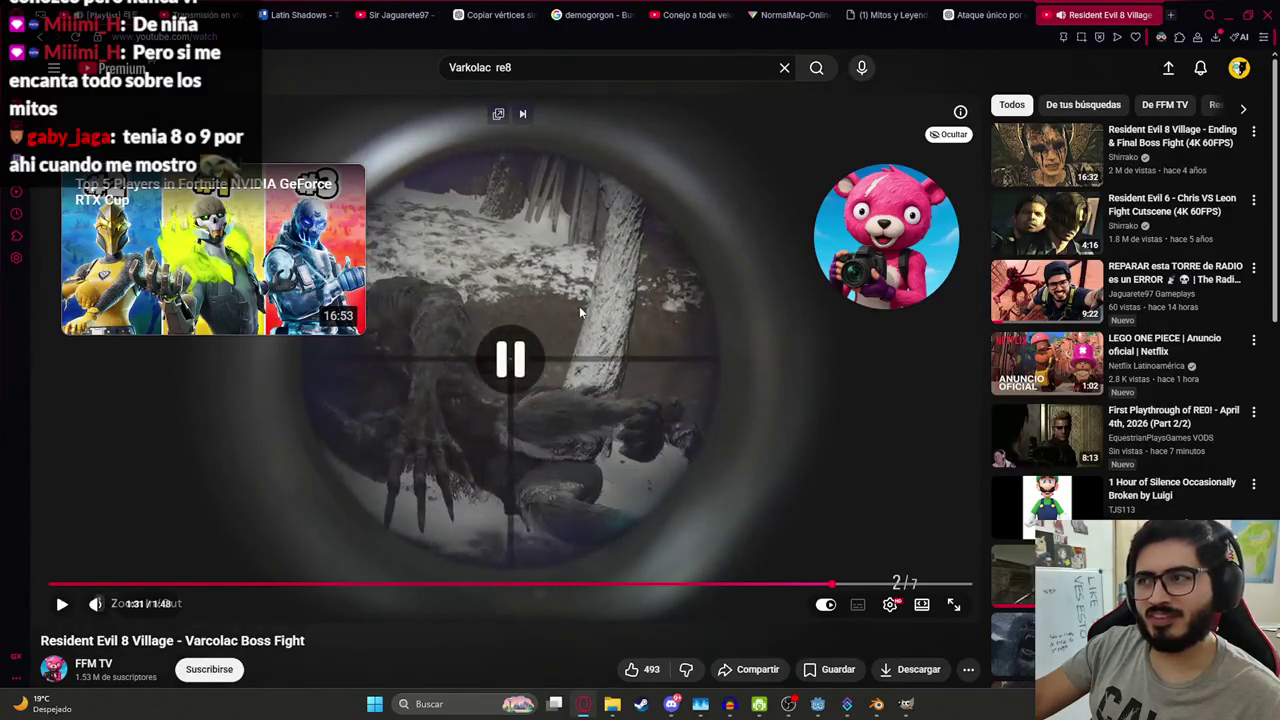
pyautogui.click(963, 14)
pyautogui.scroll(-5, 946, 402)
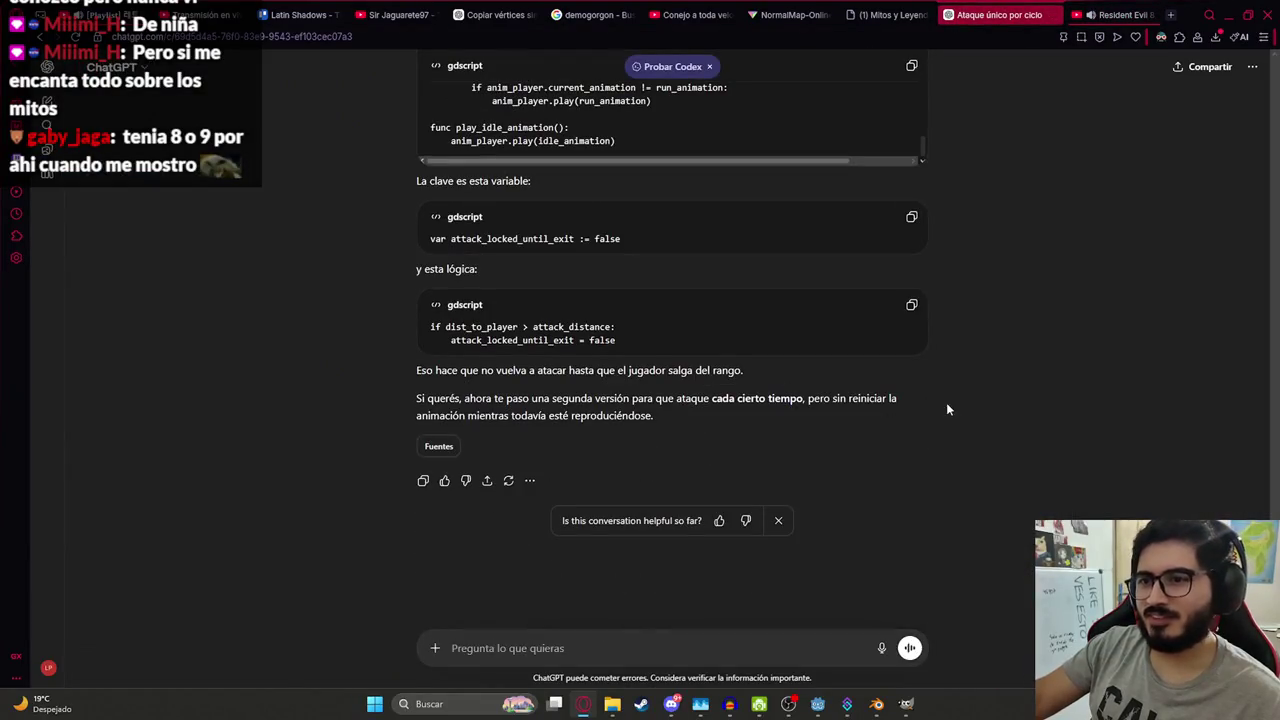
# Step: Copy ChatGPT's complete rewritten Luison script from the Ataque único por ciclo chat
pyautogui.scroll(3, 949, 408)
pyautogui.click(537, 8)
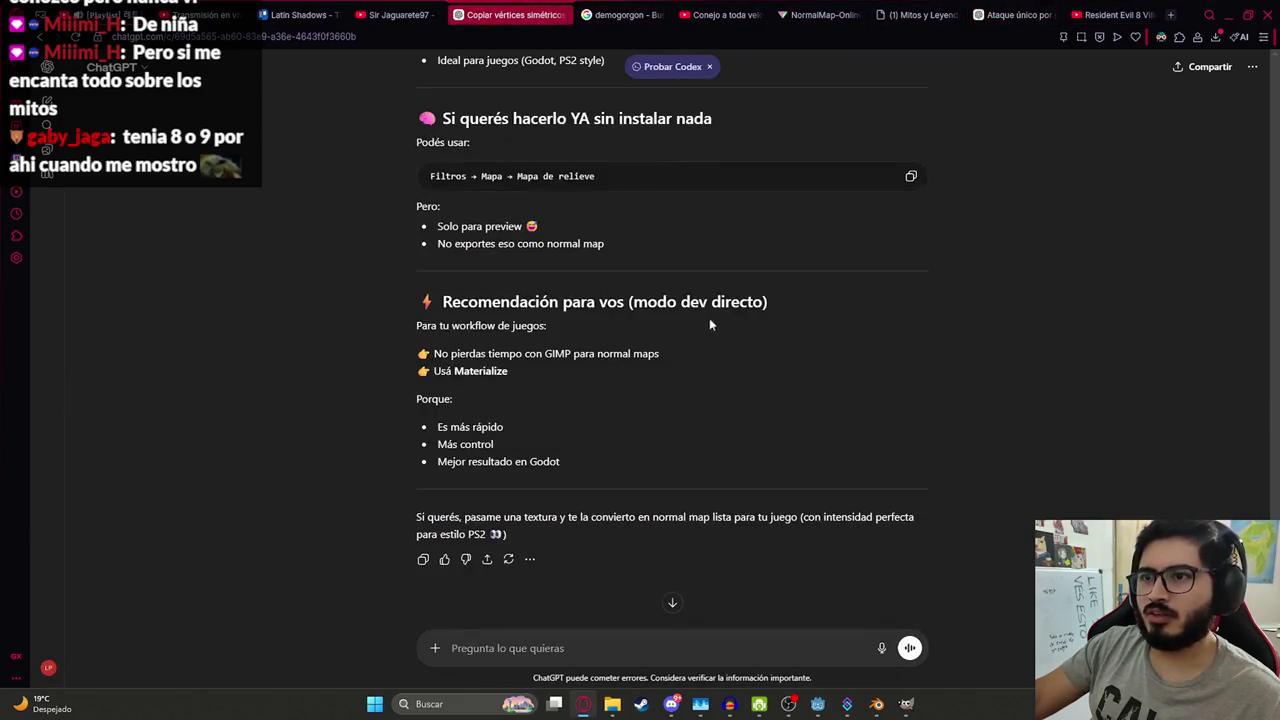
pyautogui.click(922, 15)
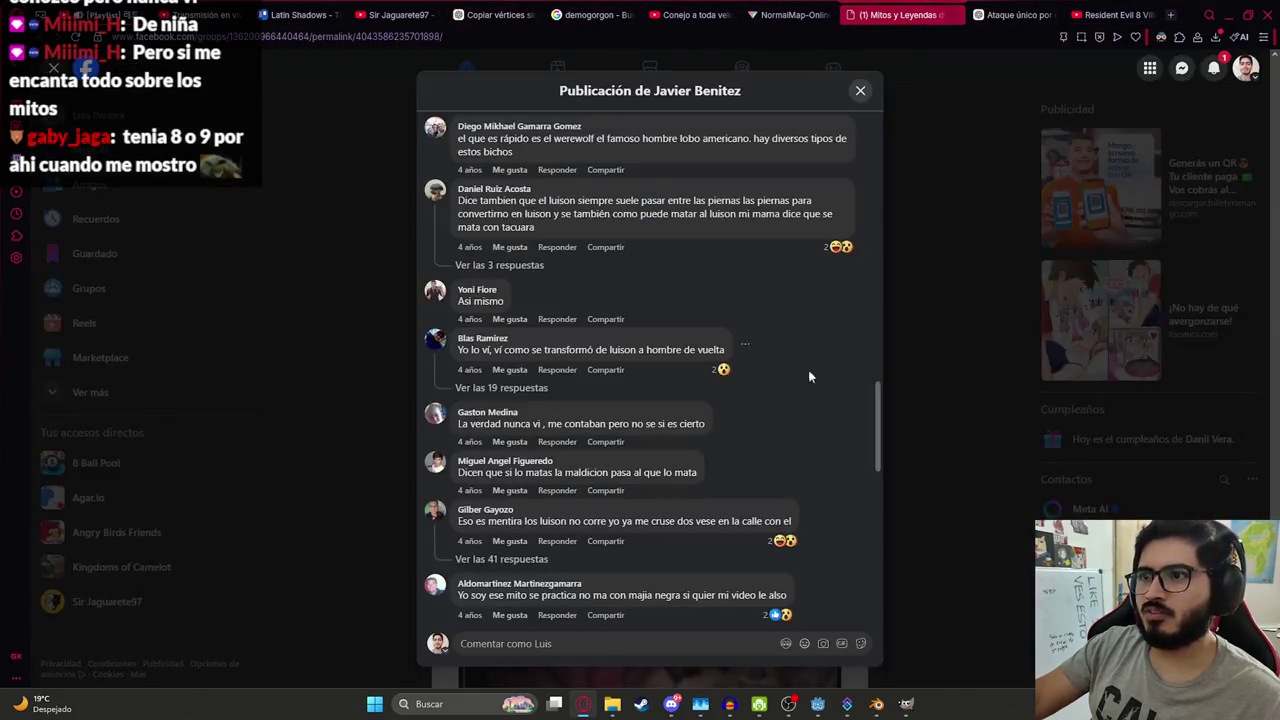
pyautogui.click(1006, 10)
pyautogui.scroll(-5, 978, 357)
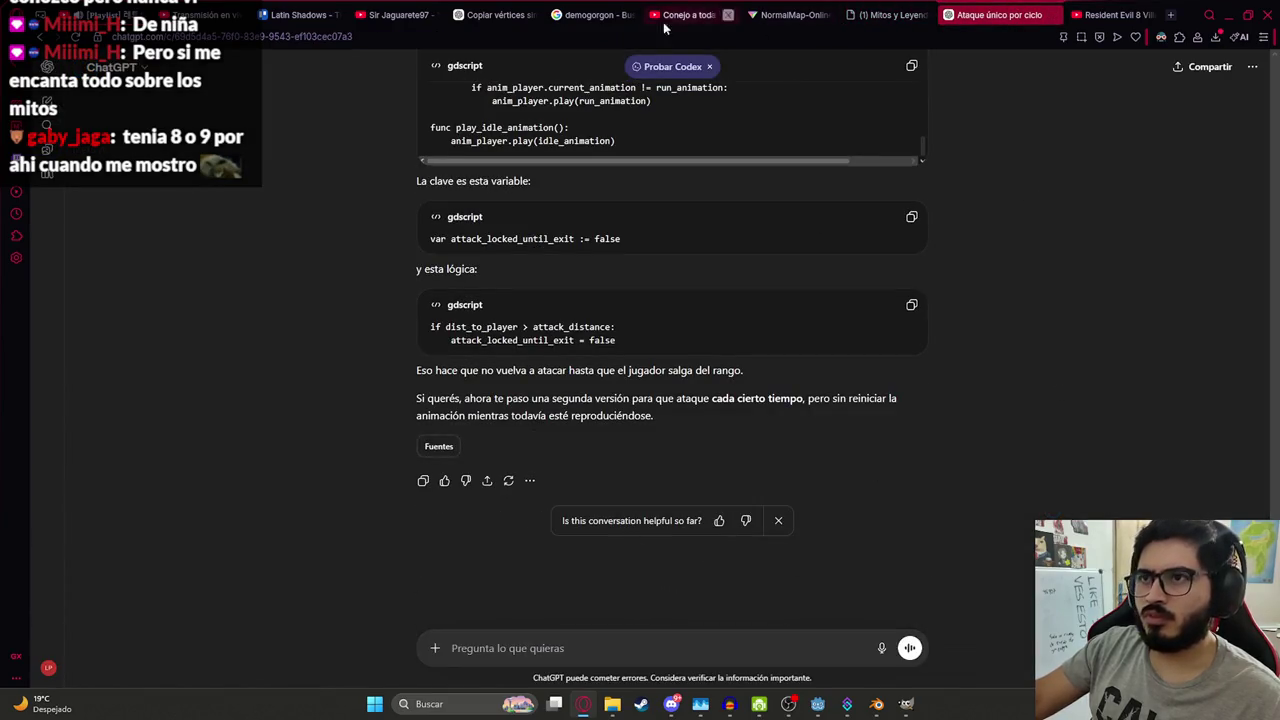
pyautogui.click(510, 14)
pyautogui.scroll(3, 717, 330)
pyautogui.scroll(10, 739, 377)
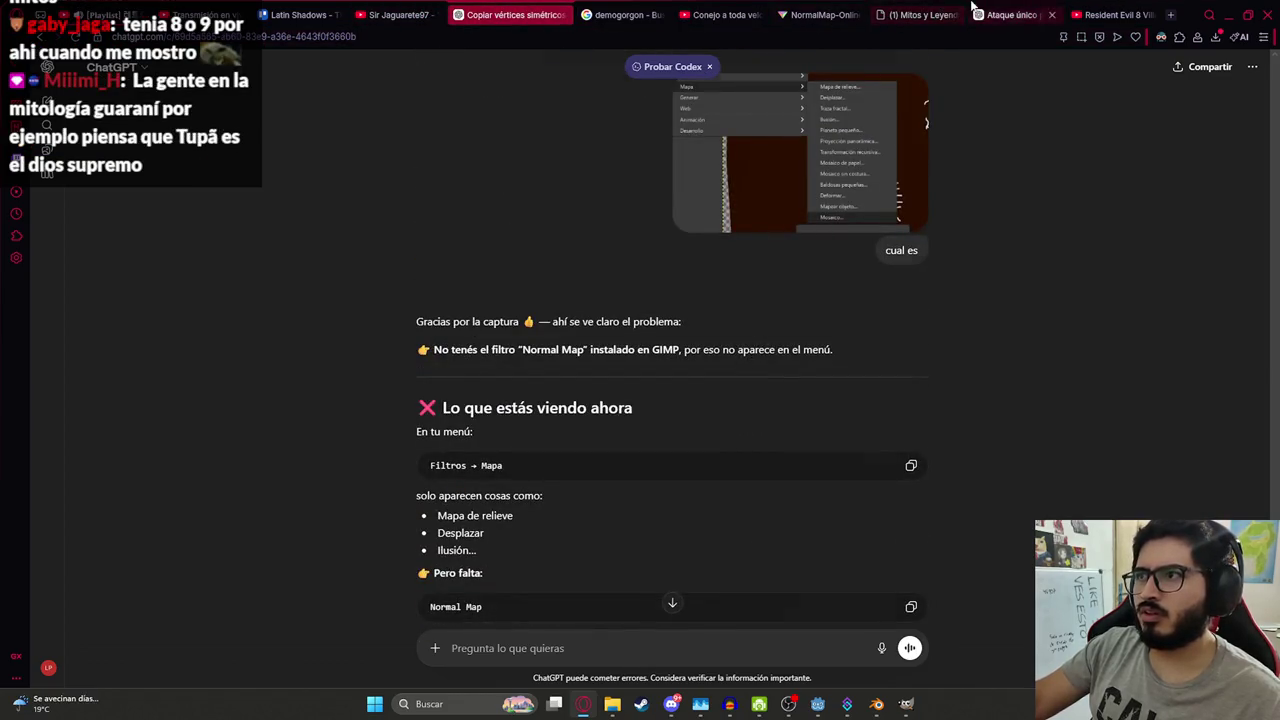
pyautogui.click(974, 10)
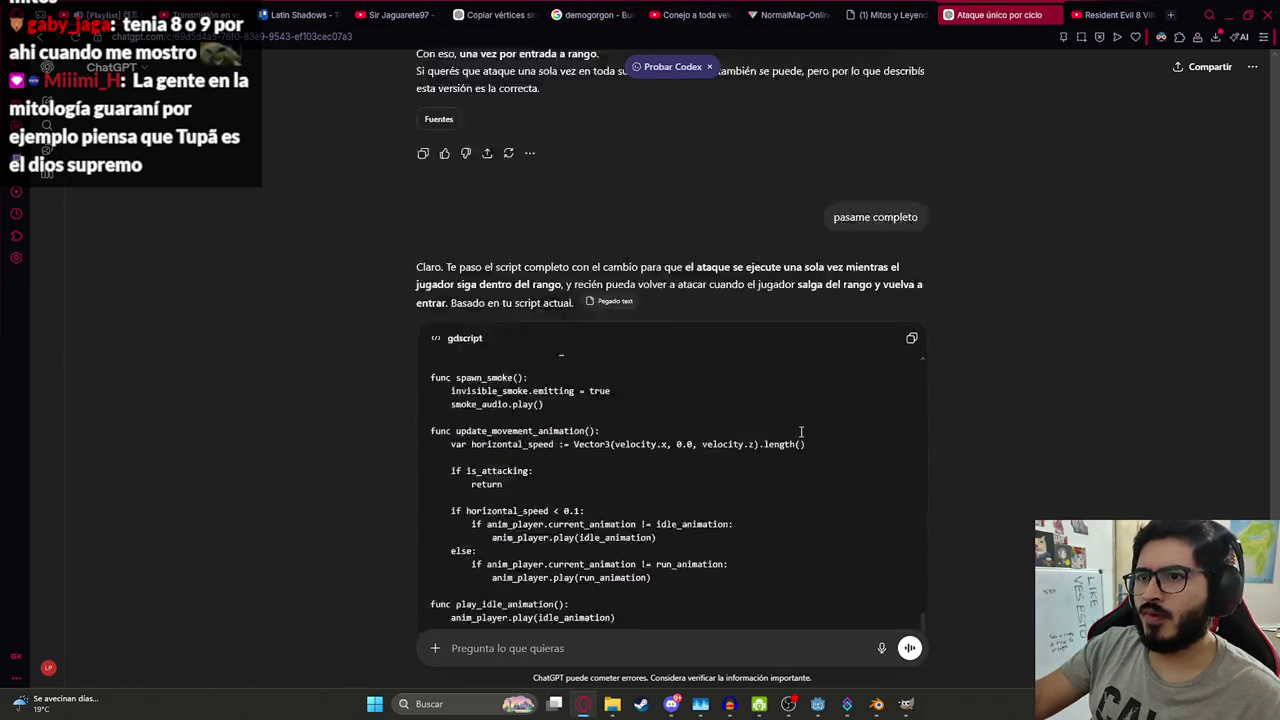
pyautogui.scroll(-2, 1002, 274)
pyautogui.click(911, 194)
pyautogui.click(817, 704)
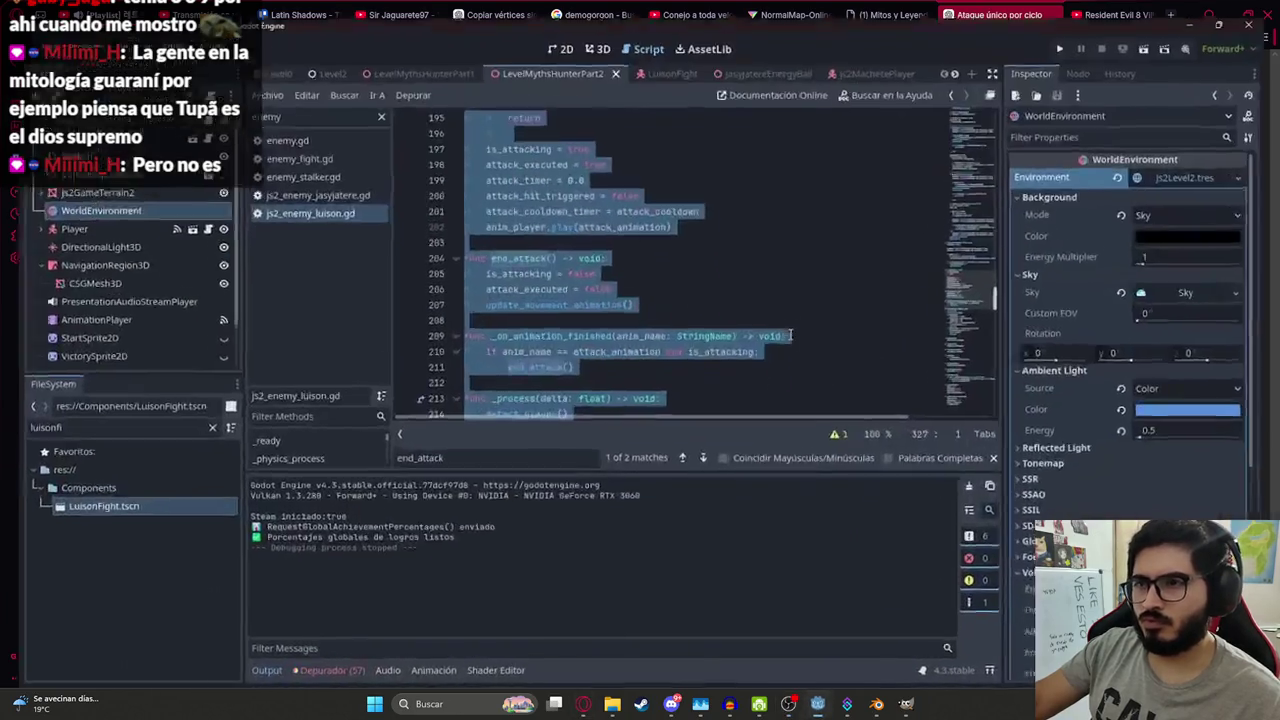
# Step: Paste the new code over js2_enemy_luison.gd and save it
pyautogui.hotkey('ctrl', 'v')
pyautogui.hotkey('ctrl', 's')
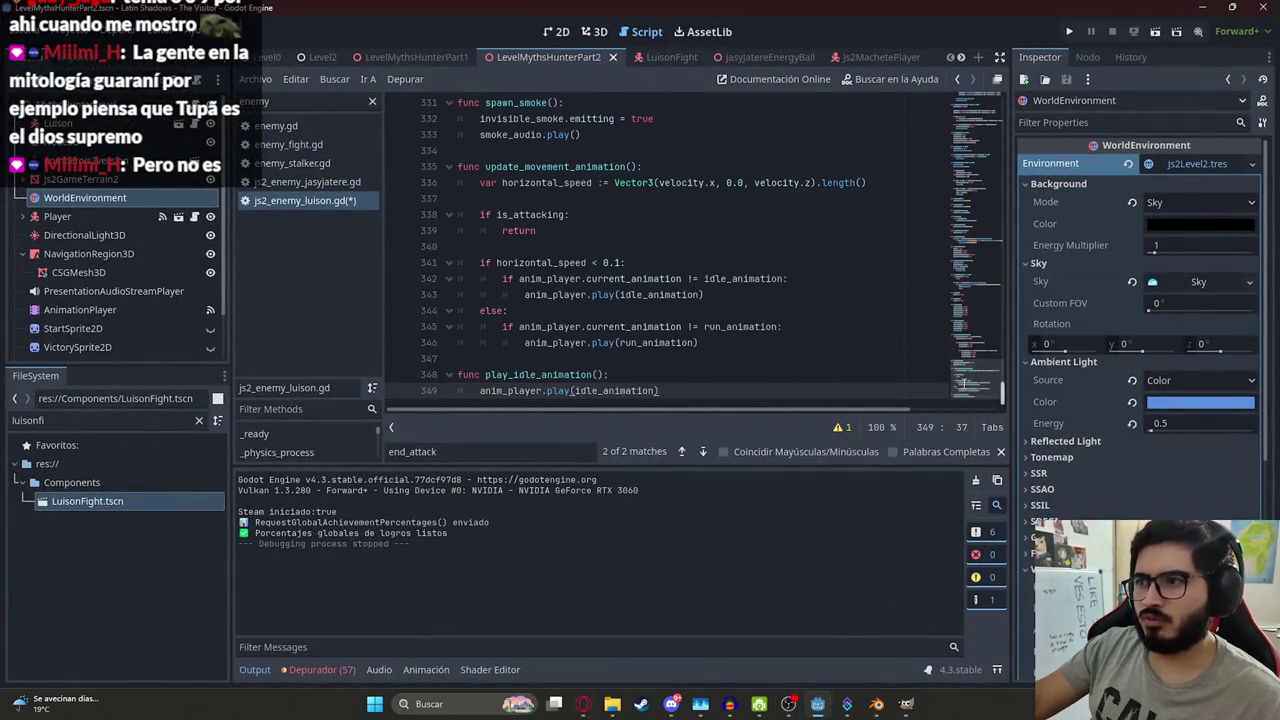
pyautogui.rightClick(541, 93)
pyautogui.click(610, 163)
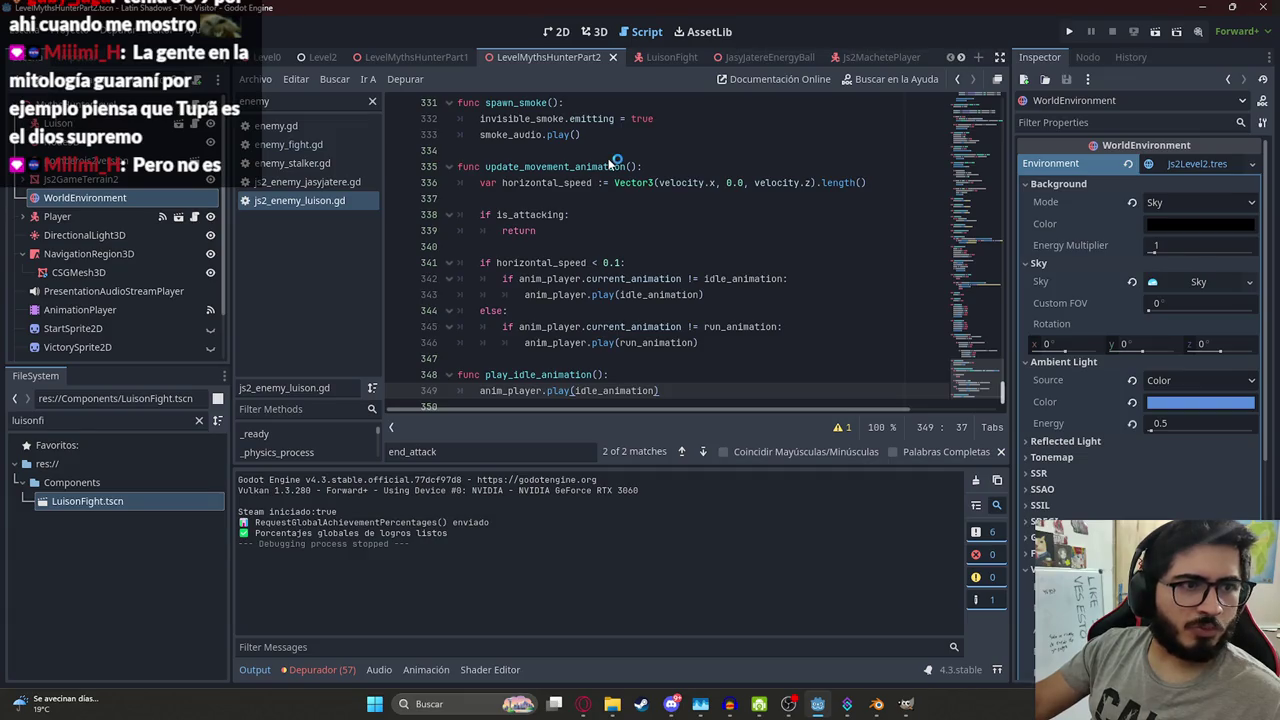
# Step: Run the game to test the Luisón's attack, then stop it
pyautogui.press('F5')
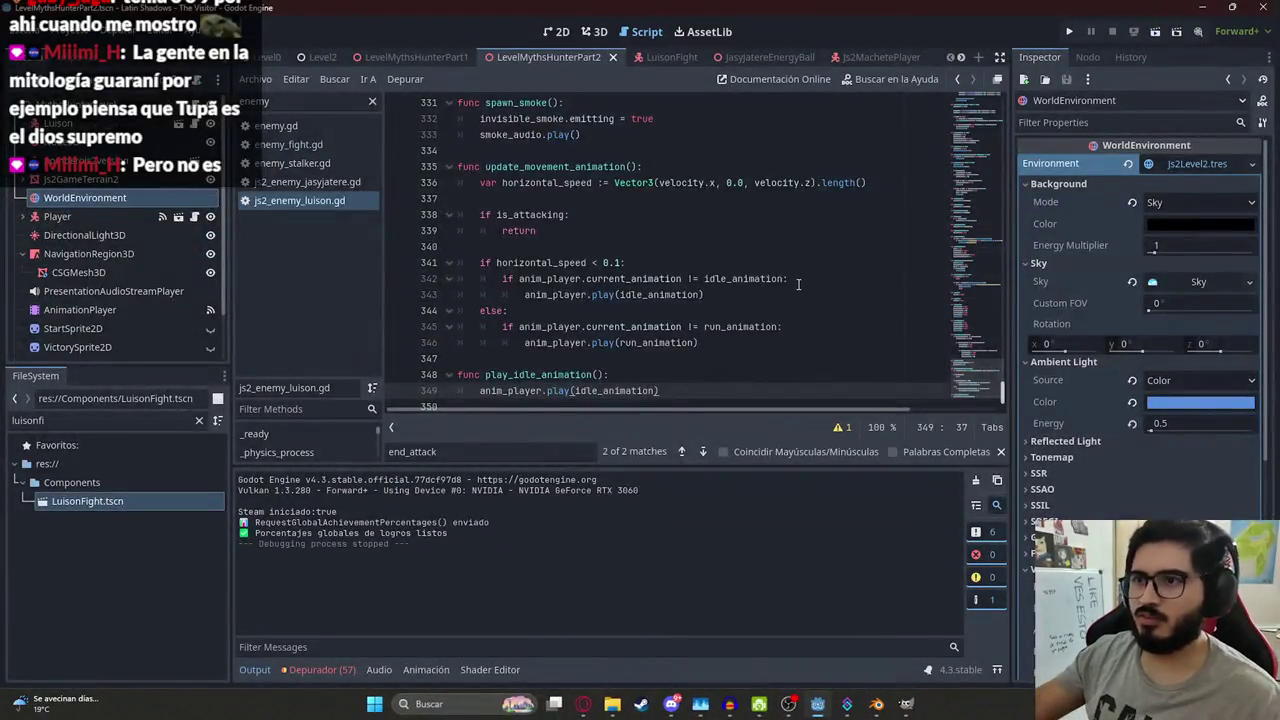
pyautogui.hotkey('ctrl', 'a')
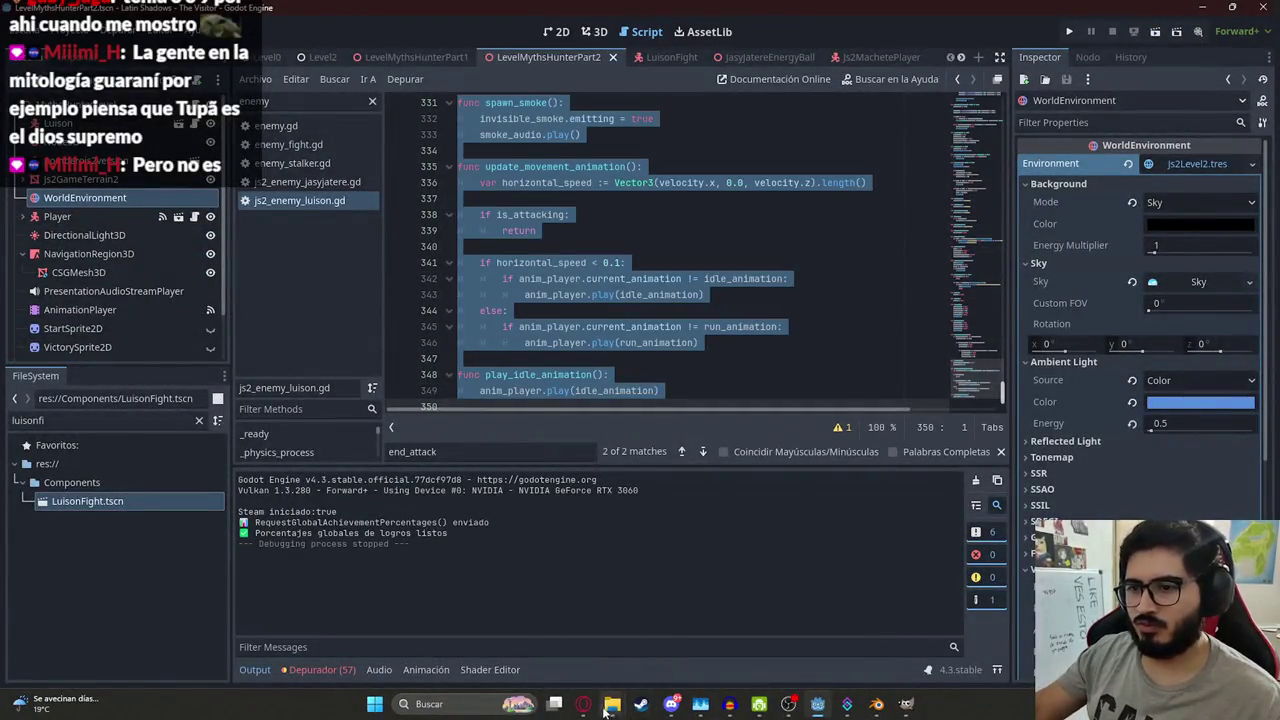
pyautogui.click(584, 705)
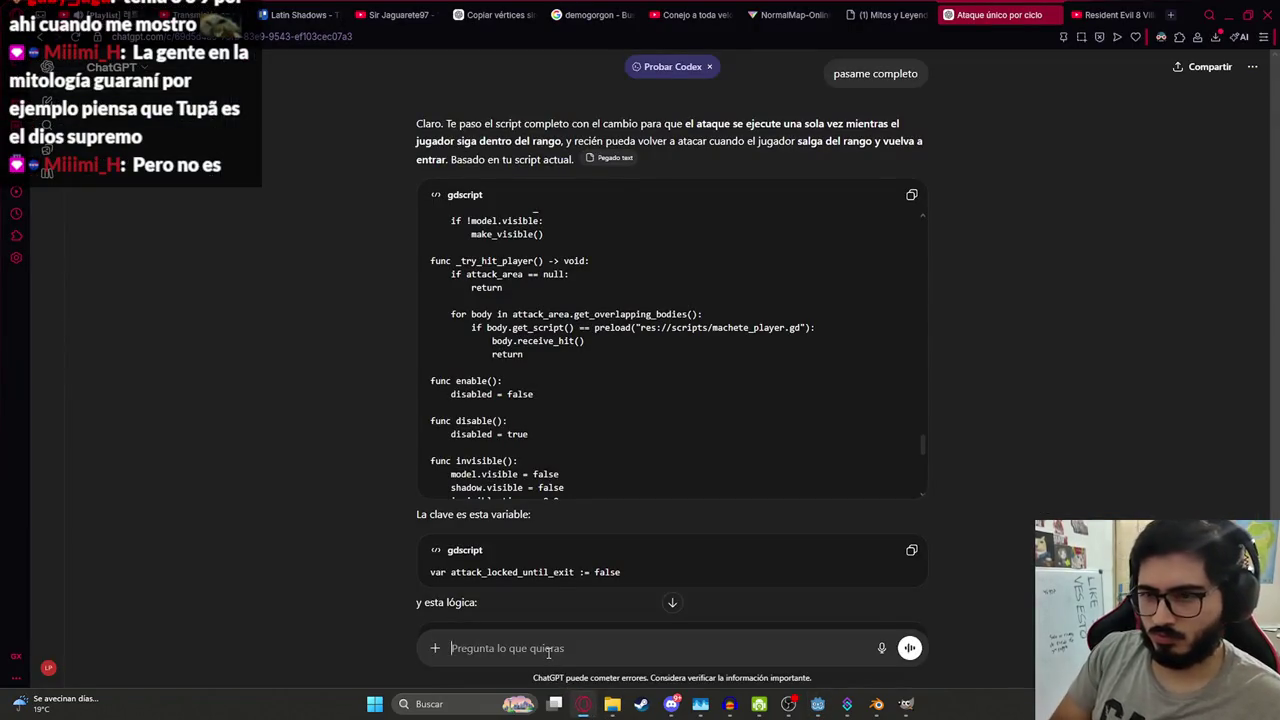
# Step: Send ChatGPT a follow-up about the Luison attack animation
pyautogui.write('Pe')
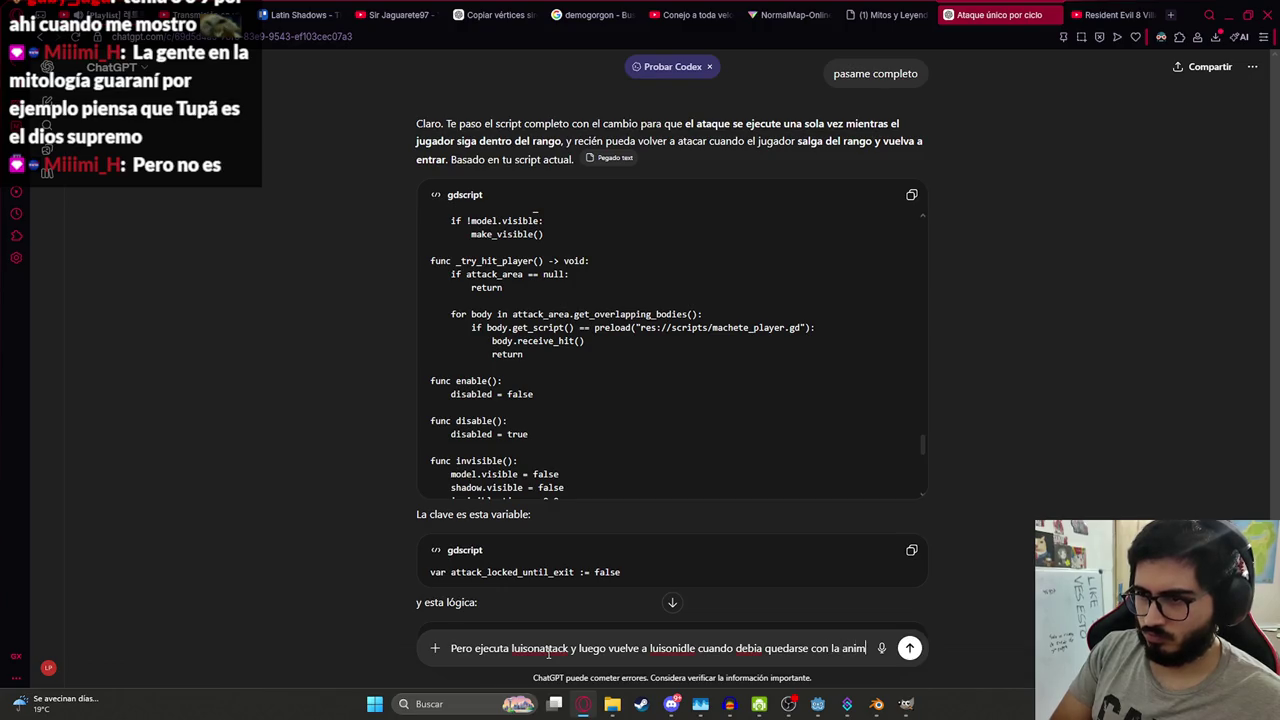
pyautogui.press('BackSpace')
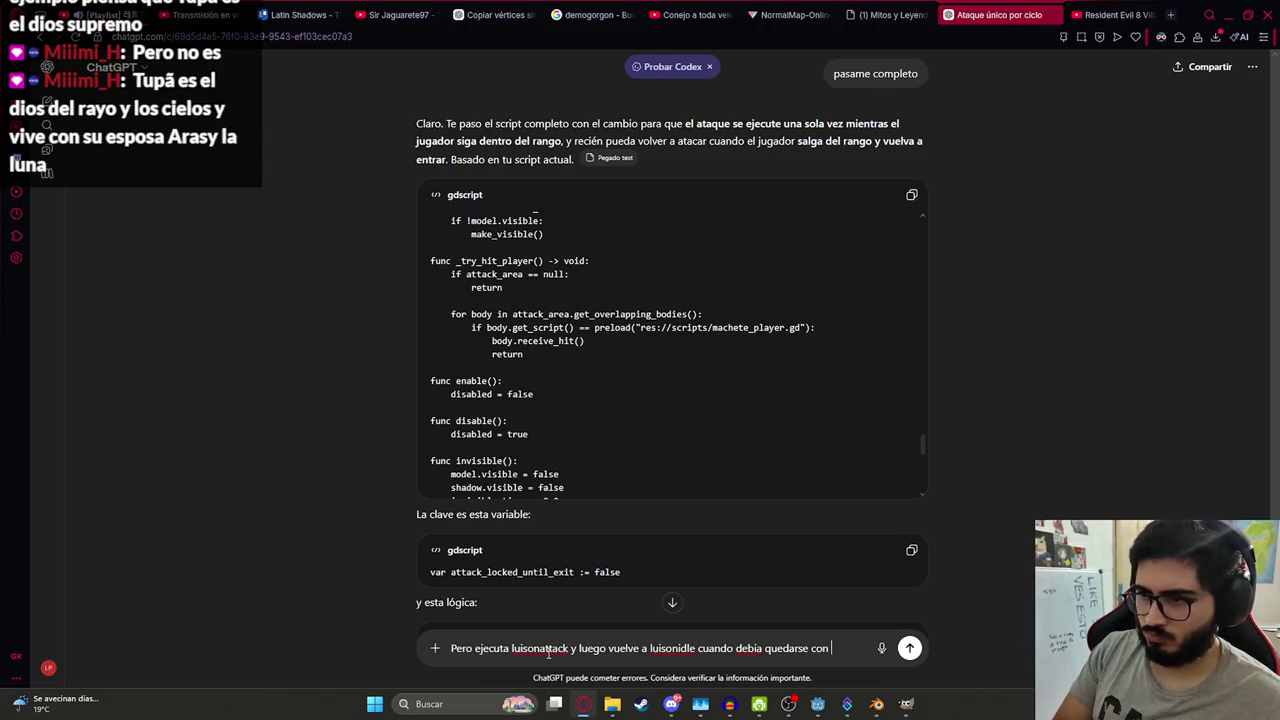
pyautogui.write('isonat')
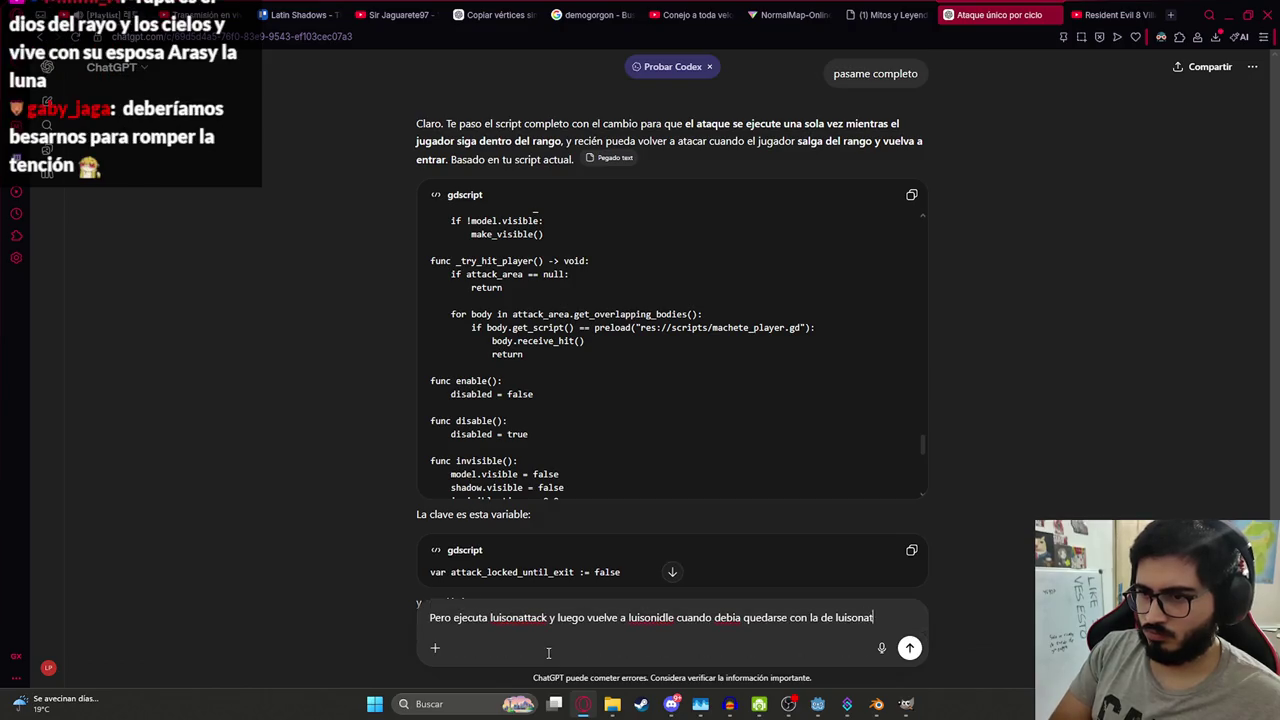
pyautogui.write('tack sin modificar')
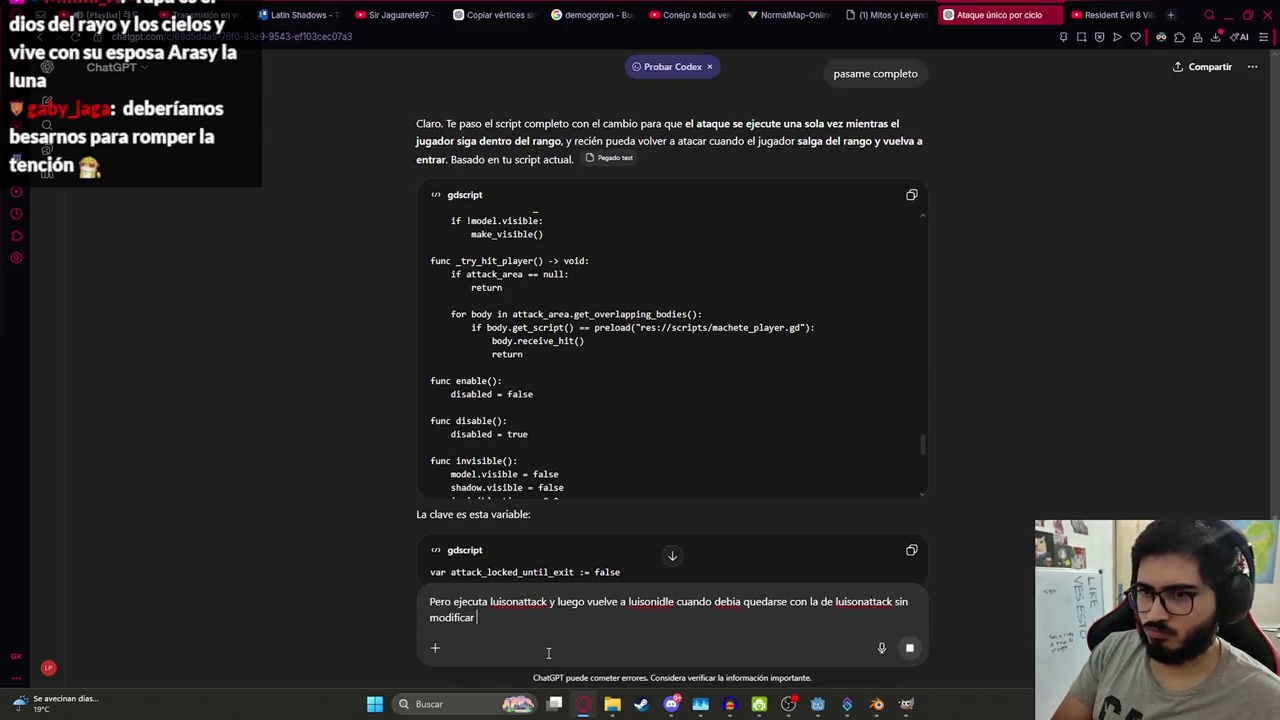
pyautogui.press('Return')
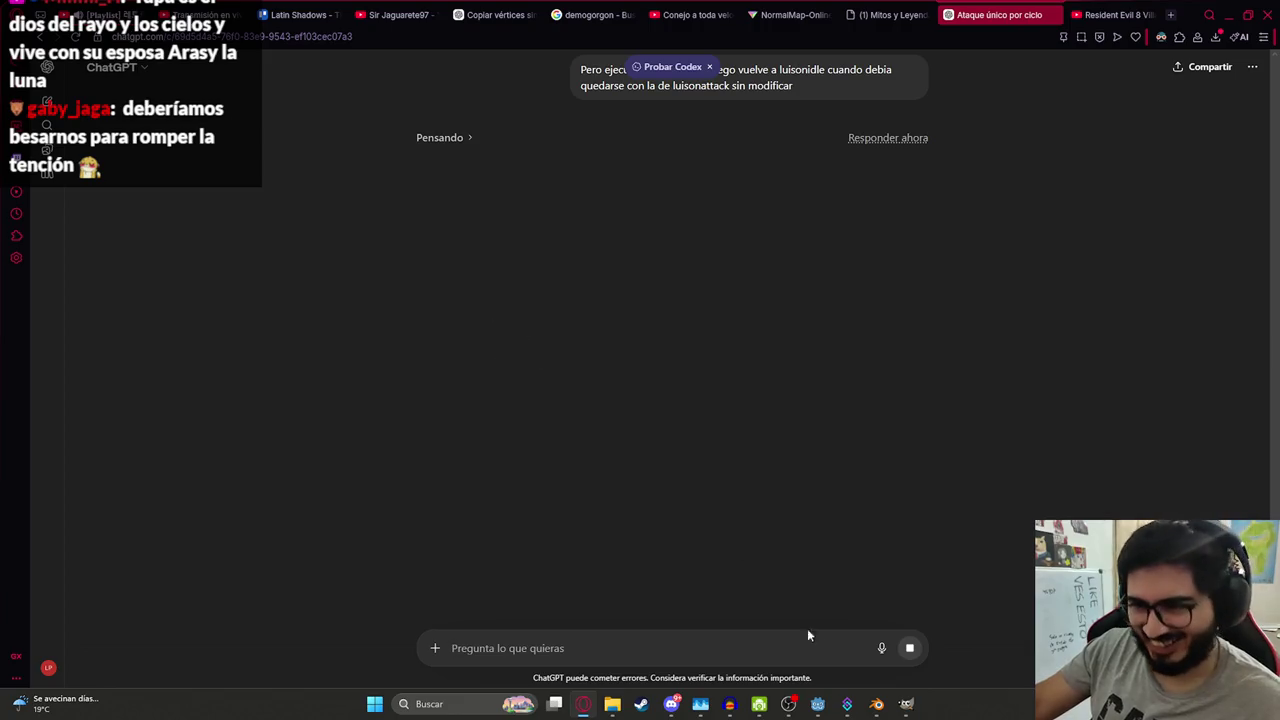
pyautogui.click(876, 704)
pyautogui.click(876, 704)
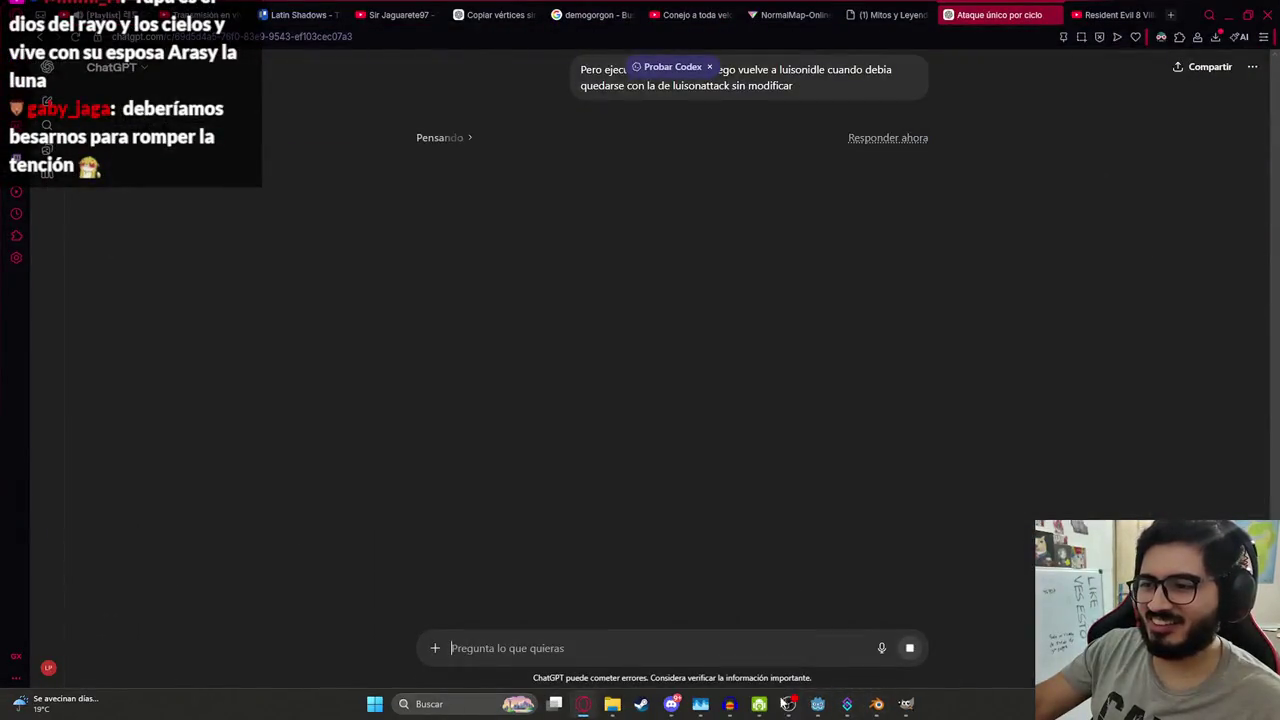
# Step: Remove the update_movement_animation() line from end_attack and save the script
pyautogui.scroll(5, 620, 450)
pyautogui.scroll(-4, 665, 495)
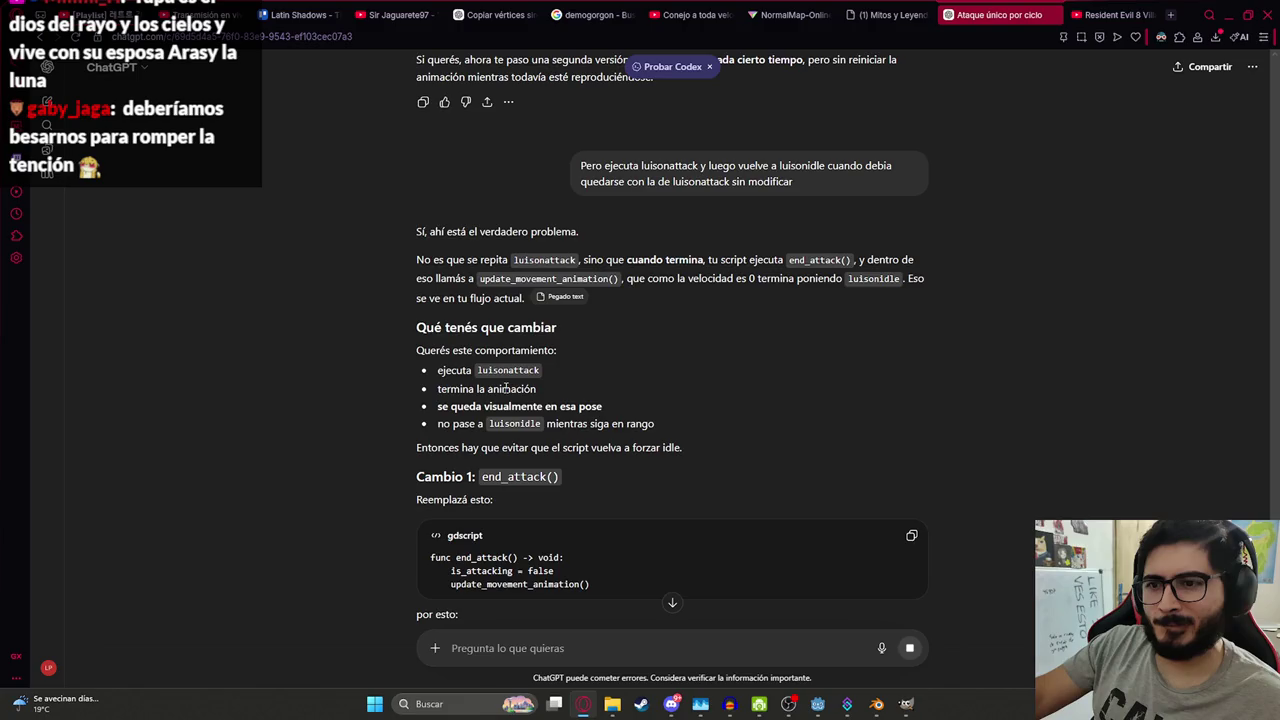
pyautogui.scroll(-3, 505, 388)
pyautogui.doubleClick(482, 332)
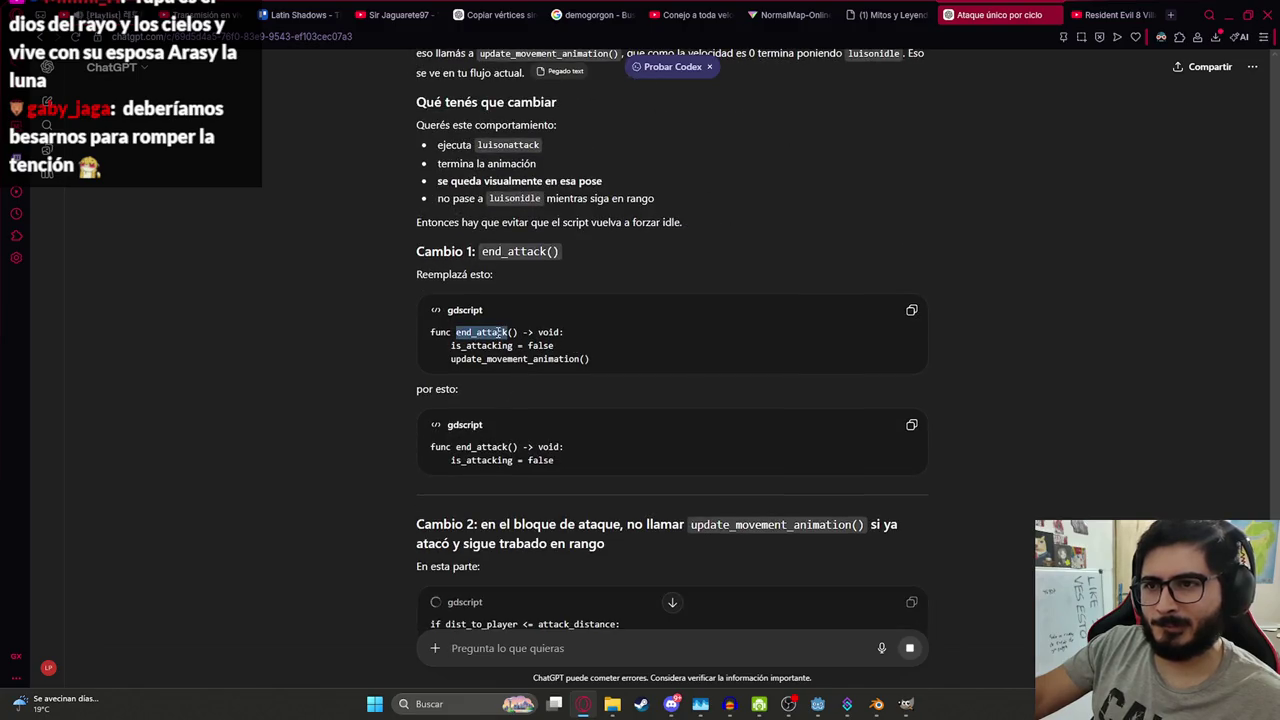
pyautogui.hotkey('alt', 'Tab')
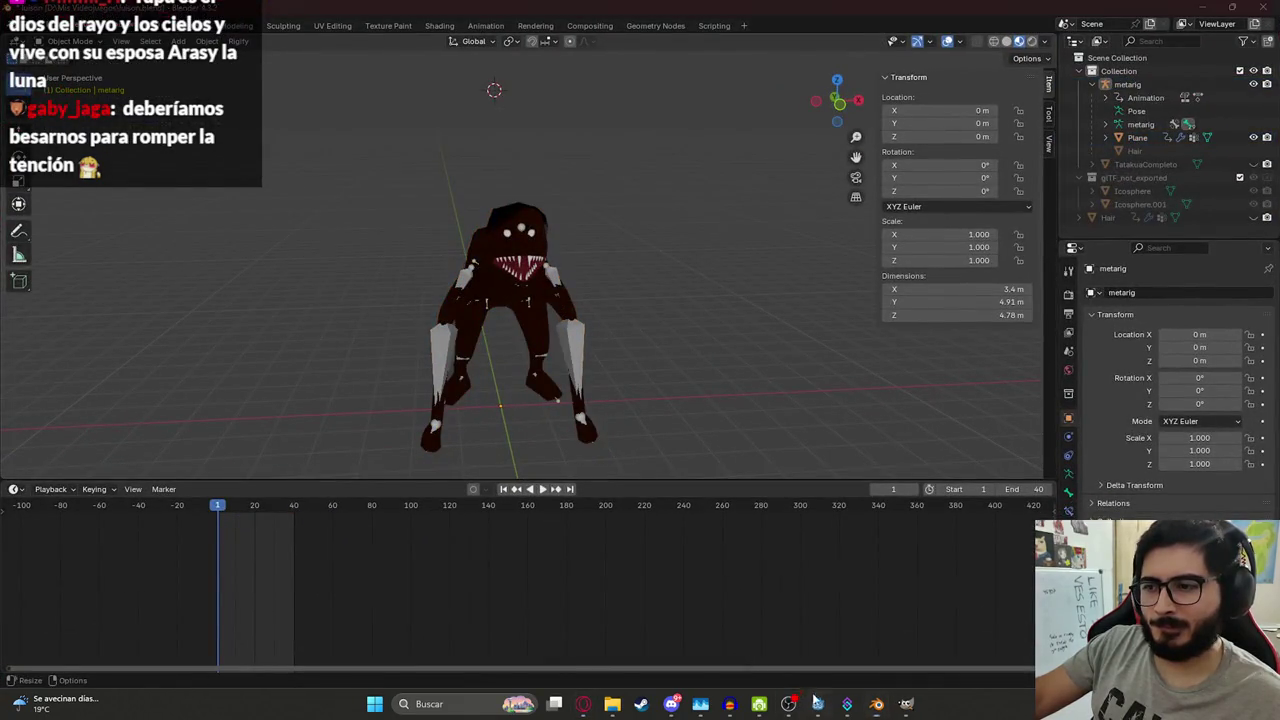
pyautogui.click(818, 704)
pyautogui.press('Return')
pyautogui.hotkey('alt', 'Tab')
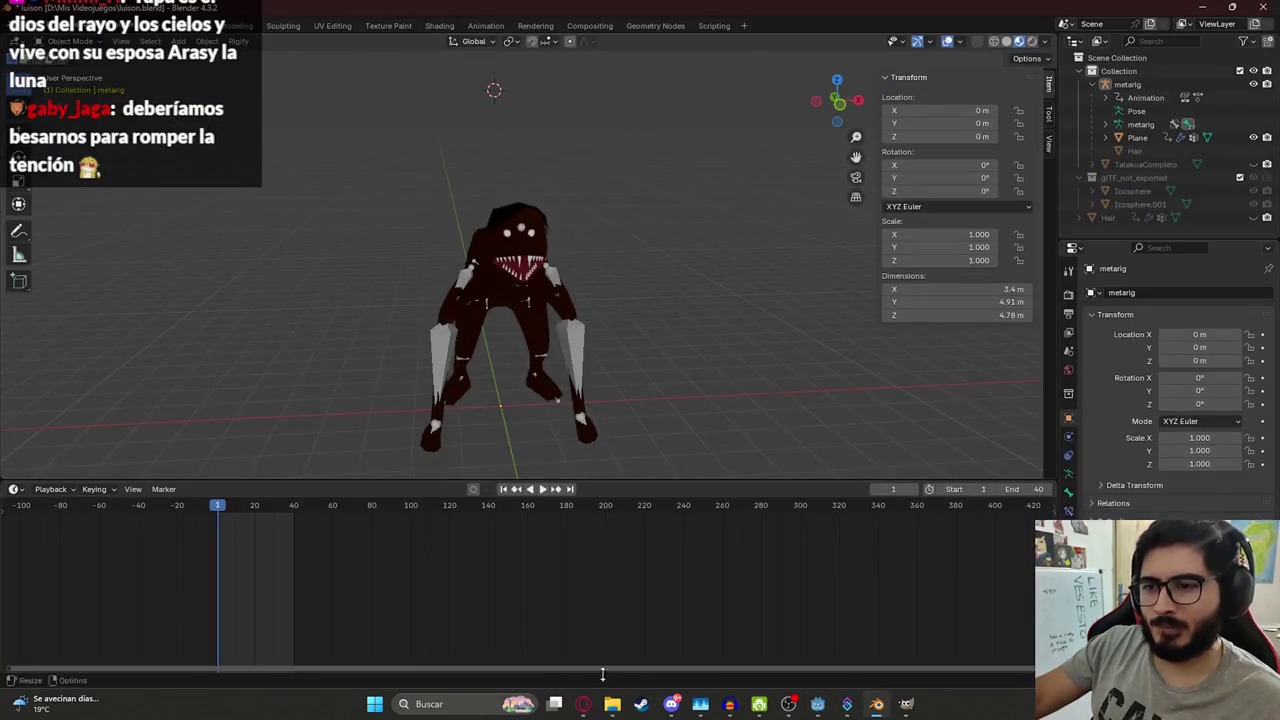
pyautogui.click(583, 704)
pyautogui.hotkey('alt', 'Tab')
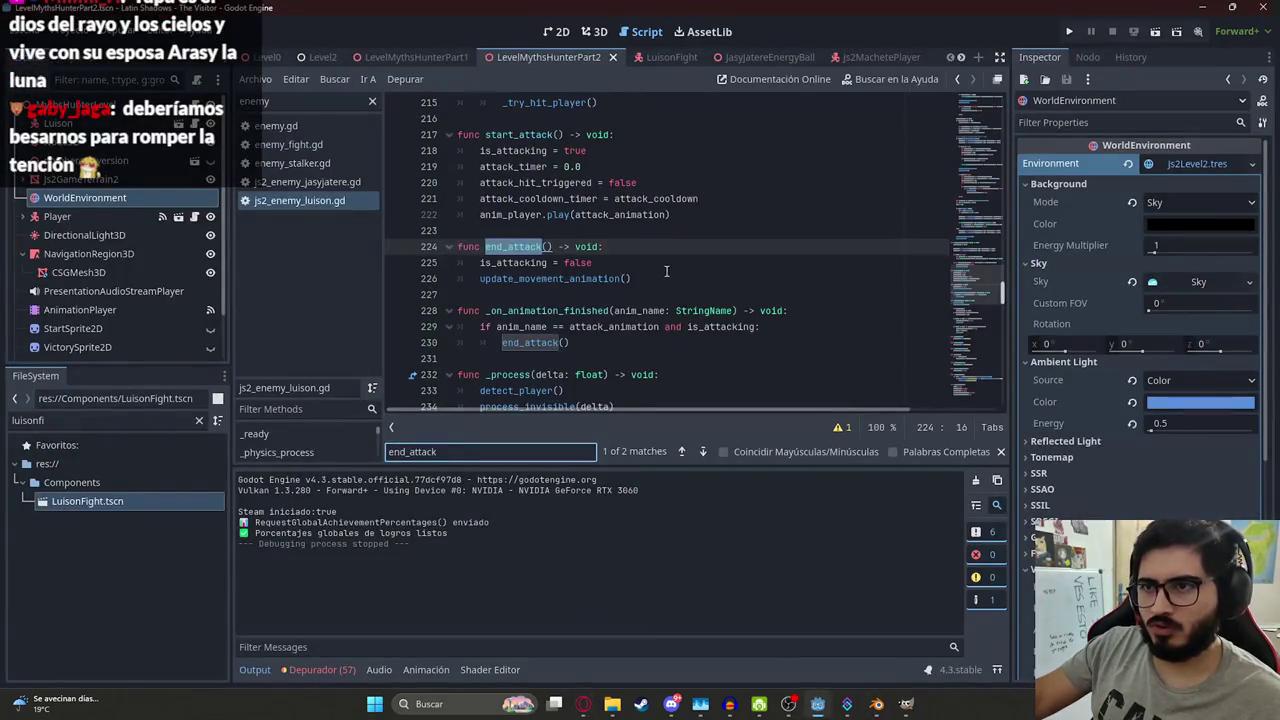
pyautogui.moveTo(661, 271); pyautogui.dragTo(661, 262)
pyautogui.press('BackSpace')
pyautogui.hotkey('ctrl', 's')
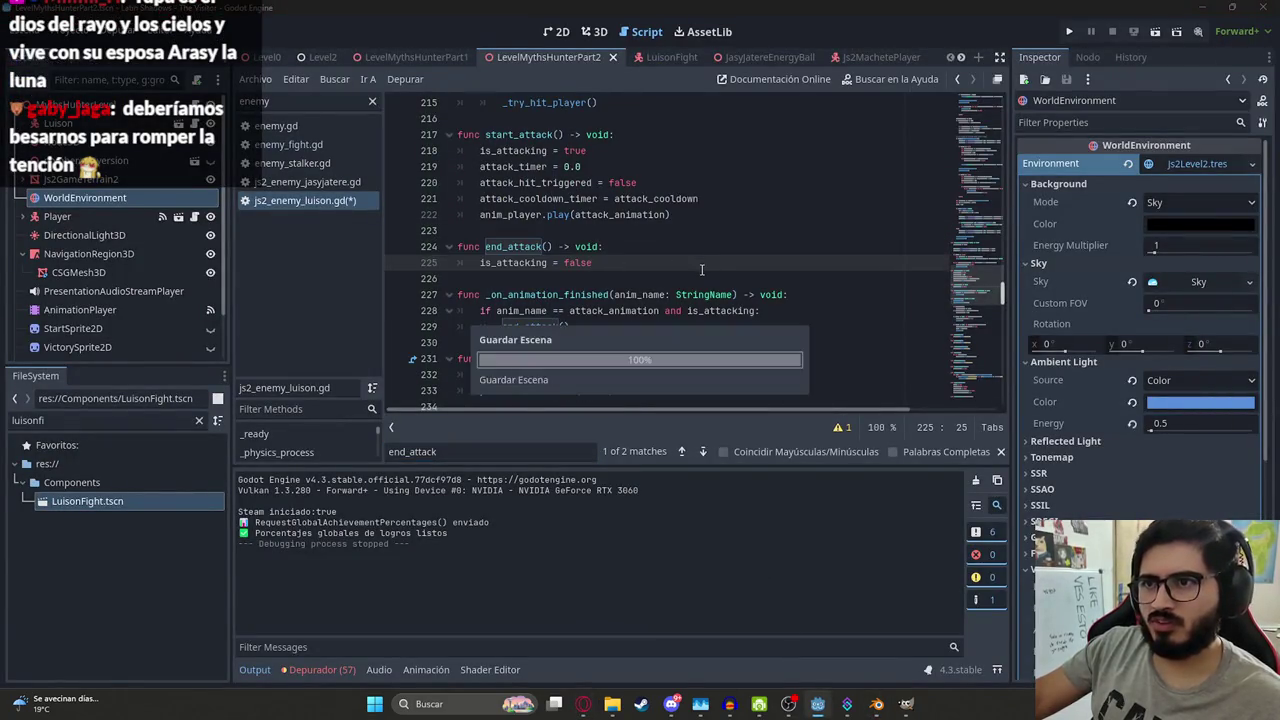
# Step: Locate the 'if dist_to_player <= attack_distance:' block in the script
pyautogui.hotkey('alt', 'Tab')
pyautogui.scroll(-3, 574, 338)
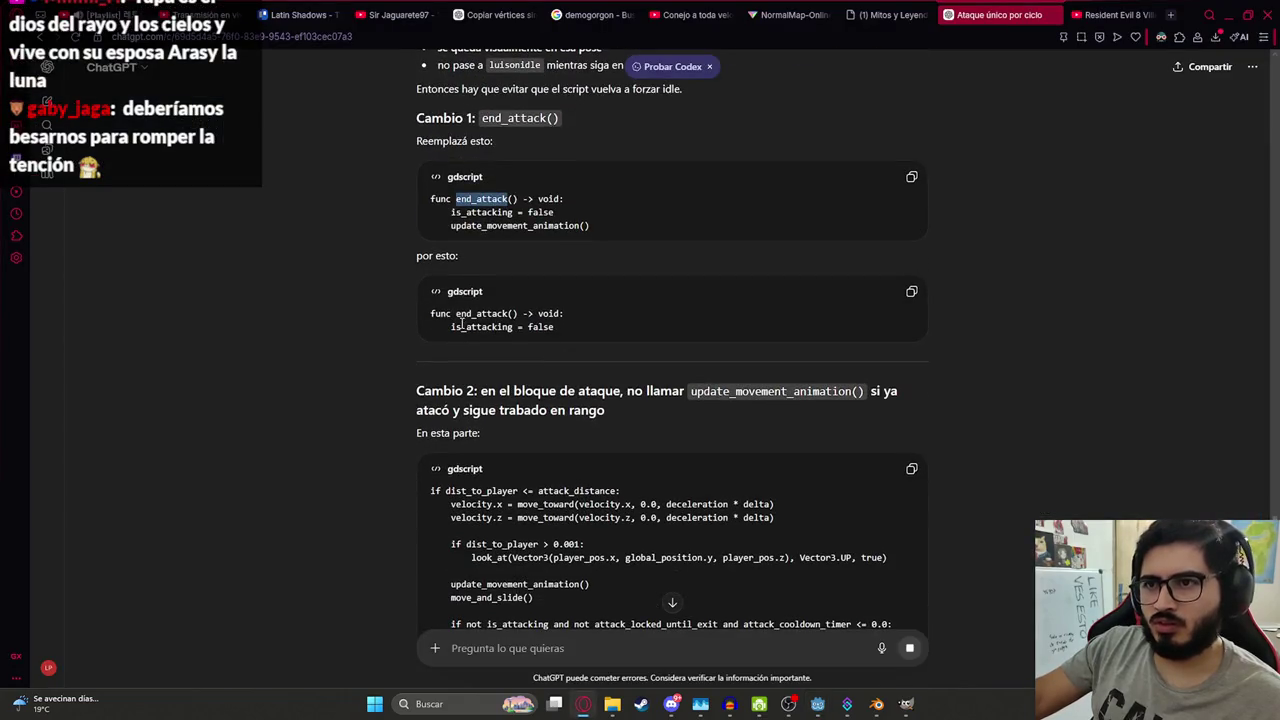
pyautogui.scroll(-2, 517, 305)
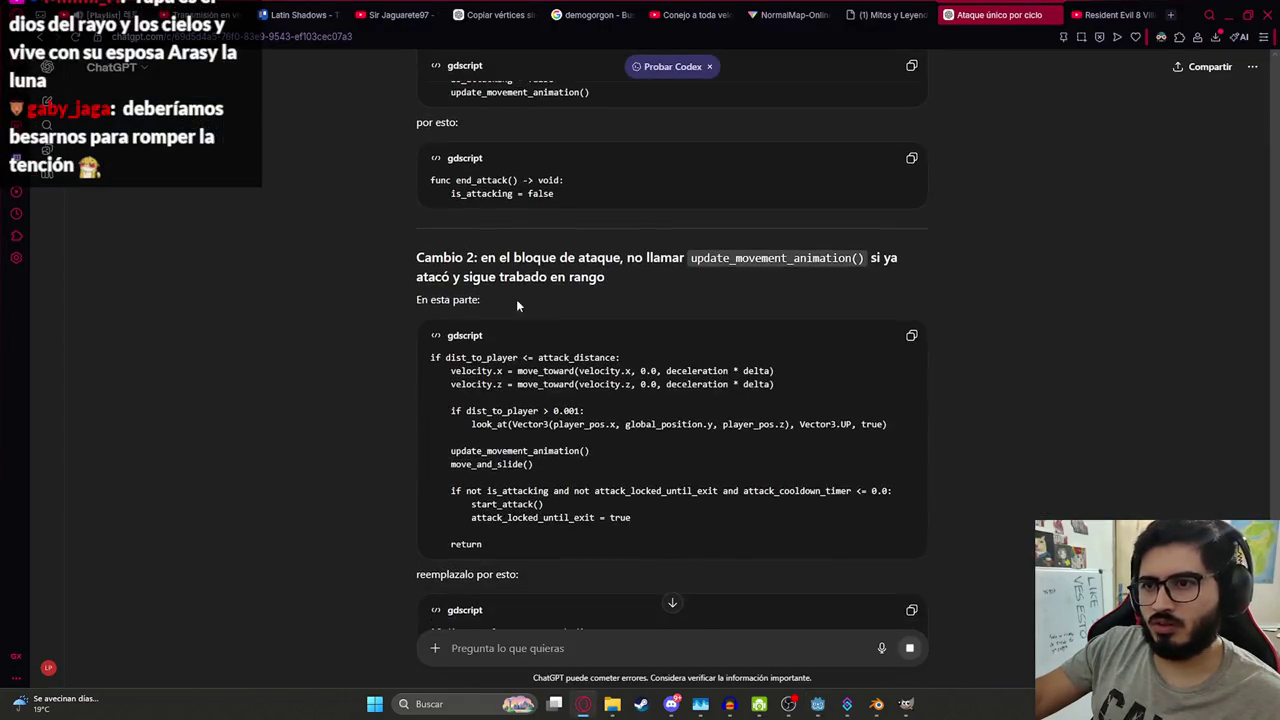
pyautogui.doubleClick(490, 357)
pyautogui.moveTo(644, 350); pyautogui.dragTo(406, 362)
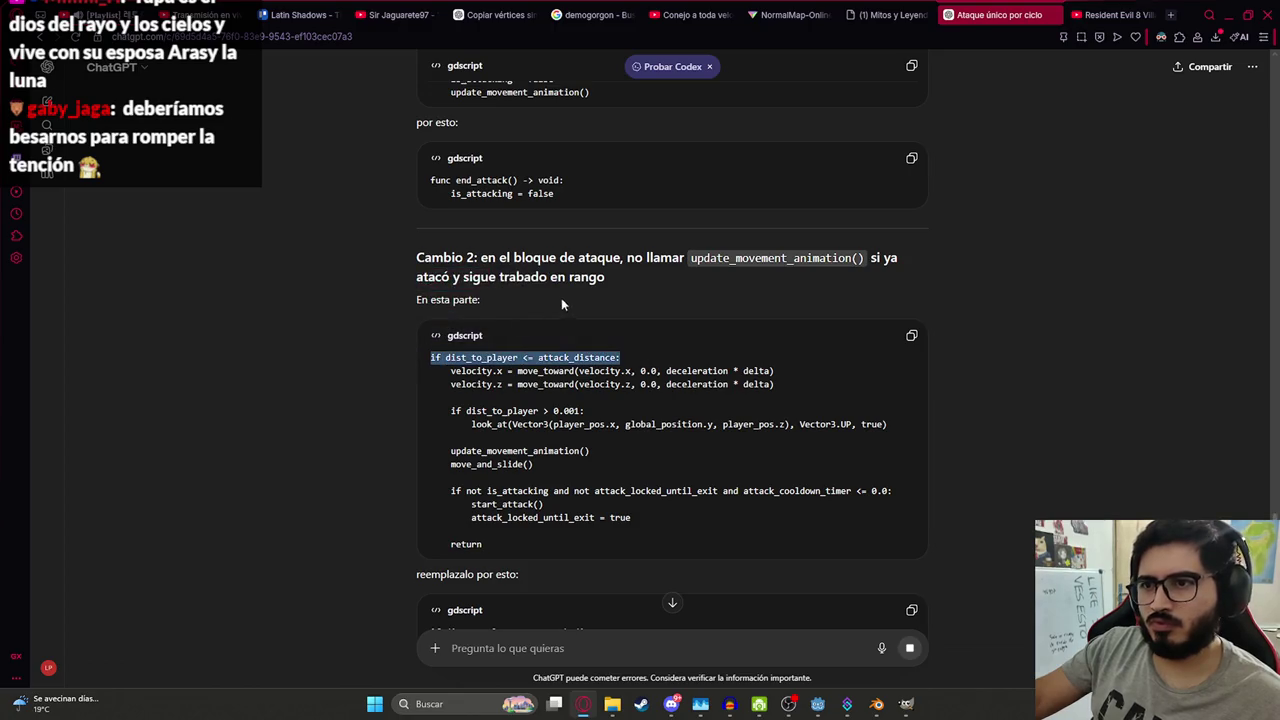
pyautogui.hotkey('ctrl', 'c')
pyautogui.hotkey('alt', 'Tab')
pyautogui.hotkey('ctrl', 'f')
pyautogui.hotkey('ctrl', 'v')
pyautogui.scroll(-2, 645, 299)
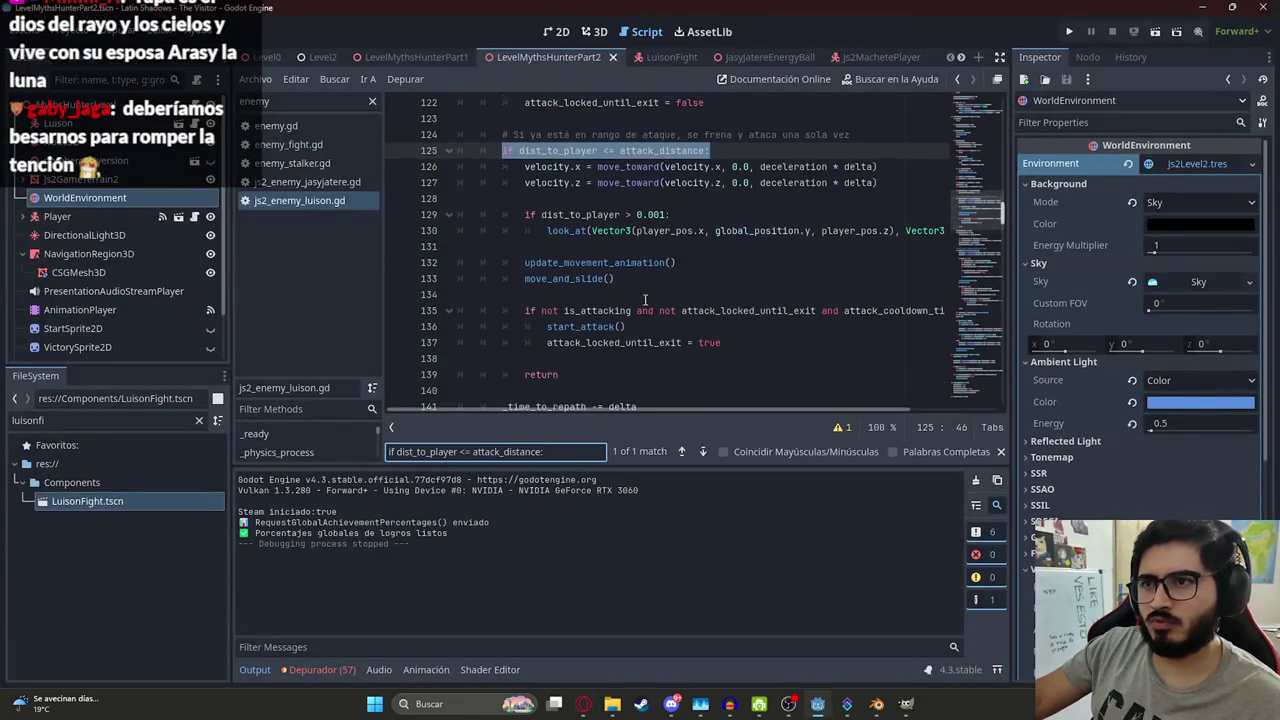
# Step: Delete update_movement_animation() from the attack-distance block, undoing an over-deletion
pyautogui.hotkey('alt', 'Tab')
pyautogui.scroll(-1, 548, 453)
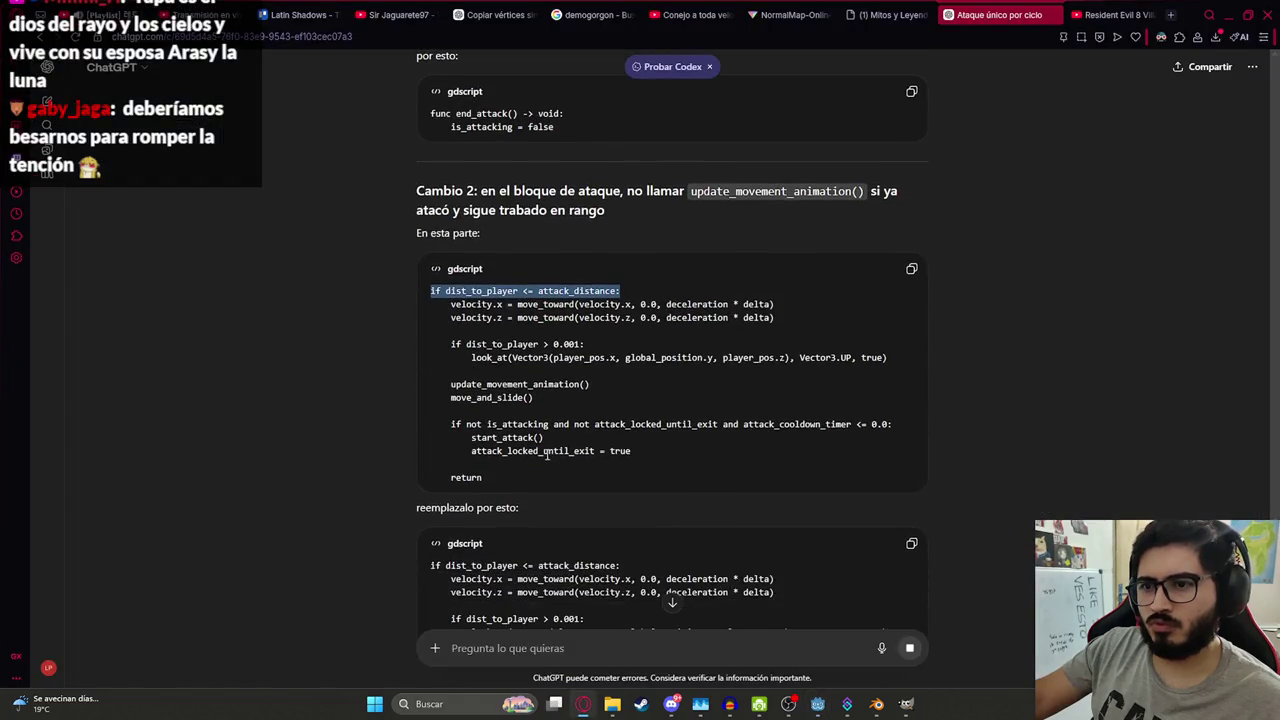
pyautogui.doubleClick(768, 193)
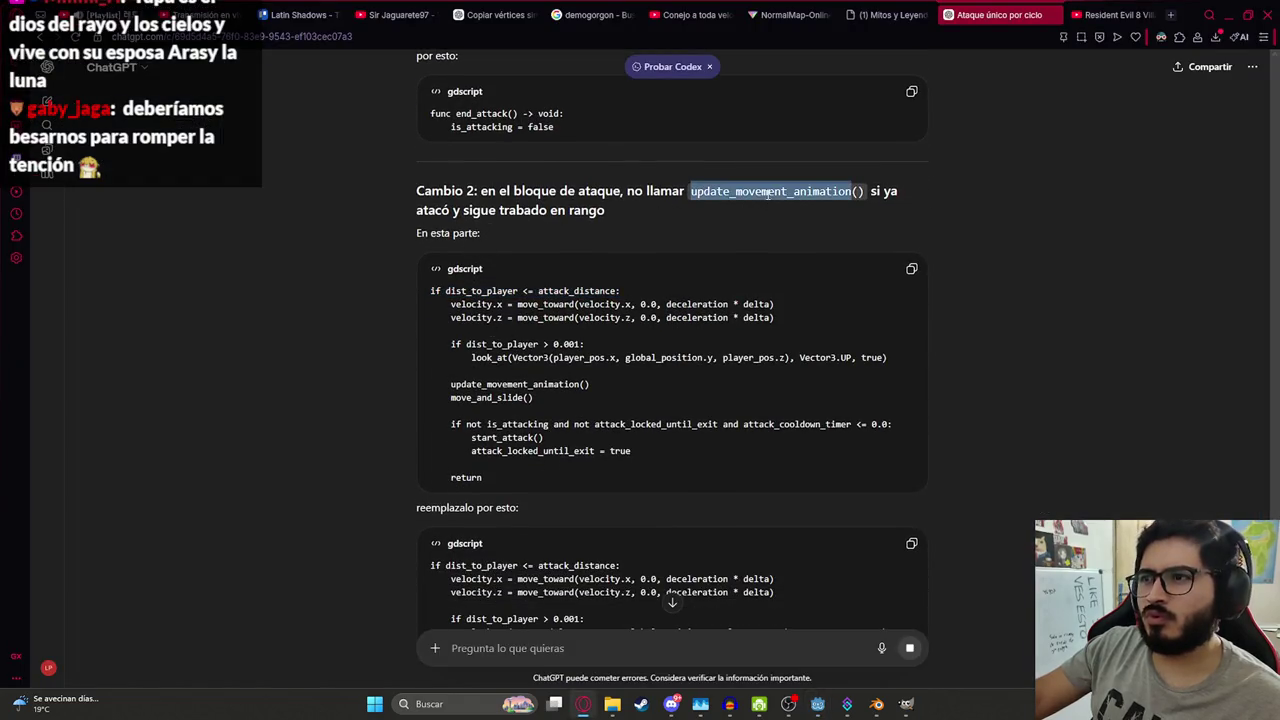
pyautogui.hotkey('alt', 'Tab')
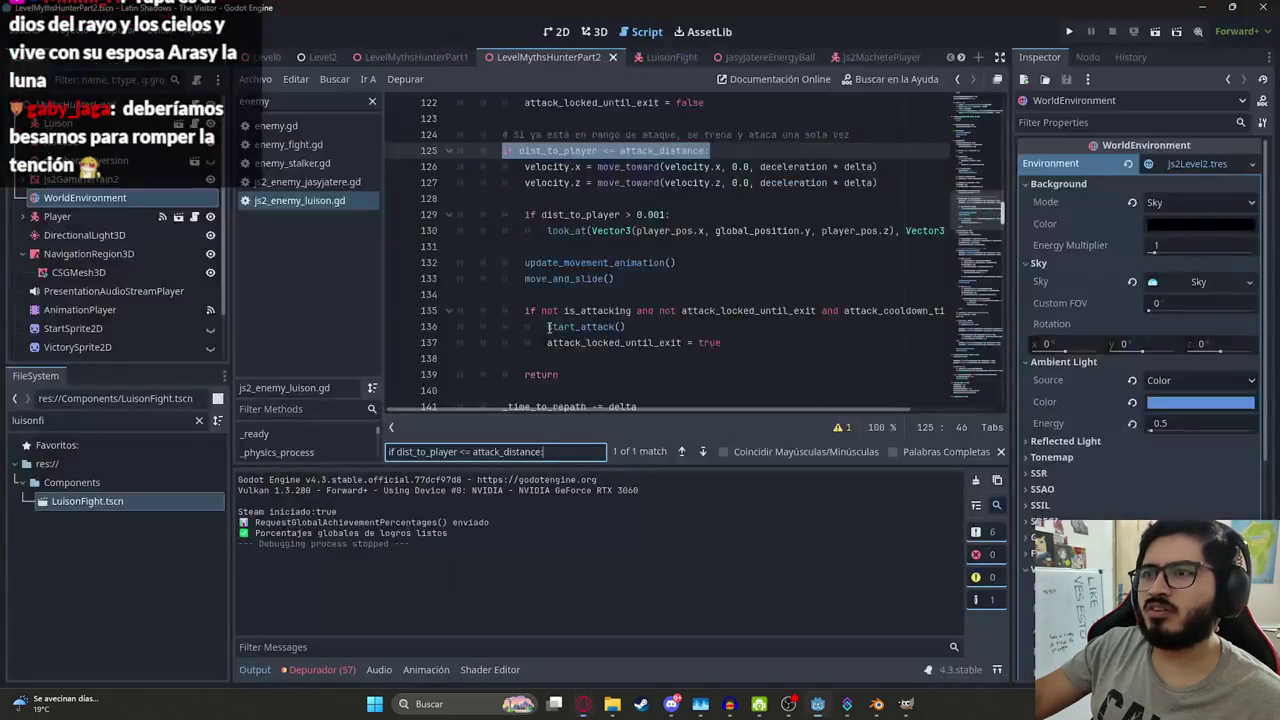
pyautogui.tripleClick(712, 261)
pyautogui.press('BackSpace')
pyautogui.press('BackSpace')
pyautogui.press('BackSpace')
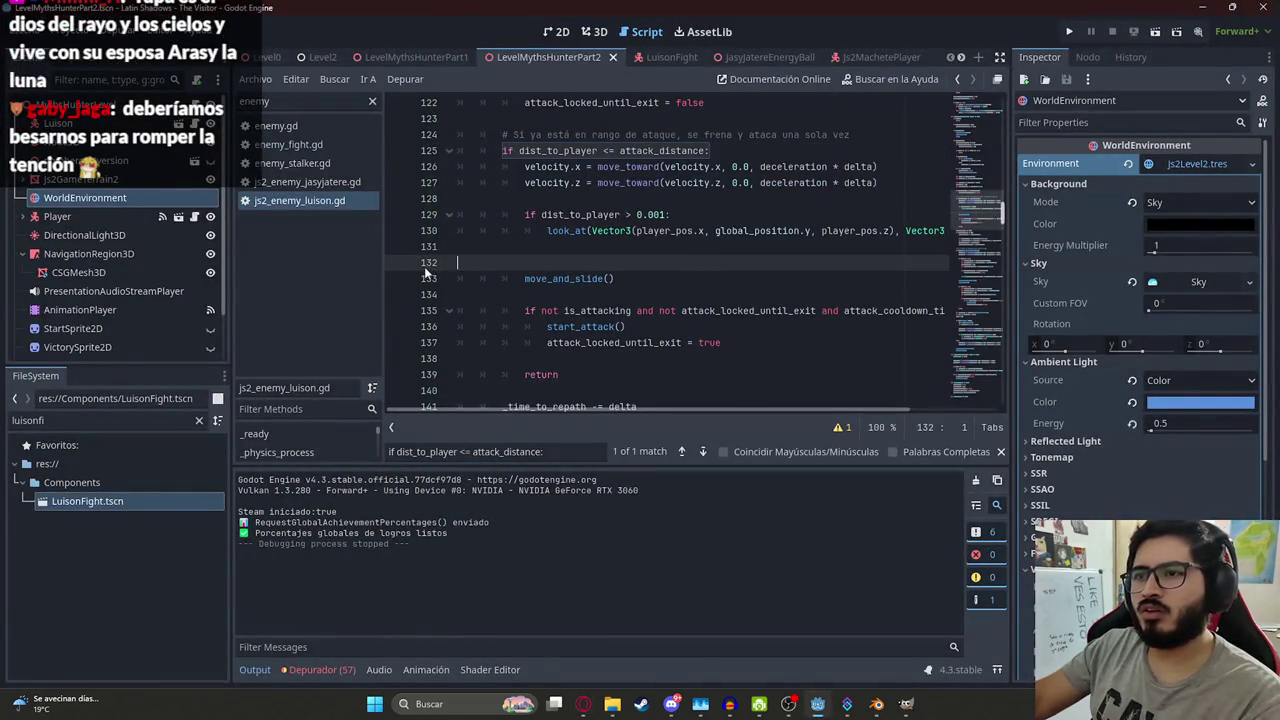
pyautogui.hotkey('ctrl', 'z')
pyautogui.press('BackSpace')
pyautogui.press('BackSpace')
pyautogui.hotkey('alt', 'Tab')
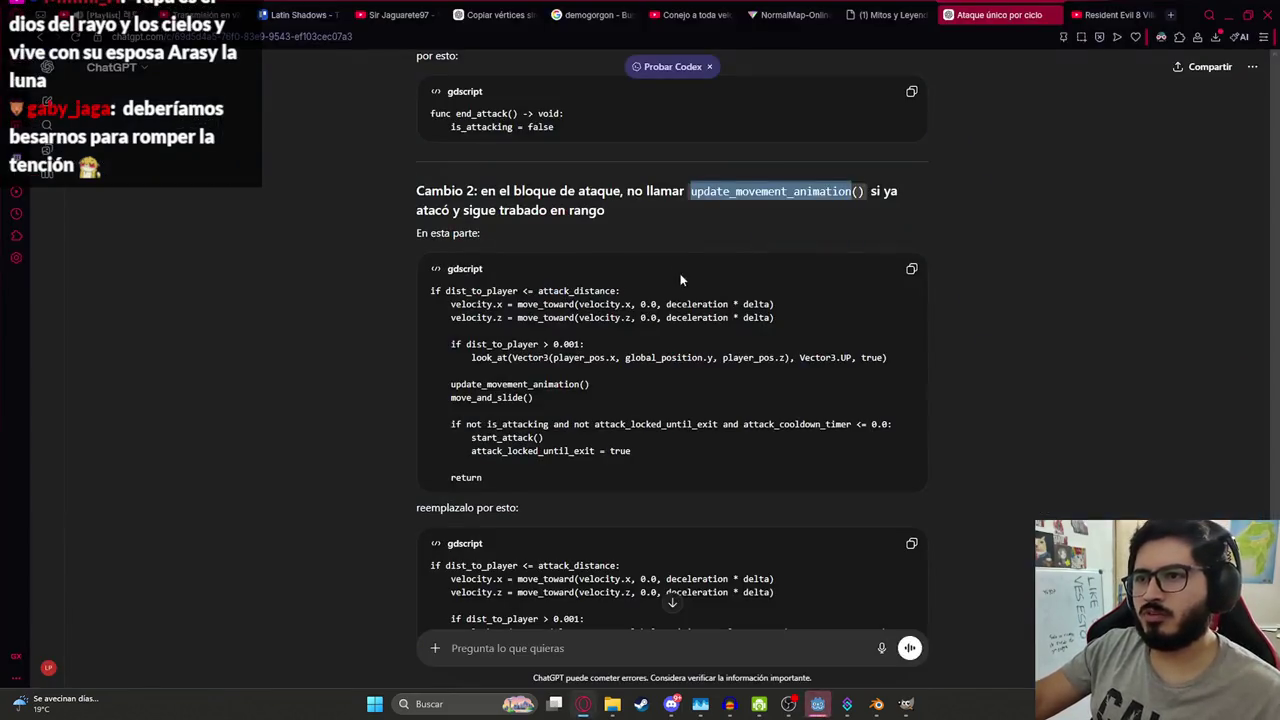
pyautogui.scroll(-2, 509, 380)
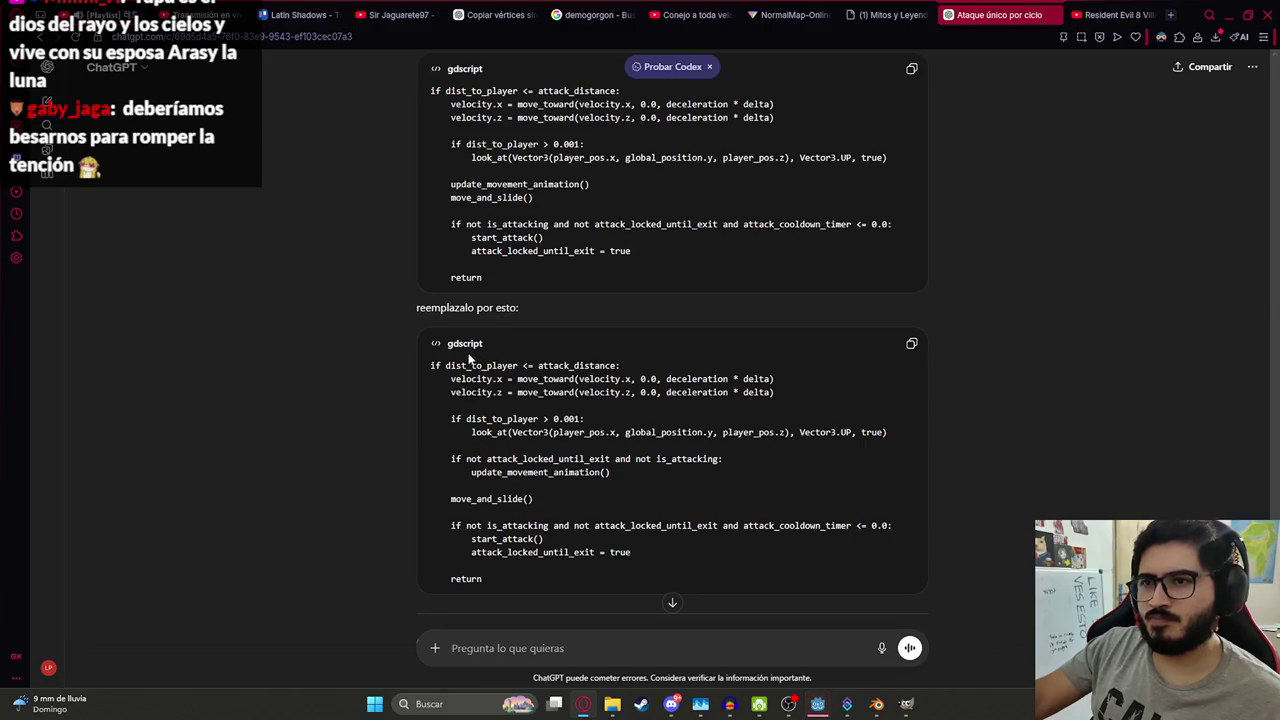
# Step: Search the Luison script for update_movement_animation, using the name copied from ChatGPT's reply
pyautogui.scroll(-1, 467, 352)
pyautogui.scroll(2, 488, 385)
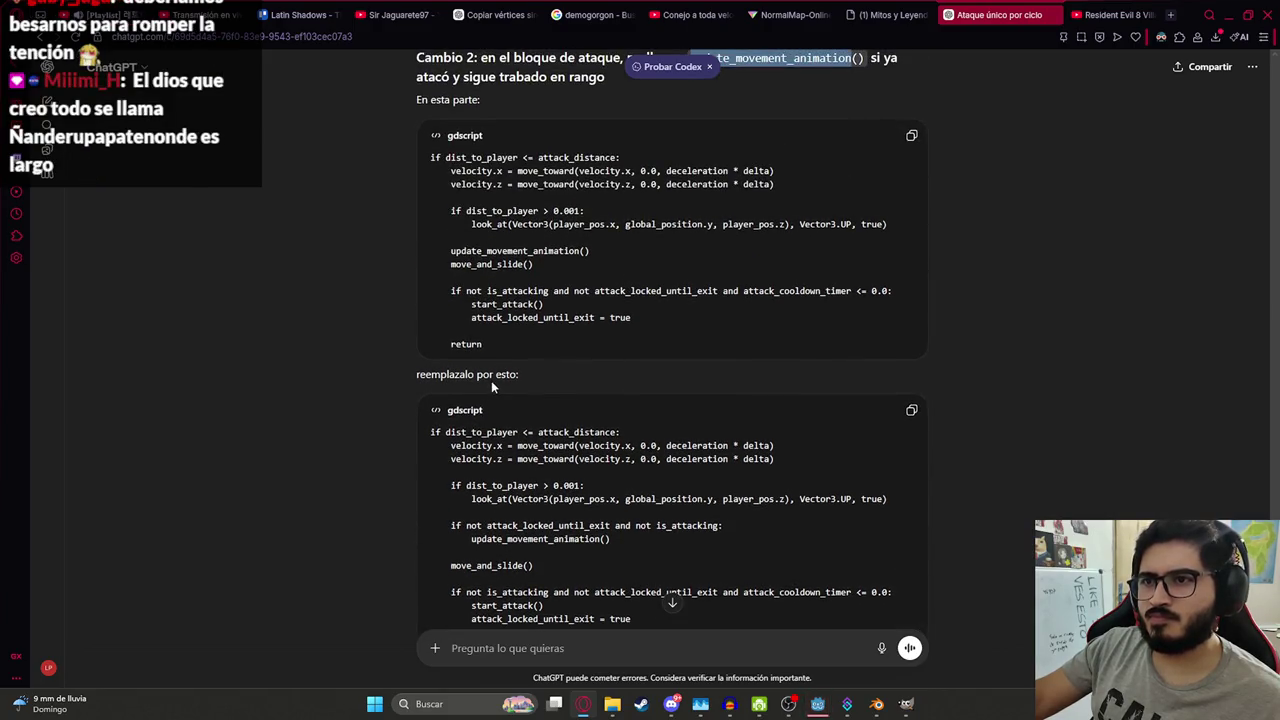
pyautogui.scroll(-5, 491, 380)
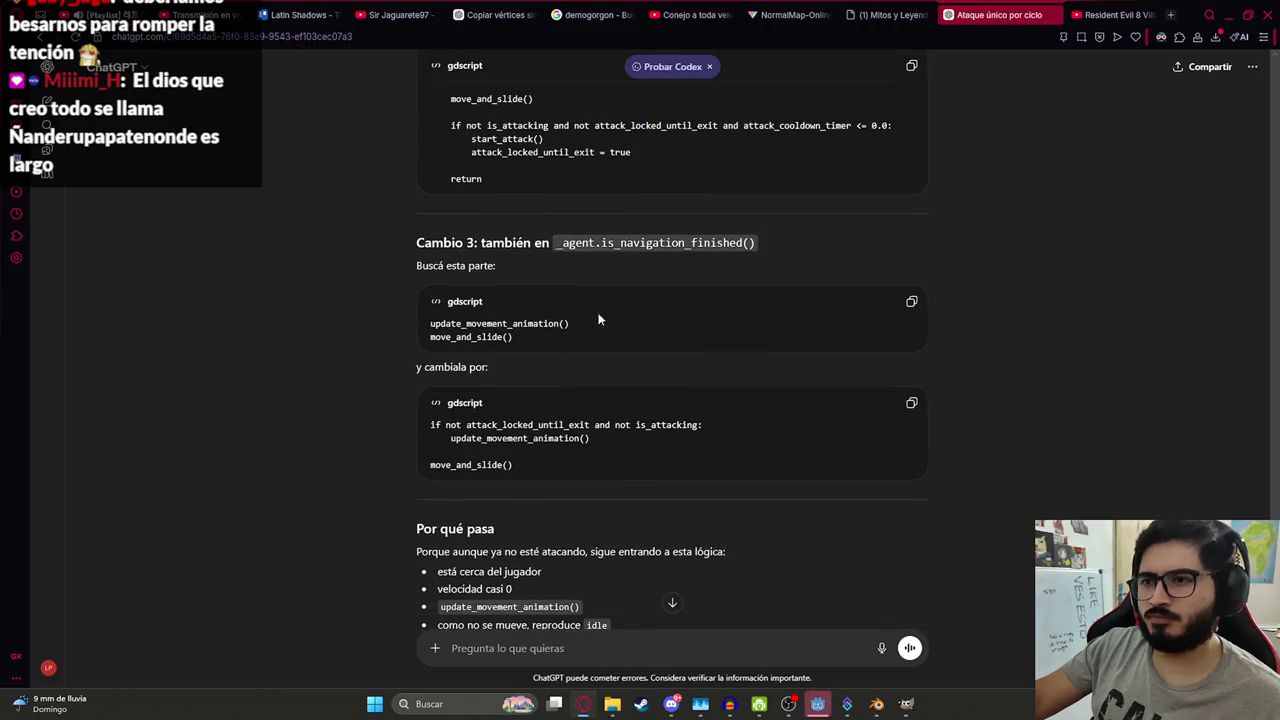
pyautogui.doubleClick(508, 323)
pyautogui.hotkey('ctrl', 'c')
pyautogui.hotkey('alt', 'Tab')
pyautogui.hotkey('ctrl', 'f')
pyautogui.hotkey('ctrl', 'v')
pyautogui.press('Return')
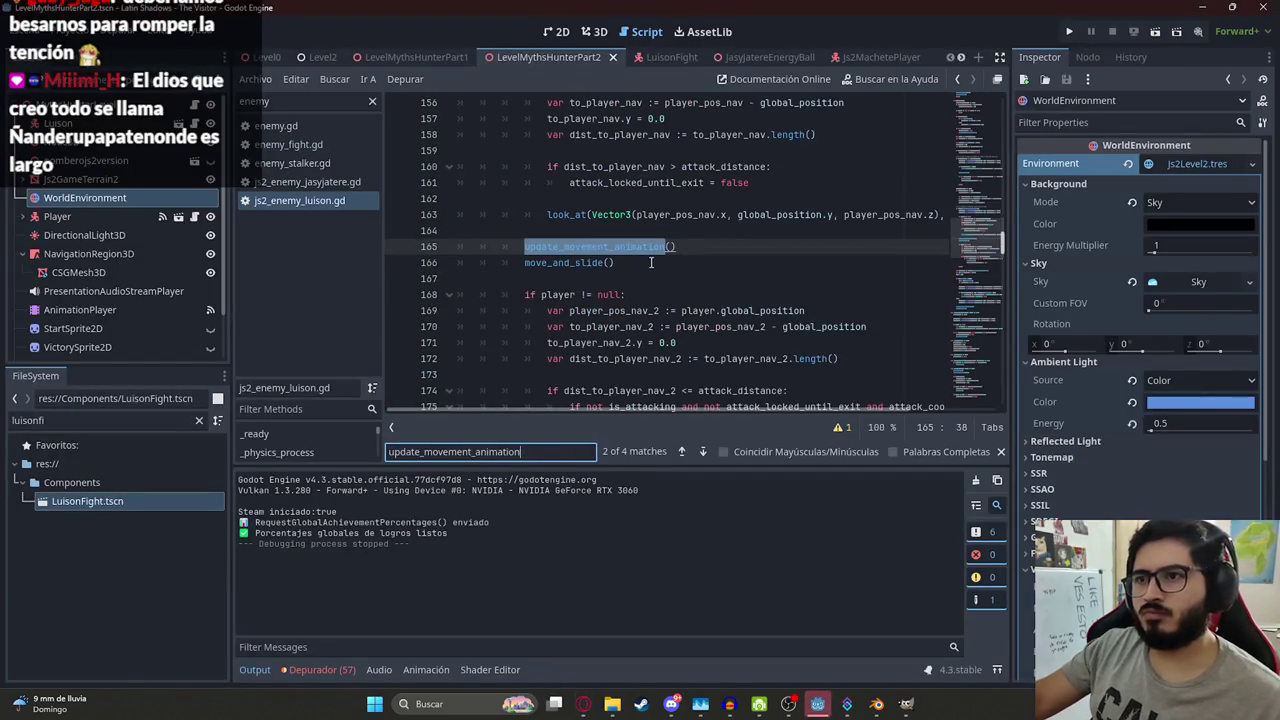
# Step: Find the two lines Cambio 3 changes by stepping through the update_movement_animation matches
pyautogui.hotkey('alt', 'Tab')
pyautogui.press('alt')
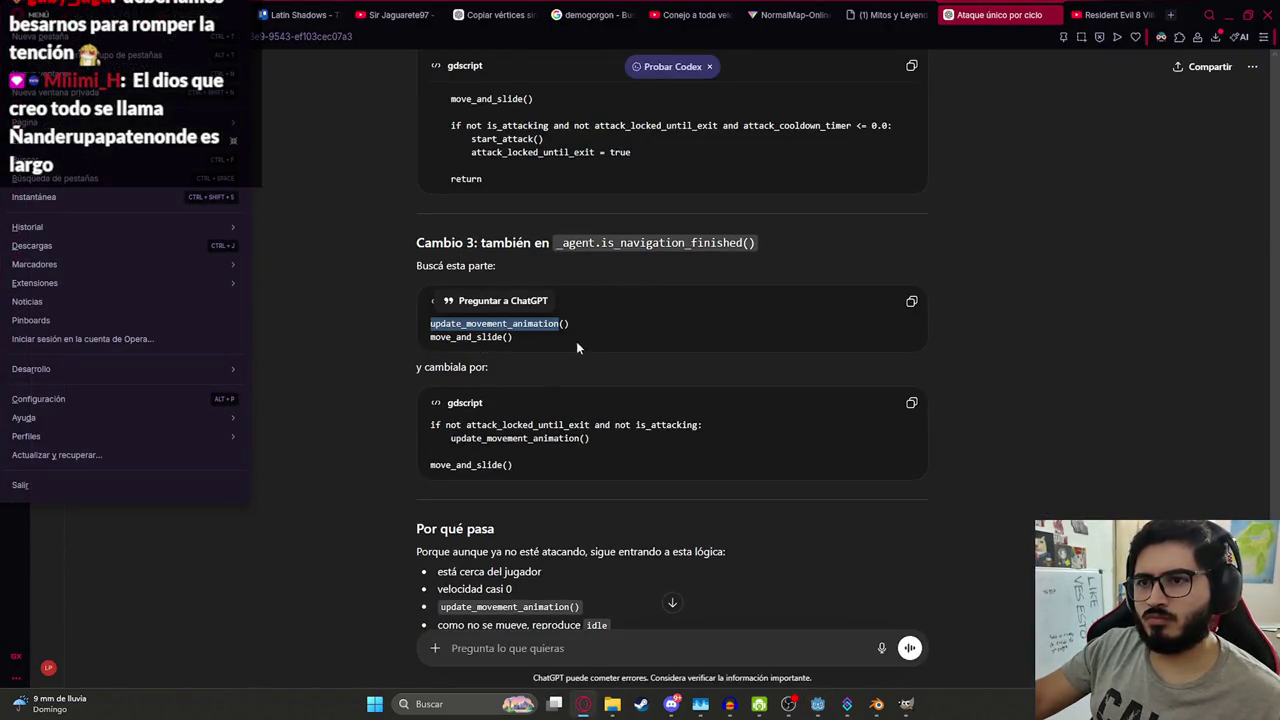
pyautogui.click(543, 405)
pyautogui.click(568, 370)
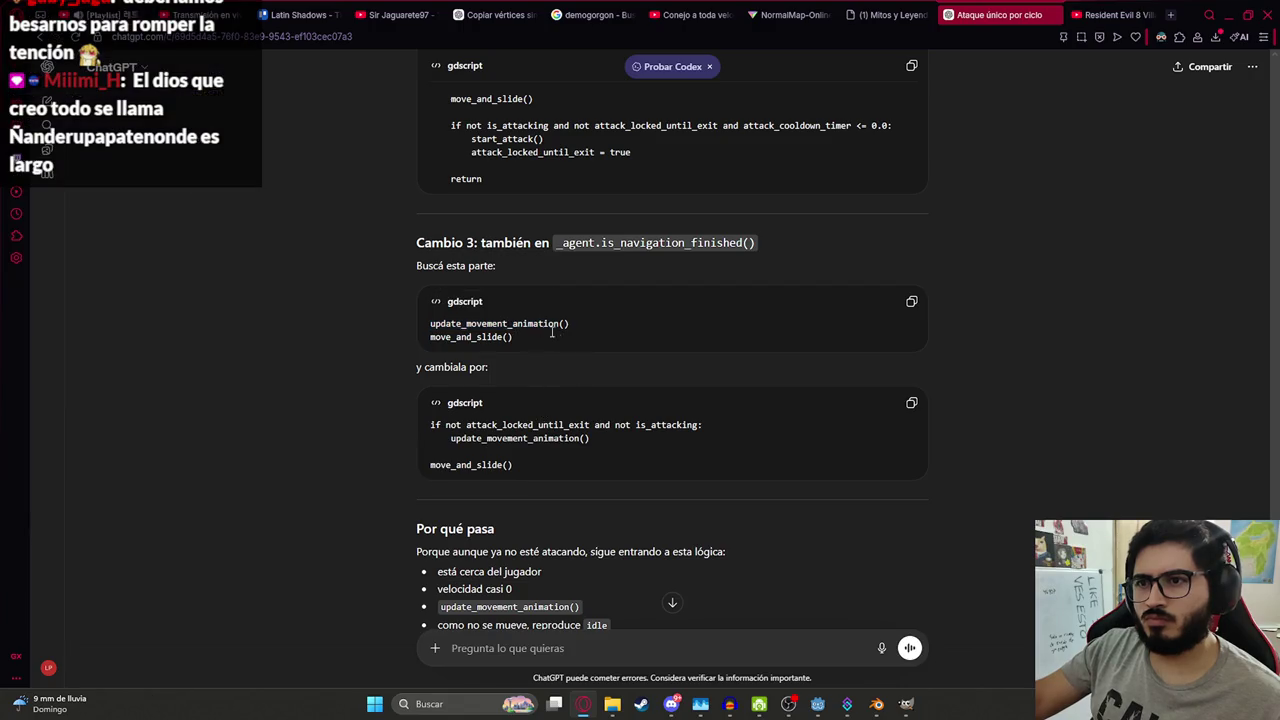
pyautogui.moveTo(524, 338); pyautogui.dragTo(430, 322)
pyautogui.hotkey('ctrl', 'c')
pyautogui.hotkey('alt', 'Tab')
pyautogui.hotkey('ctrl', 'f')
pyautogui.hotkey('ctrl', 'v')
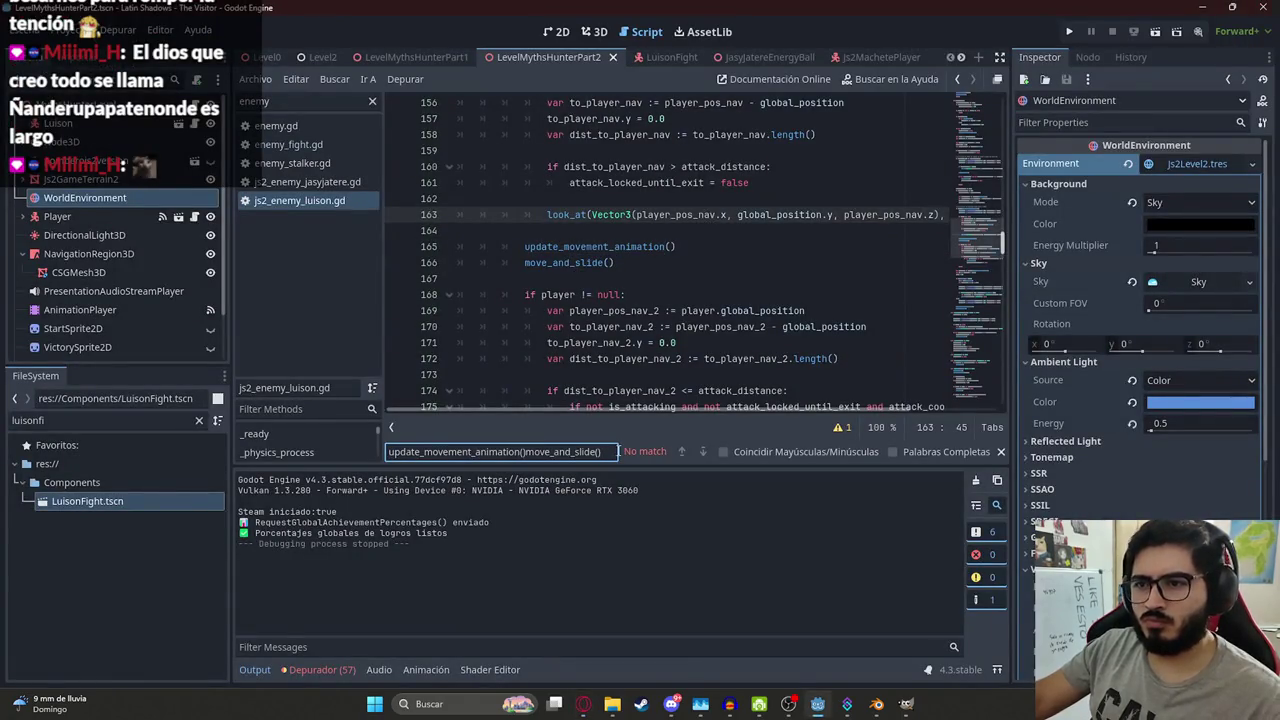
pyautogui.doubleClick(613, 249)
pyautogui.hotkey('ctrl', 'f')
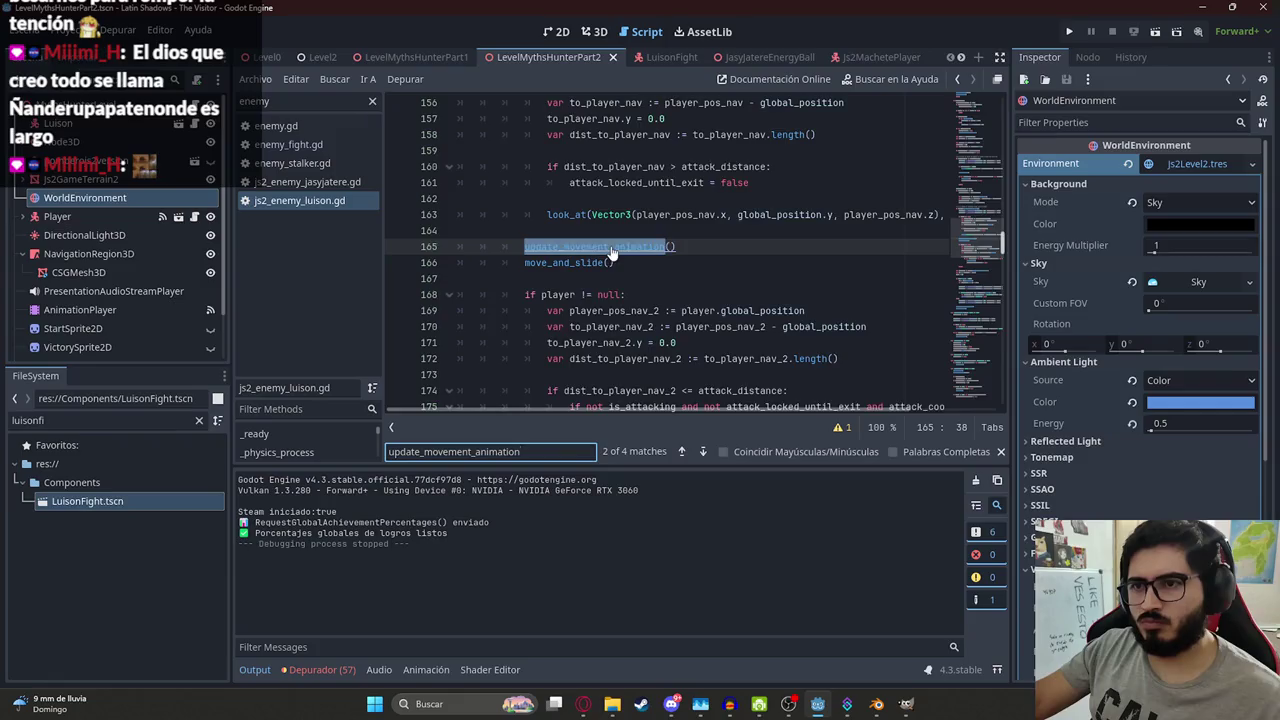
pyautogui.press('Return')
pyautogui.press('Return')
pyautogui.press('Return')
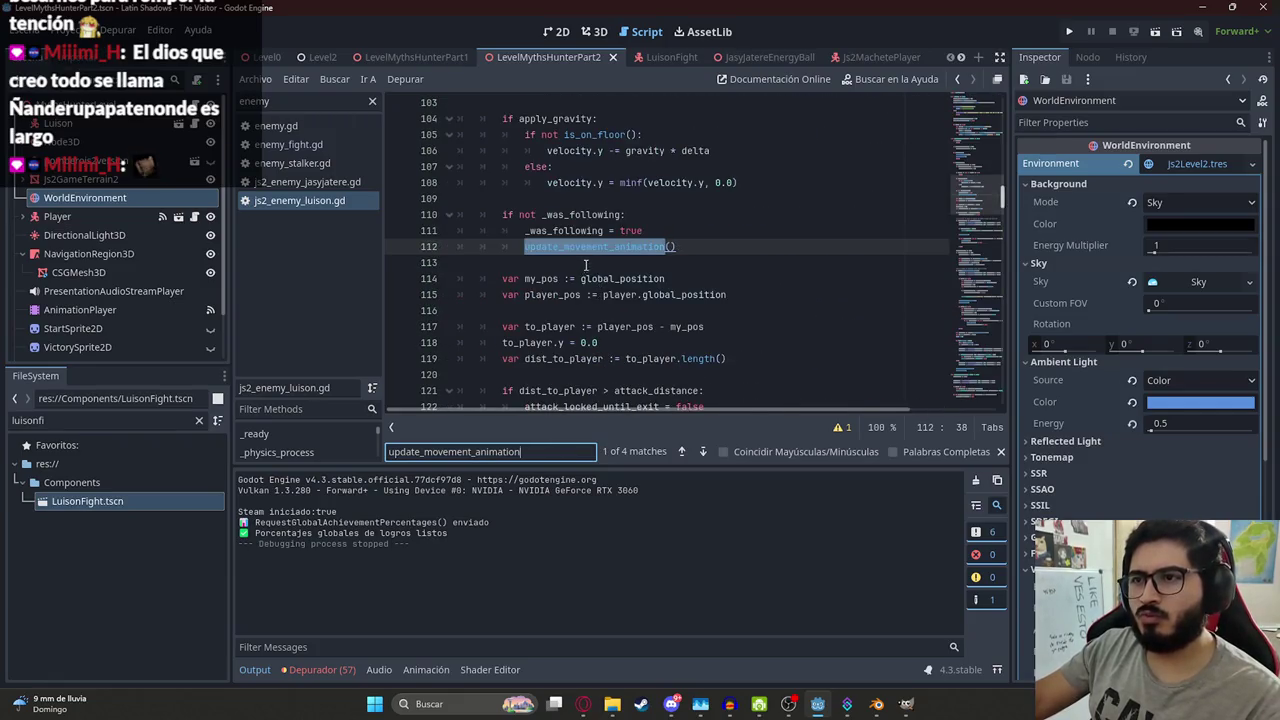
pyautogui.press('Return')
pyautogui.press('Return')
# Step: Locate the _agent.is_navigation_finished() block and the update_movement_animation() call on line 165
pyautogui.hotkey('alt', 'Tab')
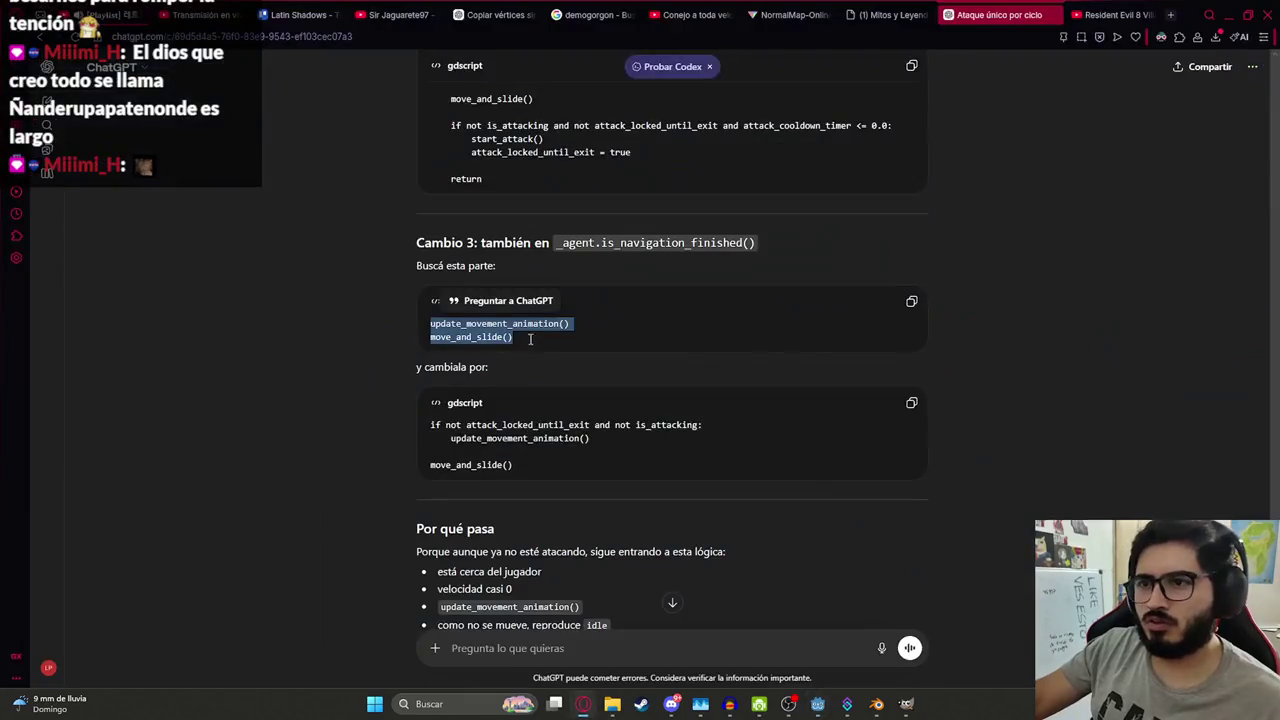
pyautogui.click(911, 402)
pyautogui.hotkey('alt', 'Tab')
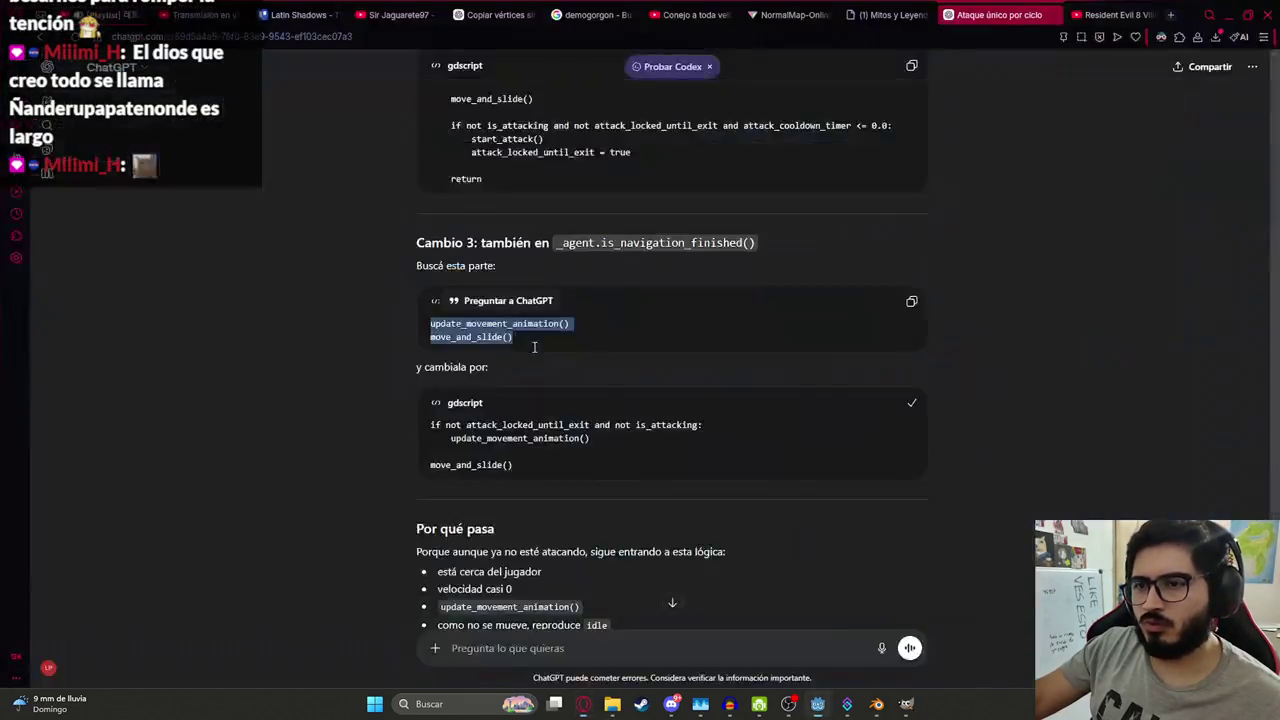
pyautogui.scroll(-1, 546, 424)
pyautogui.click(603, 410)
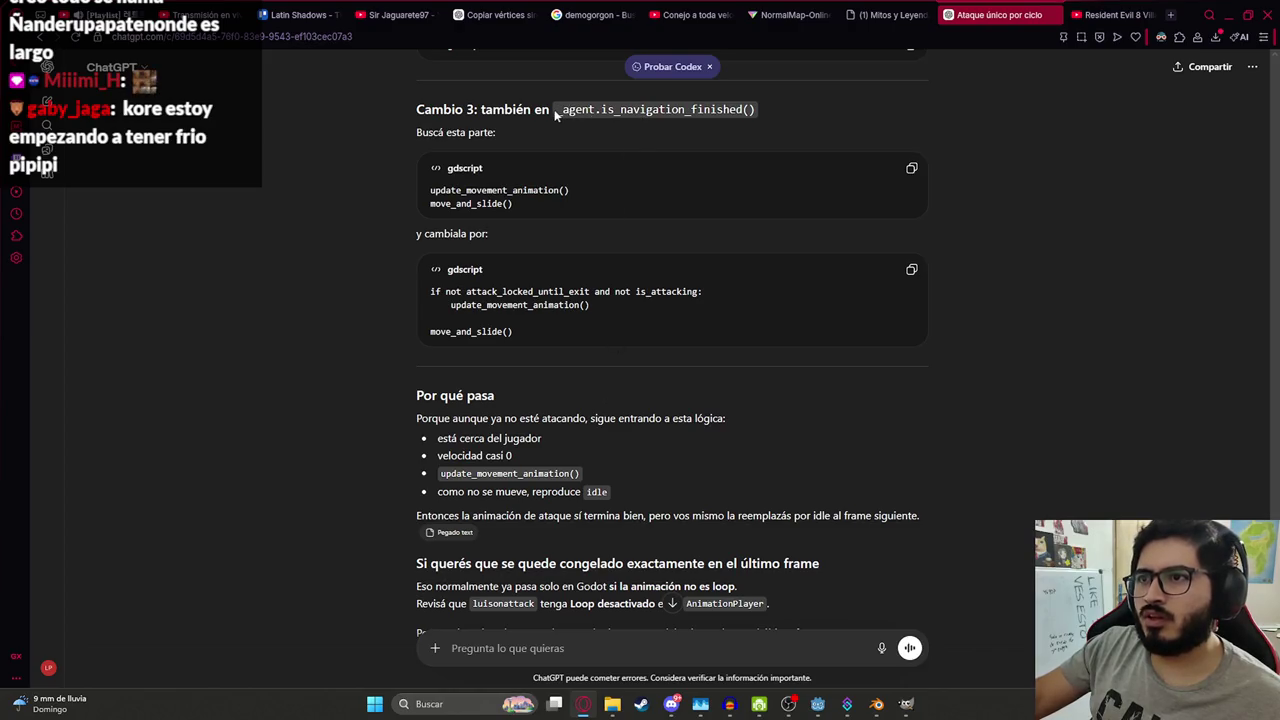
pyautogui.moveTo(555, 111); pyautogui.dragTo(759, 111)
pyautogui.hotkey('ctrl', 'c')
pyautogui.hotkey('alt', 'Tab')
pyautogui.hotkey('ctrl', 'v')
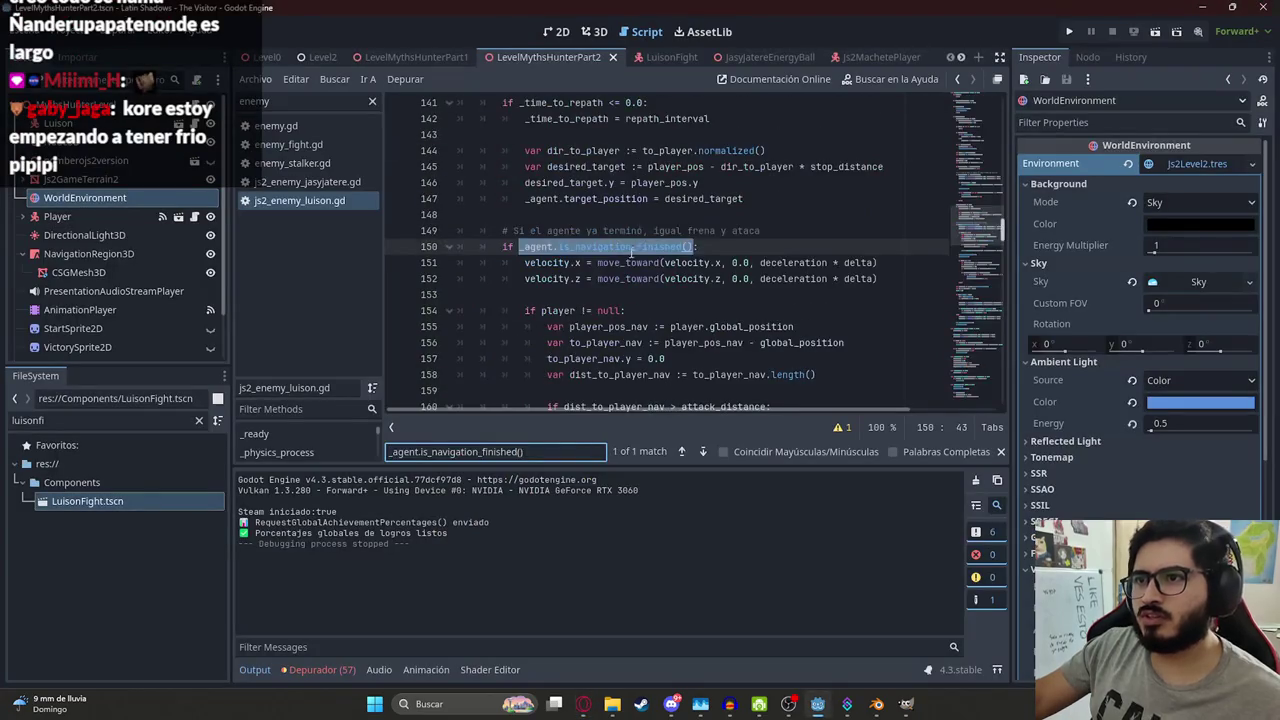
pyautogui.scroll(-5, 637, 265)
pyautogui.scroll(-2, 637, 265)
pyautogui.click(651, 251)
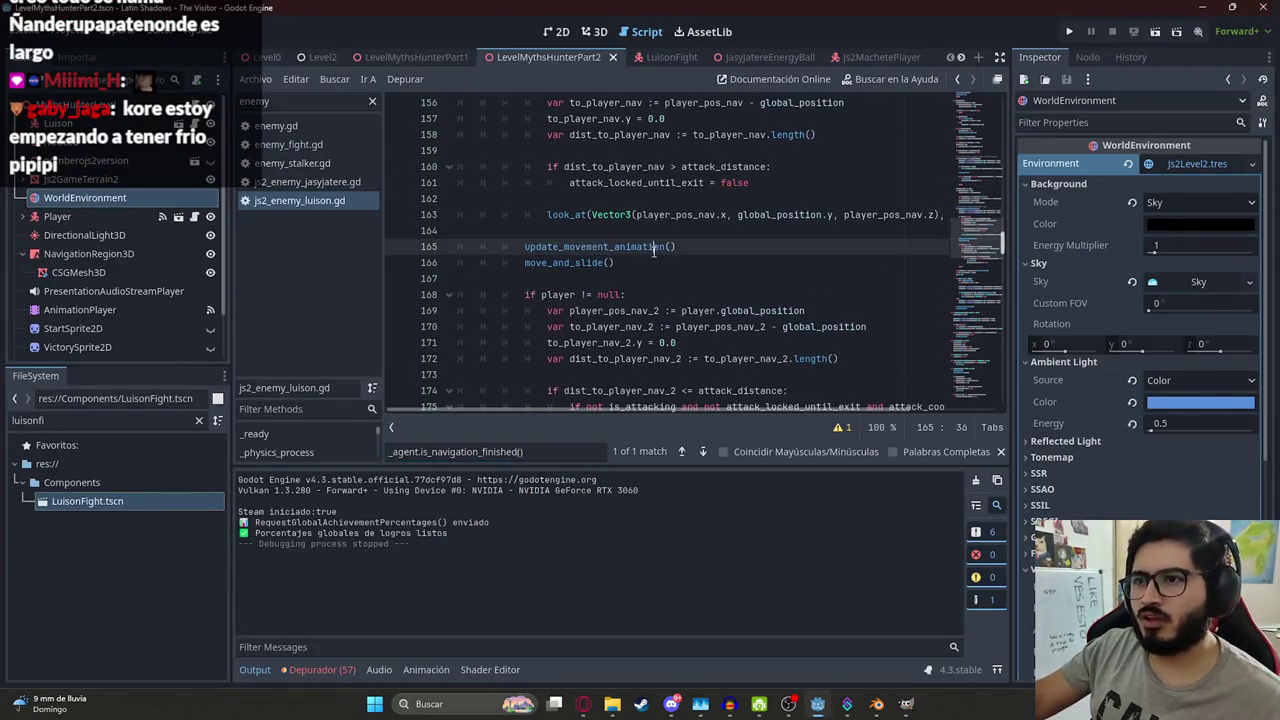
# Step: Replace lines 165–166 with update_movement_animation() indented under 'if not attack_locked_until_exit and not is_attacking:'
pyautogui.hotkey('alt', 'Tab')
pyautogui.click(910, 269)
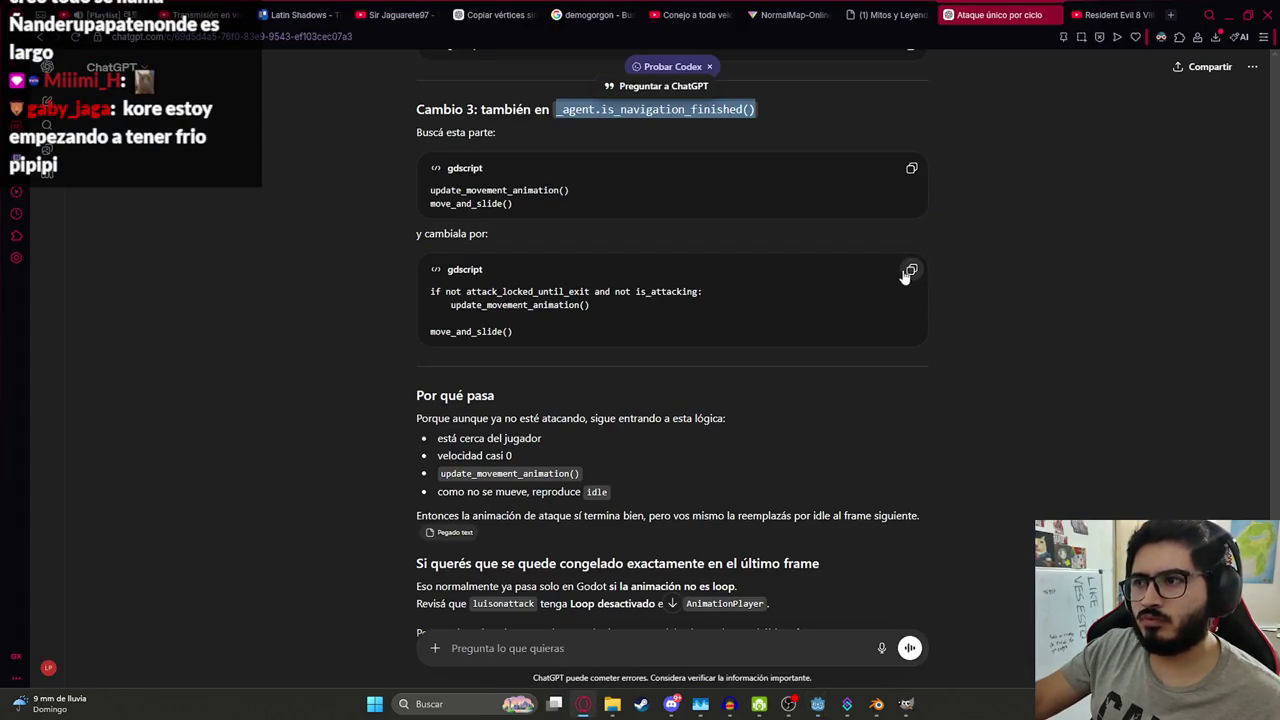
pyautogui.hotkey('alt', 'Tab')
pyautogui.moveTo(622, 281); pyautogui.dragTo(458, 246)
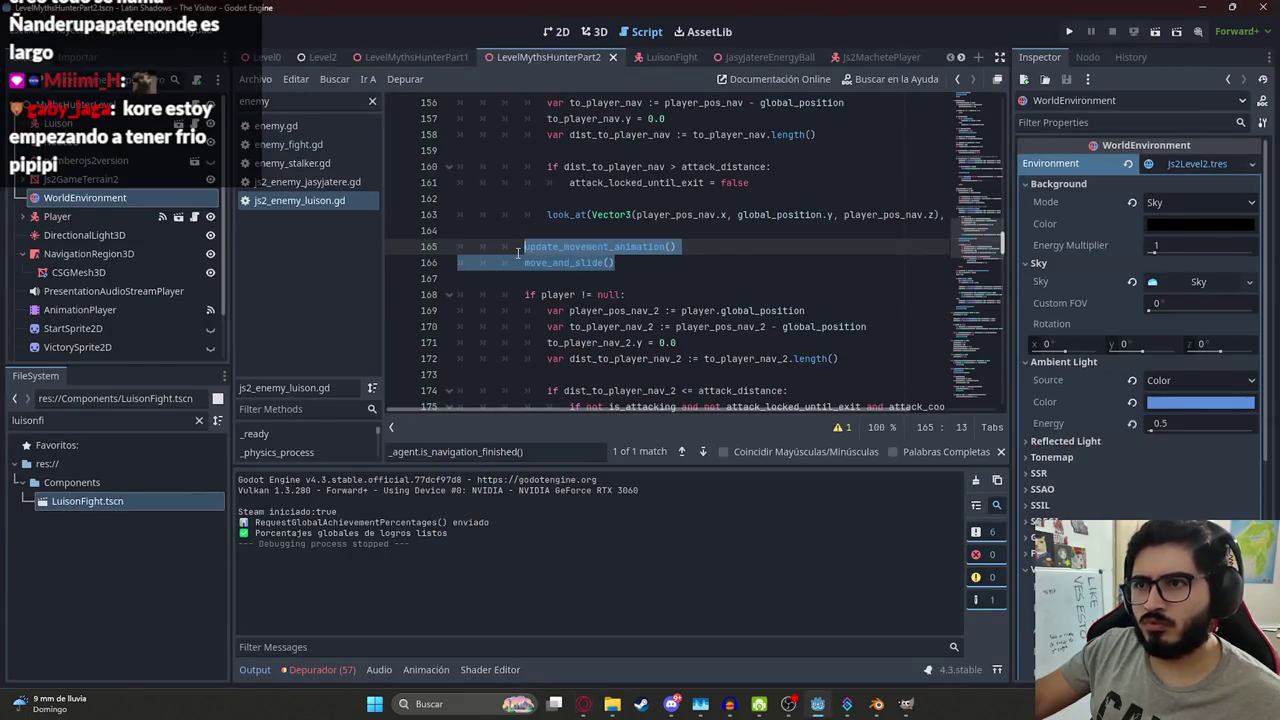
pyautogui.hotkey('ctrl', 'v')
pyautogui.moveTo(547, 294)
pyautogui.mouseDown()
pyautogui.moveTo(426, 276)
pyautogui.moveTo(426, 262)
pyautogui.mouseUp()
pyautogui.press('Tab')
pyautogui.press('Tab')
pyautogui.press('Tab')
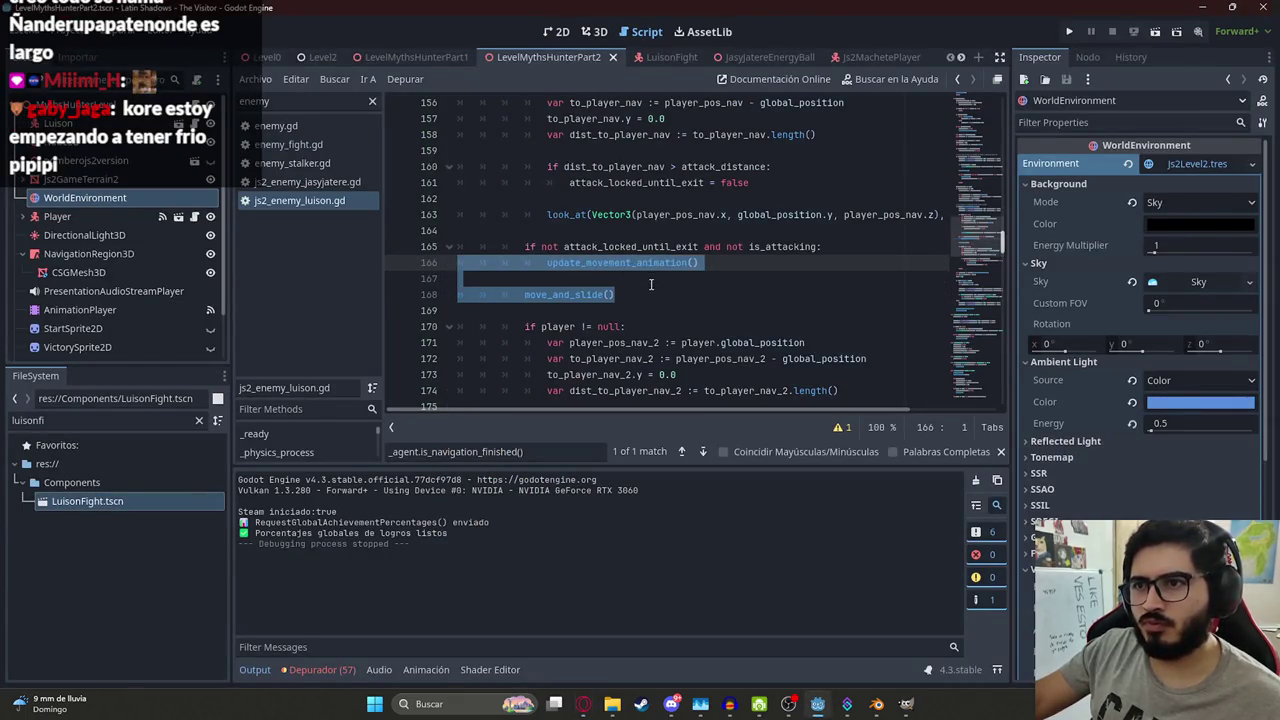
pyautogui.click(587, 278)
# Step: Scroll through ChatGPT's corrected functions, then return to Godot
pyautogui.hotkey('alt', 'Tab')
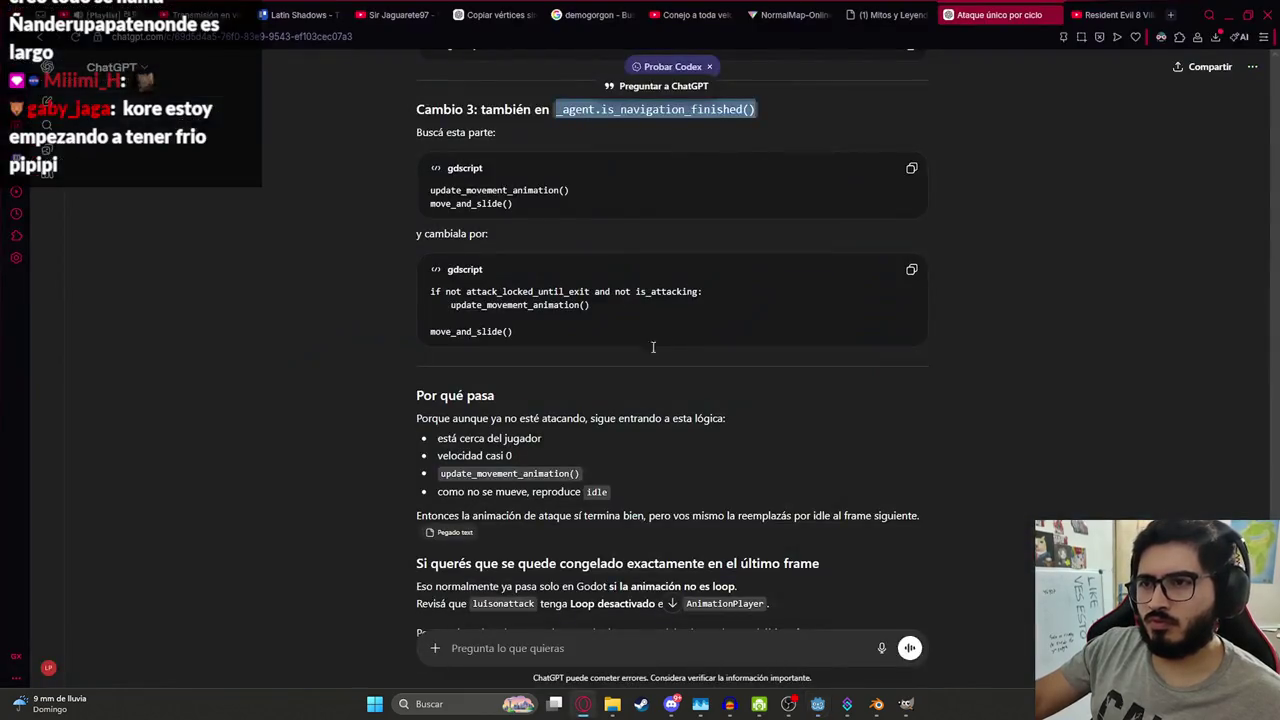
pyautogui.scroll(-4, 502, 253)
pyautogui.scroll(-5, 470, 400)
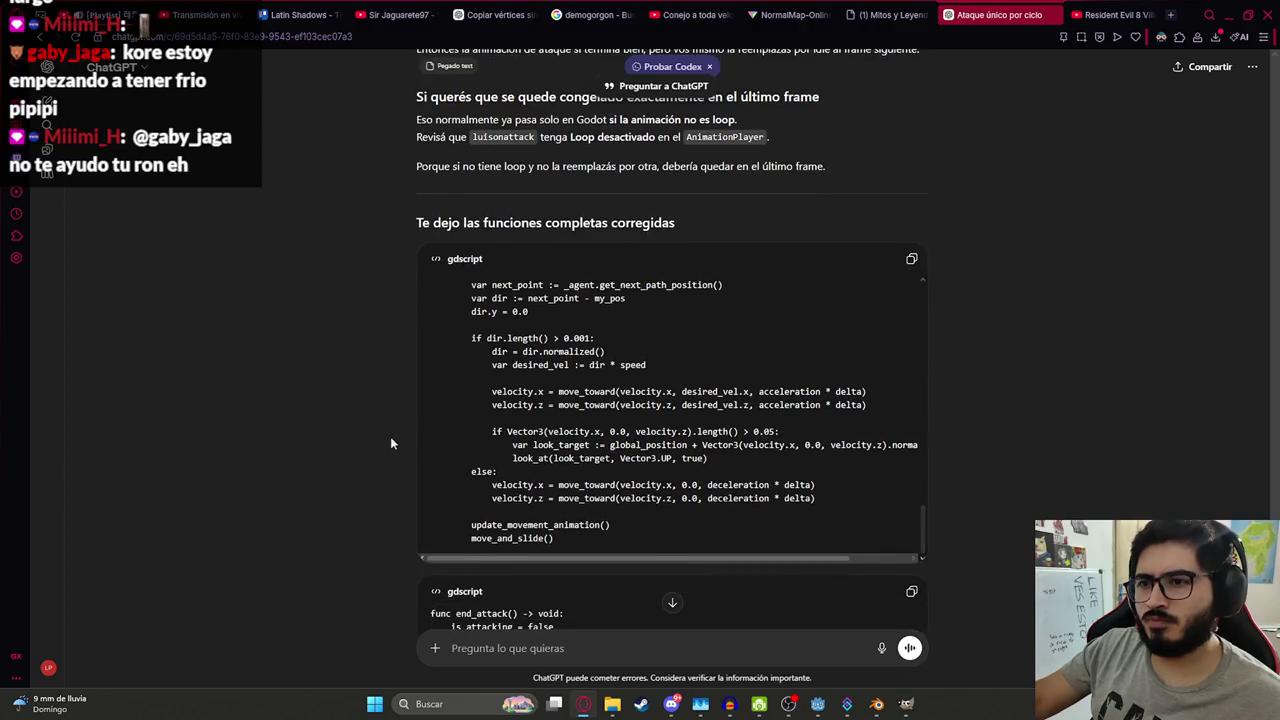
pyautogui.scroll(-4, 337, 420)
pyautogui.hotkey('alt', 'Tab')
# Step: Run the LevelMythsHunterPart2 scene, face the Luison up close, then return to the enemy script
pyautogui.rightClick(540, 58)
pyautogui.click(565, 166)
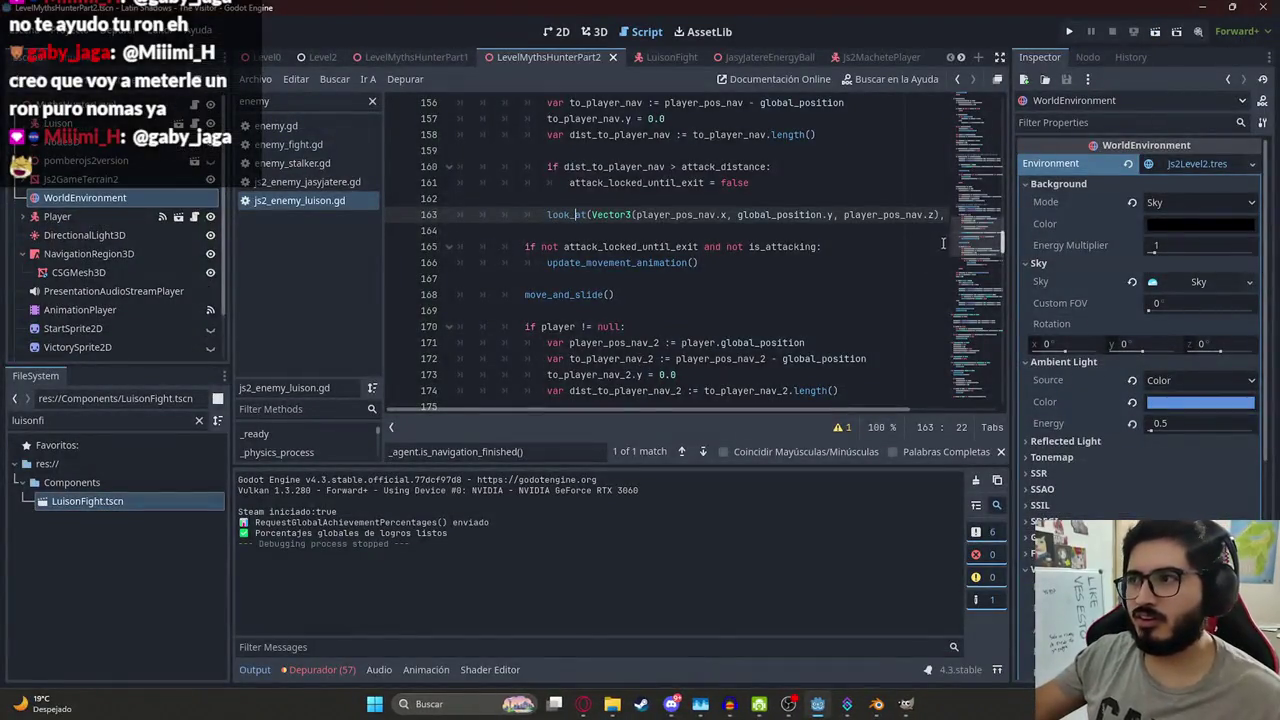
pyautogui.click(981, 100)
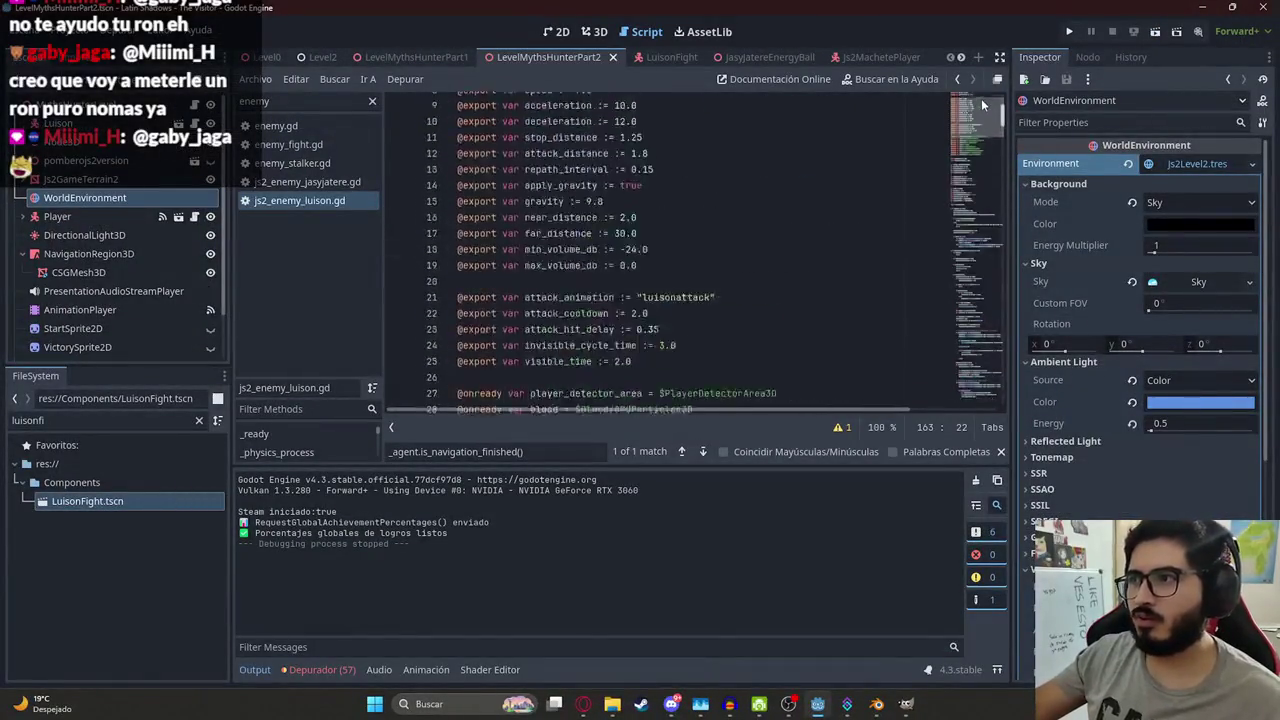
# Step: Change stop_distance to 2.0, keep attack_distance on its own line, save, and run LevelMythsHunterPart2
pyautogui.click(634, 180)
pyautogui.hotkey('ctrl', 'f')
pyautogui.write('distance := ')
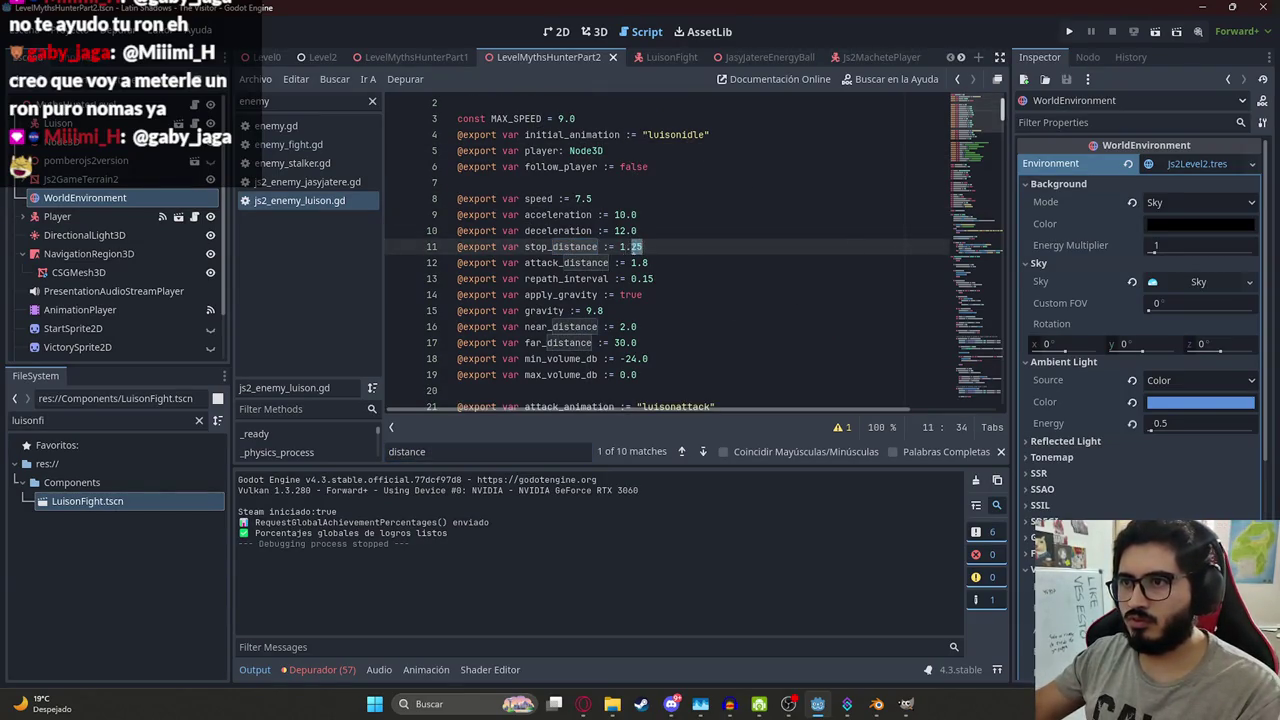
pyautogui.write('2')
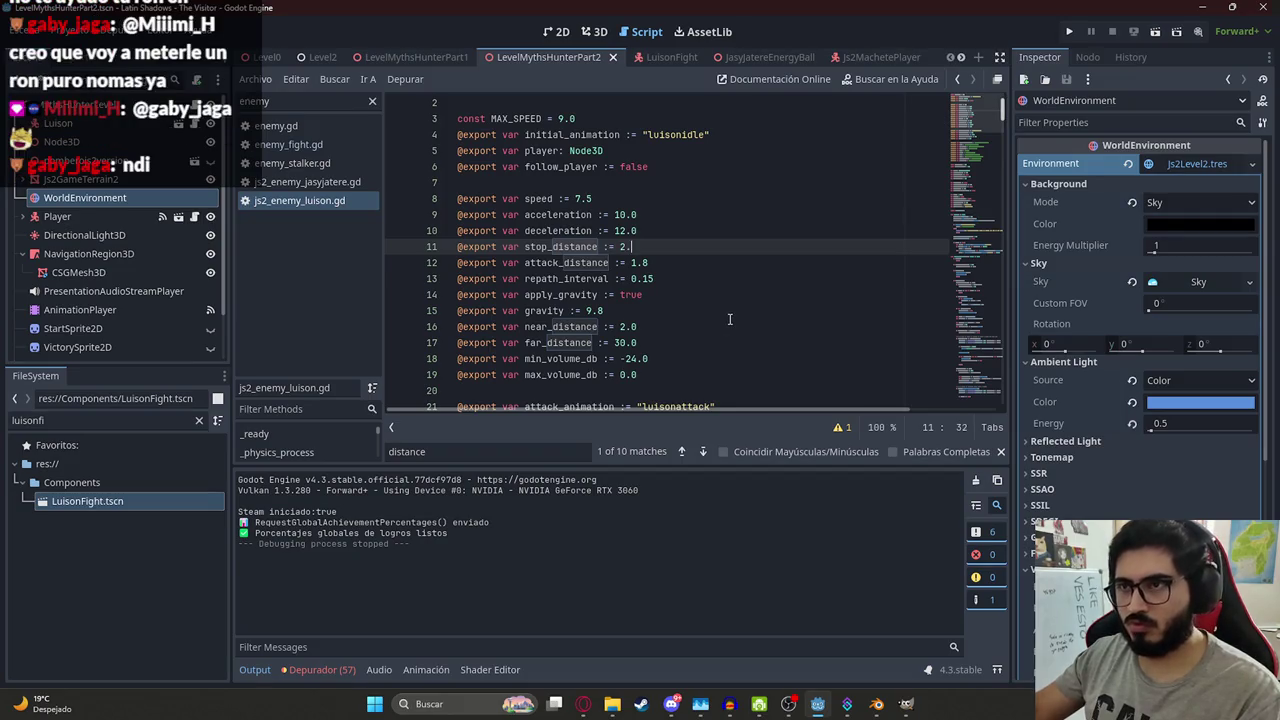
pyautogui.press('Delete')
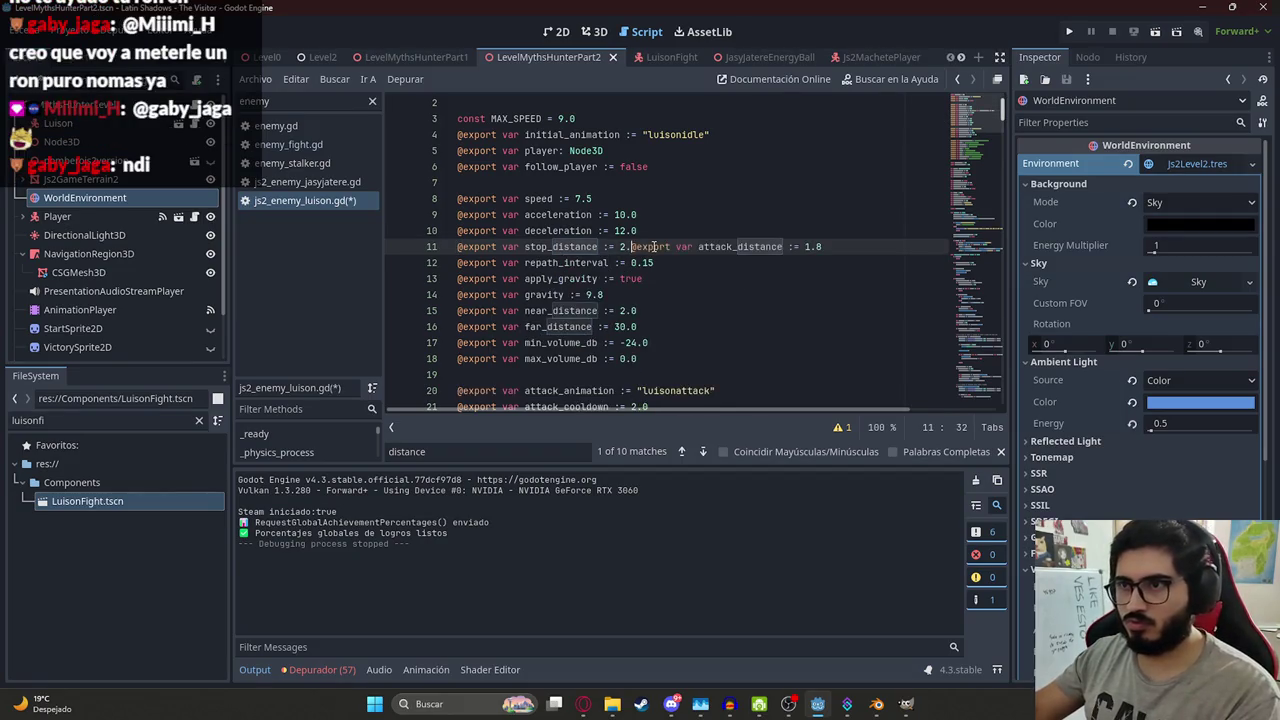
pyautogui.hotkey('ctrl', 'z')
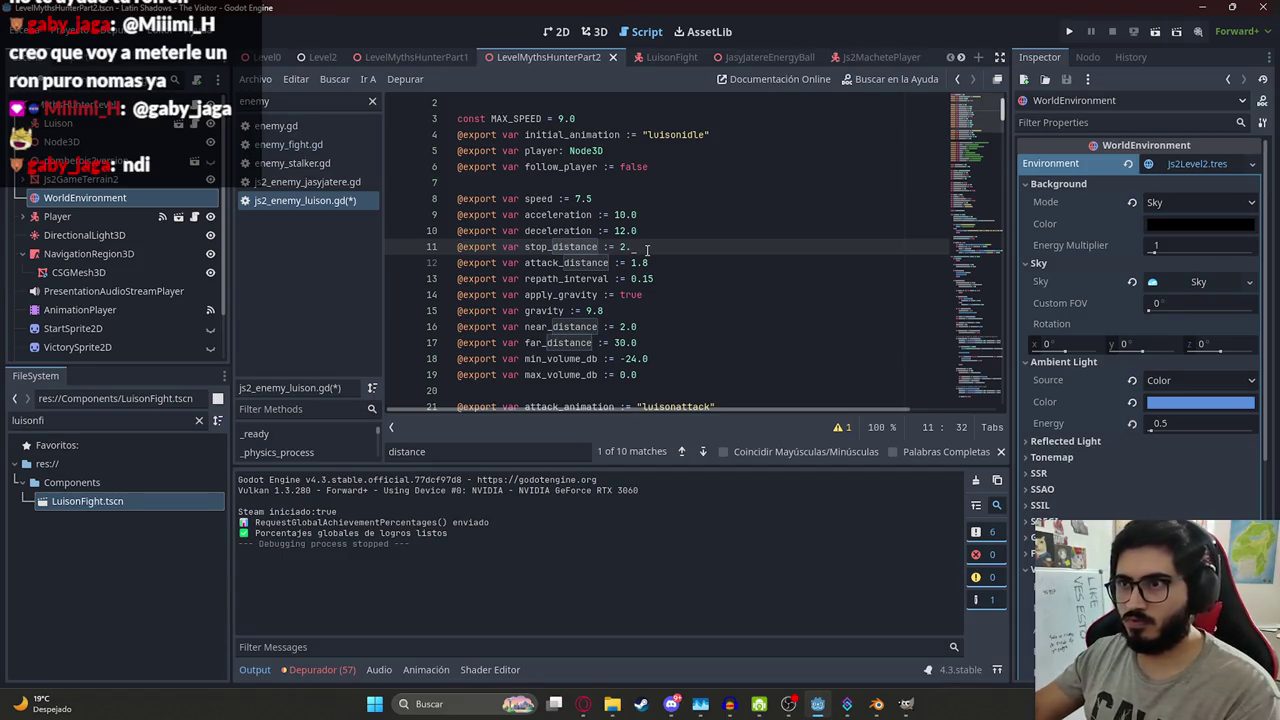
pyautogui.write('0')
pyautogui.hotkey('ctrl', 's')
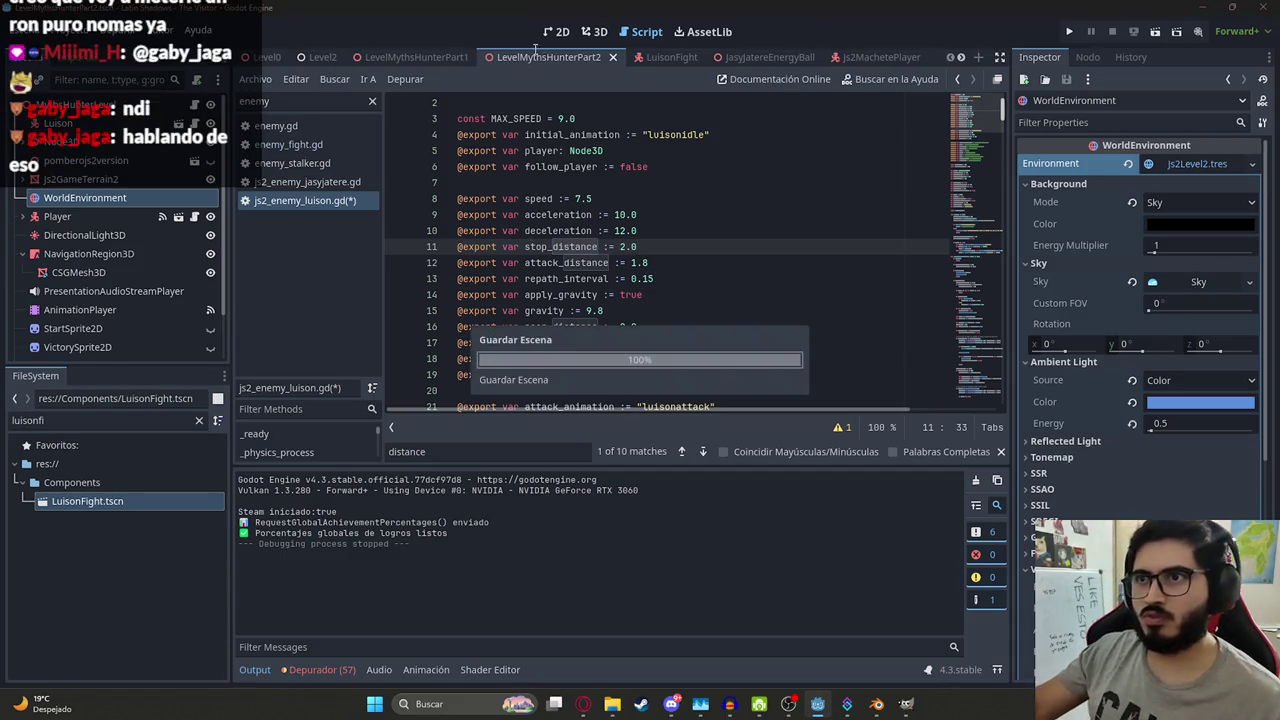
pyautogui.rightClick(520, 57)
pyautogui.click(546, 170)
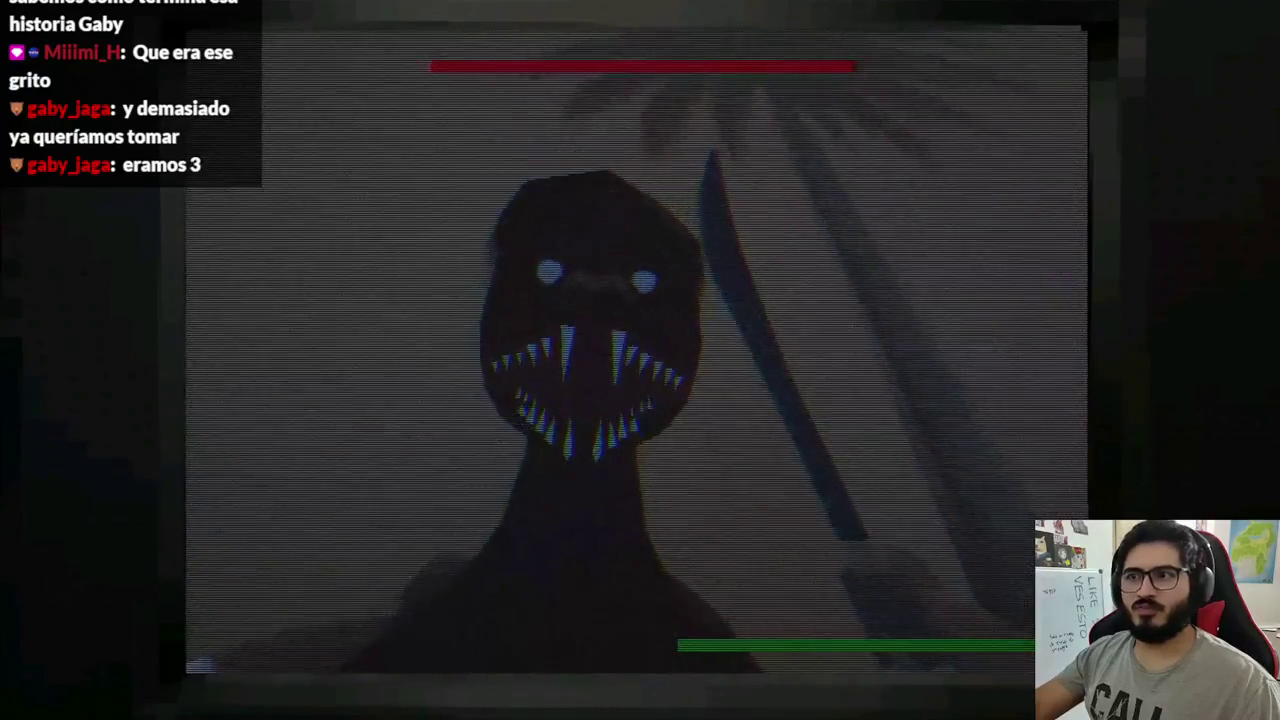
# Step: Stop the playtest after watching the Luison at stop distance 2.0
pyautogui.press('F8')
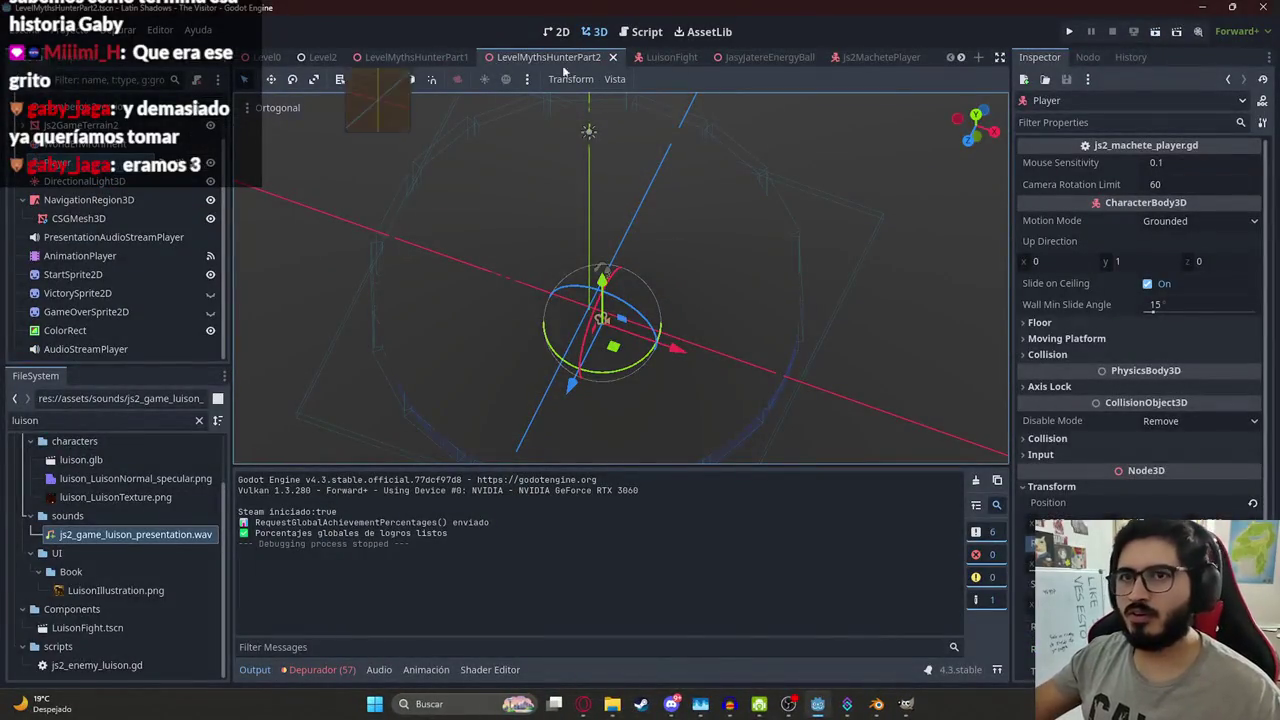
# Step: In the LuisonFight scene's enemy script, change stop_distance to 3.0
pyautogui.click(655, 57)
pyautogui.click(647, 31)
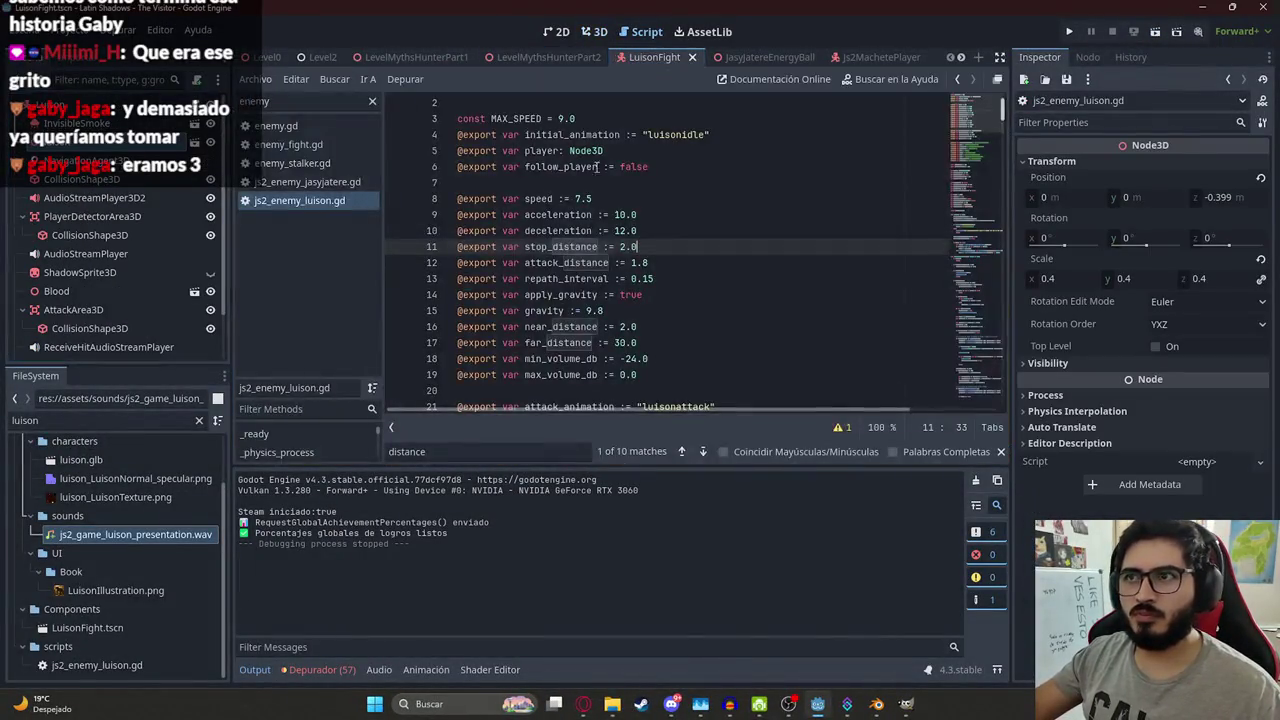
pyautogui.press('BackSpace')
pyautogui.press('BackSpace')
pyautogui.press('BackSpace')
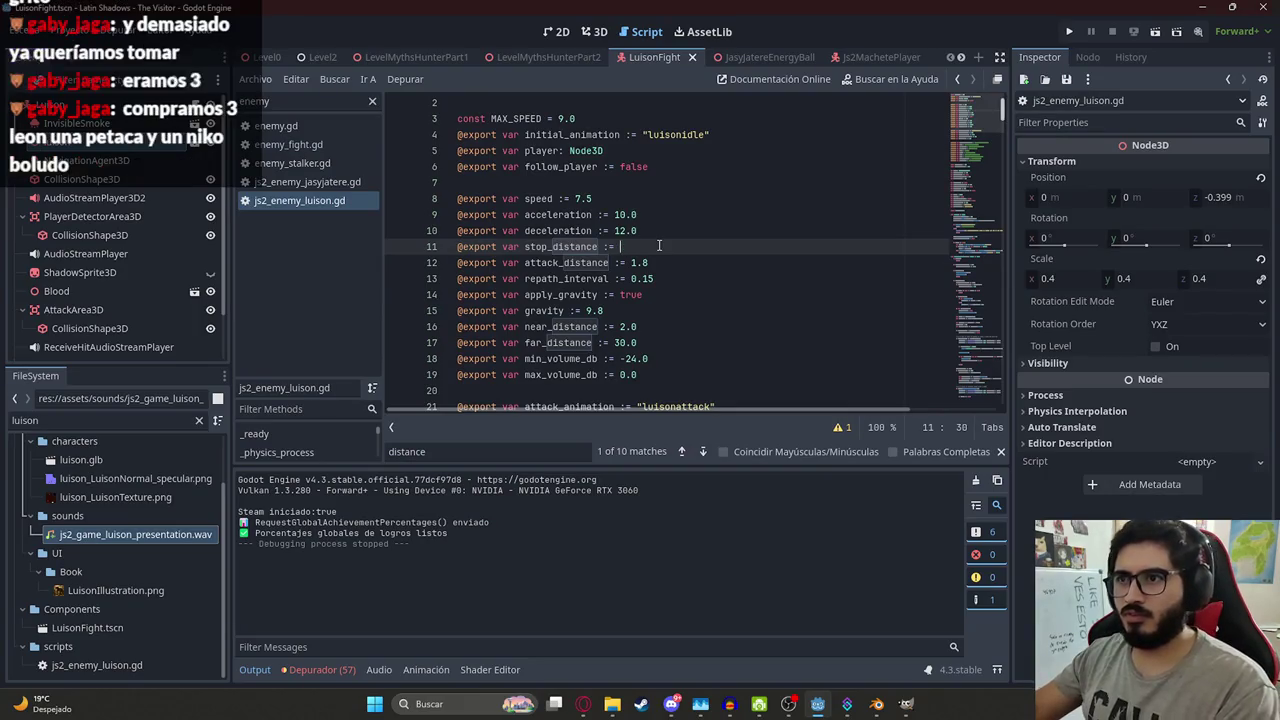
pyautogui.write('3.')
pyautogui.press('Right')
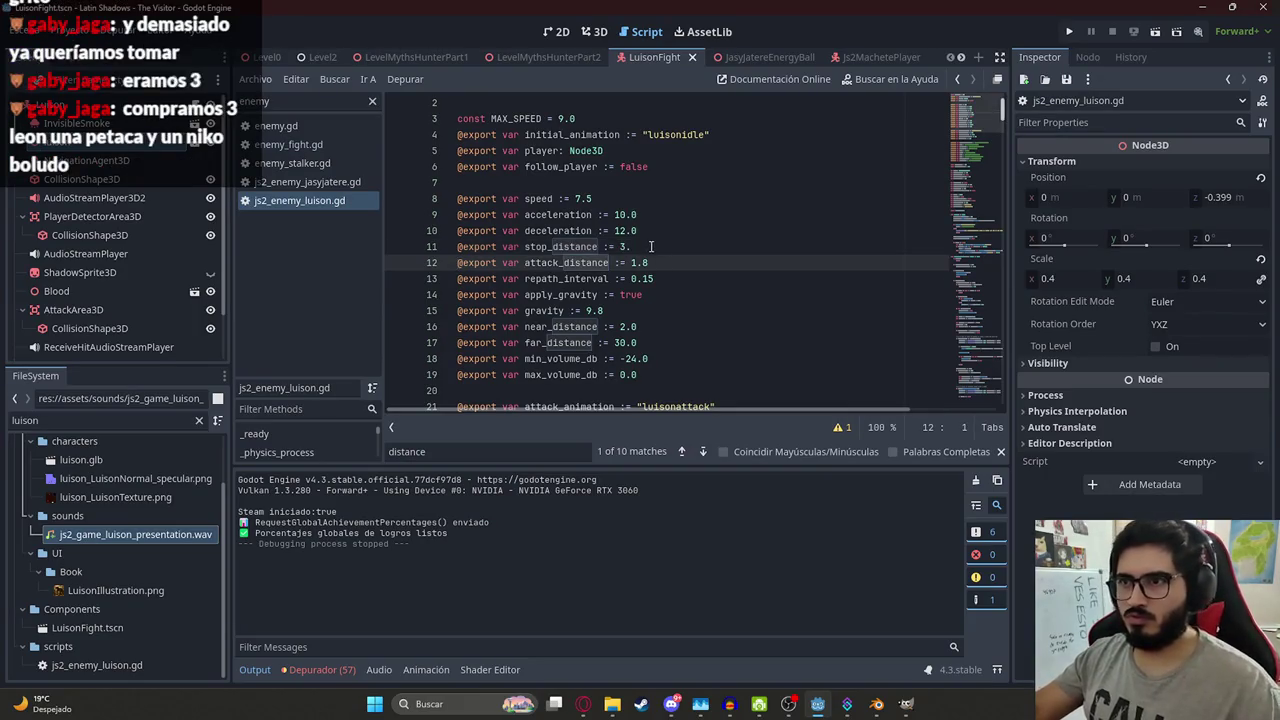
pyautogui.press('Left')
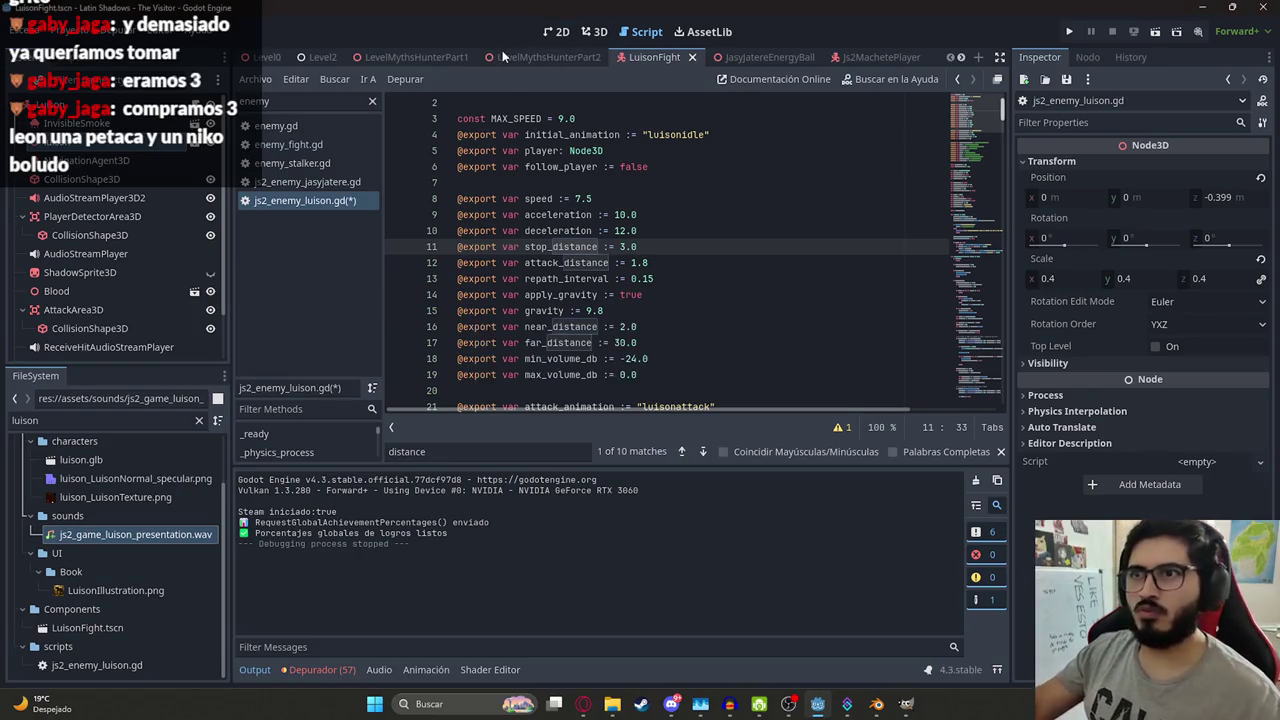
# Step: Launch the LevelMythsHunterPart2 scene for a playtest
pyautogui.click(544, 57)
pyautogui.rightClick(544, 57)
pyautogui.click(614, 166)
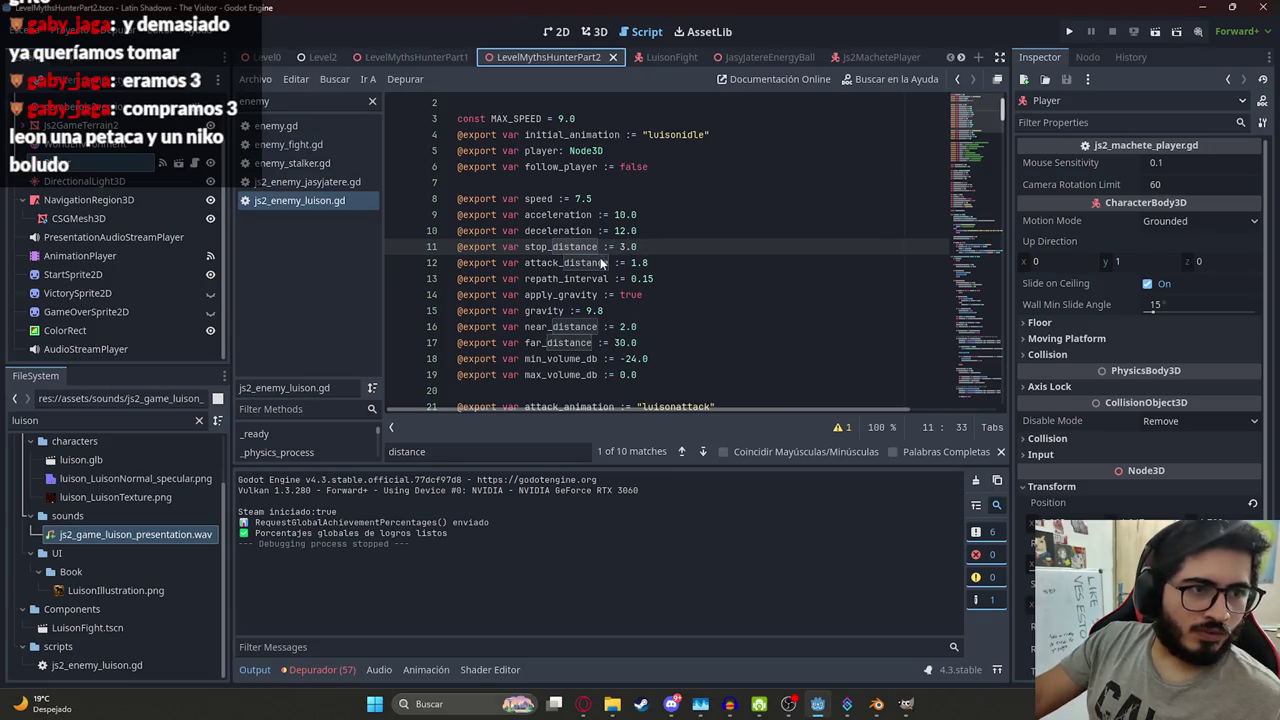
pyautogui.press('F6')
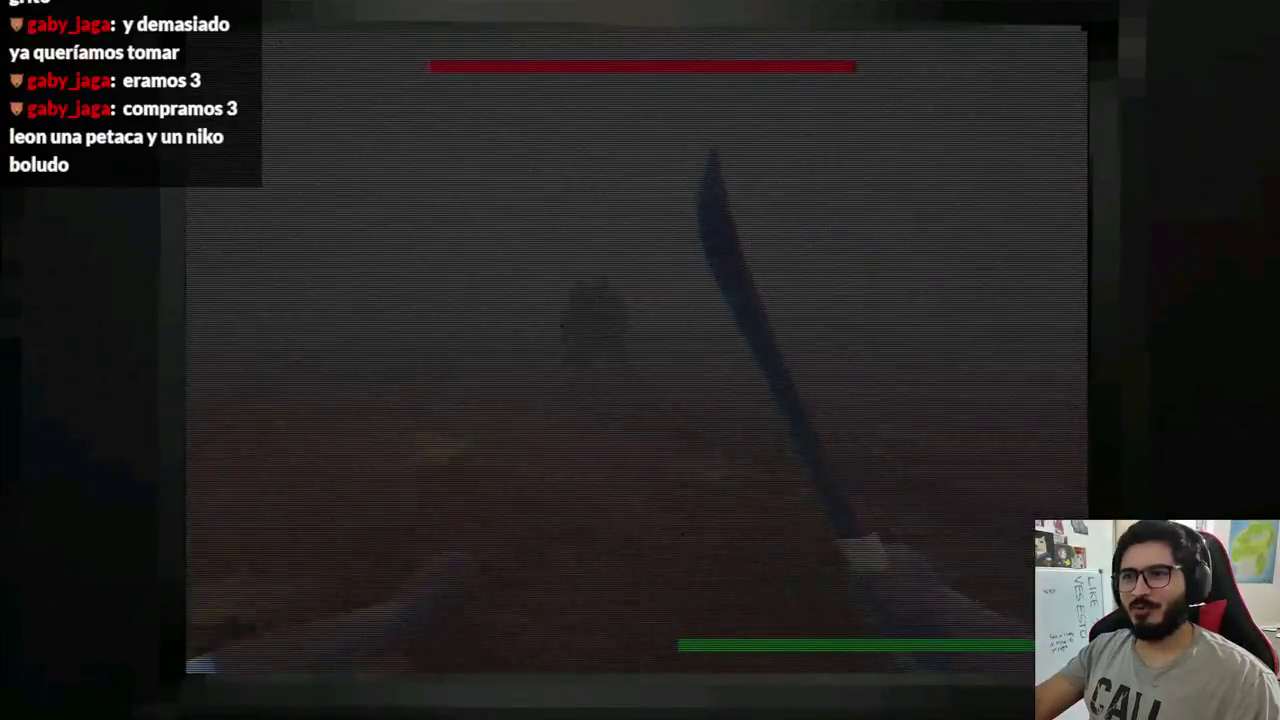
# Step: Swing the machete at the Luison eight times to judge its 3.0 stop distance
pyautogui.click(640, 360)
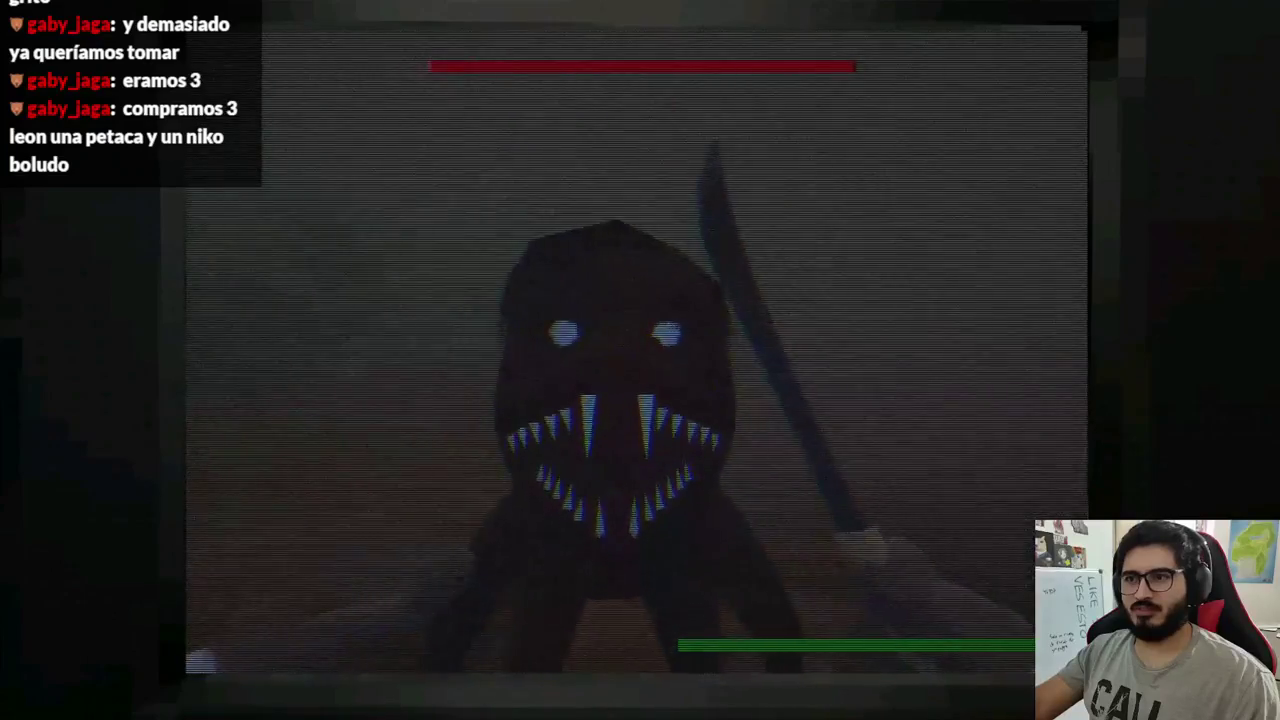
pyautogui.click(640, 360)
pyautogui.click(640, 360)
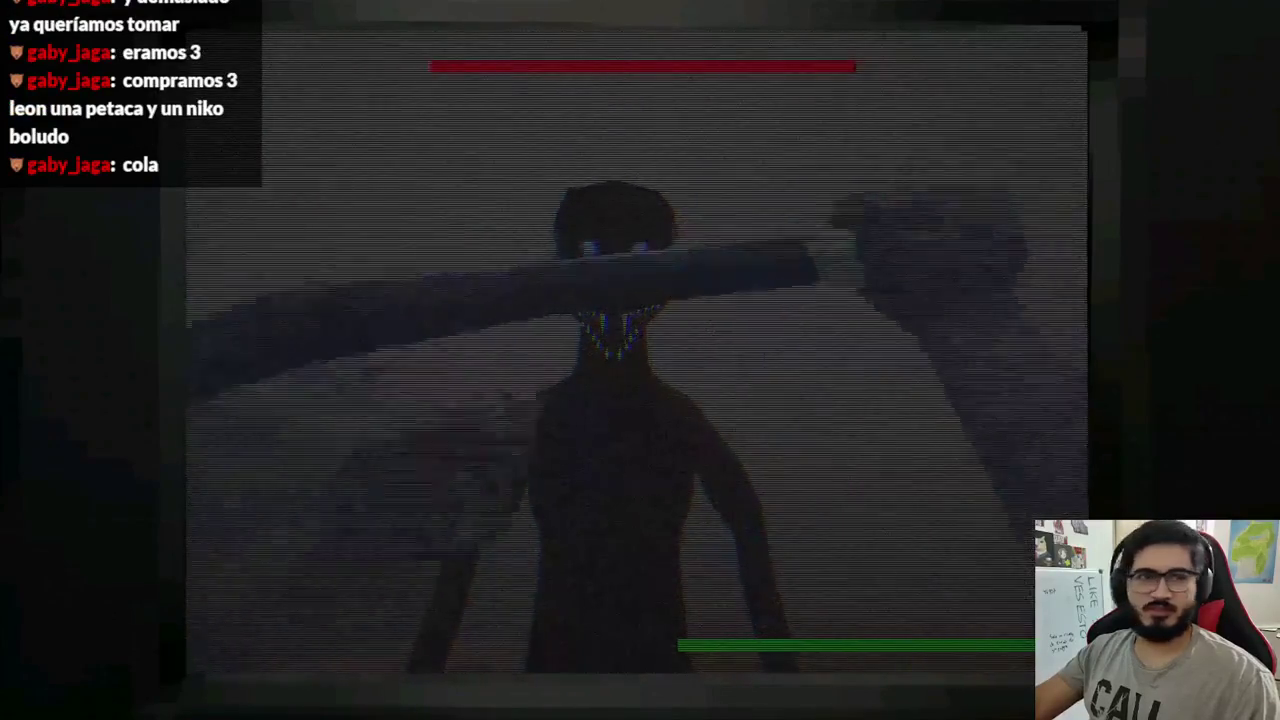
pyautogui.click(640, 360)
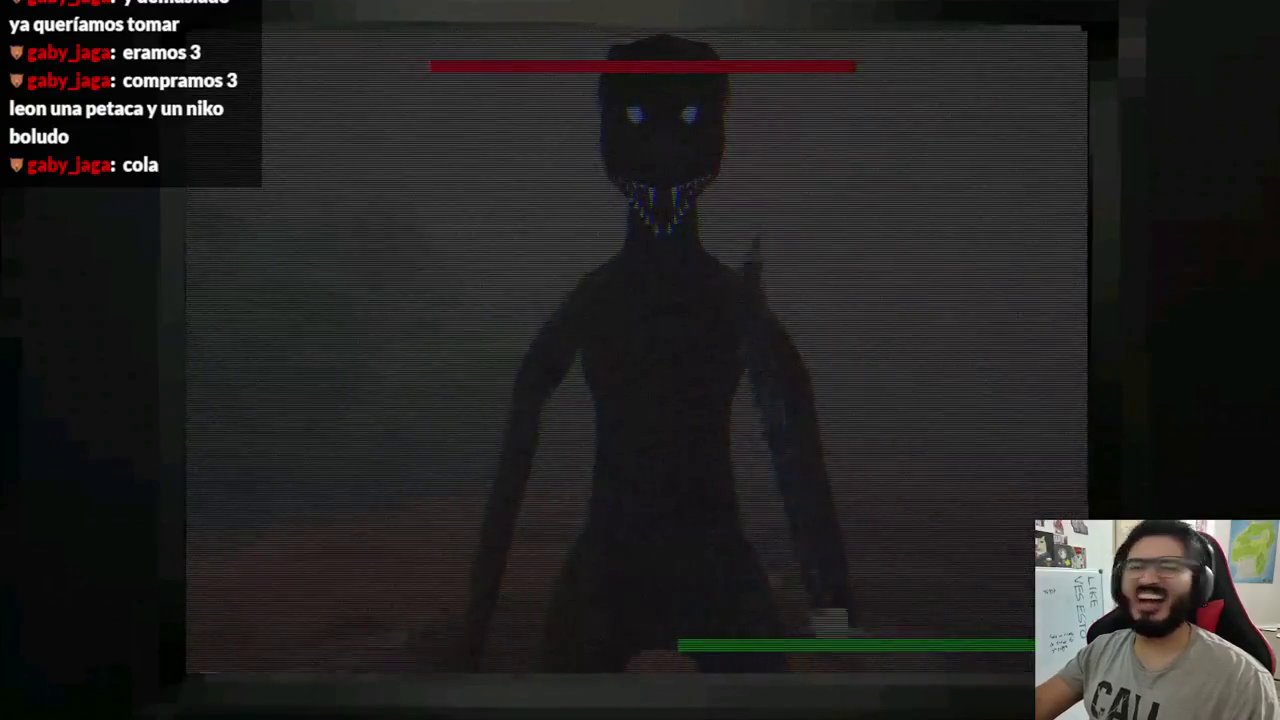
pyautogui.click(640, 360)
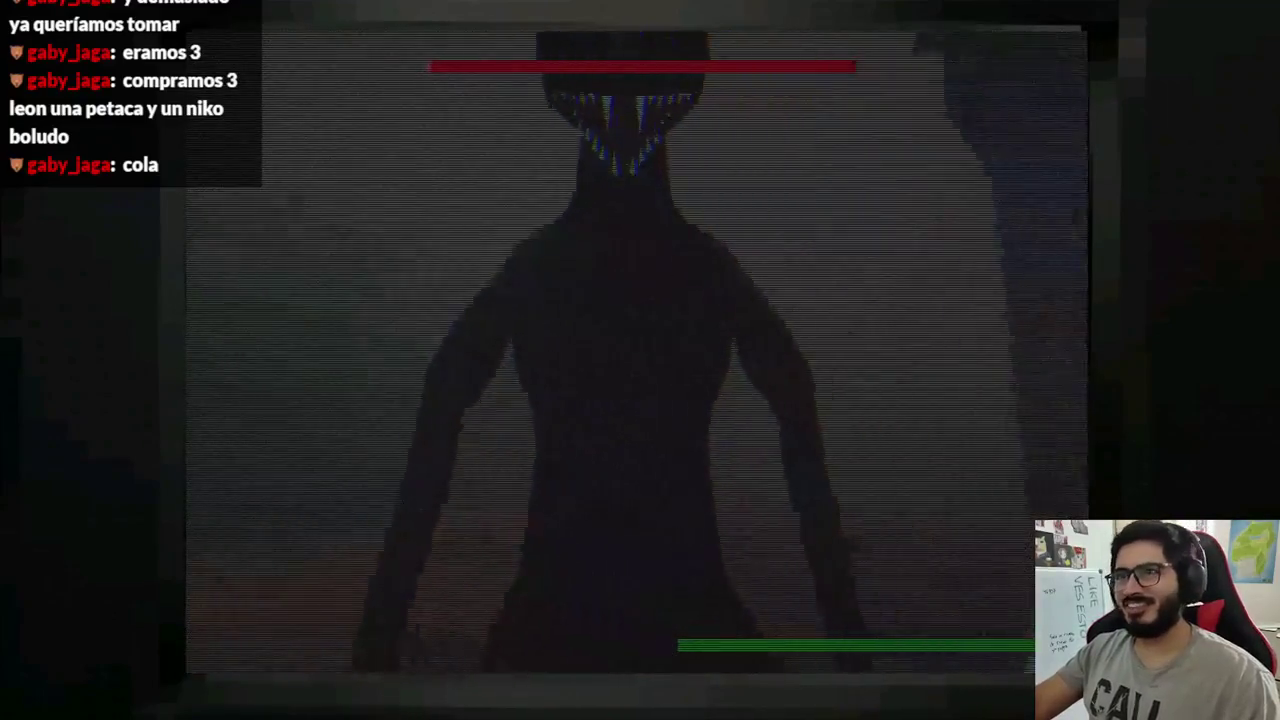
pyautogui.click(640, 360)
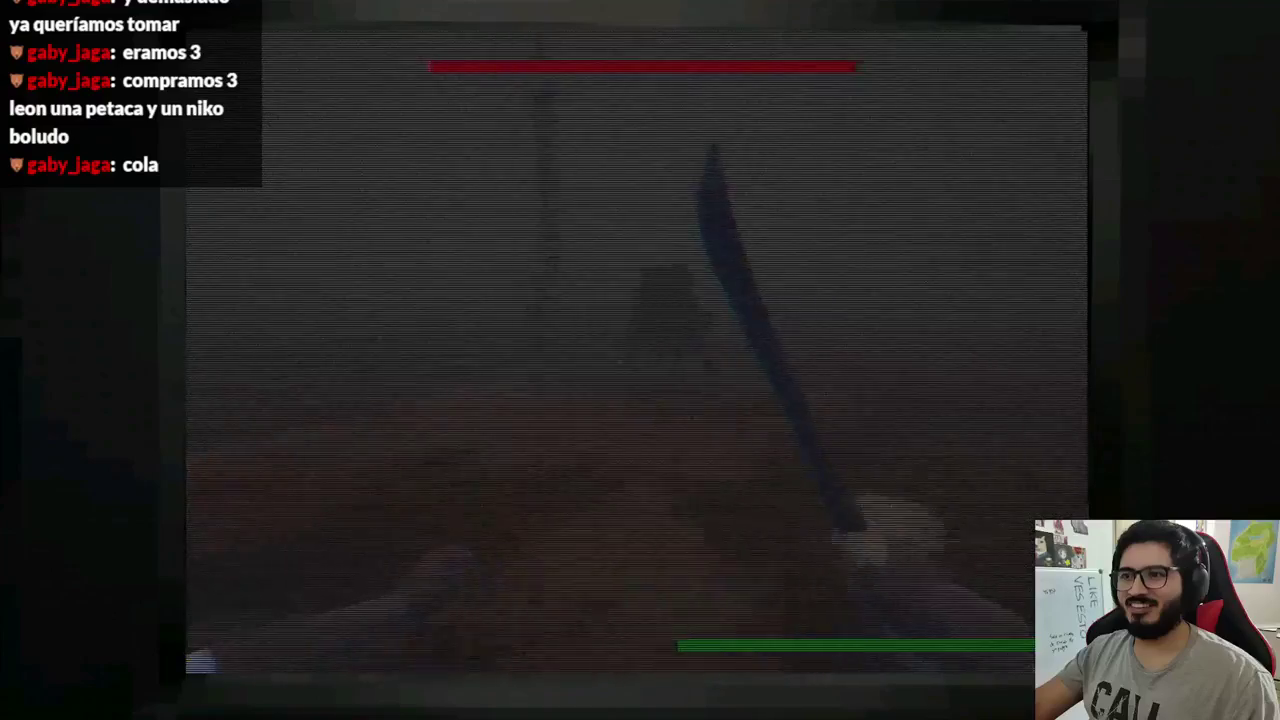
pyautogui.click(640, 360)
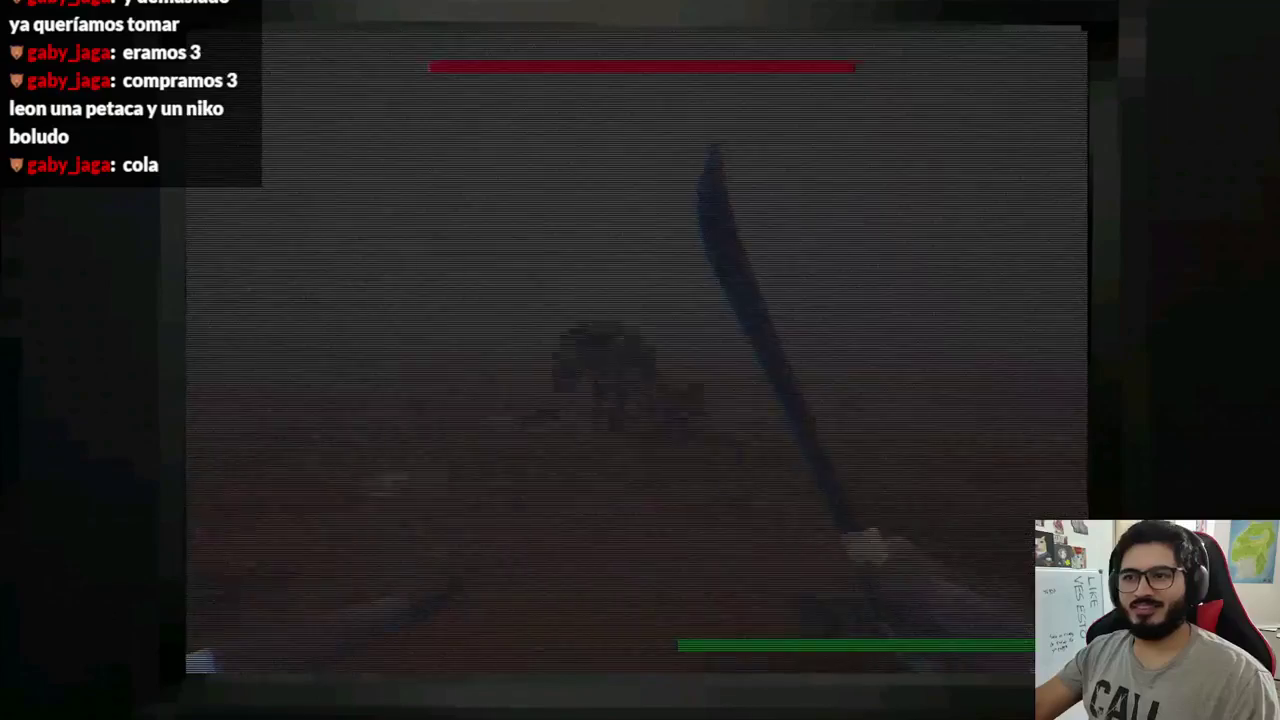
pyautogui.click(640, 360)
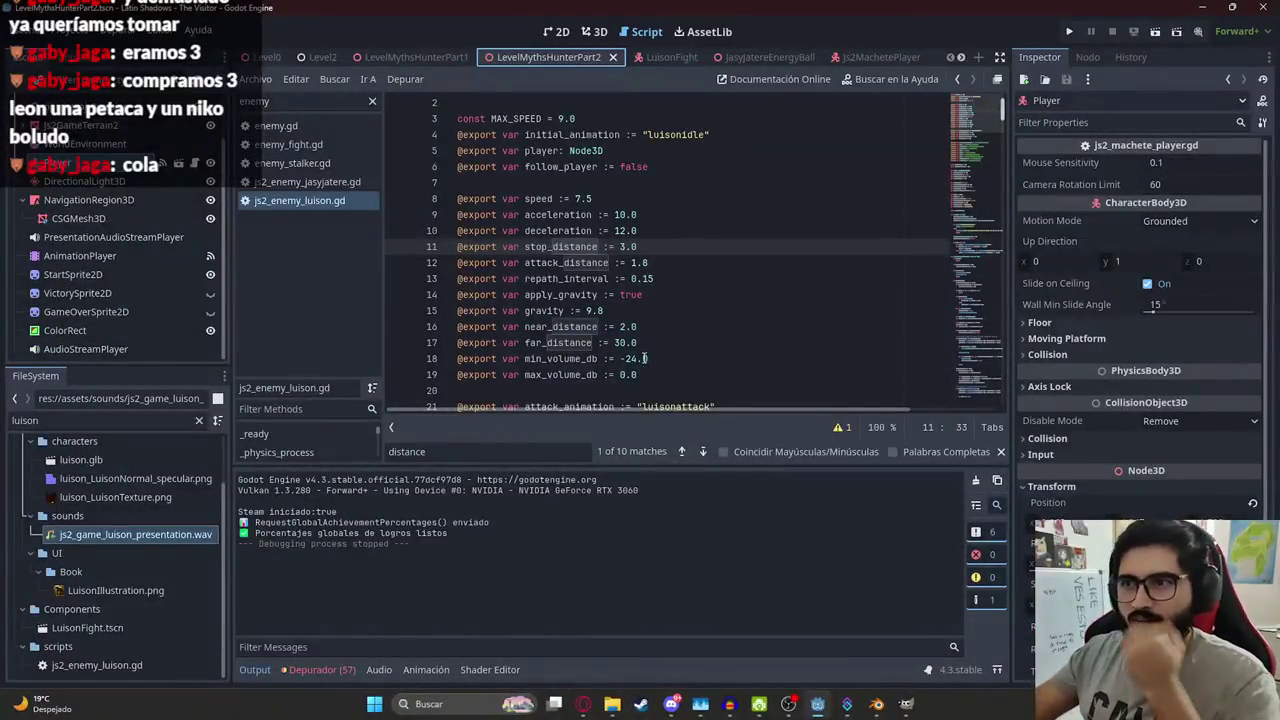
# Step: Adjust the distance values so attack_distance is 3.5 and save the enemy script
pyautogui.write('2.0')
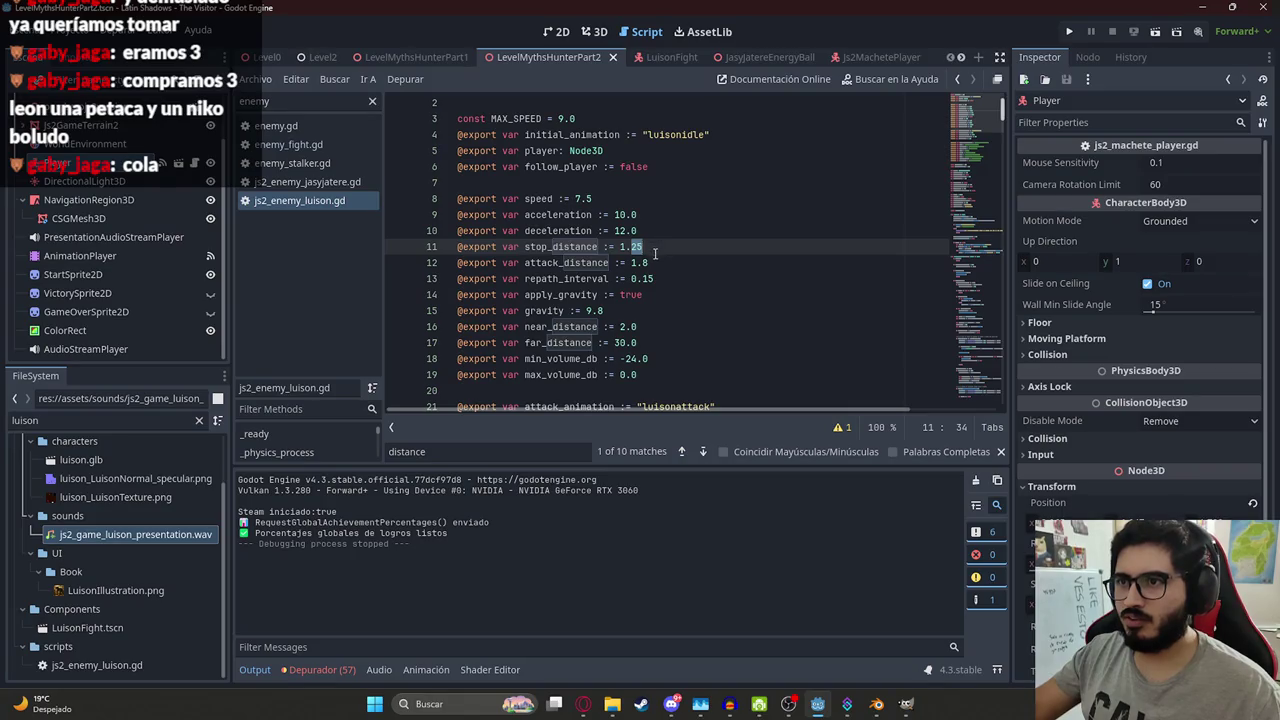
pyautogui.click(652, 262)
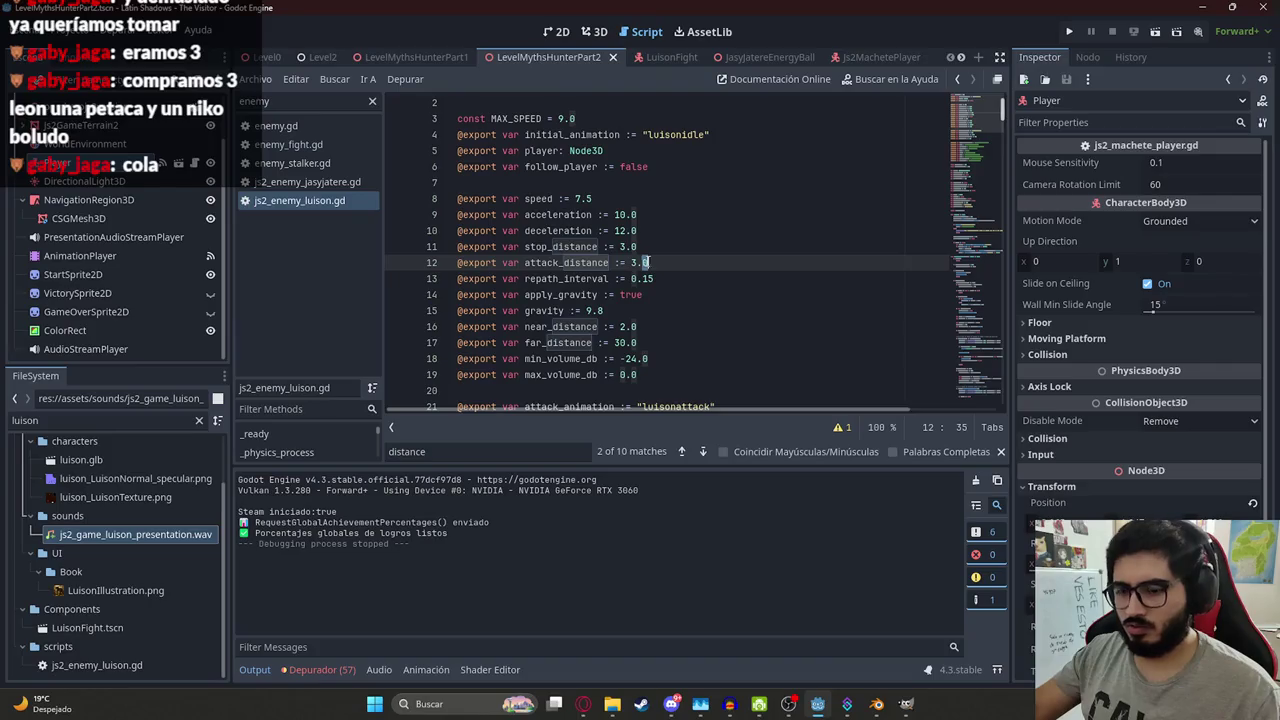
pyautogui.hotkey('ctrl', 's')
# Step: Run the LevelMythsHunterPart2 scene from its tab menu for another test
pyautogui.rightClick(541, 60)
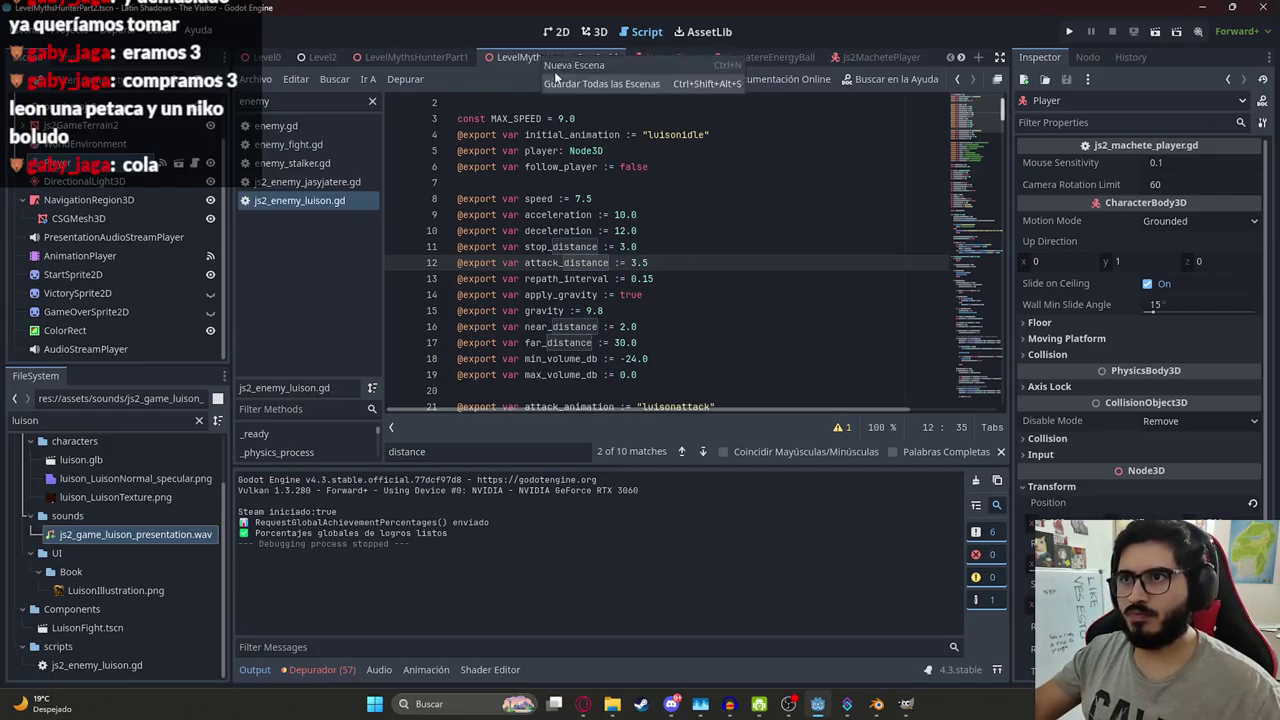
pyautogui.rightClick(518, 60)
pyautogui.click(572, 155)
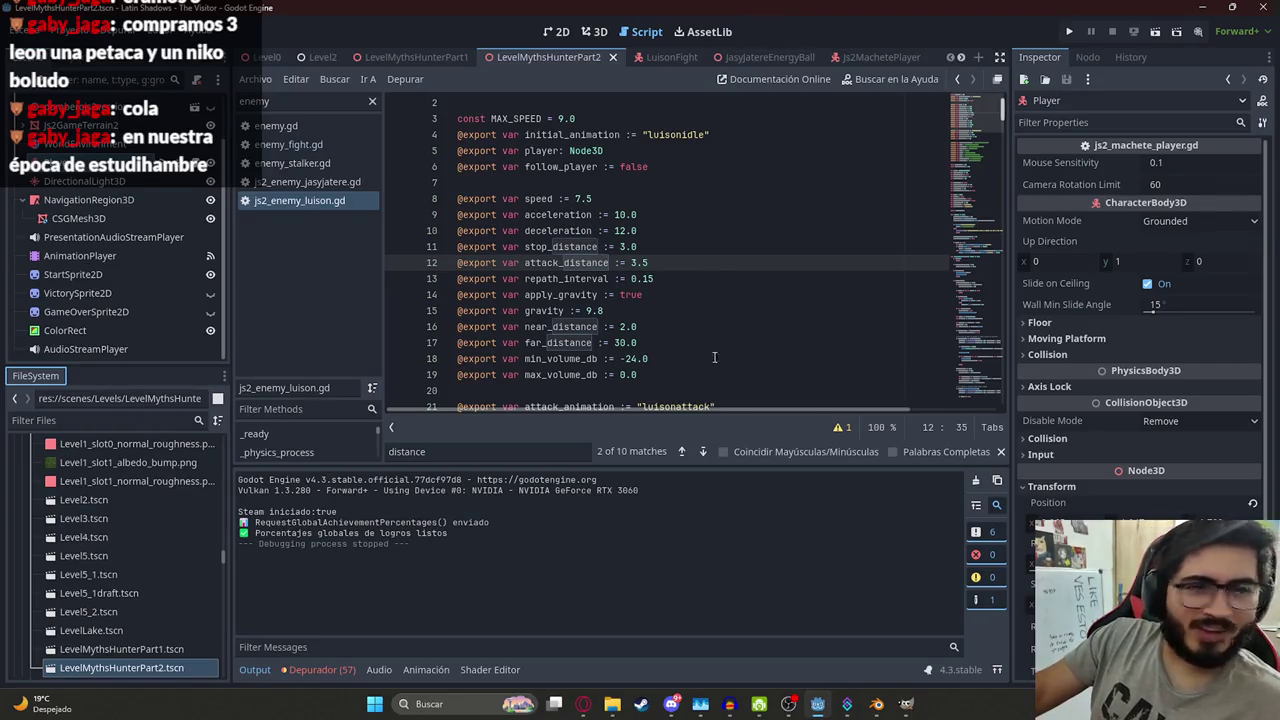
pyautogui.rightClick(531, 66)
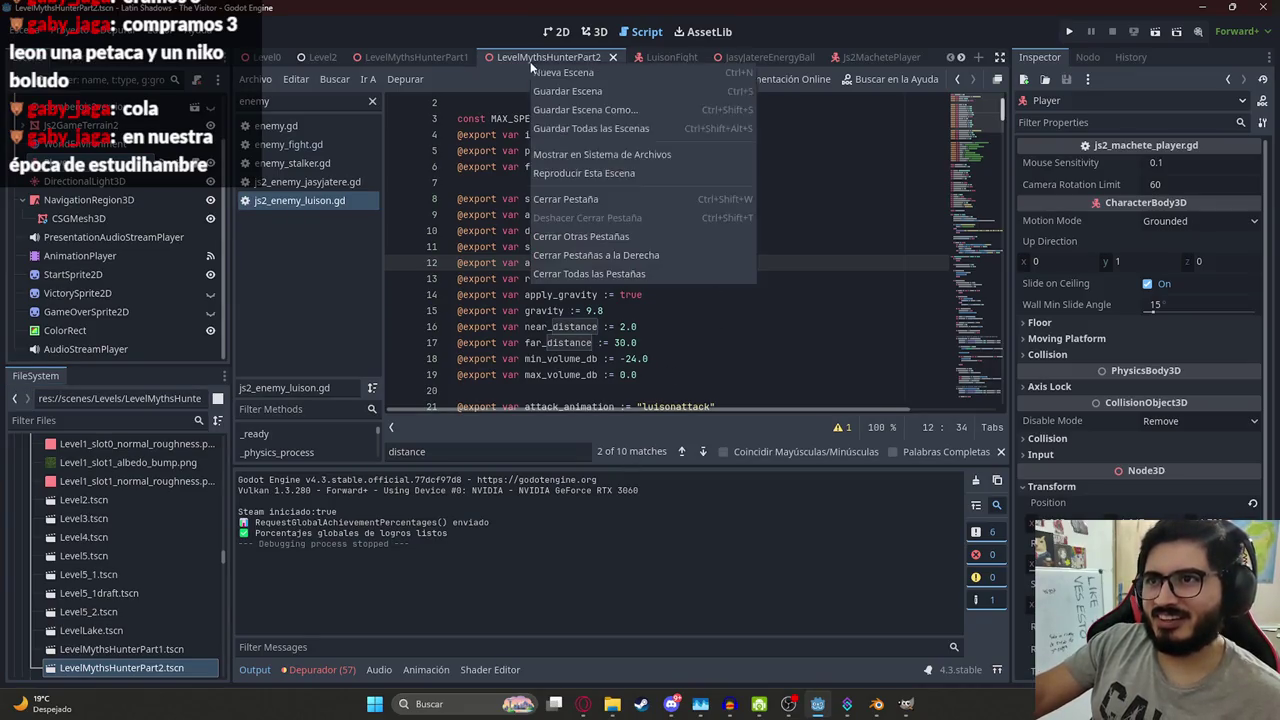
pyautogui.click(592, 179)
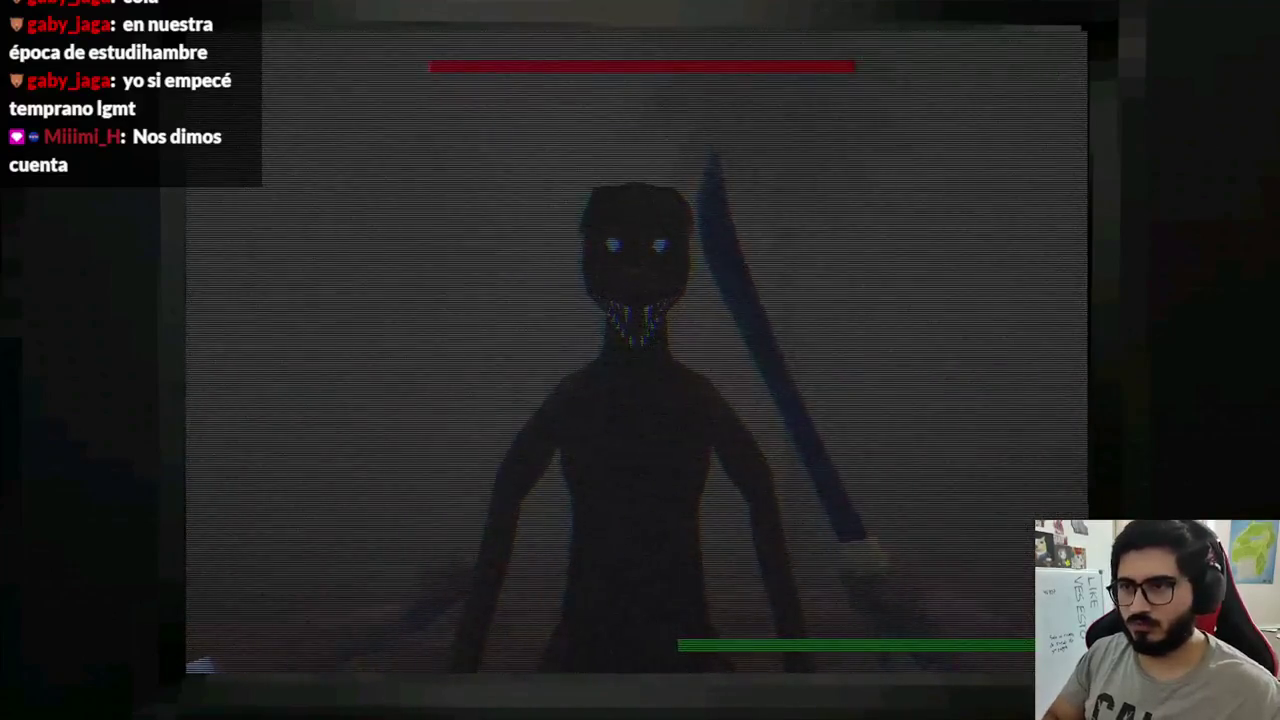
# Step: Stop the running game with F8, leaving stop_distance 3.0 and attack_distance 3.5
pyautogui.press('F8')
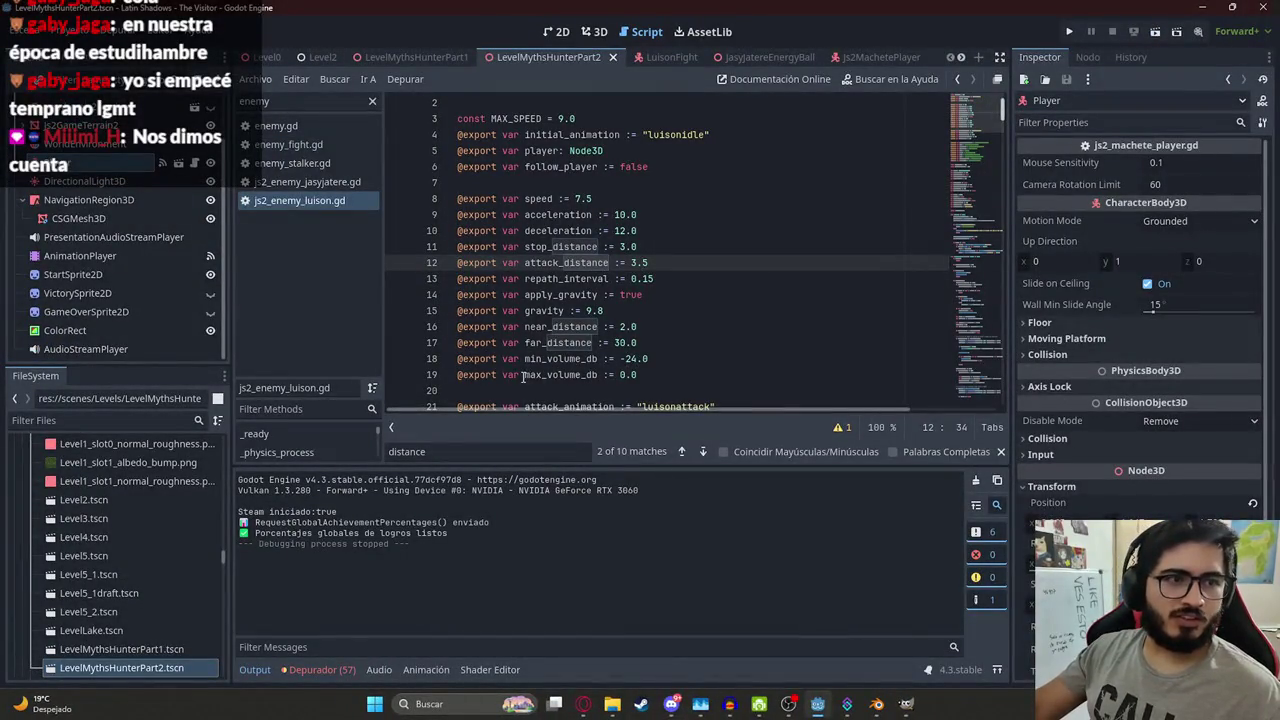
pyautogui.click(586, 712)
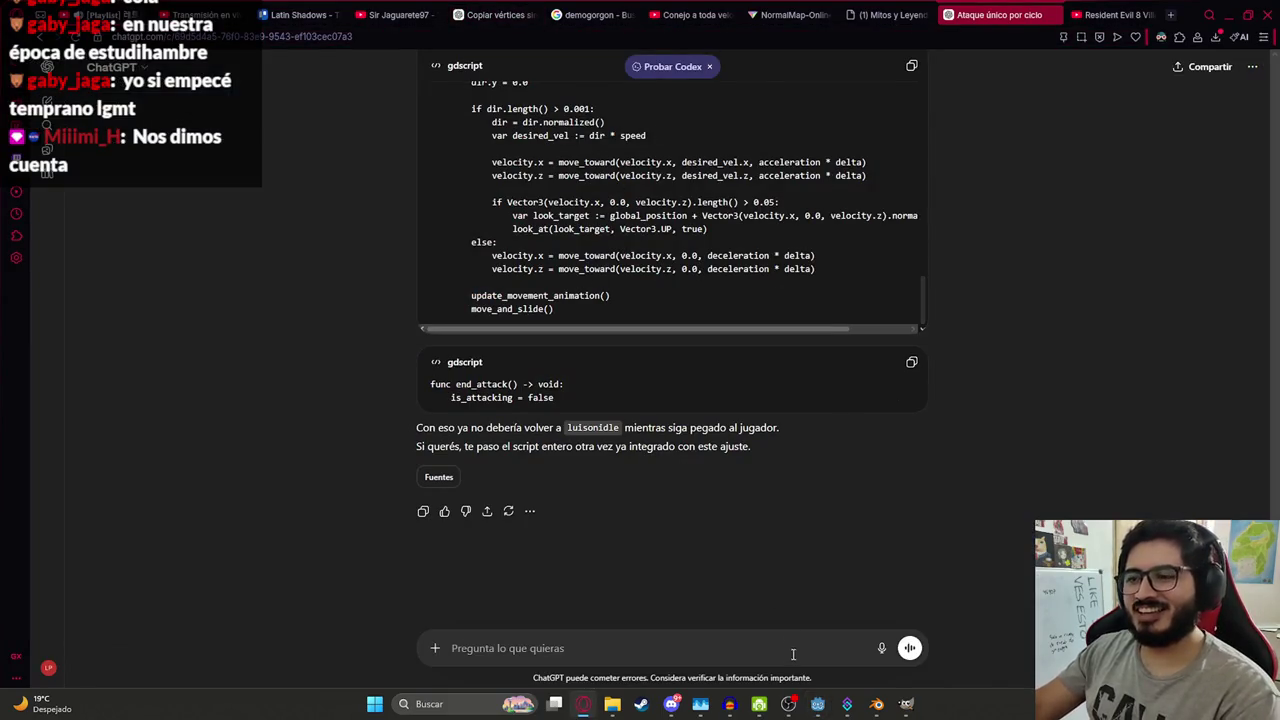
pyautogui.moveTo(845, 707)
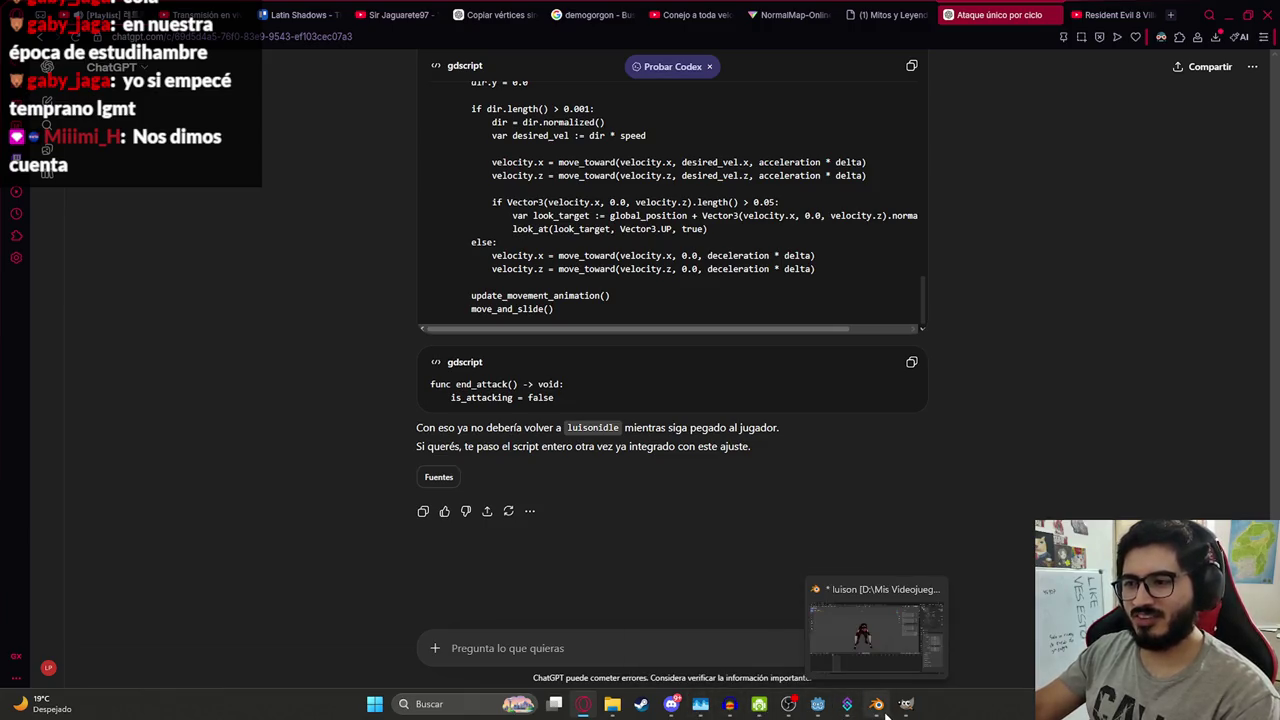
pyautogui.click(877, 704)
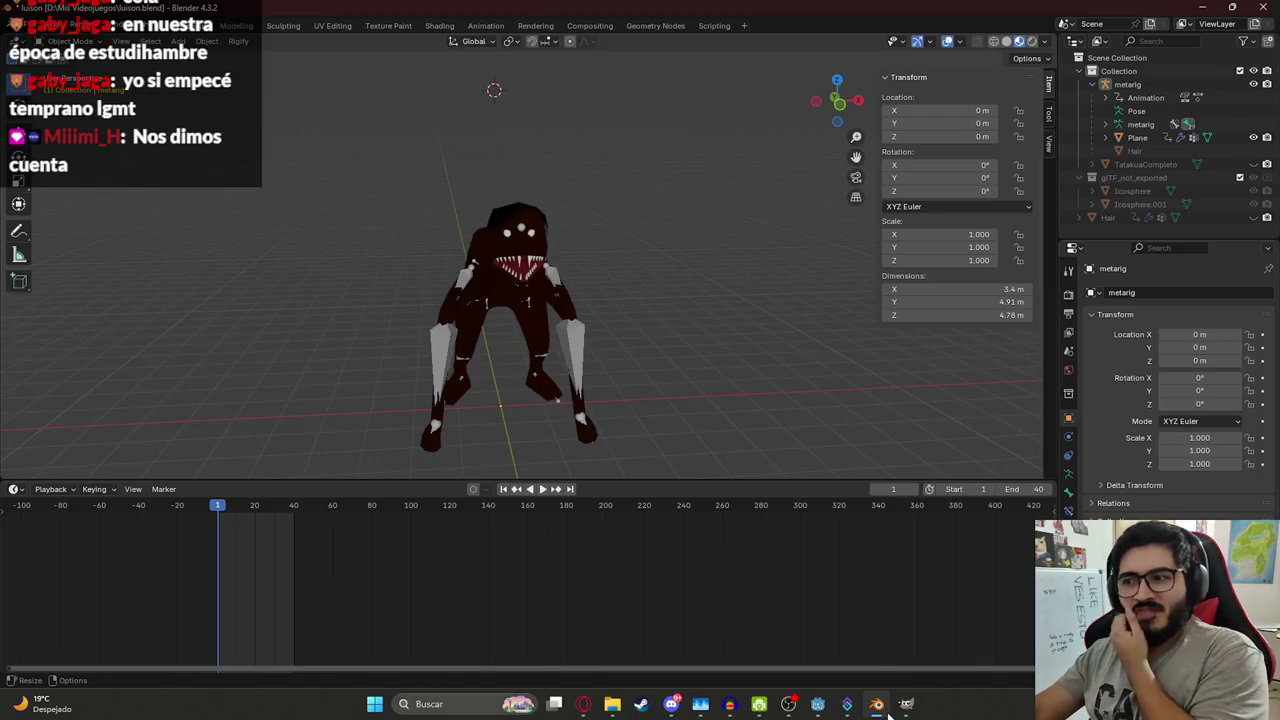
pyautogui.click(887, 713)
pyautogui.click(817, 704)
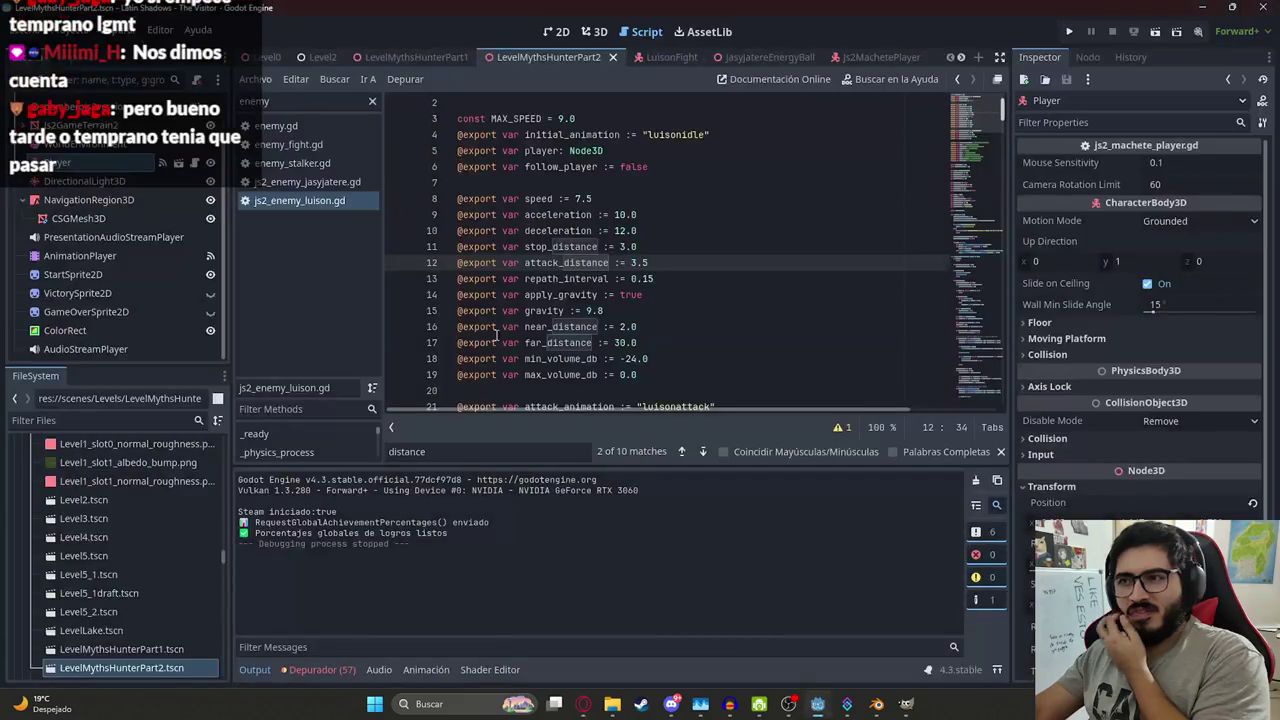
# Step: Empty the AudioStreamPlayer's music Stream in the 3D level, then run LevelMythsHunterPart2
pyautogui.click(587, 34)
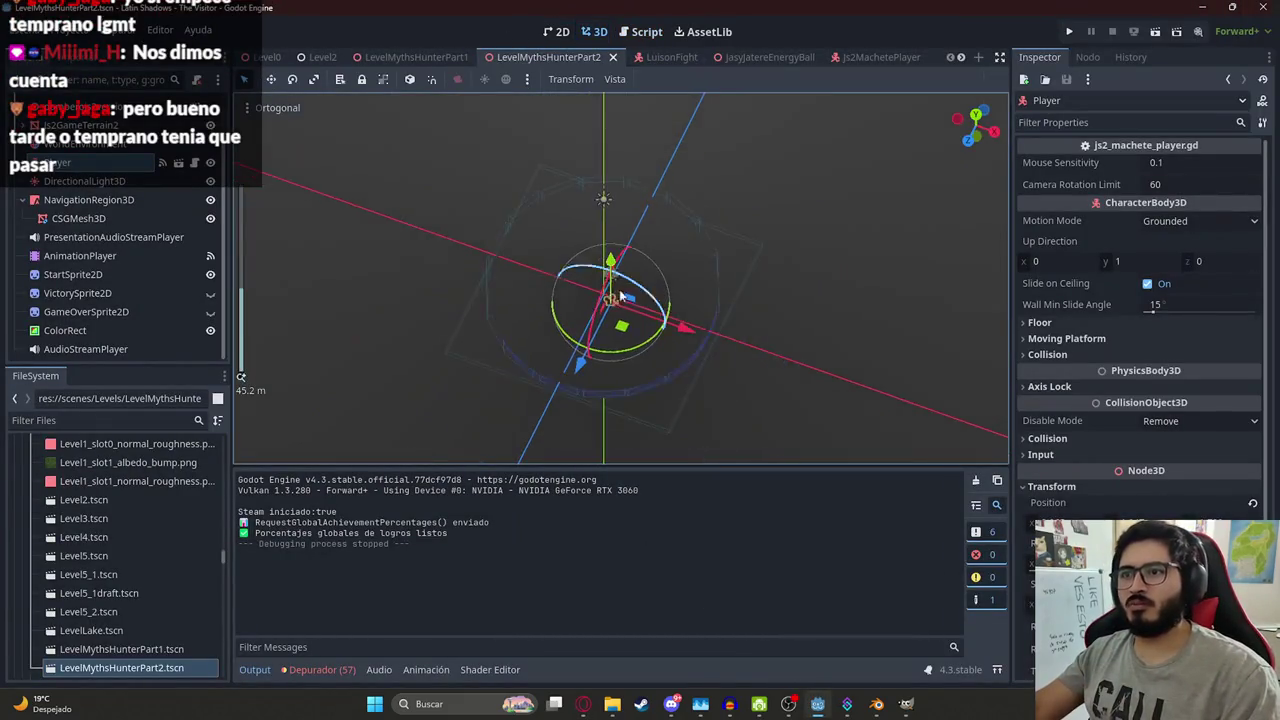
pyautogui.rightClick(558, 57)
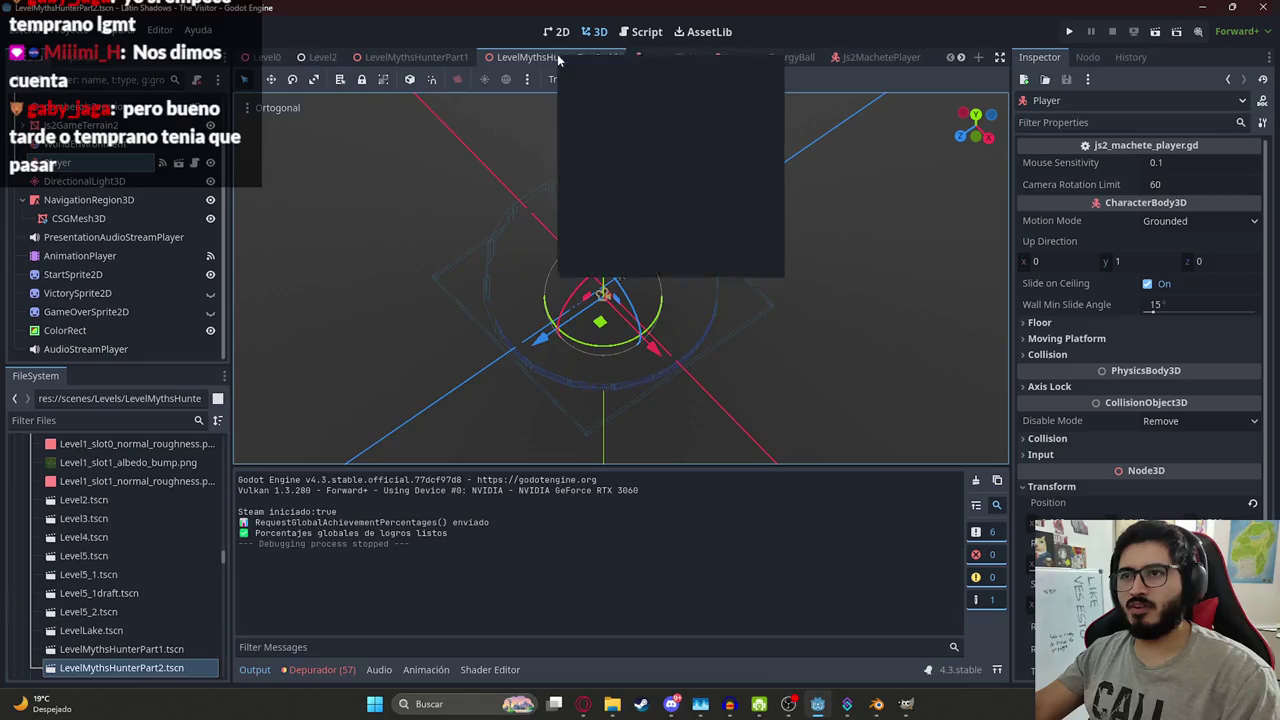
pyautogui.click(497, 57)
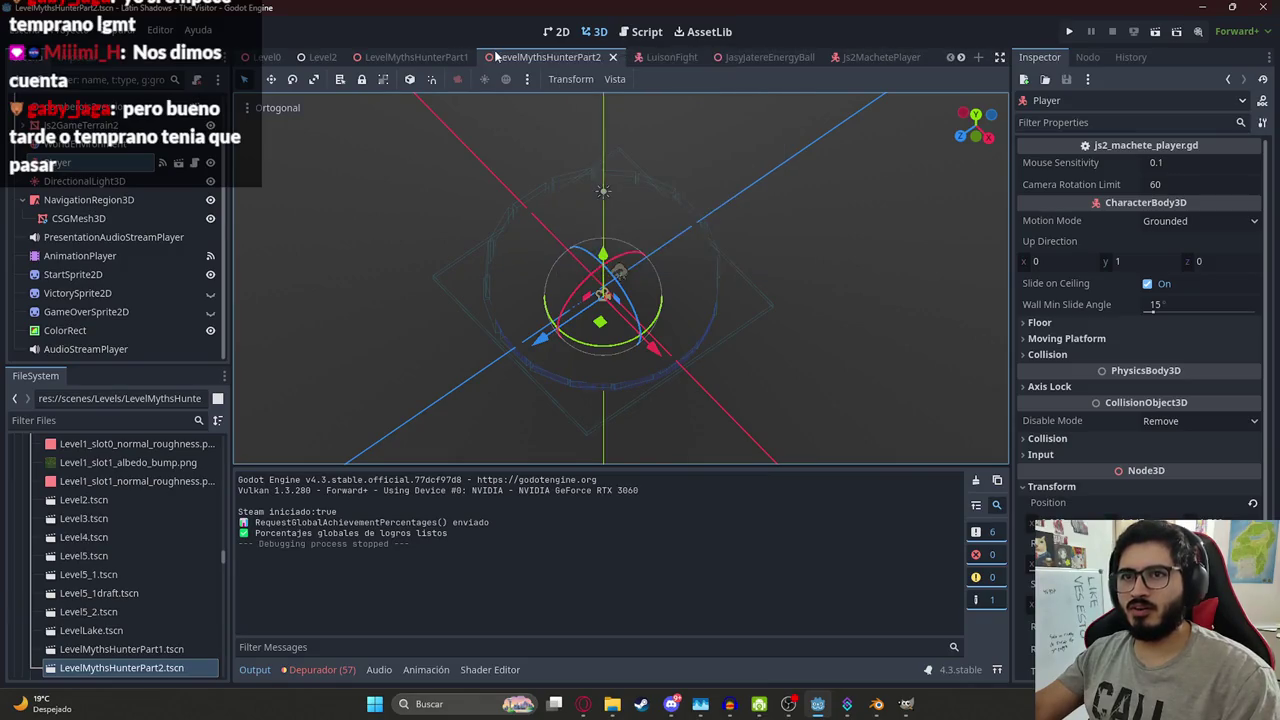
pyautogui.click(123, 240)
pyautogui.click(109, 350)
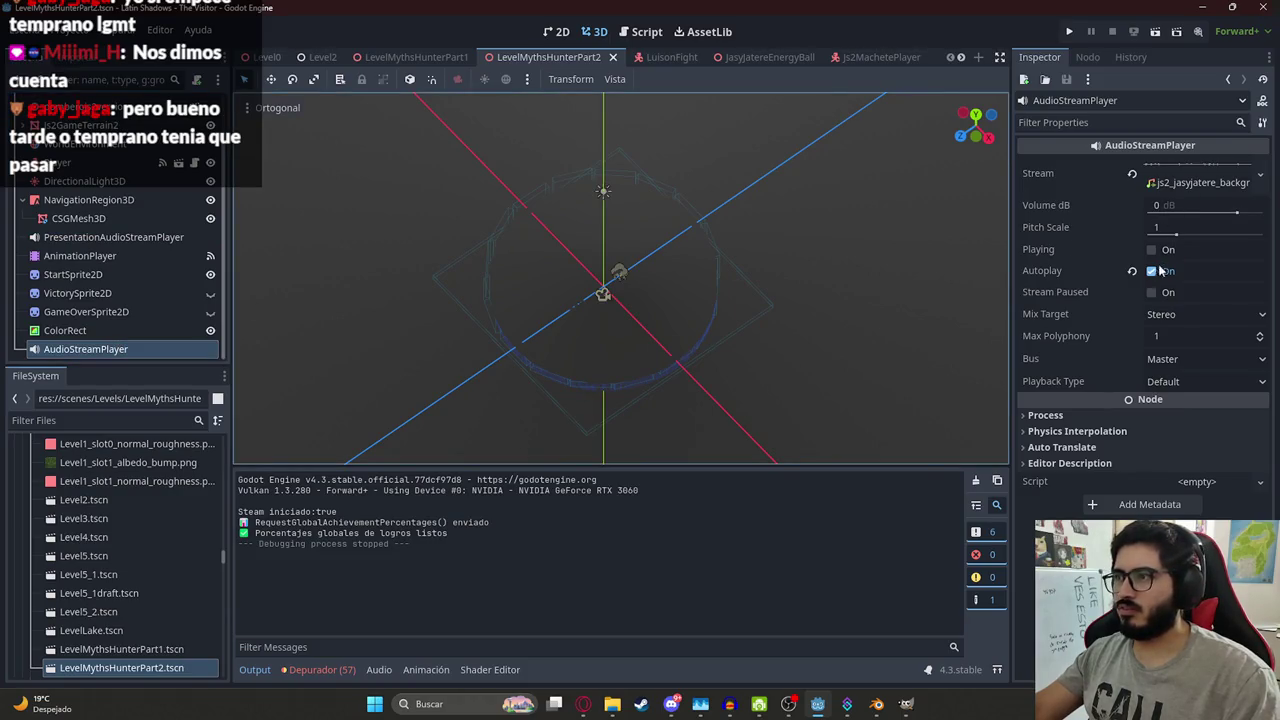
pyautogui.click(1166, 251)
pyautogui.click(1132, 173)
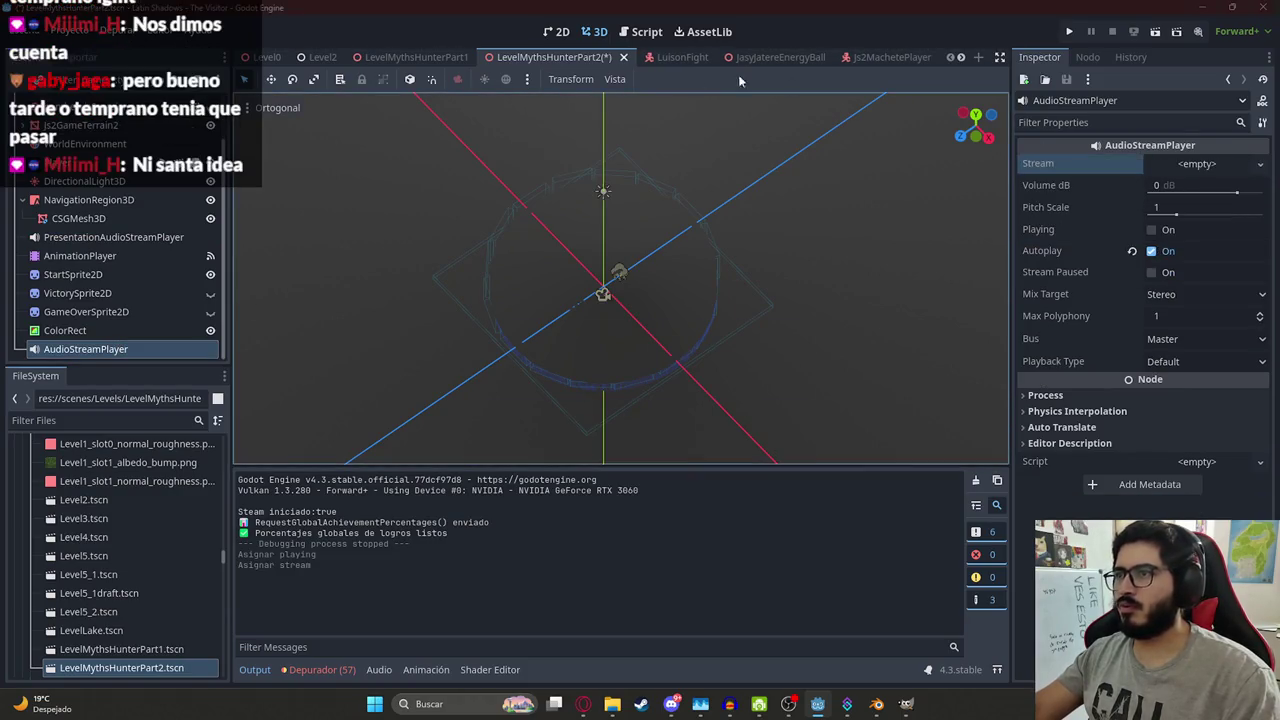
pyautogui.rightClick(520, 58)
pyautogui.click(607, 167)
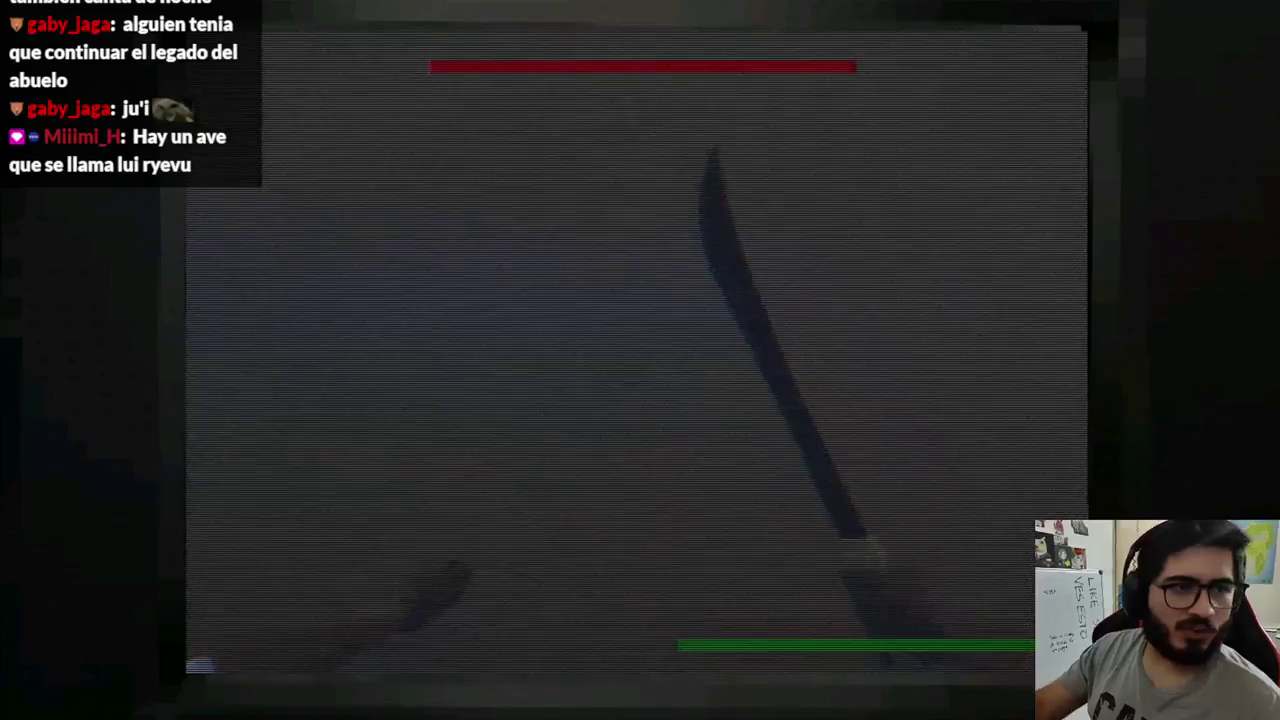
# Step: Stop the game, rerun the LevelMythsHunterPart2 scene, then stop it again with F8
pyautogui.press('F8')
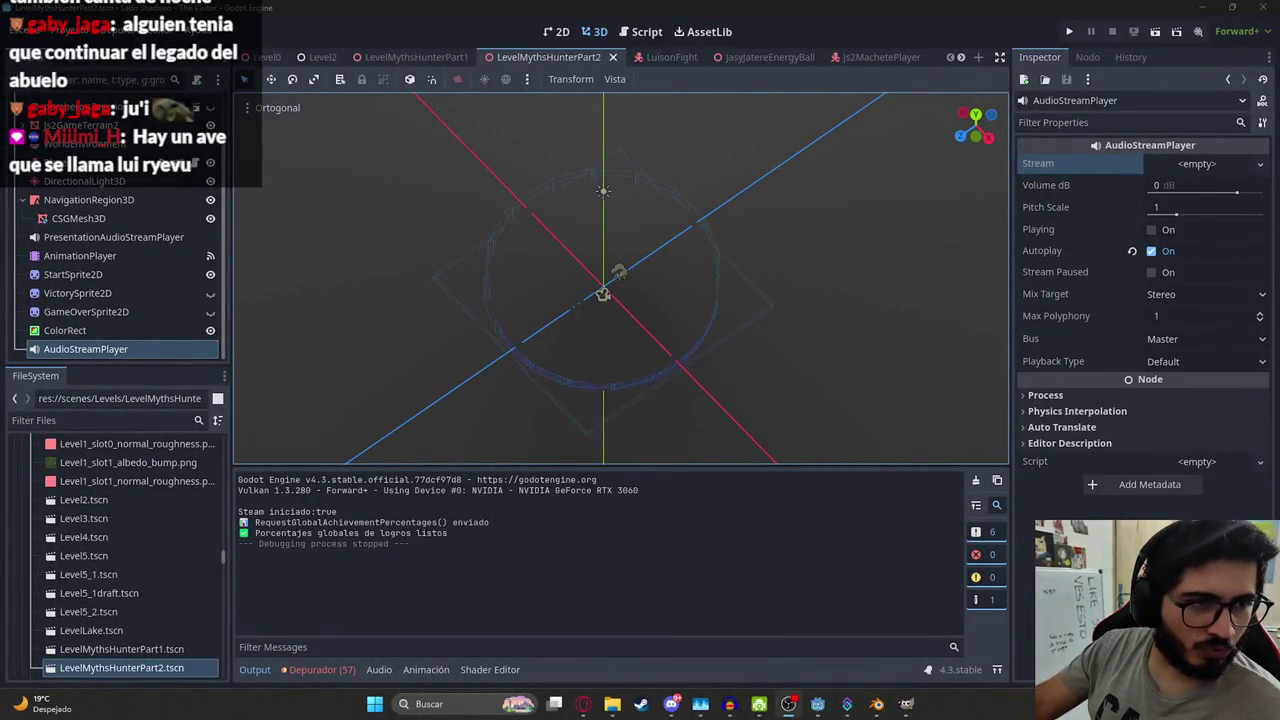
pyautogui.rightClick(507, 60)
pyautogui.click(570, 166)
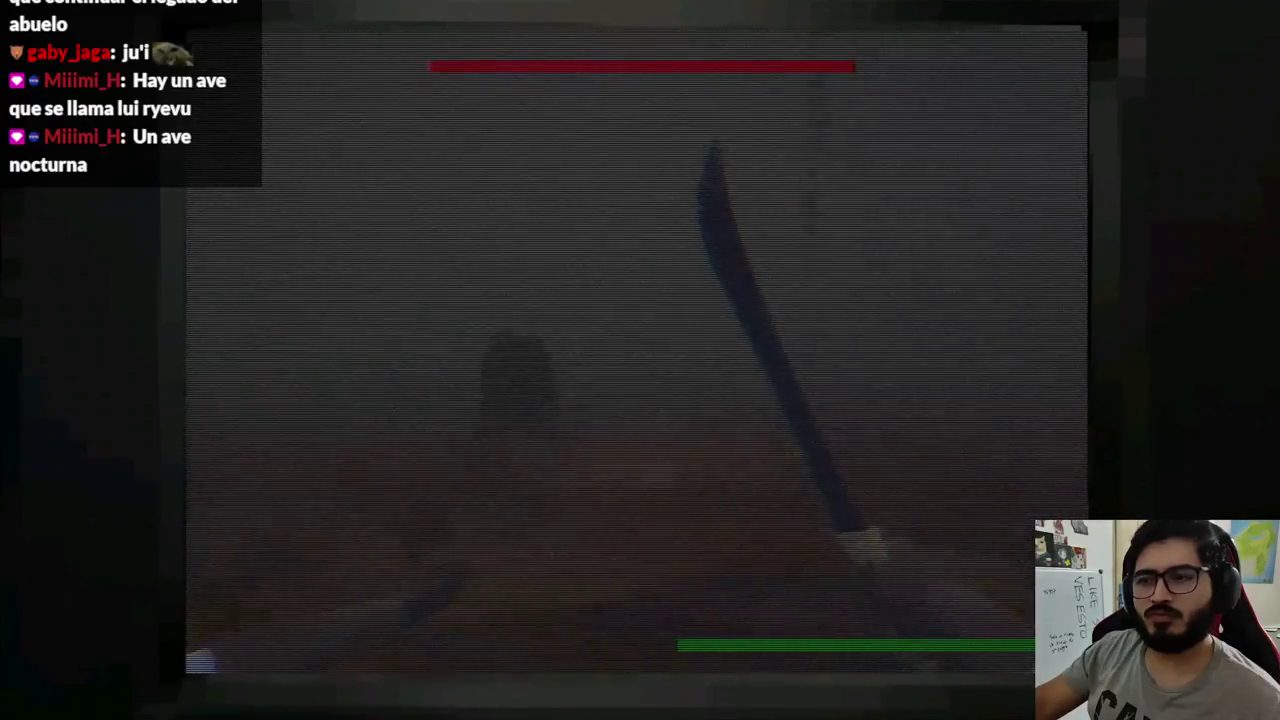
pyautogui.press('F8')
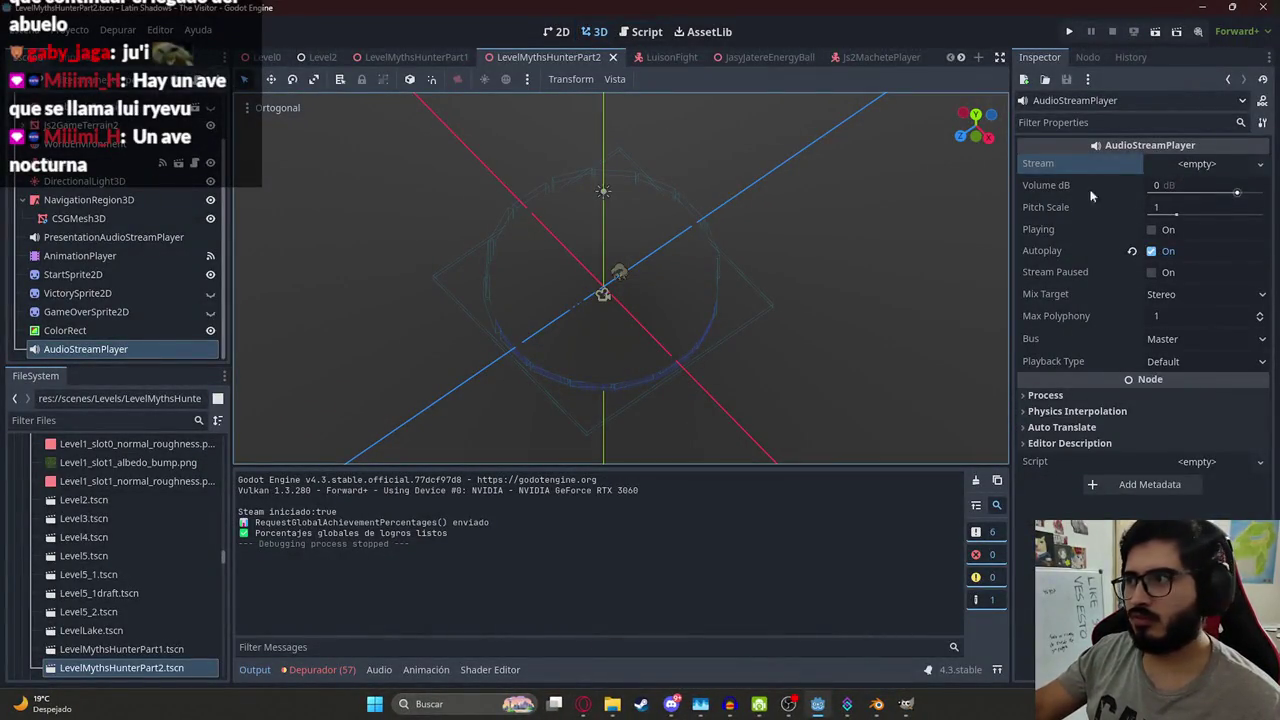
# Step: Clear the environment resource on the level's WorldEnvironment node
pyautogui.click(100, 147)
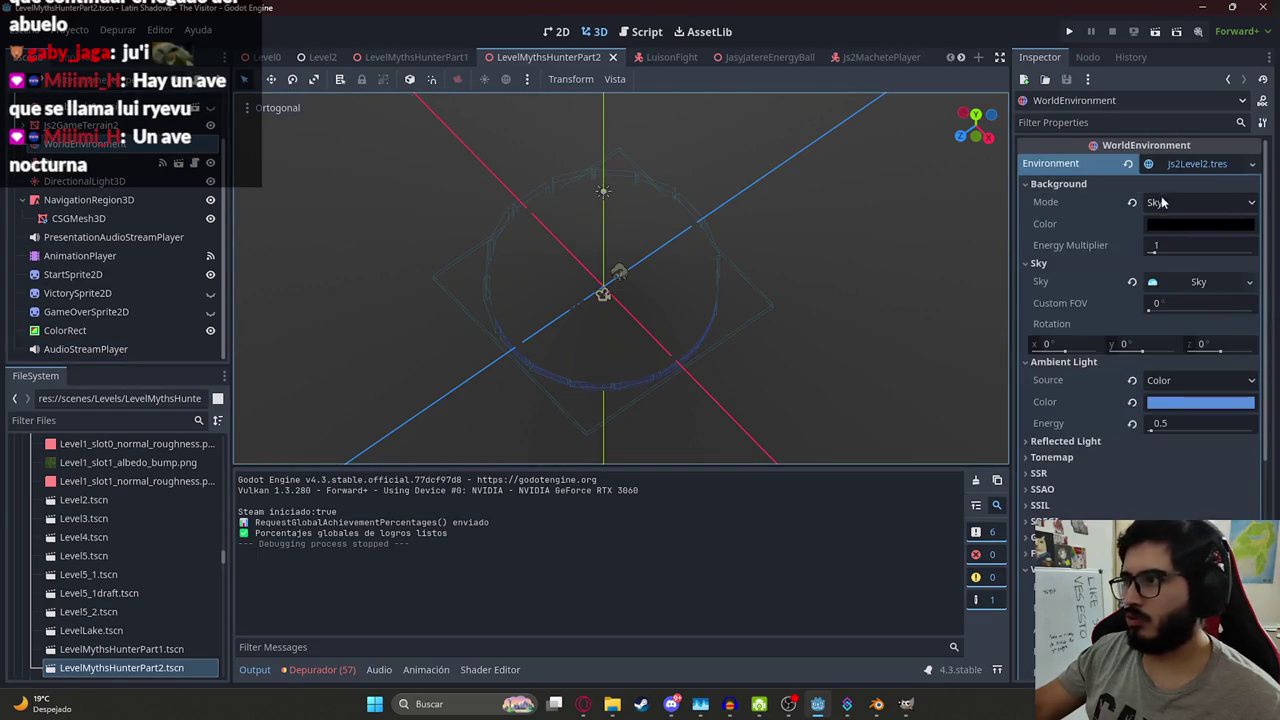
pyautogui.click(1131, 163)
pyautogui.scroll(6, 517, 249)
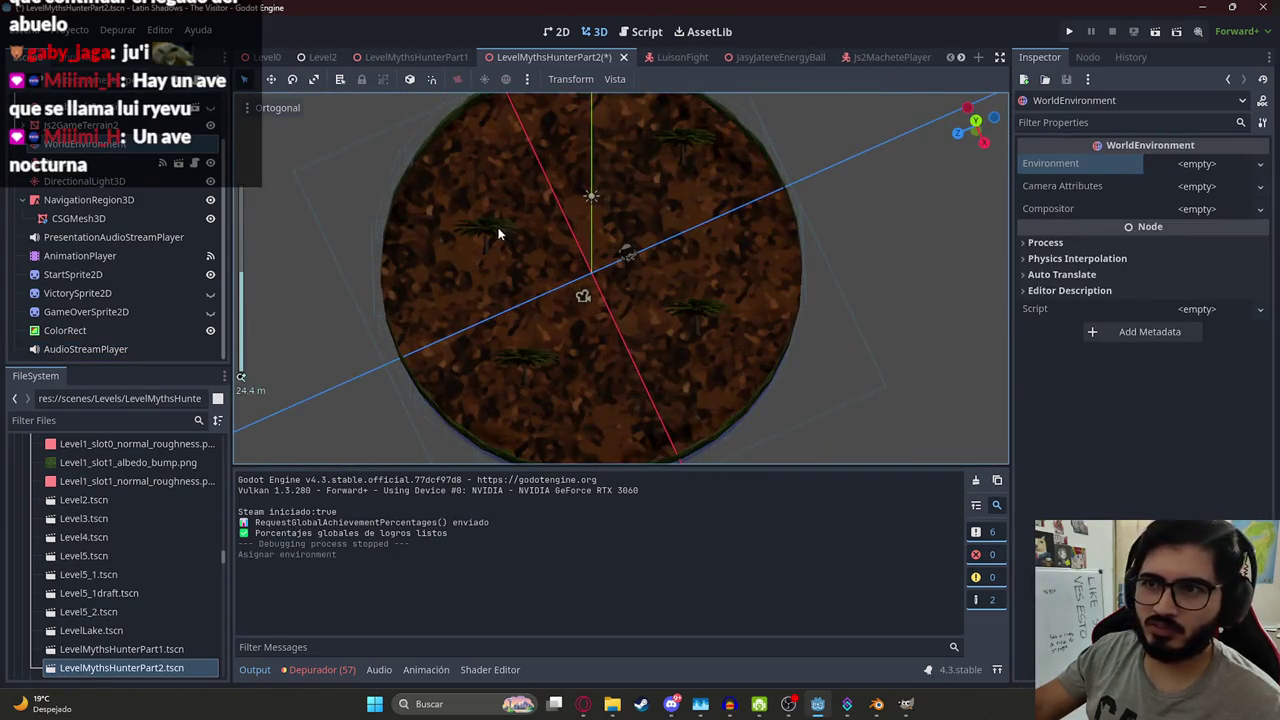
# Step: Delete the four palm-tree sprites Sprite3D12 through Sprite3D15 from the level
pyautogui.click(499, 234)
pyautogui.scroll(3, 499, 234)
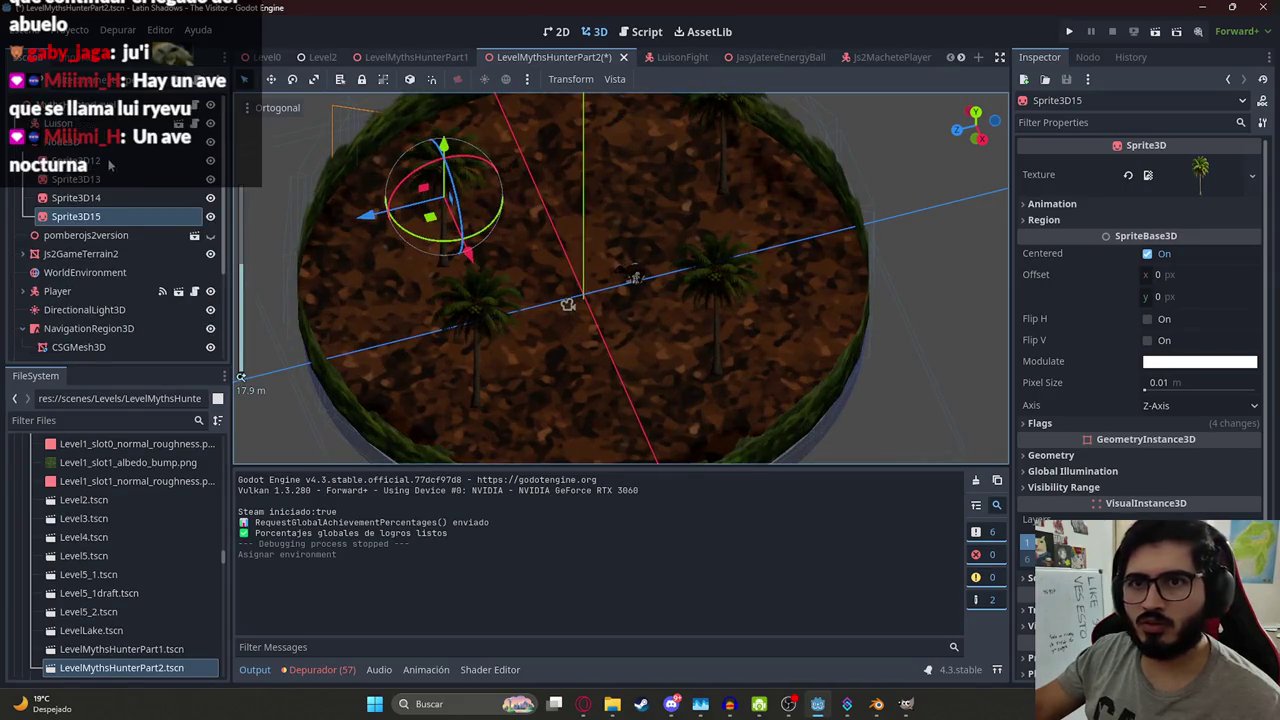
pyautogui.click(110, 165)
pyautogui.click(85, 148)
pyautogui.rightClick(85, 148)
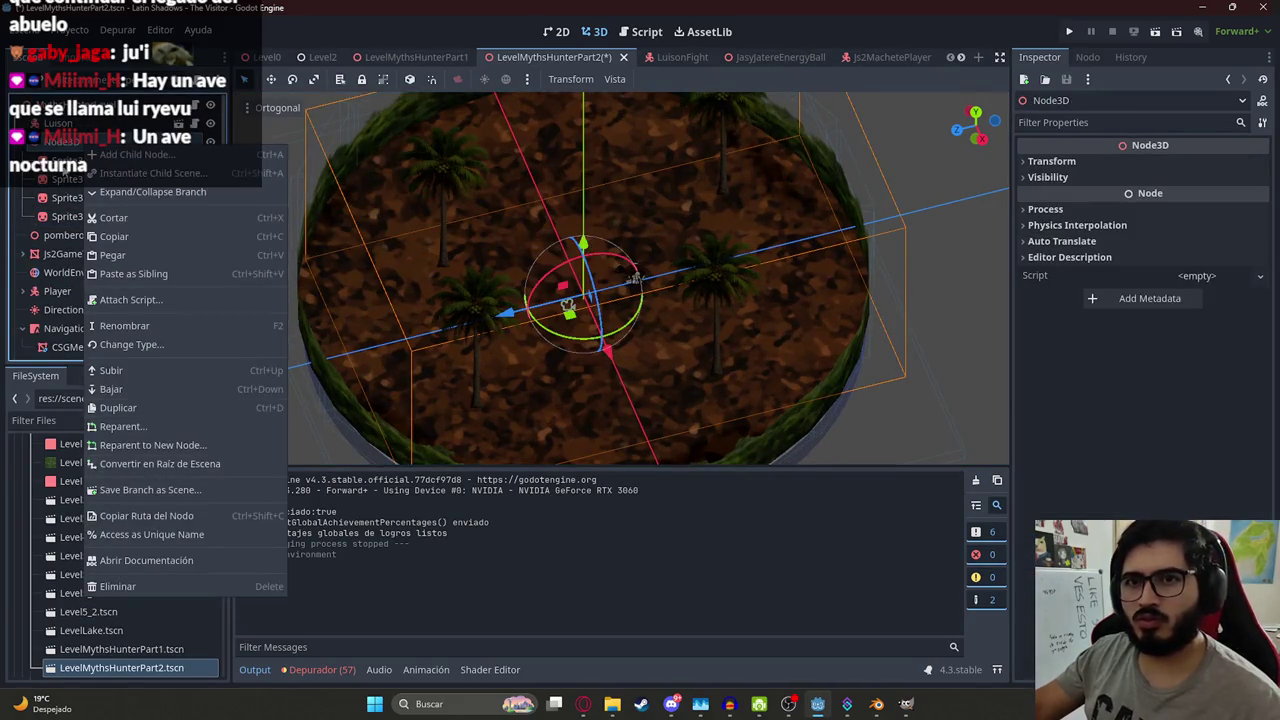
pyautogui.click(75, 160)
pyautogui.keyDown('shift'); pyautogui.click(80, 216); pyautogui.keyUp('shift')
pyautogui.rightClick(80, 216)
pyautogui.click(128, 500)
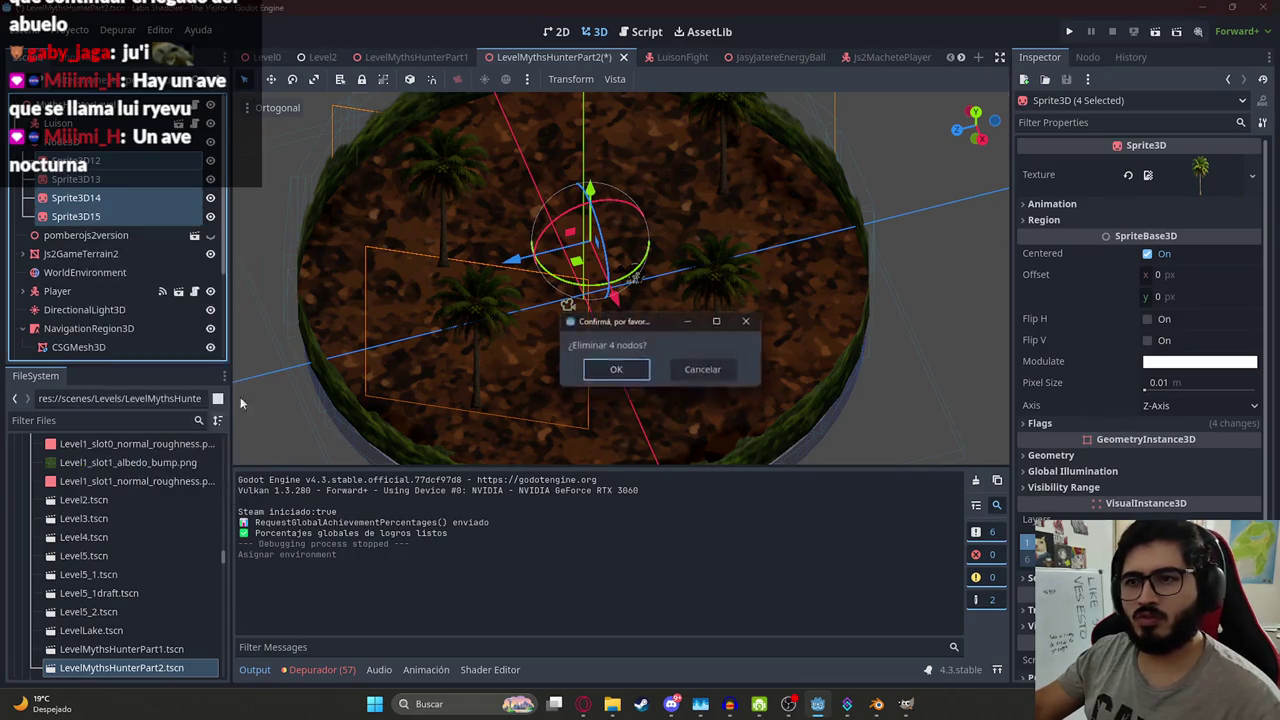
pyautogui.press('Return')
pyautogui.moveTo(660, 243)
pyautogui.mouseDown()
pyautogui.moveTo(607, 194)
pyautogui.moveTo(596, 142)
pyautogui.moveTo(698, 187)
pyautogui.moveTo(654, 239)
pyautogui.moveTo(551, 214)
pyautogui.mouseUp()
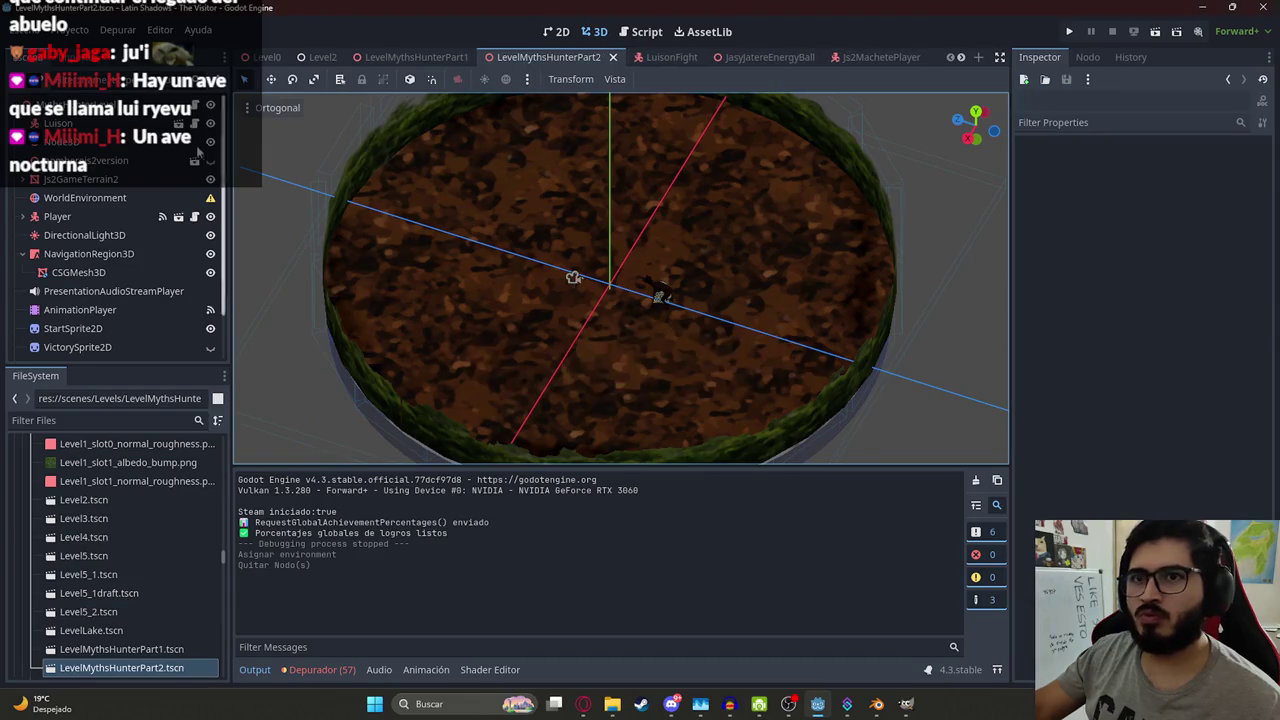
# Step: Quick-load Js2Level2.tres as the WorldEnvironment's environment resource
pyautogui.click(85, 197)
pyautogui.click(1220, 165)
pyautogui.click(1200, 207)
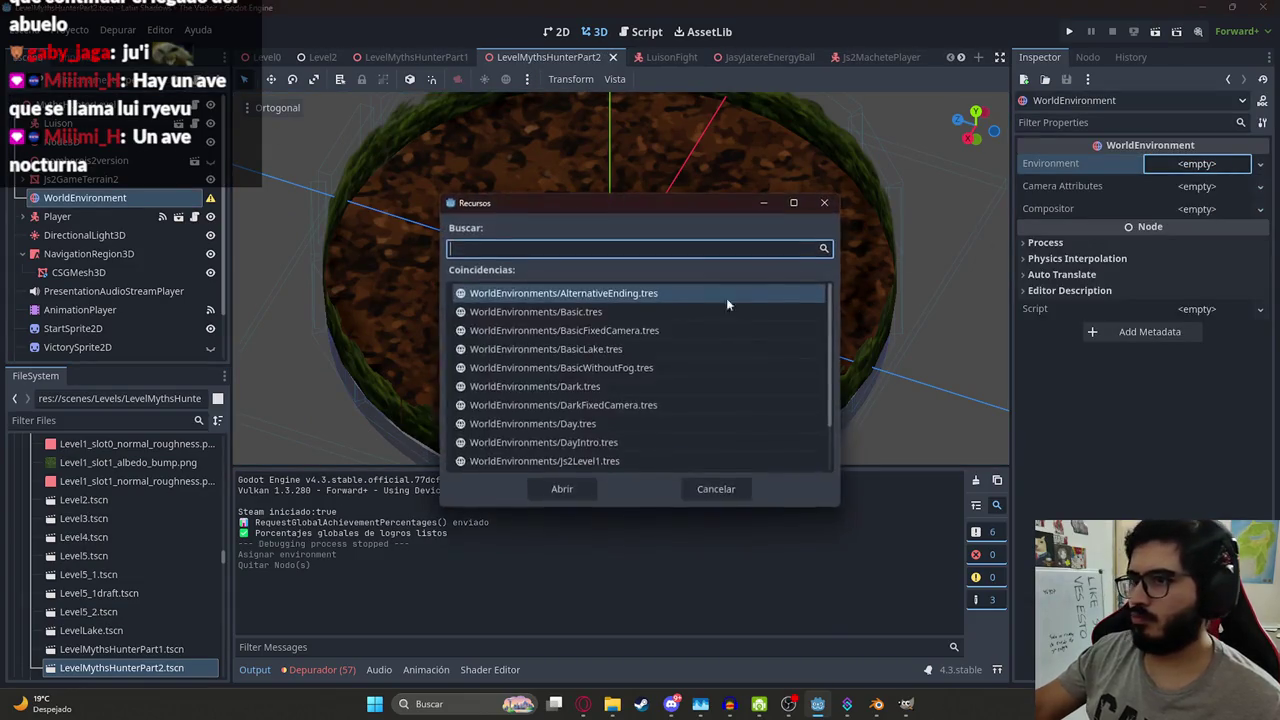
pyautogui.write('js2')
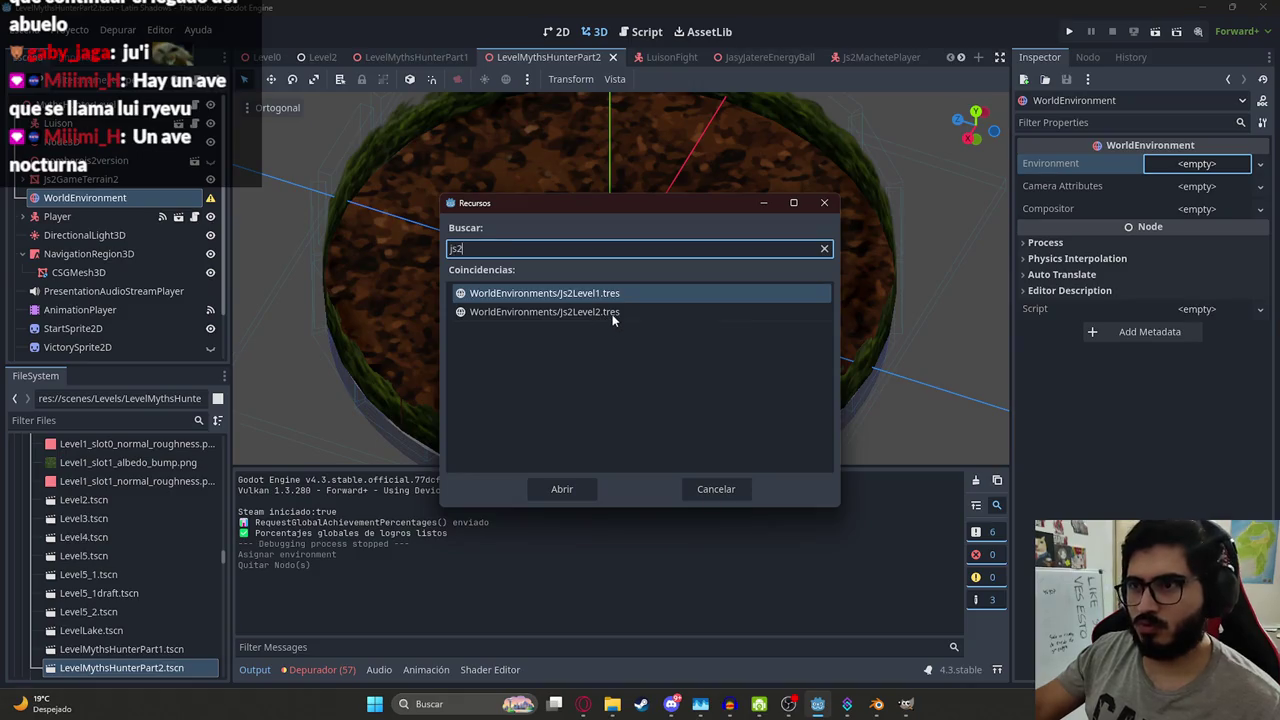
pyautogui.doubleClick(603, 312)
# Step: Save the level scene and launch the game to test it
pyautogui.hotkey('ctrl', 's')
pyautogui.rightClick(597, 57)
pyautogui.click(618, 170)
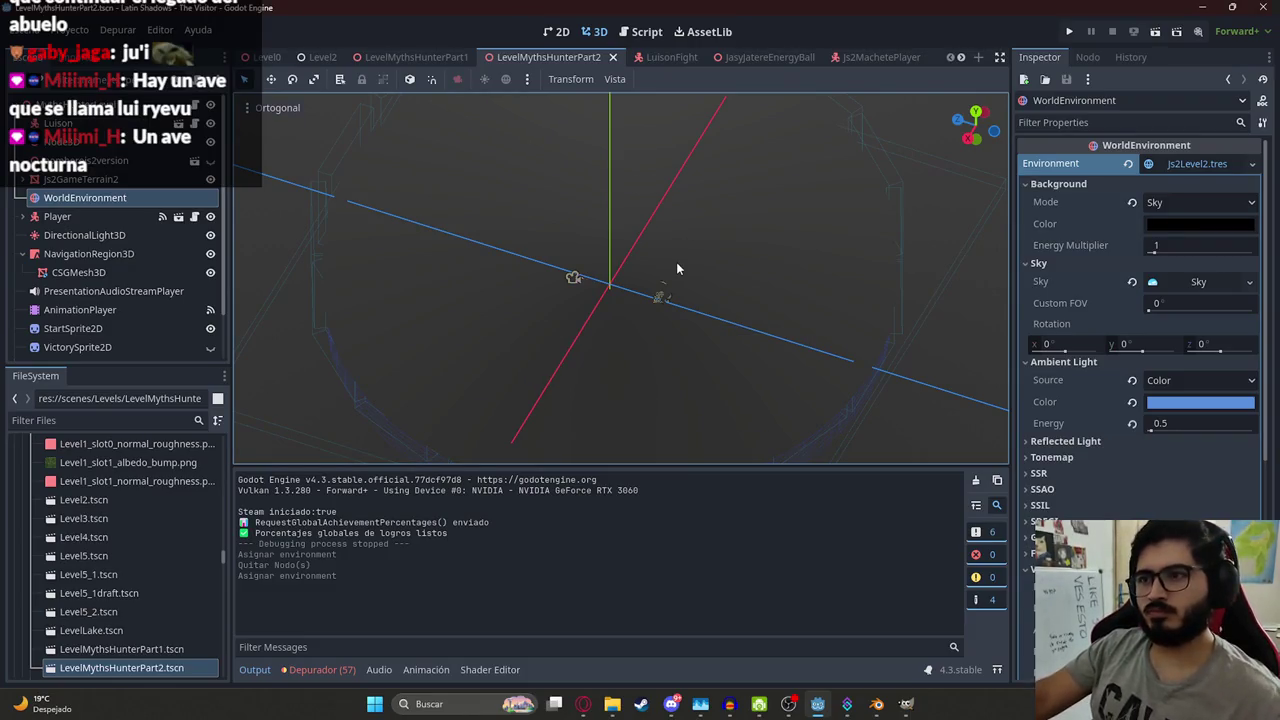
pyautogui.press('F6')
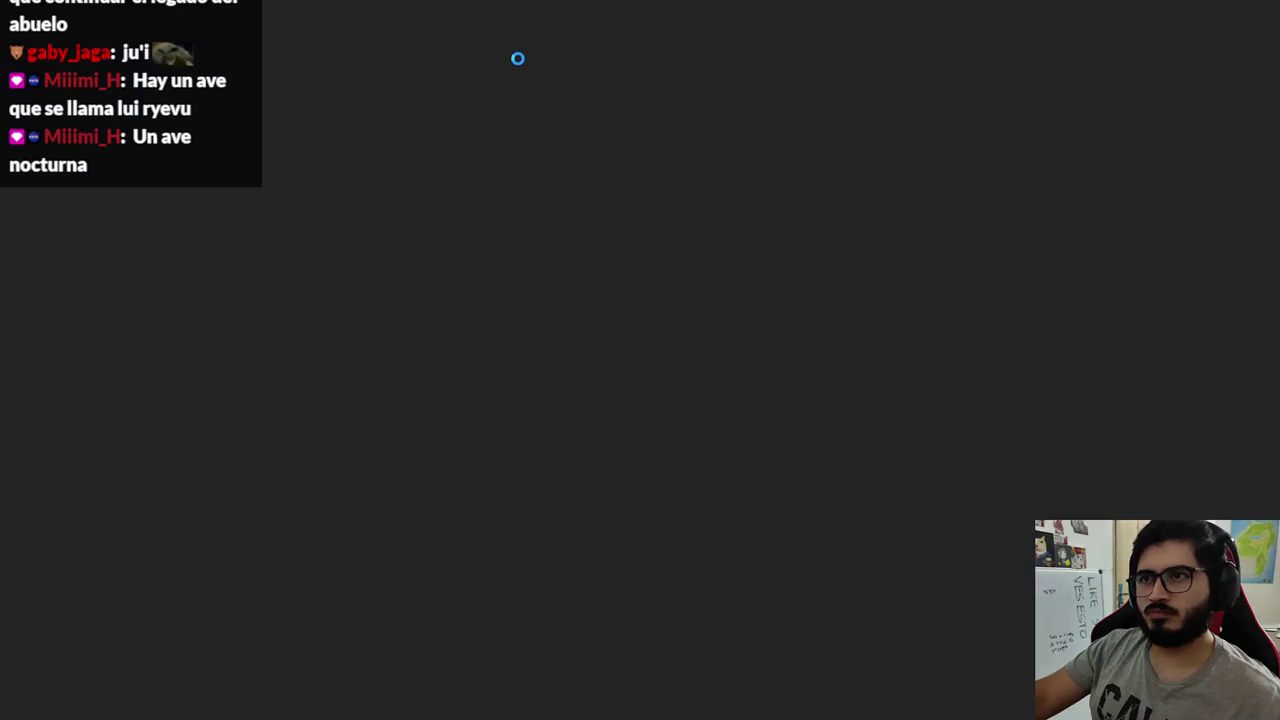
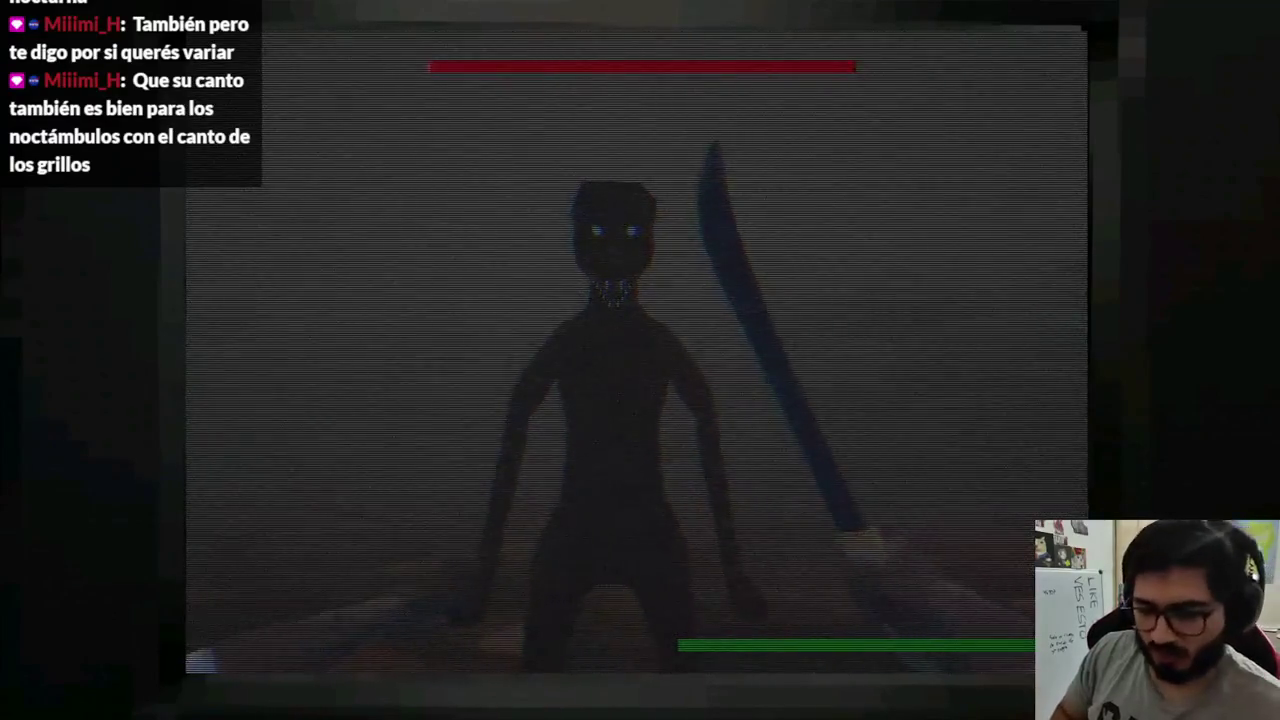
# Step: Stop the Godot game test and search YouTube for 'lui ryevu'
pyautogui.press('F8')
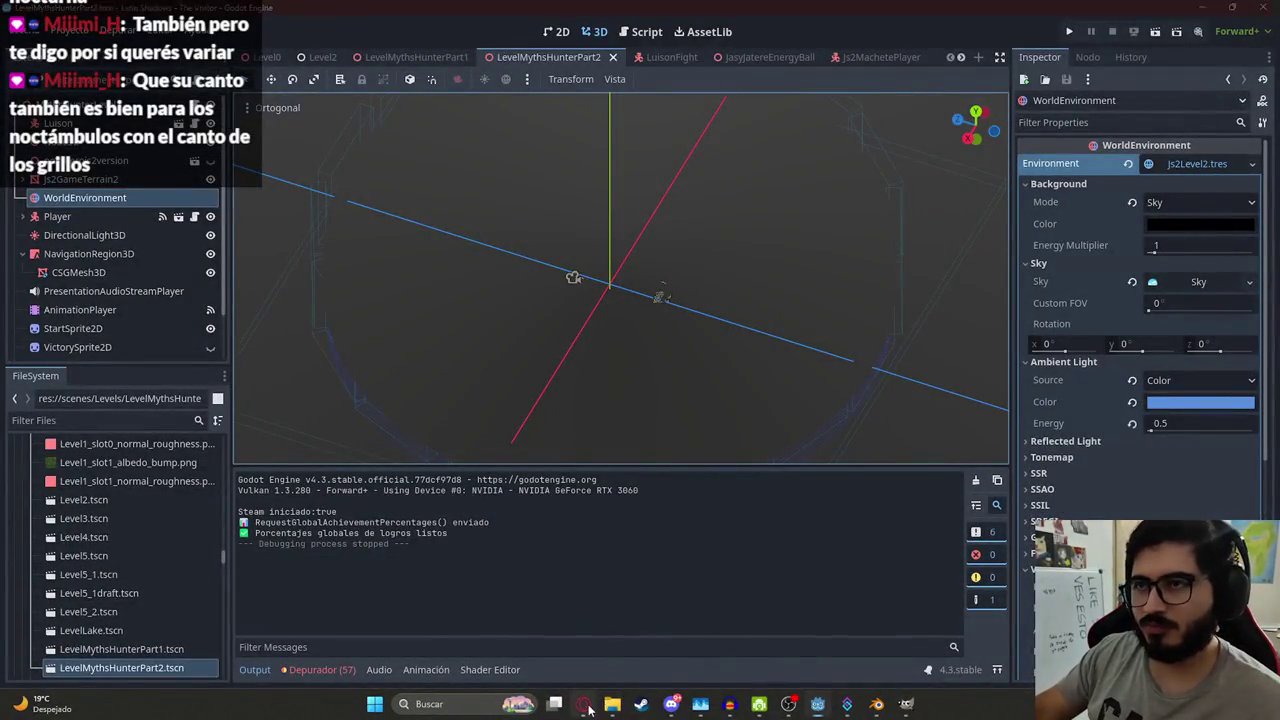
pyautogui.click(585, 704)
pyautogui.click(708, 14)
pyautogui.click(610, 67)
pyautogui.hotkey('ctrl', 'a')
pyautogui.write('lui ryevu')
pyautogui.press('Return')
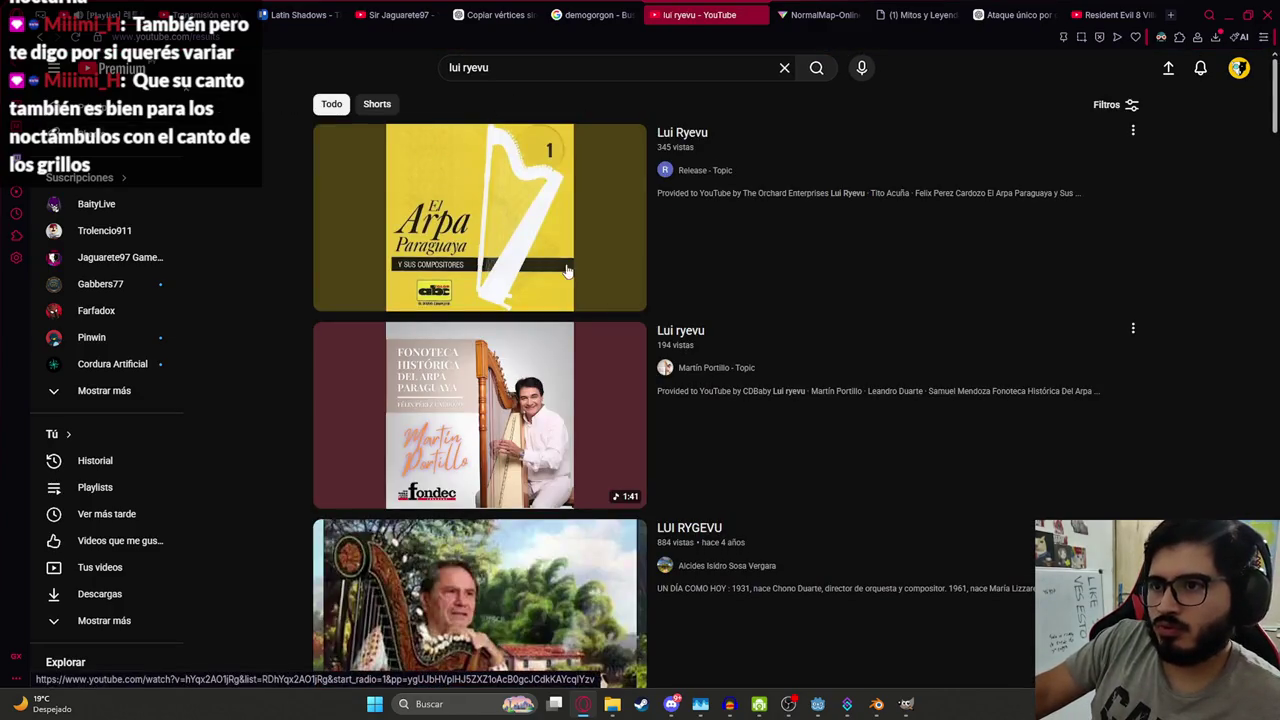
# Step: Extend the YouTube search to 'lui ryevu ave' and scroll the bird results
pyautogui.scroll(-1, 580, 320)
pyautogui.scroll(-4, 540, 455)
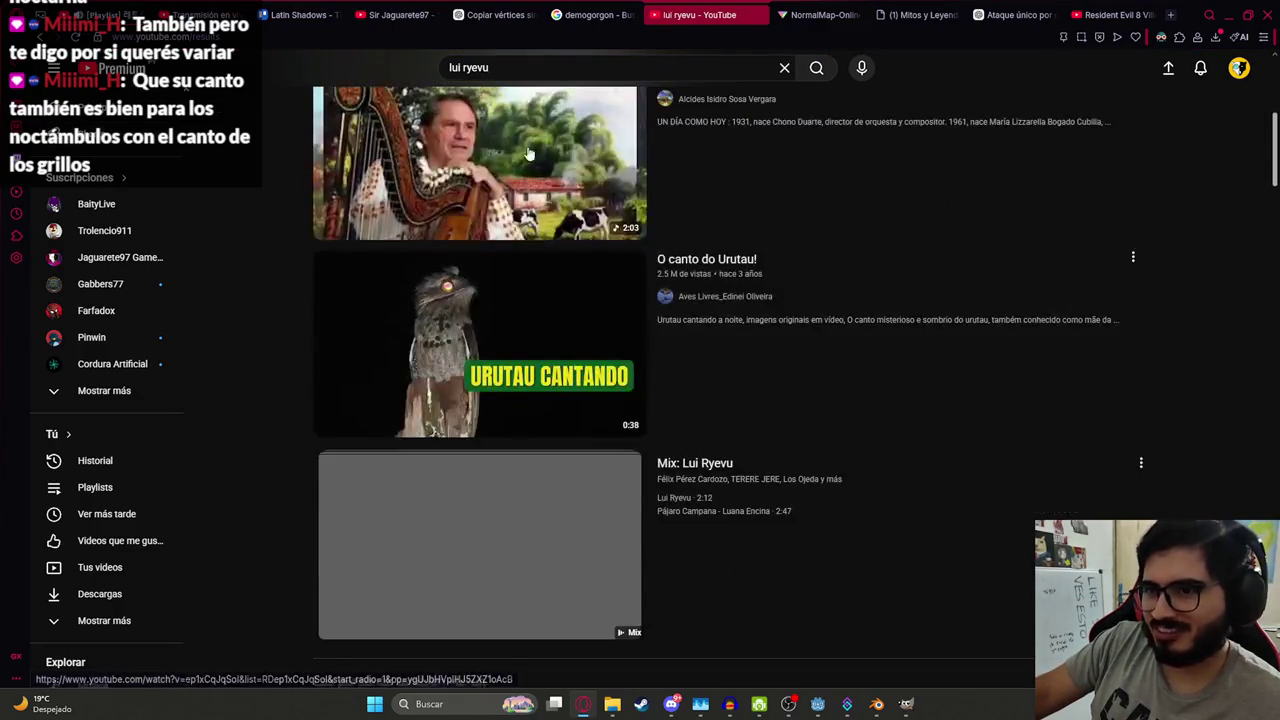
pyautogui.click(525, 67)
pyautogui.write('ave')
pyautogui.press('Return')
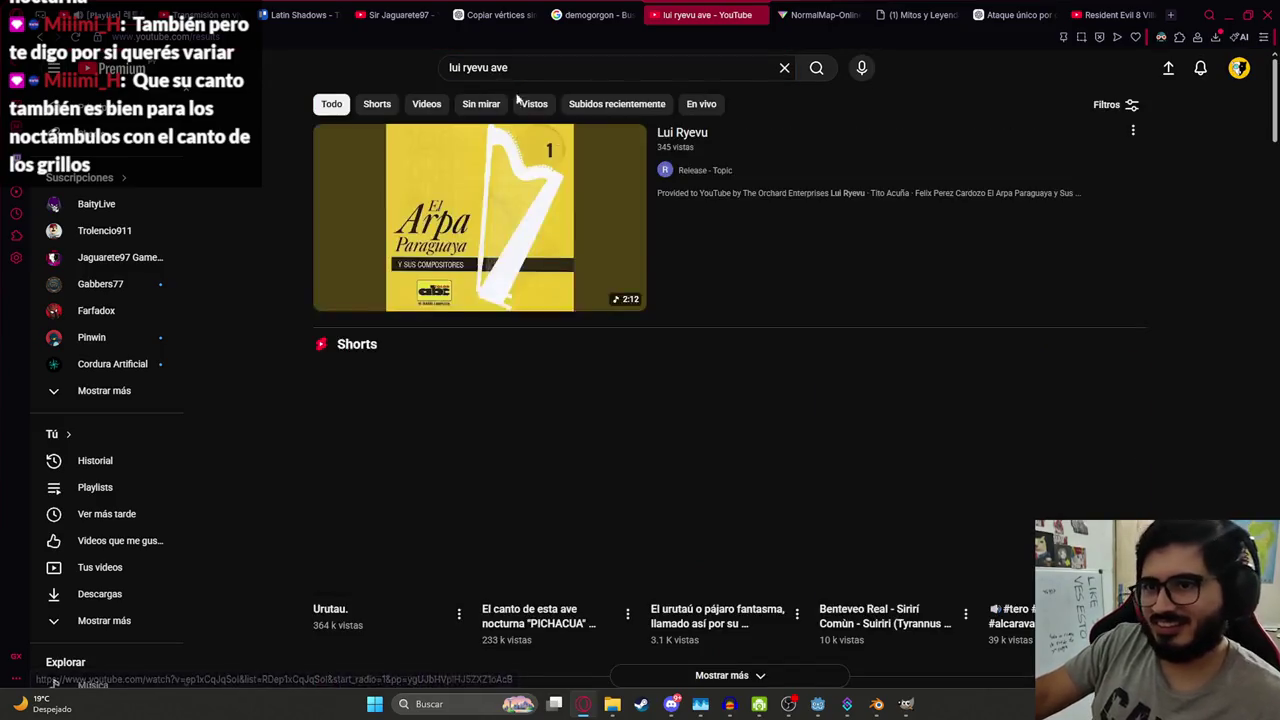
pyautogui.scroll(-2, 478, 268)
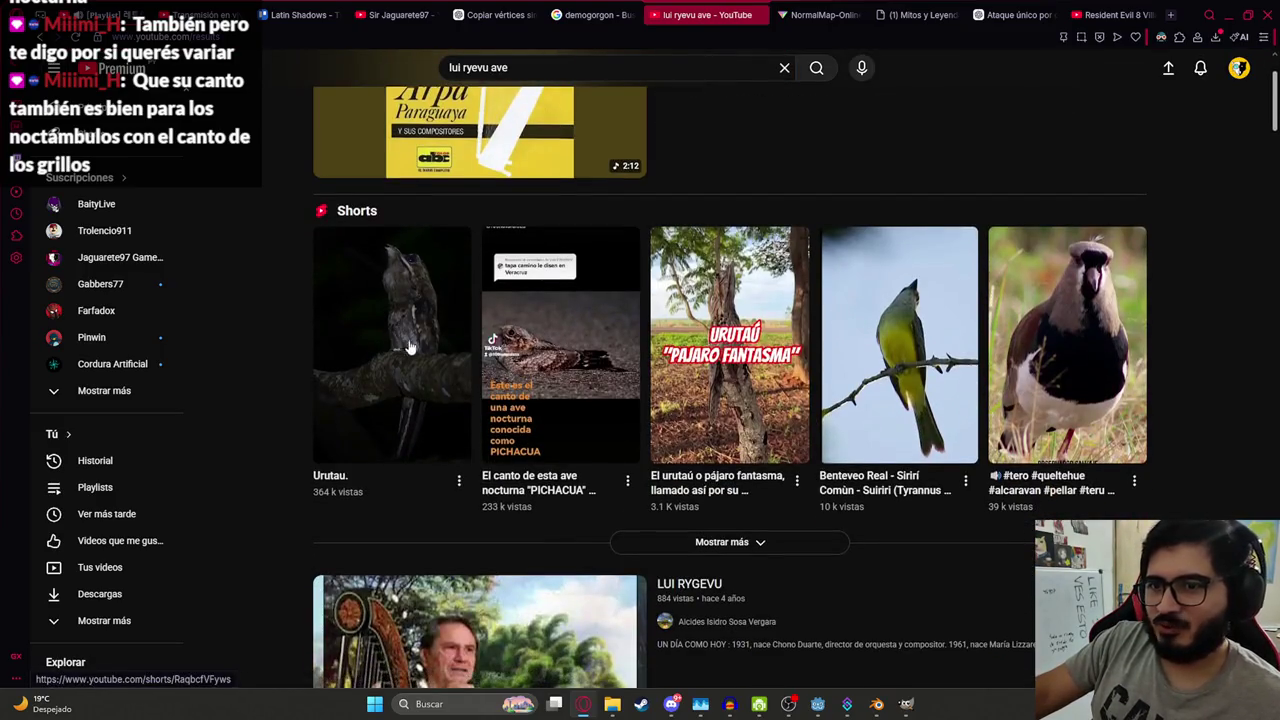
pyautogui.scroll(-4, 408, 347)
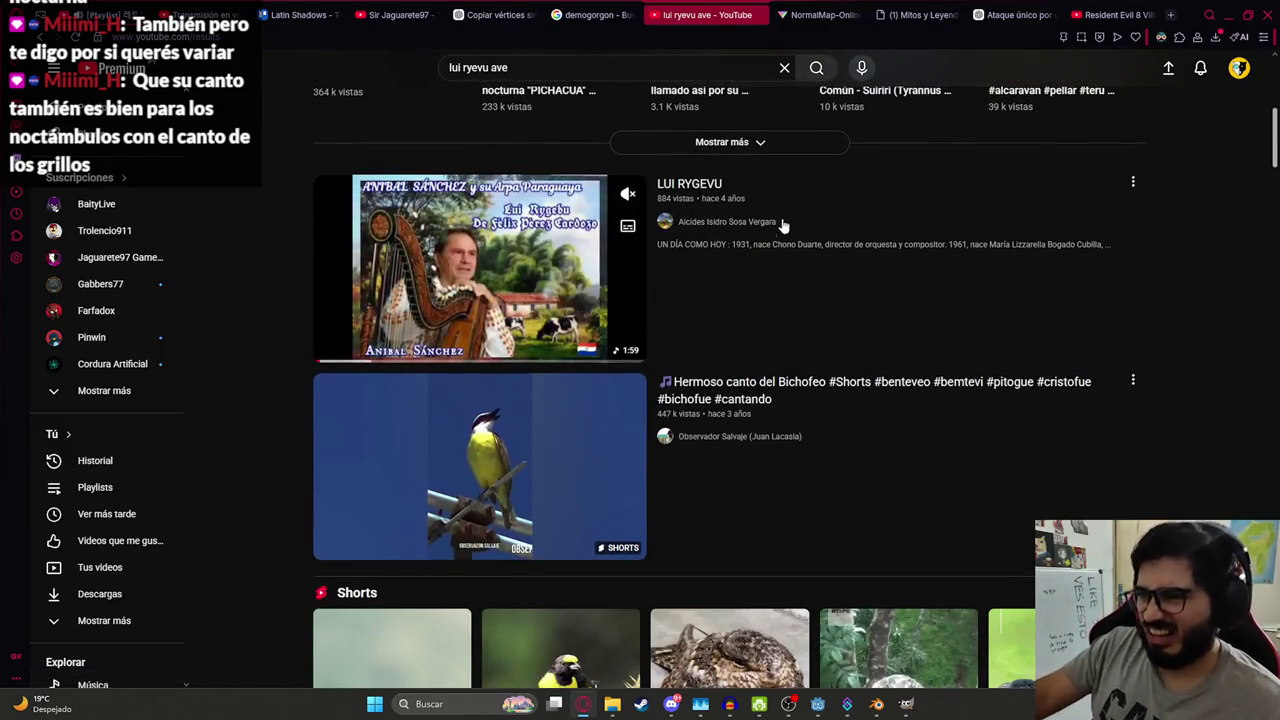
# Step: Watch the Bichofeo bird song Short, scroll the results, and open a new browser tab
pyautogui.click(560, 418)
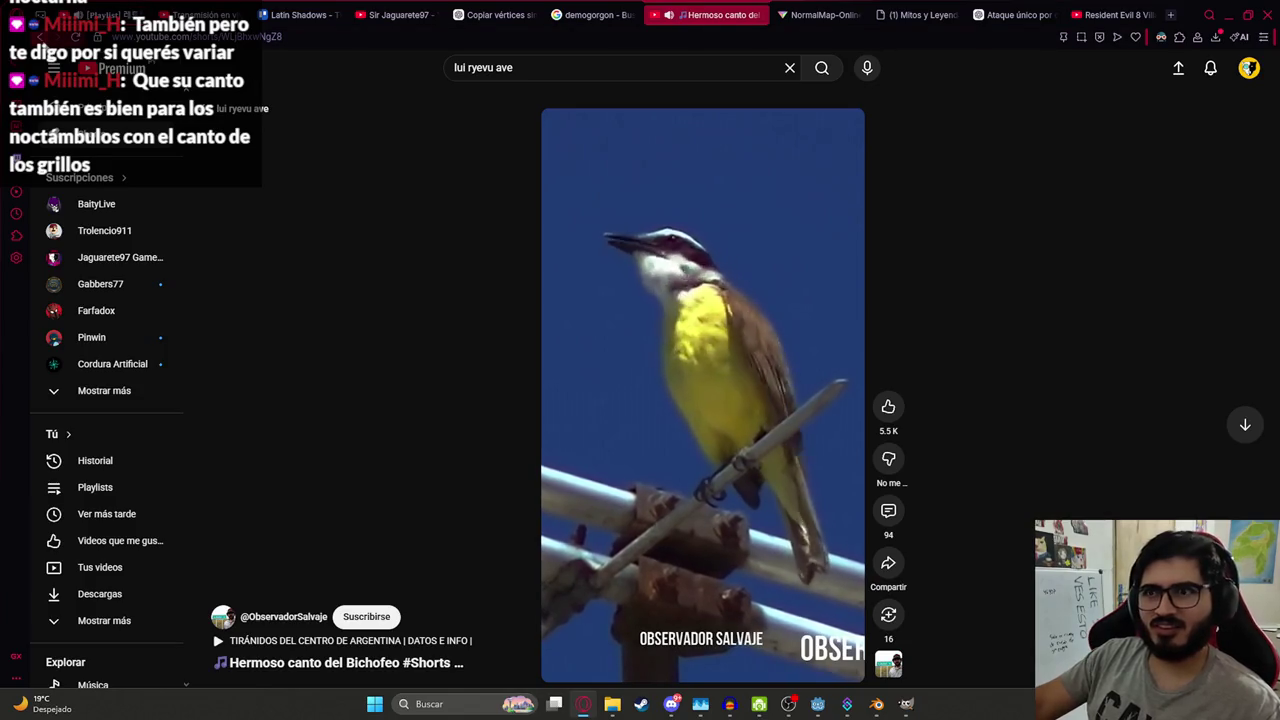
pyautogui.hotkey('alt', 'Left')
pyautogui.scroll(-5, 540, 330)
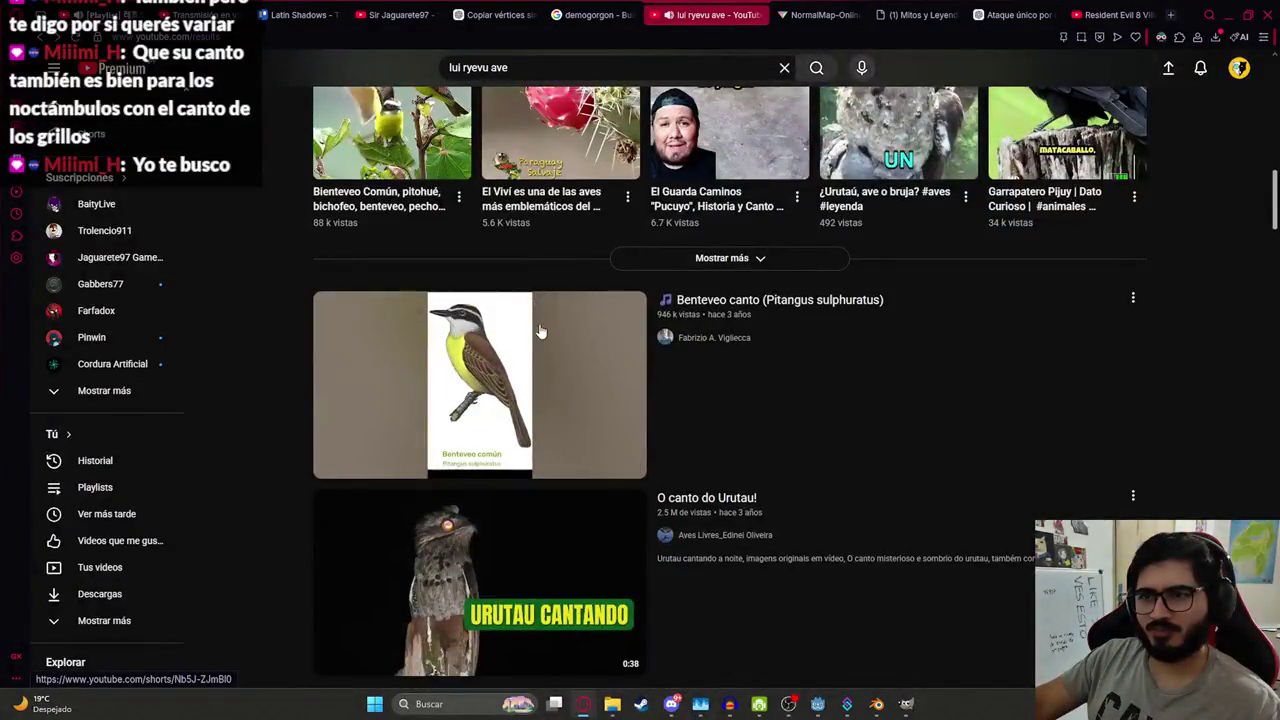
pyautogui.scroll(-3, 540, 330)
pyautogui.scroll(-3, 328, 437)
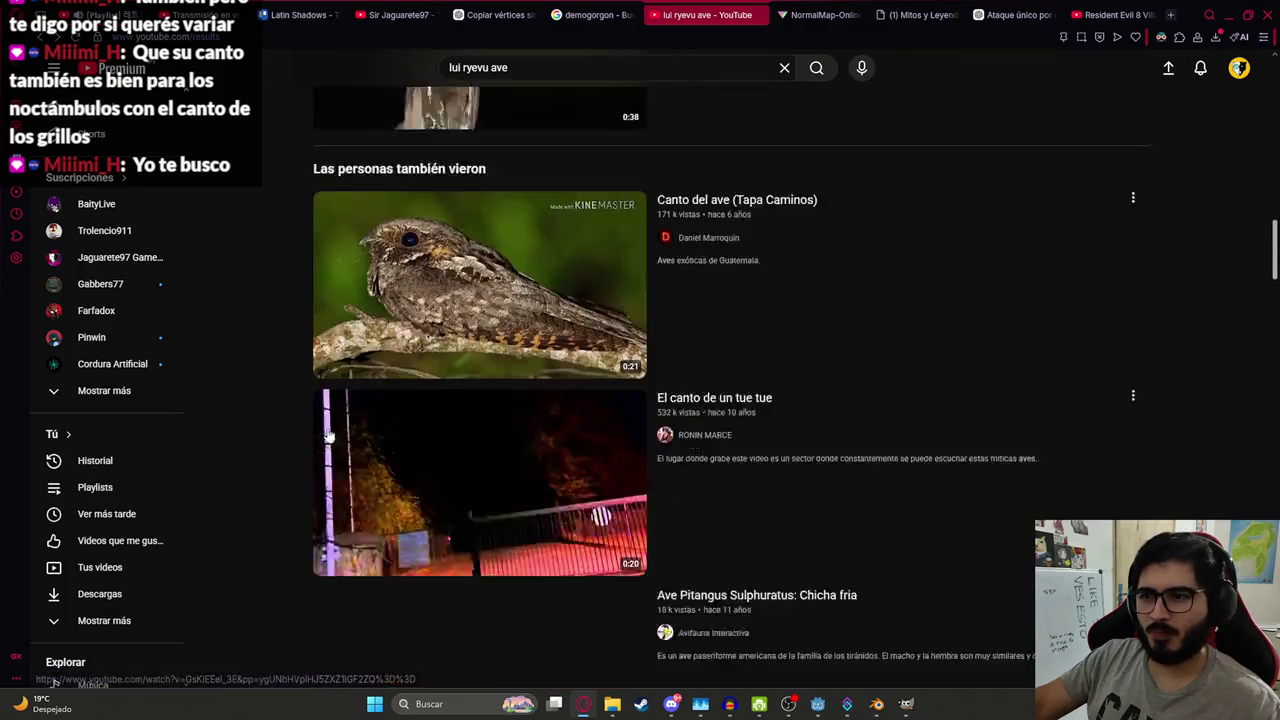
pyautogui.scroll(-1, 328, 437)
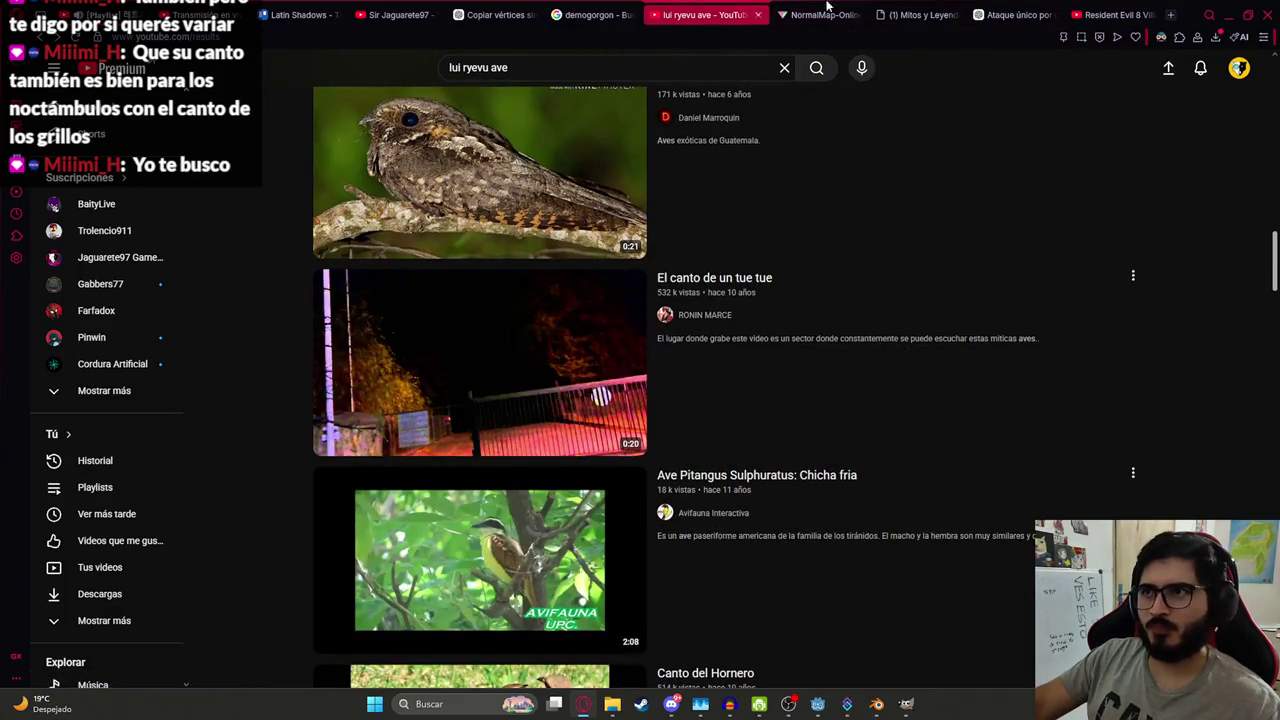
pyautogui.click(1171, 15)
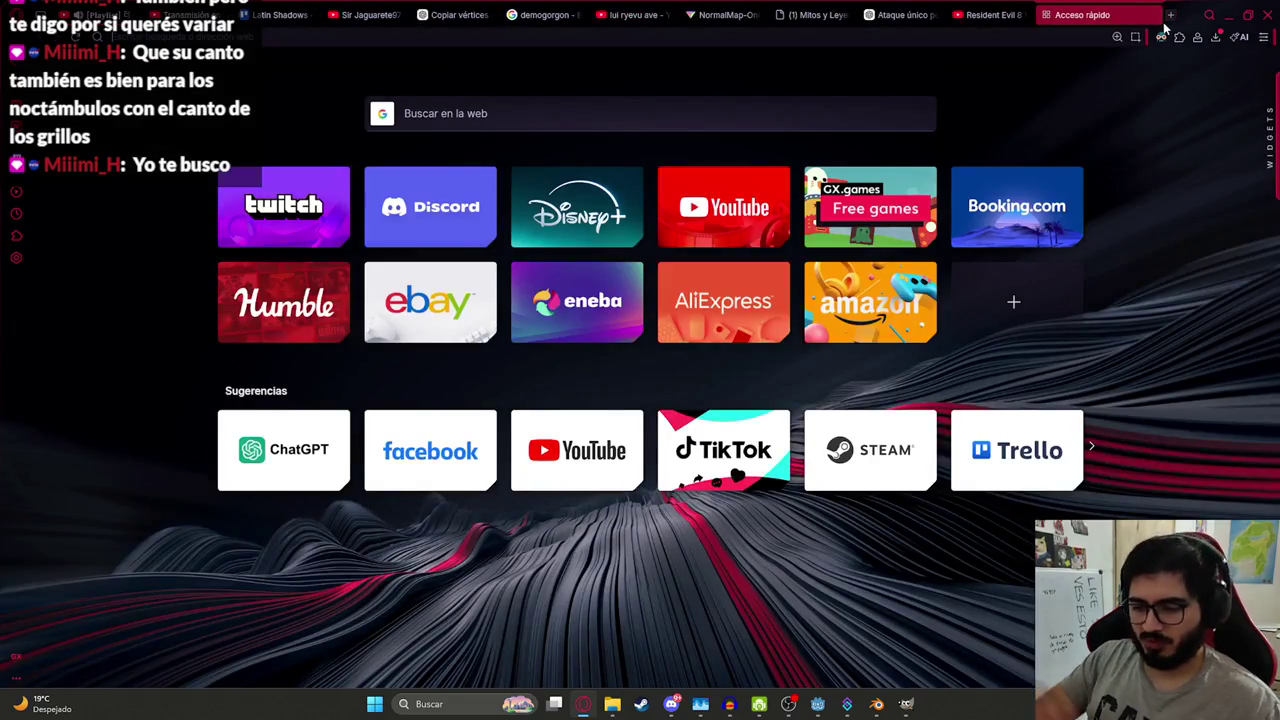
# Step: Go to Pixabay's Efectos de sonido section and search for 'cementery'
pyautogui.write('pixa')
pyautogui.press('Return')
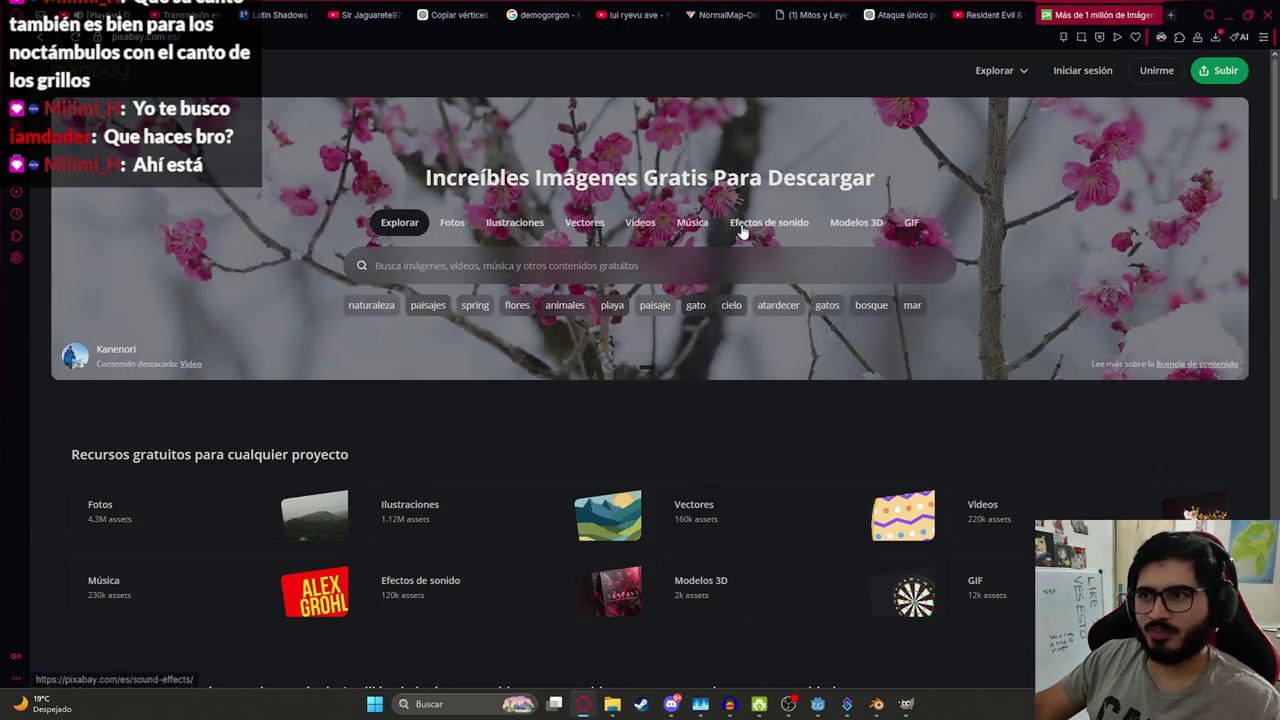
pyautogui.click(743, 224)
pyautogui.click(450, 262)
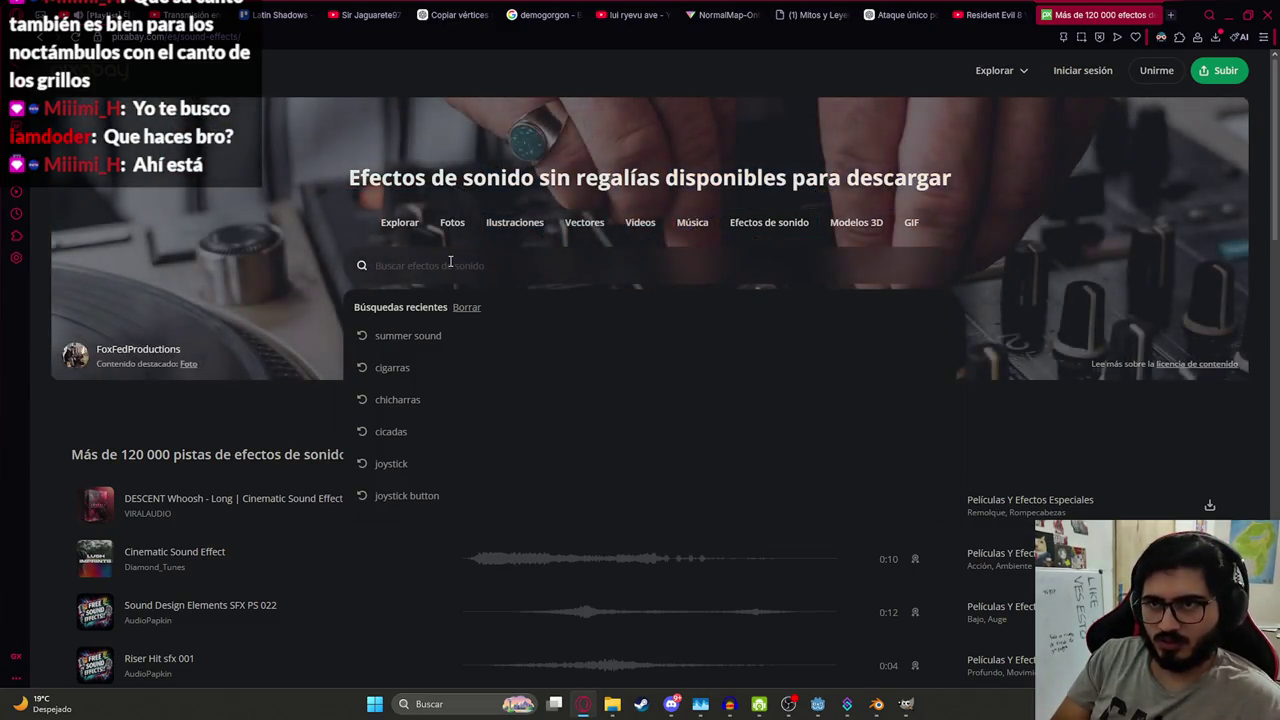
pyautogui.write('cementery')
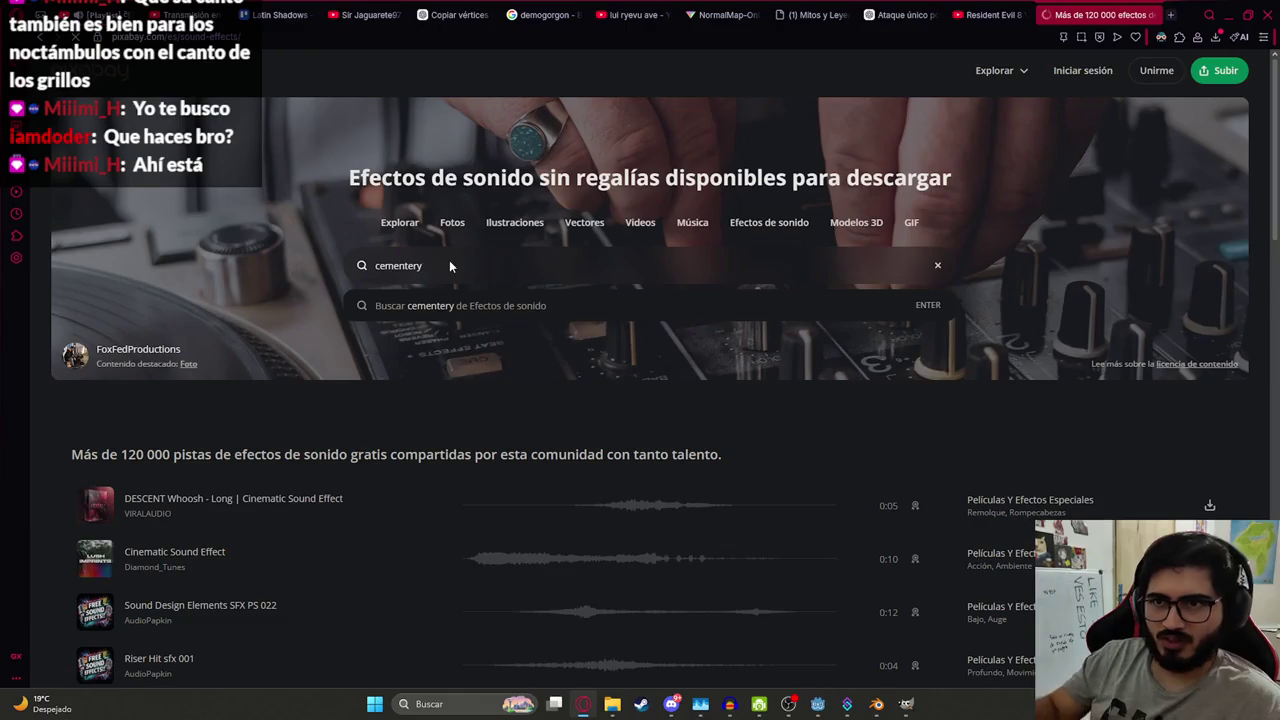
pyautogui.press('Return')
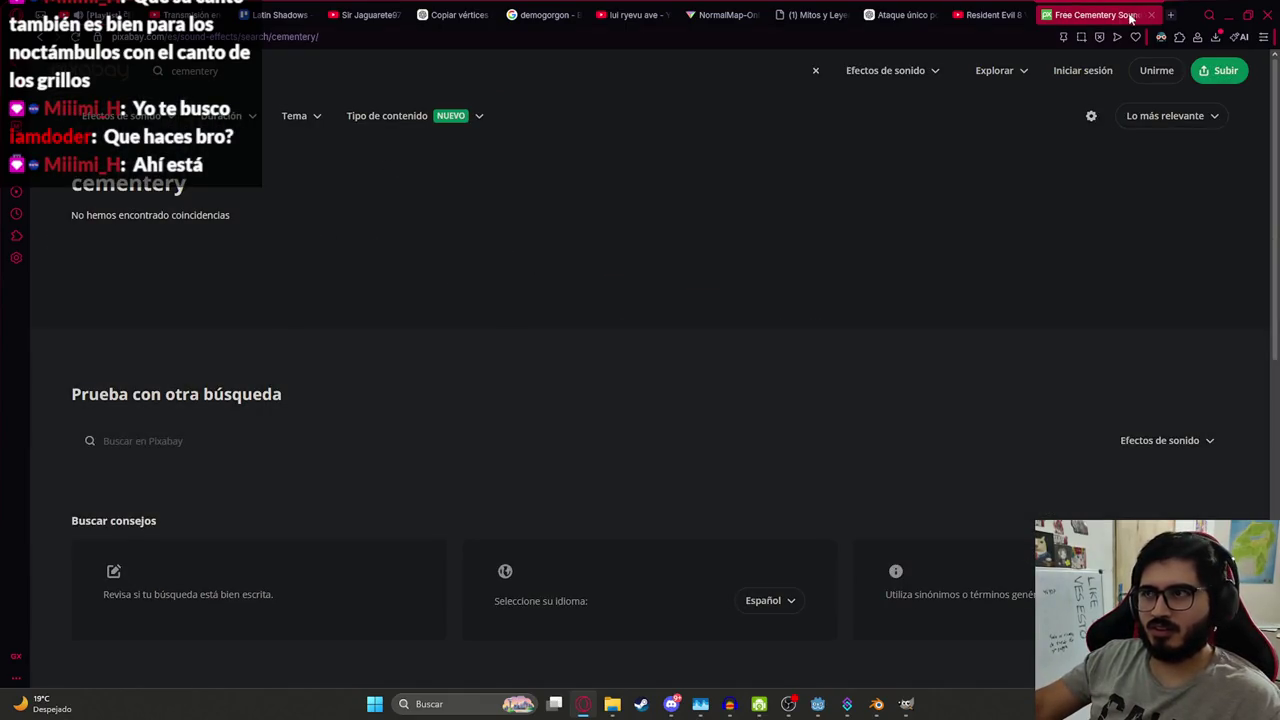
# Step: Check the spelling of 'cementerio' in a web translator, then return to edit the Pixabay query
pyautogui.click(1170, 15)
pyautogui.write('trad')
pyautogui.press('Return')
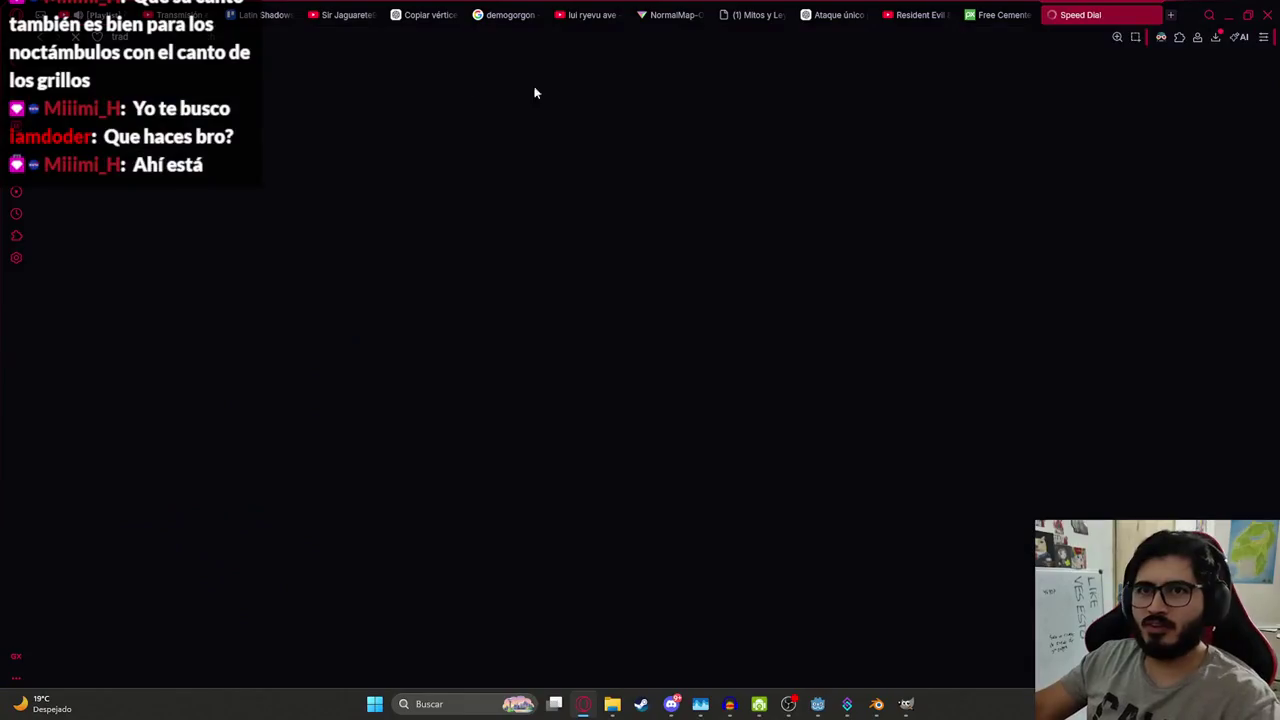
pyautogui.click(331, 211)
pyautogui.write('cementerio')
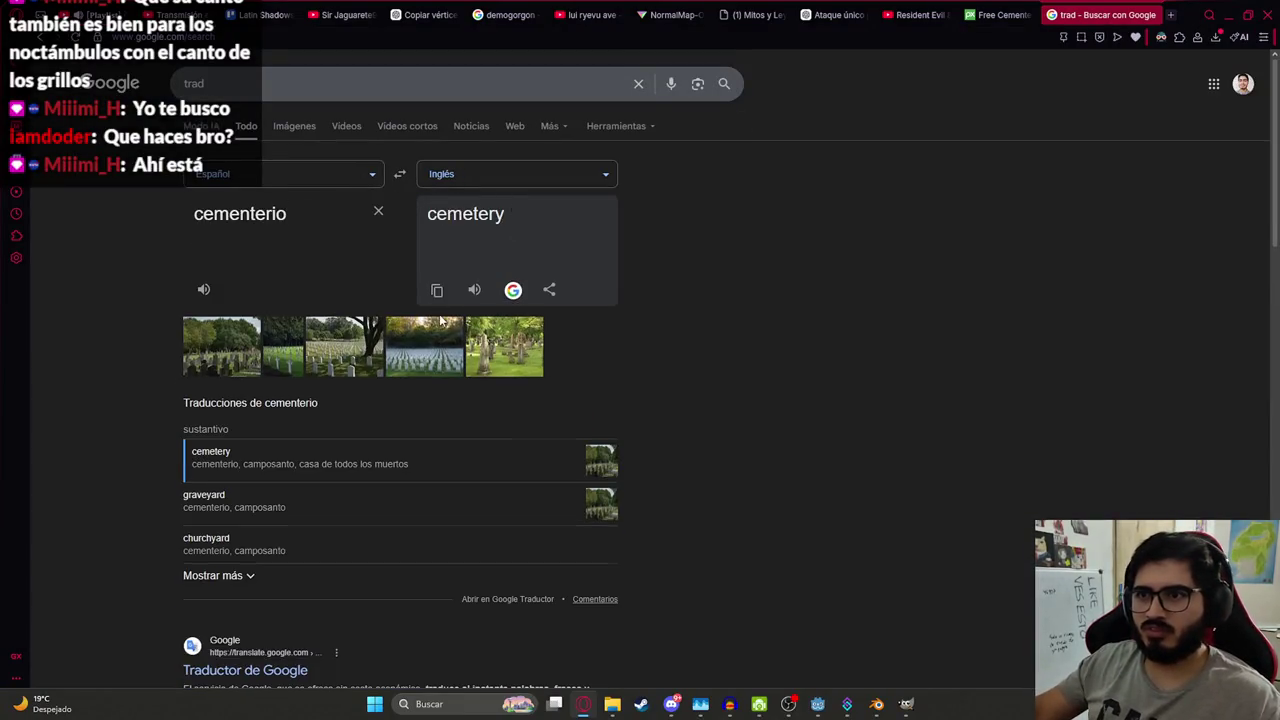
pyautogui.click(982, 12)
pyautogui.click(194, 71)
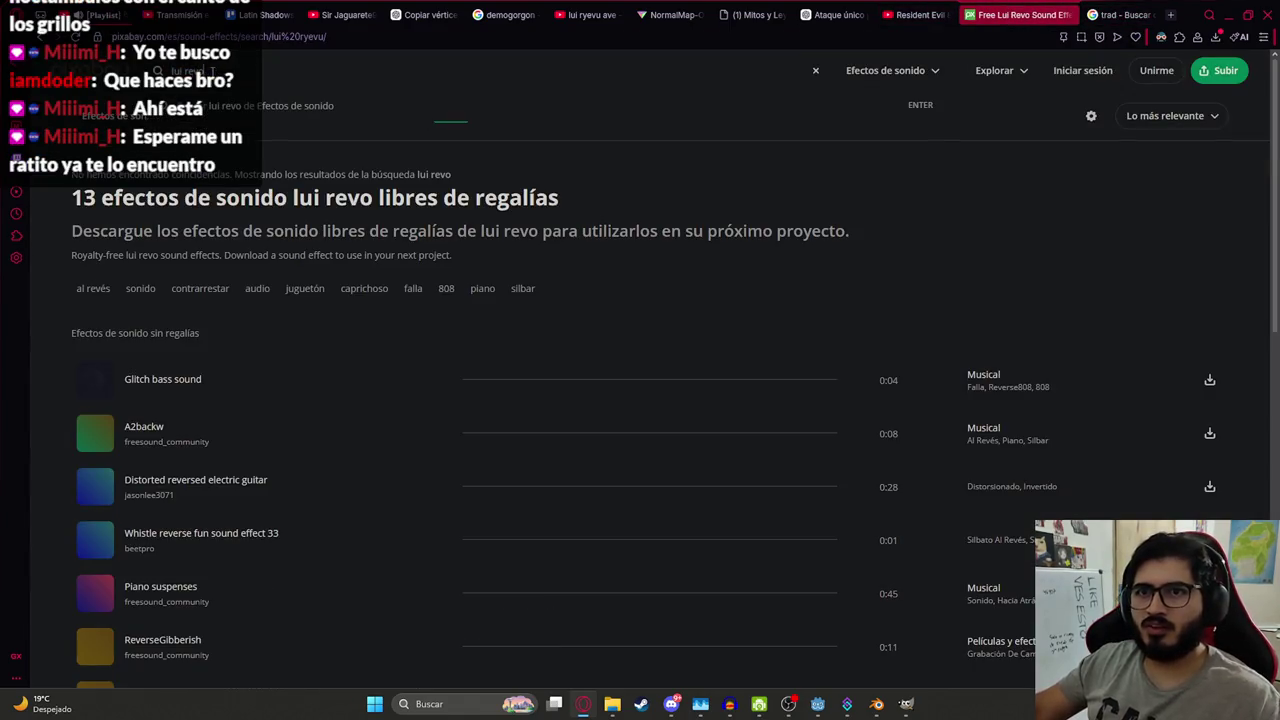
# Step: Search 'cemetery', preview Old cemetery water pump and Gloomy Sinister Music, then open Latin Shadows in Steam
pyautogui.write('ery')
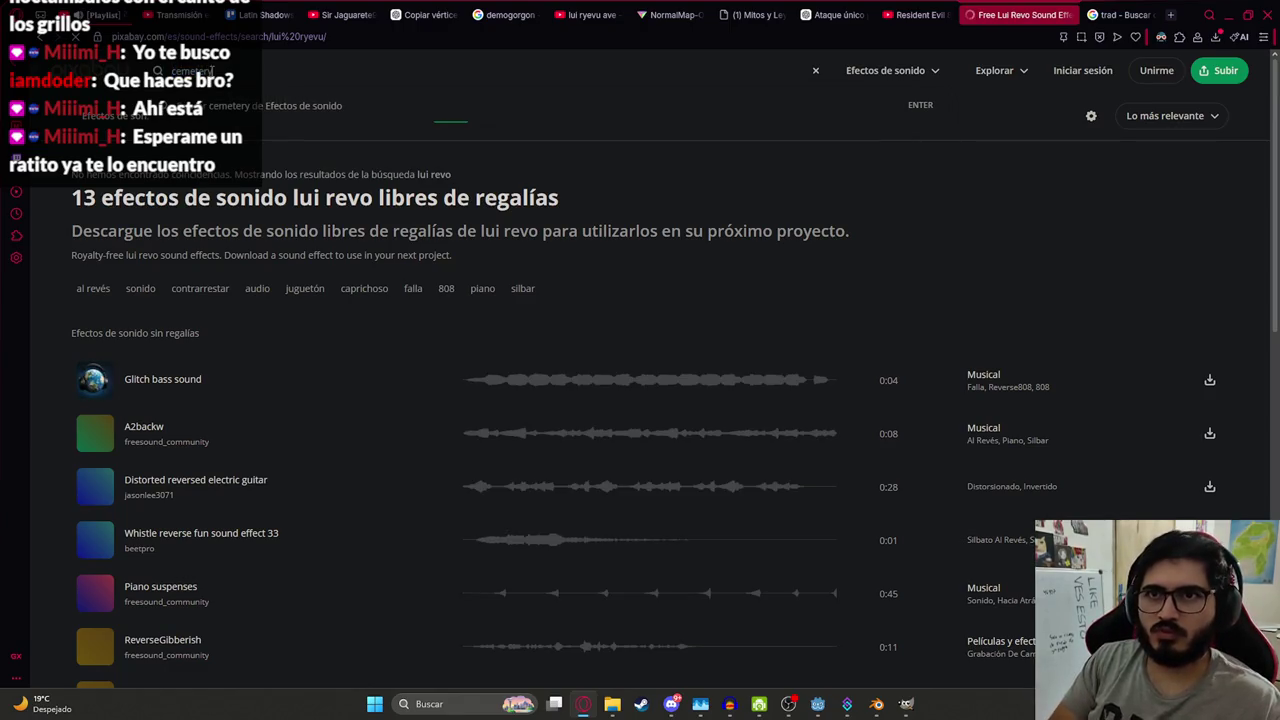
pyautogui.click(101, 366)
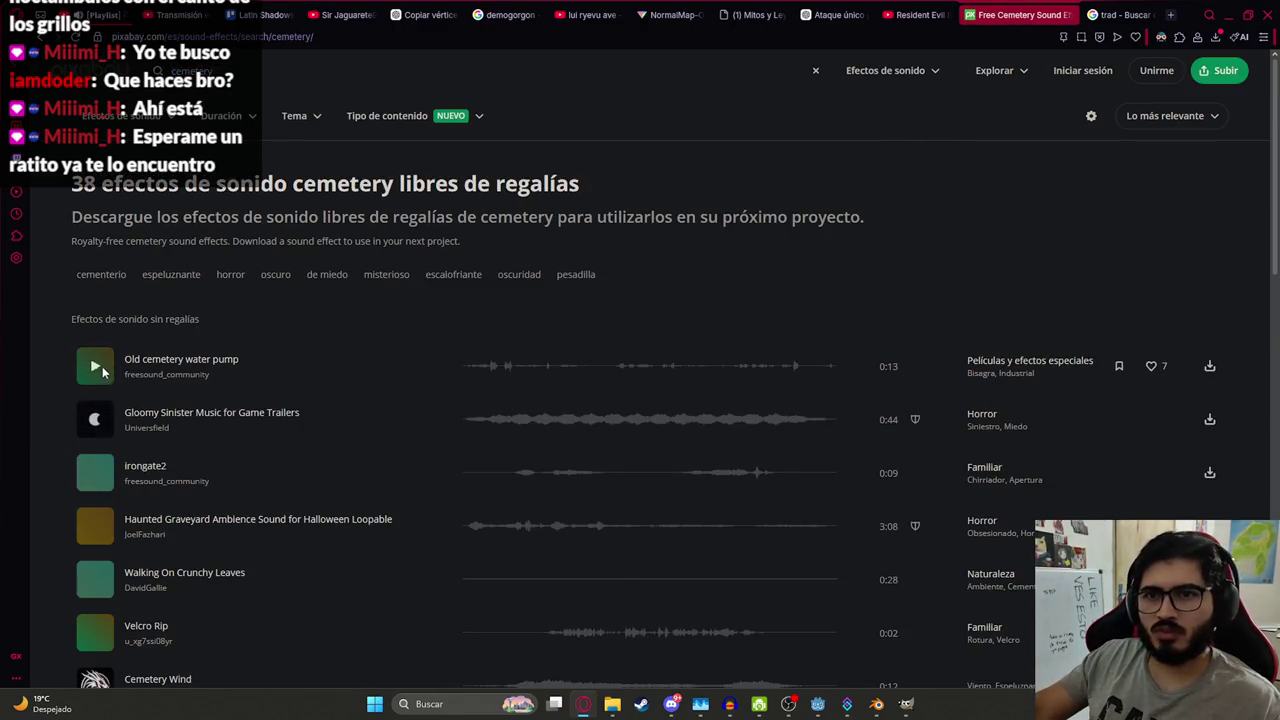
pyautogui.click(95, 15)
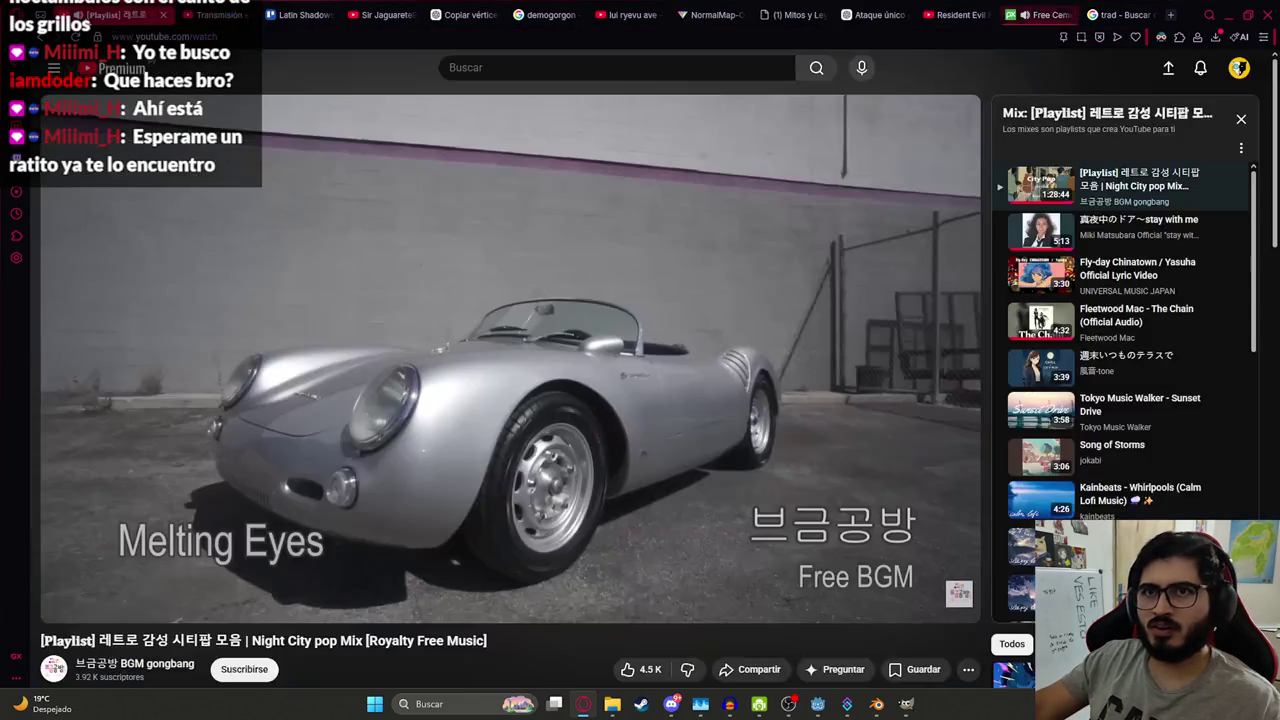
pyautogui.click(1017, 12)
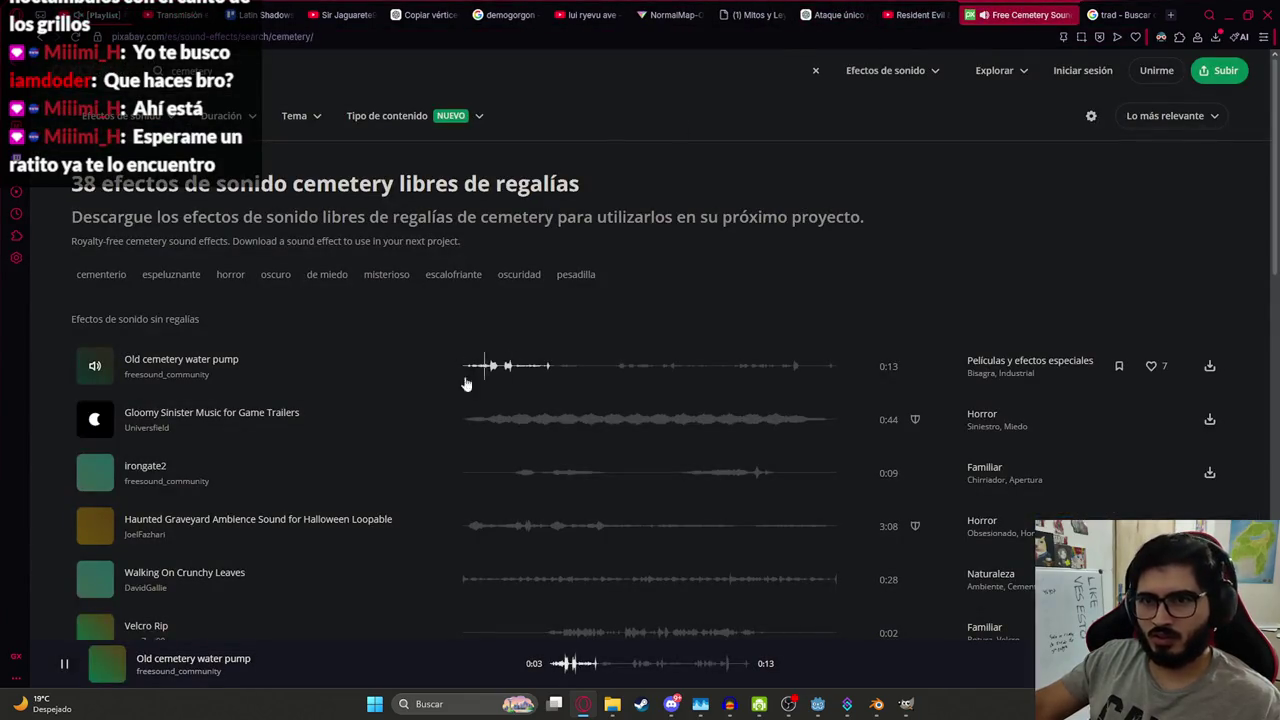
pyautogui.click(472, 420)
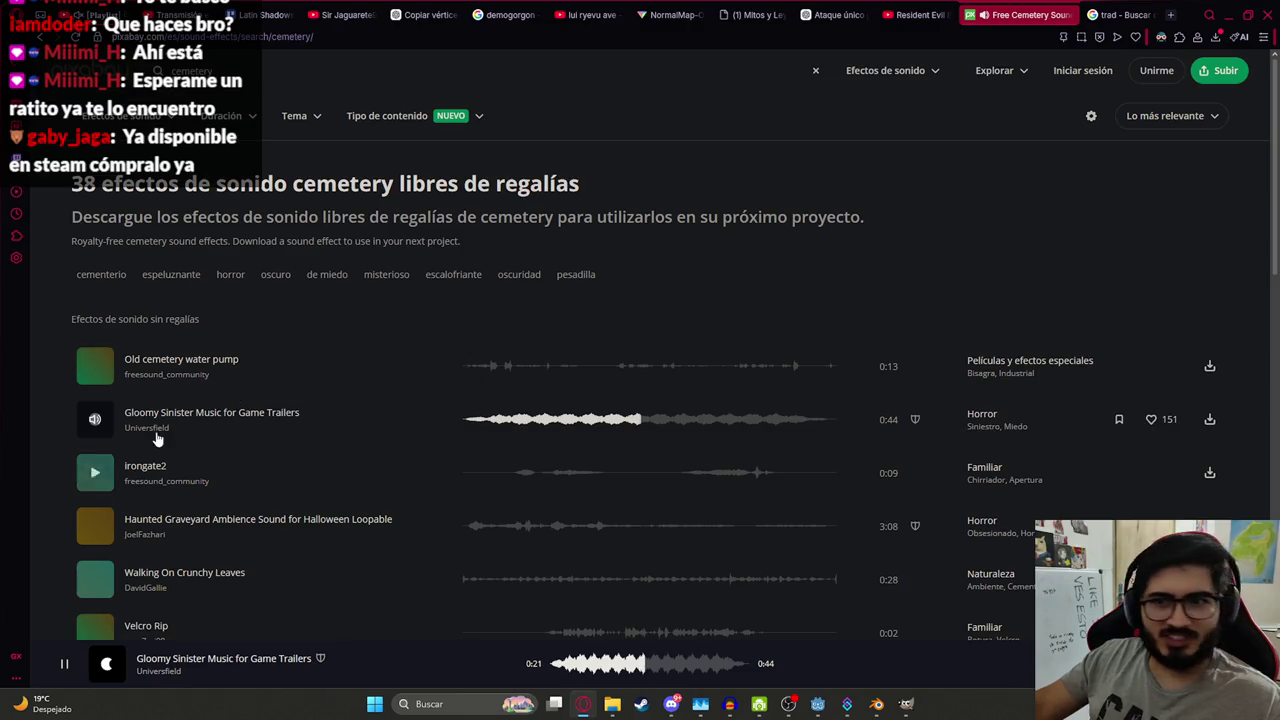
pyautogui.click(641, 704)
pyautogui.click(229, 329)
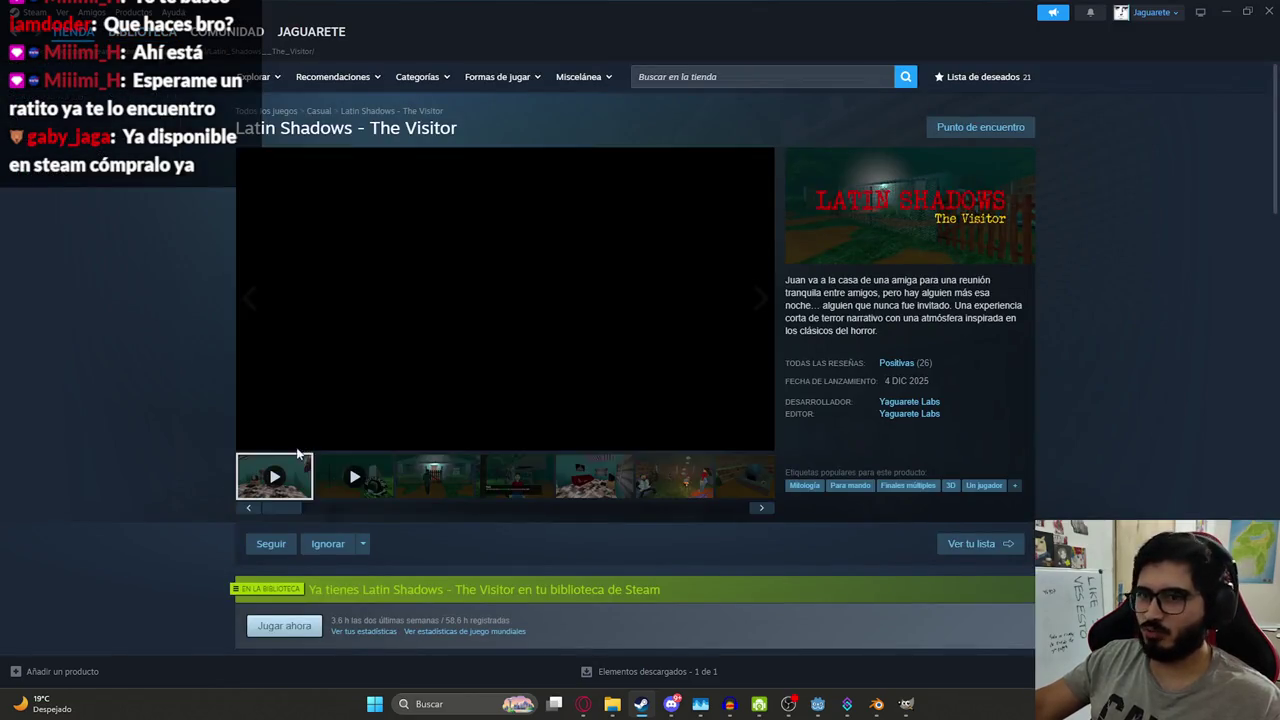
# Step: Play the Latin Shadows - The Visitor trailer to 0:41, pause it, and return to Godot
pyautogui.click(520, 389)
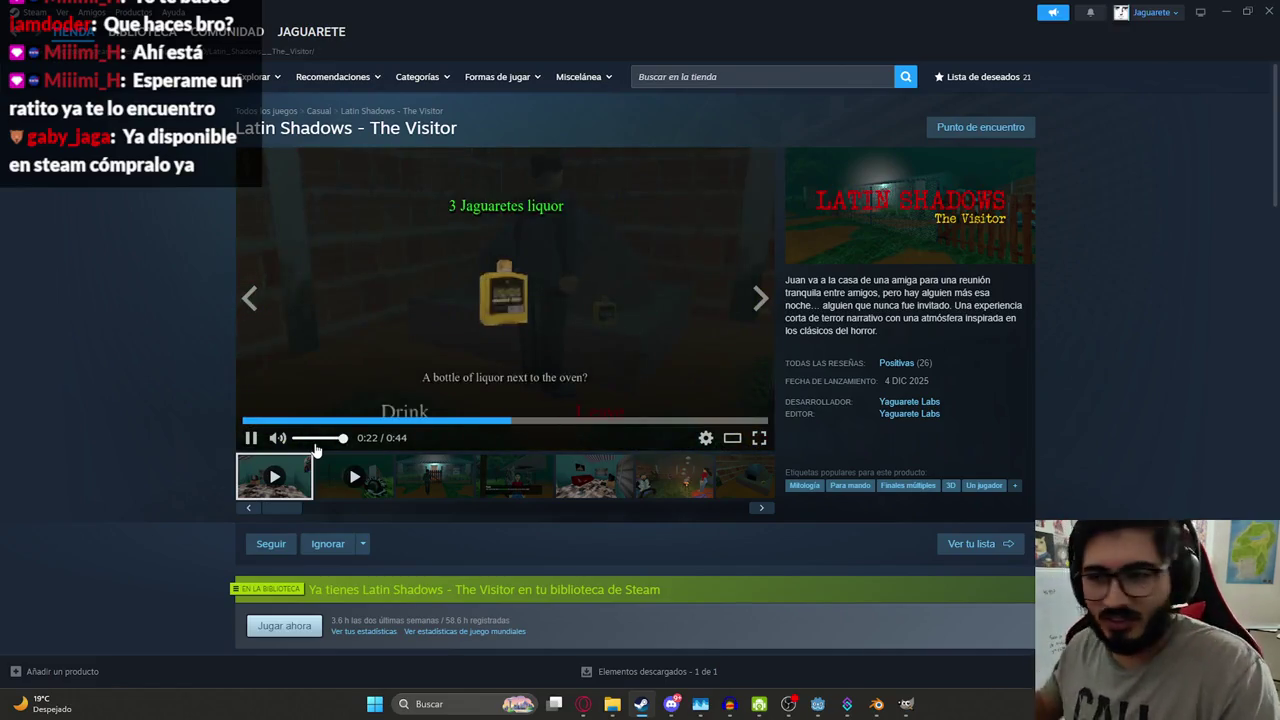
pyautogui.scroll(-2, 543, 440)
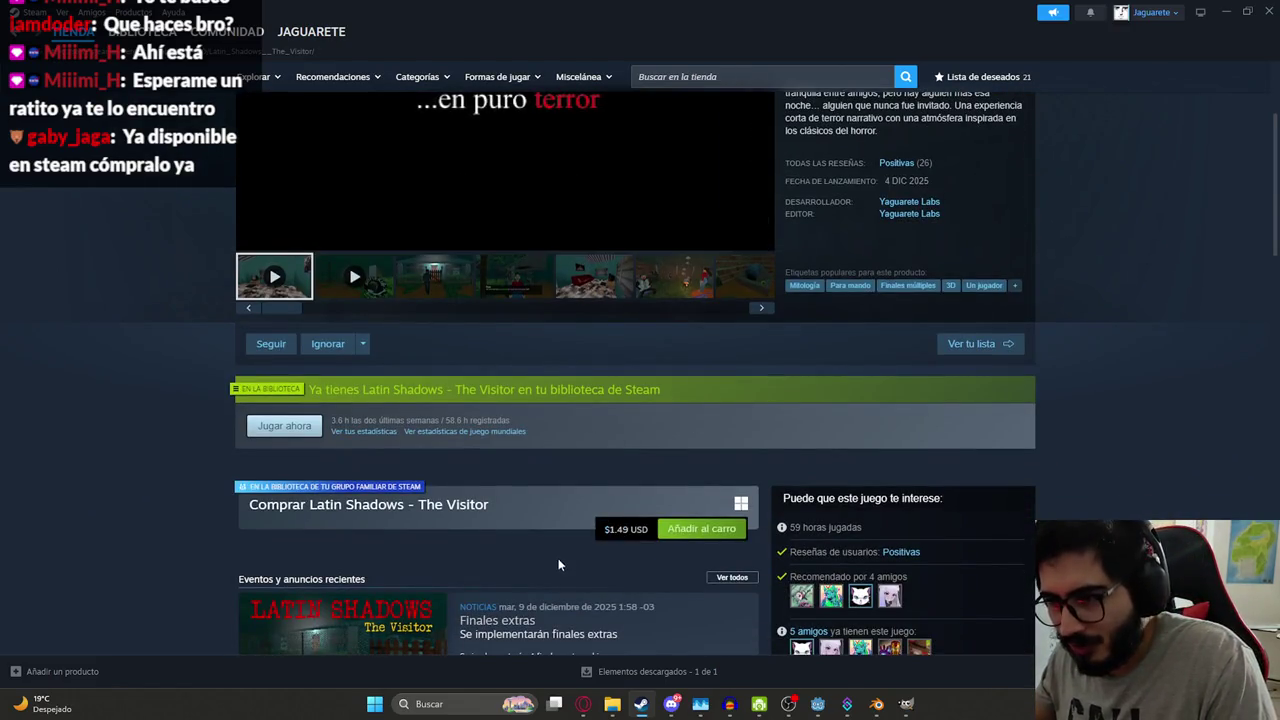
pyautogui.scroll(2, 558, 565)
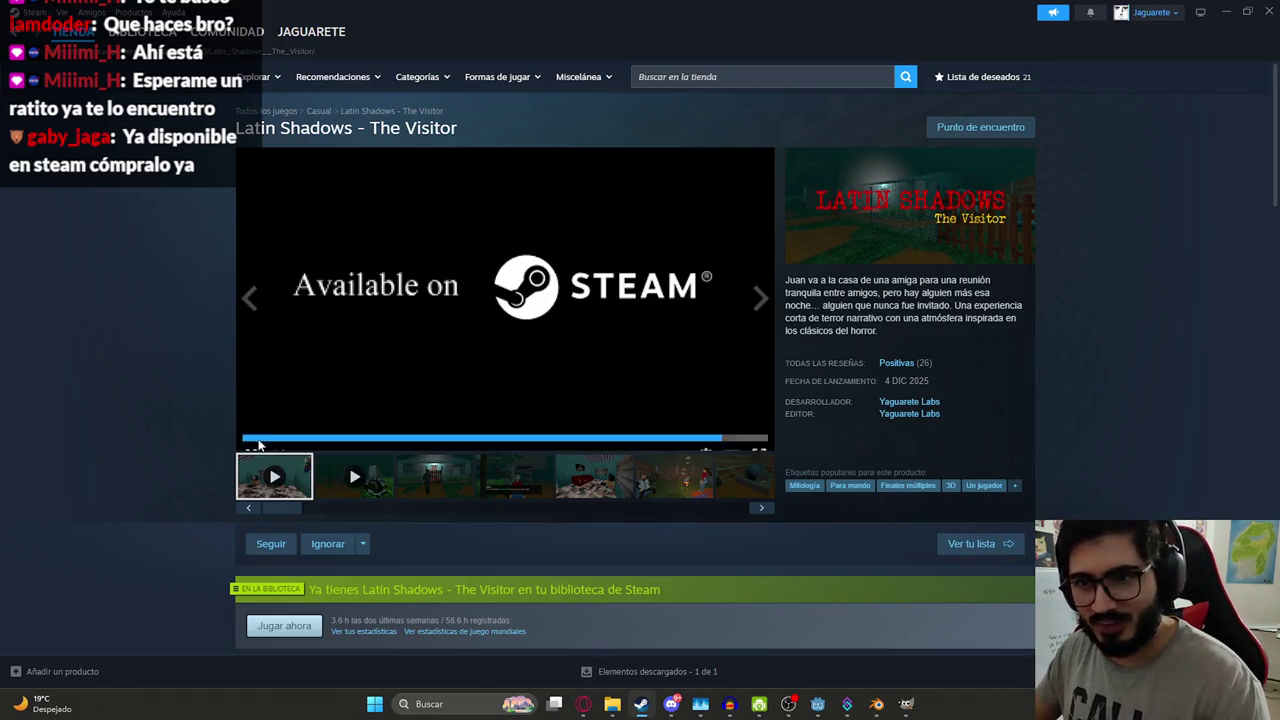
pyautogui.click(253, 438)
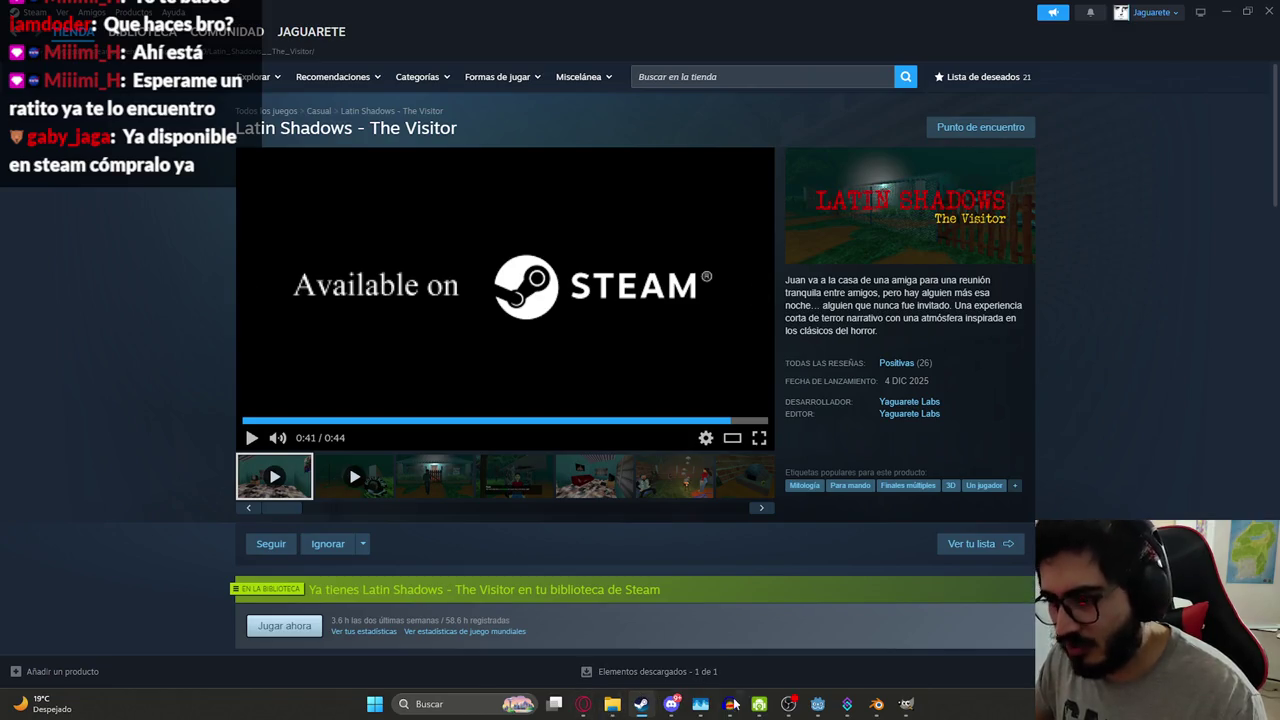
pyautogui.click(817, 705)
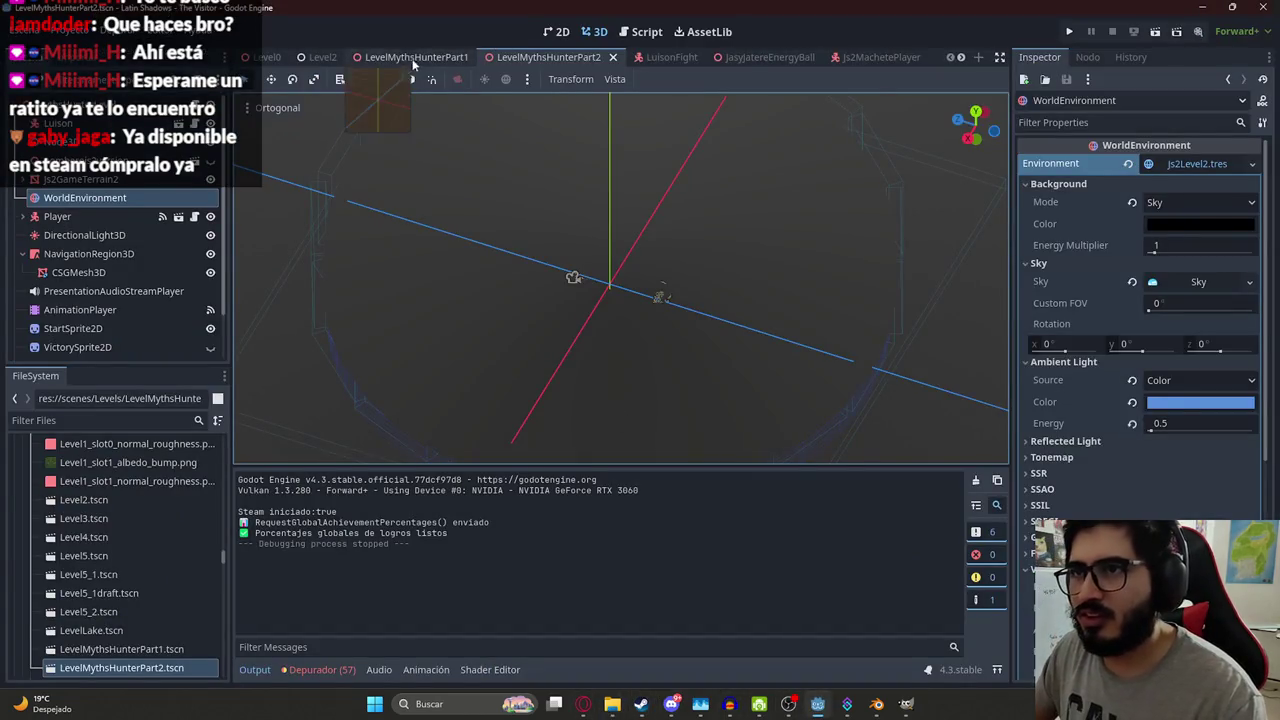
# Step: Run the Level2 scene alone using Reproducir Esta Escena from its tab menu
pyautogui.click(304, 58)
pyautogui.rightClick(304, 58)
pyautogui.click(380, 165)
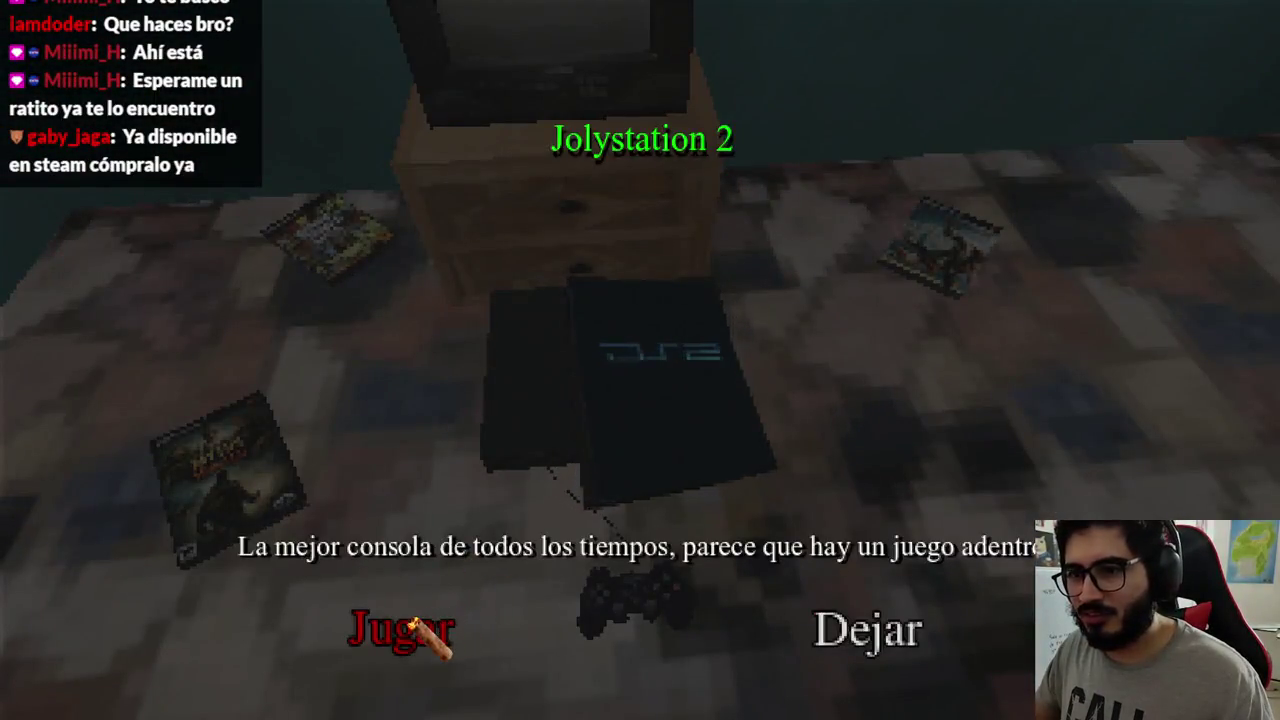
# Step: Start the fight via Jugar on the Jolystation 2, stop the test, and reopen LevelMythsHunterPart2
pyautogui.click(414, 625)
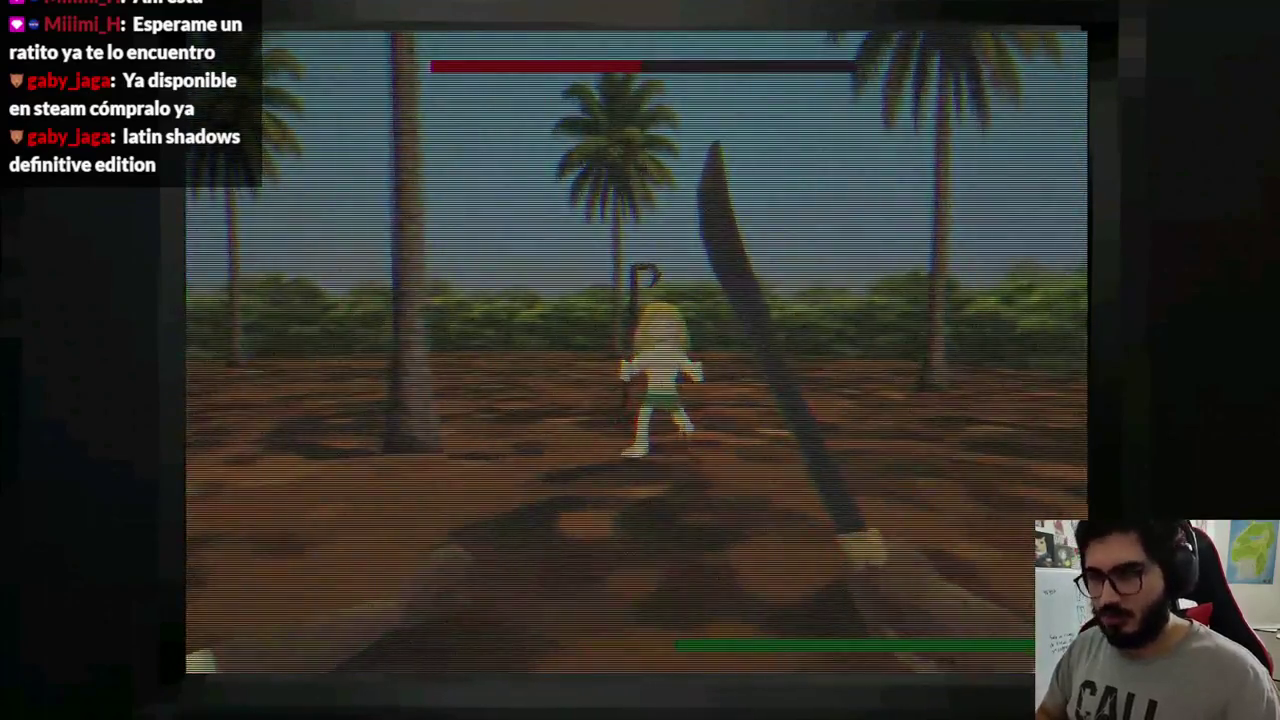
pyautogui.press('F8')
pyautogui.click(434, 62)
pyautogui.rightClick(558, 59)
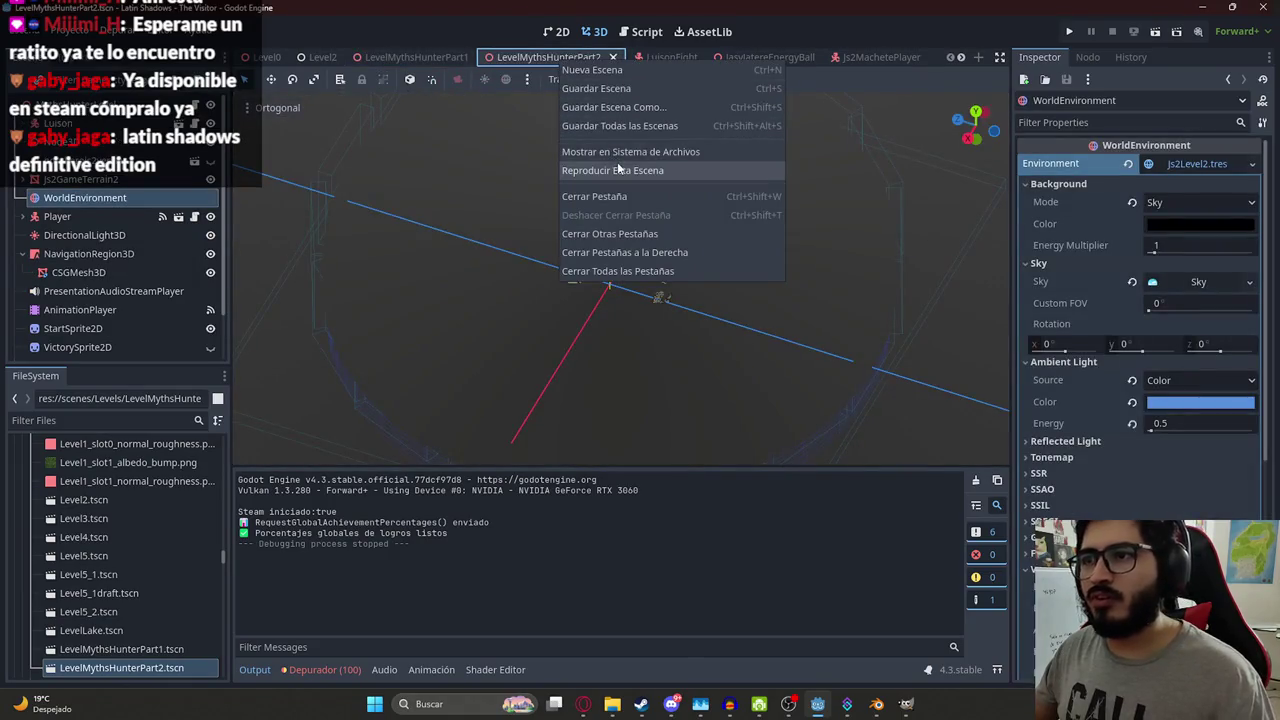
# Step: Test-run LevelMythsHunterPart2 alone, stop it, and return to Pixabay's cemetery sounds in Opera
pyautogui.click(617, 163)
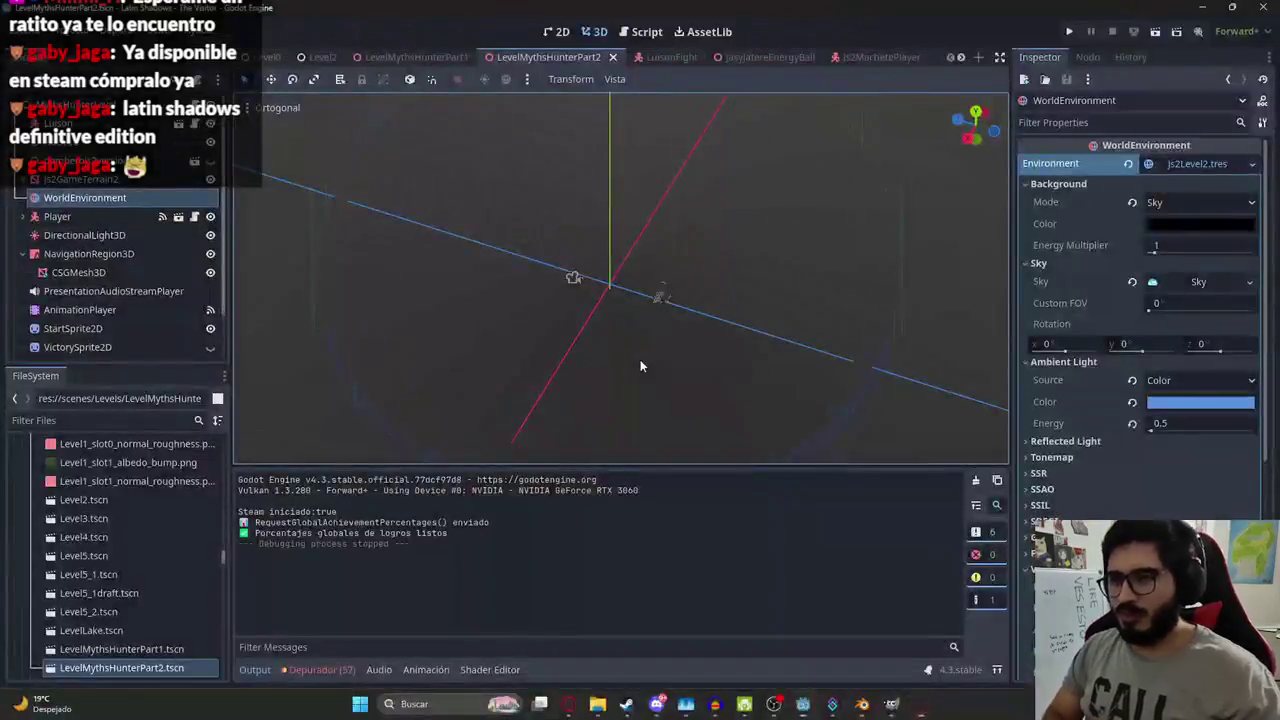
pyautogui.press('Escape')
pyautogui.click(583, 704)
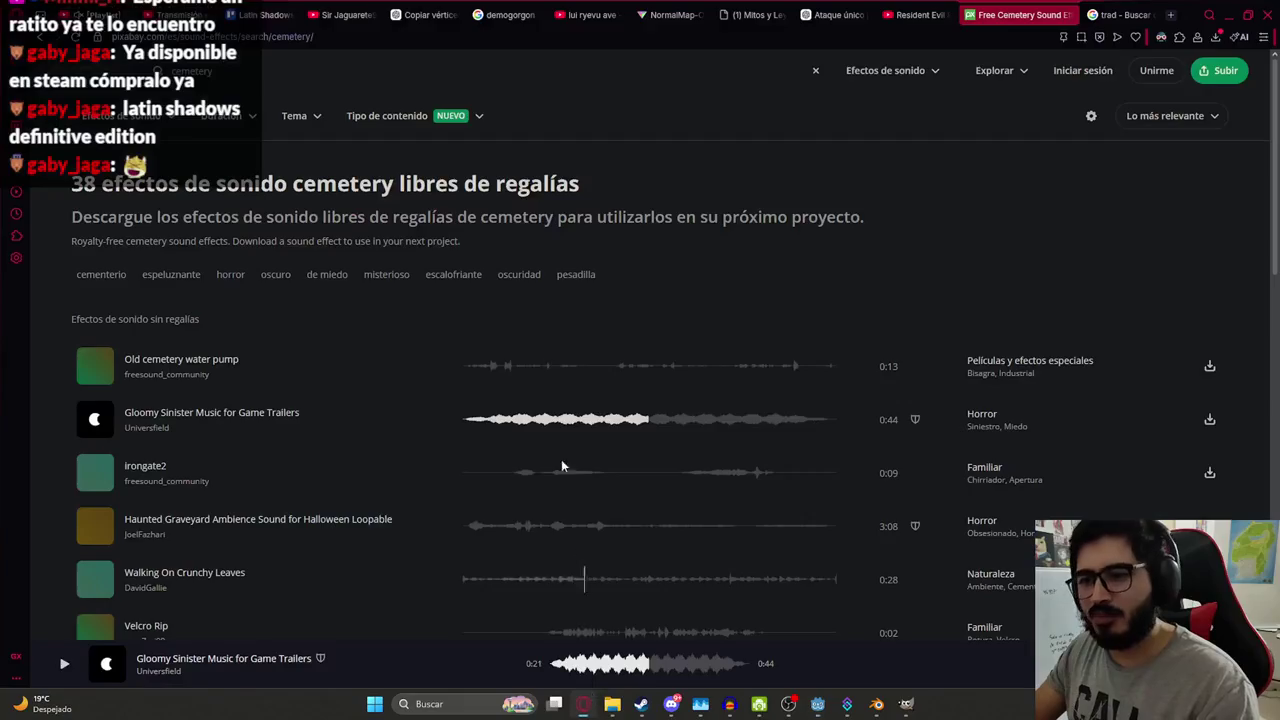
# Step: Preview Gloomy Sinister Music, irongate2, Haunted Graveyard, Crunchy Leaves, Velcro Rip and Cemetery Wind
pyautogui.click(509, 428)
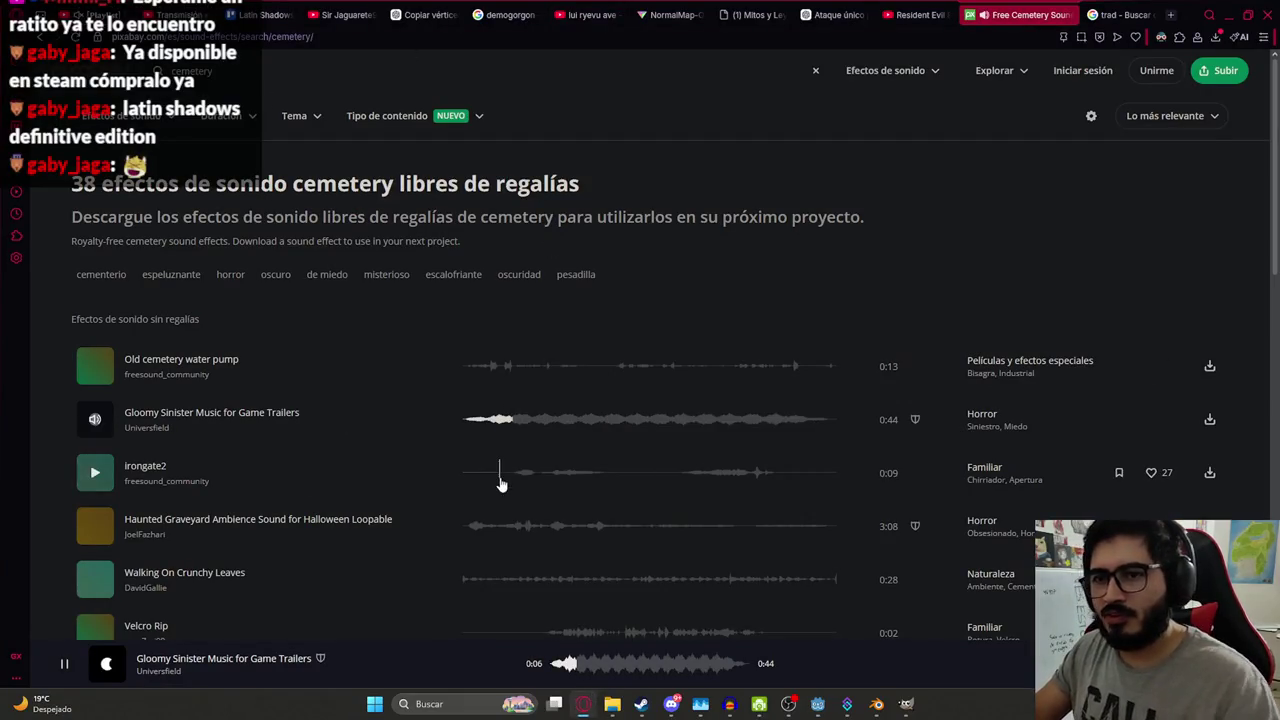
pyautogui.click(504, 480)
pyautogui.click(503, 527)
pyautogui.scroll(-2, 421, 499)
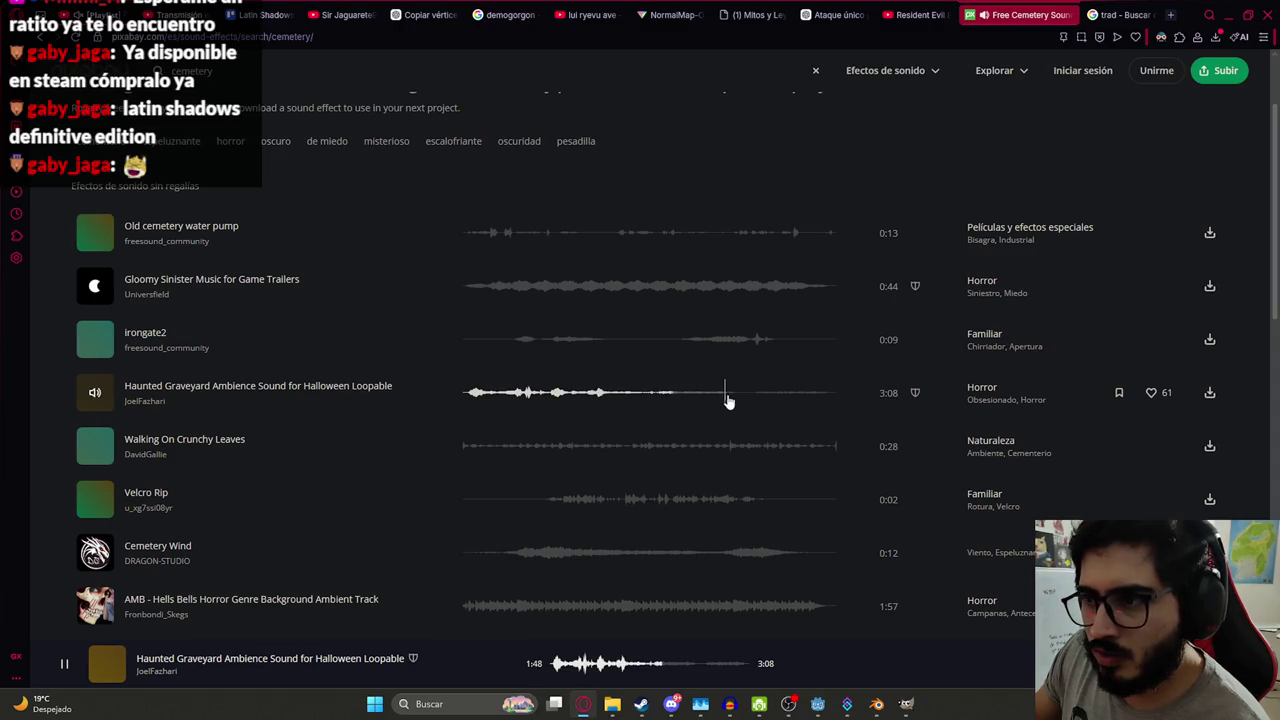
pyautogui.click(548, 449)
pyautogui.scroll(-1, 466, 449)
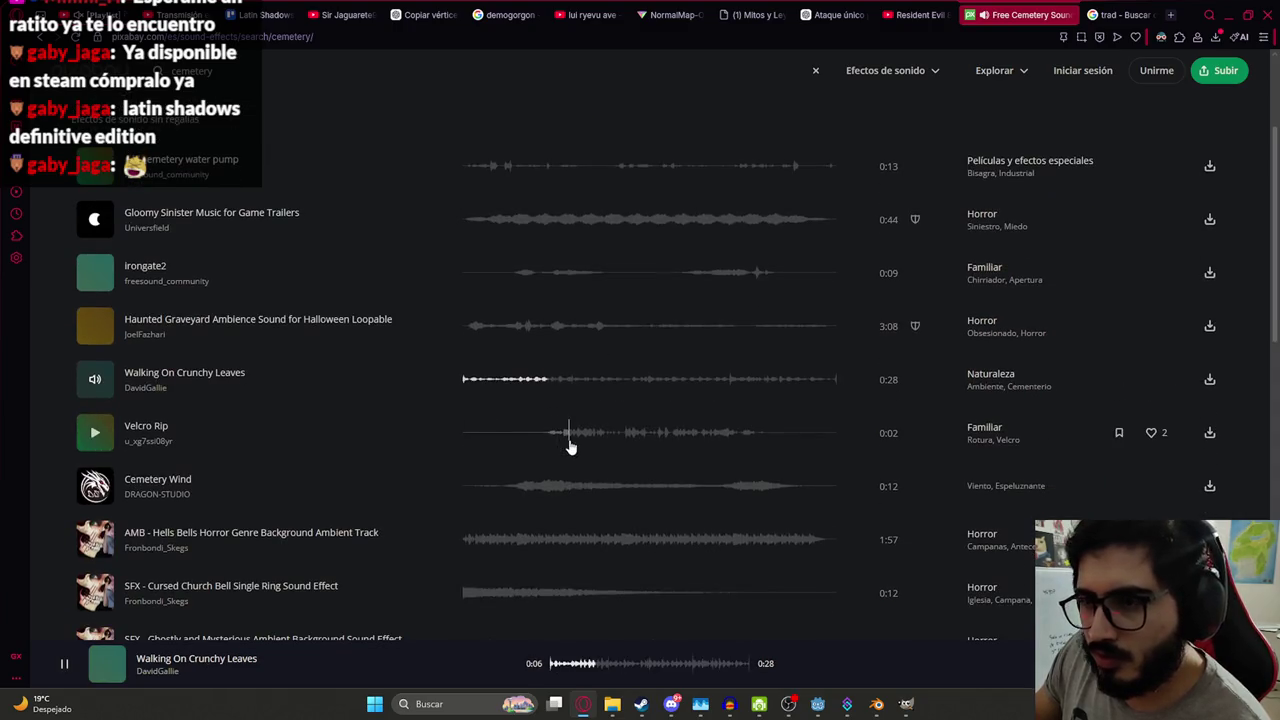
pyautogui.click(563, 449)
pyautogui.scroll(-1, 563, 449)
pyautogui.click(528, 423)
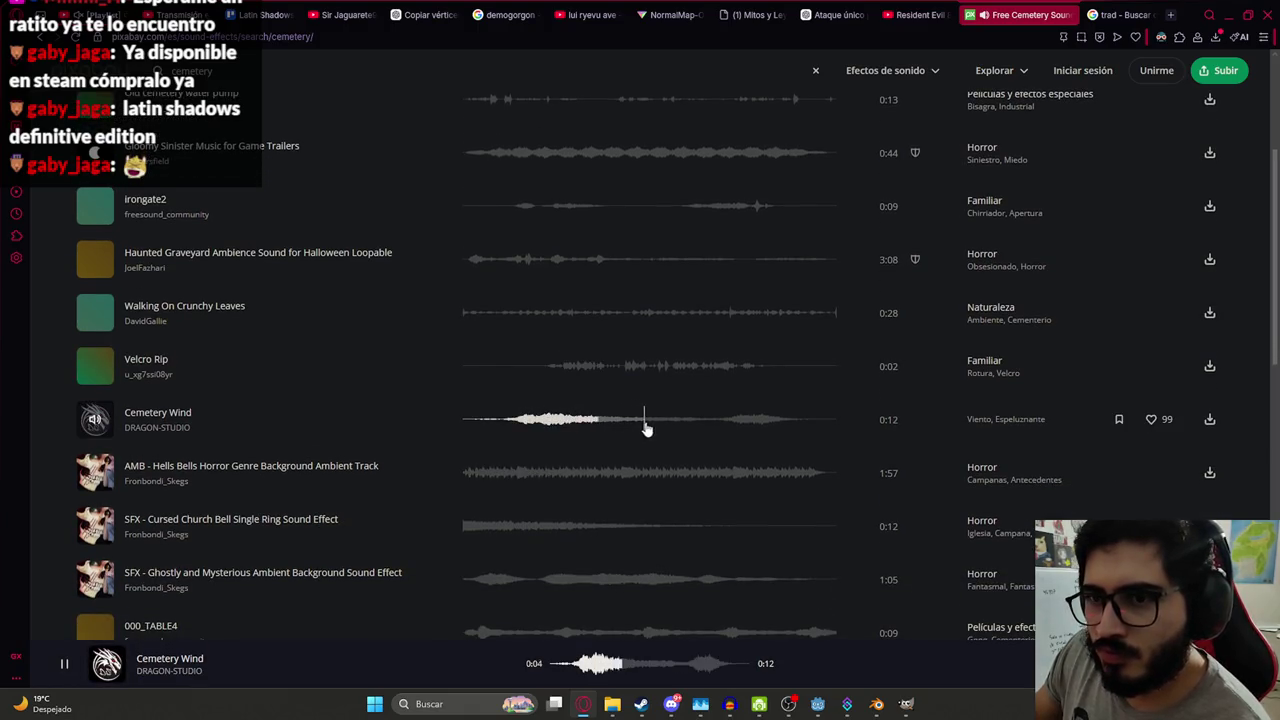
# Step: Preview Hells Bells, 000_TABLE4, graveyardgate, DoorSqeek and PAD ghostly background, pausing PAD at 0:12
pyautogui.scroll(-1, 660, 423)
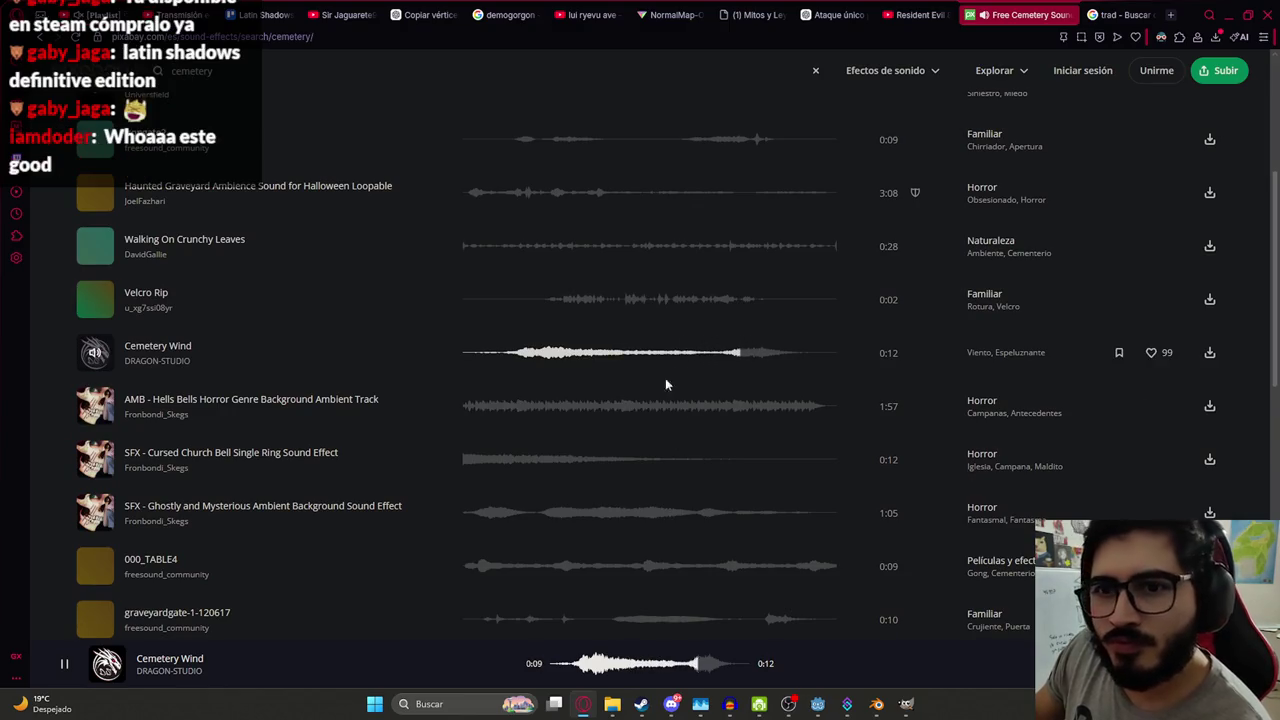
pyautogui.click(479, 406)
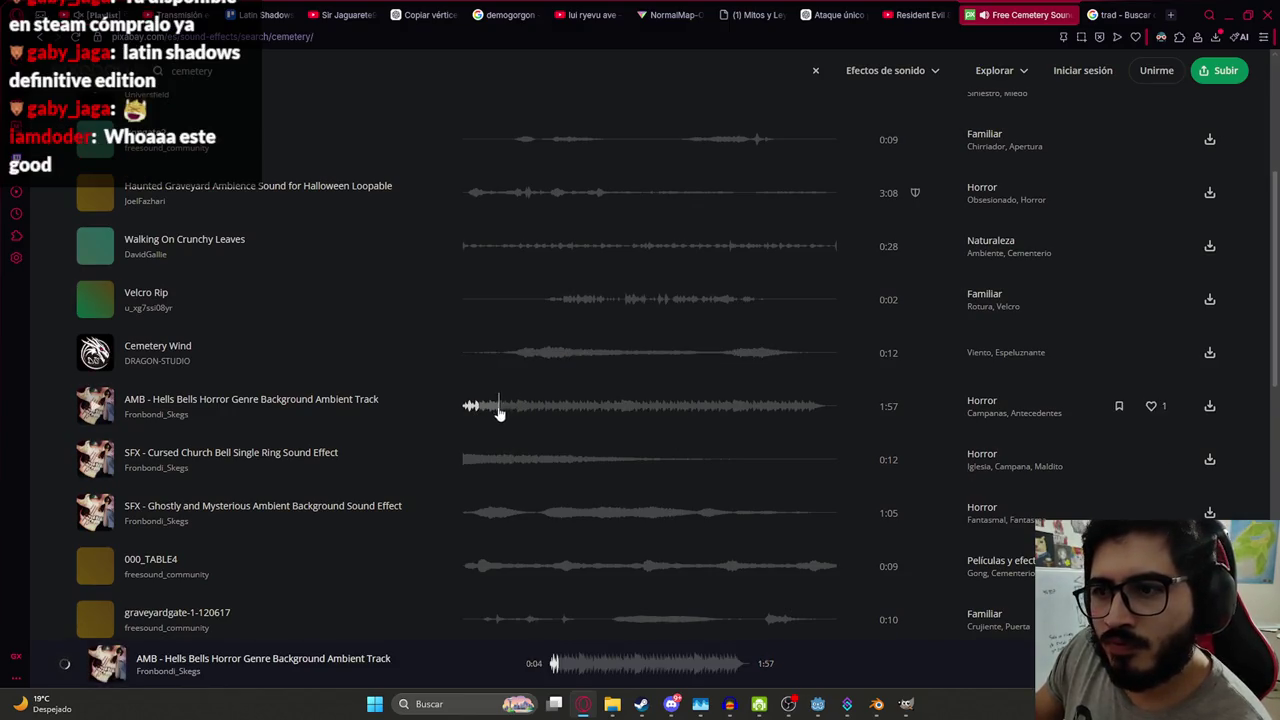
pyautogui.scroll(-1, 470, 485)
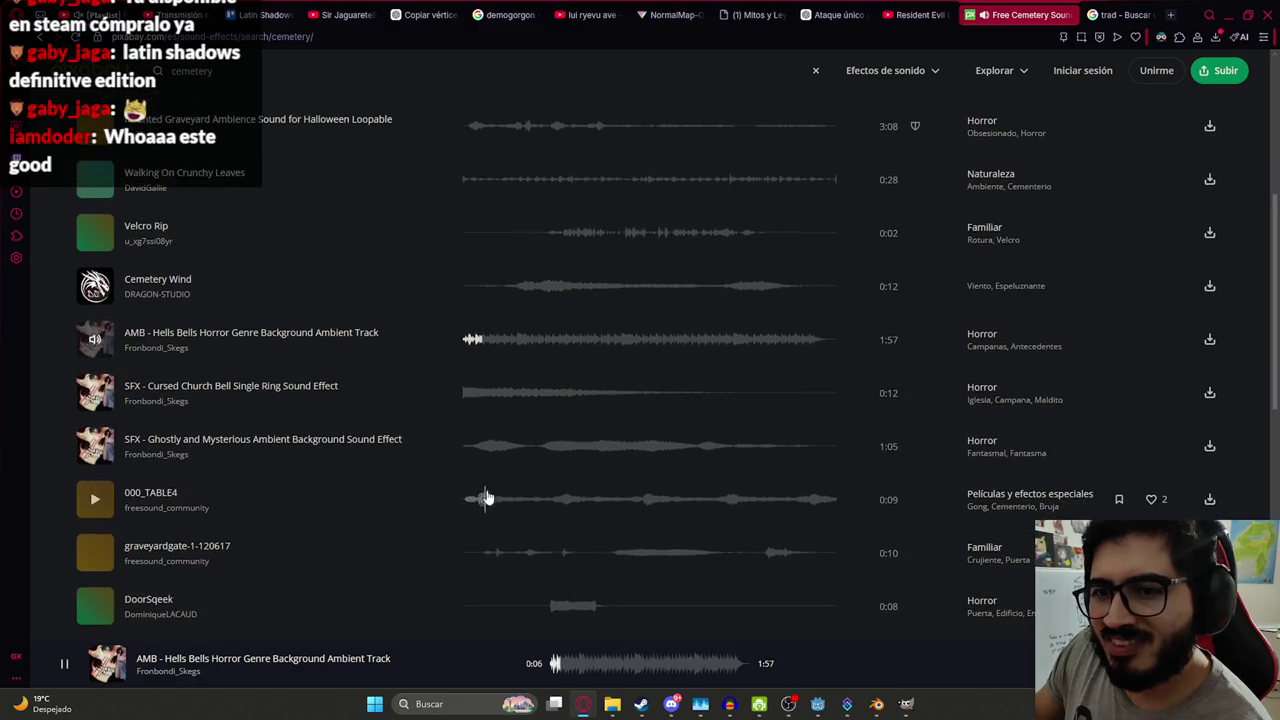
pyautogui.click(486, 494)
pyautogui.scroll(-2, 491, 506)
pyautogui.click(490, 419)
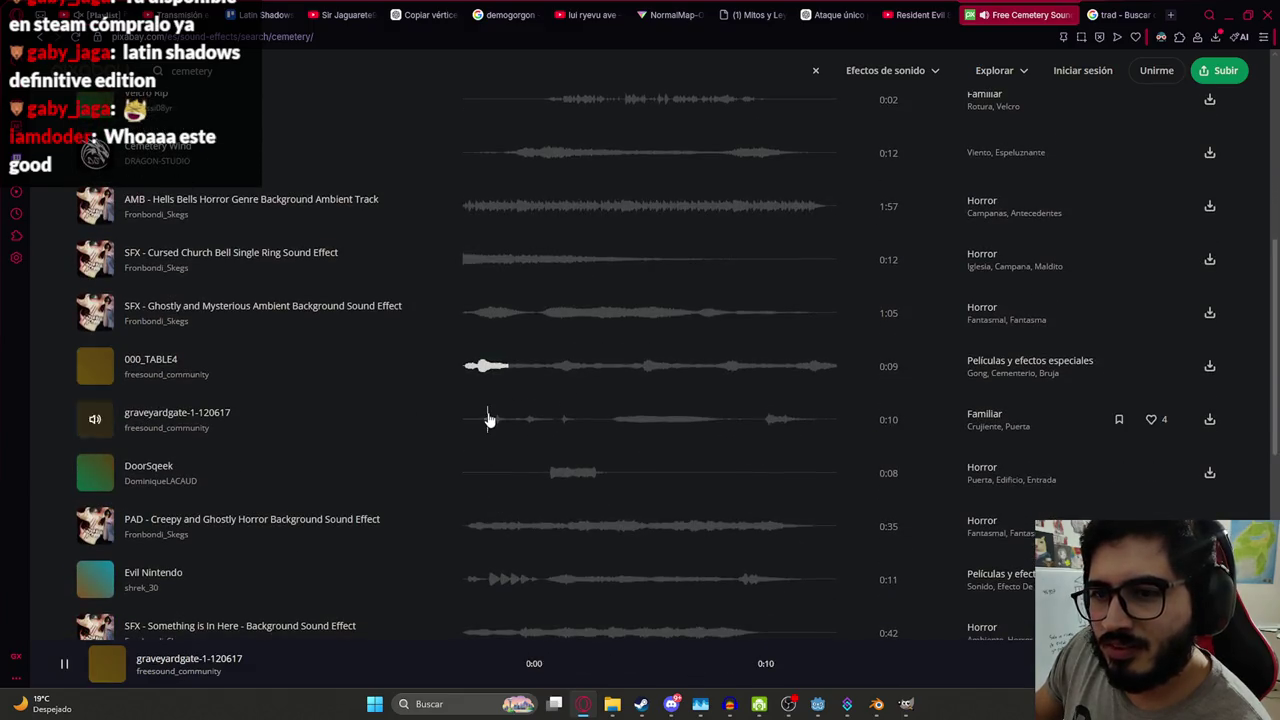
pyautogui.click(494, 471)
pyautogui.click(506, 521)
pyautogui.scroll(-1, 460, 475)
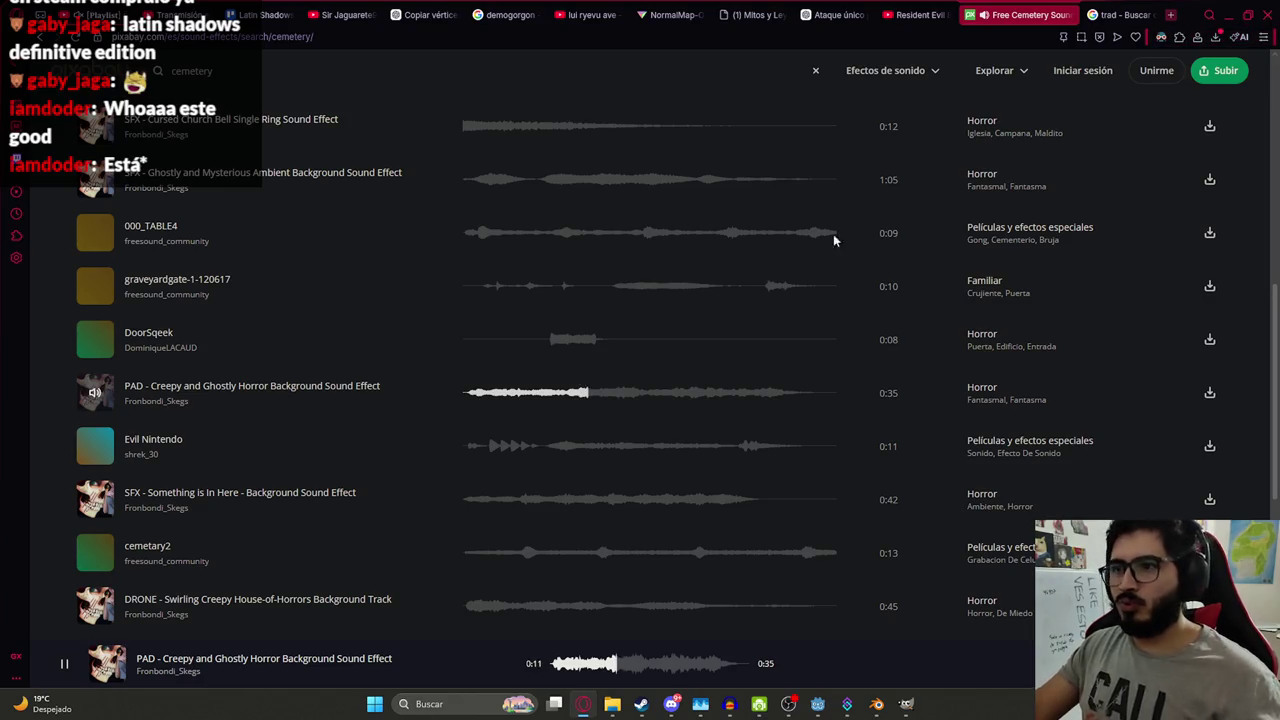
pyautogui.click(95, 392)
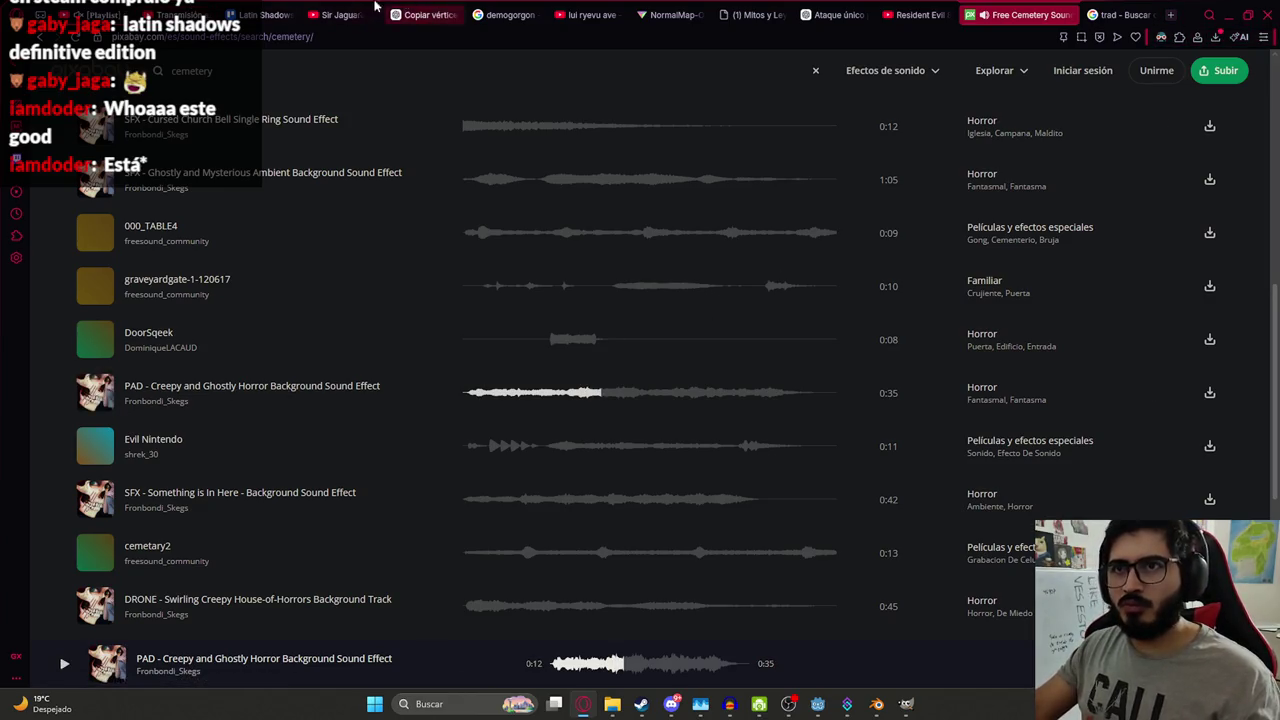
# Step: Reload the YouTube channel page, show its En vivo streams, then close that tab
pyautogui.click(375, 7)
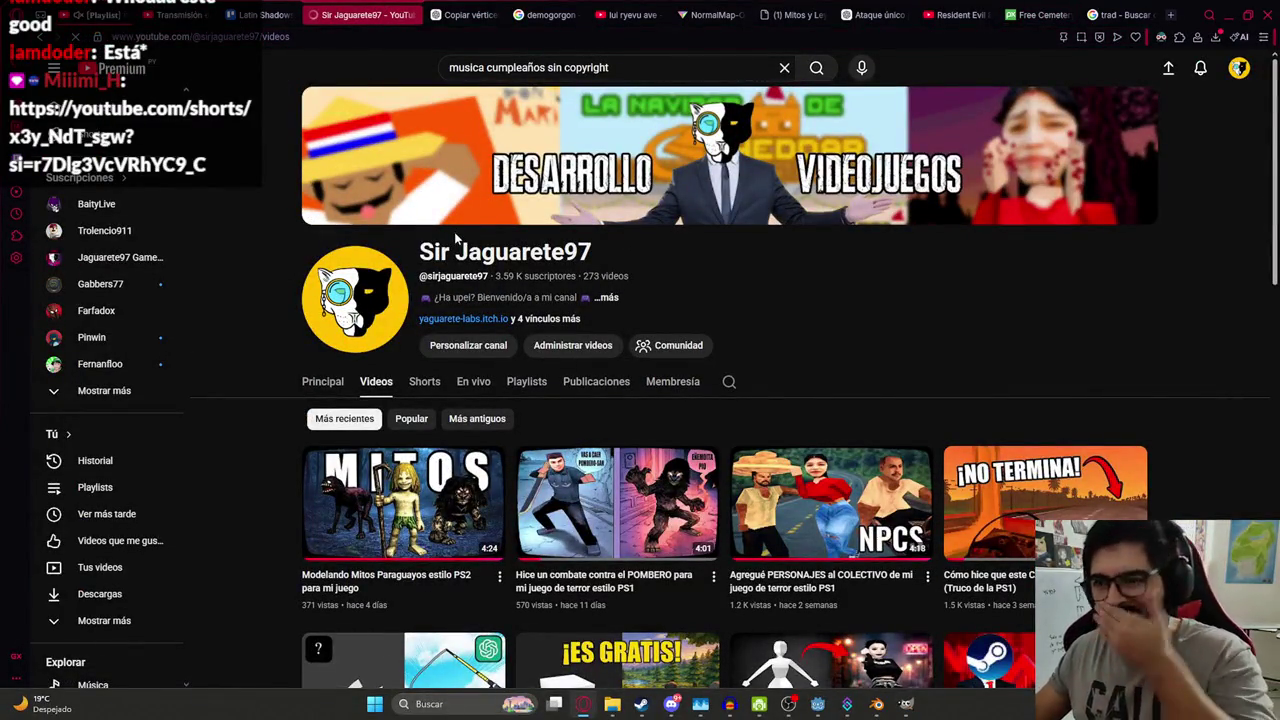
pyautogui.press('F5')
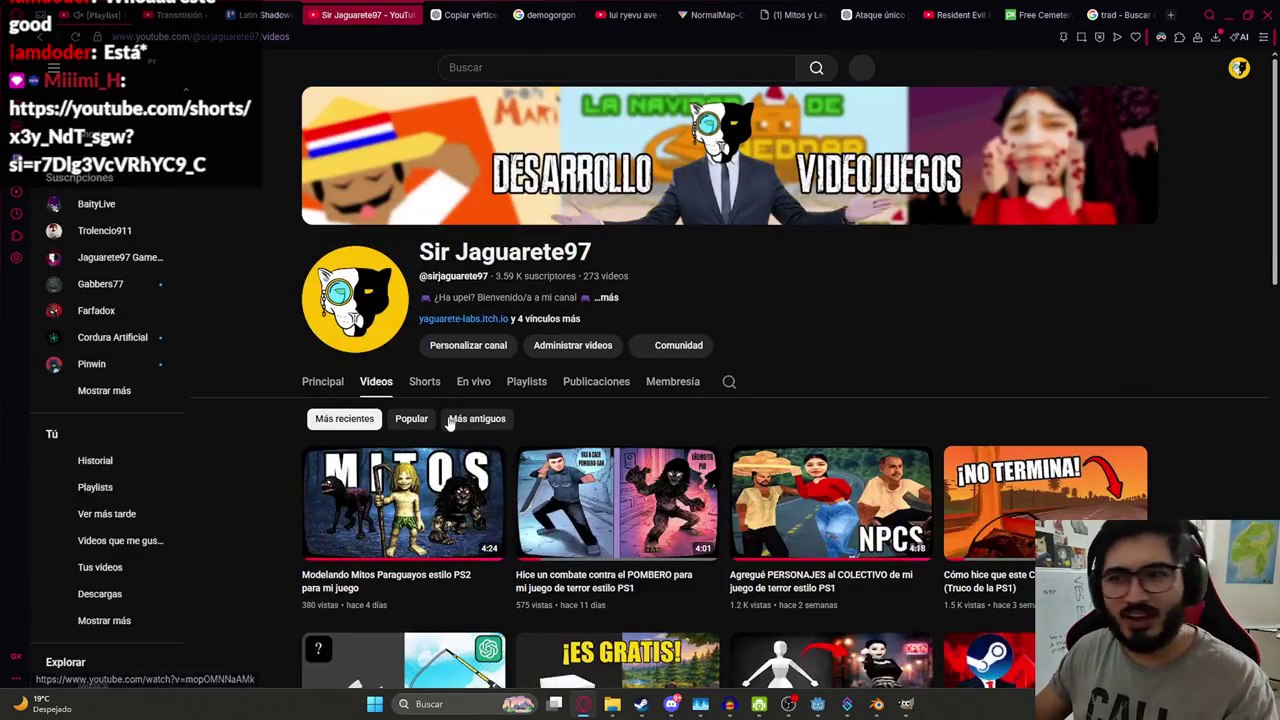
pyautogui.scroll(-2, 450, 424)
pyautogui.click(478, 250)
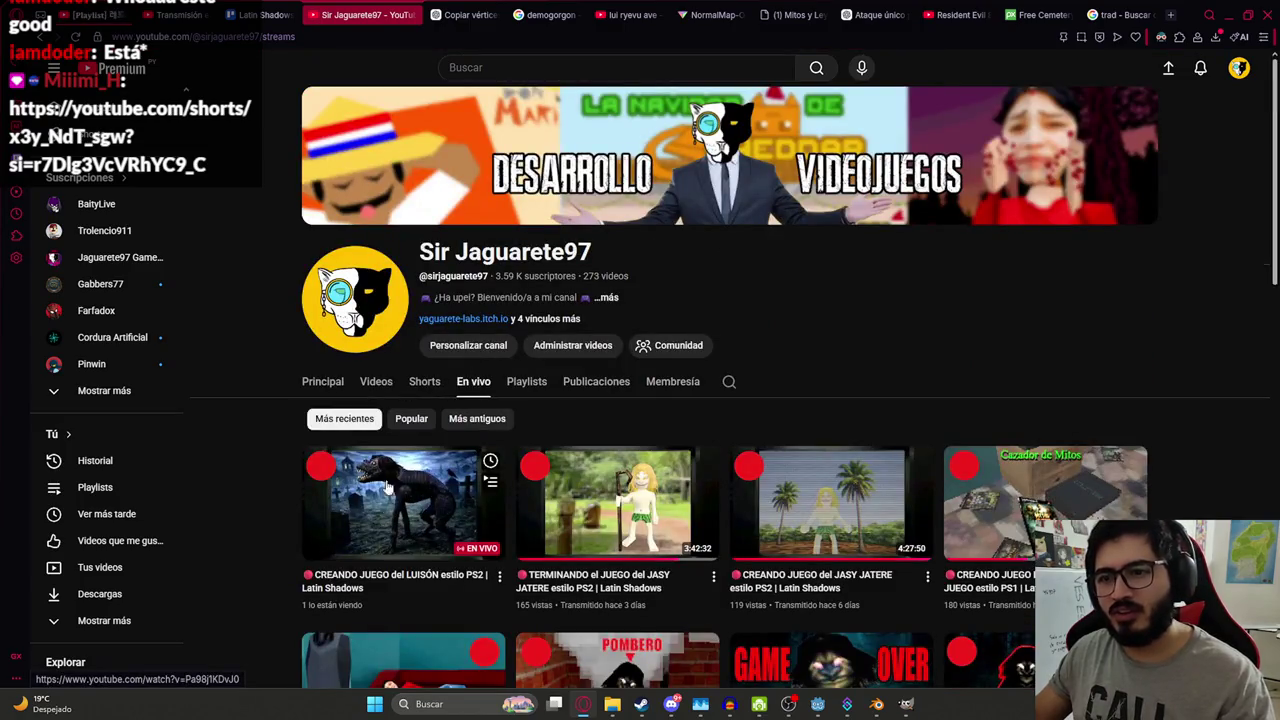
pyautogui.click(410, 17)
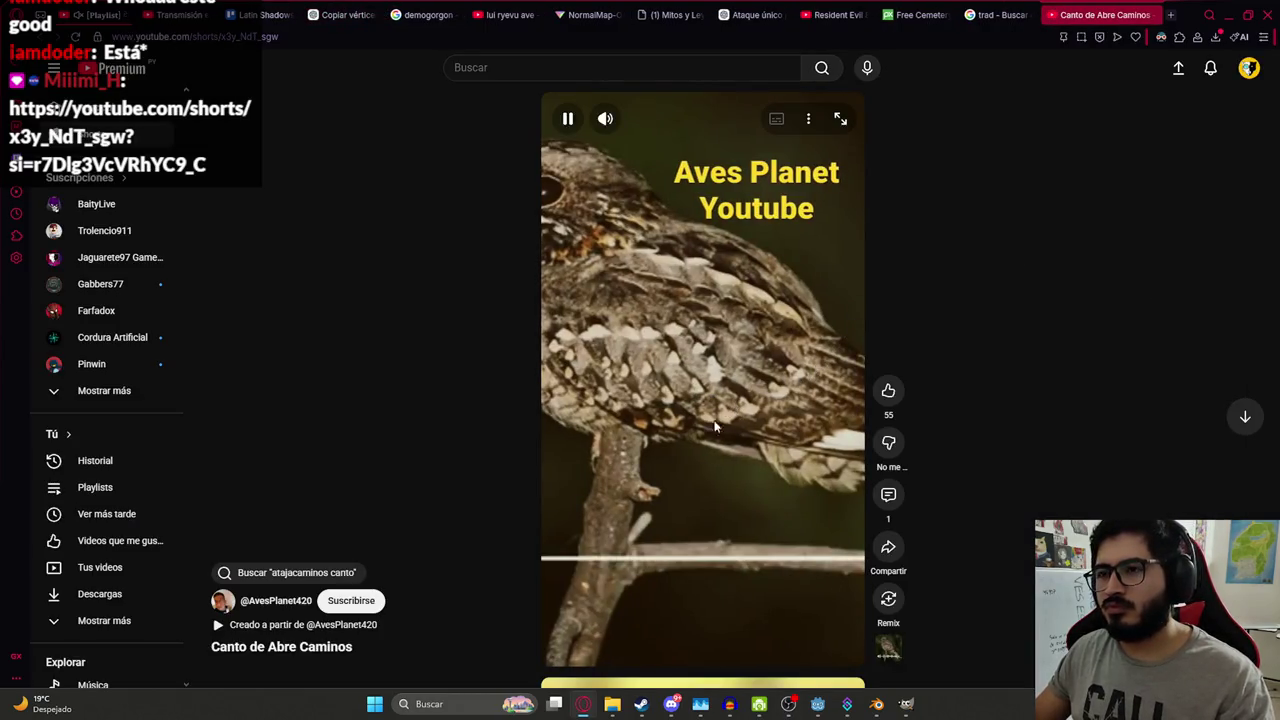
# Step: Adjust the nightjar Short's playback volume and look at its comments
pyautogui.click(657, 120)
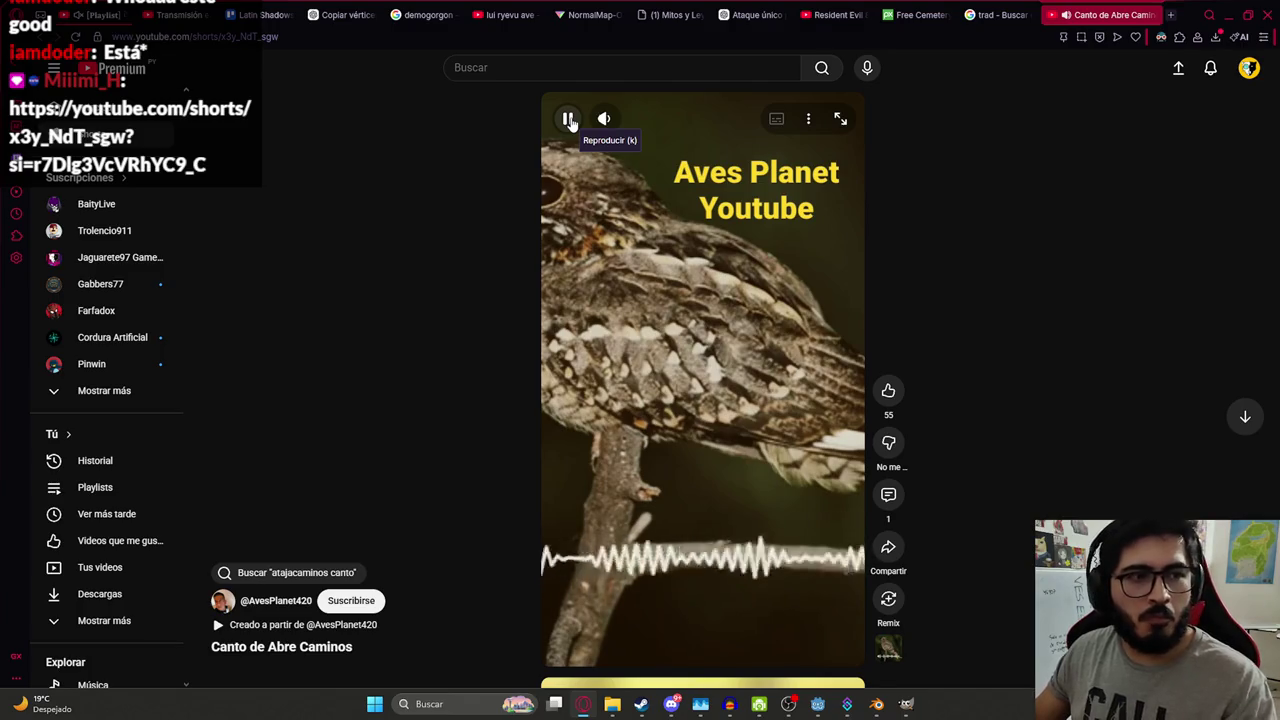
pyautogui.scroll(-1, 539, 585)
pyautogui.scroll(1, 657, 237)
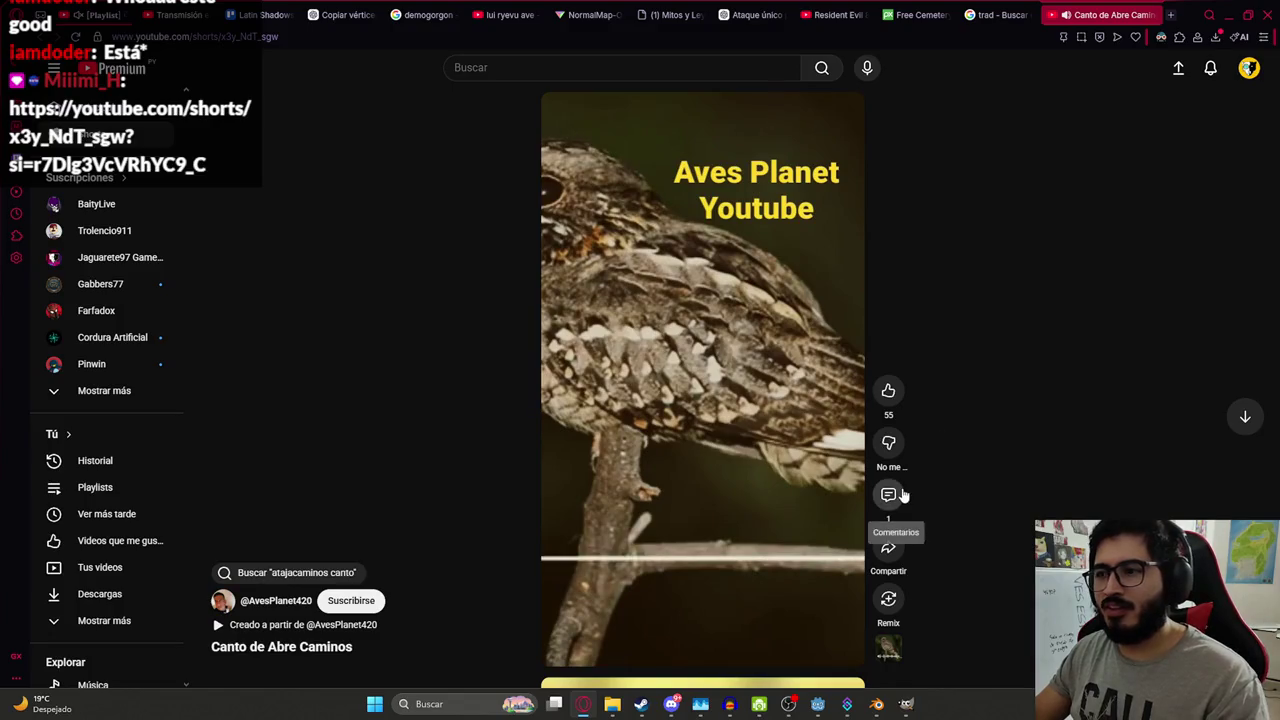
pyautogui.click(888, 494)
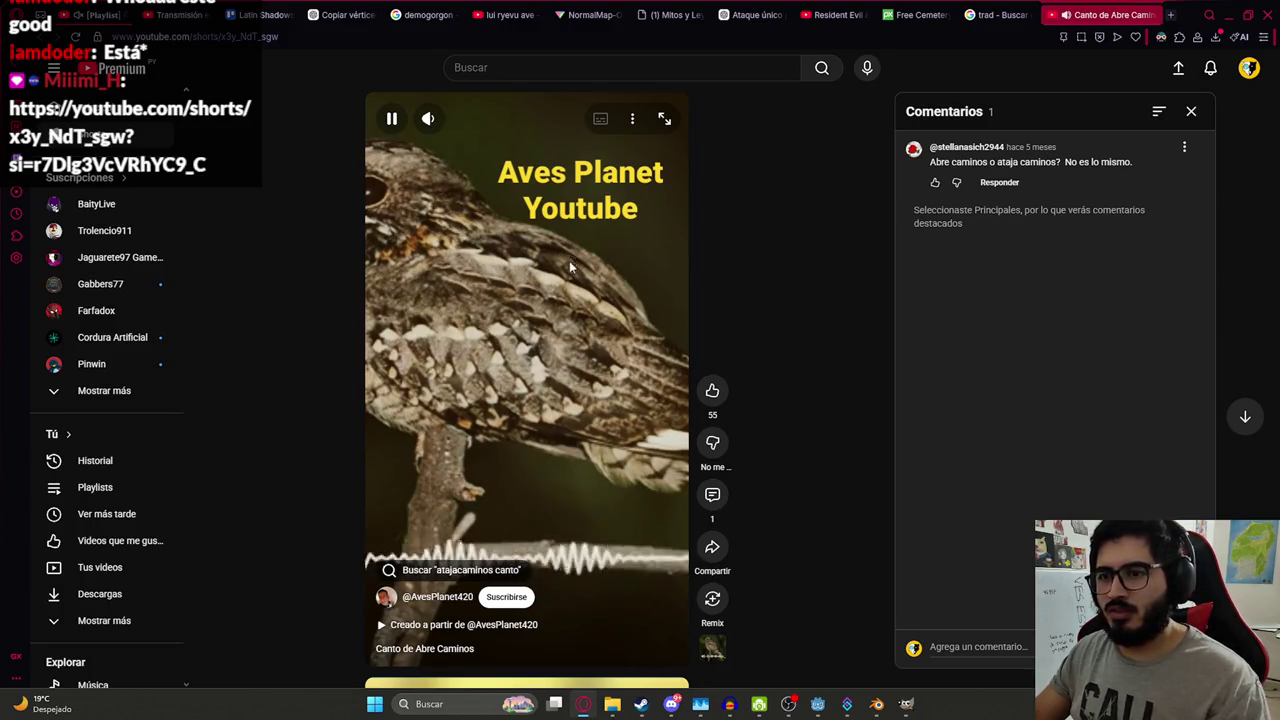
# Step: Pause the nightjar Short and return to the Pixabay cemetery sound-effects results
pyautogui.click(512, 342)
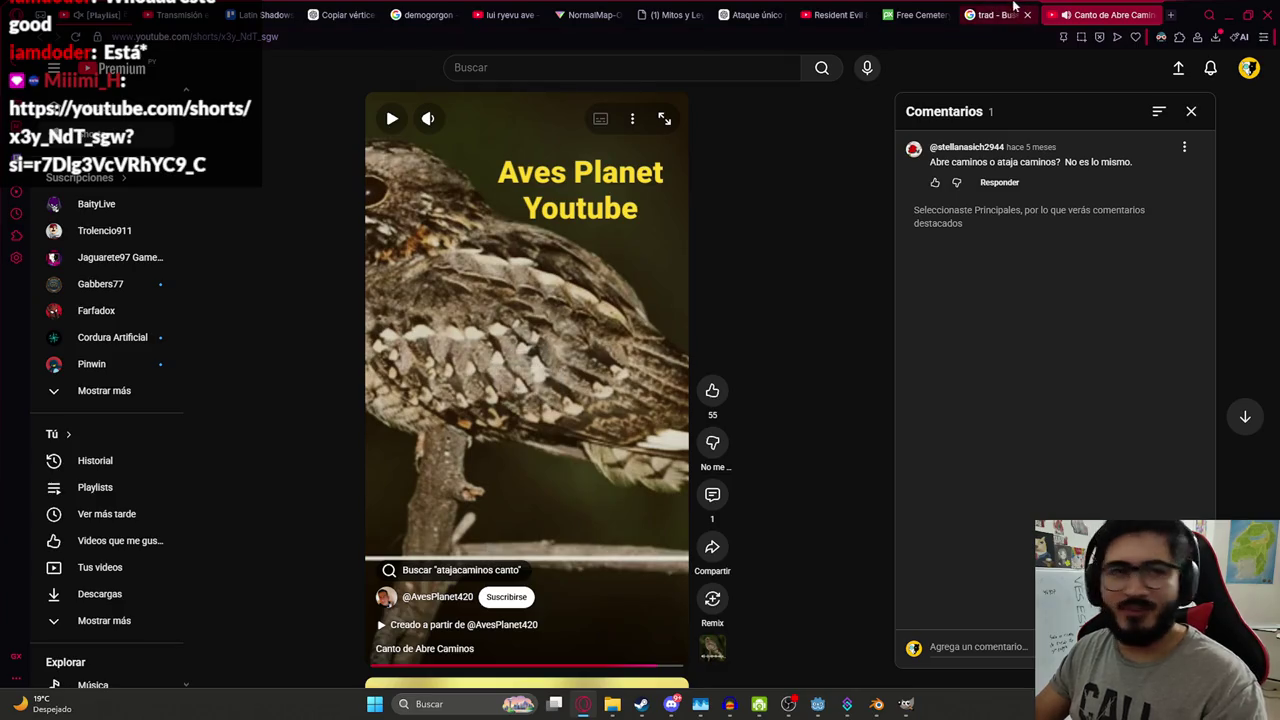
pyautogui.click(510, 357)
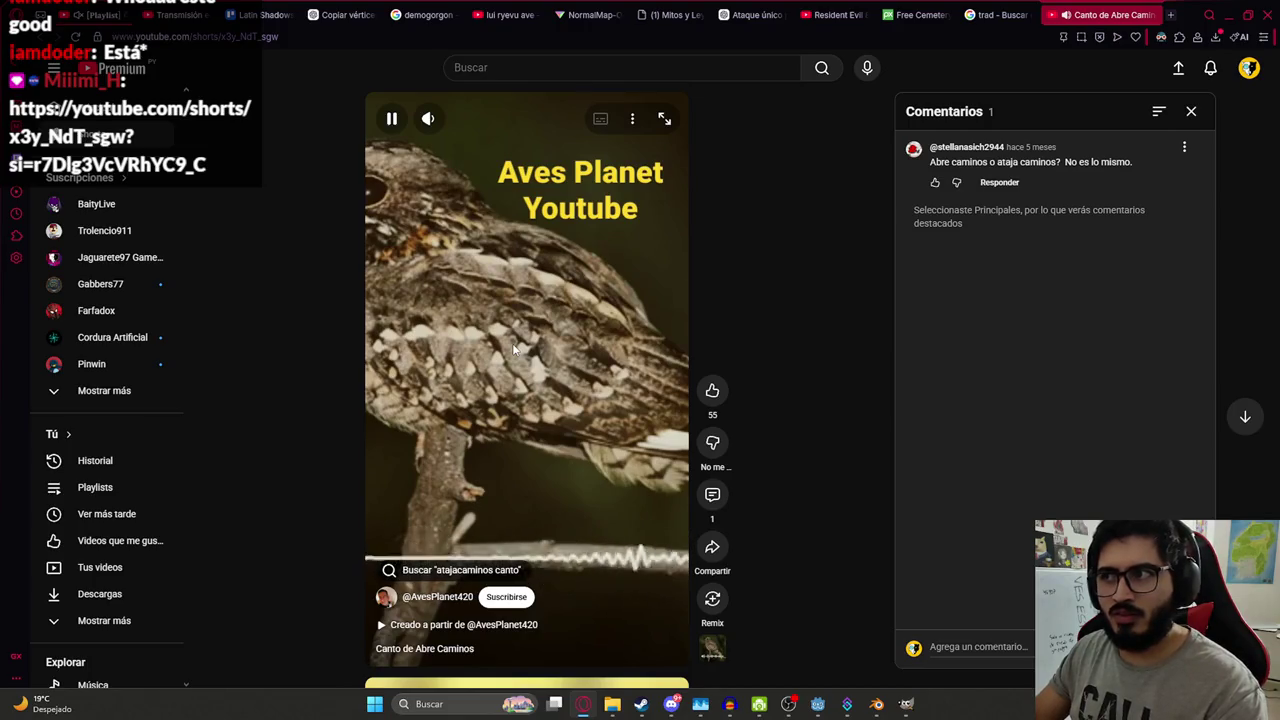
pyautogui.click(521, 335)
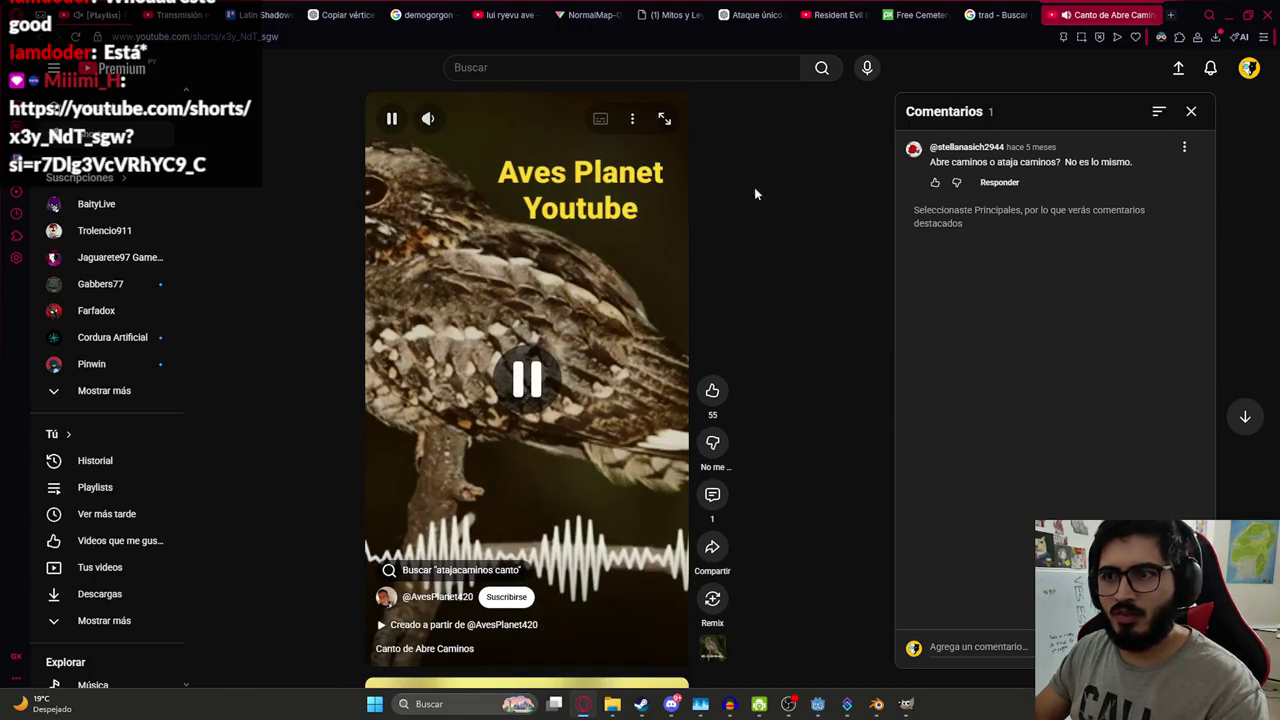
pyautogui.click(930, 14)
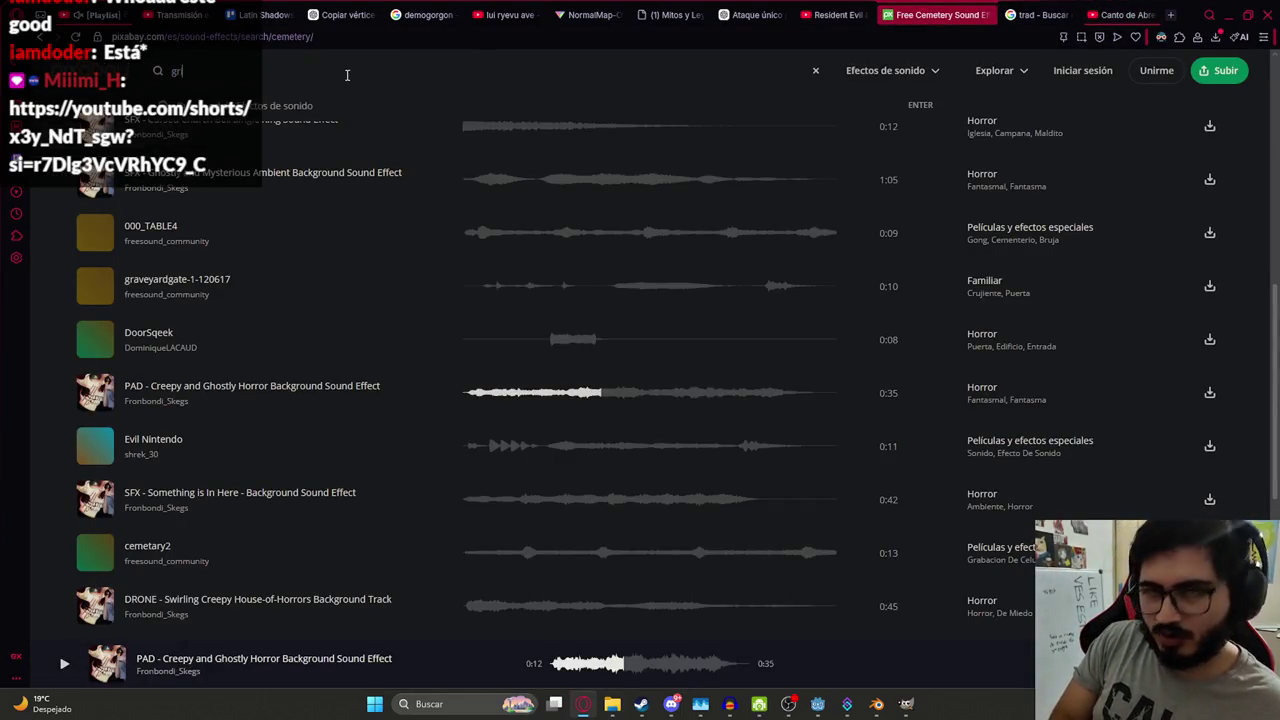
# Step: Search Pixabay for 'grillos' and preview the top cricket tracks, Night atmosphere to Circir böceği
pyautogui.write('illos')
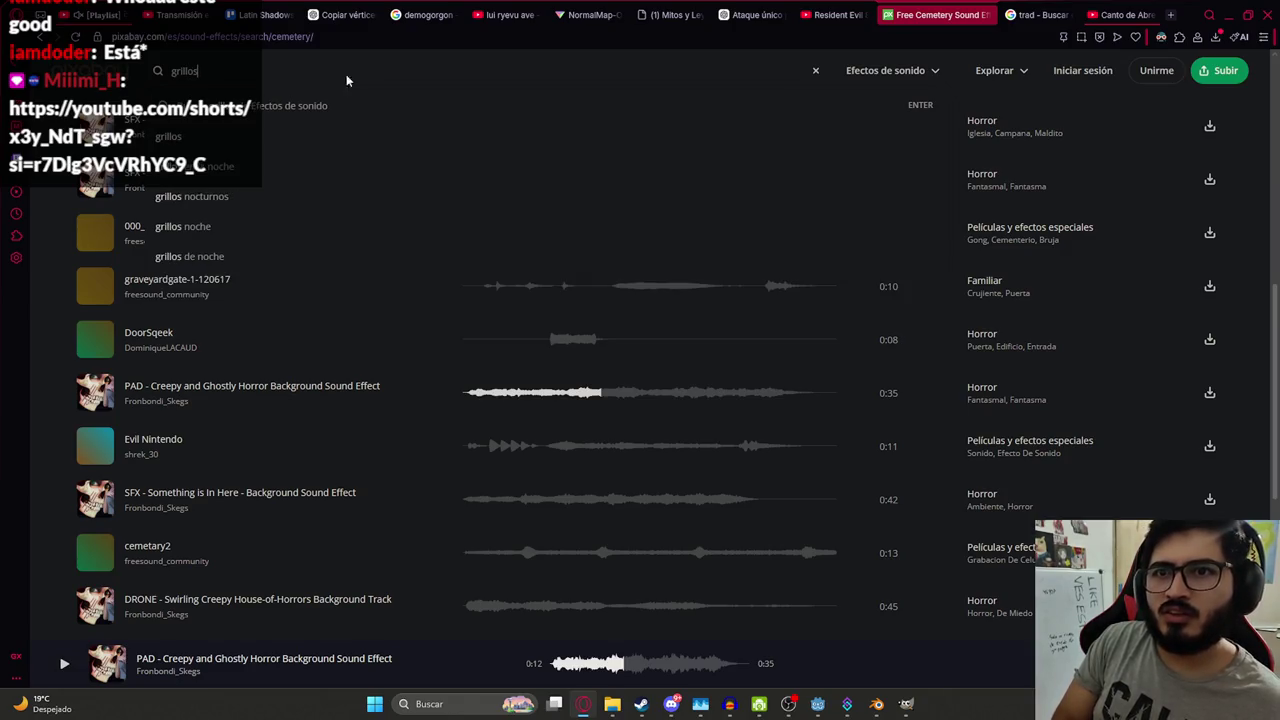
pyautogui.press('Return')
pyautogui.click(475, 366)
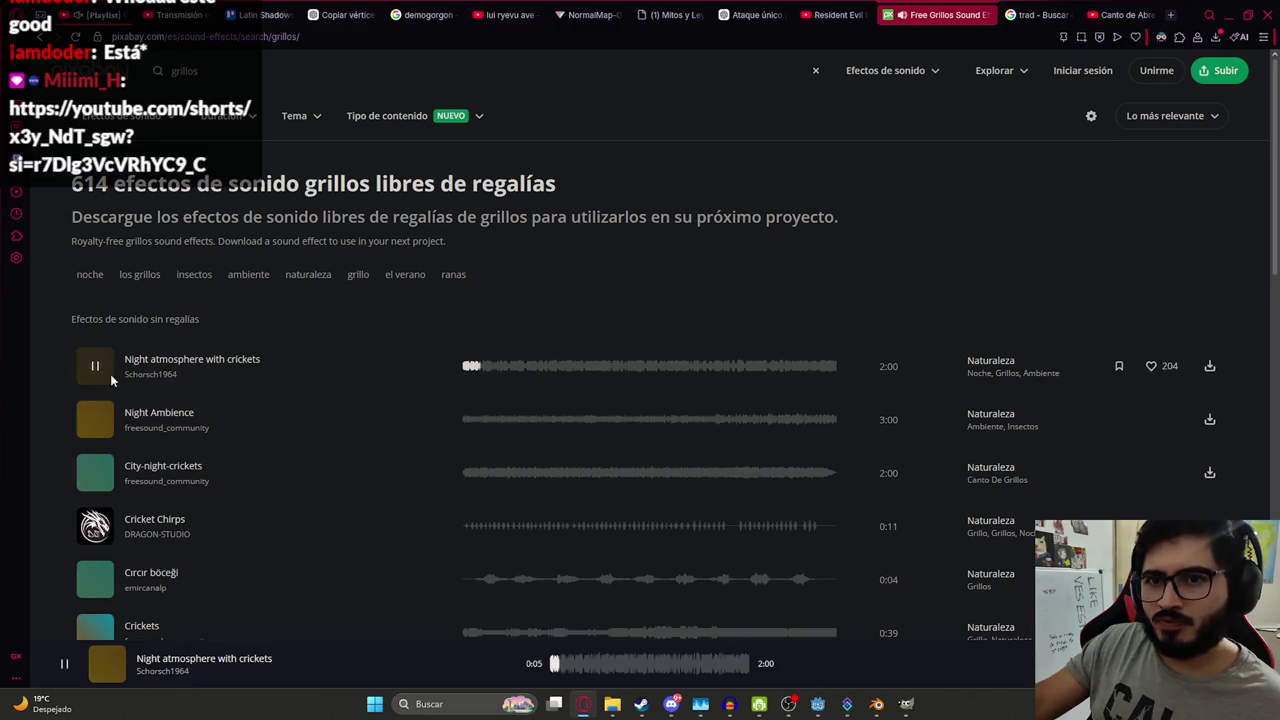
pyautogui.click(471, 420)
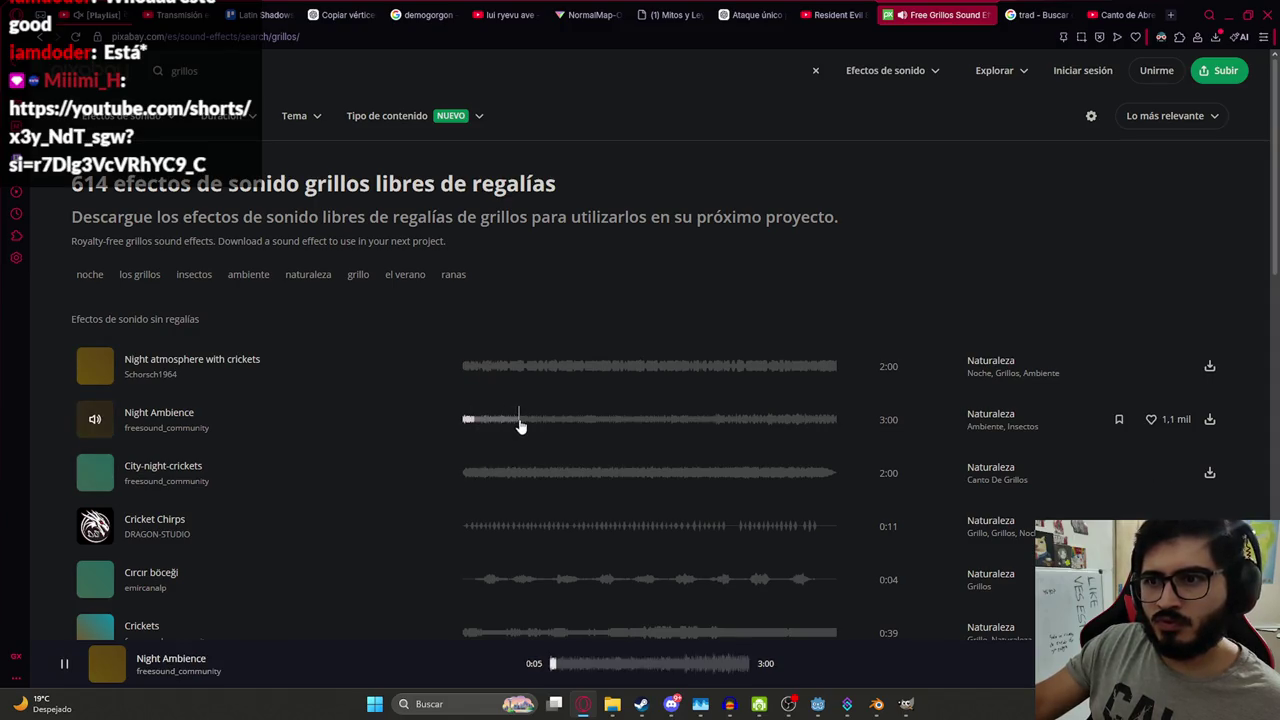
pyautogui.click(565, 366)
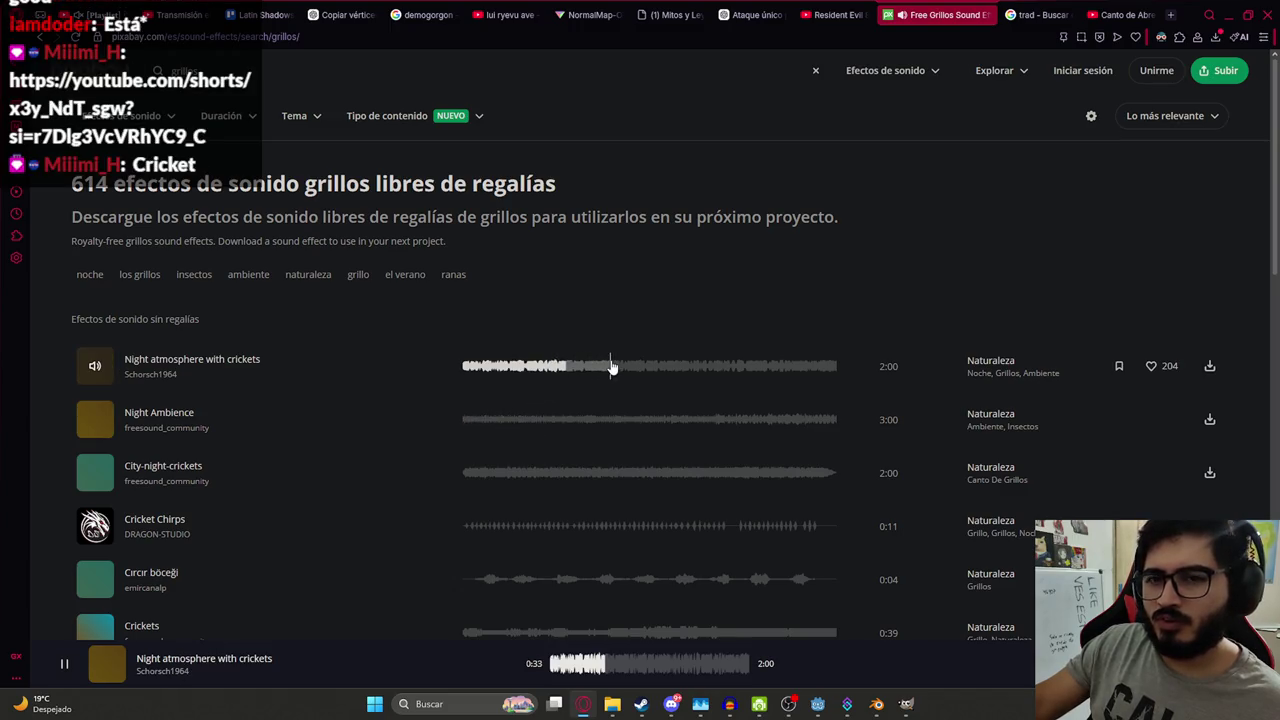
pyautogui.click(500, 472)
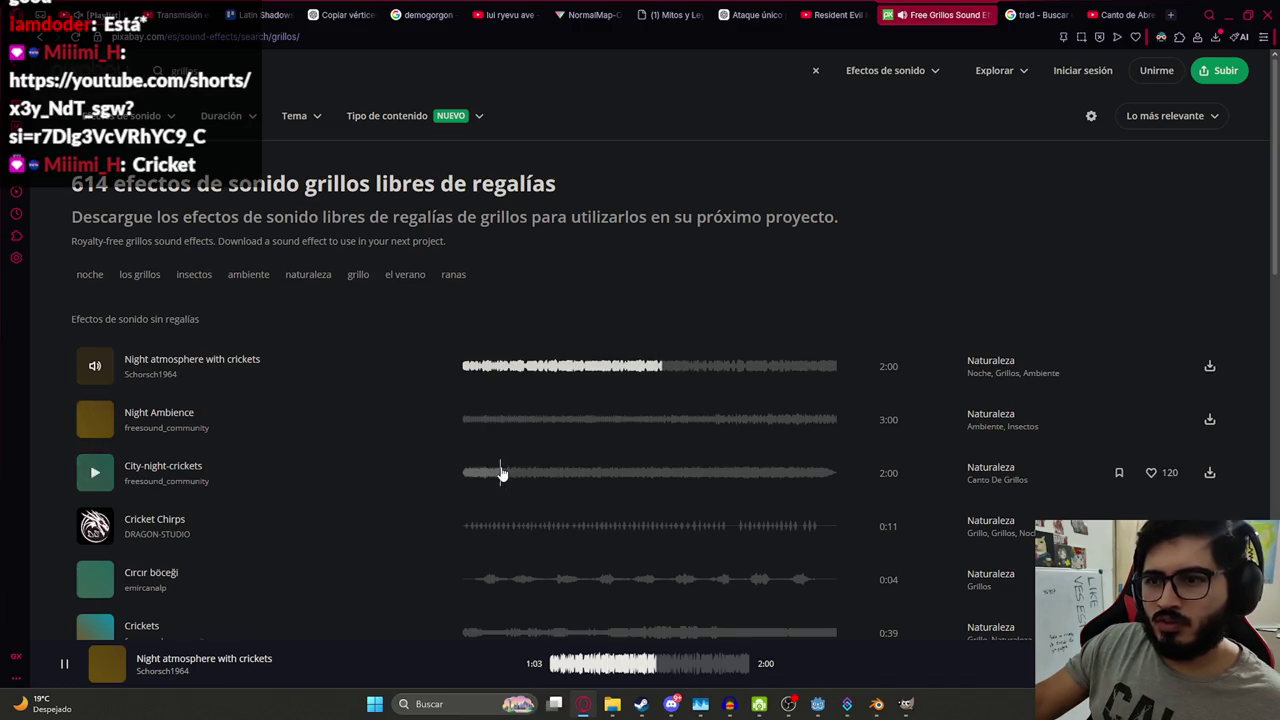
pyautogui.click(630, 366)
pyautogui.click(540, 526)
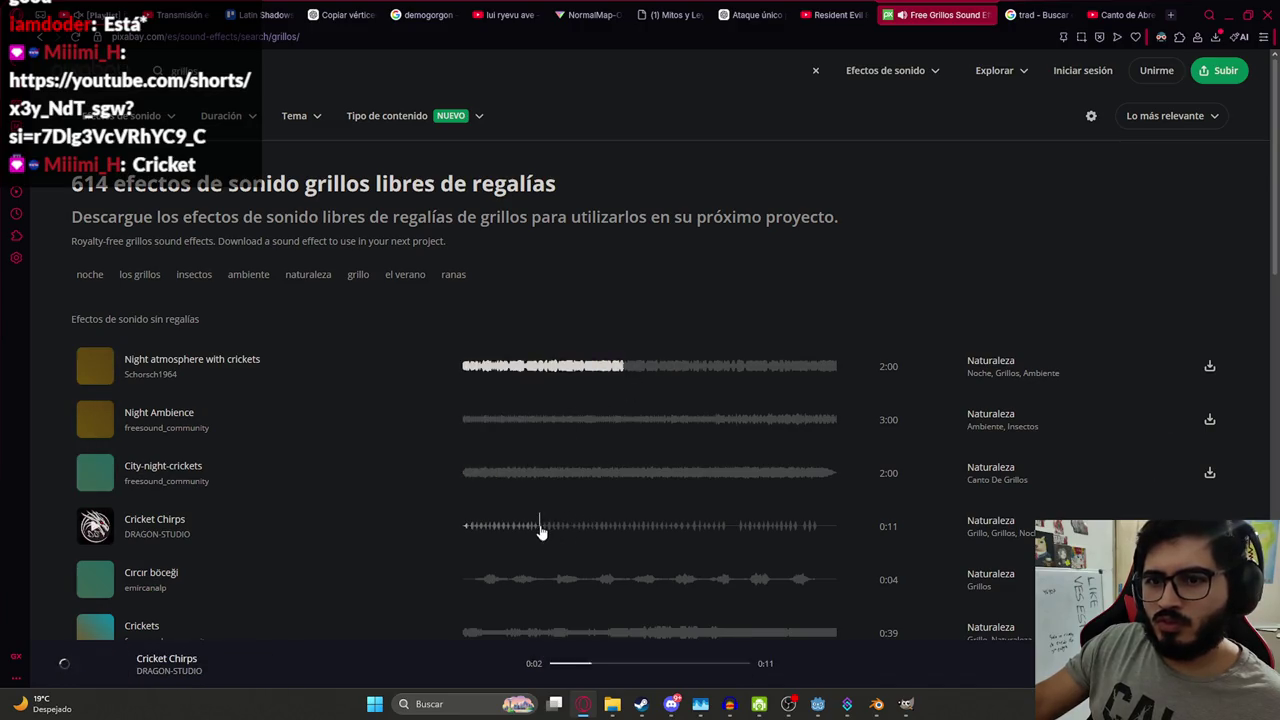
pyautogui.click(491, 570)
# Step: Preview Crickets, Night outdoor city with crickets and jungla, then scrub bosqueNocturno near its end
pyautogui.scroll(-1, 491, 565)
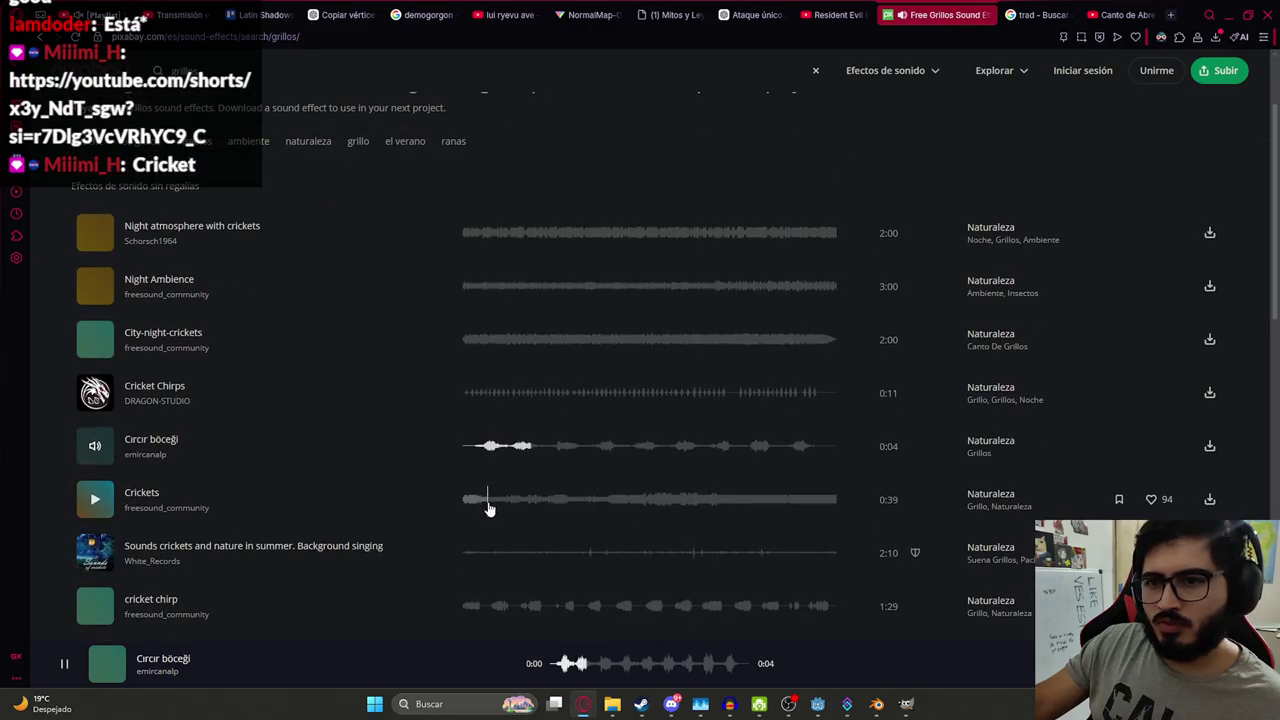
pyautogui.click(490, 500)
pyautogui.click(612, 498)
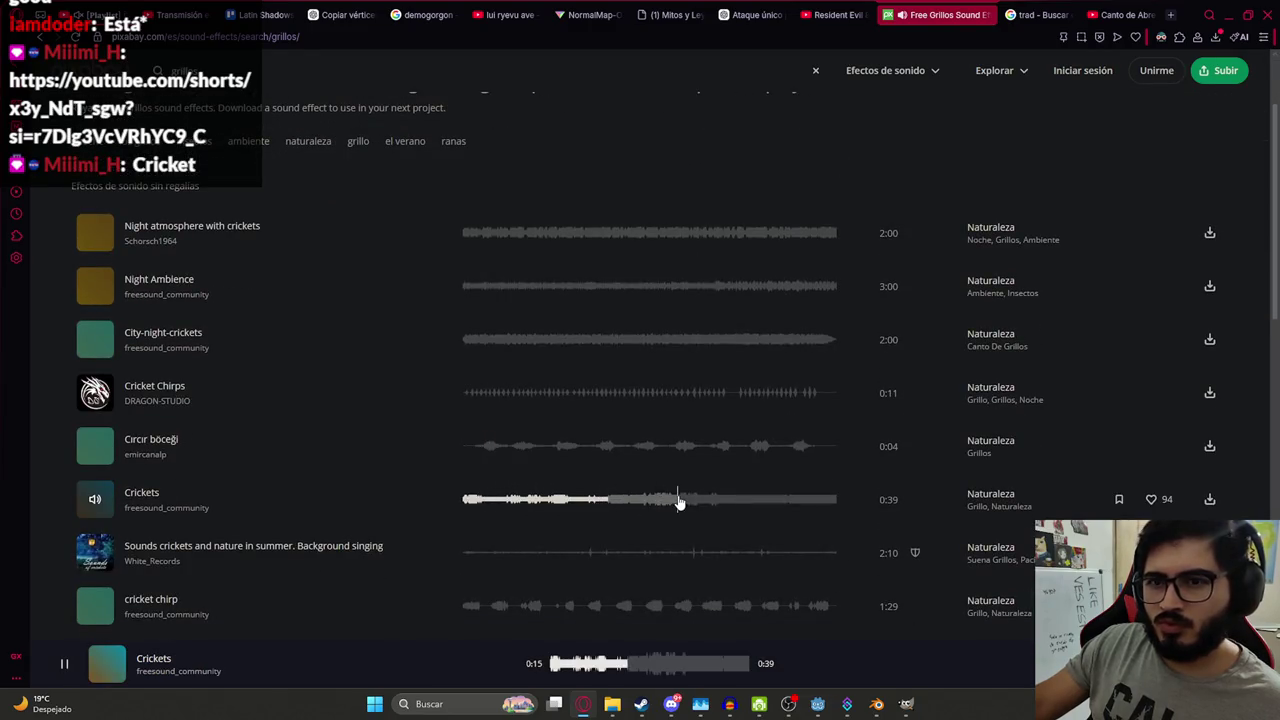
pyautogui.click(678, 500)
pyautogui.scroll(-1, 609, 494)
pyautogui.click(478, 524)
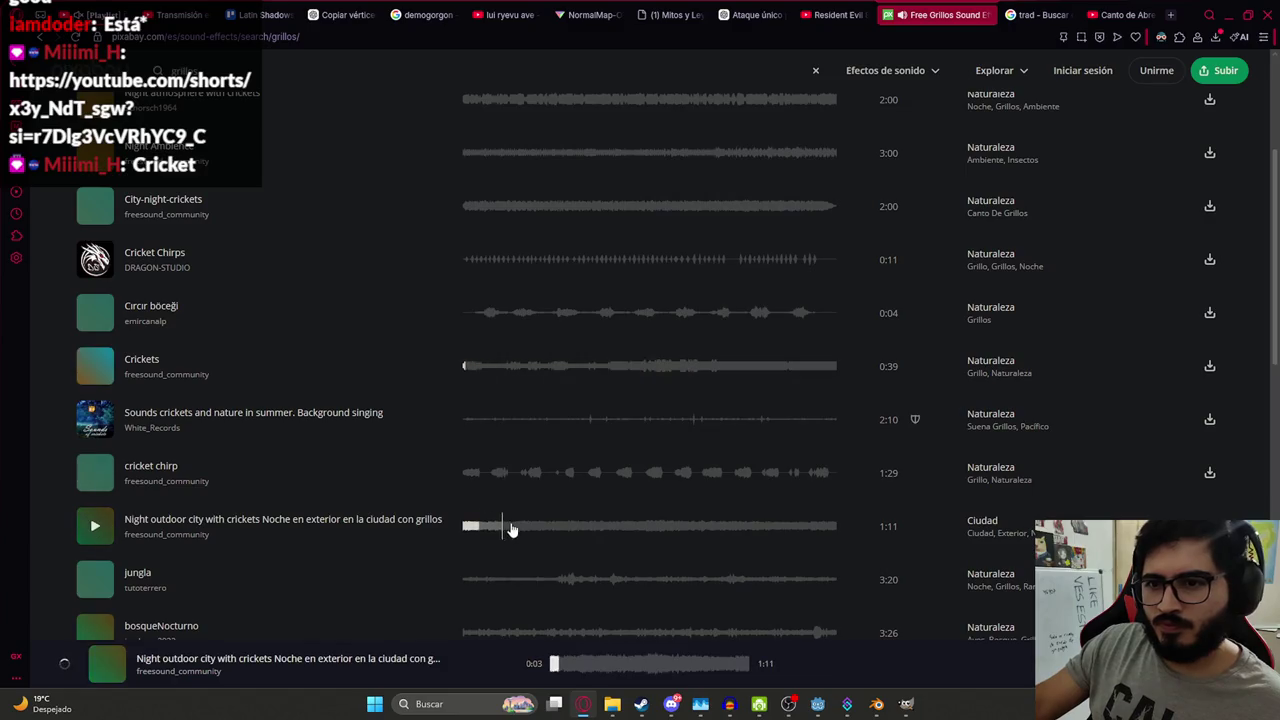
pyautogui.click(546, 580)
pyautogui.scroll(-1, 540, 570)
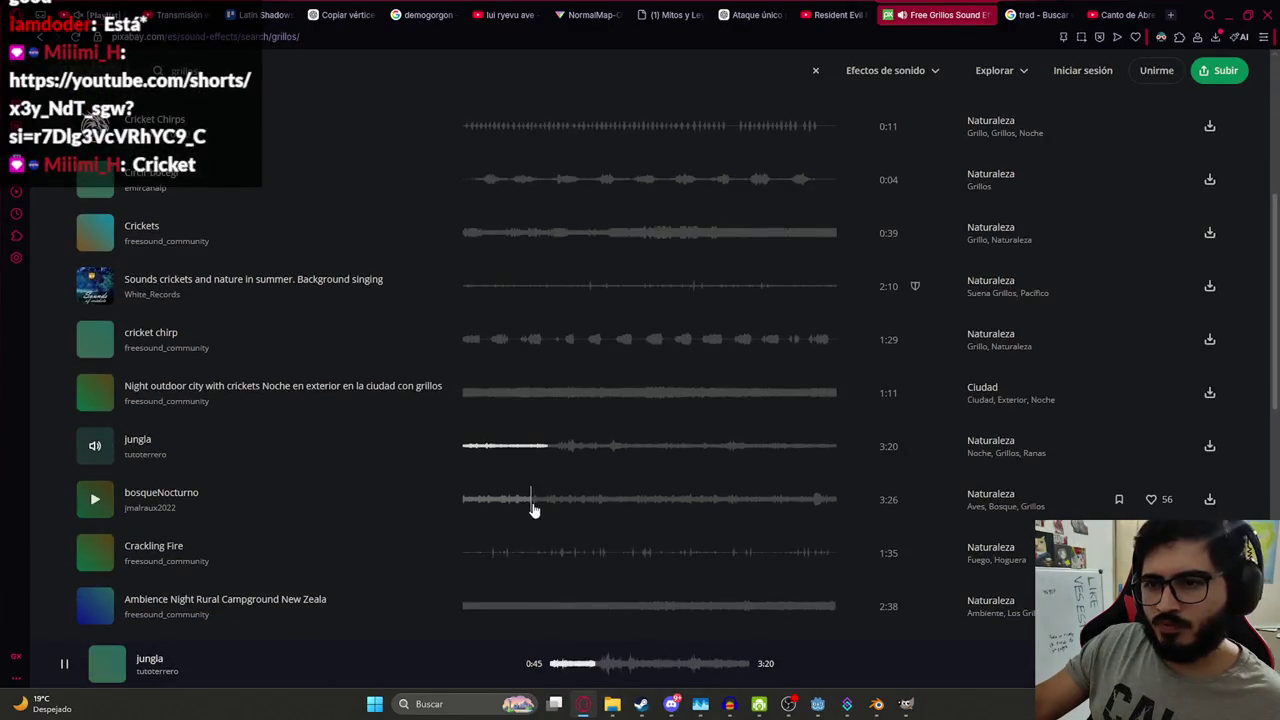
pyautogui.click(537, 505)
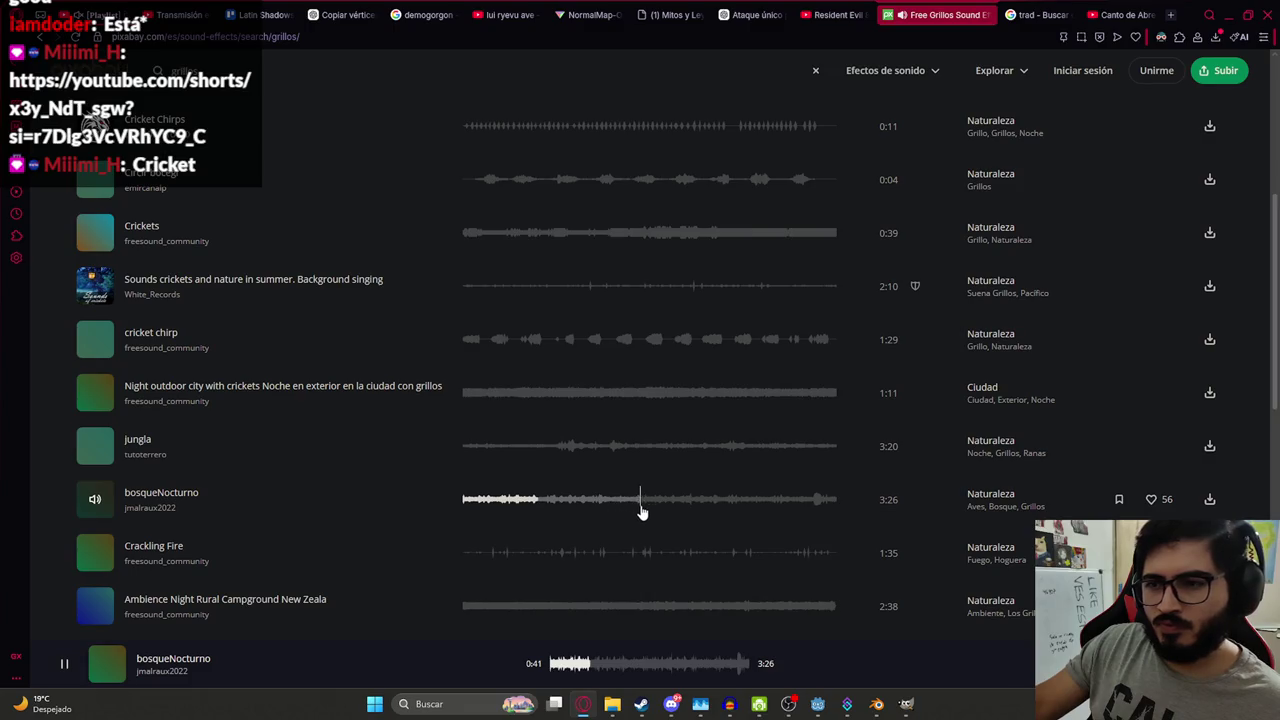
pyautogui.moveTo(604, 512); pyautogui.dragTo(782, 504)
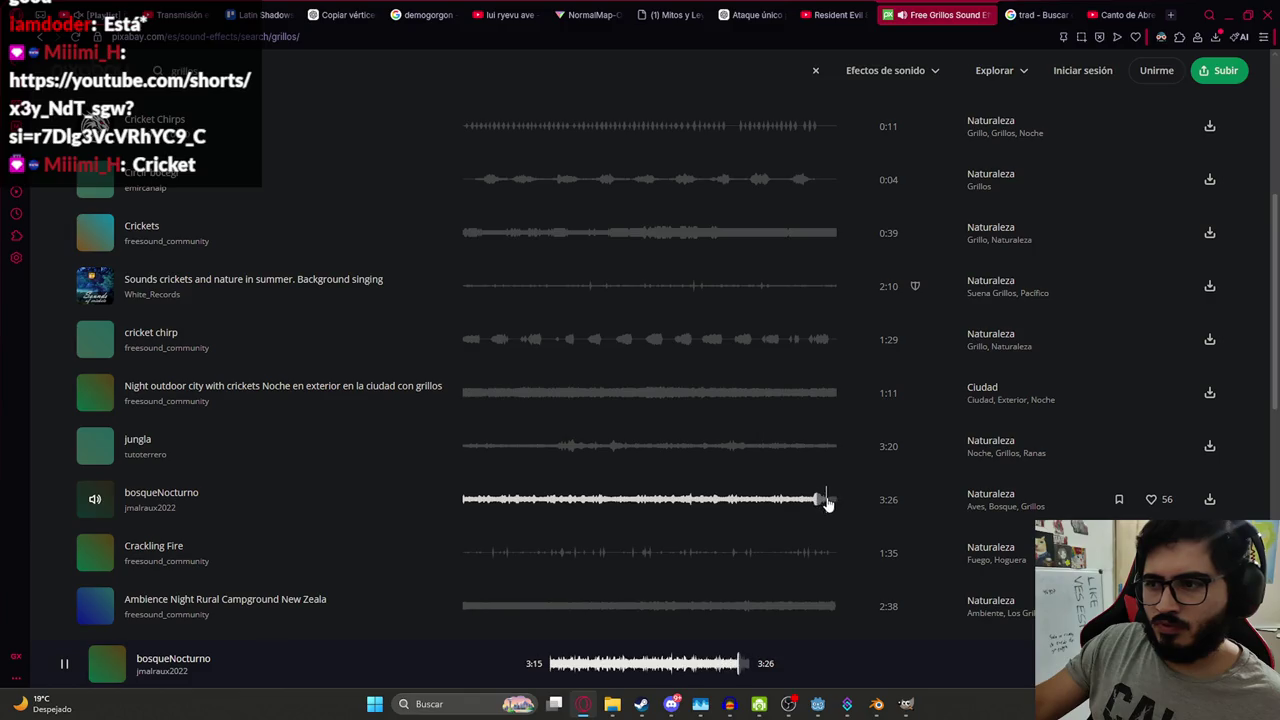
pyautogui.scroll(-1, 534, 491)
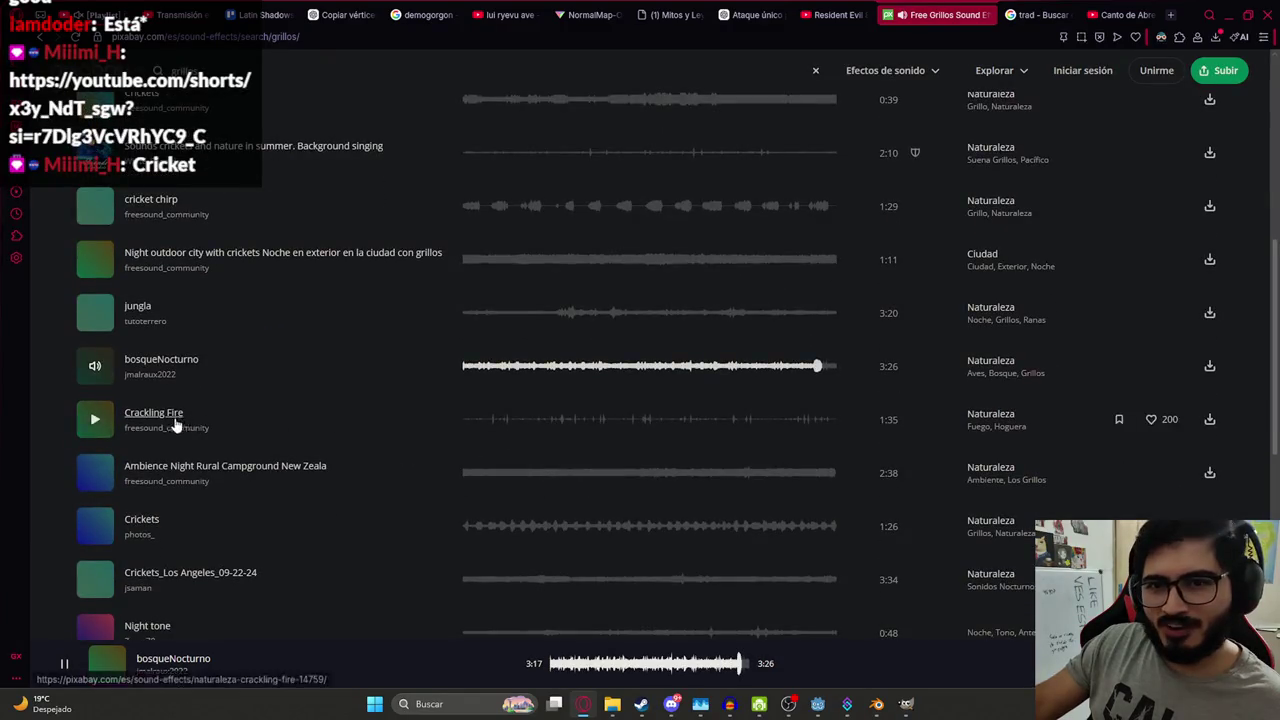
# Step: Preview more cricket results, from photos_'s Crickets to Night, insects, distant cars
pyautogui.click(480, 526)
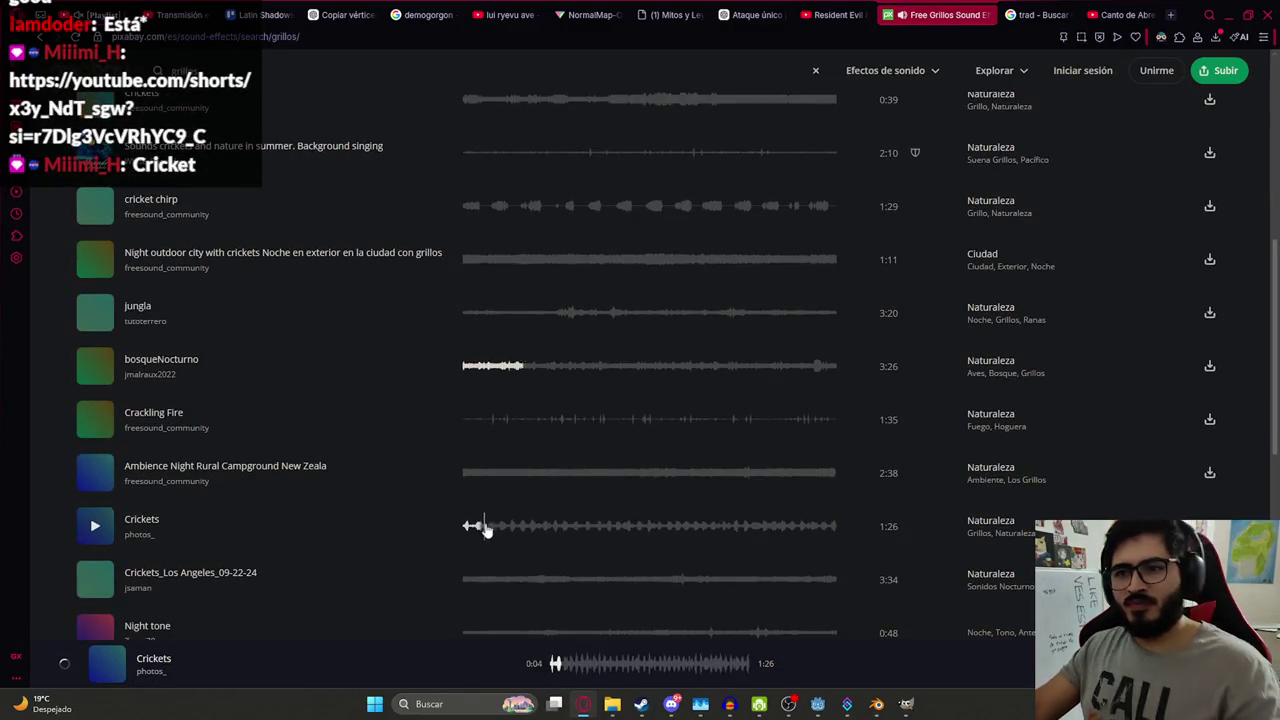
pyautogui.click(497, 590)
pyautogui.scroll(-1, 510, 570)
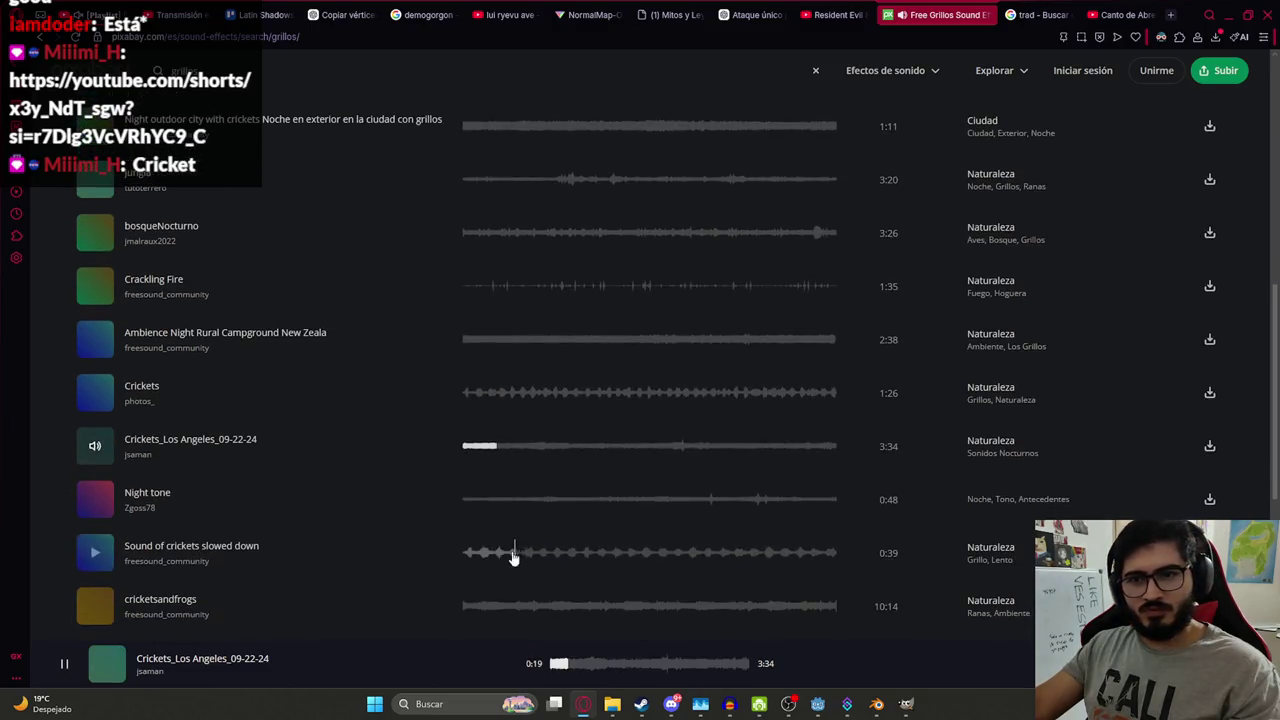
pyautogui.click(478, 499)
pyautogui.click(471, 553)
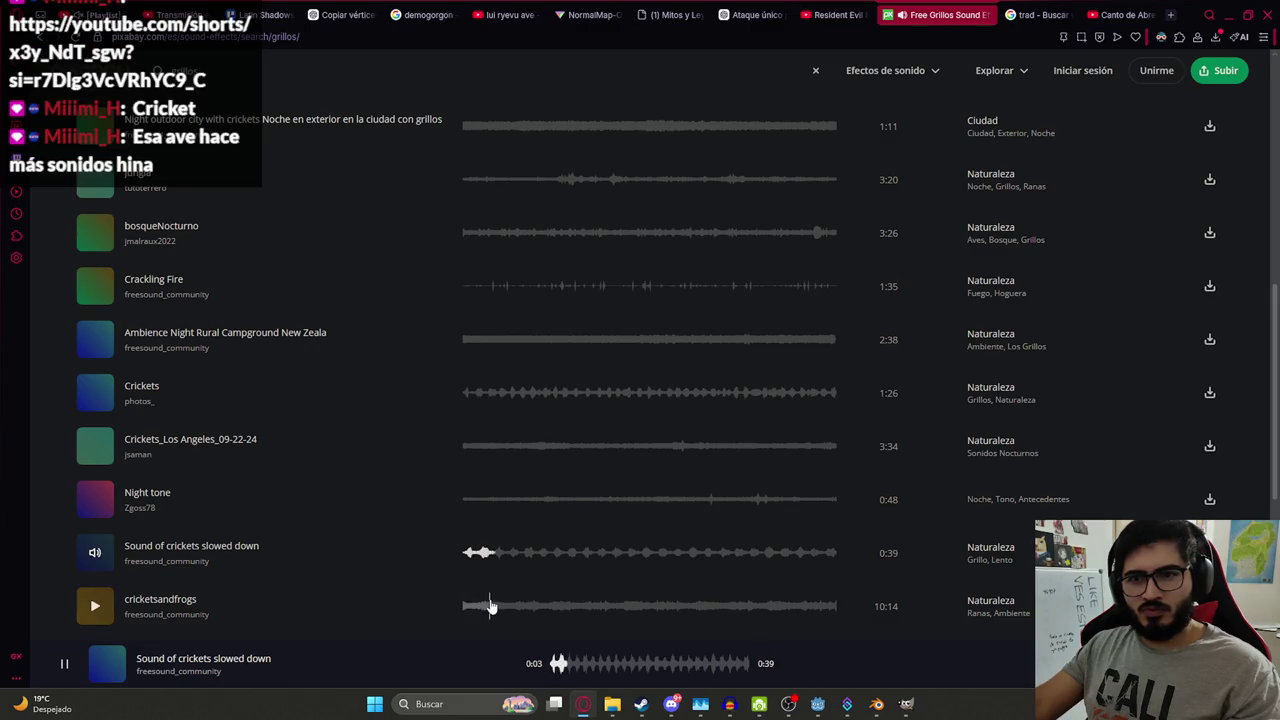
pyautogui.click(500, 606)
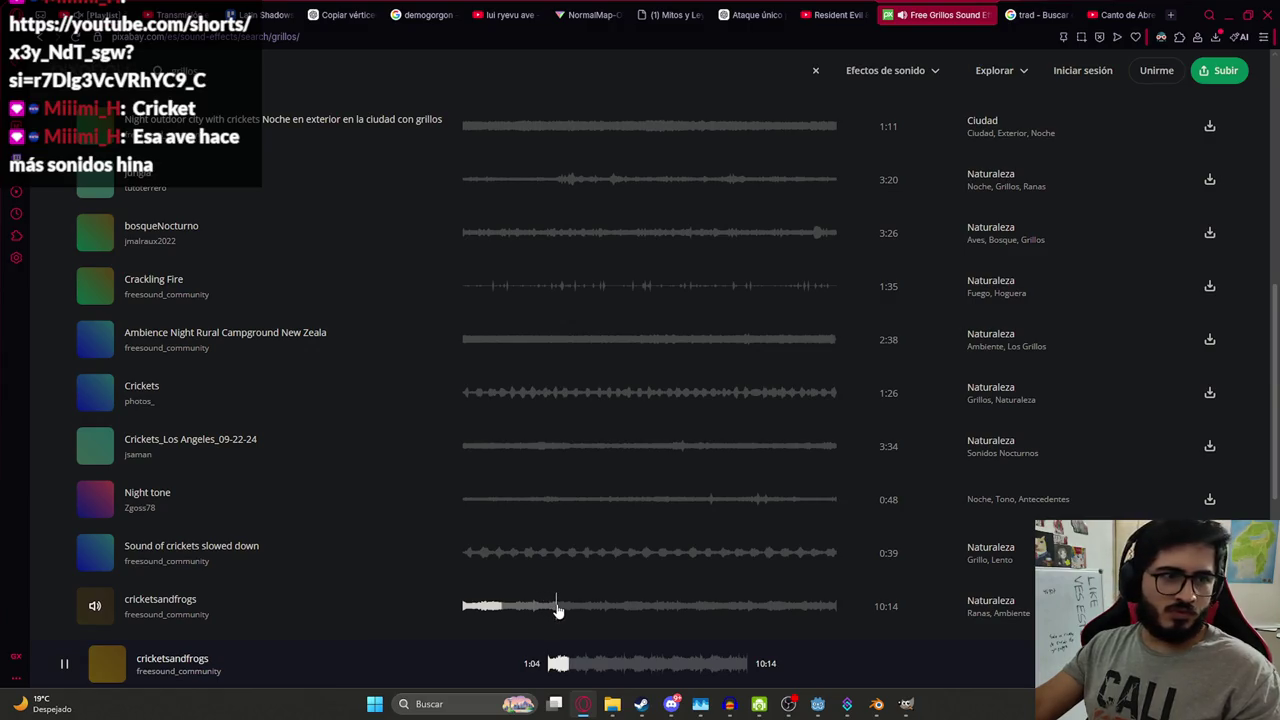
pyautogui.scroll(-3, 540, 570)
pyautogui.click(486, 328)
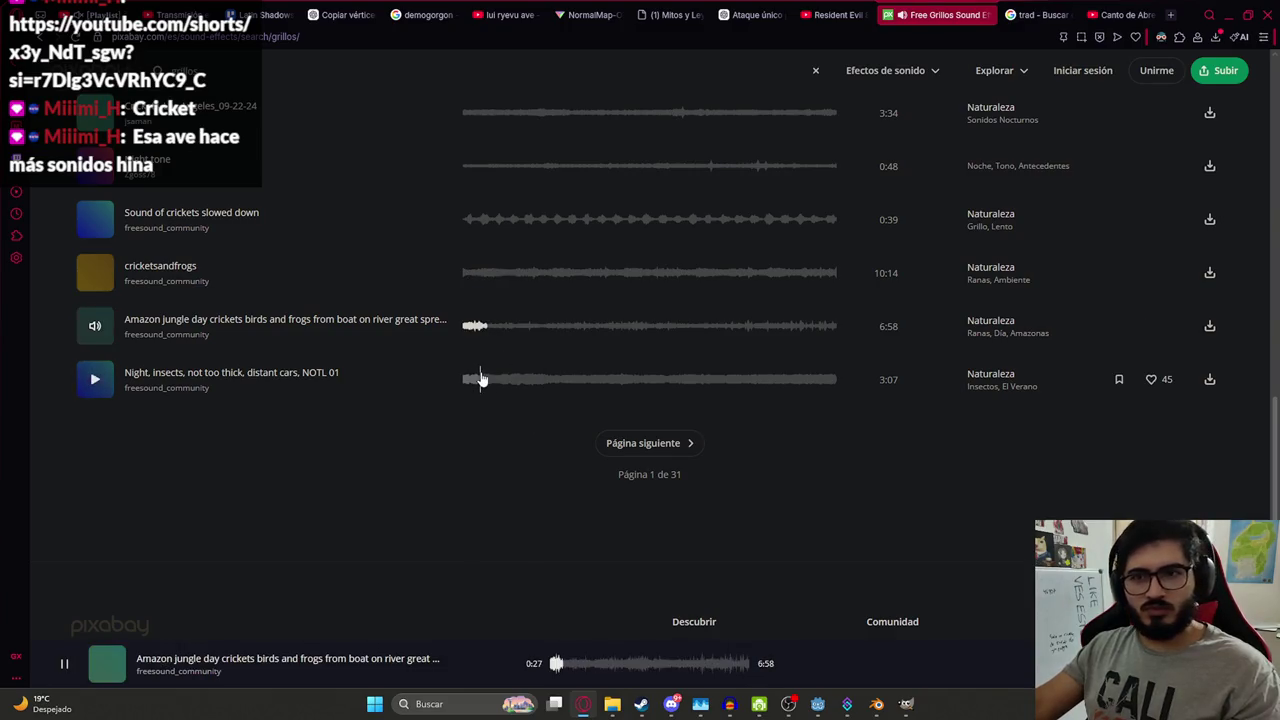
pyautogui.click(480, 378)
pyautogui.scroll(5, 500, 475)
pyautogui.scroll(-5, 514, 465)
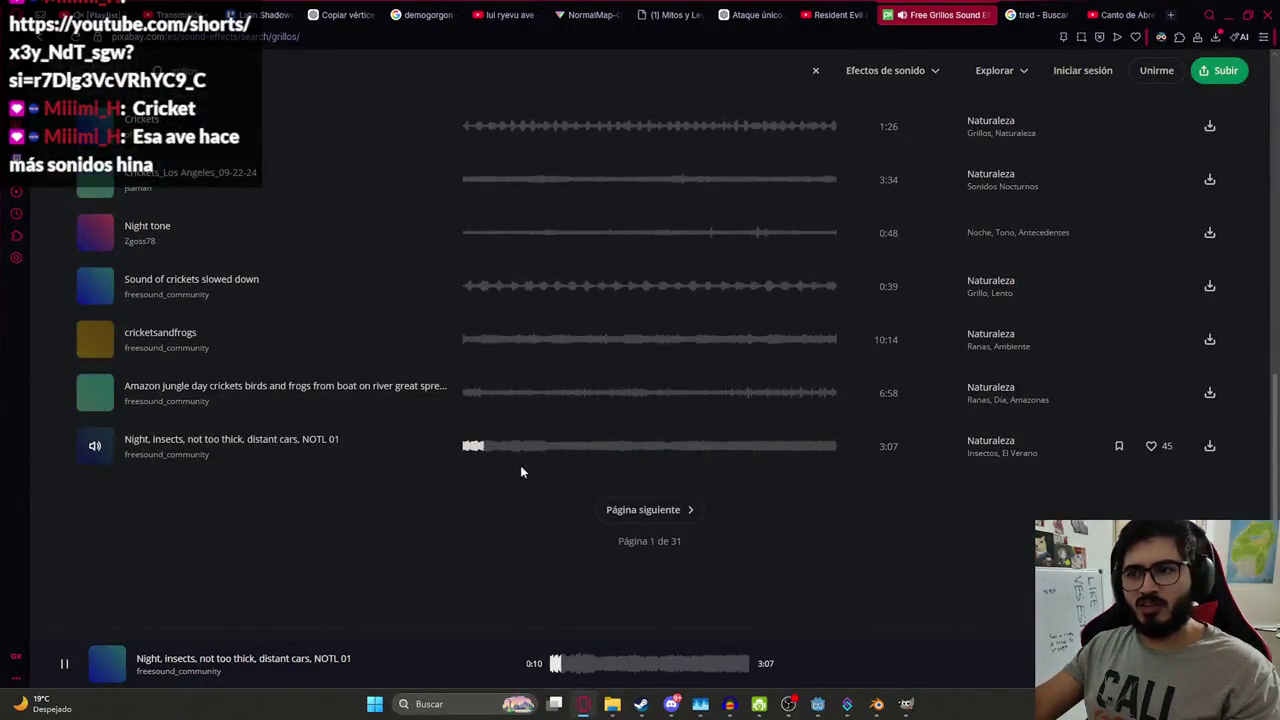
# Step: Skip through Night insects, then re-audition Night atmosphere with crickets and Night Ambience
pyautogui.click(565, 446)
pyautogui.click(706, 447)
pyautogui.scroll(5, 650, 455)
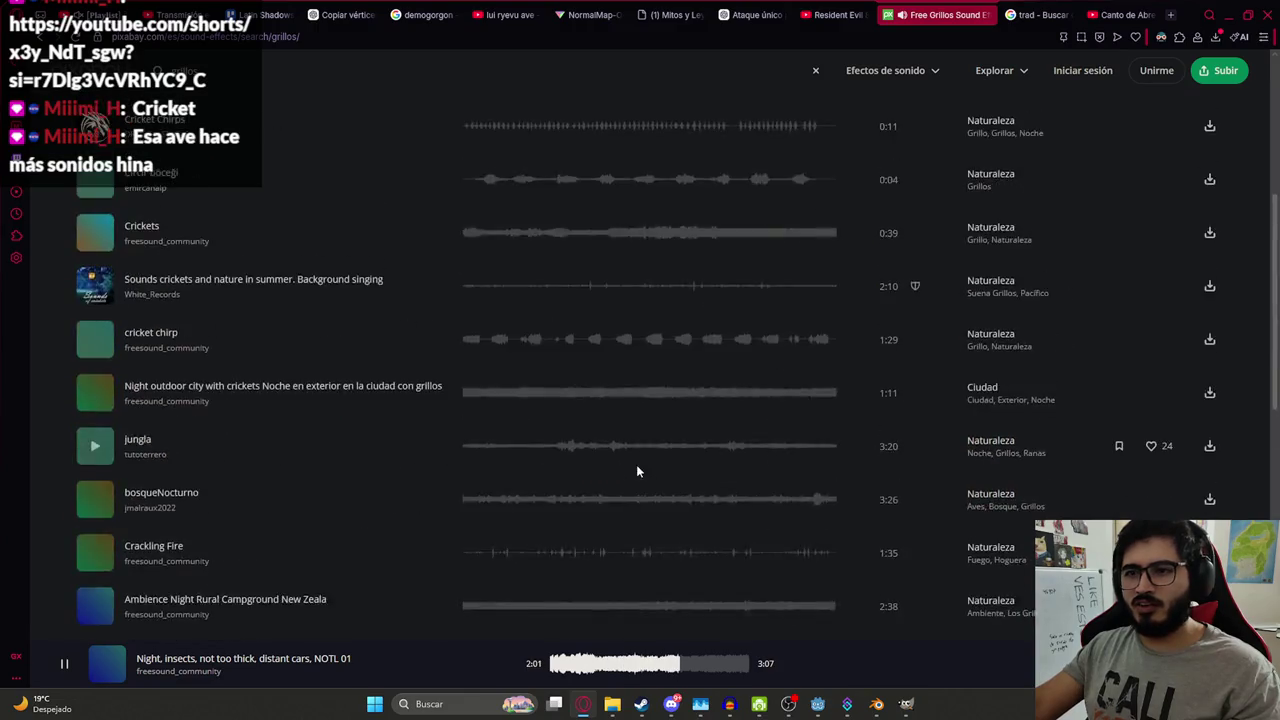
pyautogui.scroll(-4, 560, 470)
pyautogui.click(766, 513)
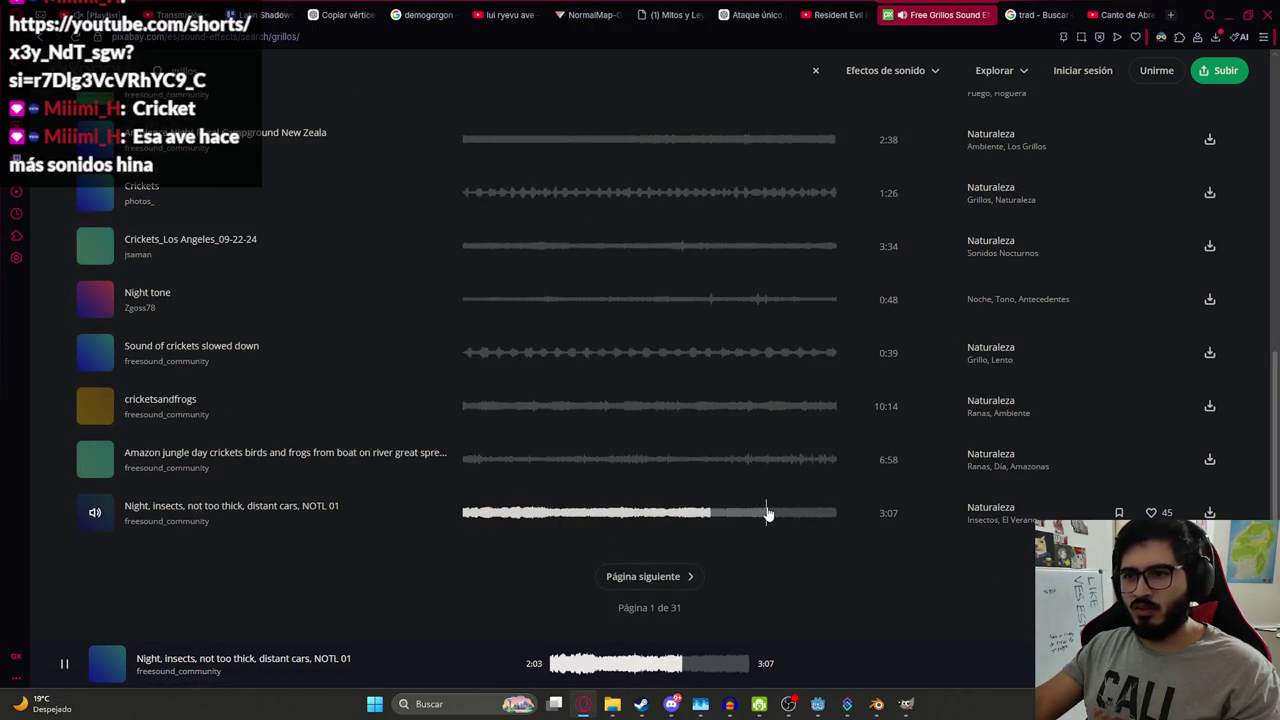
pyautogui.scroll(5, 605, 446)
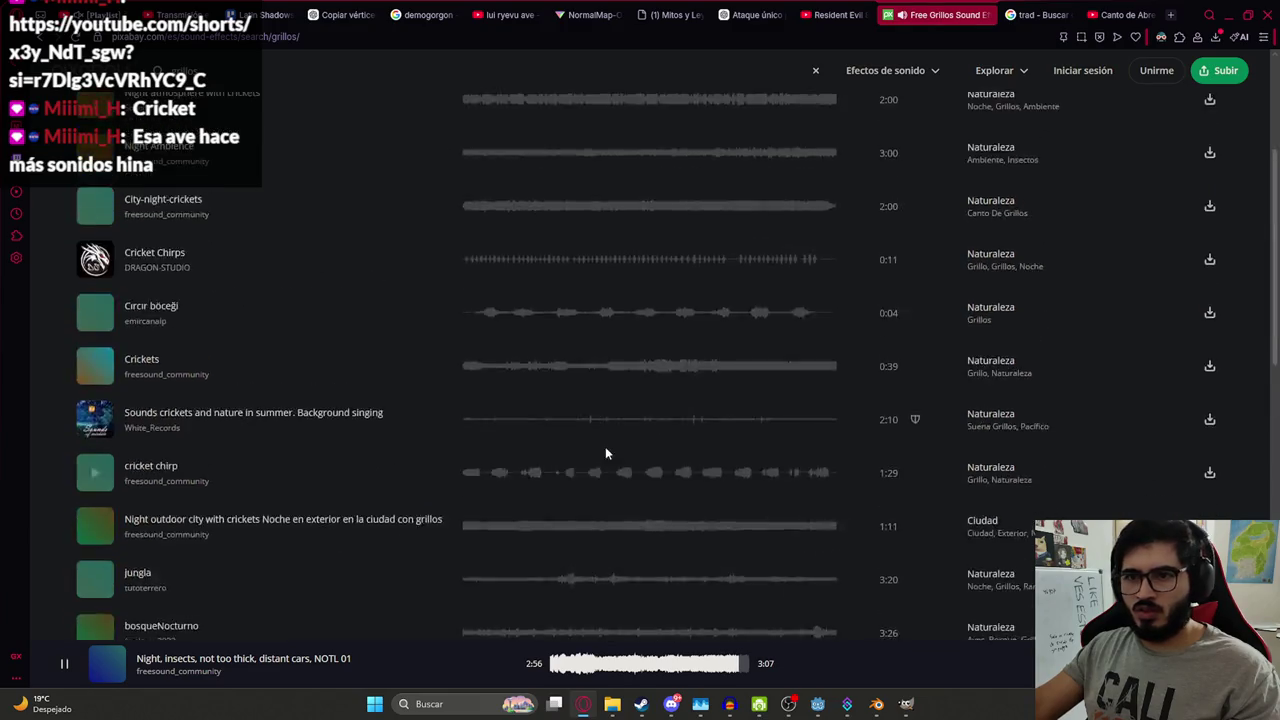
pyautogui.click(491, 366)
pyautogui.moveTo(556, 376); pyautogui.dragTo(797, 372)
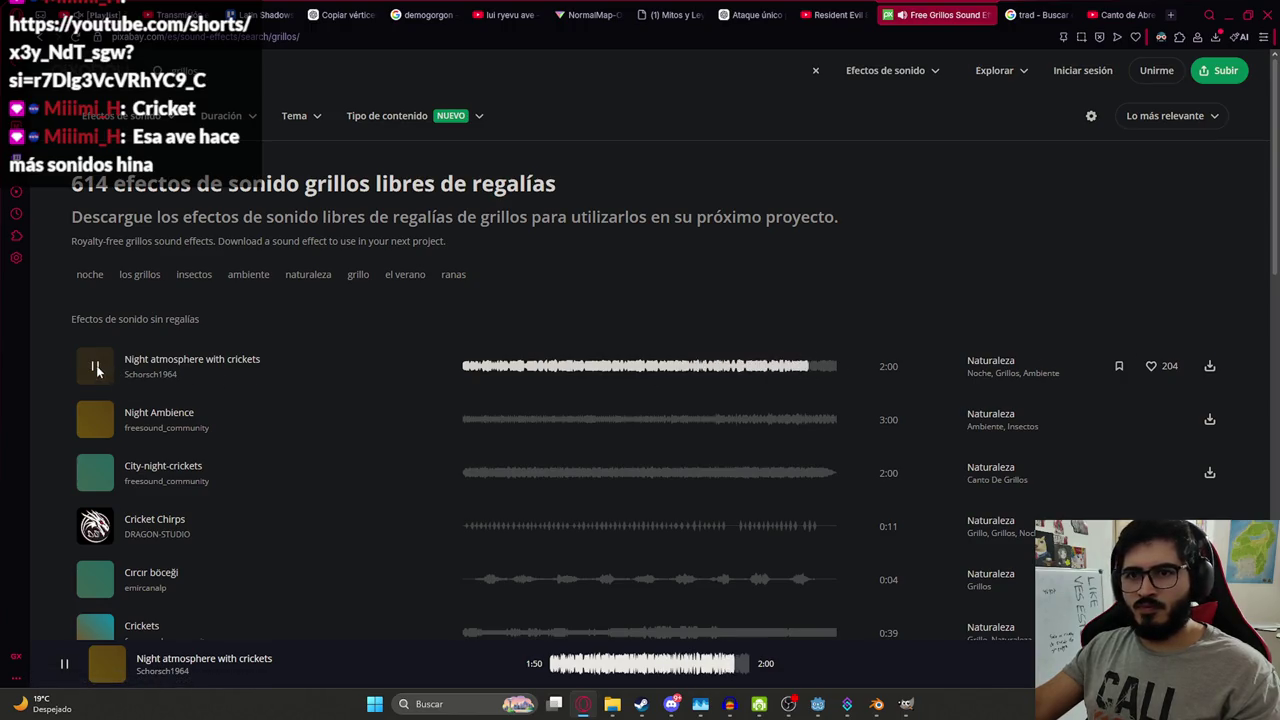
pyautogui.click(512, 419)
pyautogui.moveTo(515, 418); pyautogui.dragTo(788, 420)
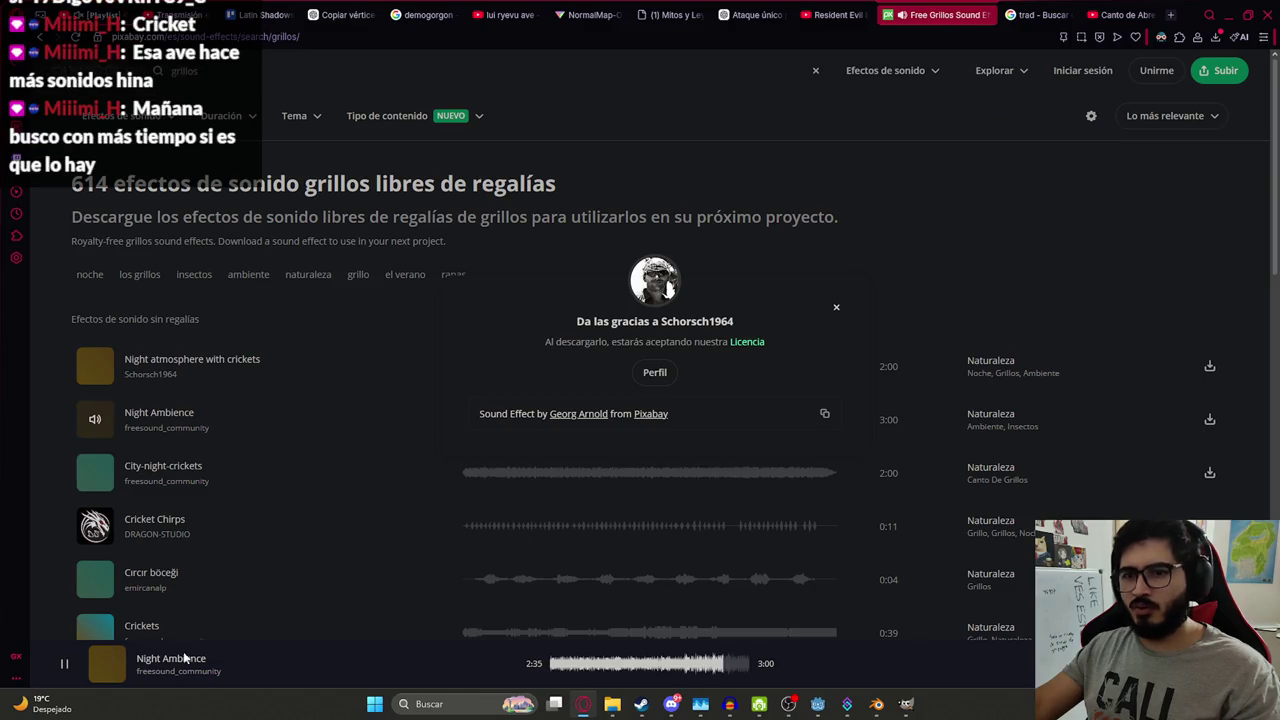
# Step: Stop the preview and drag the downloaded Night atmosphere with crickets mp3 into Audacity
pyautogui.click(63, 664)
pyautogui.click(1215, 37)
pyautogui.moveTo(1090, 123)
pyautogui.mouseDown()
pyautogui.moveTo(727, 703)
pyautogui.moveTo(585, 305)
pyautogui.mouseUp()
# Step: Remove the empty Audio 1 track and listen to the imported crickets track
pyautogui.click(407, 208)
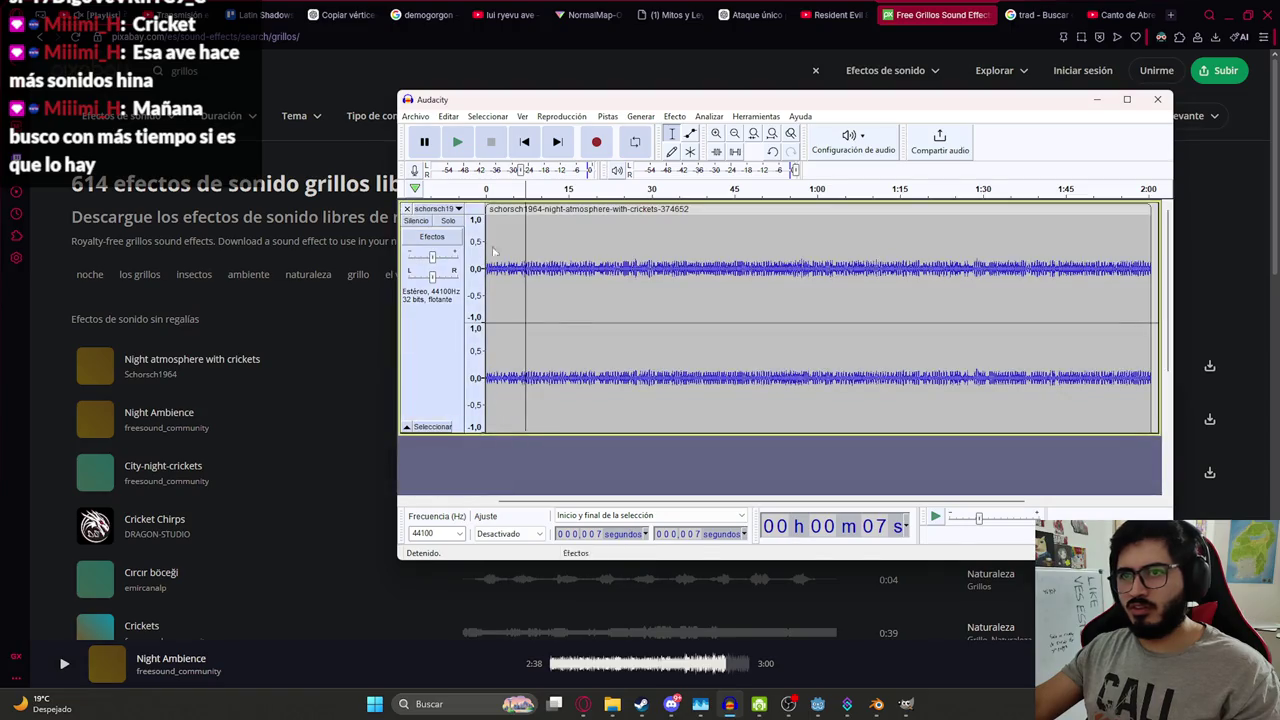
pyautogui.press('space')
pyautogui.keyDown('ctrl'); pyautogui.scroll(3, 495, 255); pyautogui.keyUp('ctrl')
pyautogui.press('space')
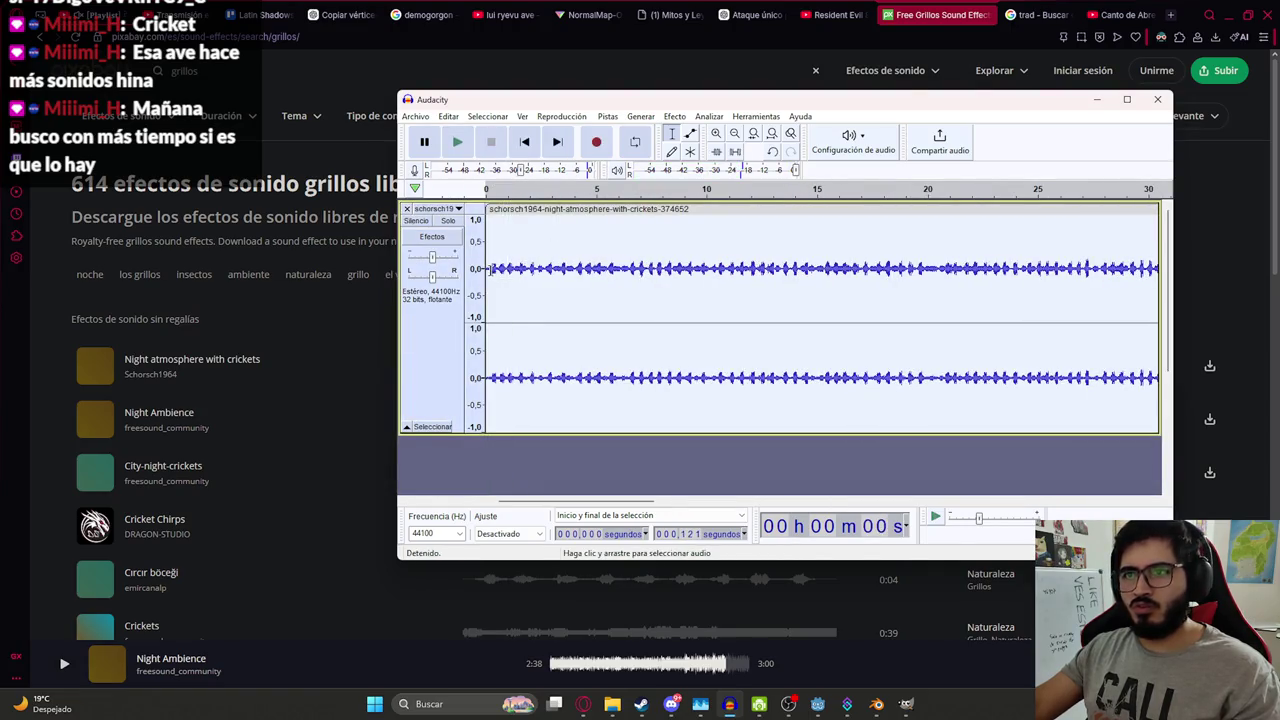
pyautogui.press('space')
pyautogui.keyDown('ctrl'); pyautogui.scroll(-3, 568, 268); pyautogui.keyUp('ctrl')
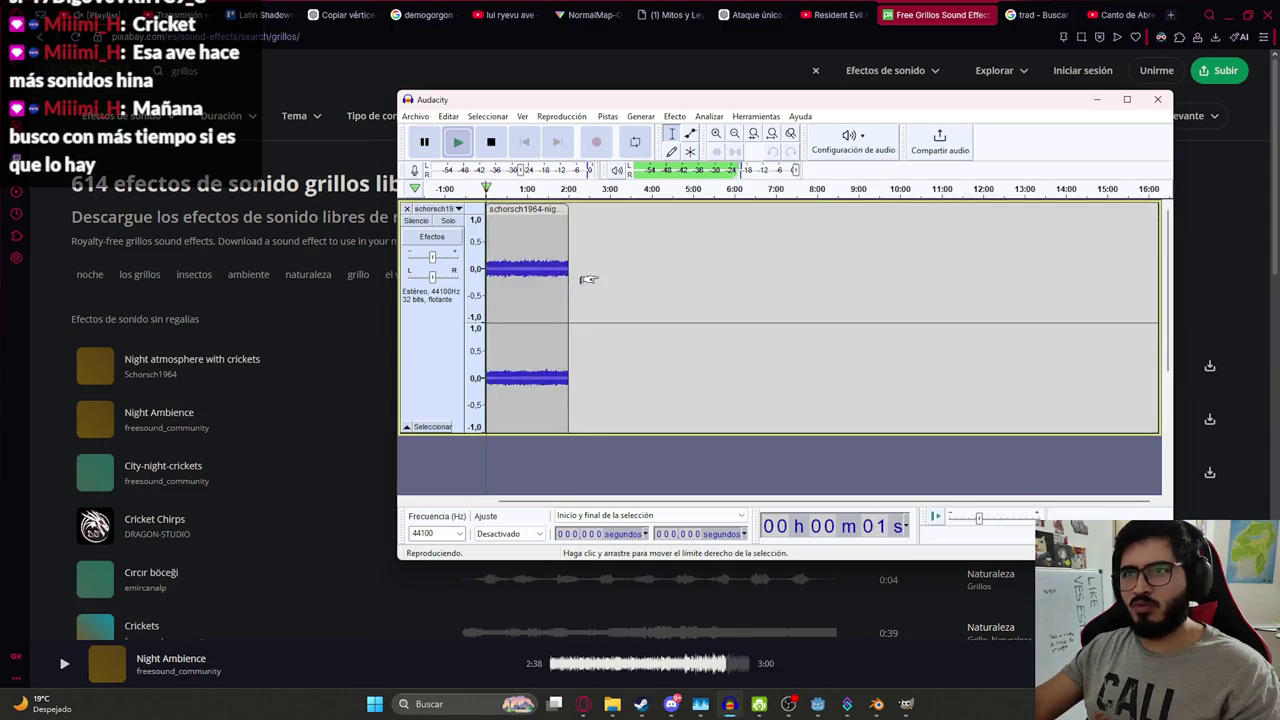
pyautogui.doubleClick(568, 268)
pyautogui.click(607, 116)
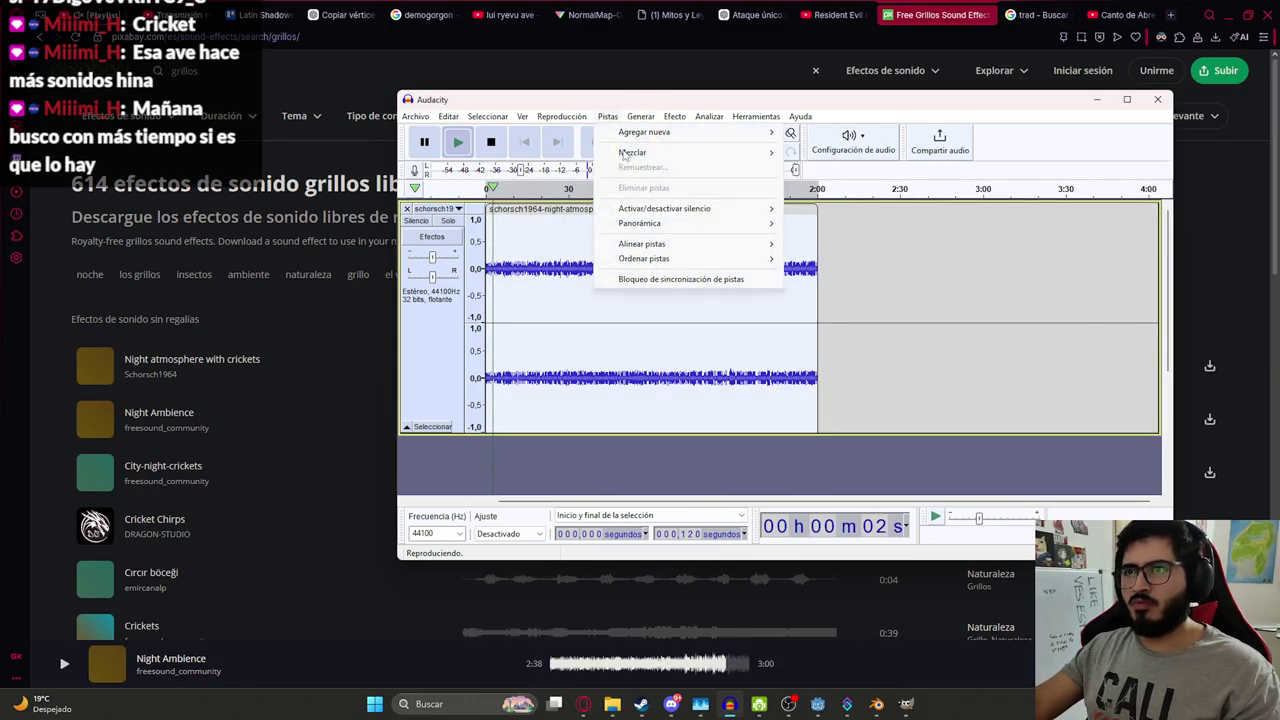
pyautogui.click(562, 250)
pyautogui.press('space')
# Step: Resample the whole clip to 8000 Hz, listen, then undo it
pyautogui.doubleClick(593, 248)
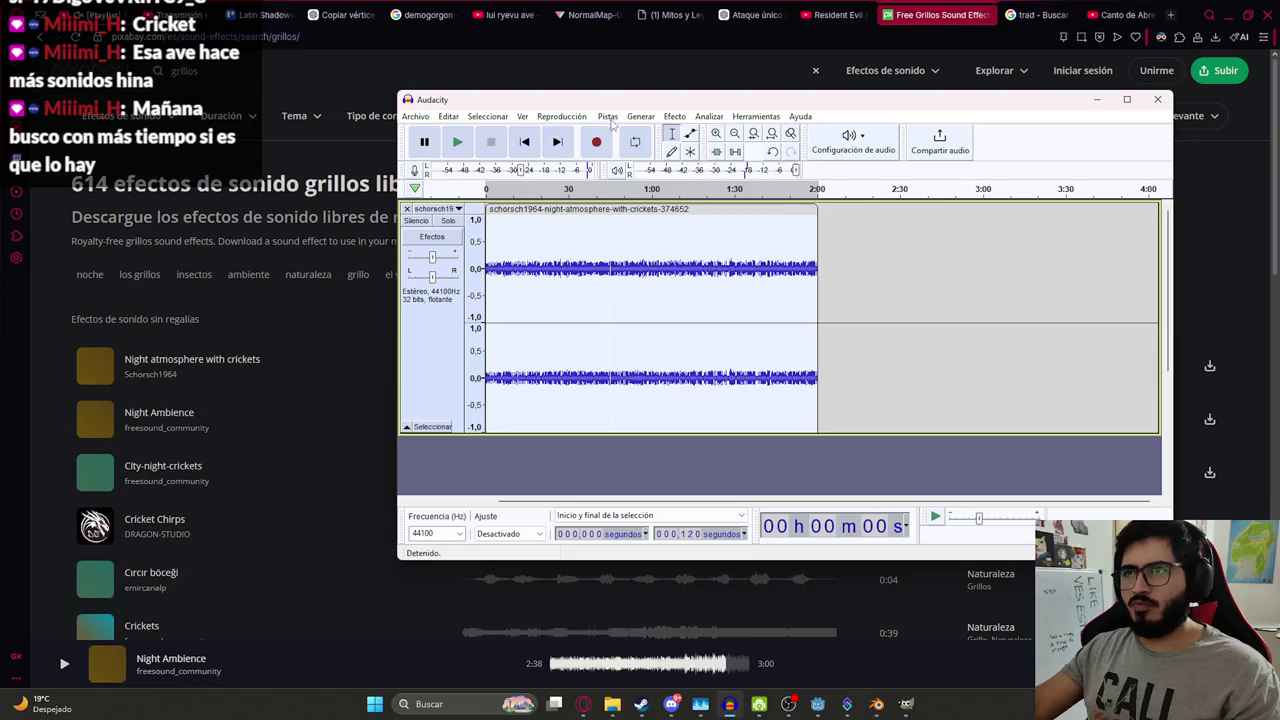
pyautogui.click(612, 116)
pyautogui.click(645, 165)
pyautogui.write('8000')
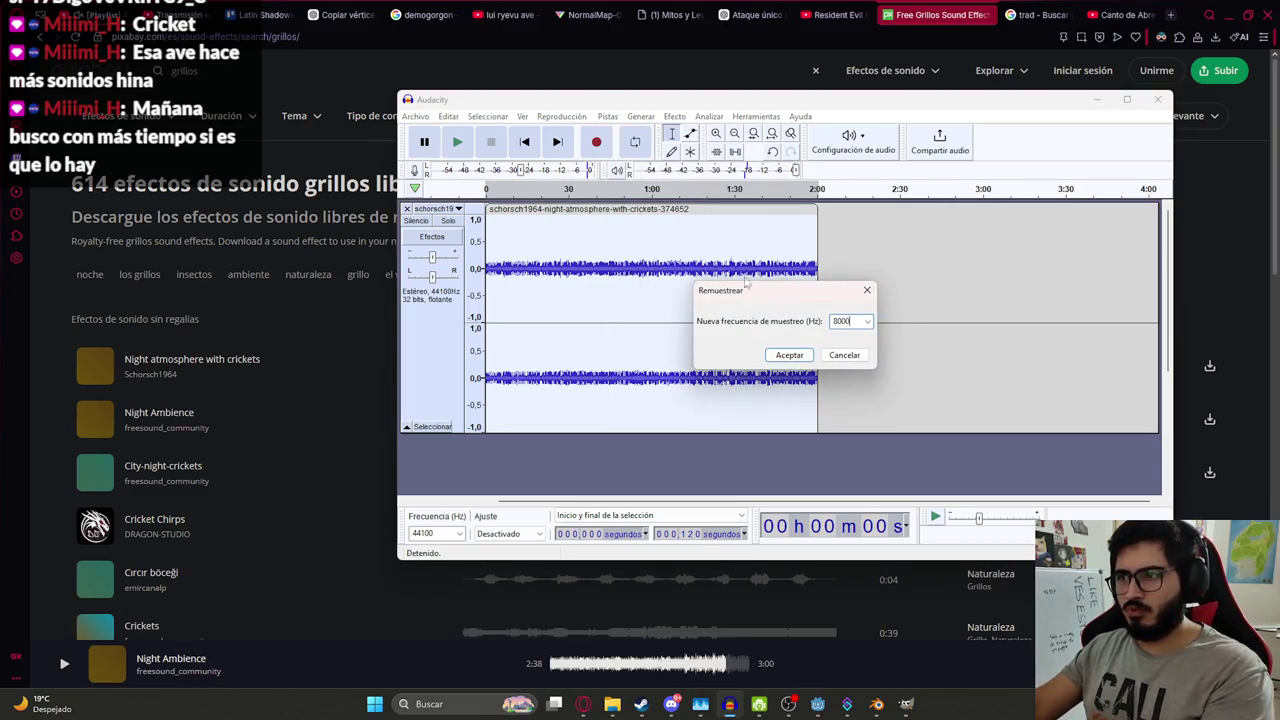
pyautogui.press('Return')
pyautogui.press('space')
pyautogui.scroll(1, 625, 289)
pyautogui.scroll(-2, 600, 289)
pyautogui.press('space')
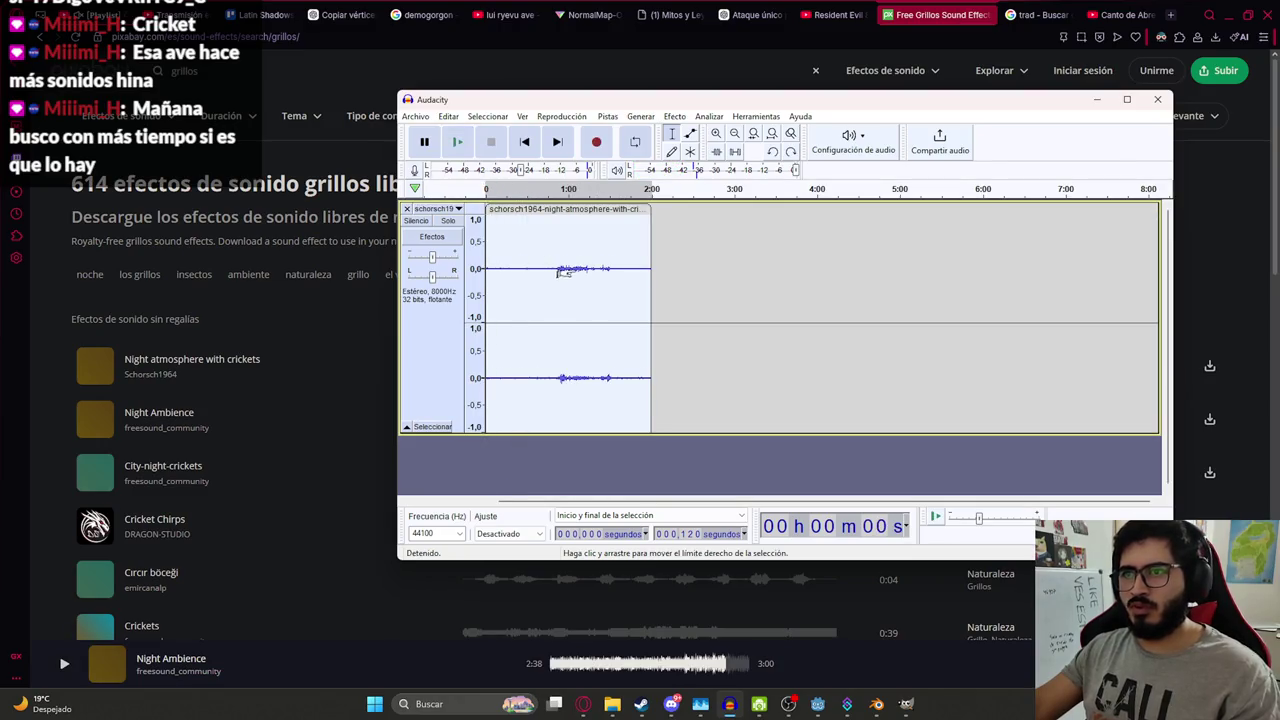
pyautogui.hotkey('ctrl', 'z')
# Step: Try a 12000 Hz resample and undo it
pyautogui.click(607, 116)
pyautogui.click(640, 166)
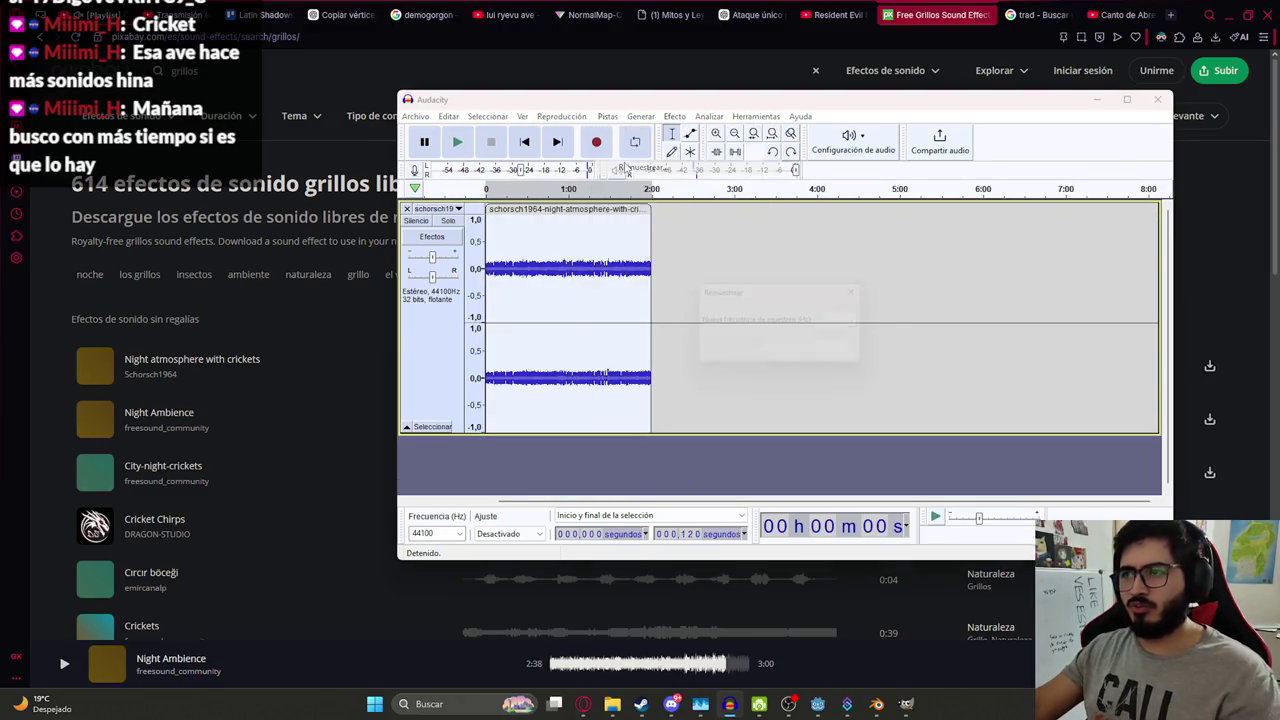
pyautogui.write('90')
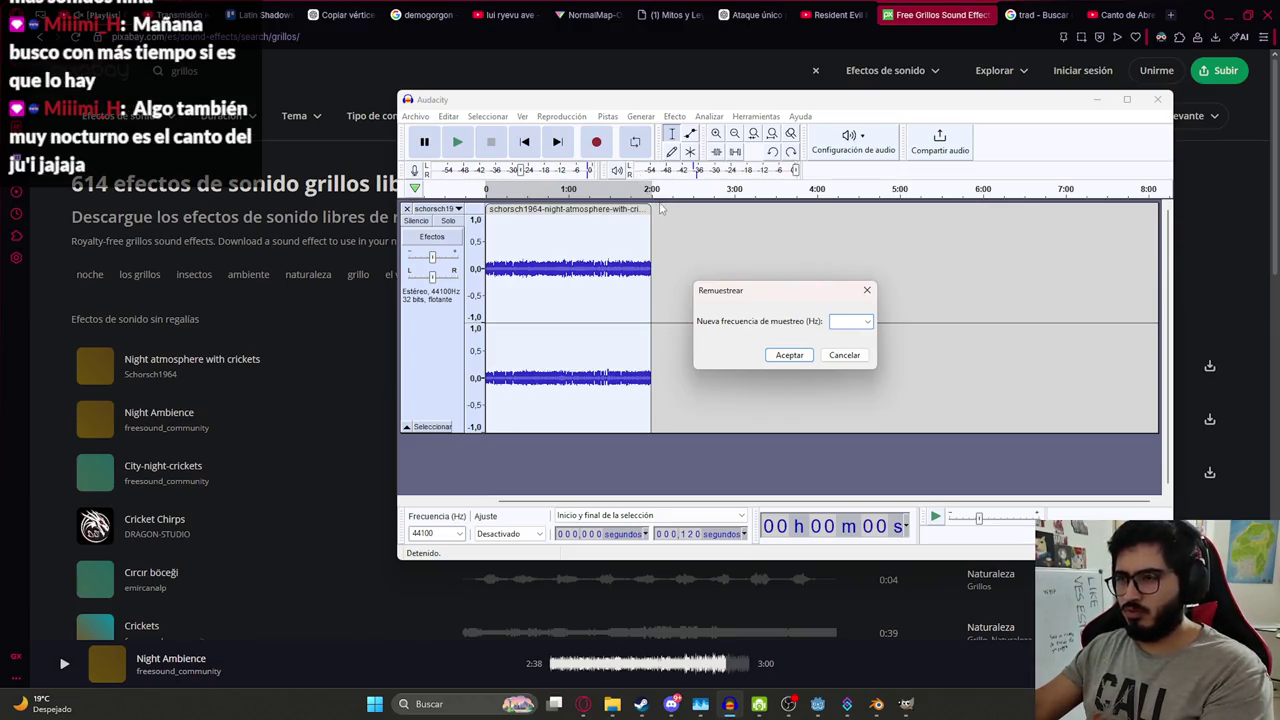
pyautogui.write('12000')
pyautogui.press('Return')
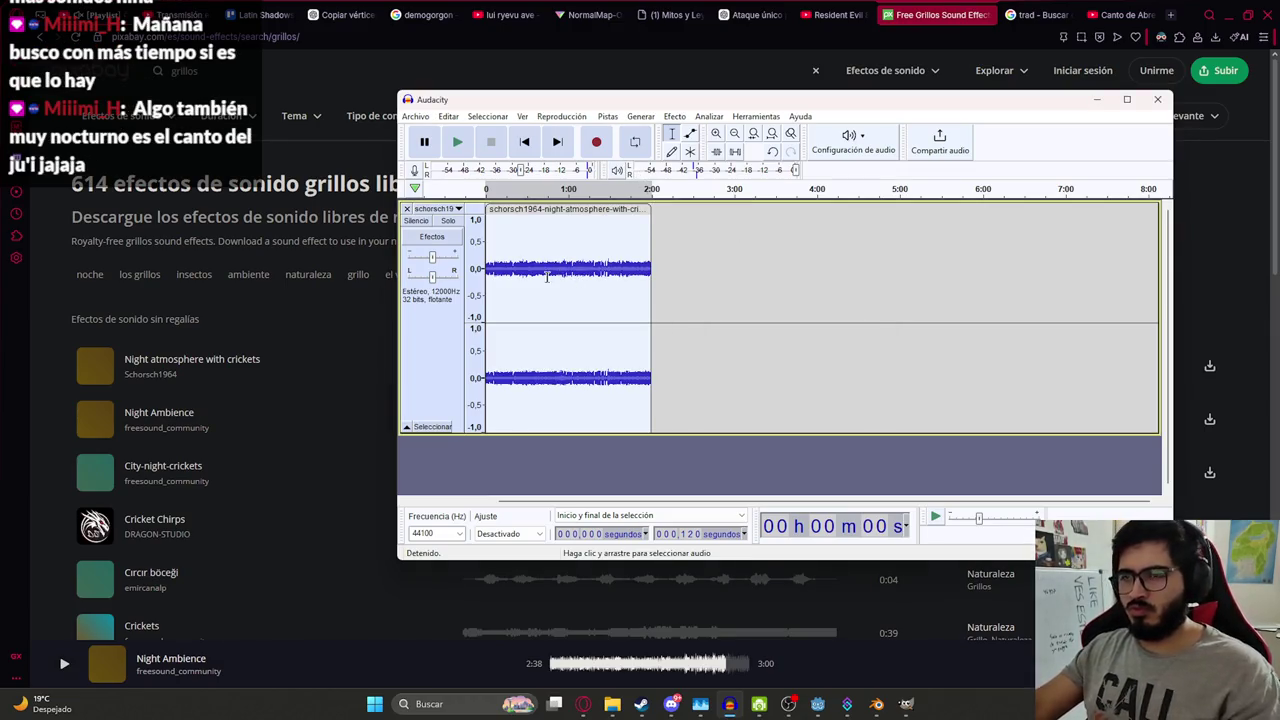
pyautogui.hotkey('ctrl', 'z')
pyautogui.click(605, 117)
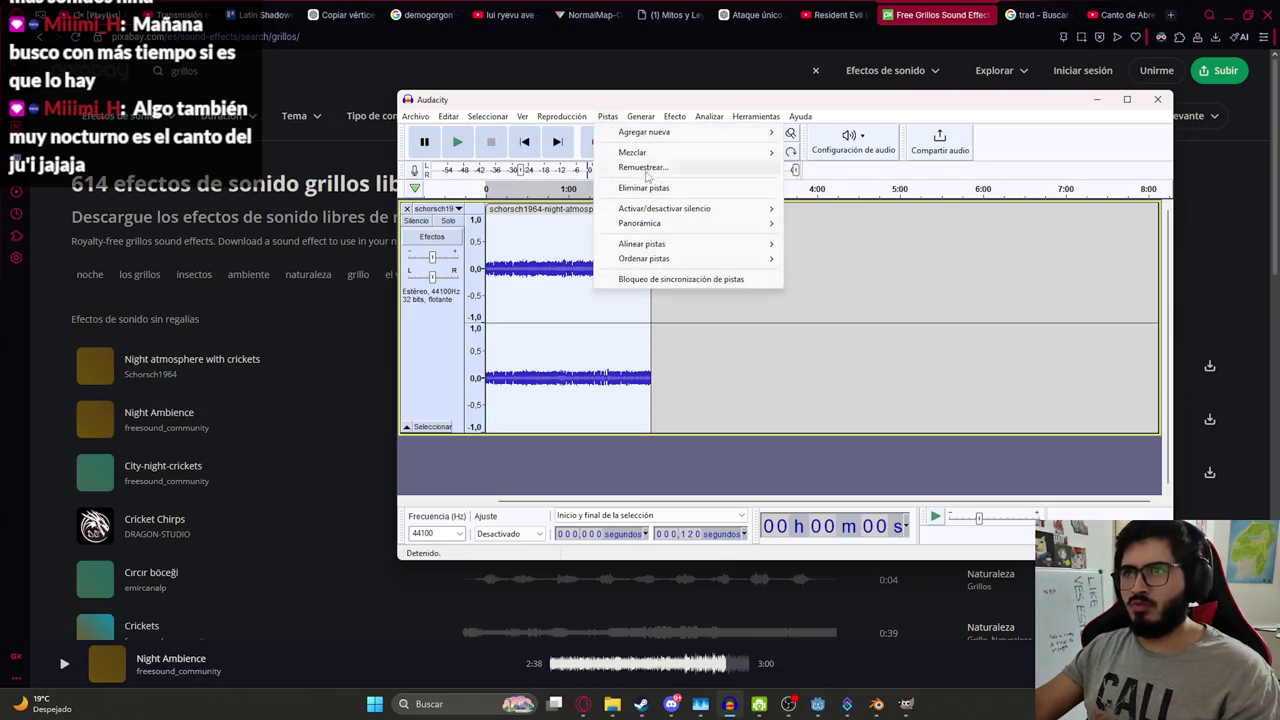
pyautogui.click(642, 166)
pyautogui.press('Return')
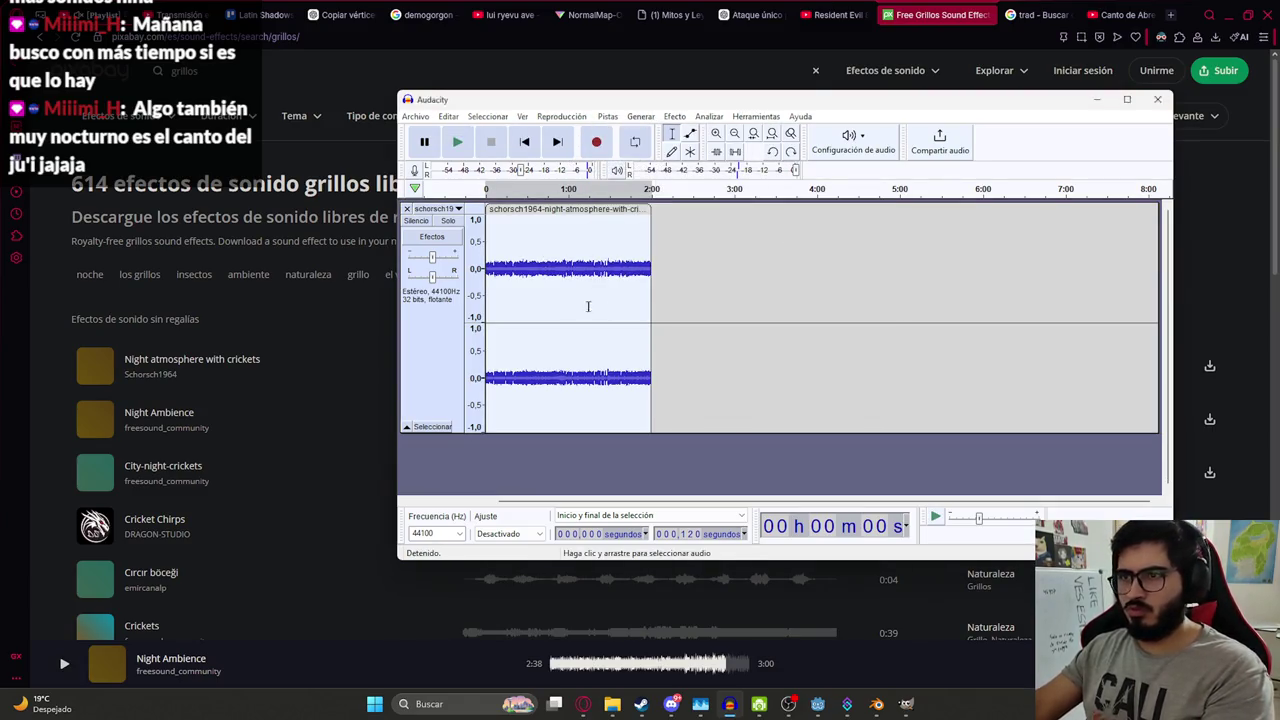
# Step: Try a 10000 Hz resample and undo it
pyautogui.click(607, 116)
pyautogui.click(642, 166)
pyautogui.write('120')
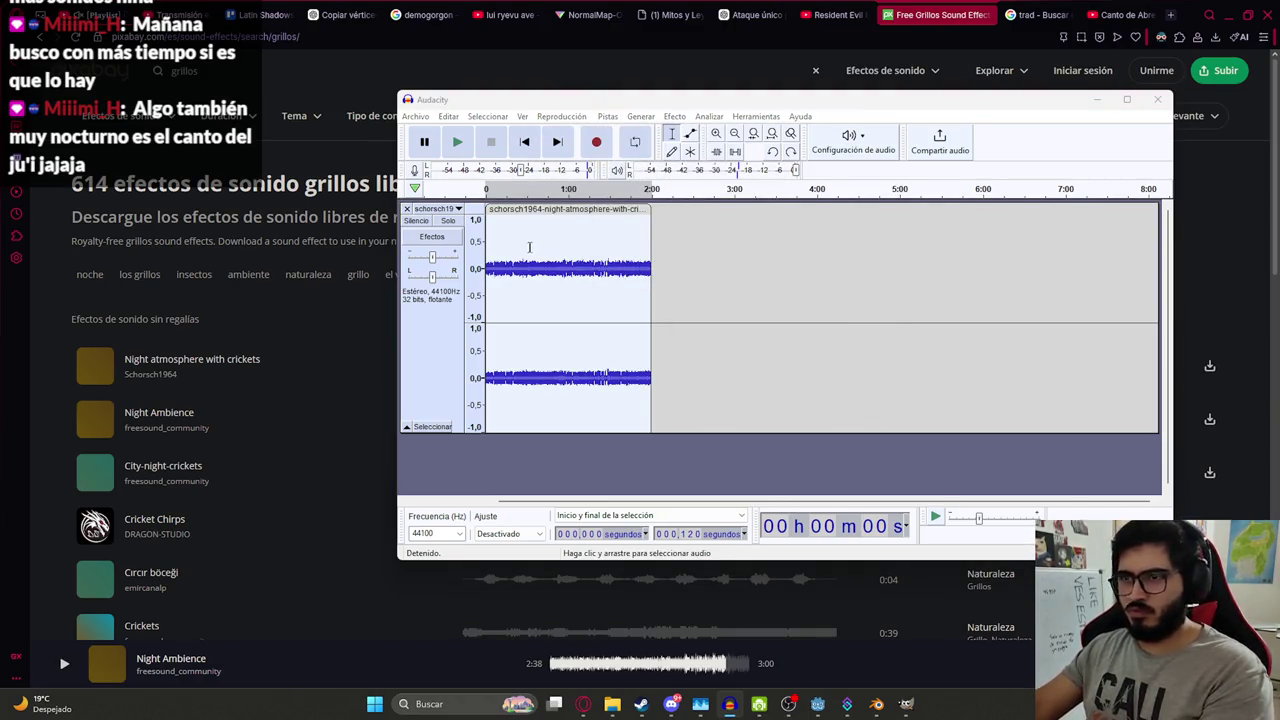
pyautogui.press('Return')
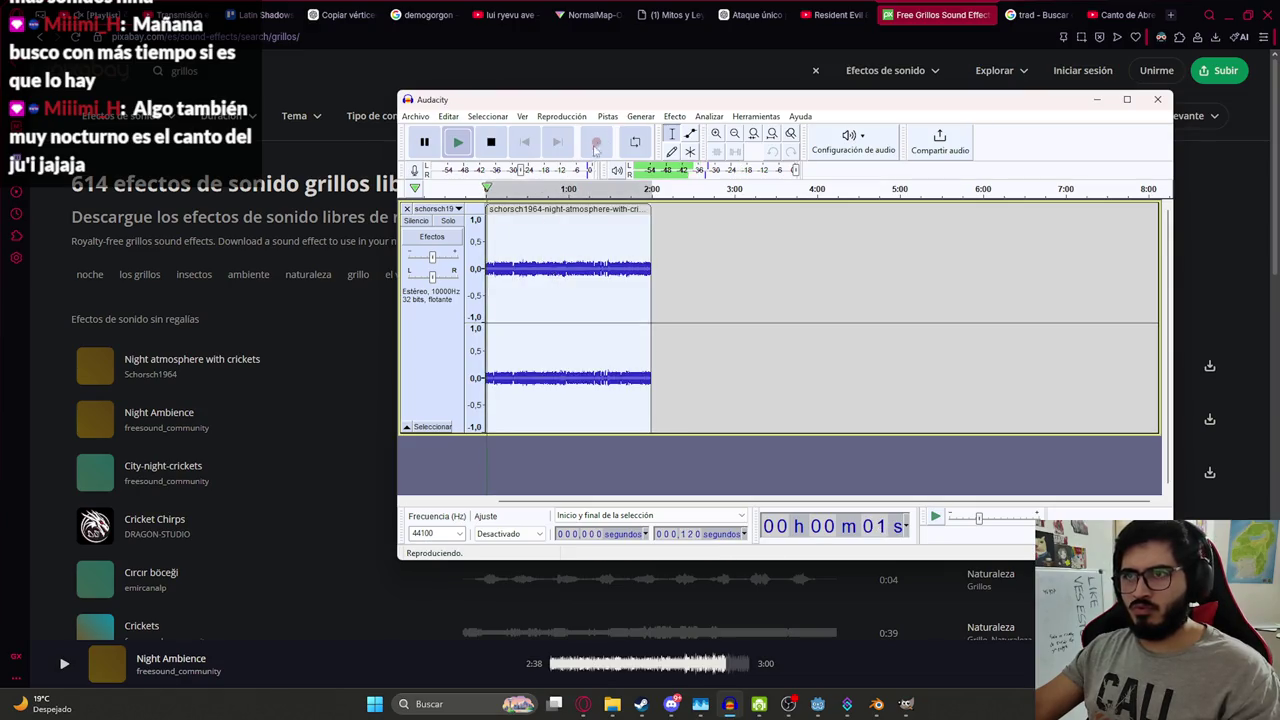
pyautogui.hotkey('ctrl', 'z')
# Step: Resample to 11025 Hz from the preset rate list, play it, then resume the nightjar Short
pyautogui.click(607, 116)
pyautogui.click(643, 167)
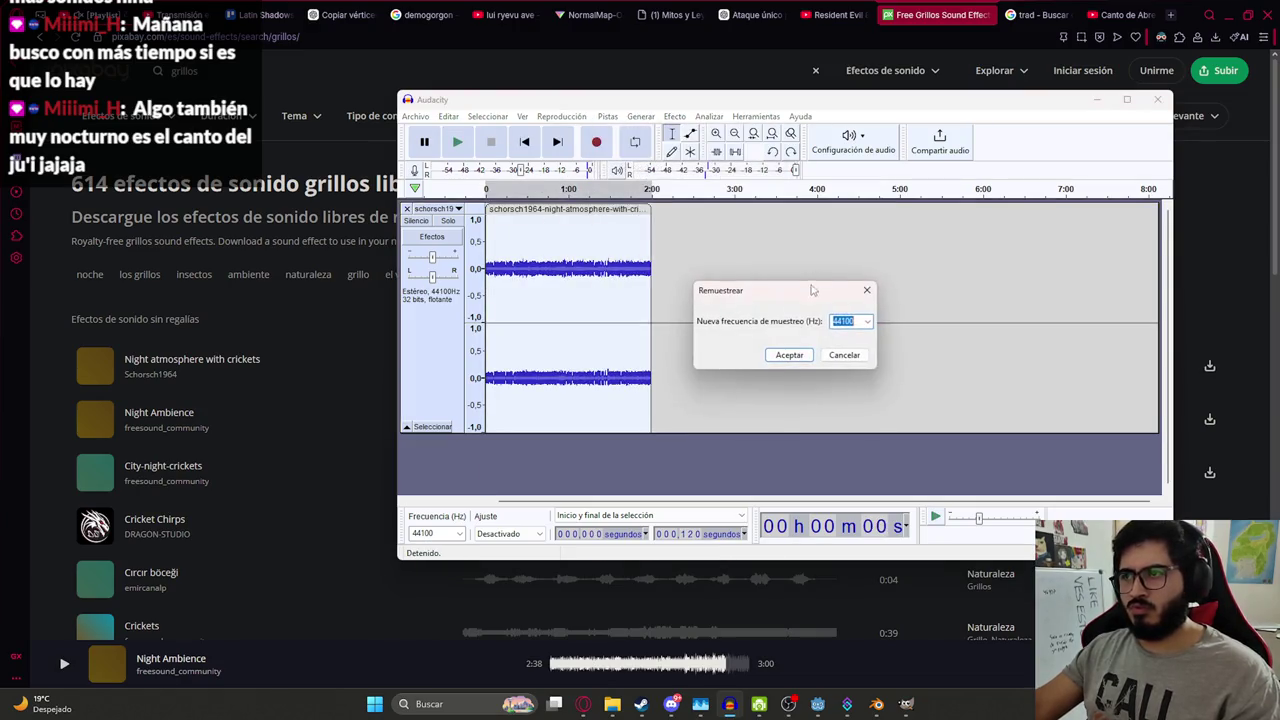
pyautogui.click(864, 321)
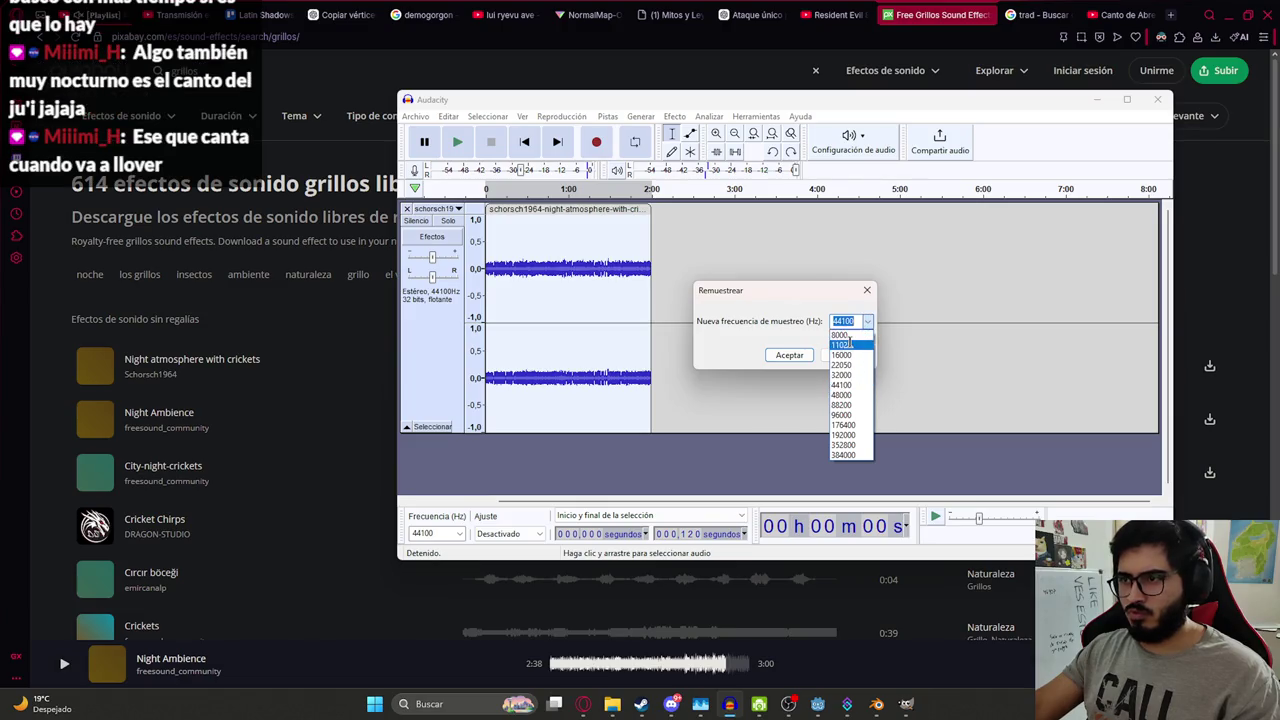
pyautogui.click(843, 344)
pyautogui.click(789, 355)
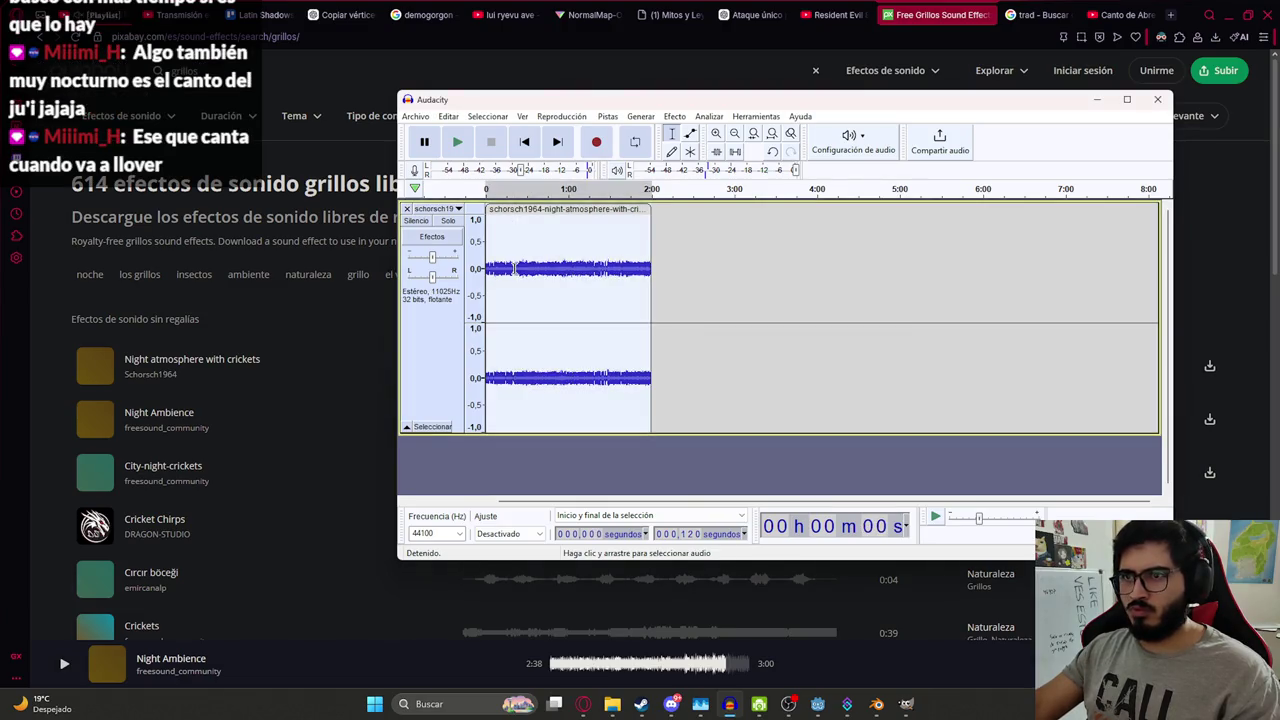
pyautogui.press('space')
pyautogui.hotkey('ctrl', '1')
pyautogui.hotkey('ctrl', '1')
pyautogui.hotkey('ctrl', '1')
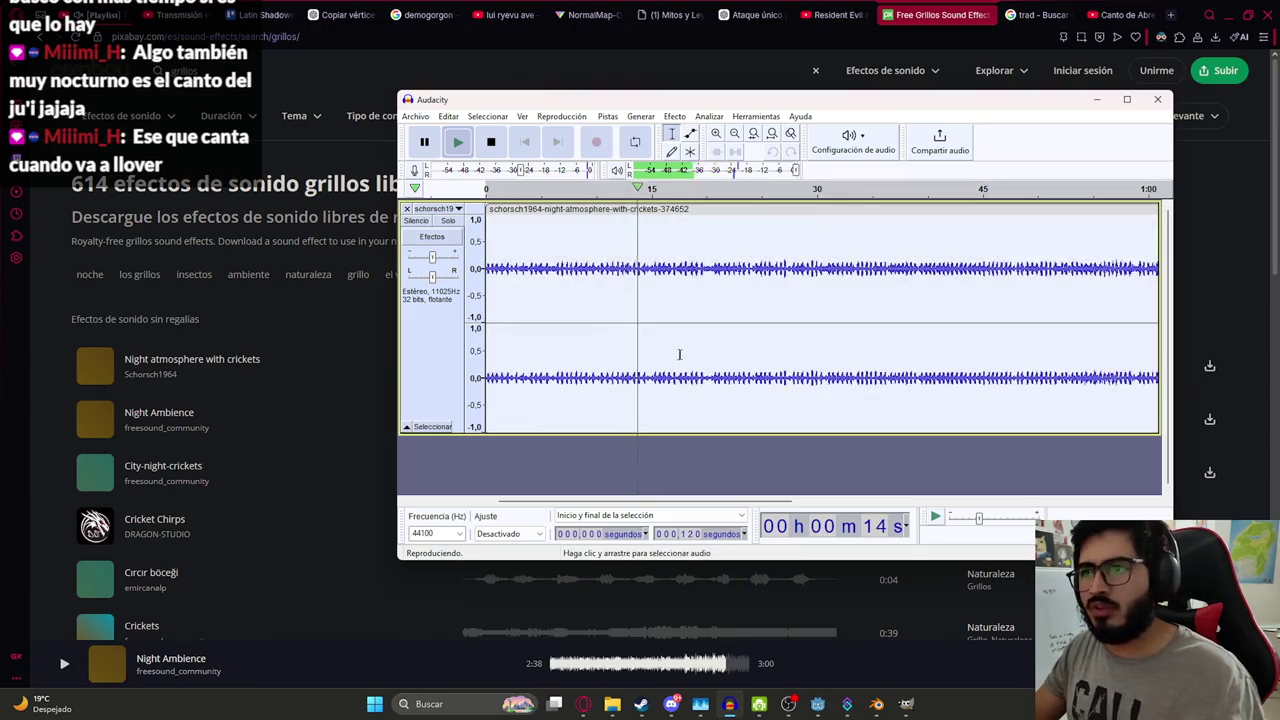
pyautogui.click(1100, 14)
pyautogui.click(453, 366)
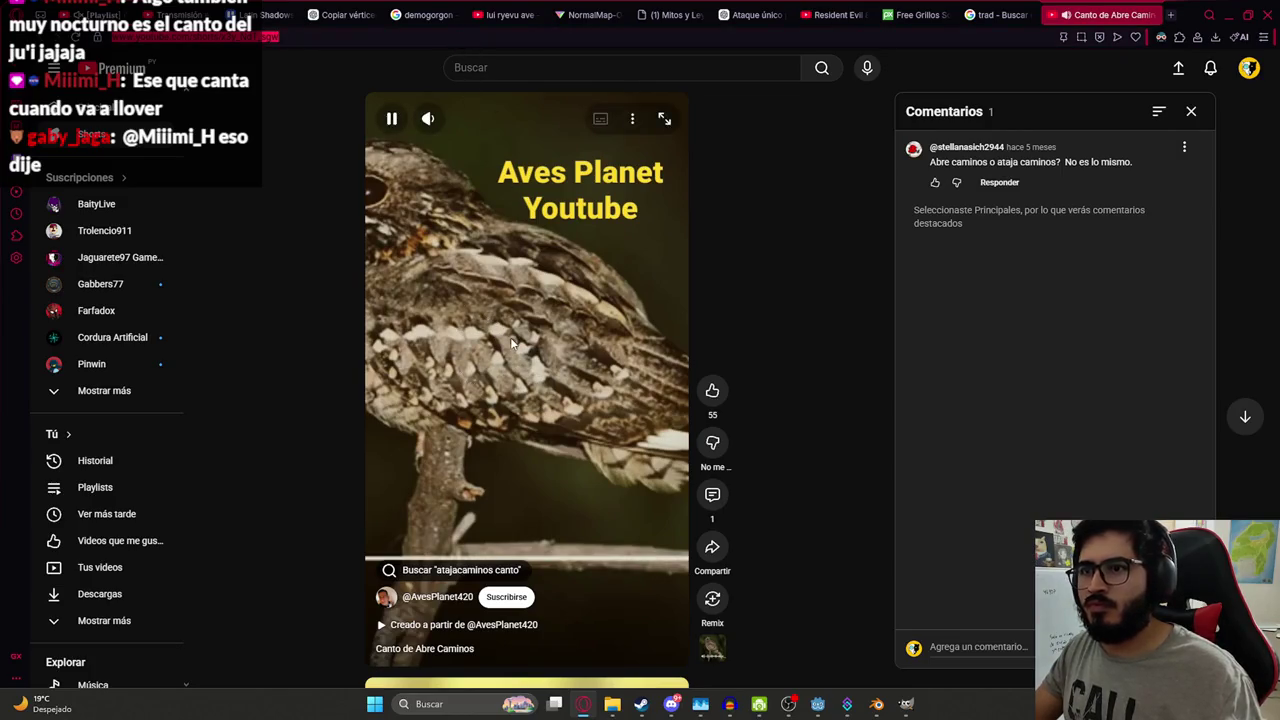
# Step: Find Y2Mate by searching 'descargar youteube mp3' and convert the pasted Short link to MP3
pyautogui.click(550, 329)
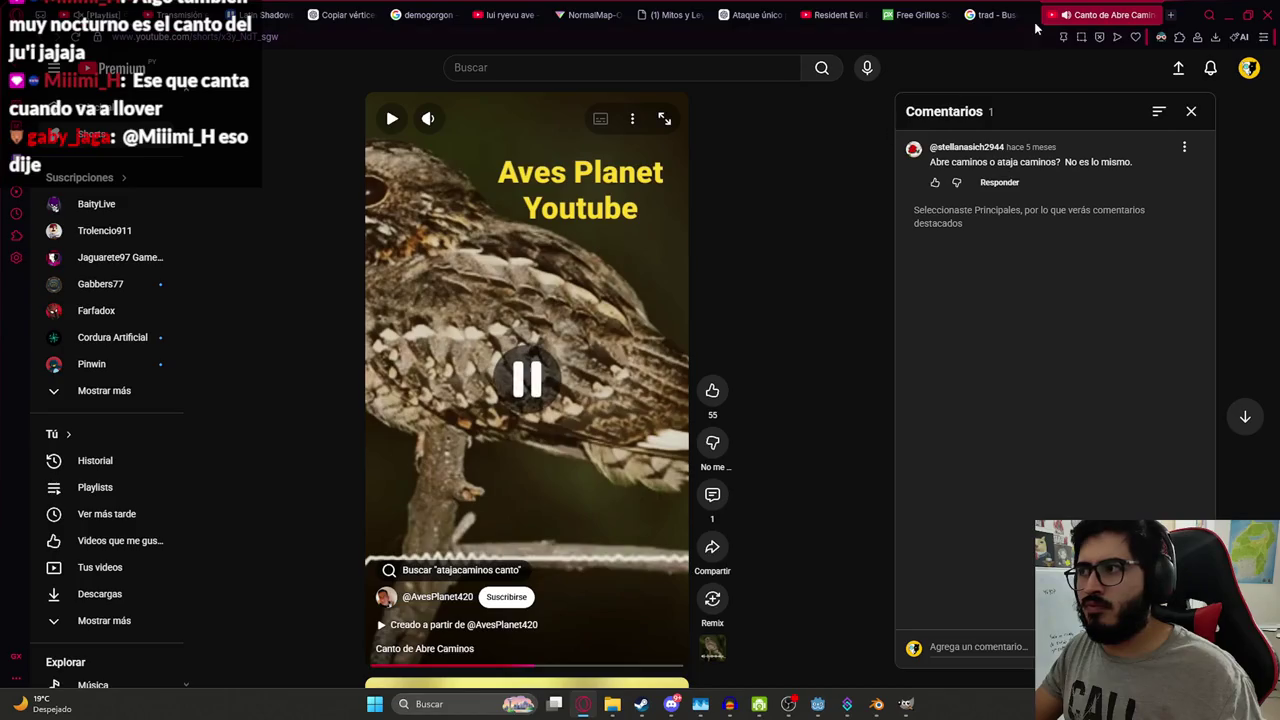
pyautogui.click(1168, 15)
pyautogui.write('descar')
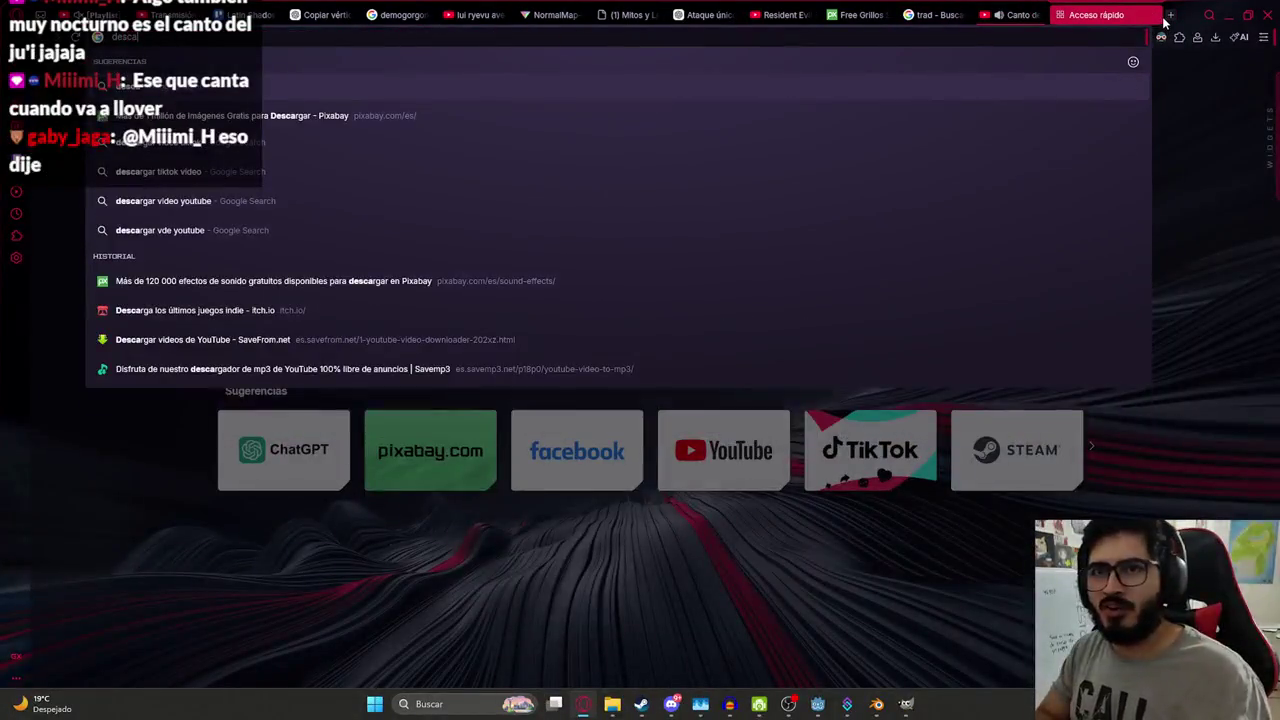
pyautogui.write('gar youteube mp3')
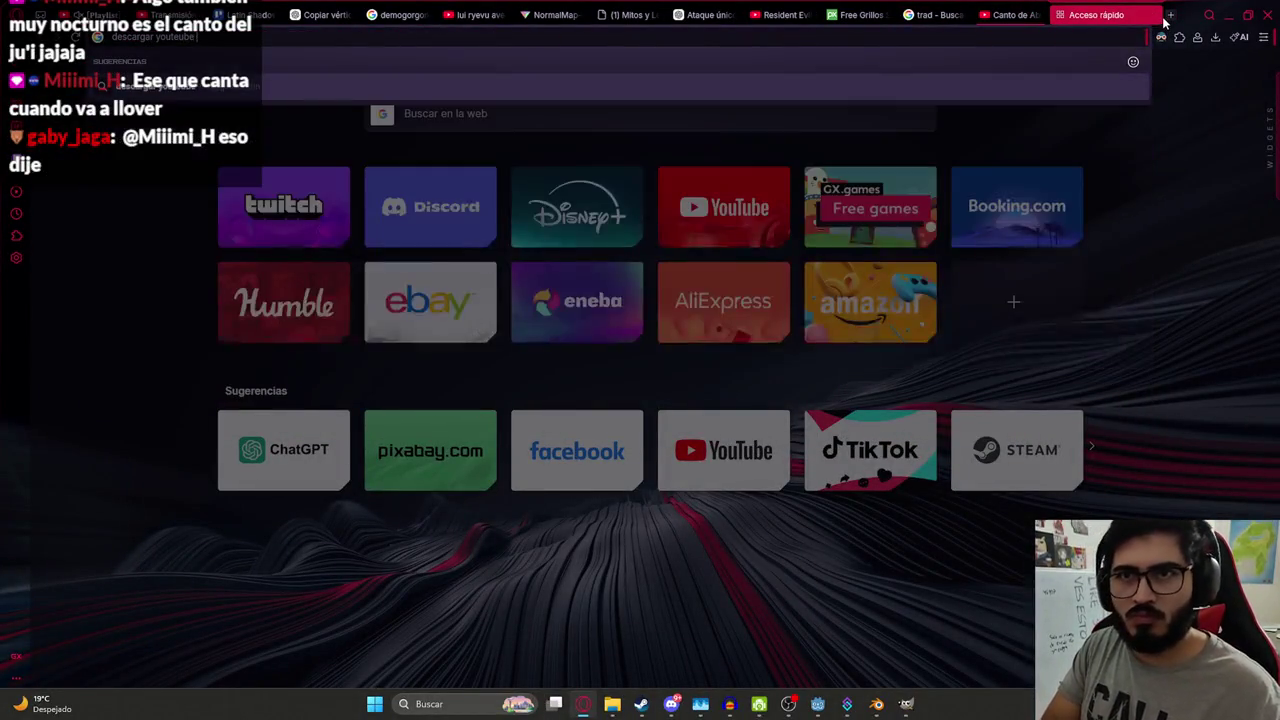
pyautogui.press('Return')
pyautogui.click(405, 240)
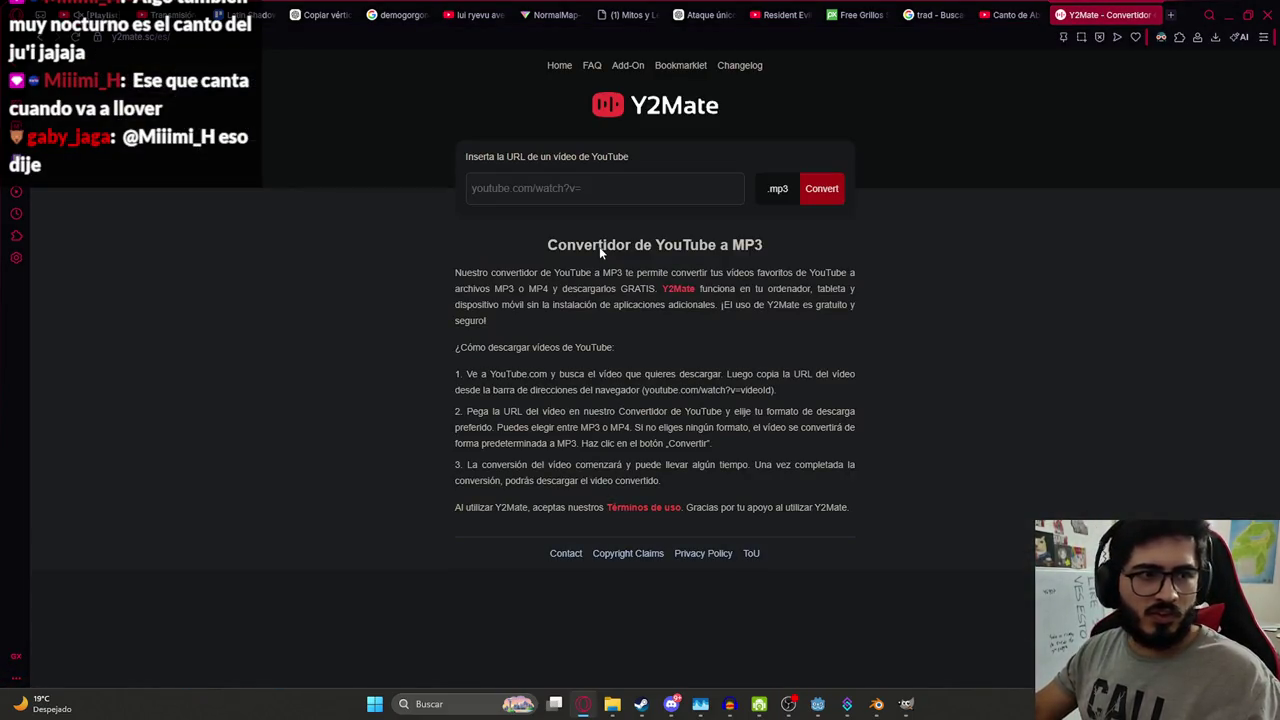
pyautogui.click(571, 197)
pyautogui.write('https://www.youtube.com/shorts/x3y_NdT_sgw')
pyautogui.click(808, 189)
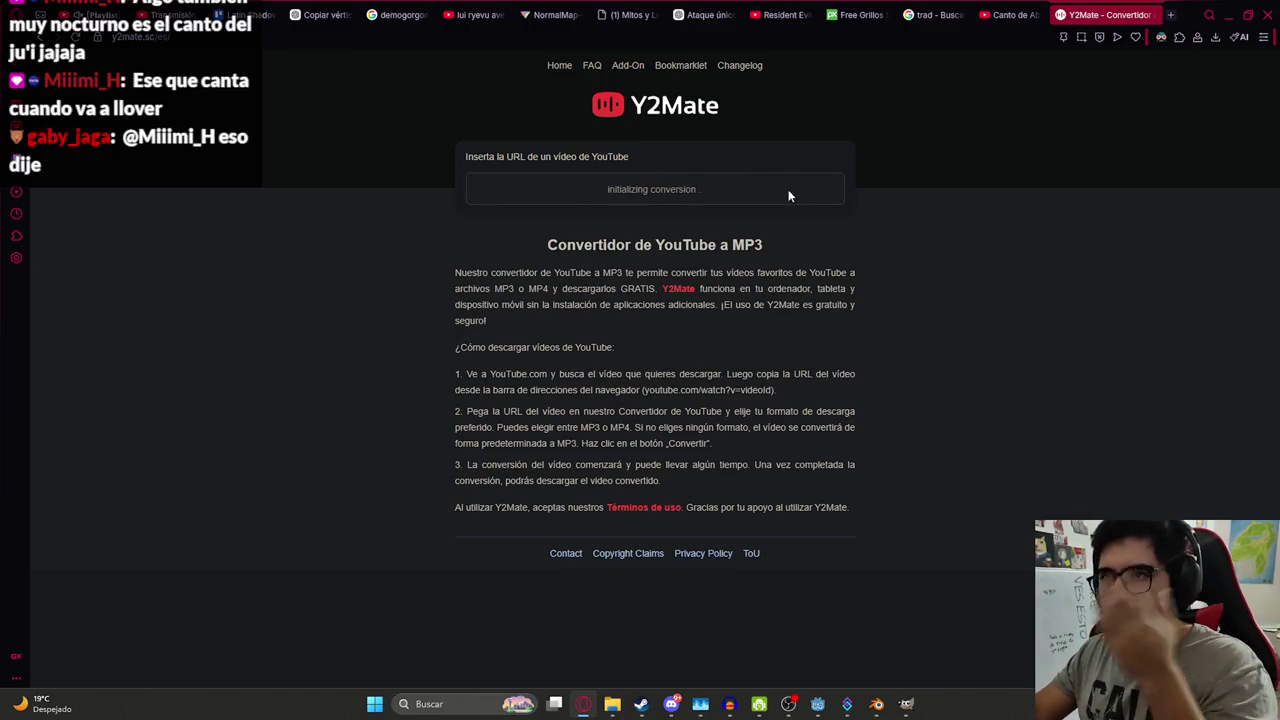
# Step: Search YouTube for "ju'i", open a frog Short, then dismiss Y2Mate's notification prompt
pyautogui.click(1025, 14)
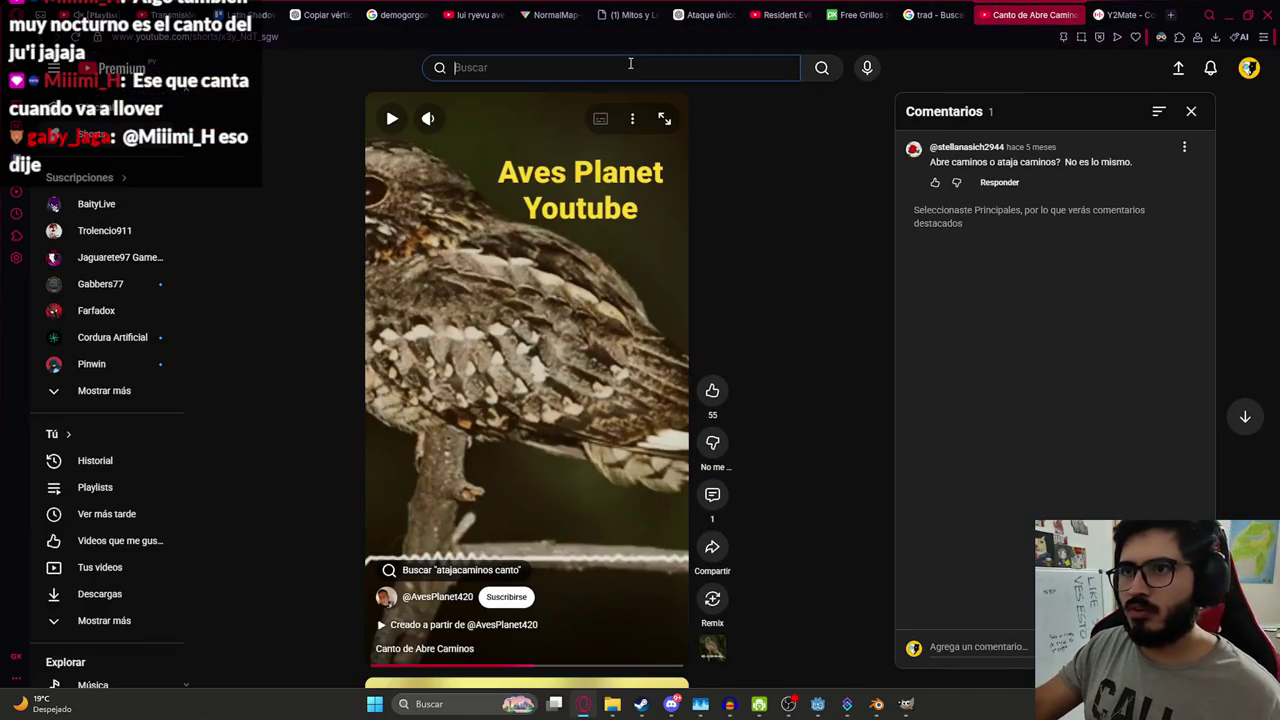
pyautogui.write("ju'i")
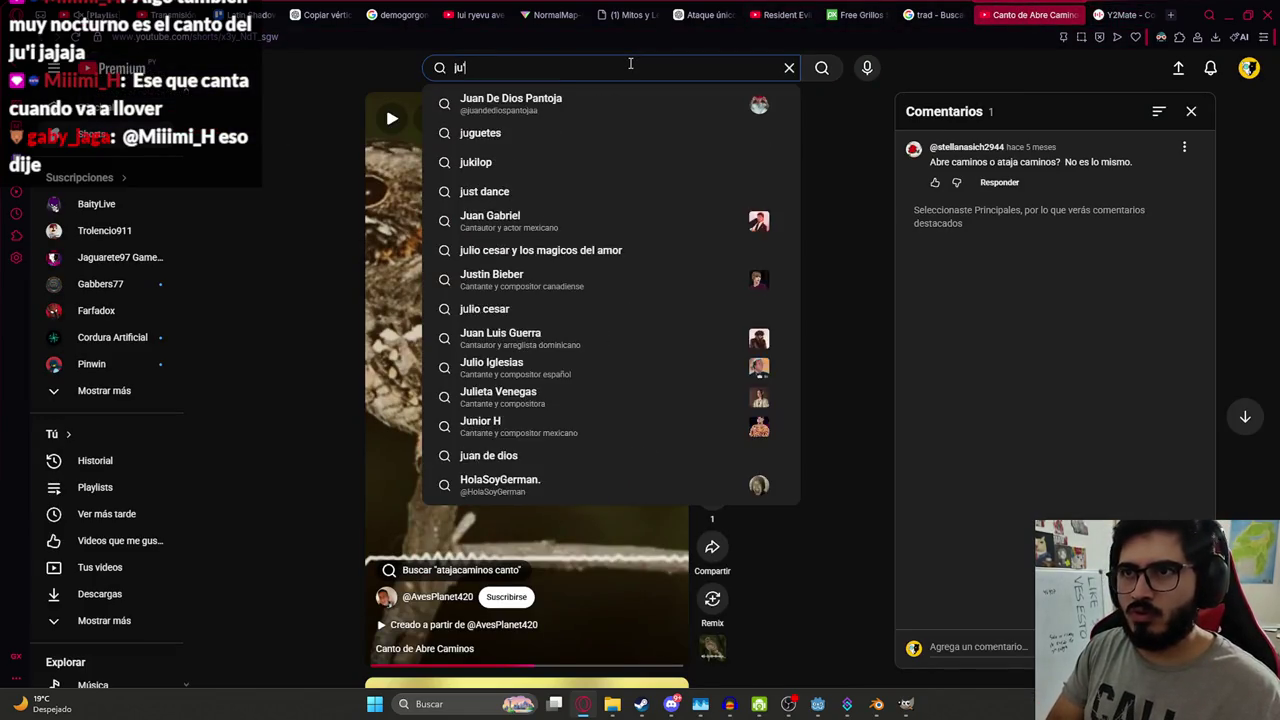
pyautogui.press('Return')
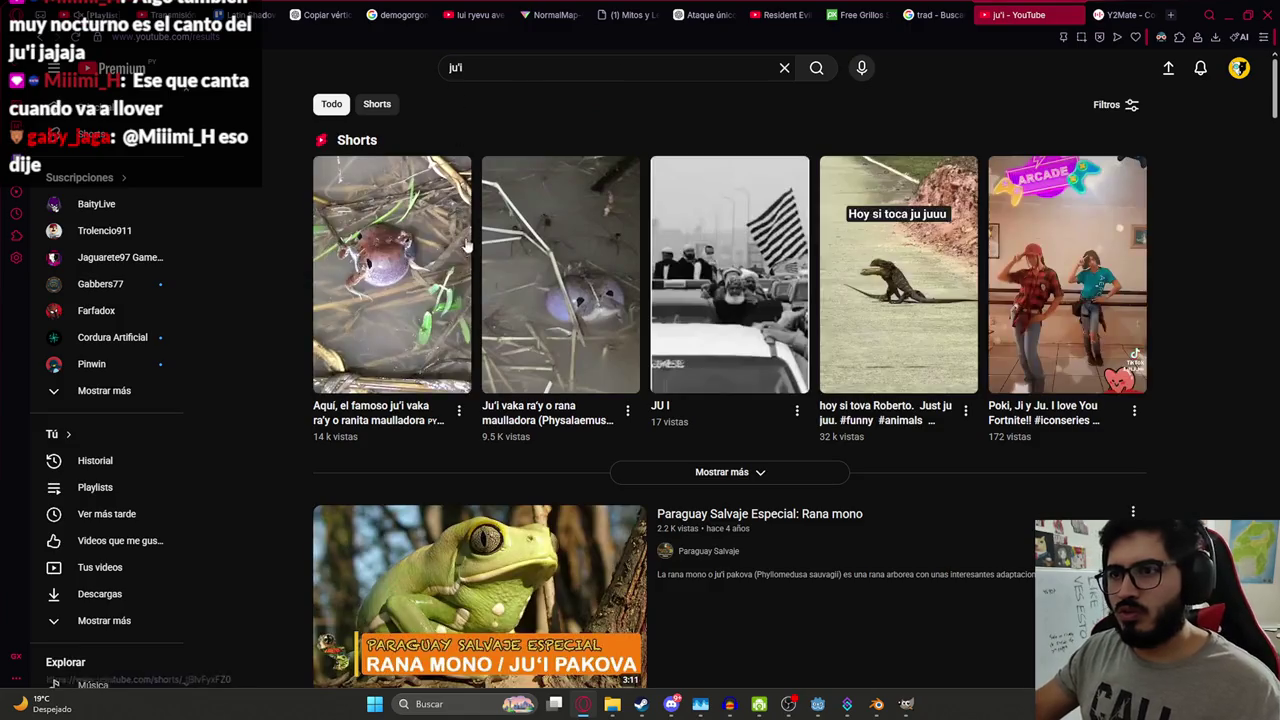
pyautogui.scroll(-2, 440, 270)
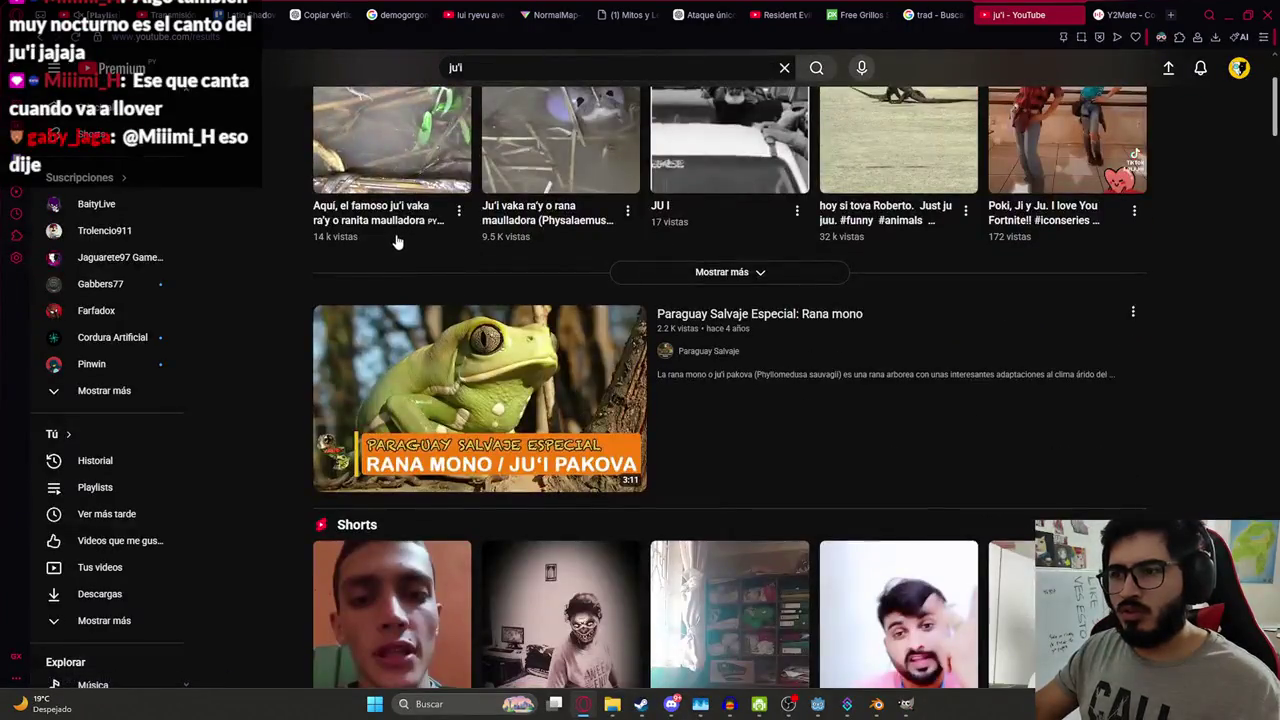
pyautogui.scroll(2, 512, 297)
pyautogui.click(388, 255)
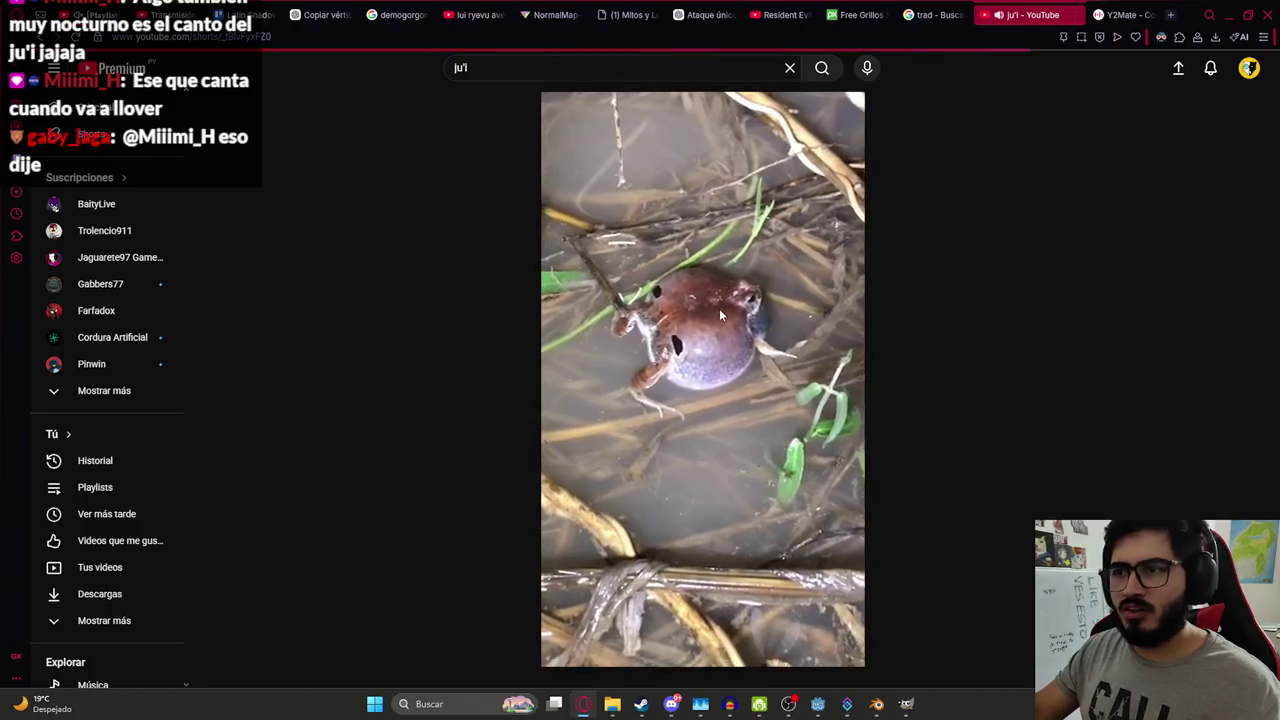
pyautogui.click(1106, 10)
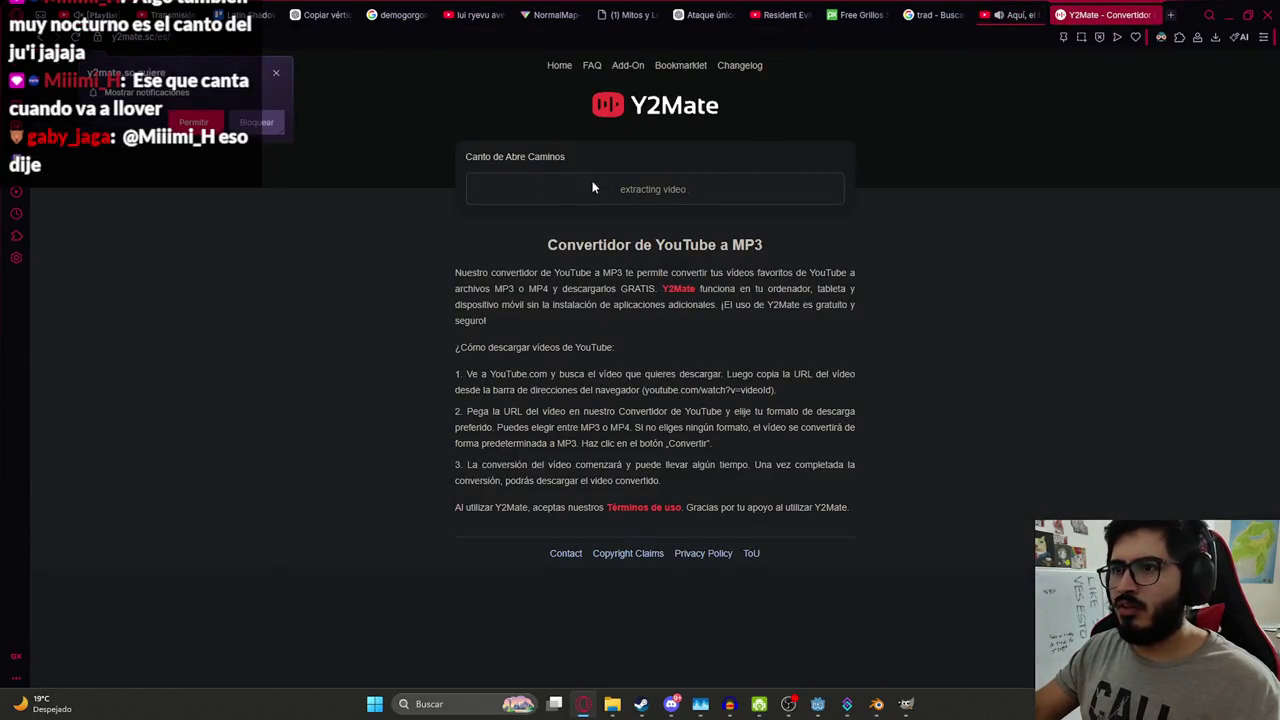
pyautogui.click(201, 122)
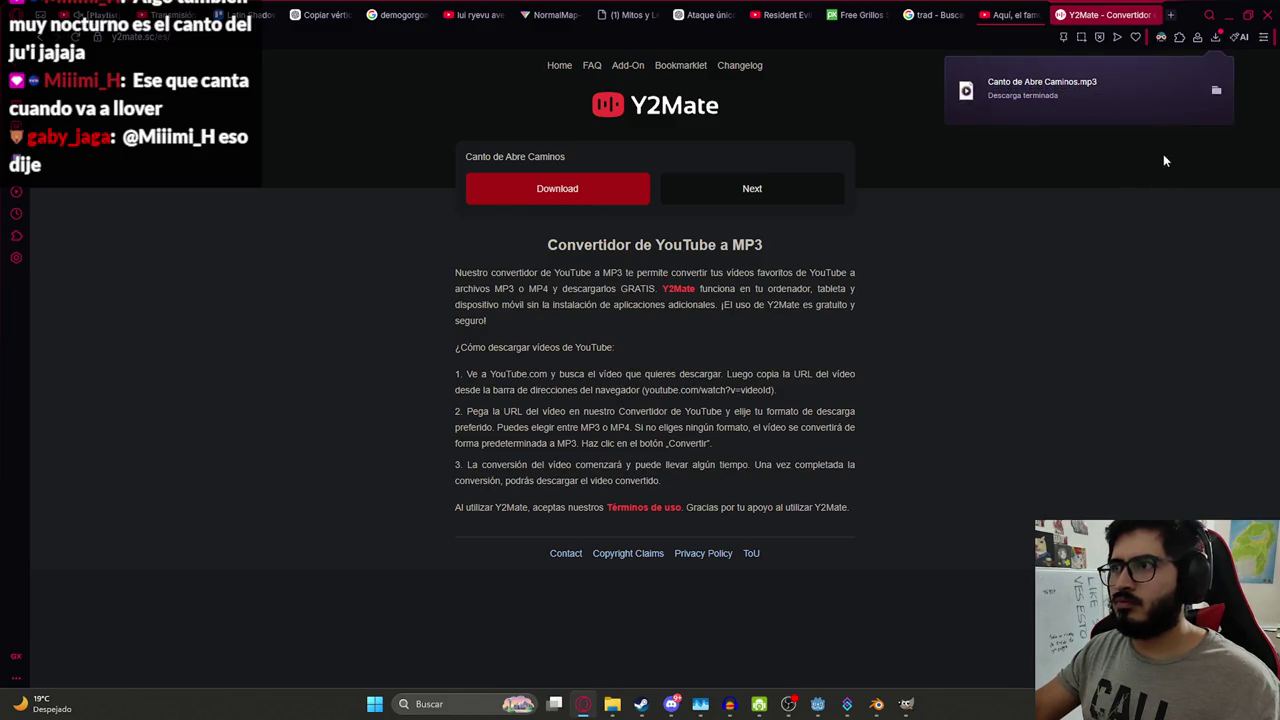
# Step: Import Canto de Abre Caminos.mp3 into Audacity and select its quiet opening
pyautogui.moveTo(1066, 90); pyautogui.dragTo(733, 645)
pyautogui.moveTo(735, 706); pyautogui.dragTo(566, 490)
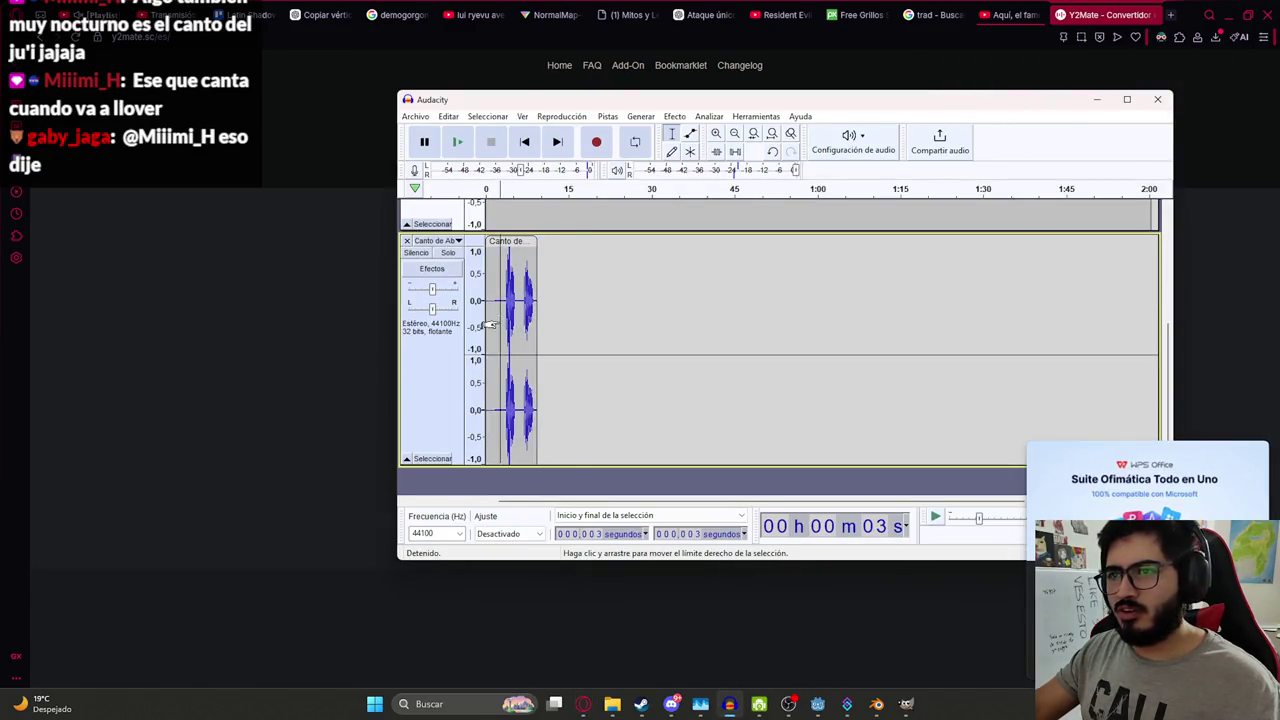
pyautogui.keyDown('ctrl'); pyautogui.scroll(3, 495, 326); pyautogui.keyUp('ctrl')
pyautogui.moveTo(546, 305); pyautogui.dragTo(279, 303)
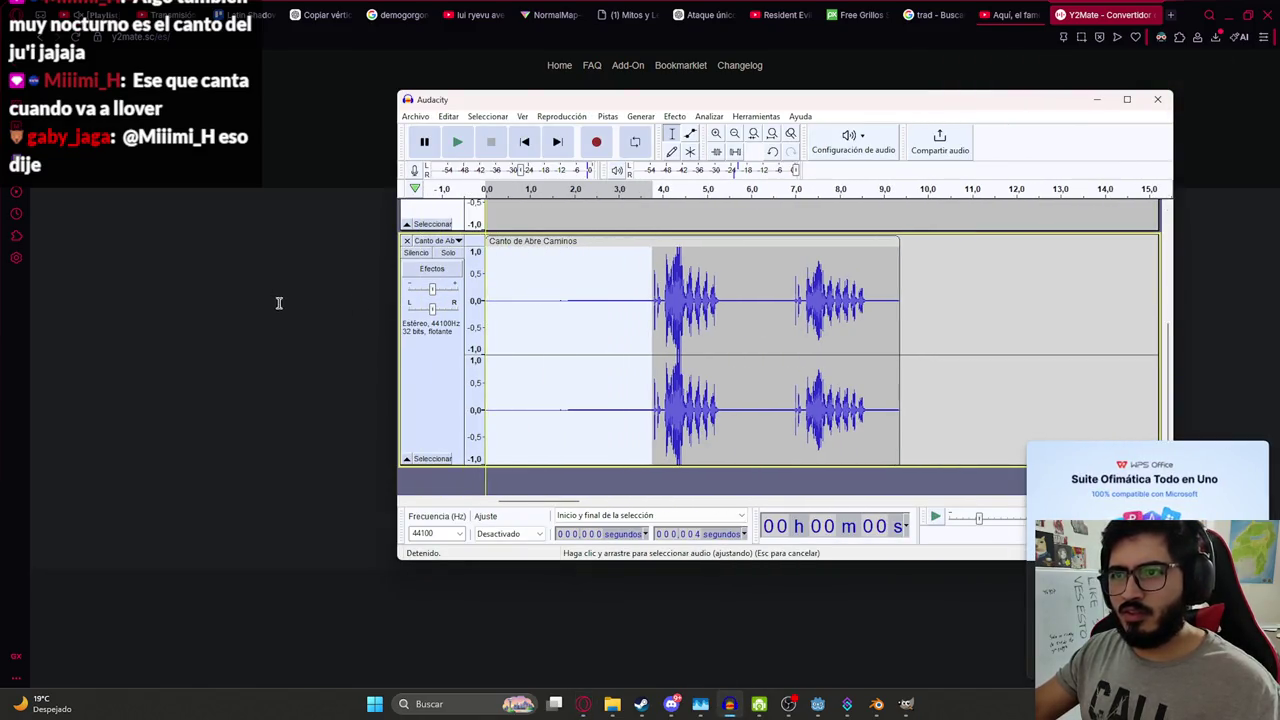
# Step: Capture a noise profile from the opening with Reducción de ruido > Obtener perfil
pyautogui.click(672, 116)
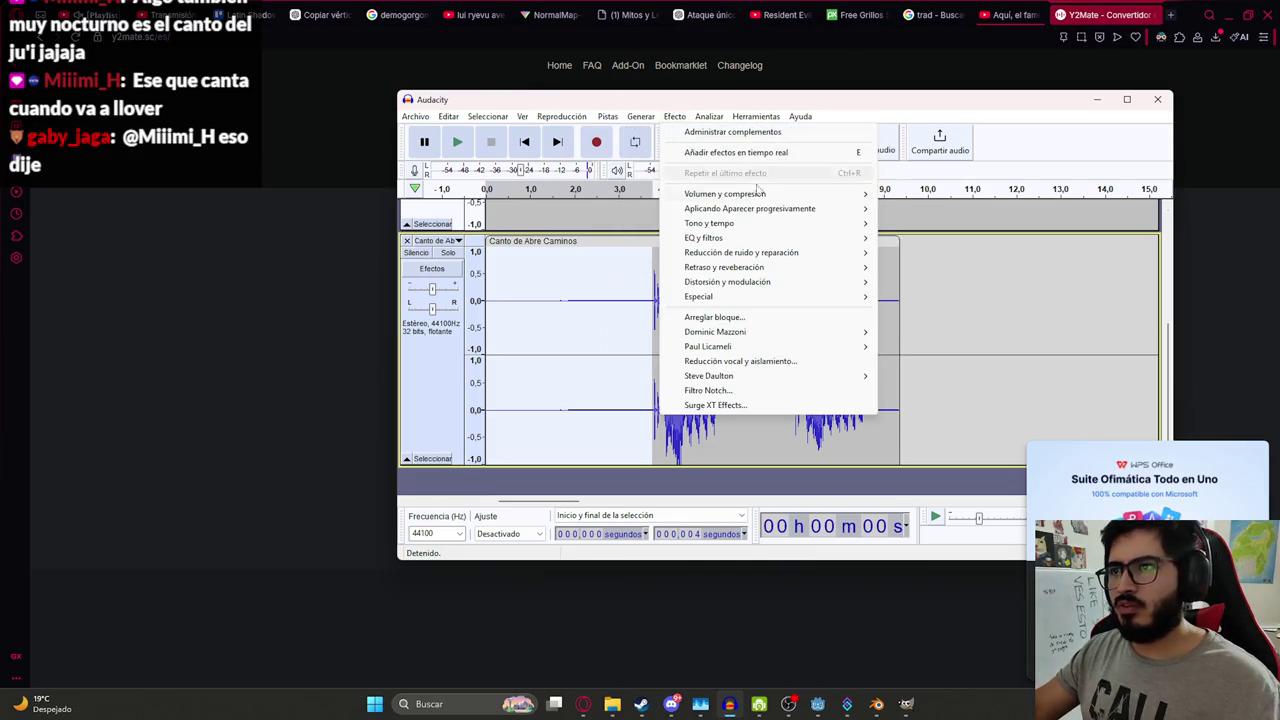
pyautogui.moveTo(818, 210)
pyautogui.moveTo(820, 252)
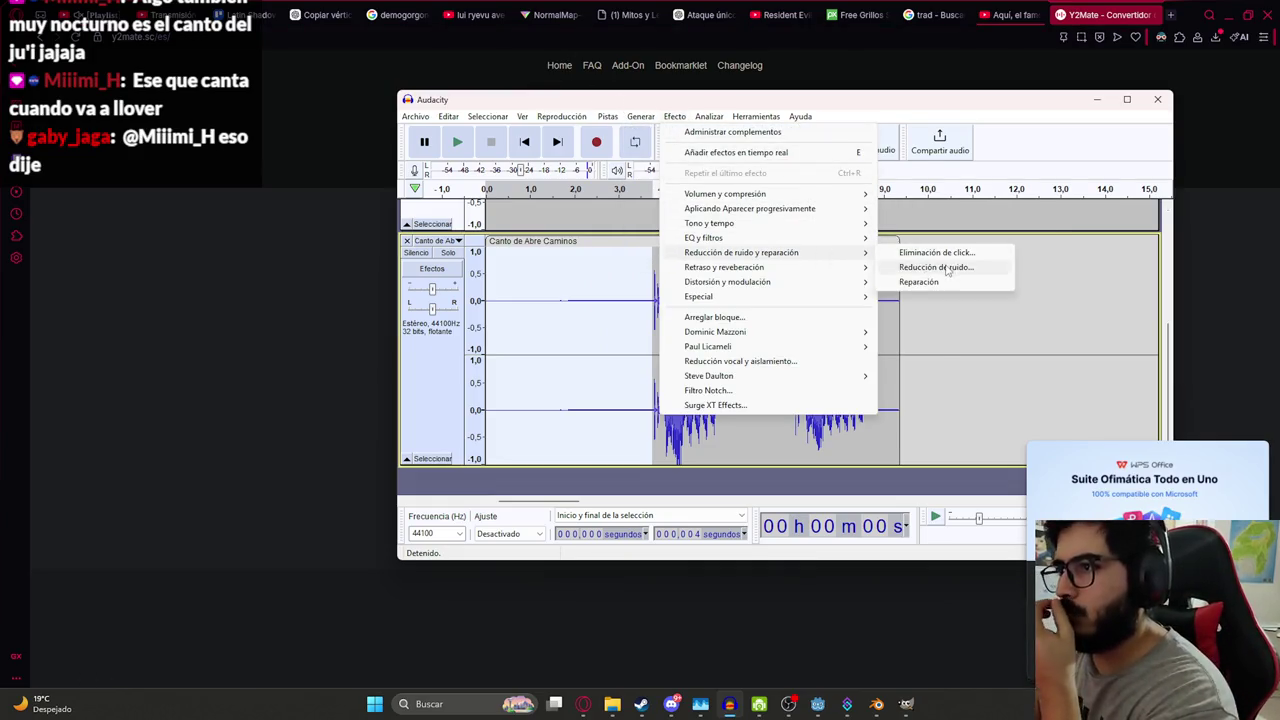
pyautogui.click(925, 252)
pyautogui.click(793, 267)
# Step: Apply Reducción de ruido to the whole clip and play it back from about 4 s
pyautogui.doubleClick(652, 297)
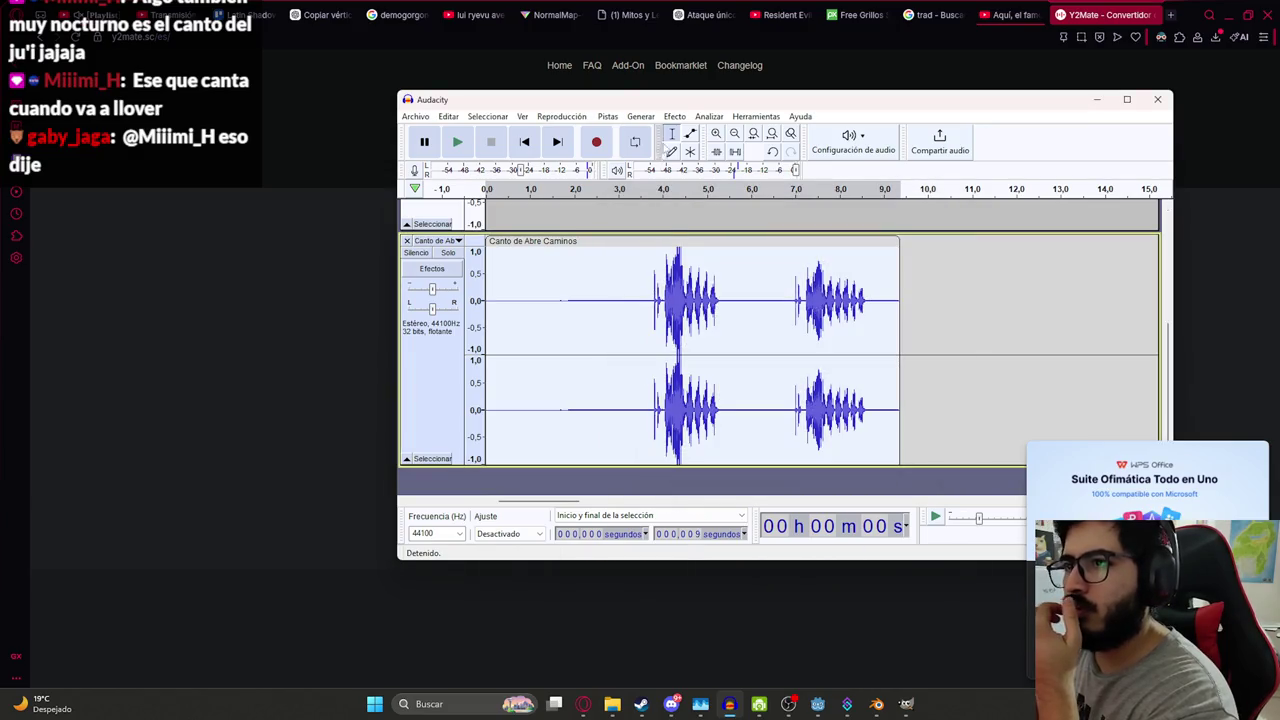
pyautogui.click(672, 117)
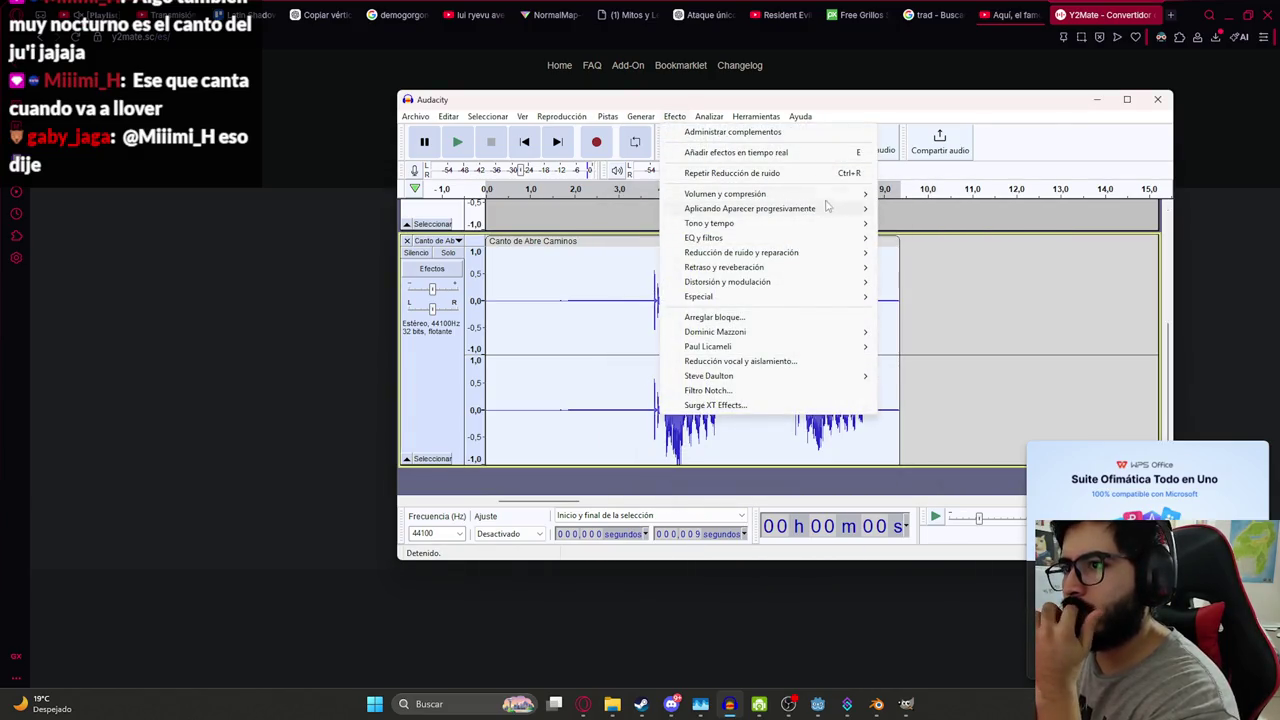
pyautogui.moveTo(825, 253)
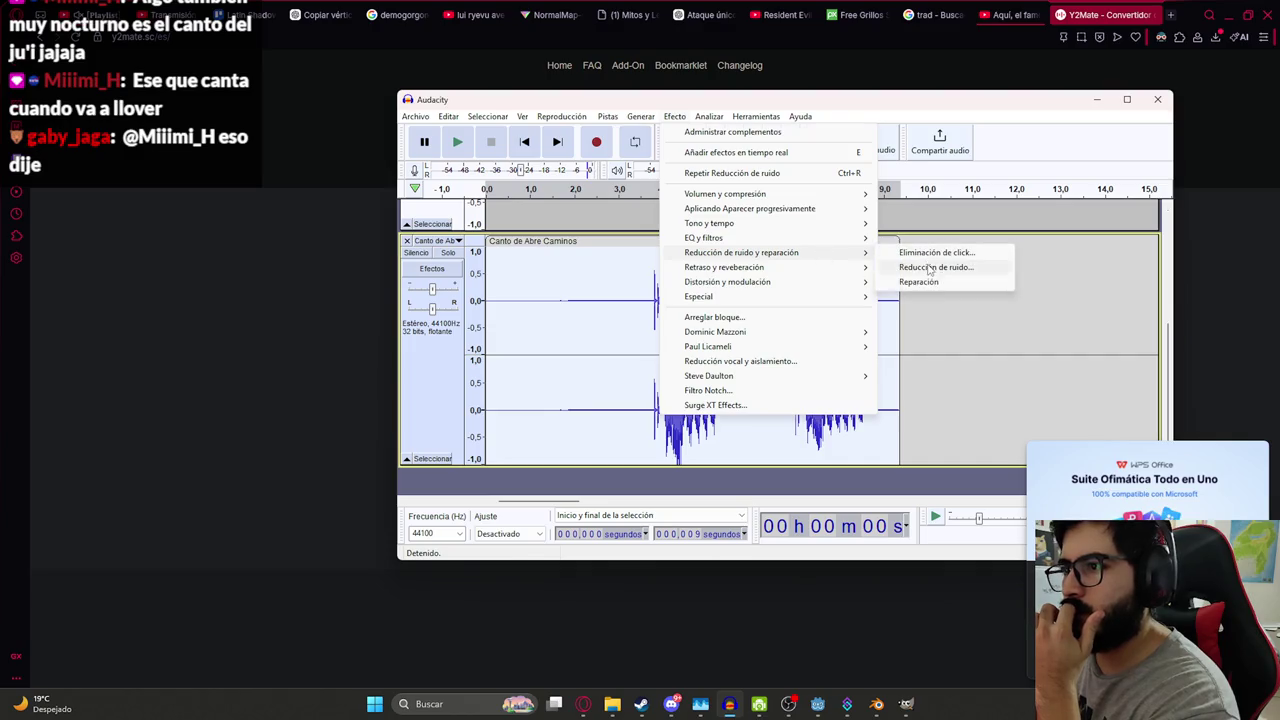
pyautogui.click(930, 268)
pyautogui.click(836, 441)
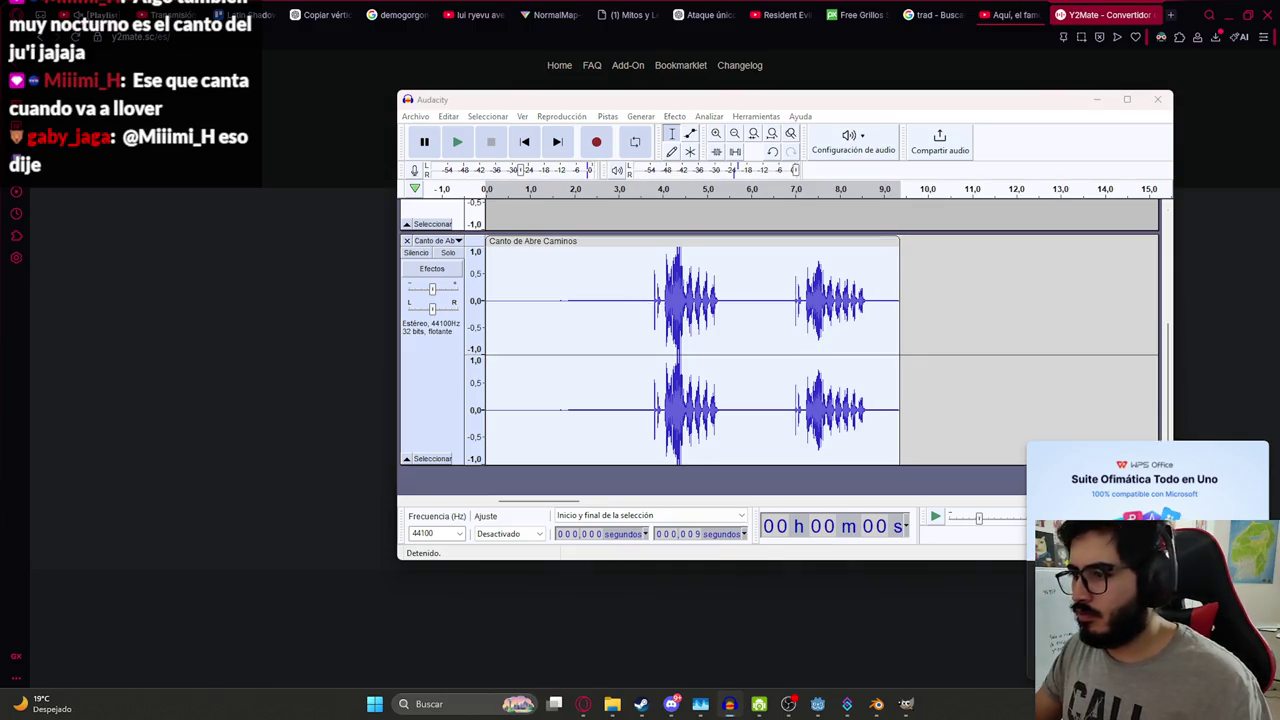
pyautogui.click(644, 312)
pyautogui.press('space')
pyautogui.press('space')
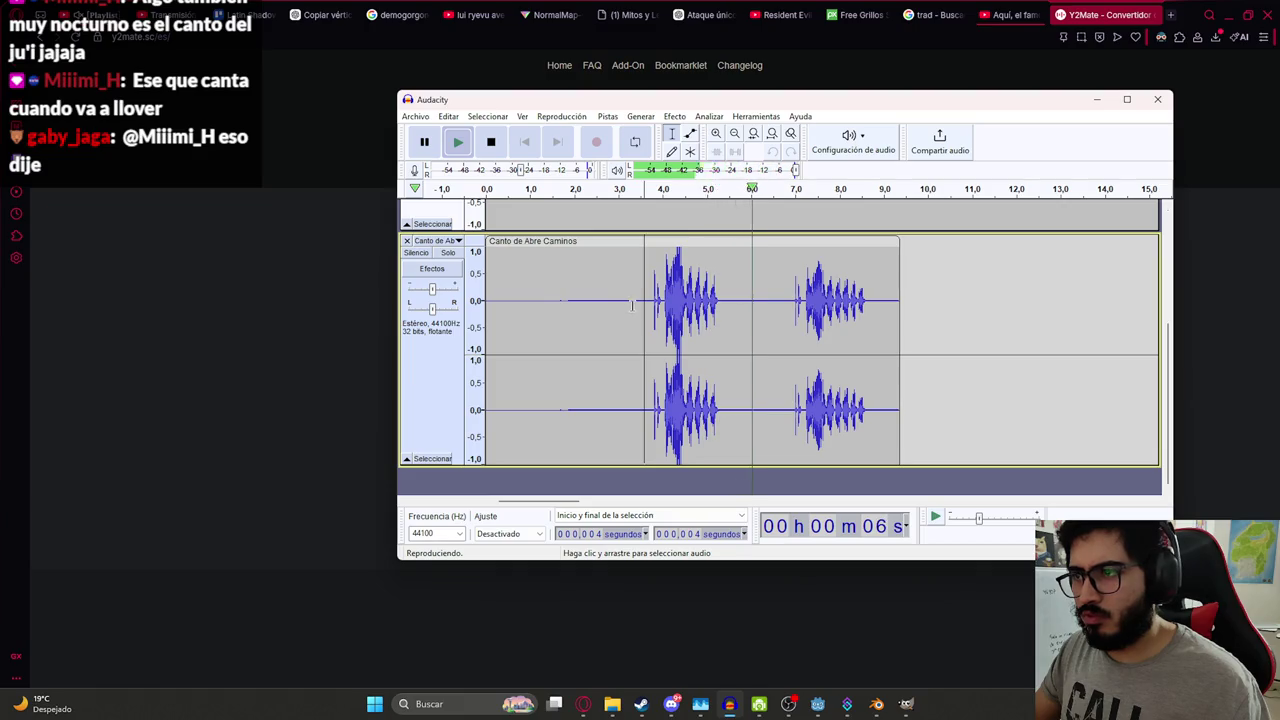
# Step: Stop playback and capture a noise profile from the quiet stretch around 2–4 s
pyautogui.press('space')
pyautogui.moveTo(651, 300); pyautogui.dragTo(569, 300)
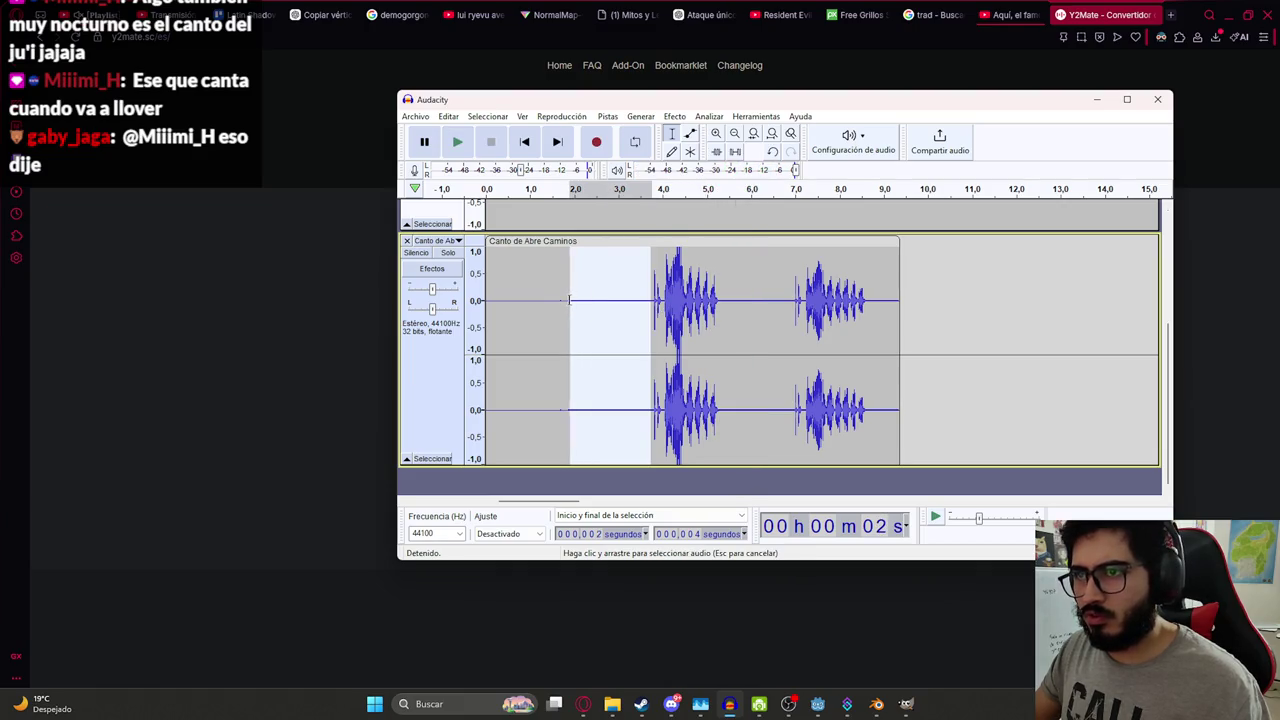
pyautogui.click(674, 116)
pyautogui.moveTo(789, 253)
pyautogui.click(936, 267)
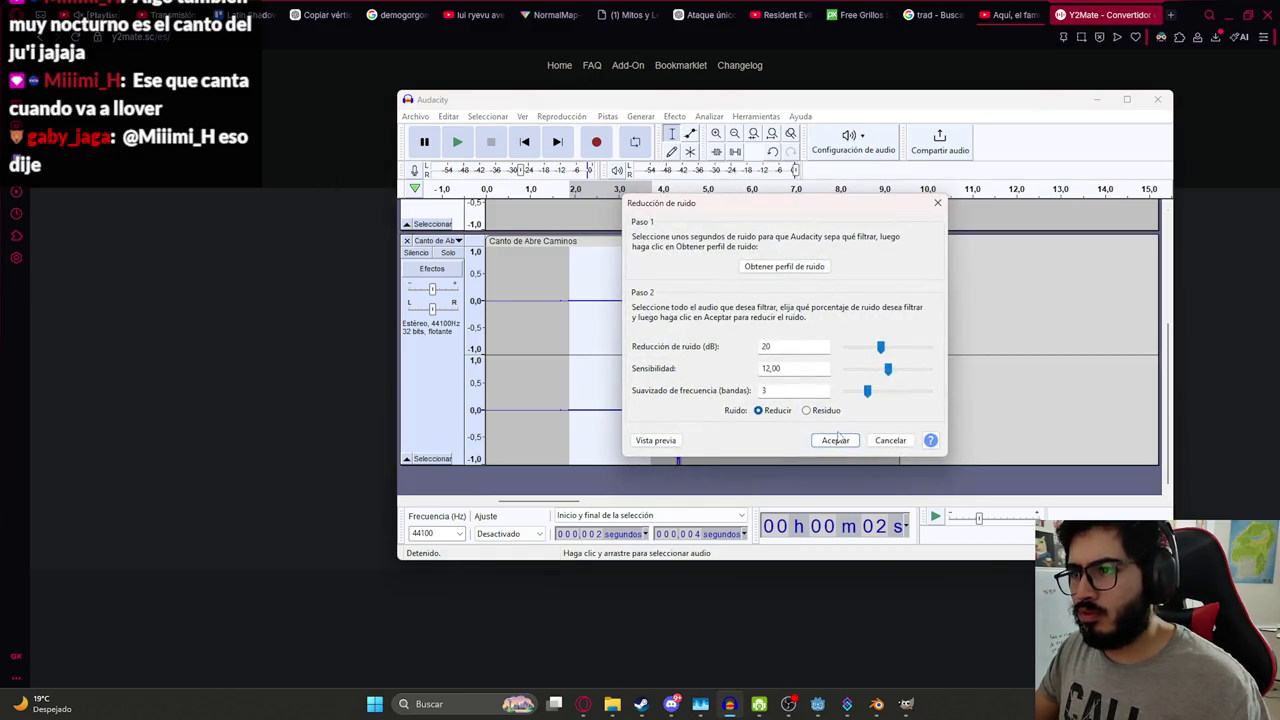
pyautogui.click(790, 266)
# Step: Select the whole clip, set noise reduction to 40 dB and preview it without applying
pyautogui.hotkey('ctrl', 'a')
pyautogui.click(674, 116)
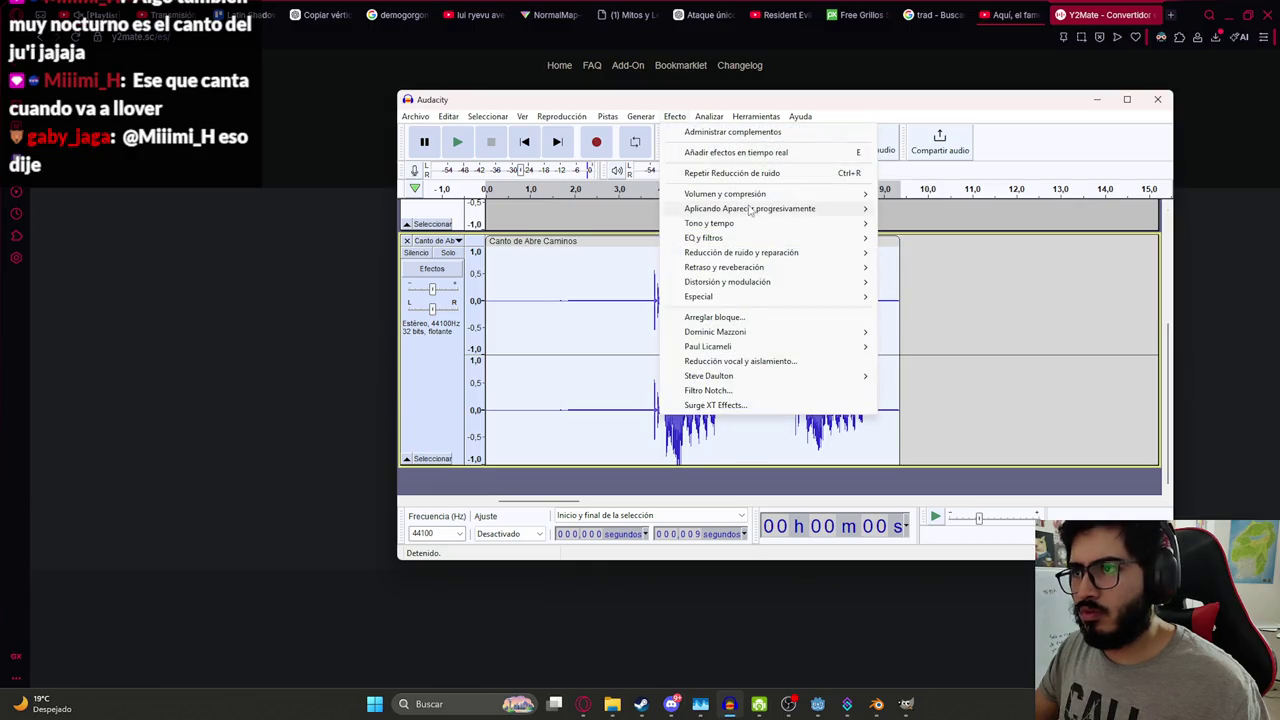
pyautogui.moveTo(800, 253)
pyautogui.click(932, 252)
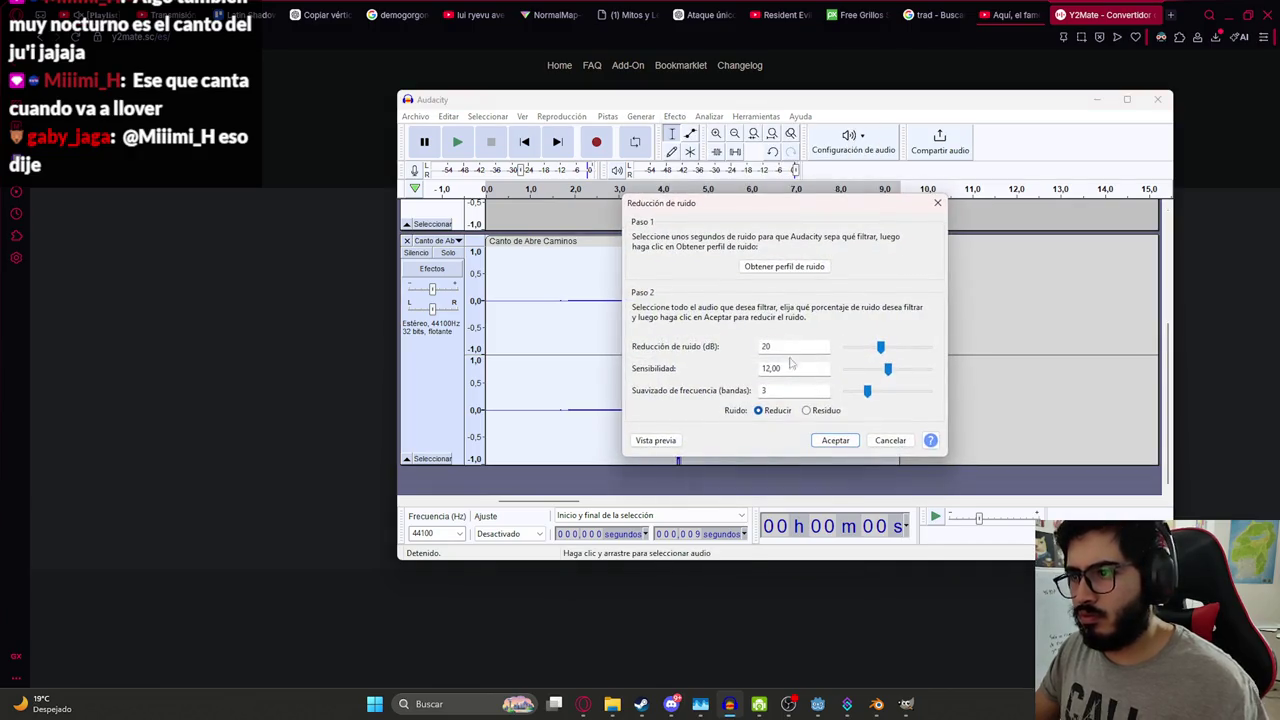
pyautogui.doubleClick(787, 347)
pyautogui.click(656, 440)
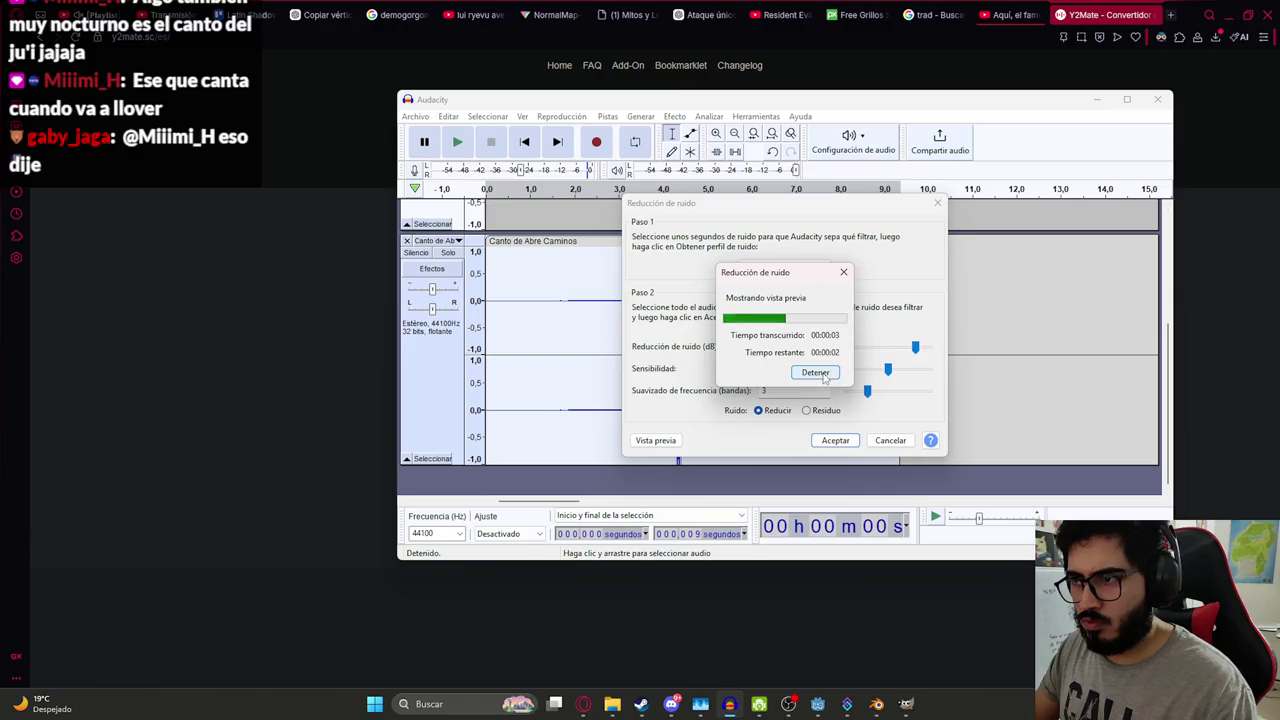
pyautogui.click(815, 372)
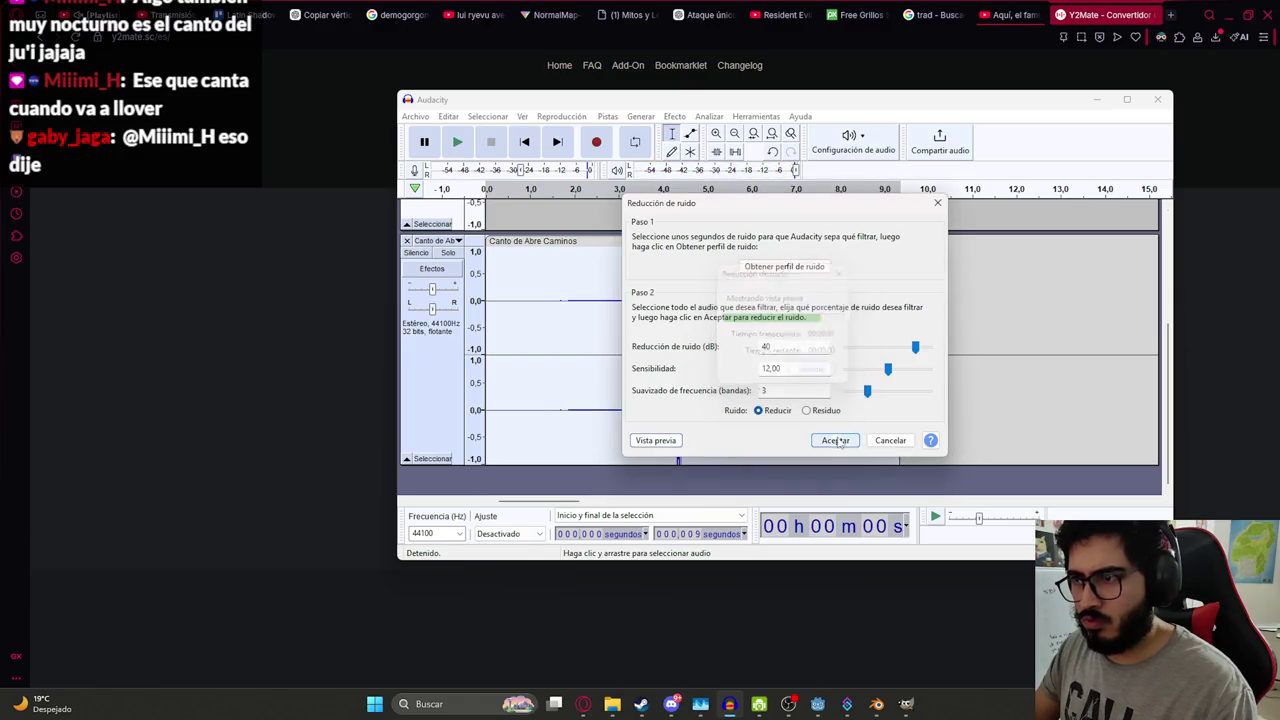
pyautogui.press('Return')
# Step: Trial-delete the leading silence before the first call, listen, then undo the deletion
pyautogui.click(630, 288)
pyautogui.moveTo(655, 300); pyautogui.dragTo(391, 306)
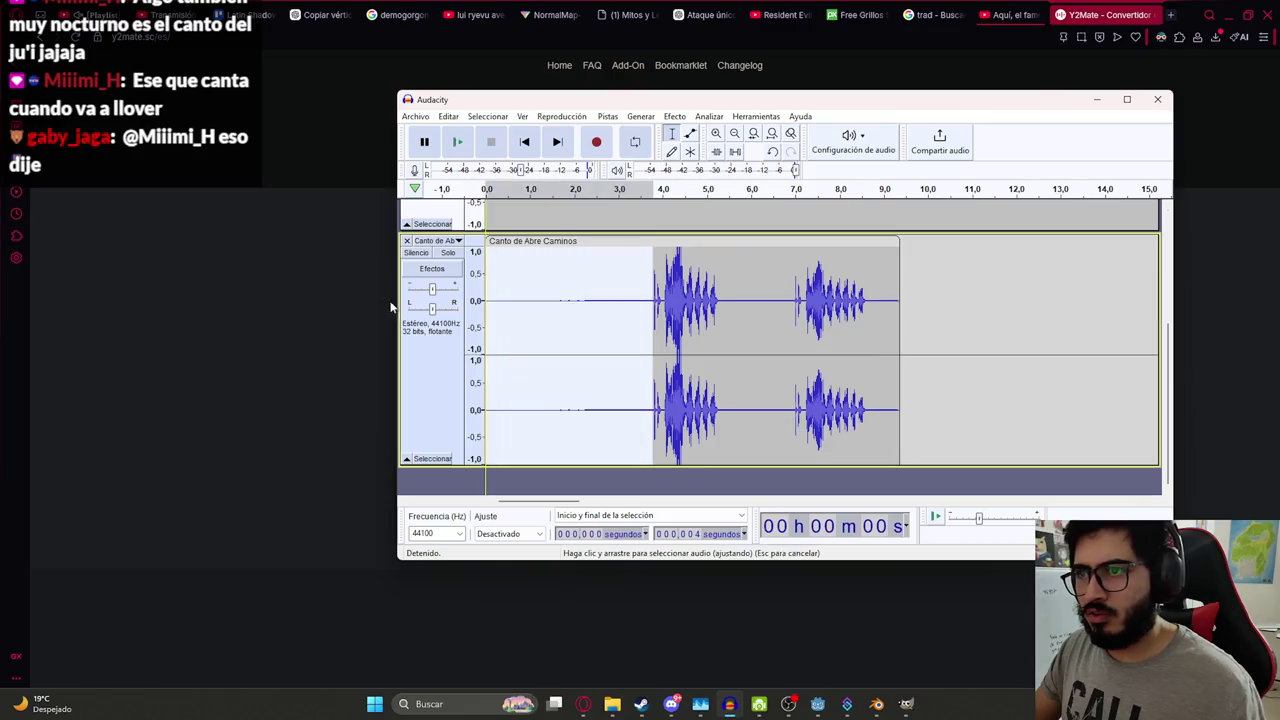
pyautogui.press('Delete')
pyautogui.press('space')
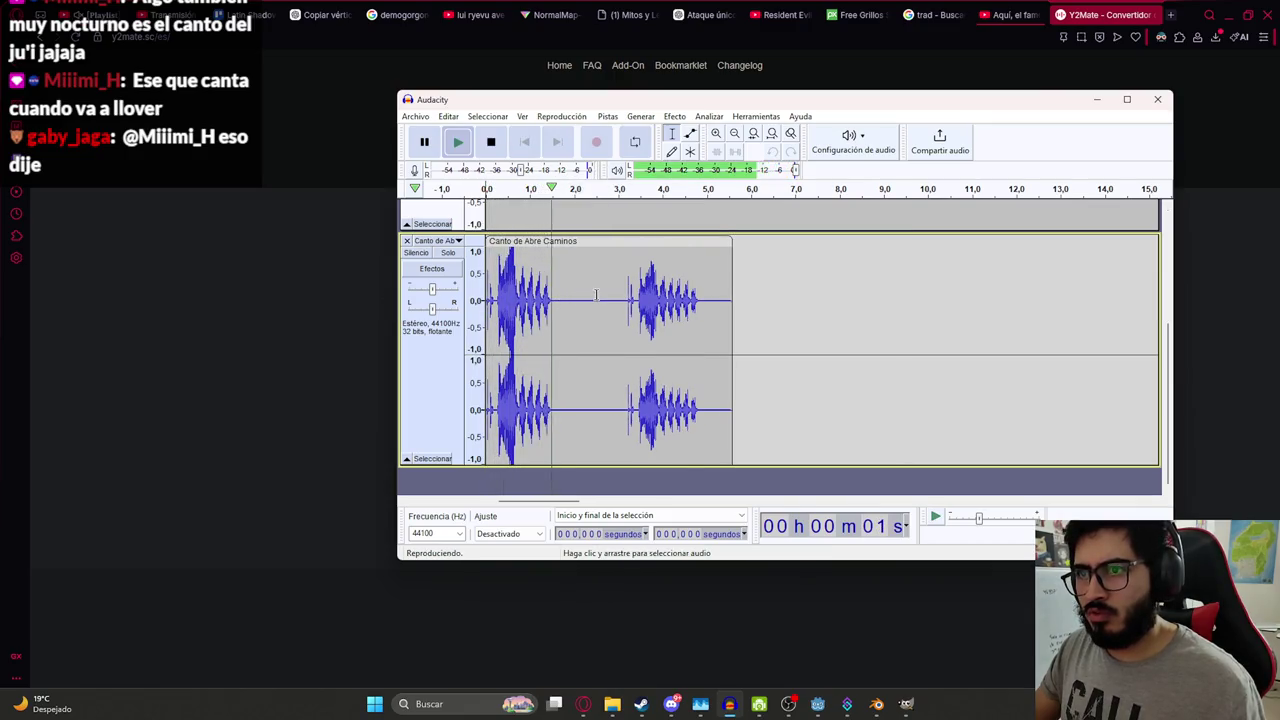
pyautogui.press('space')
pyautogui.hotkey('ctrl', 'z')
# Step: Capture a fresh noise profile in Reducción de ruido
pyautogui.click(651, 117)
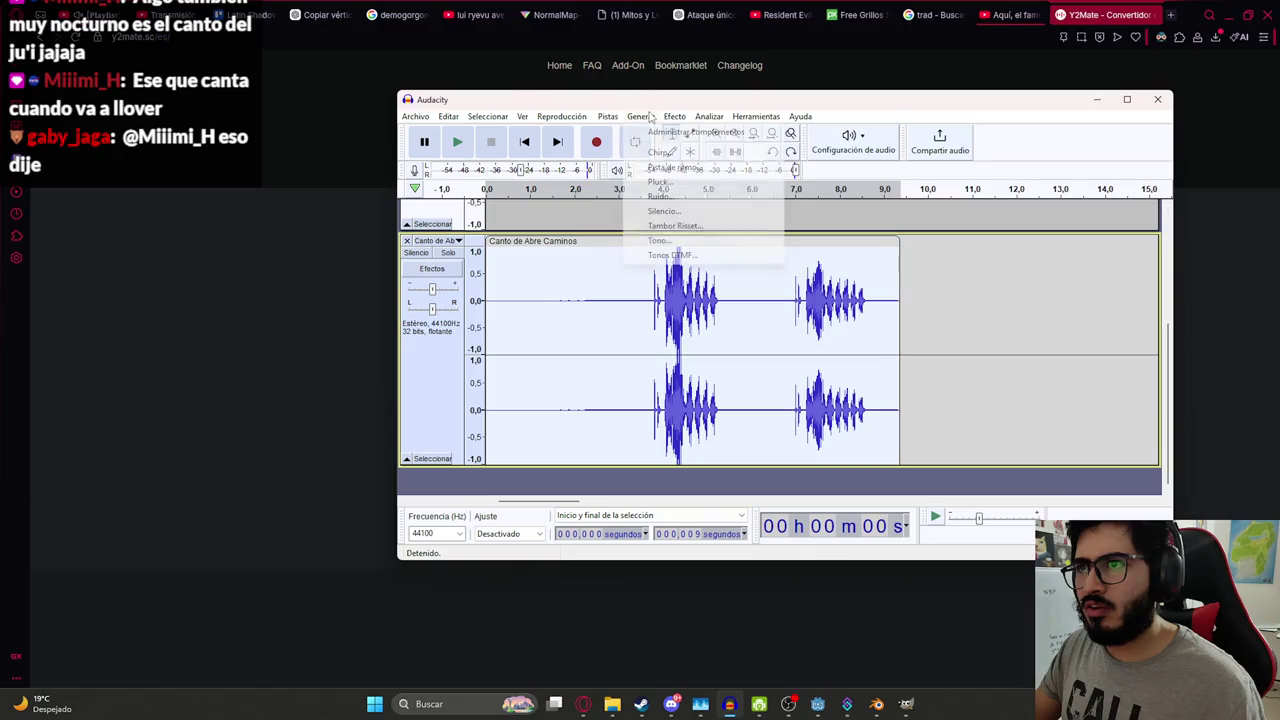
pyautogui.moveTo(675, 117)
pyautogui.moveTo(843, 253)
pyautogui.click(915, 266)
pyautogui.click(805, 272)
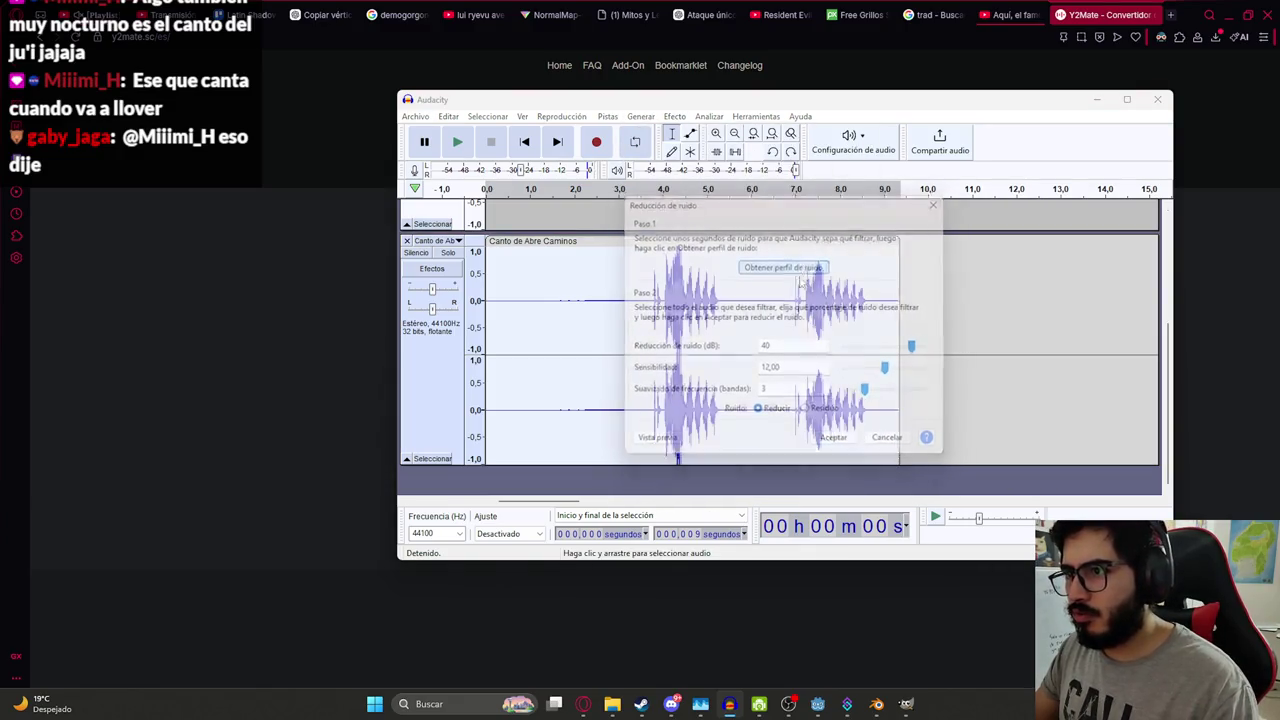
# Step: Apply the 40 dB noise reduction to the Canto de Abre Caminos clip
pyautogui.click(686, 117)
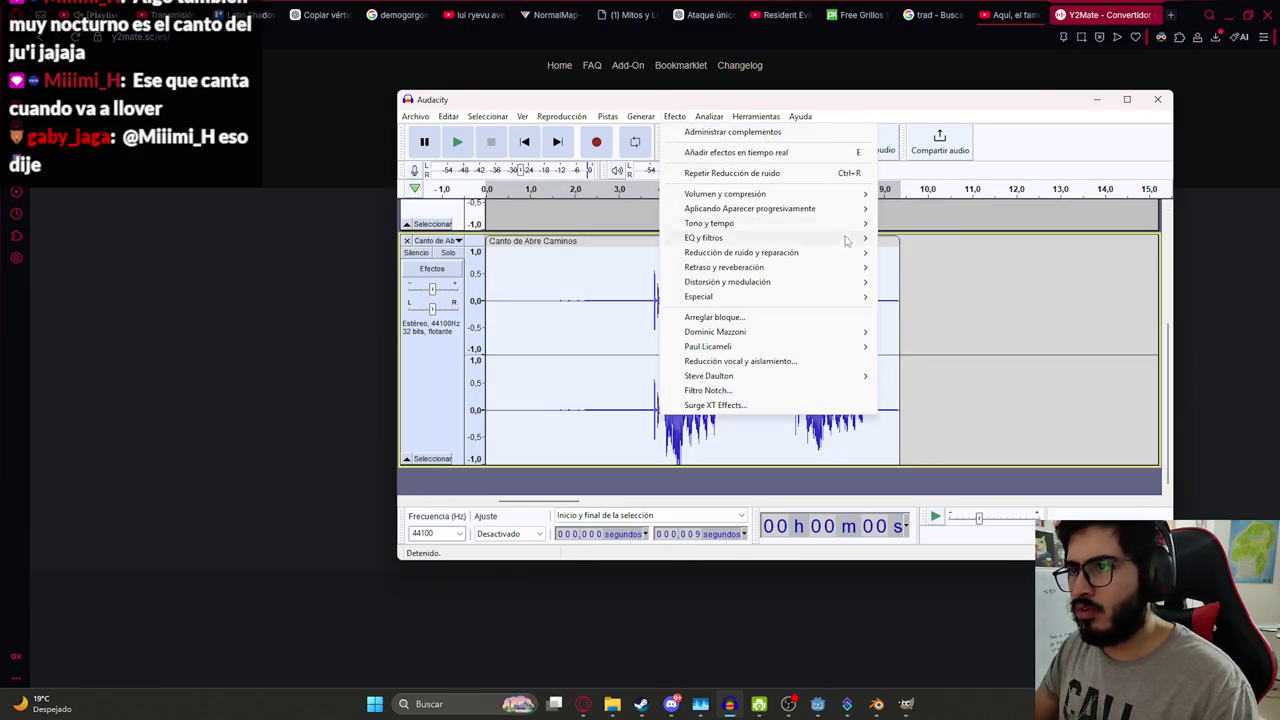
pyautogui.moveTo(843, 253)
pyautogui.click(915, 266)
pyautogui.click(830, 440)
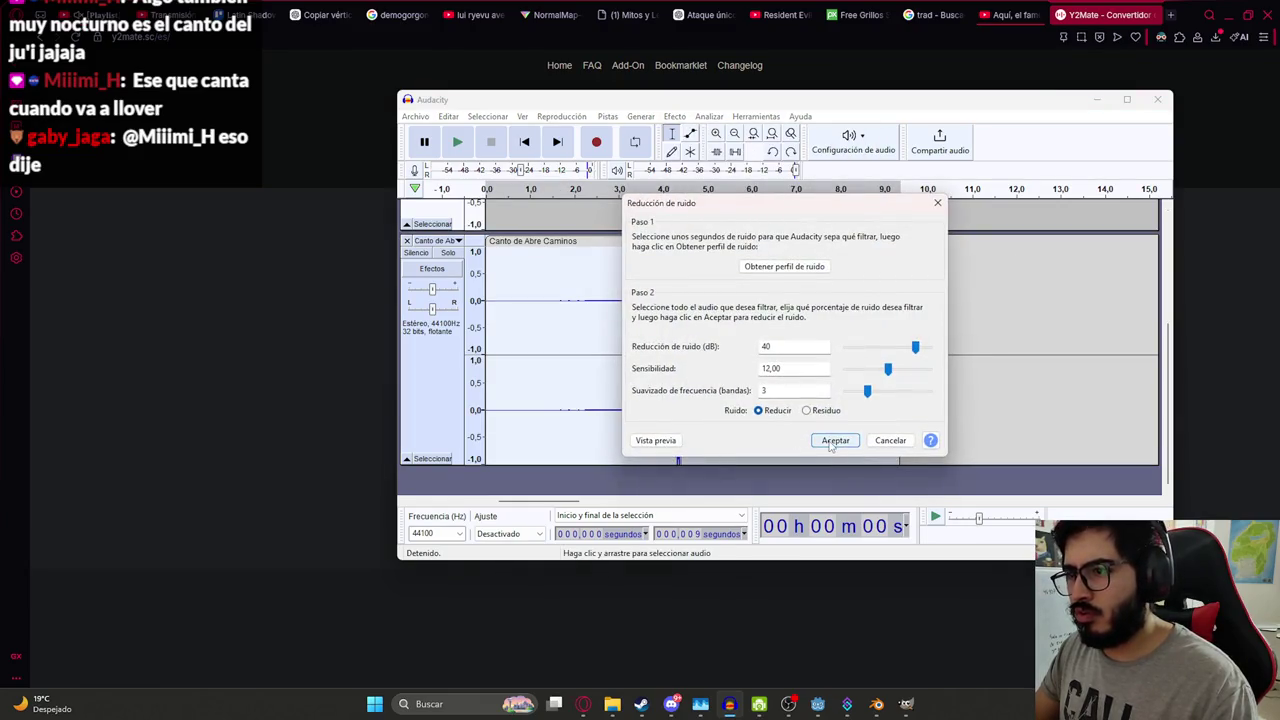